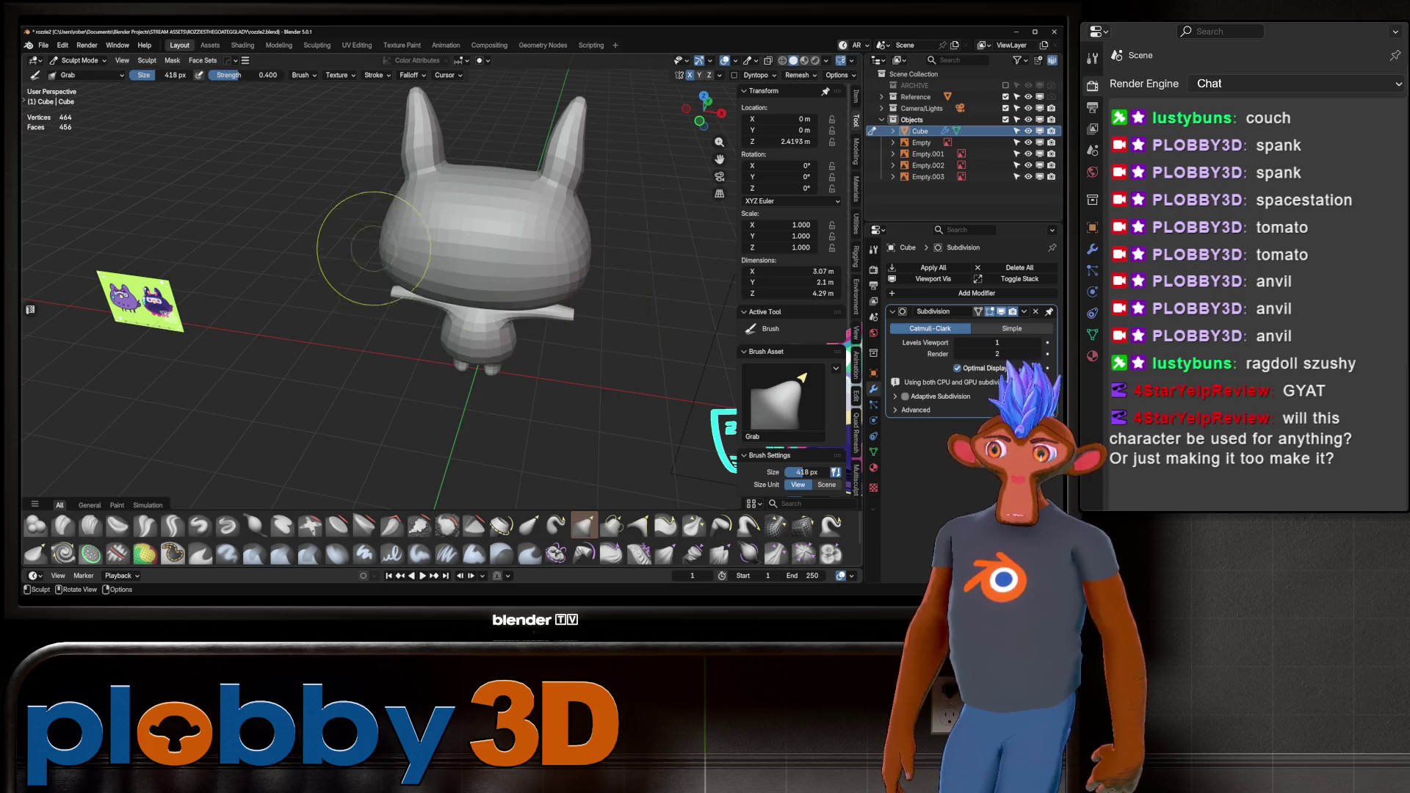
Orbit and zoom around the bunny to see it from the front and from above.
mouse_move(366, 249)
middle_mouse_down()
mouse_move(393, 220)
mouse_move(461, 249)
mouse_move(394, 289)
middle_mouse_up()
scroll(461, 249, "up", 3)
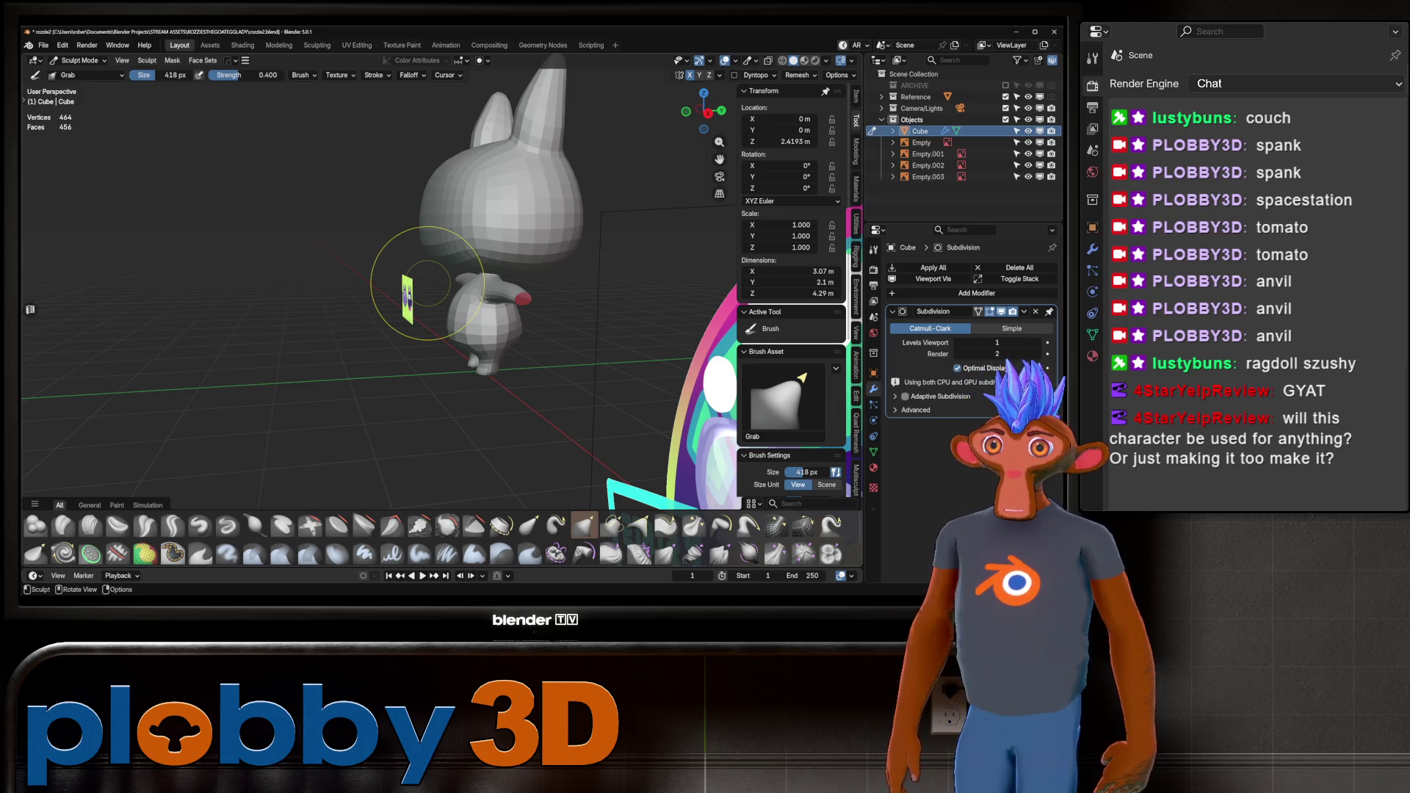
mouse_move(427, 283)
middle_mouse_down()
mouse_move(389, 271)
mouse_move(440, 283)
mouse_move(503, 267)
mouse_move(397, 323)
middle_mouse_up()
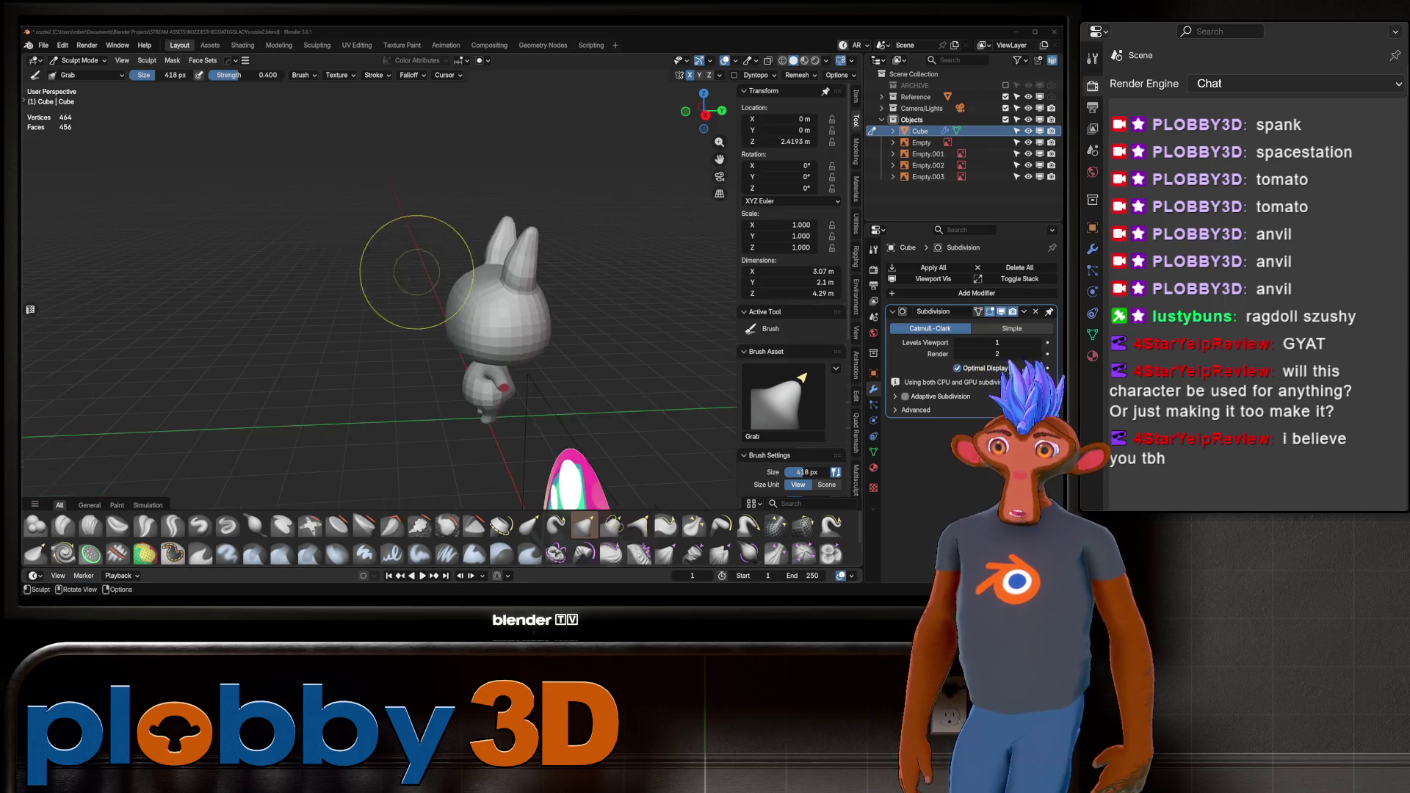
mouse_move(412, 267)
middle_mouse_down()
mouse_move(503, 299)
mouse_move(544, 247)
mouse_move(228, 334)
mouse_move(394, 279)
mouse_move(520, 315)
mouse_move(403, 268)
mouse_move(410, 439)
middle_mouse_up()
mouse_move(409, 314)
middle_mouse_down()
mouse_move(418, 372)
mouse_move(472, 362)
mouse_move(403, 350)
mouse_move(429, 299)
middle_mouse_up()
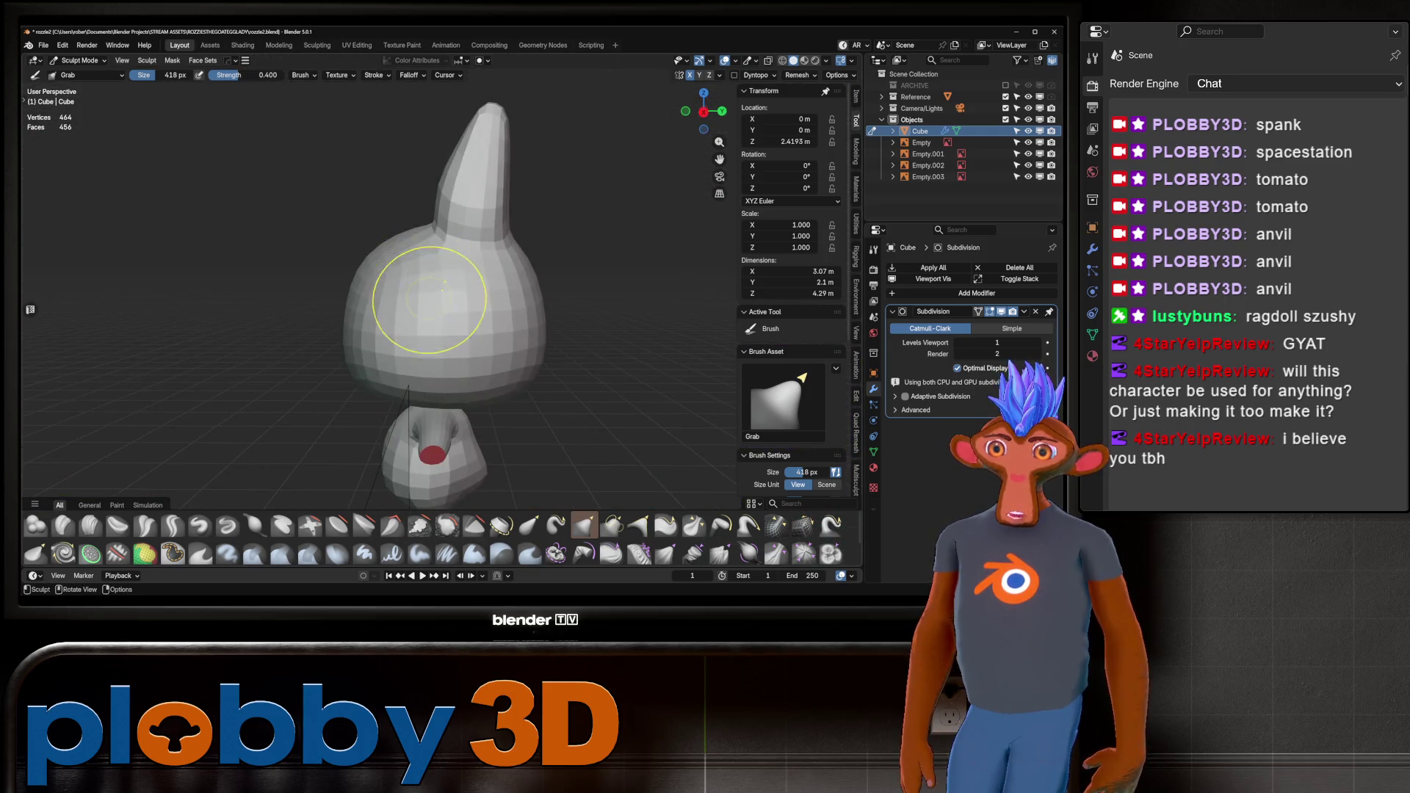
Check the bunny in Right Ortho with X-ray on, then orbit back to a perspective front view.
key("KP_3")
scroll(367, 321, "down", 2)
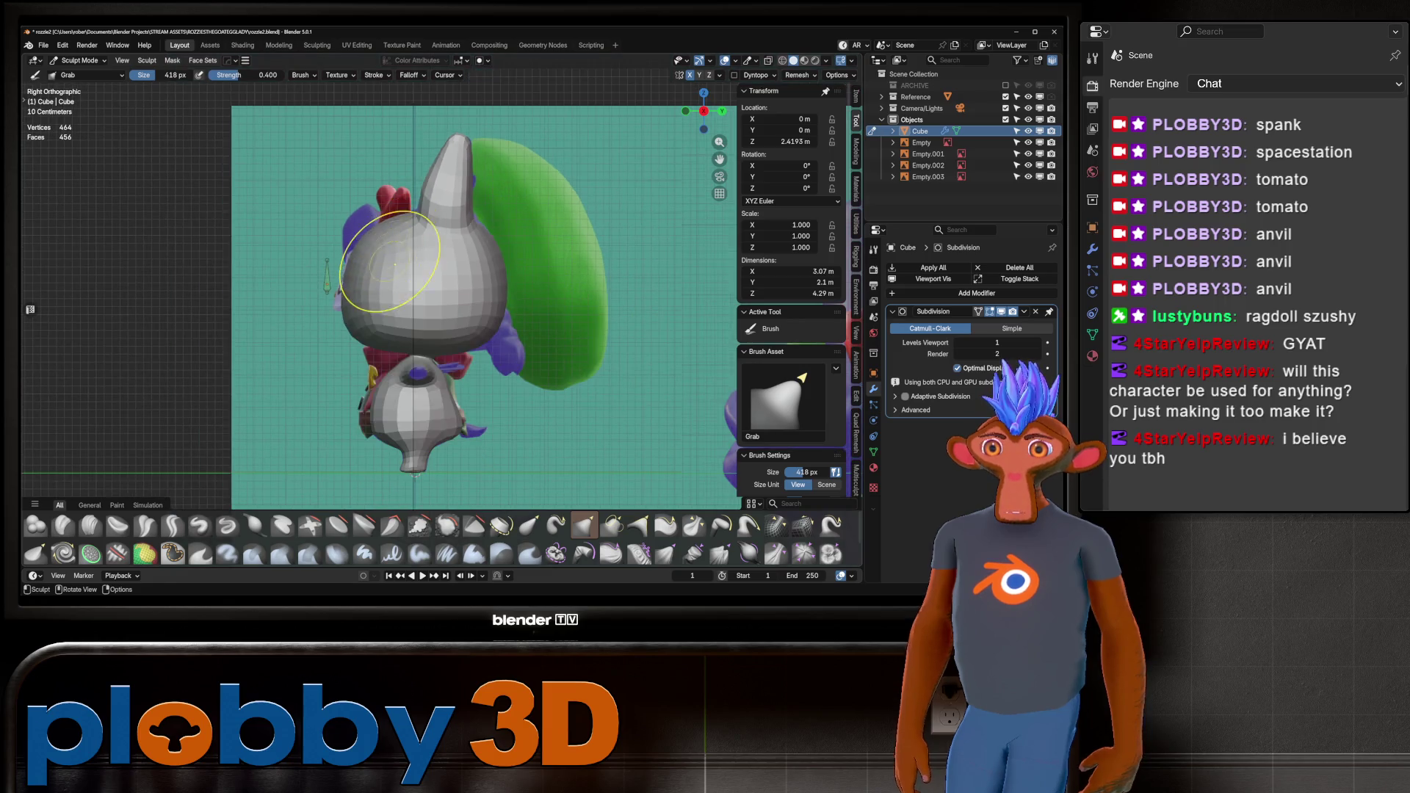
scroll(543, 421, "up", 2)
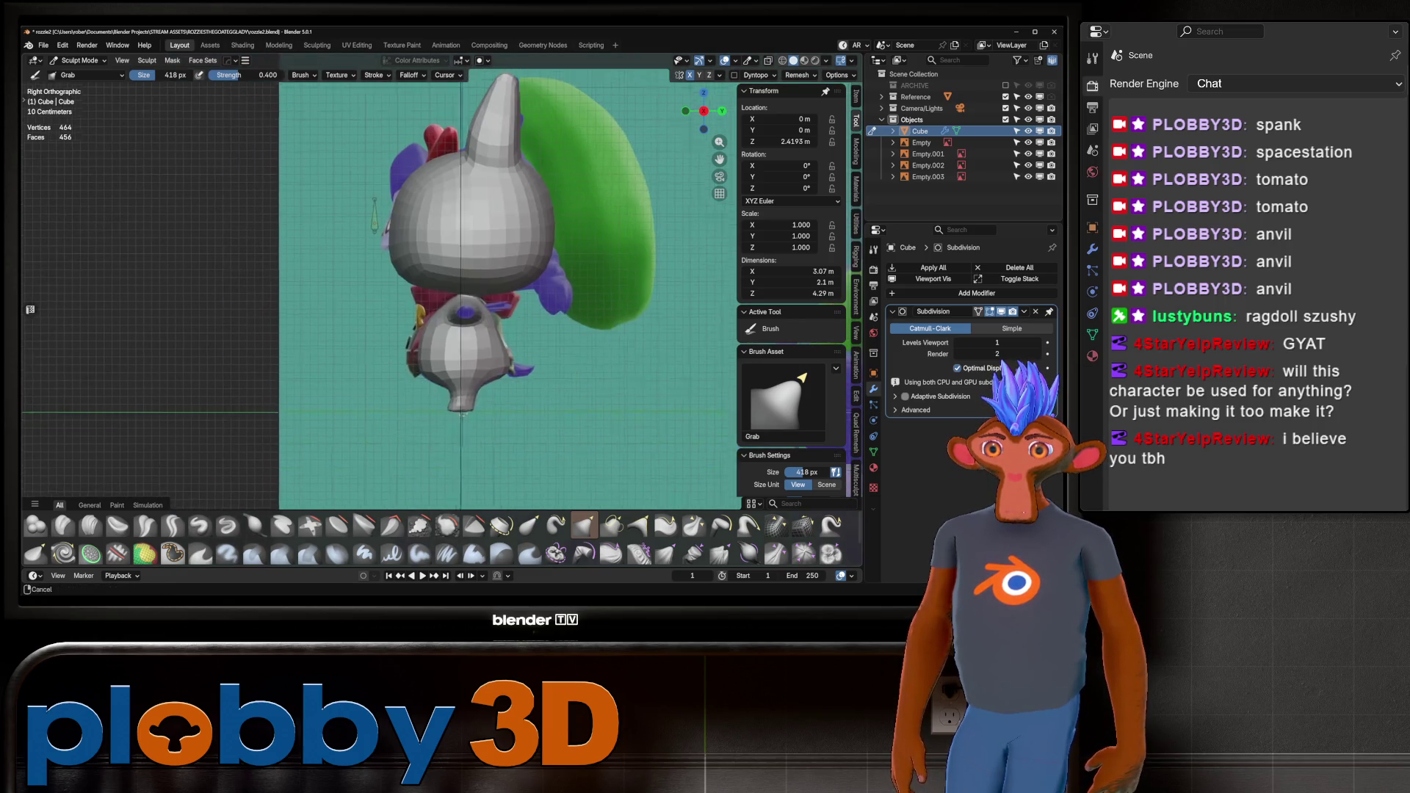
key("alt+z")
key("alt+z")
scroll(405, 379, "up", 3)
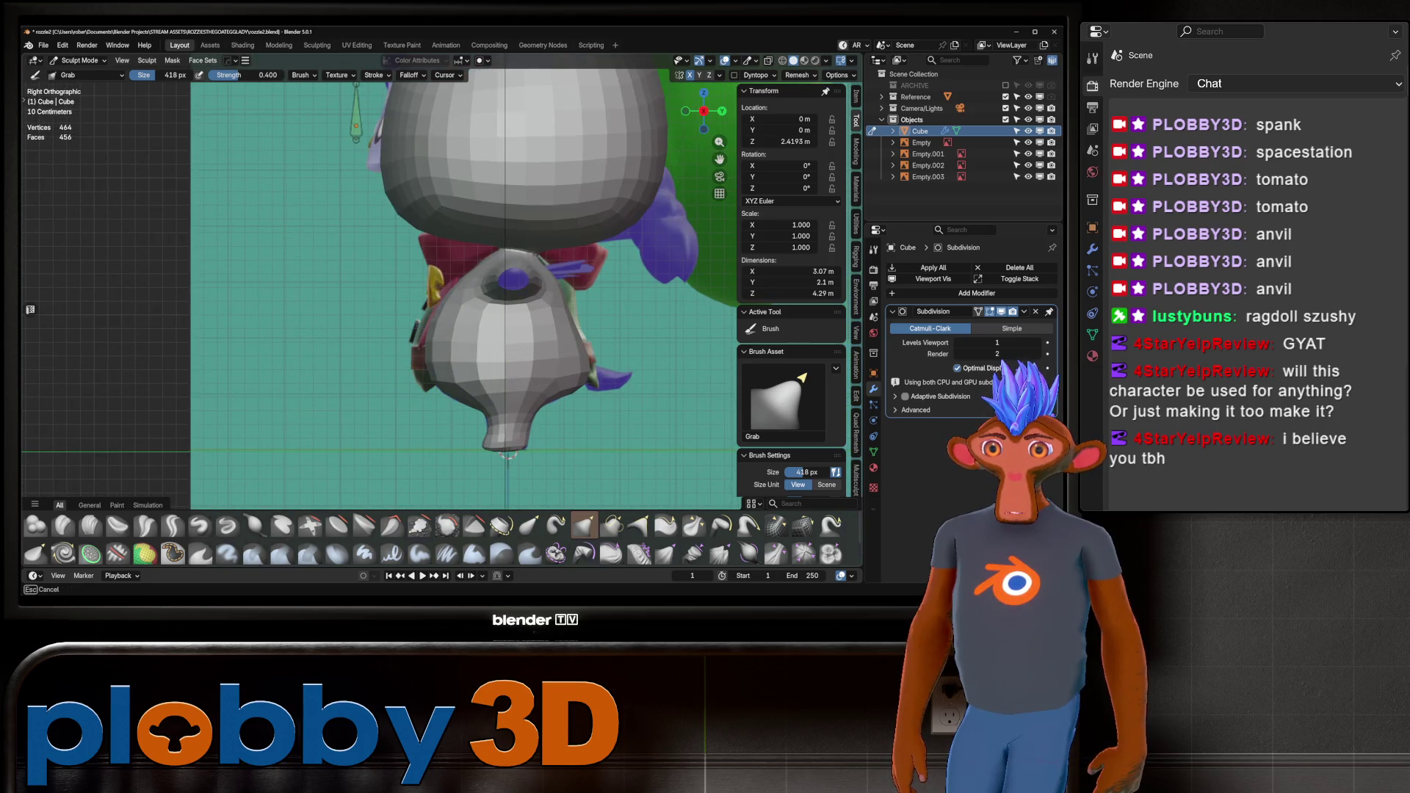
mouse_move(506, 455)
middle_mouse_down()
mouse_move(412, 352)
mouse_move(484, 378)
mouse_move(566, 346)
mouse_move(466, 352)
mouse_move(492, 387)
mouse_move(503, 330)
mouse_move(630, 337)
middle_mouse_up()
scroll(483, 377, "up", 3)
scroll(587, 330, "up", 4)
Line the bunny up over its front reference image in Front Ortho with X-ray toggled.
middle_click_drag(542, 323, 503, 321)
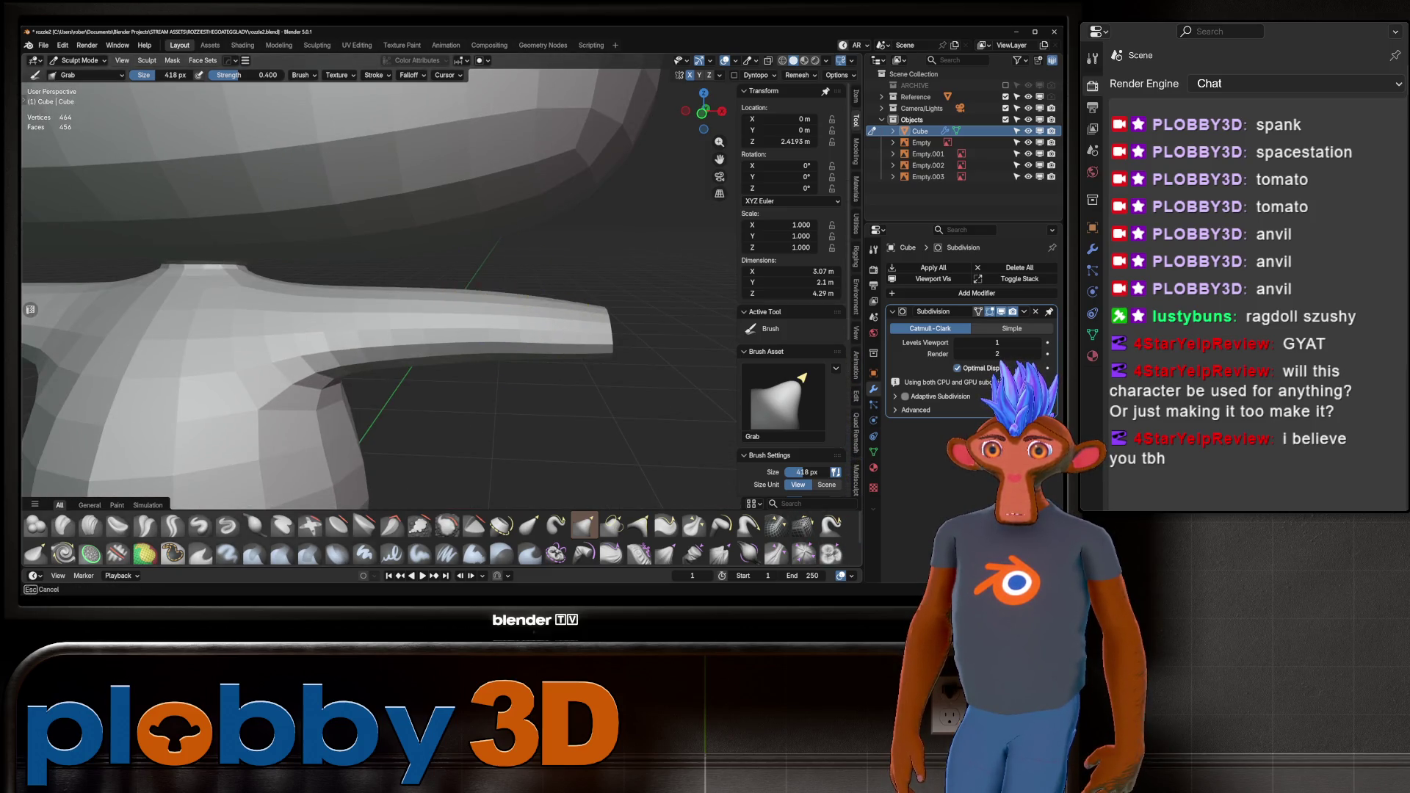
scroll(488, 306, "down", 5)
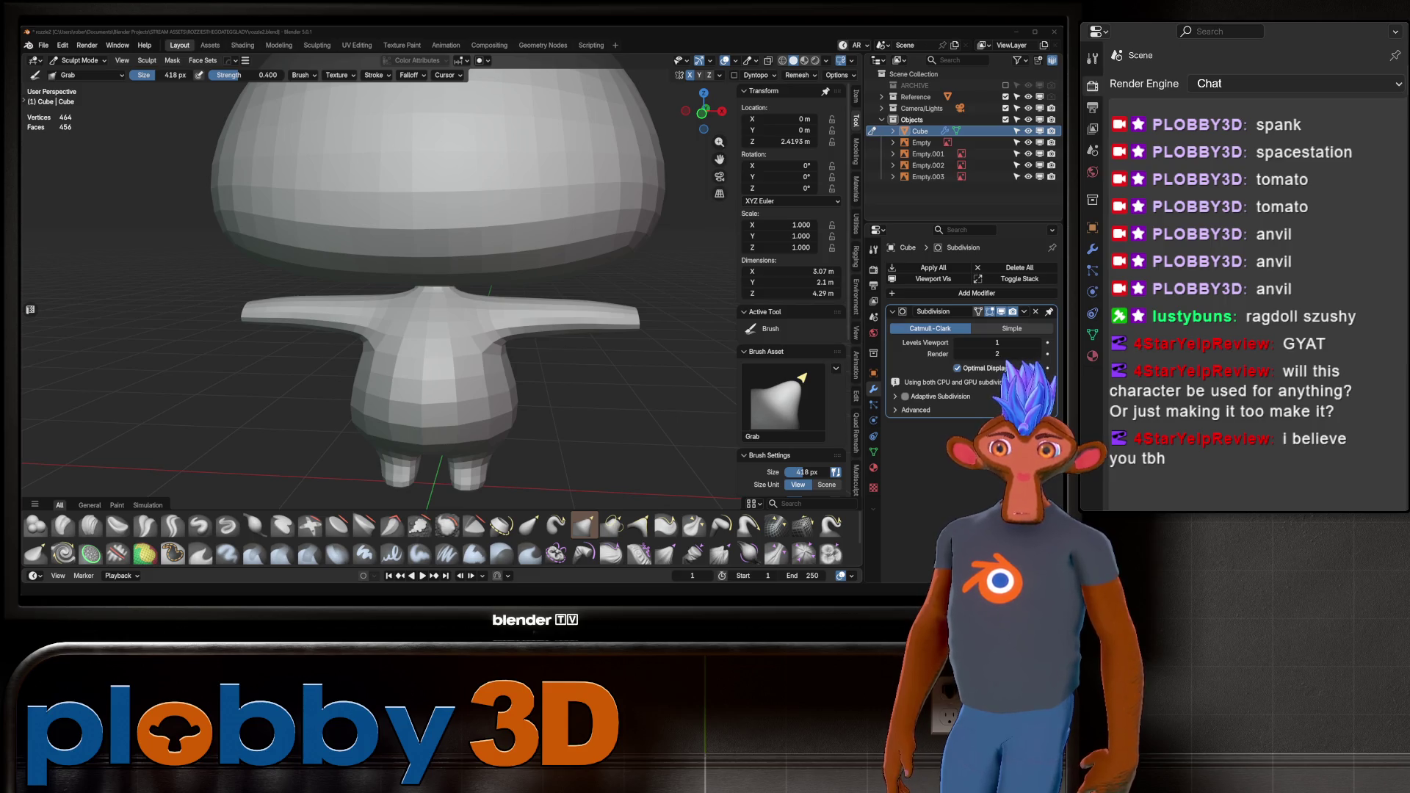
scroll(463, 257, "down", 2)
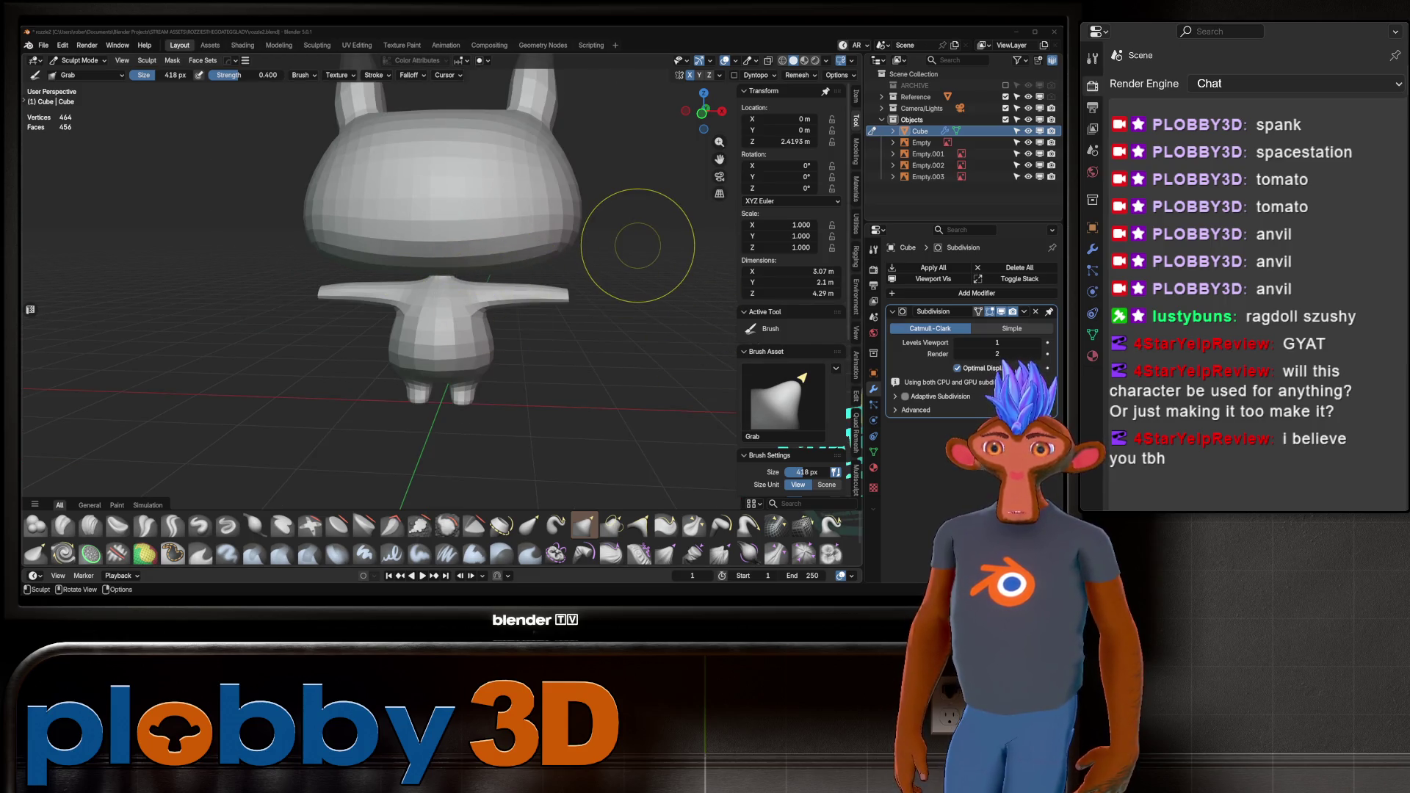
scroll(629, 277, "down", 3)
middle_click_drag(345, 270, 315, 283)
scroll(315, 282, "up", 5)
key("KP_1")
key("alt+z")
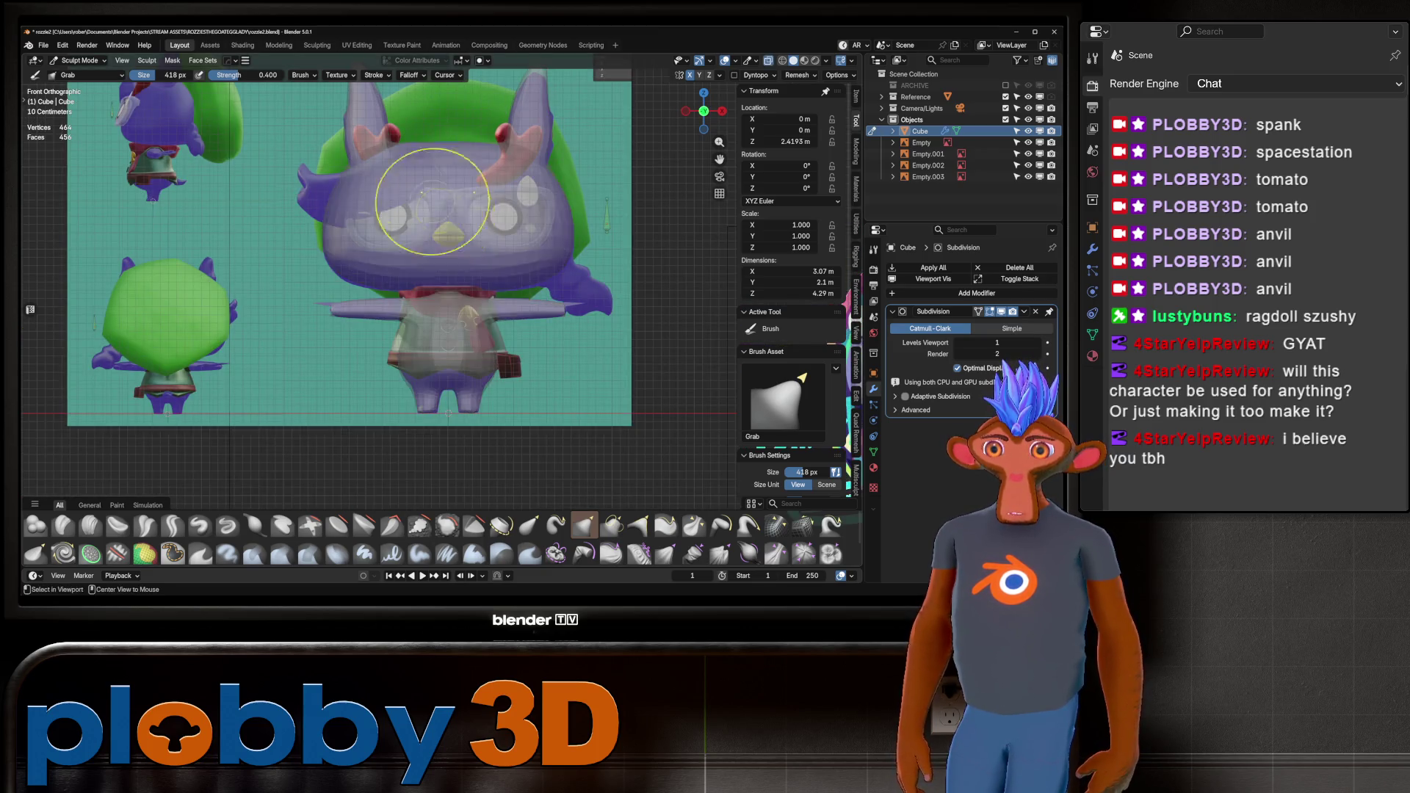
key("alt+z")
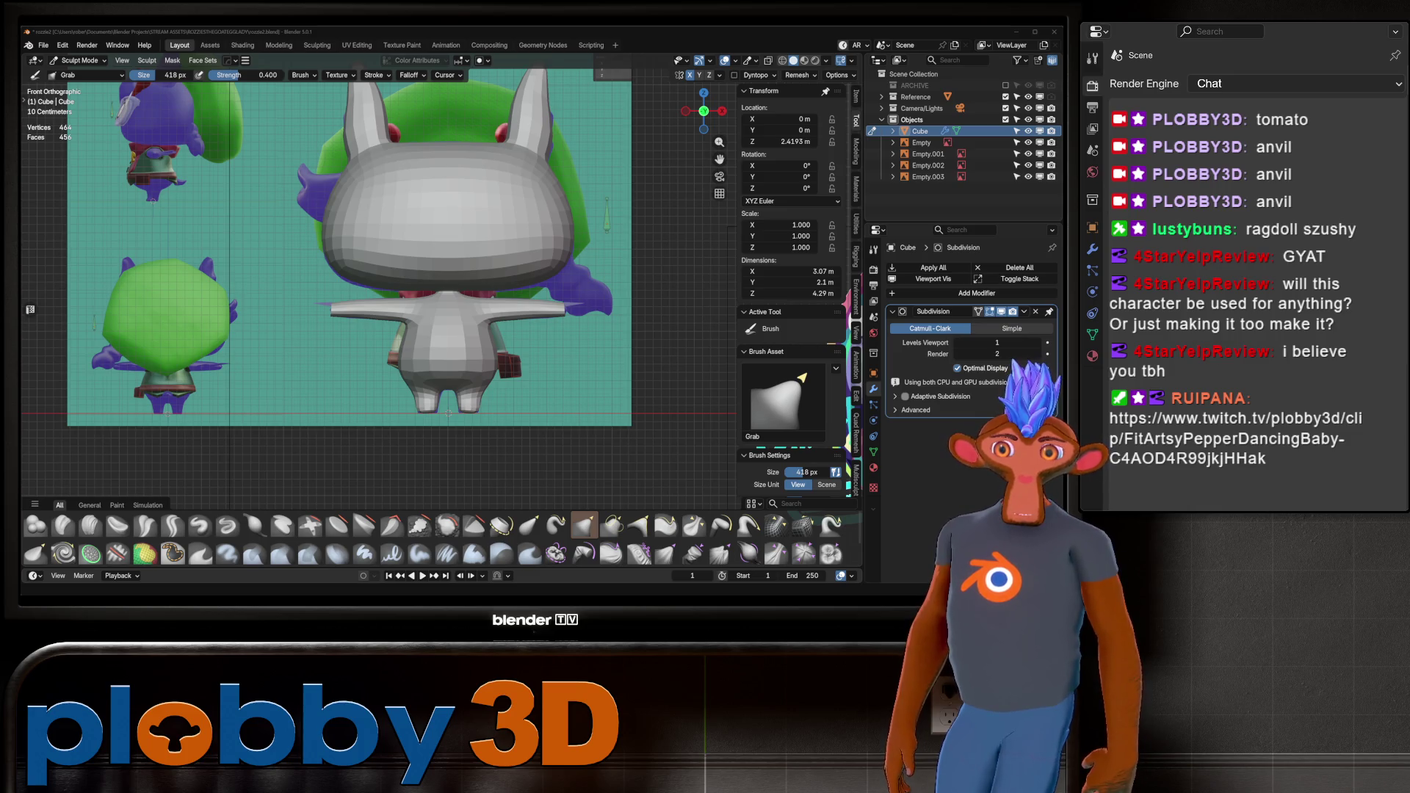
key("alt+Tab")
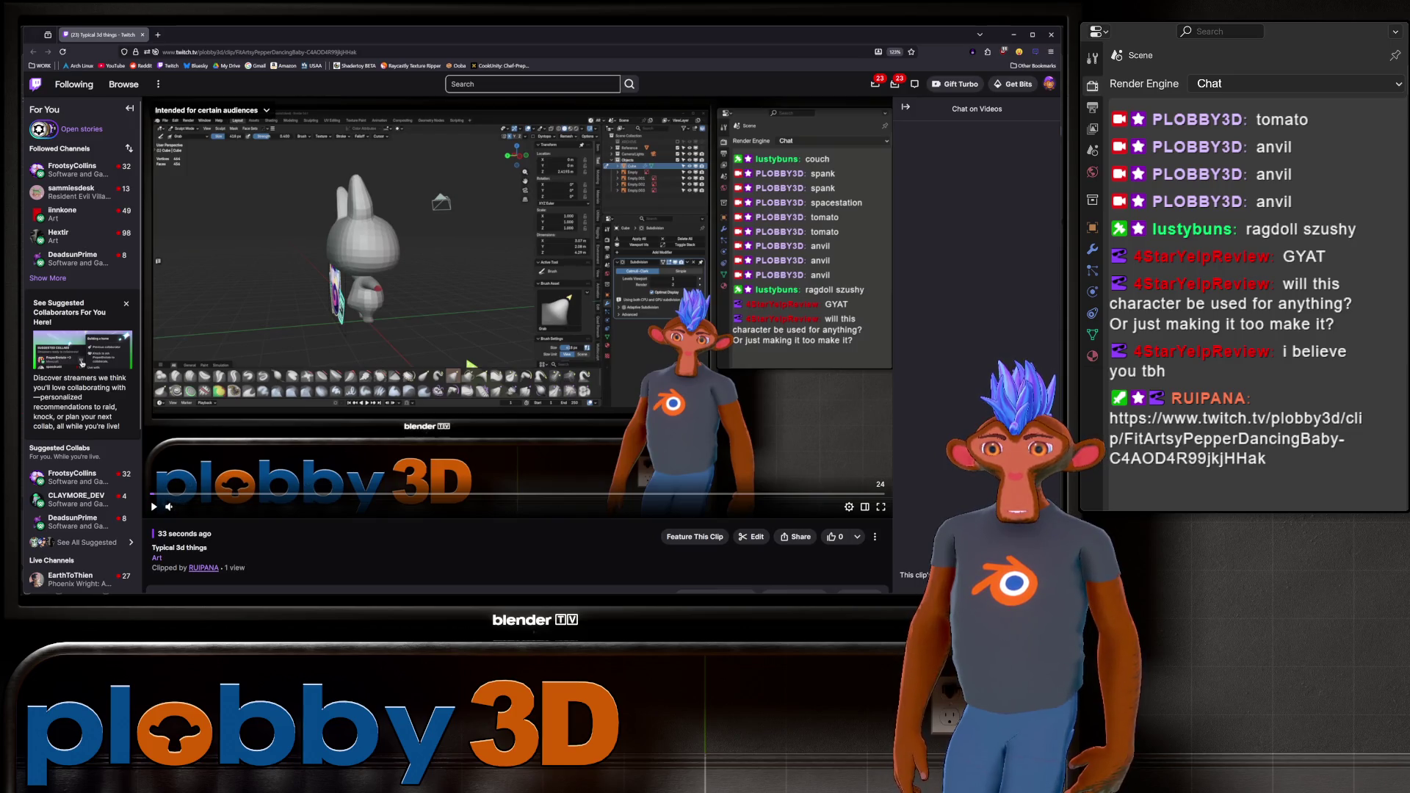
Play the Twitch clip at 93% volume, then close the browser to return to Blender.
left_click(154, 507)
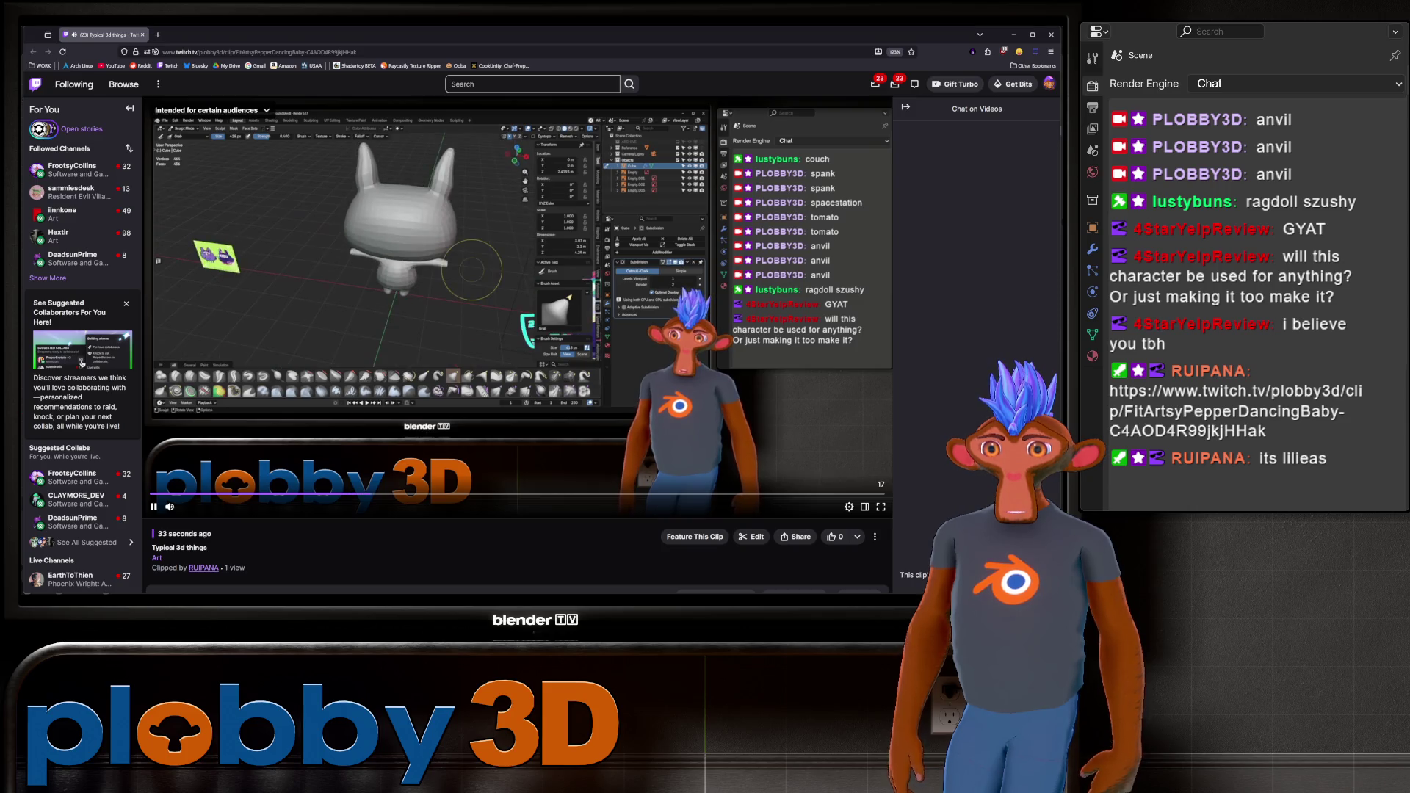
left_click_drag(225, 507, 224, 507)
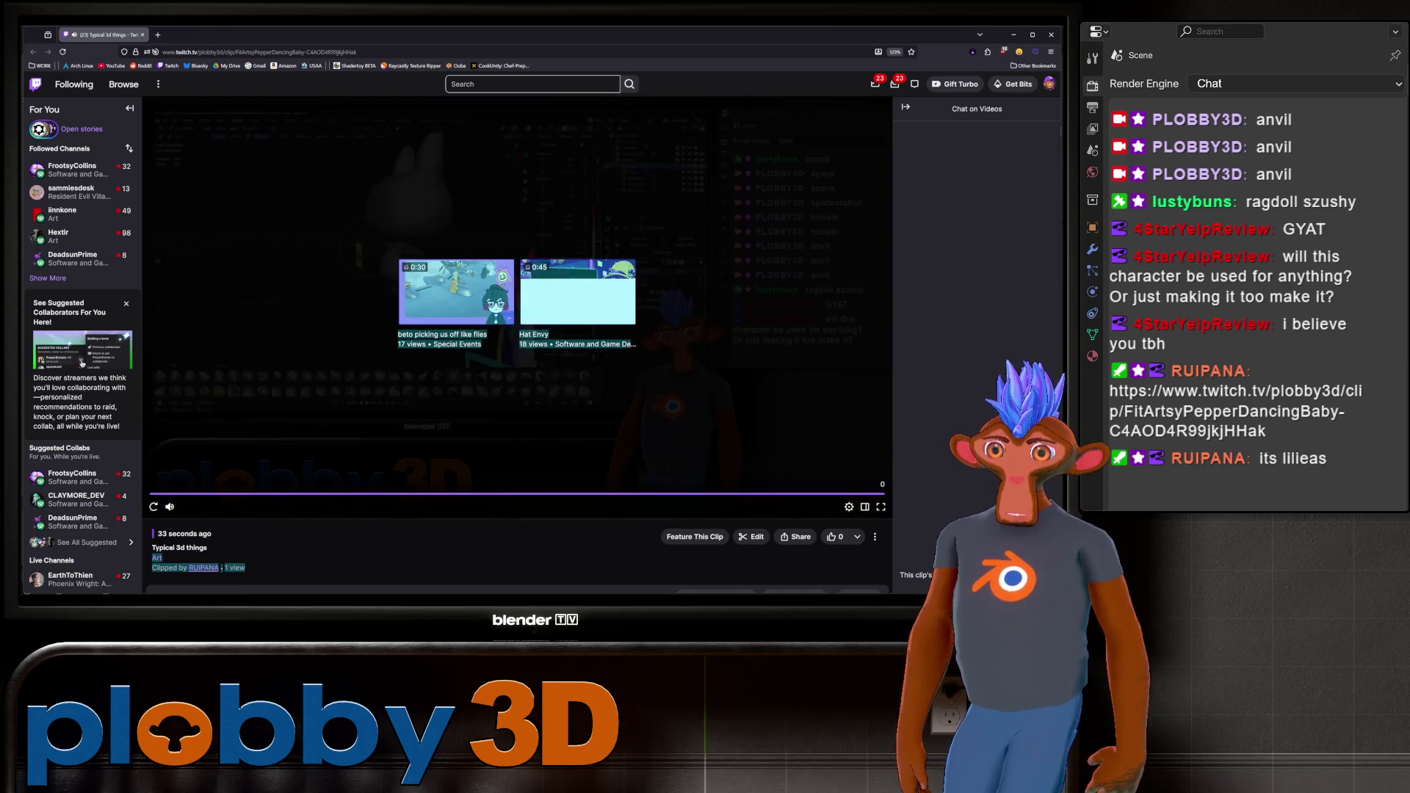
left_click(1051, 35)
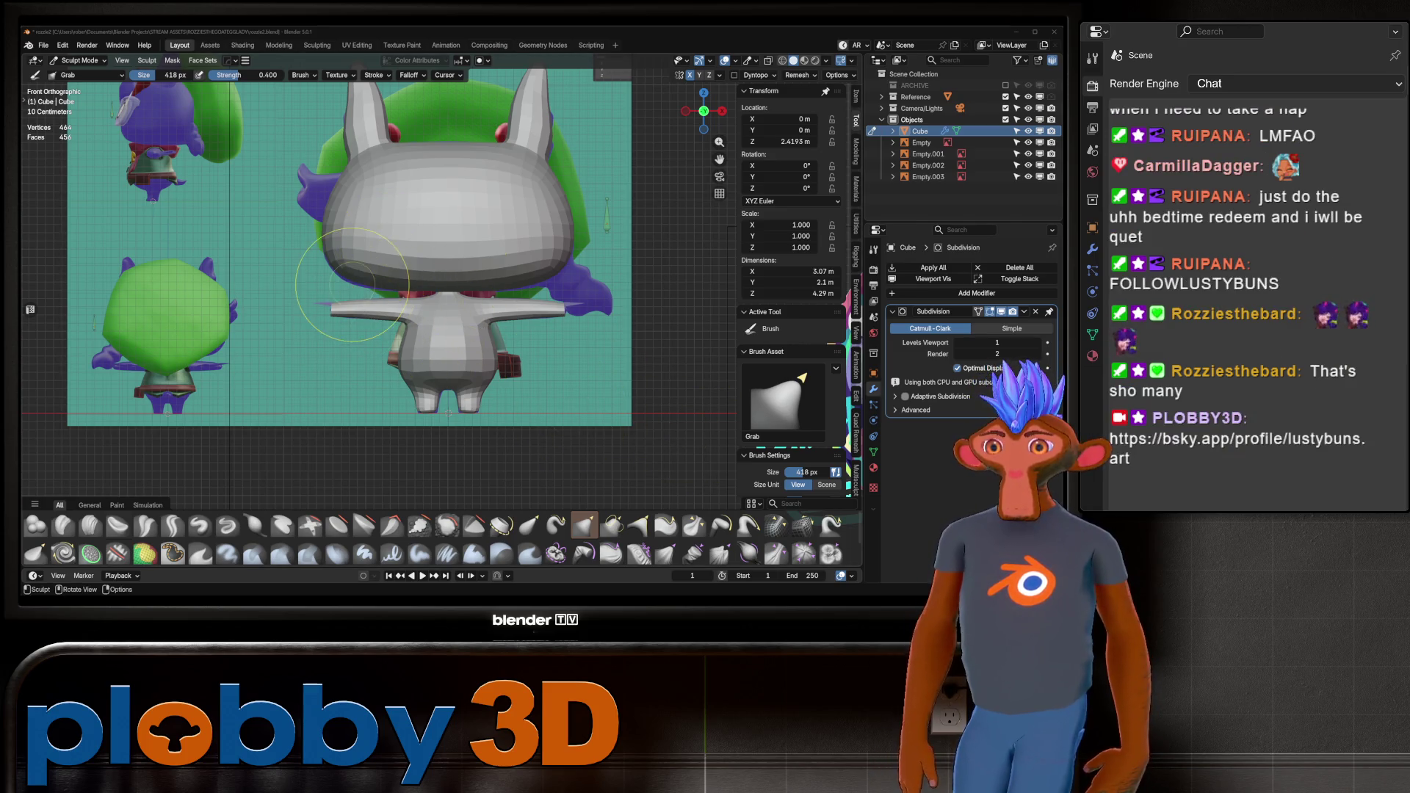
scroll(360, 195, "up", 3)
In Edit Mode and Front Ortho, box-select the two central faces in the middle of the bunny's face.
scroll(381, 235, "down", 2)
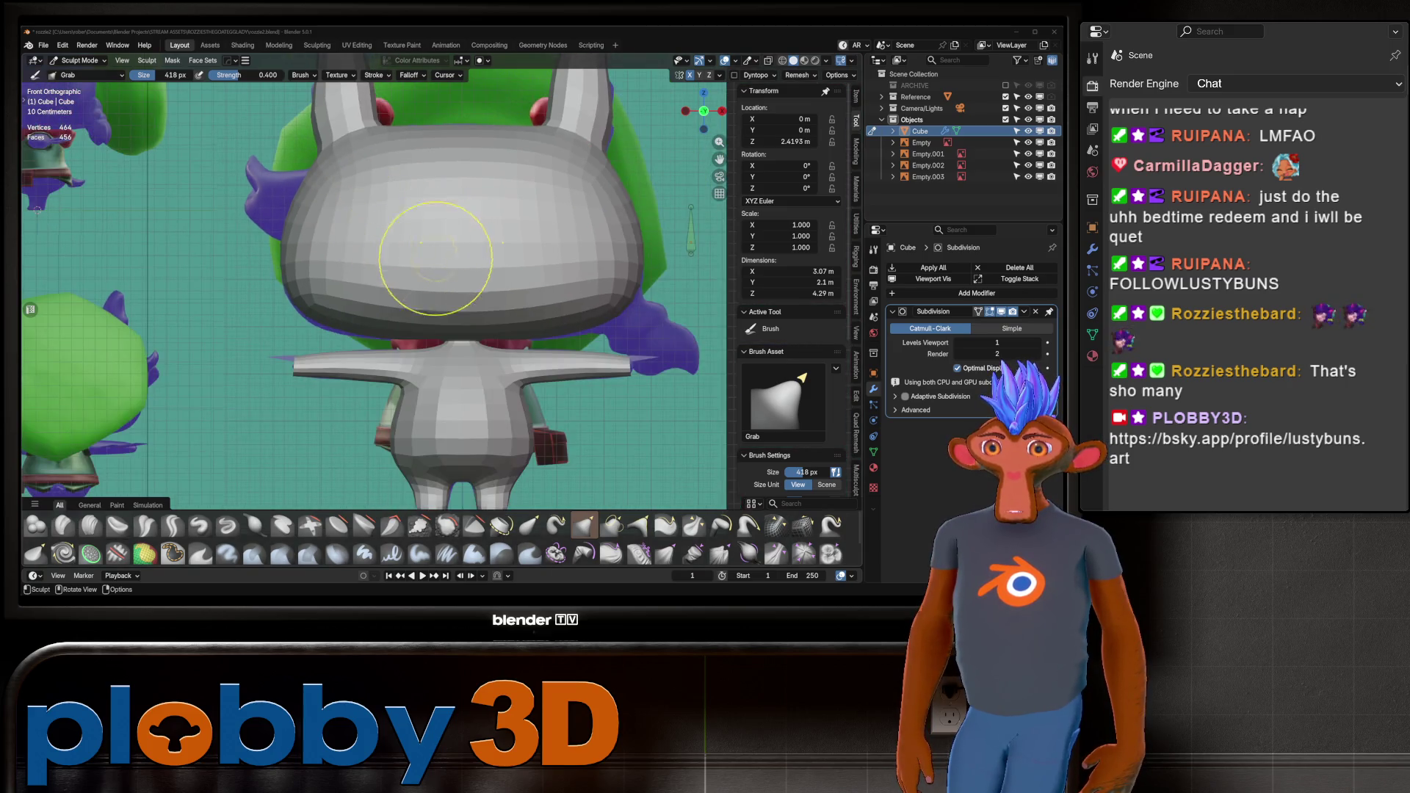
mouse_move(409, 252)
middle_mouse_down()
mouse_move(441, 331)
mouse_move(409, 268)
mouse_move(472, 277)
middle_mouse_up()
middle_click_drag(387, 262, 411, 264)
scroll(378, 276, "up", 3)
scroll(400, 259, "up", 1)
key("Tab")
key("KP_1")
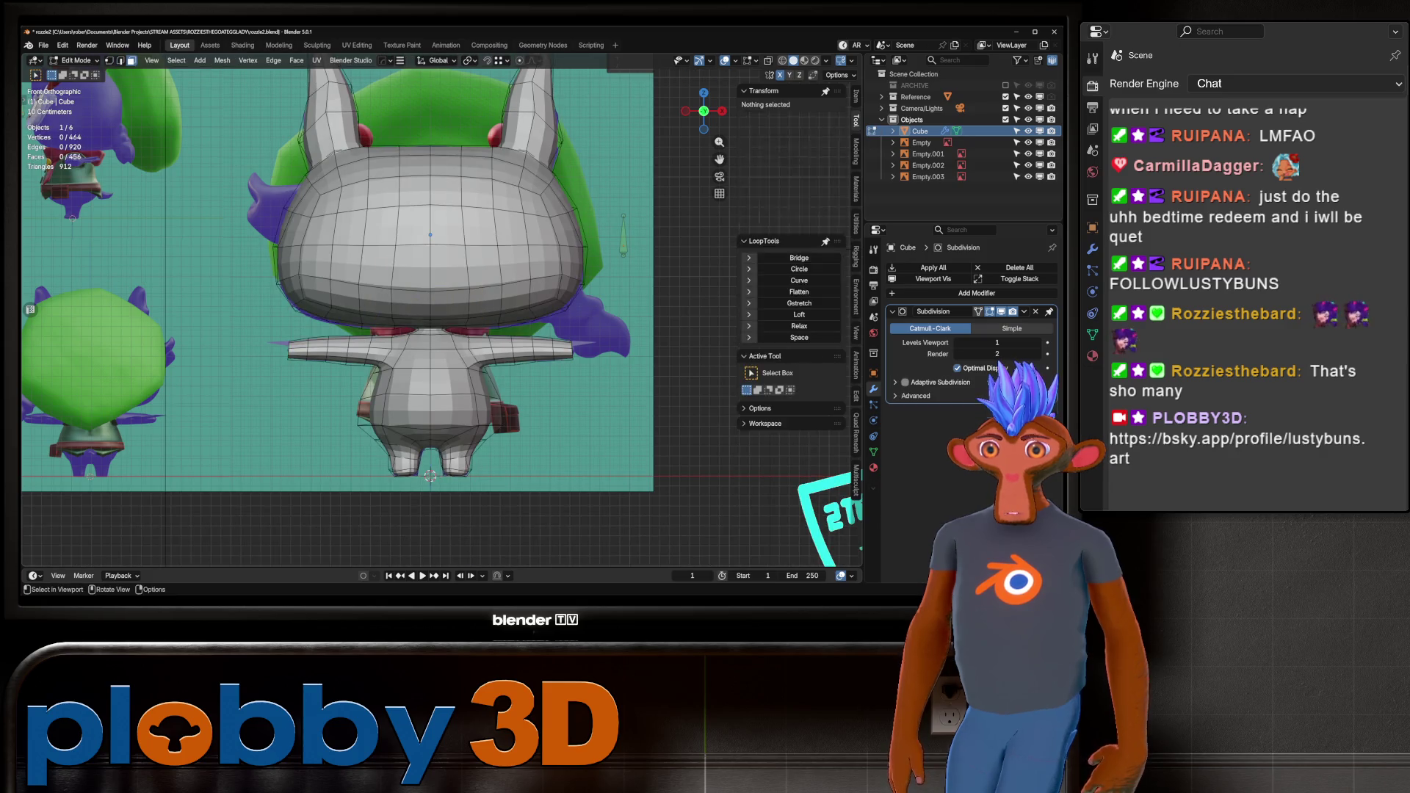
left_click_drag(393, 246, 469, 324)
left_click_drag(382, 297, 481, 334, "ctrl")
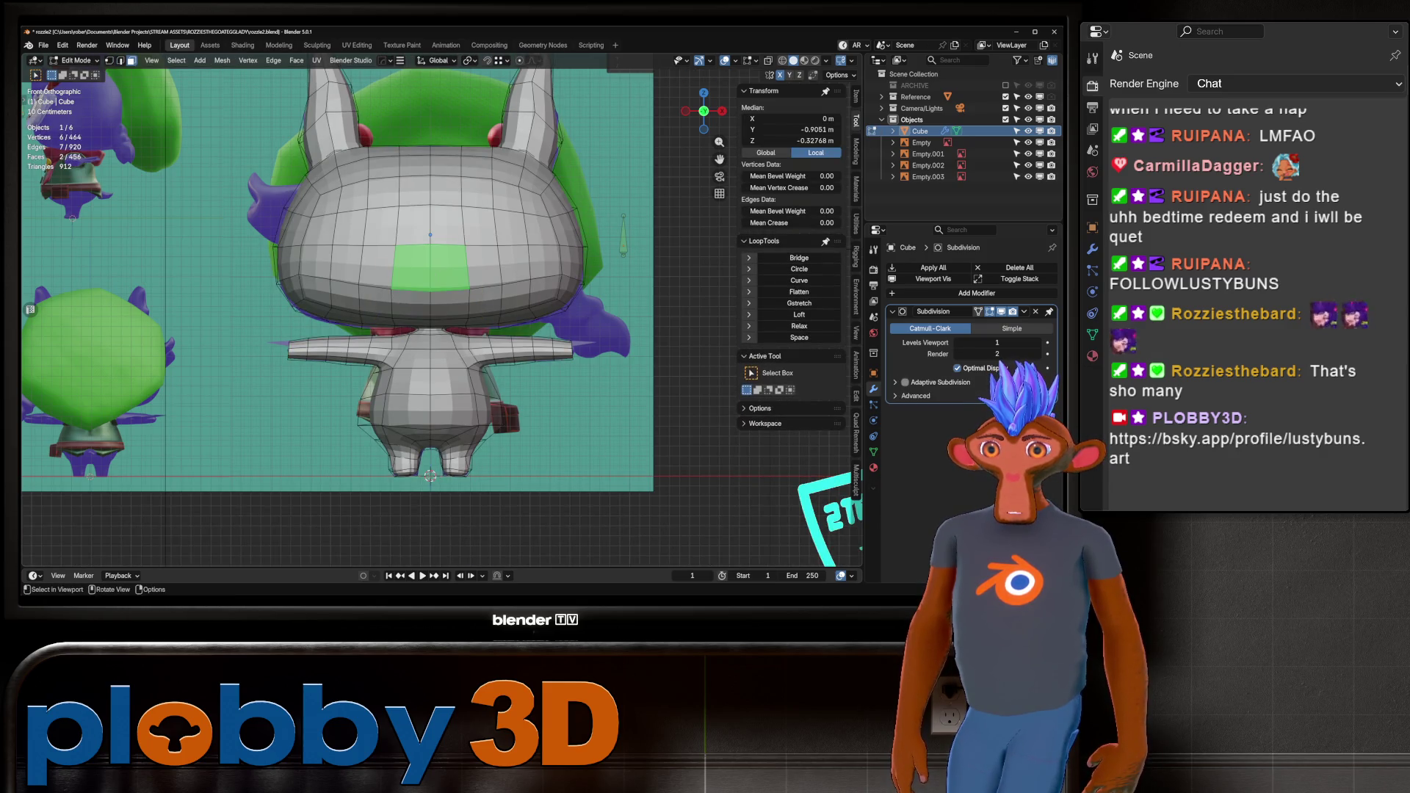
key("alt+z")
key("alt+z")
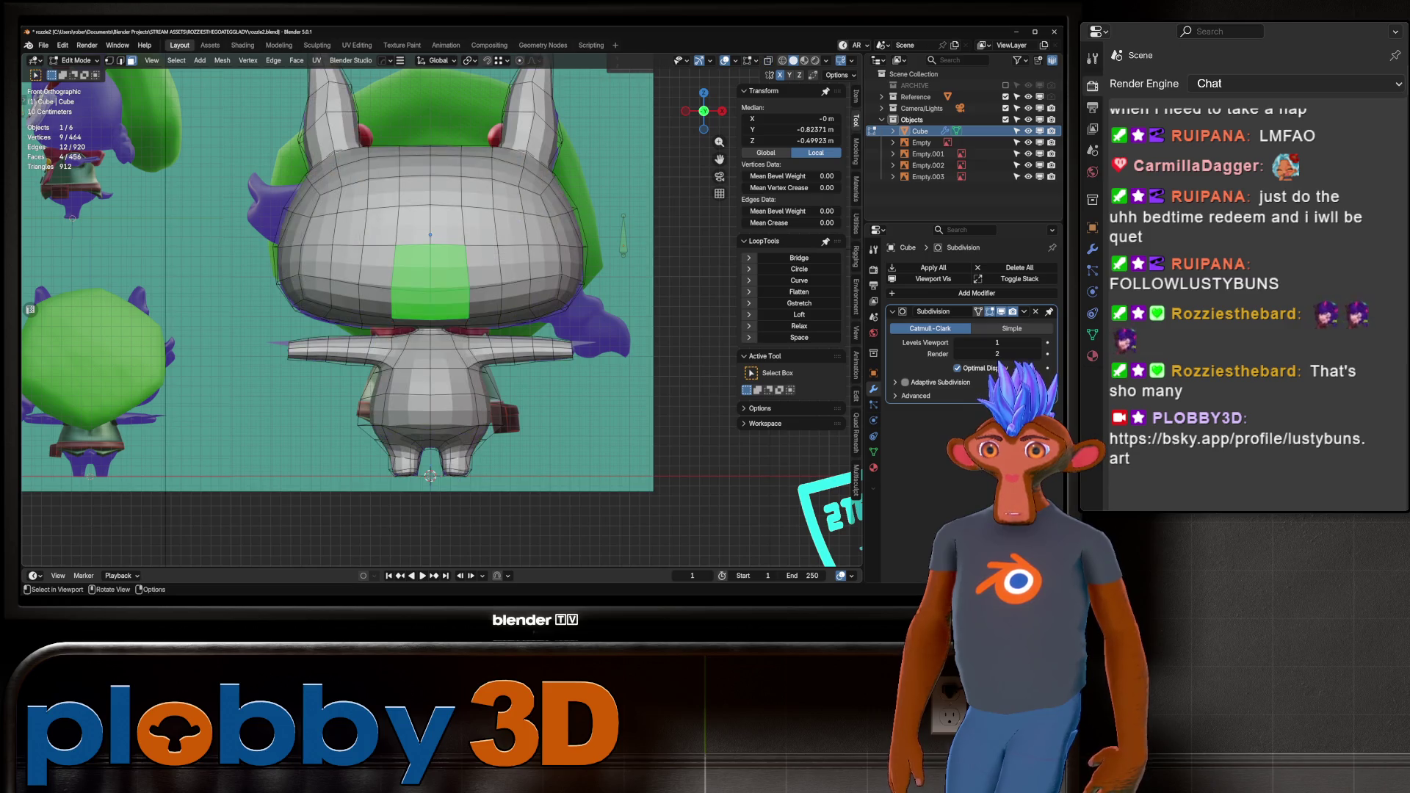
left_click_drag(382, 234, 426, 330, "ctrl")
key("alt+z")
key("alt+z")
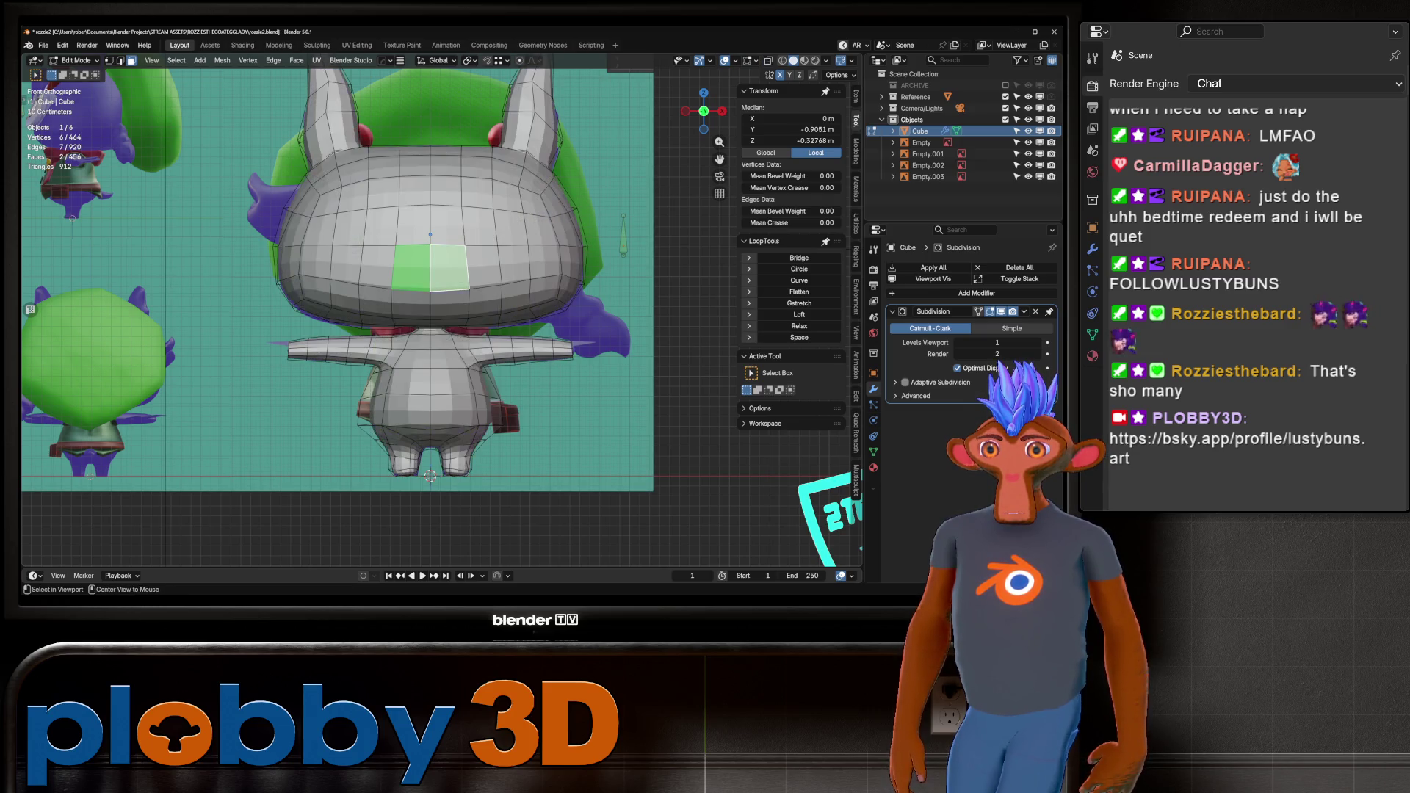
key("alt+z")
key("alt+z")
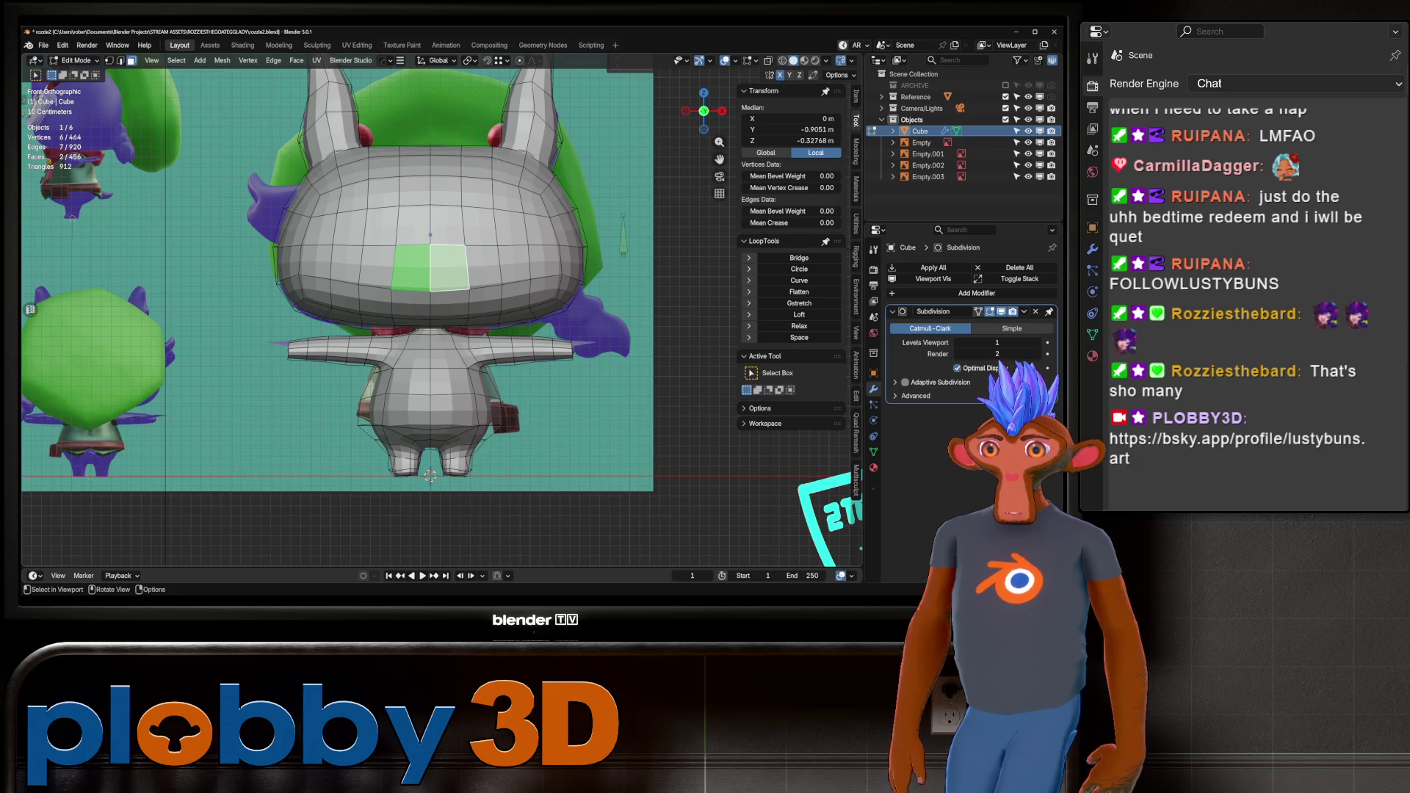
scroll(448, 264, "up", 1)
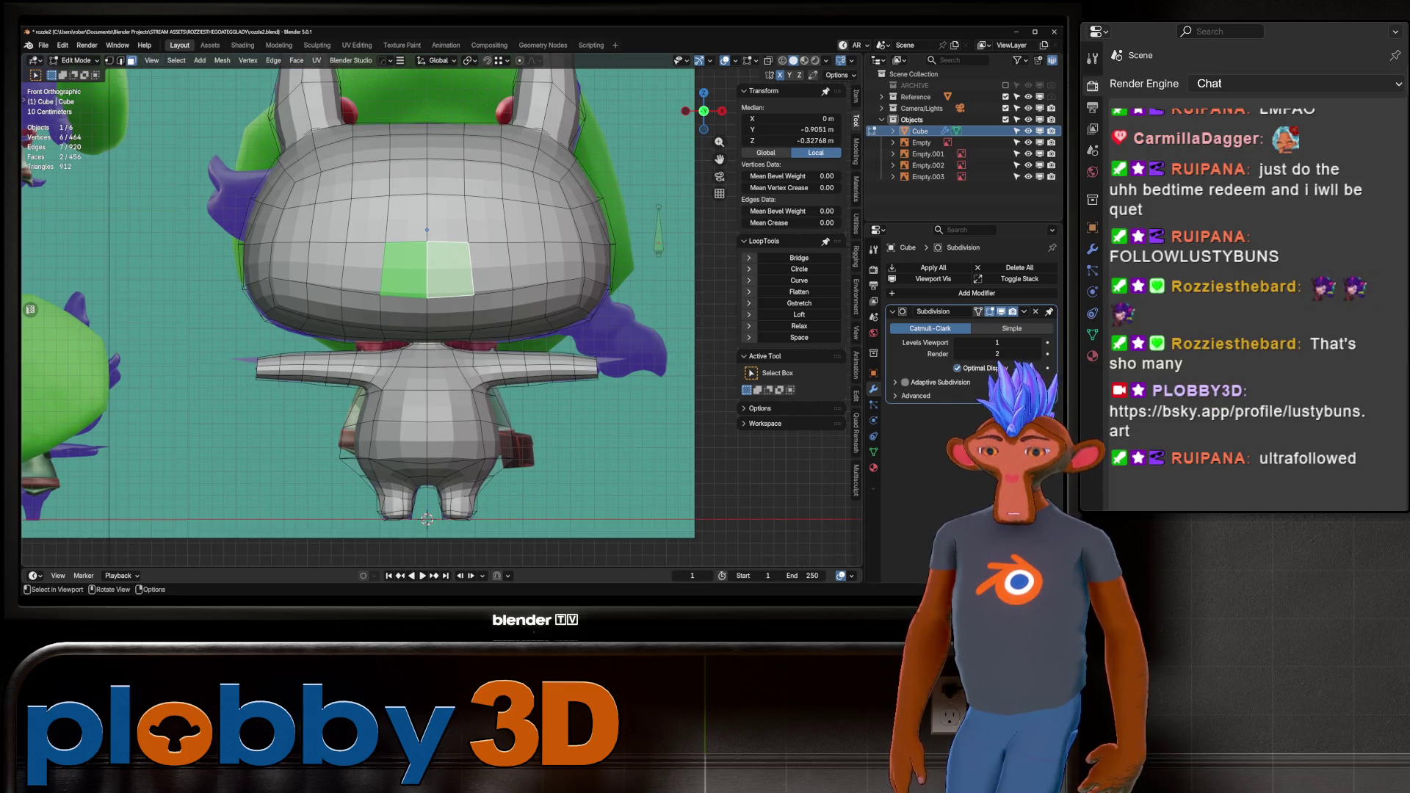
In Sculpt Mode with wireframe shown, Grab-pull the middle of the face into a peak.
key("ctrl+Tab")
left_click(409, 246)
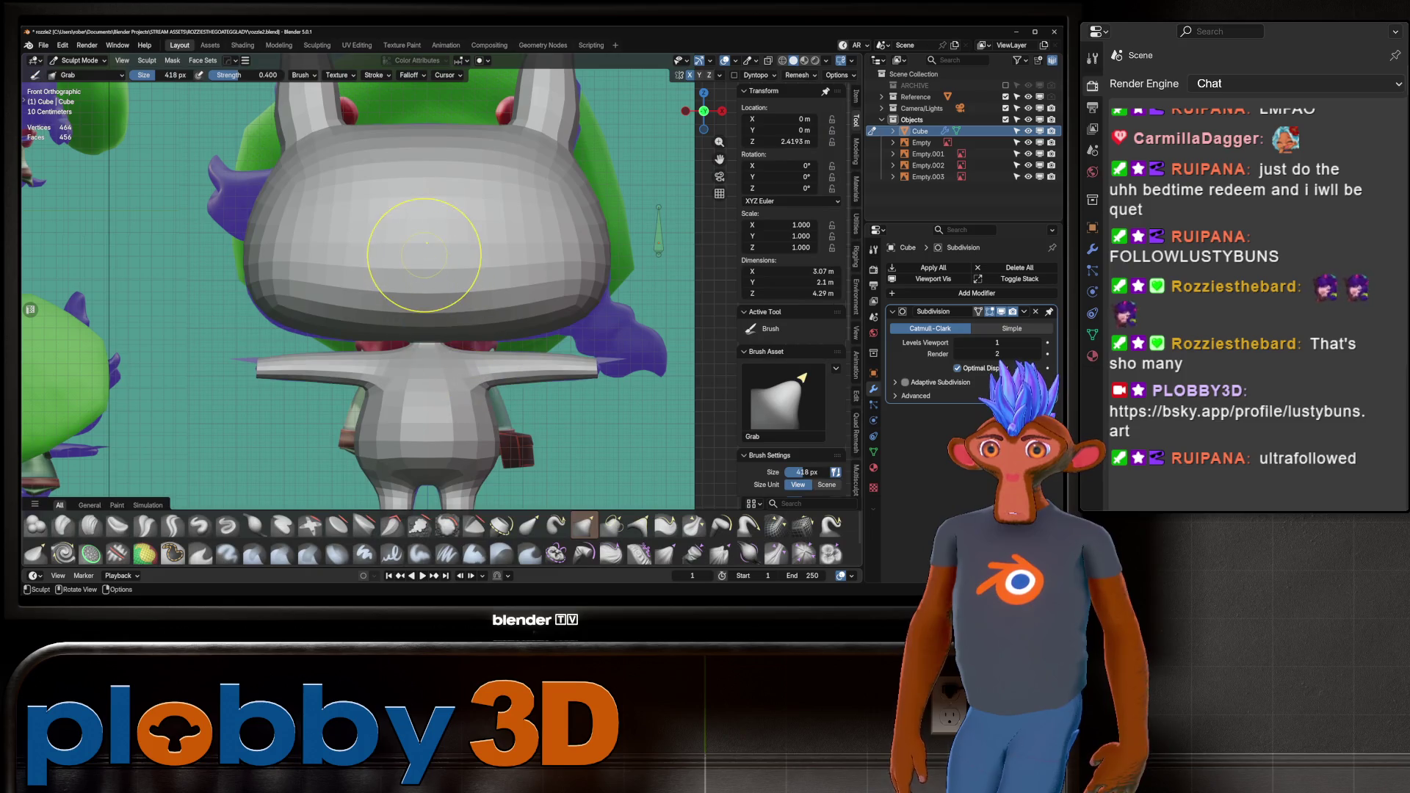
key("q")
left_click(411, 341)
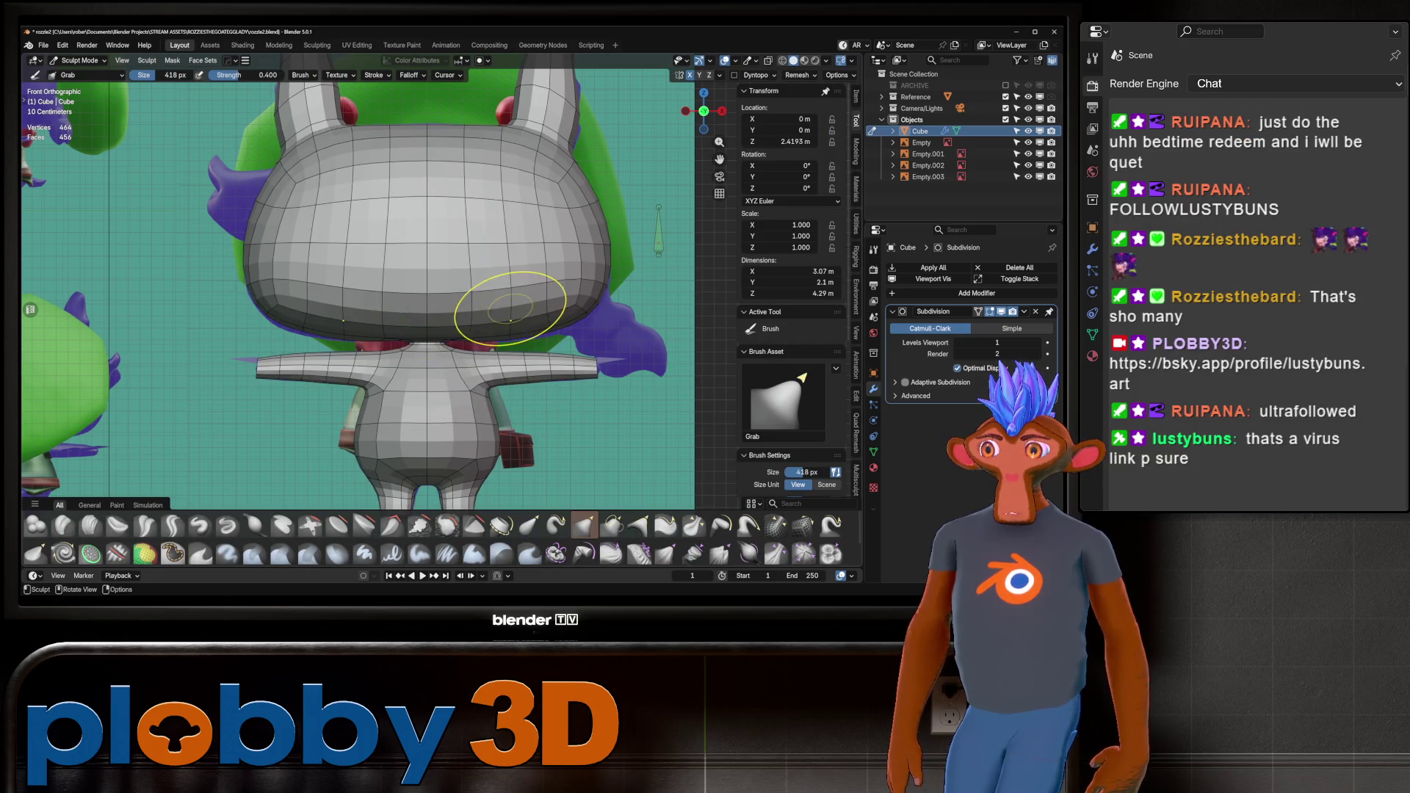
scroll(440, 257, "up", 1)
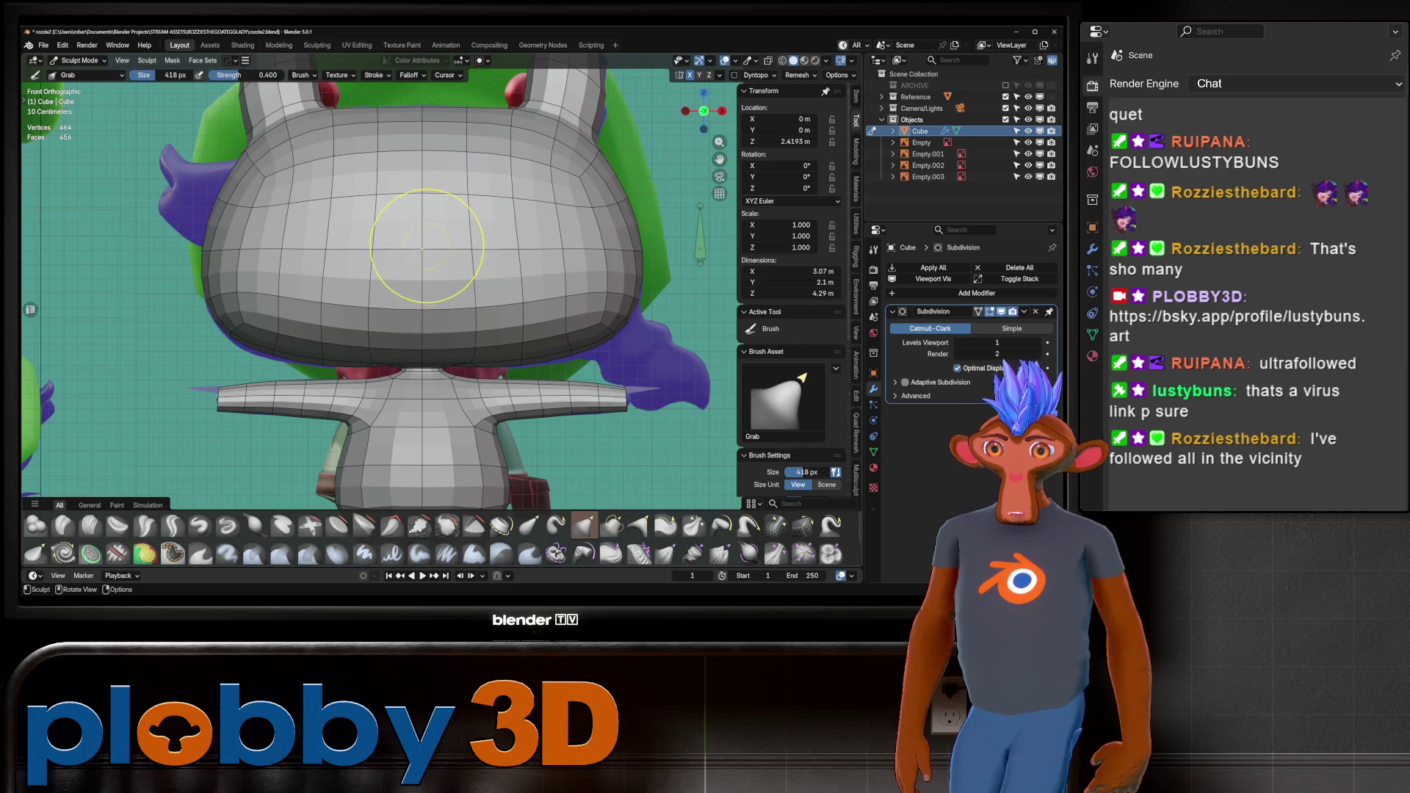
left_click_drag(419, 261, 423, 231)
key("alt+z")
key("alt+z")
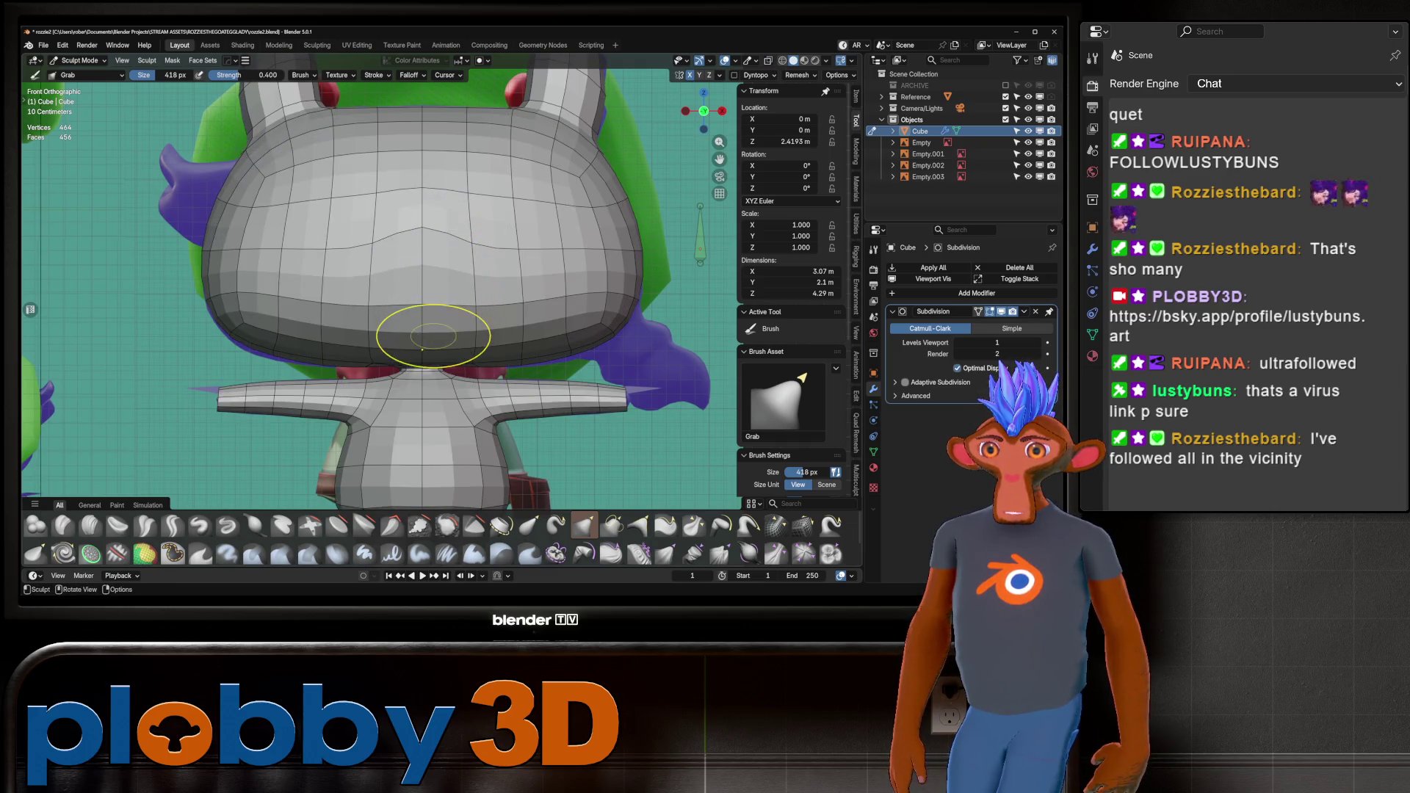
key("Tab")
key("Tab")
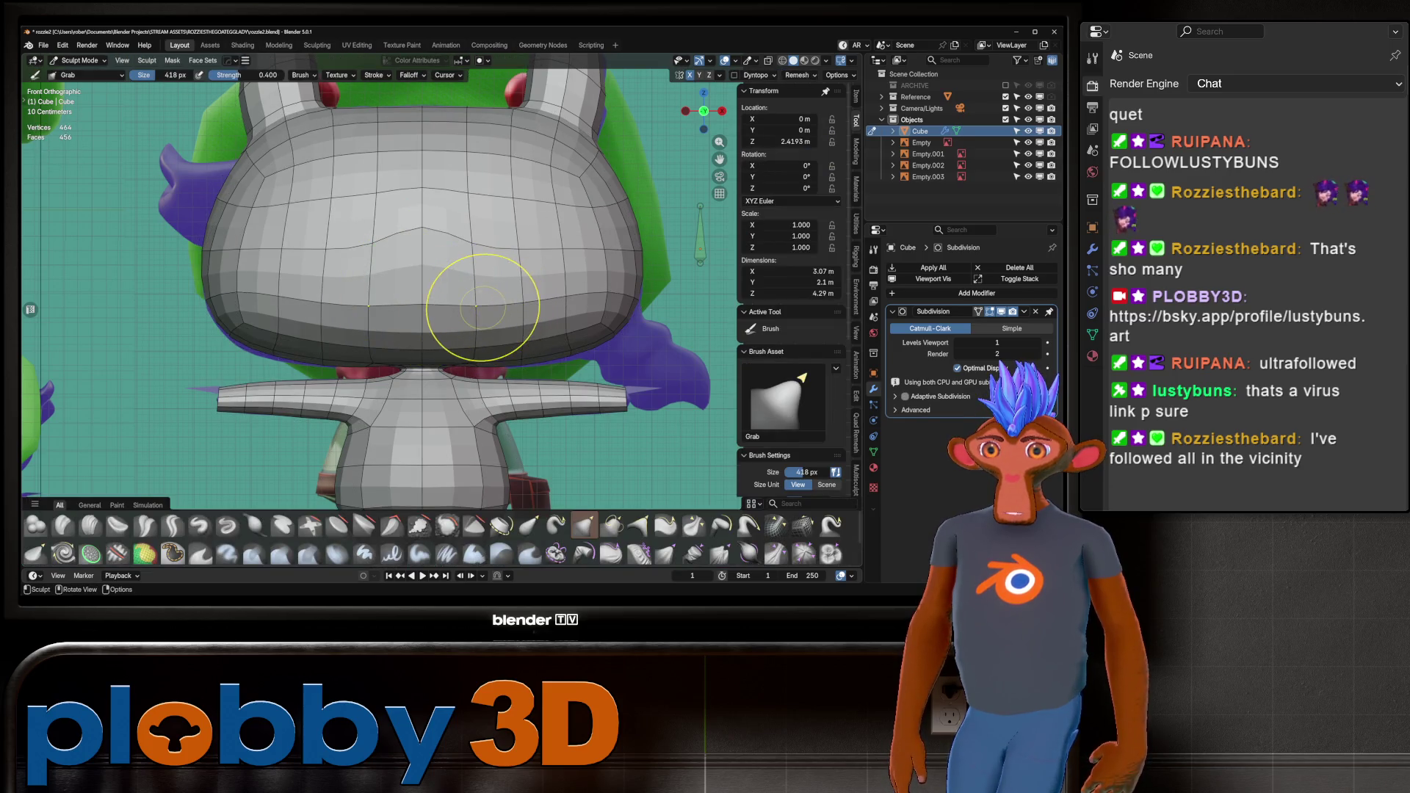
key("ctrl+Tab")
key("Tab")
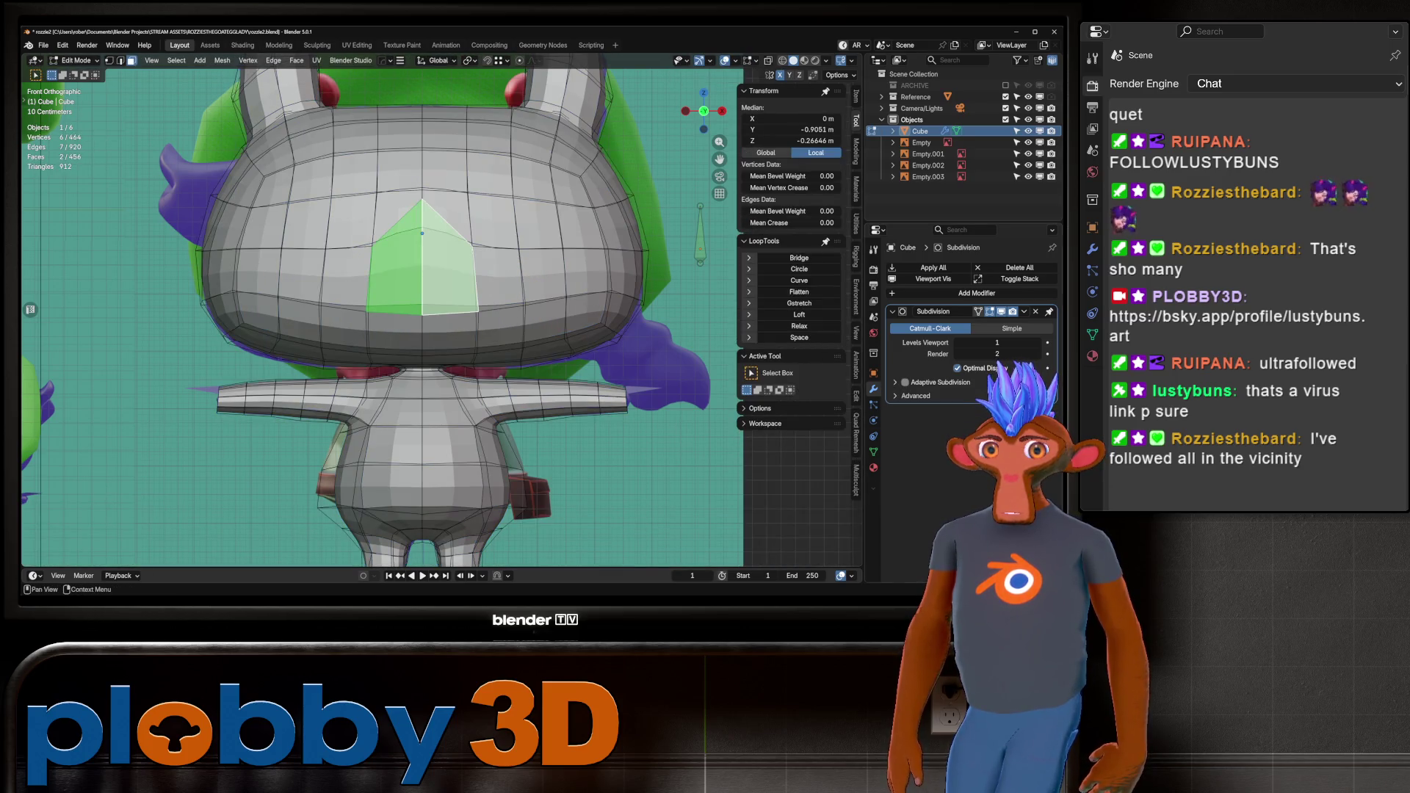
Inset the nose faces and vertex-slide the diamond's points, including its top vertex.
key("alt+z")
key("i")
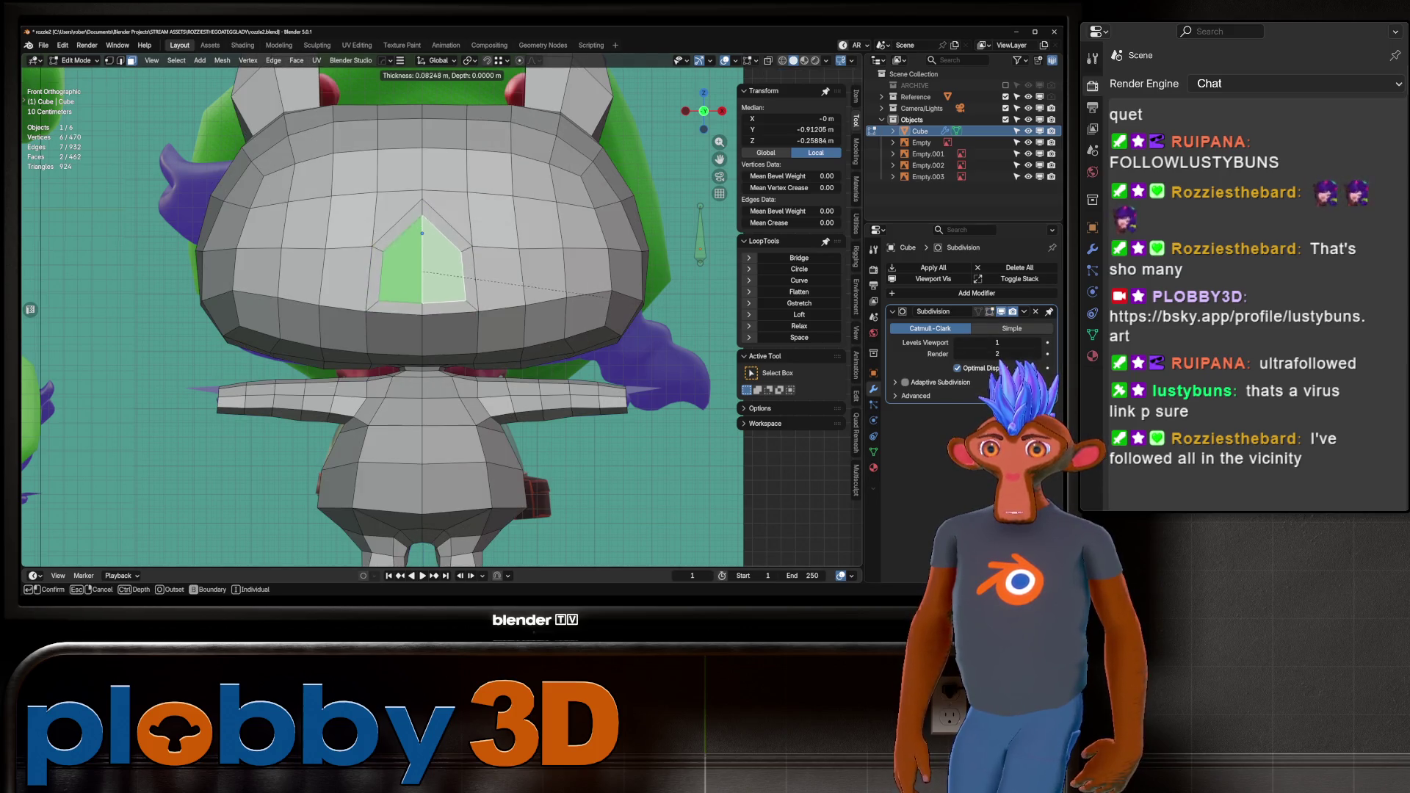
key("Return")
key("alt+z")
key("alt+z")
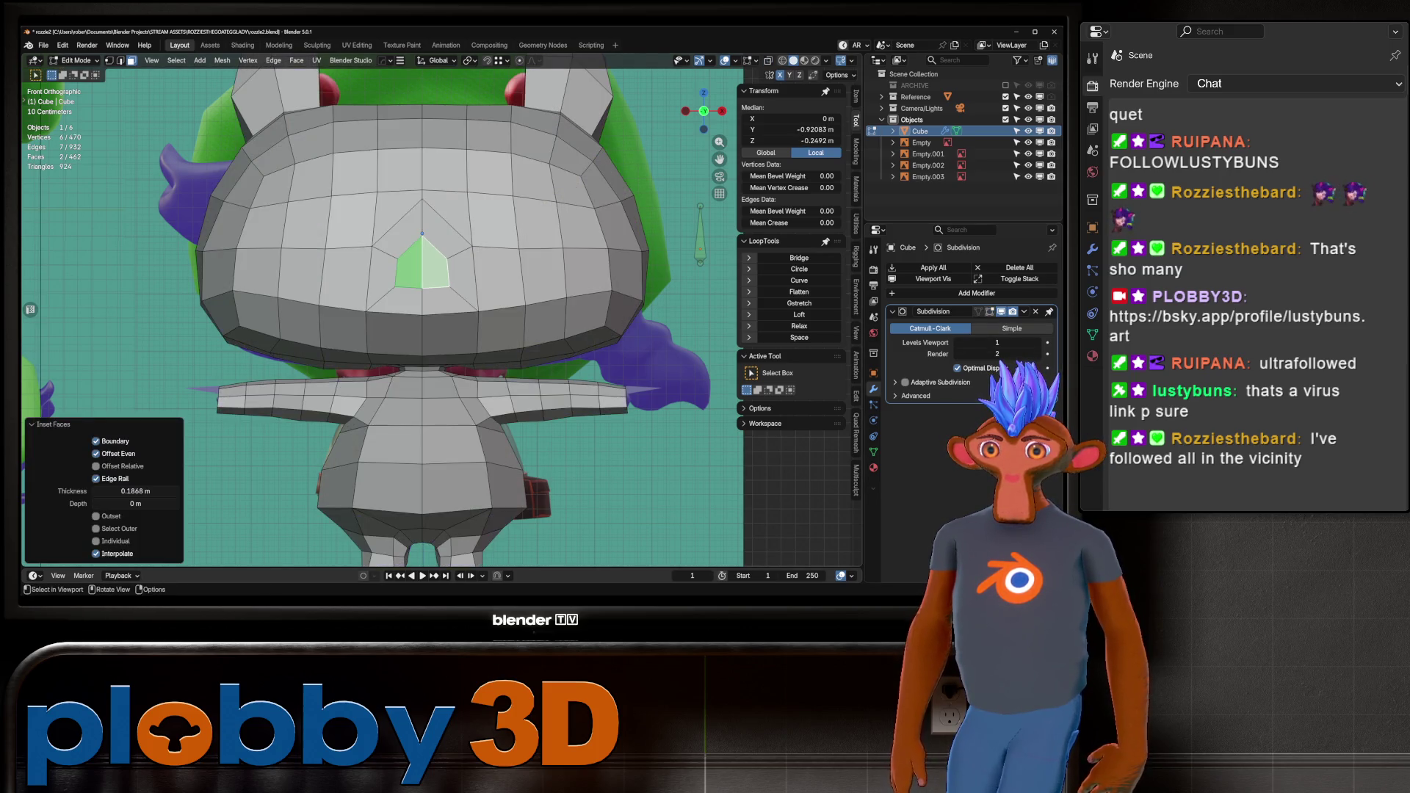
key("1")
left_click(425, 288)
key("shift+v")
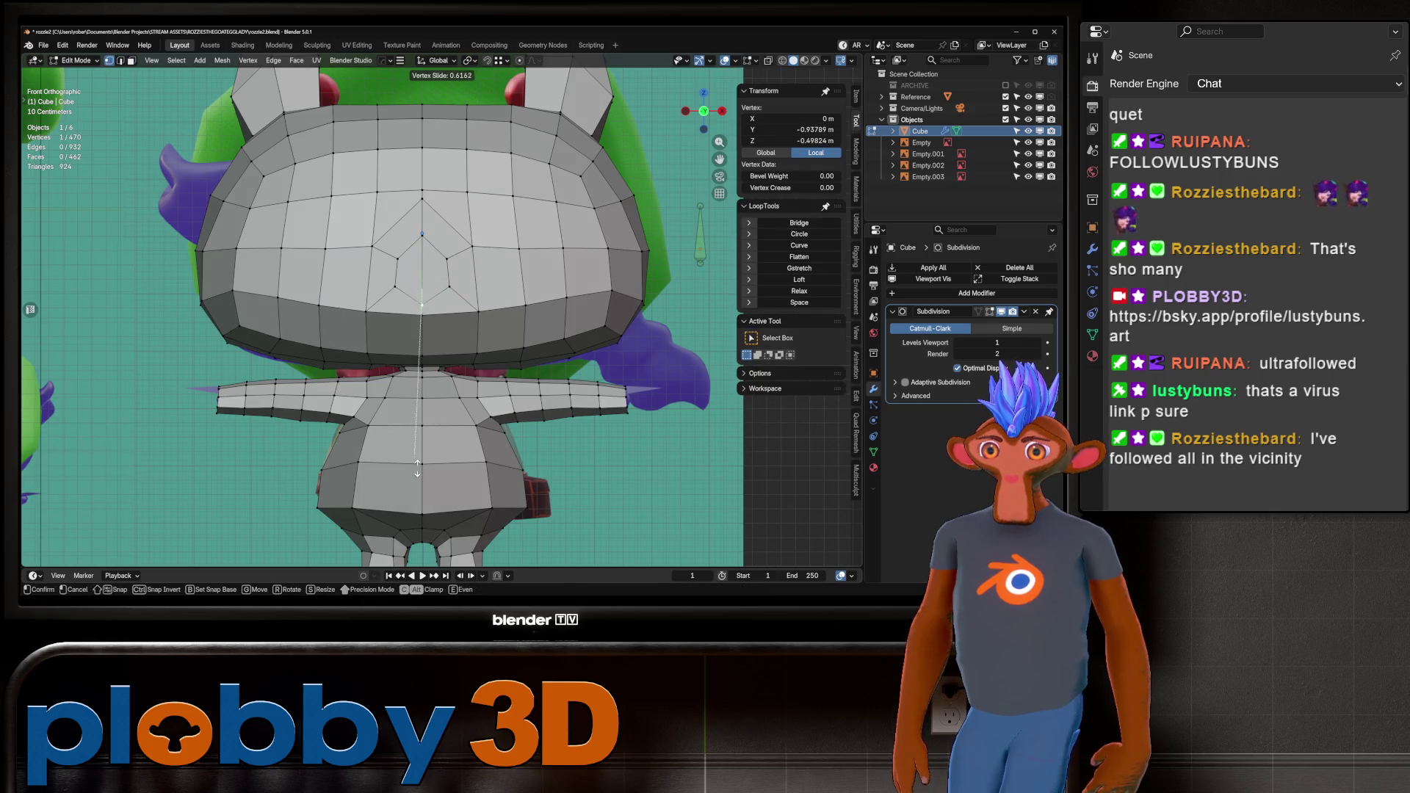
left_click(417, 470)
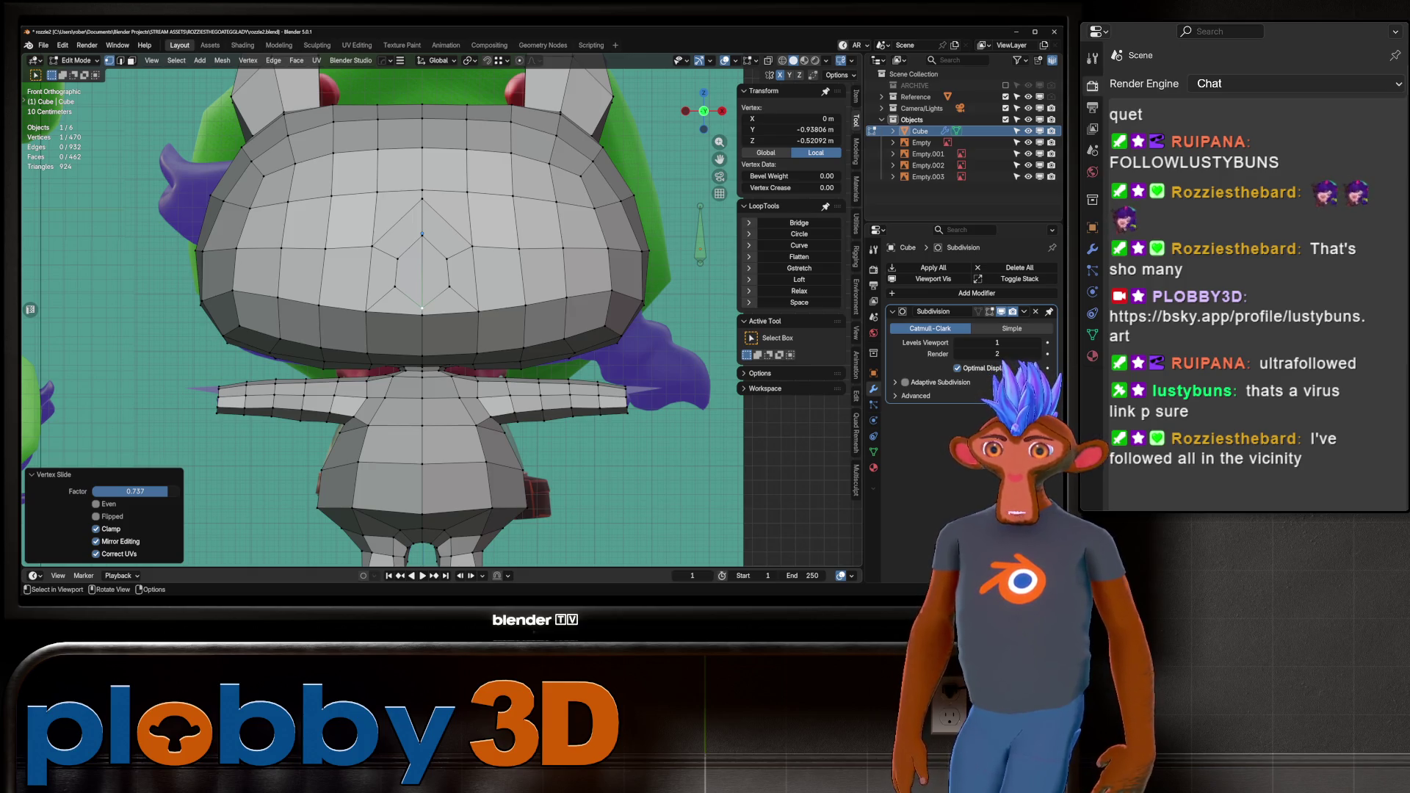
left_click(422, 199)
key("shift+v")
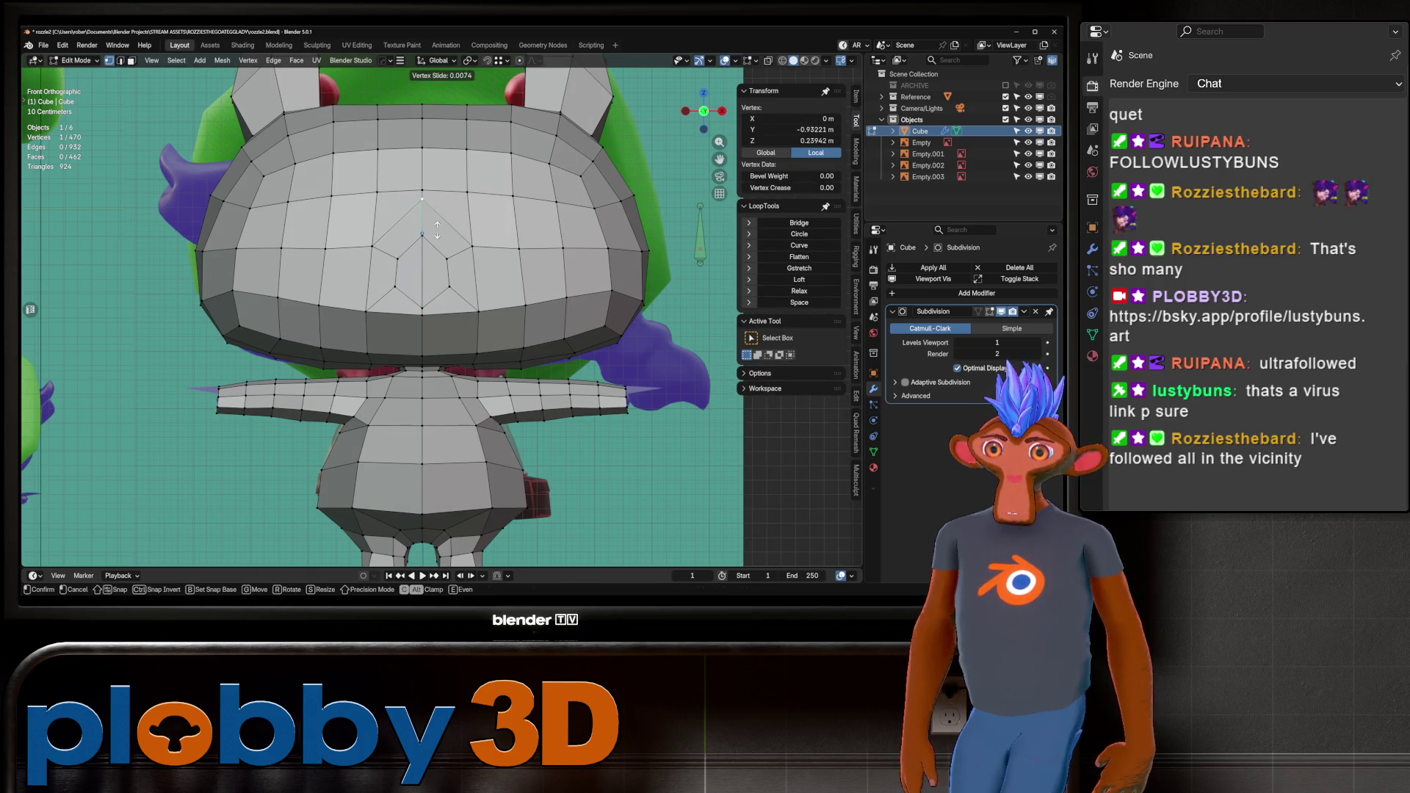
left_click(437, 230)
Select both diamond faces and try an inset on them, then undo it.
key("3")
left_click(409, 272)
left_click(436, 272, "shift")
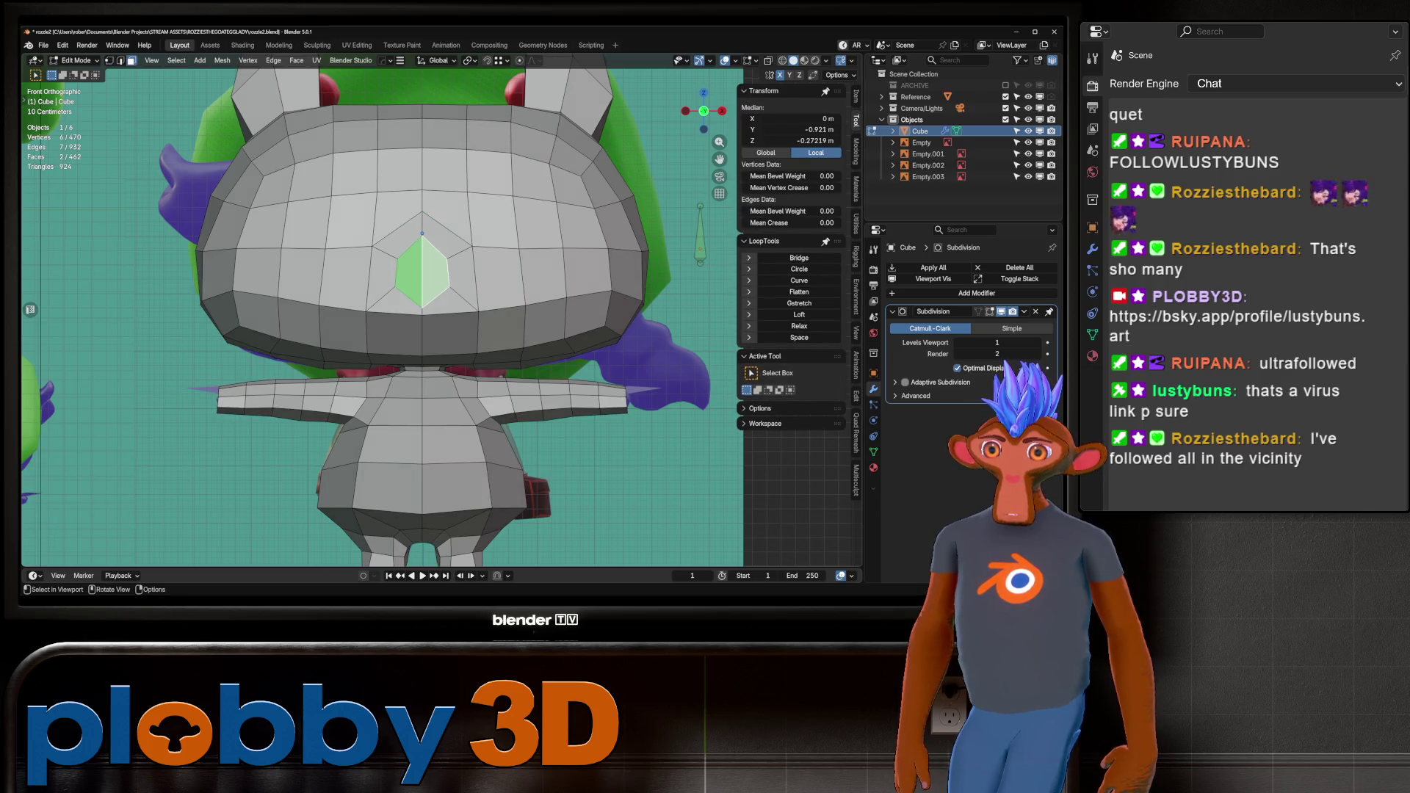
key("i")
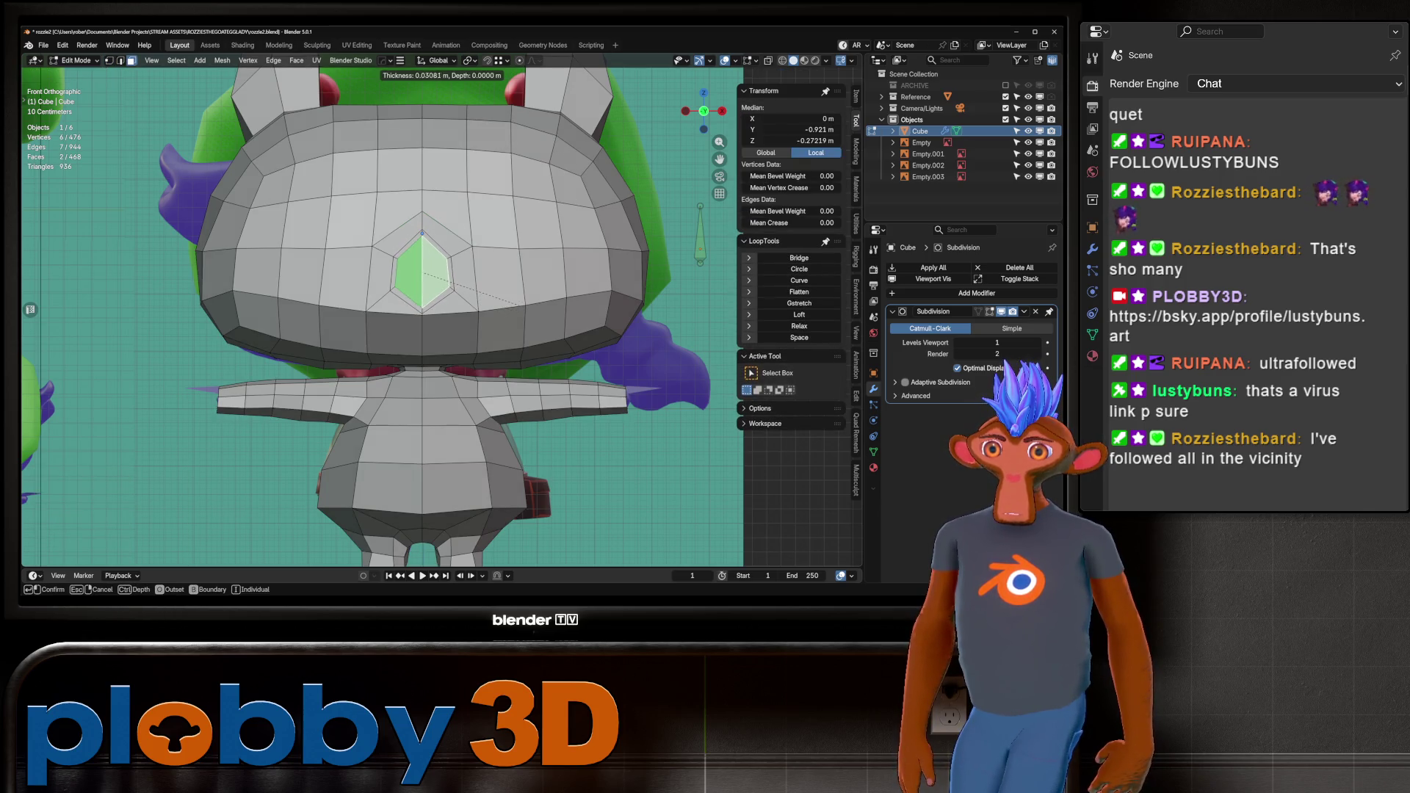
key("Return")
key("alt+z")
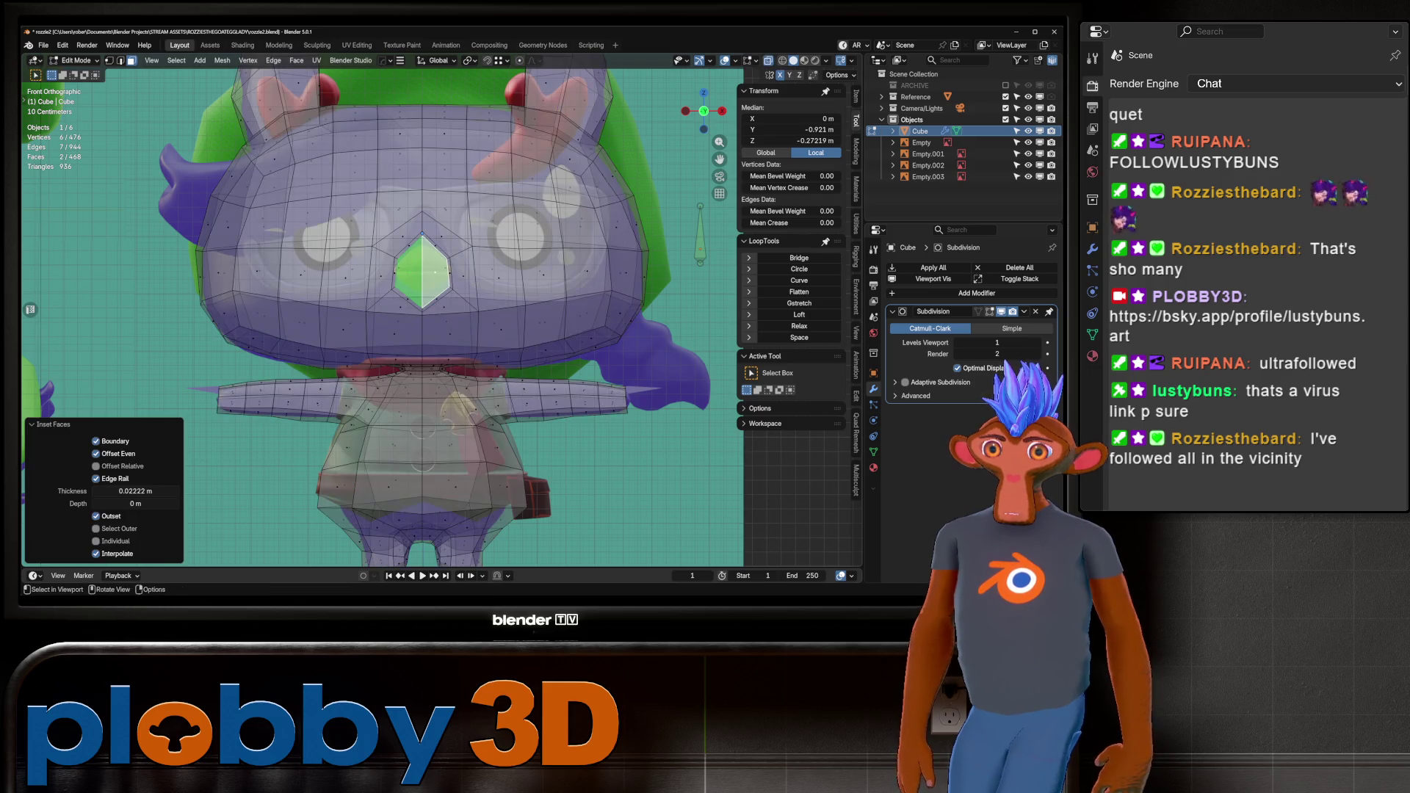
key("alt+z")
key("ctrl+z")
Raise the nose patch along Z and squash it vertically with two Z-axis scales.
key("g")
key("z")
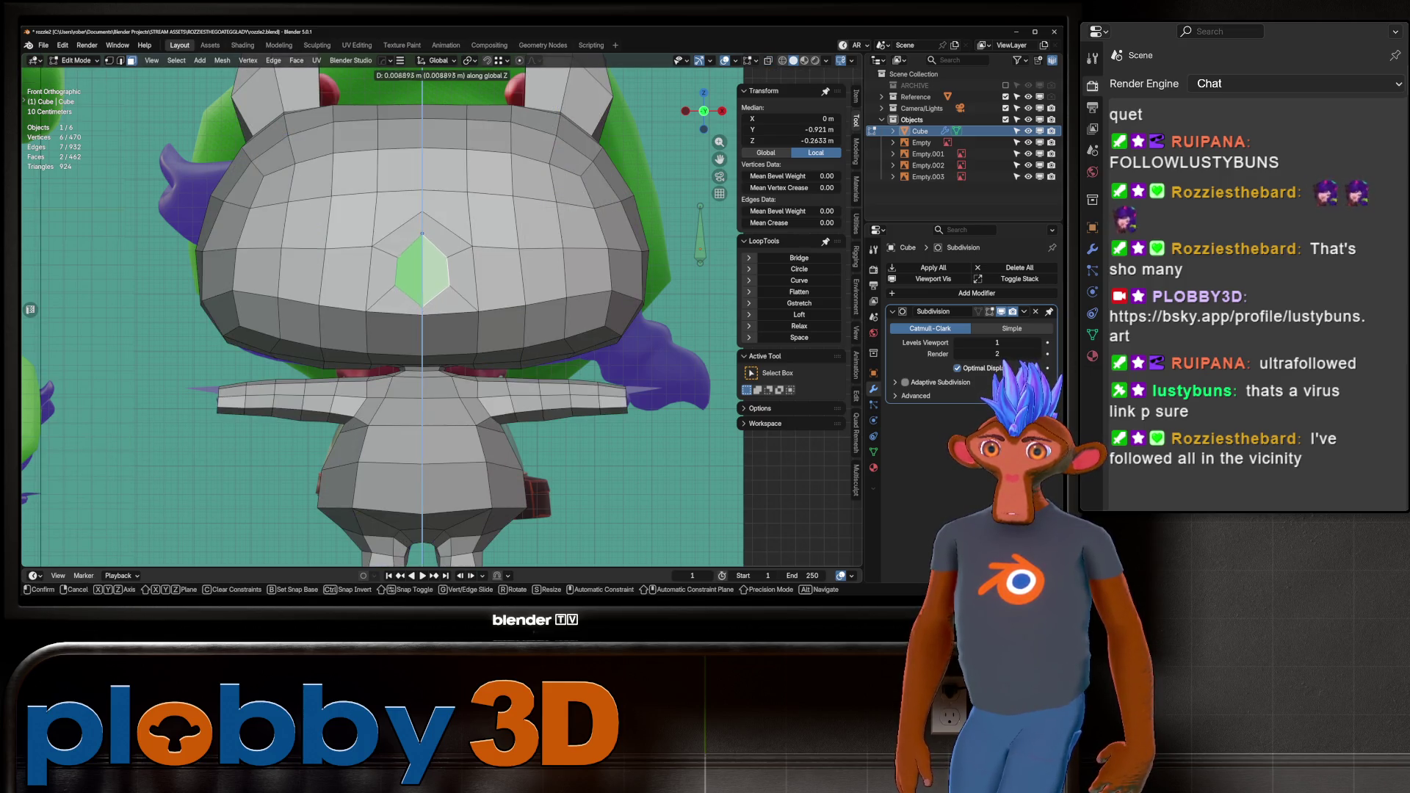
key("Return")
key("alt+z")
key("alt+z")
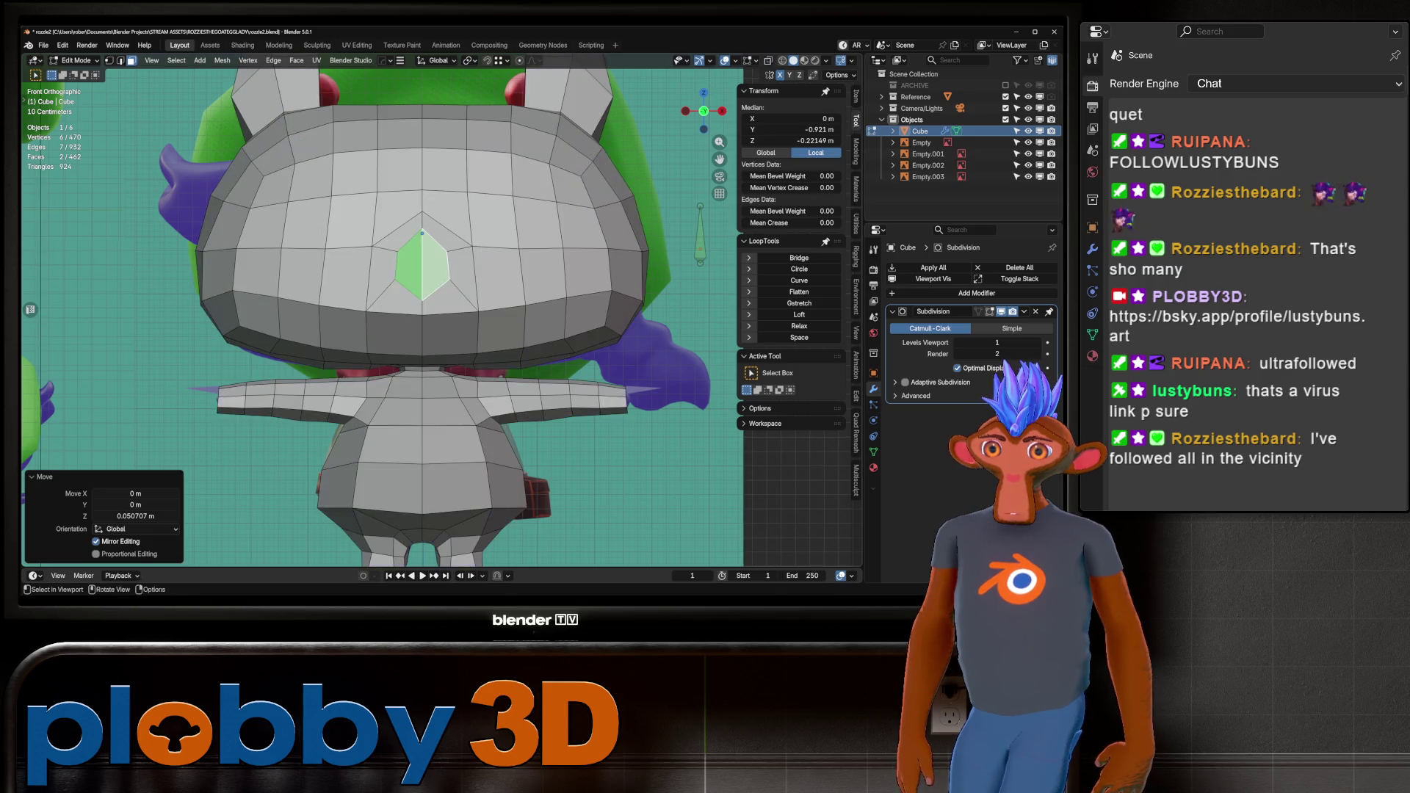
key("s")
key("z")
key("Return")
key("alt+z")
key("alt+z")
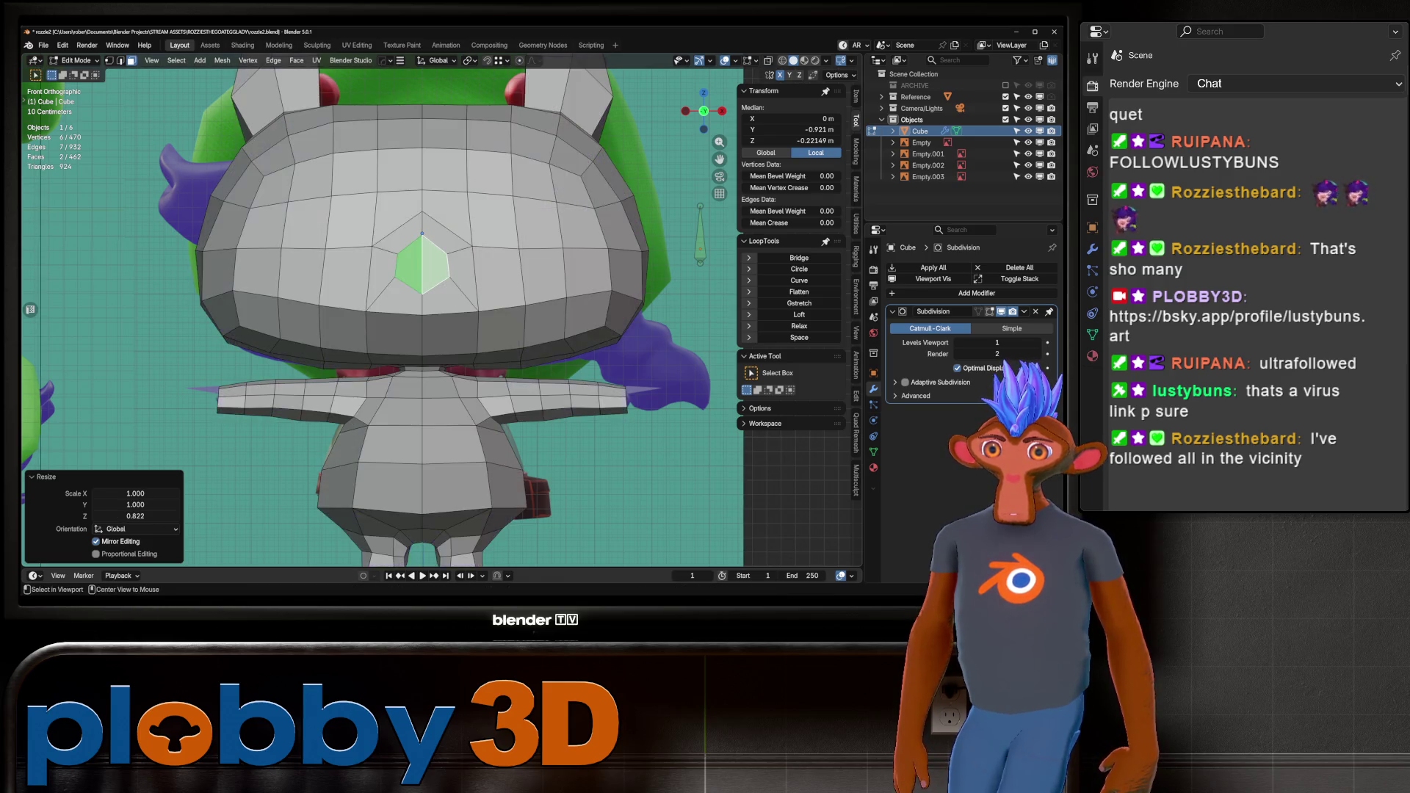
key("s")
key("z")
key("Return")
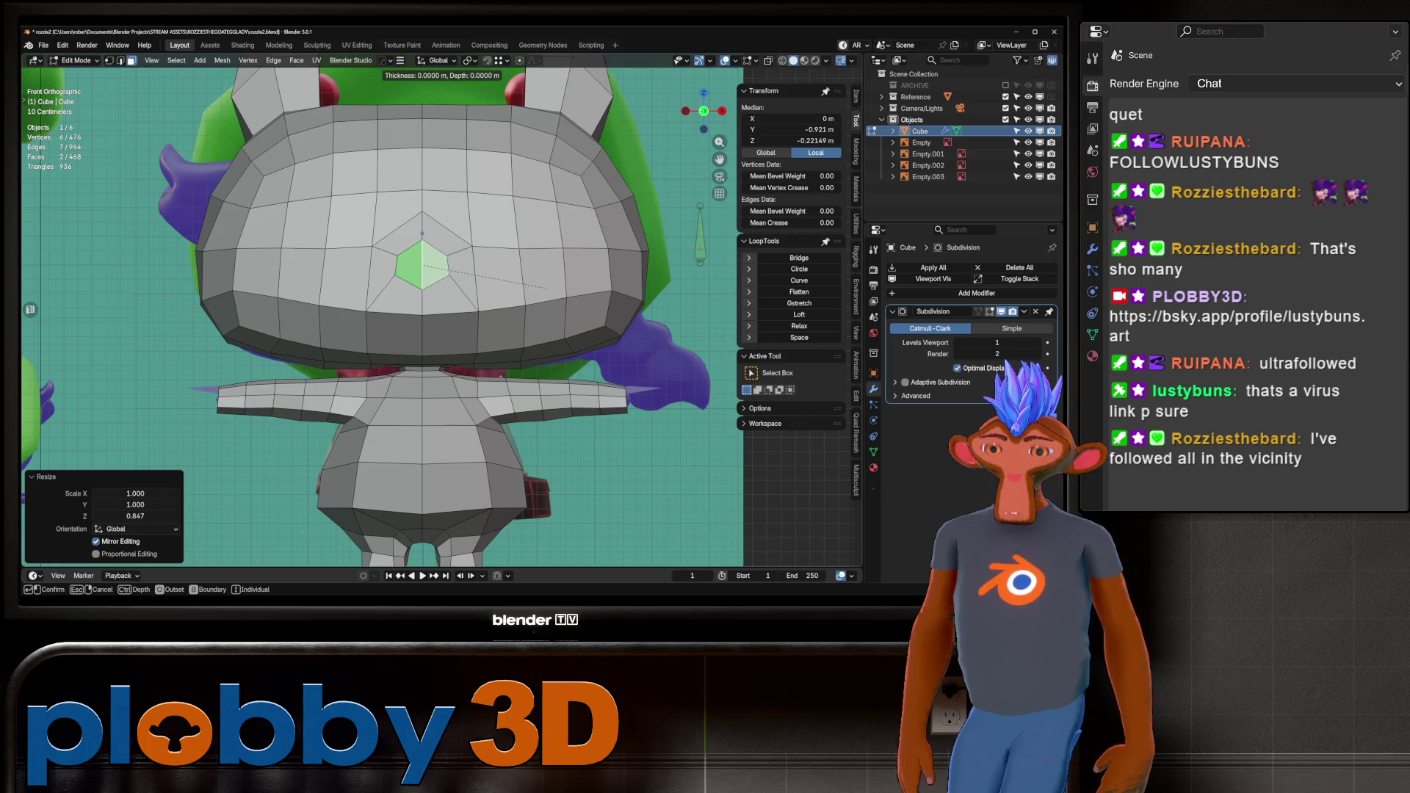
Inset the nose patch again and check it in Right Ortho against the side reference.
key("i")
left_click(570, 272)
middle_click_drag(570, 272, 514, 294)
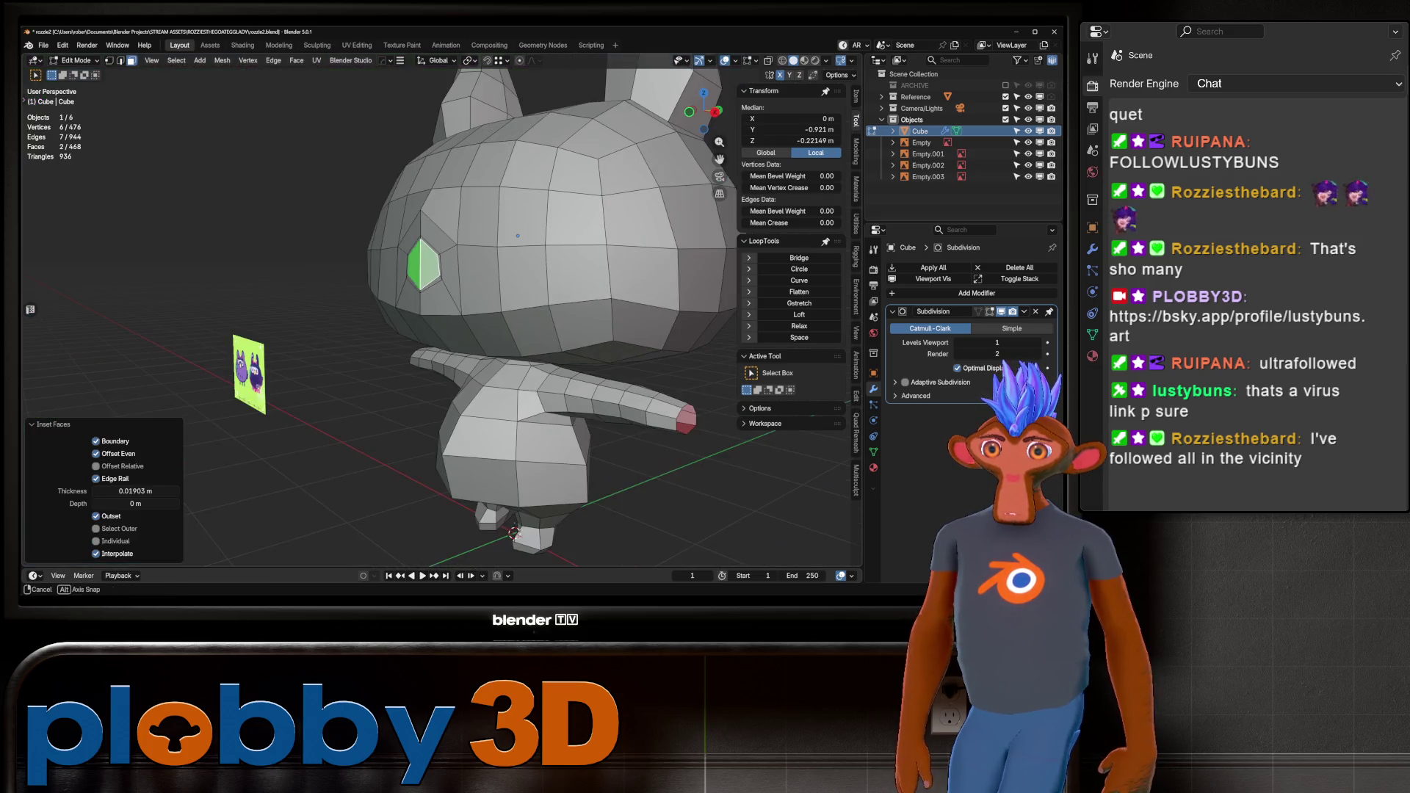
key("KP_3")
key("alt+z")
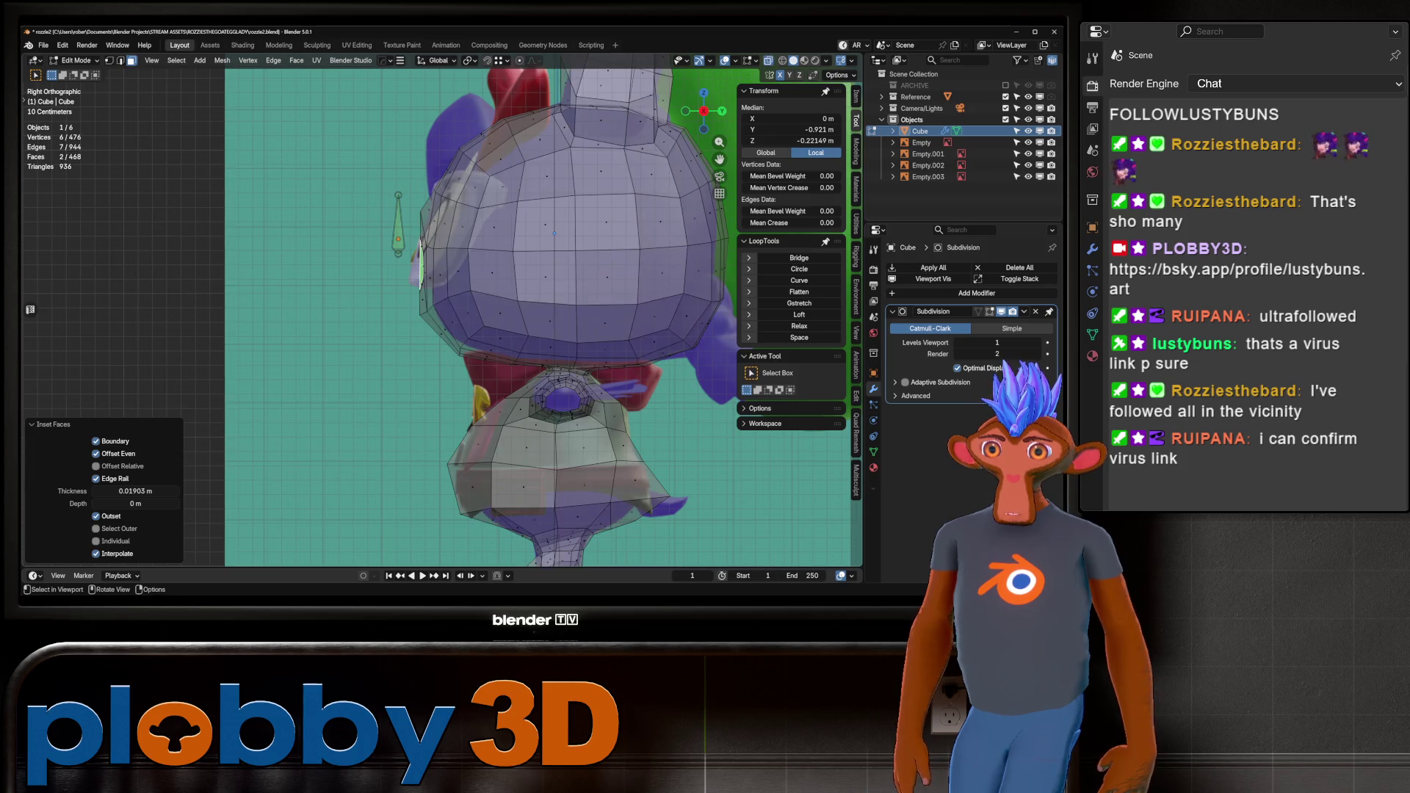
key("alt+z")
Extrude the nose outward, shrink its tip, adjust its height on Z, and return to Object Mode.
key("e")
left_click(499, 334)
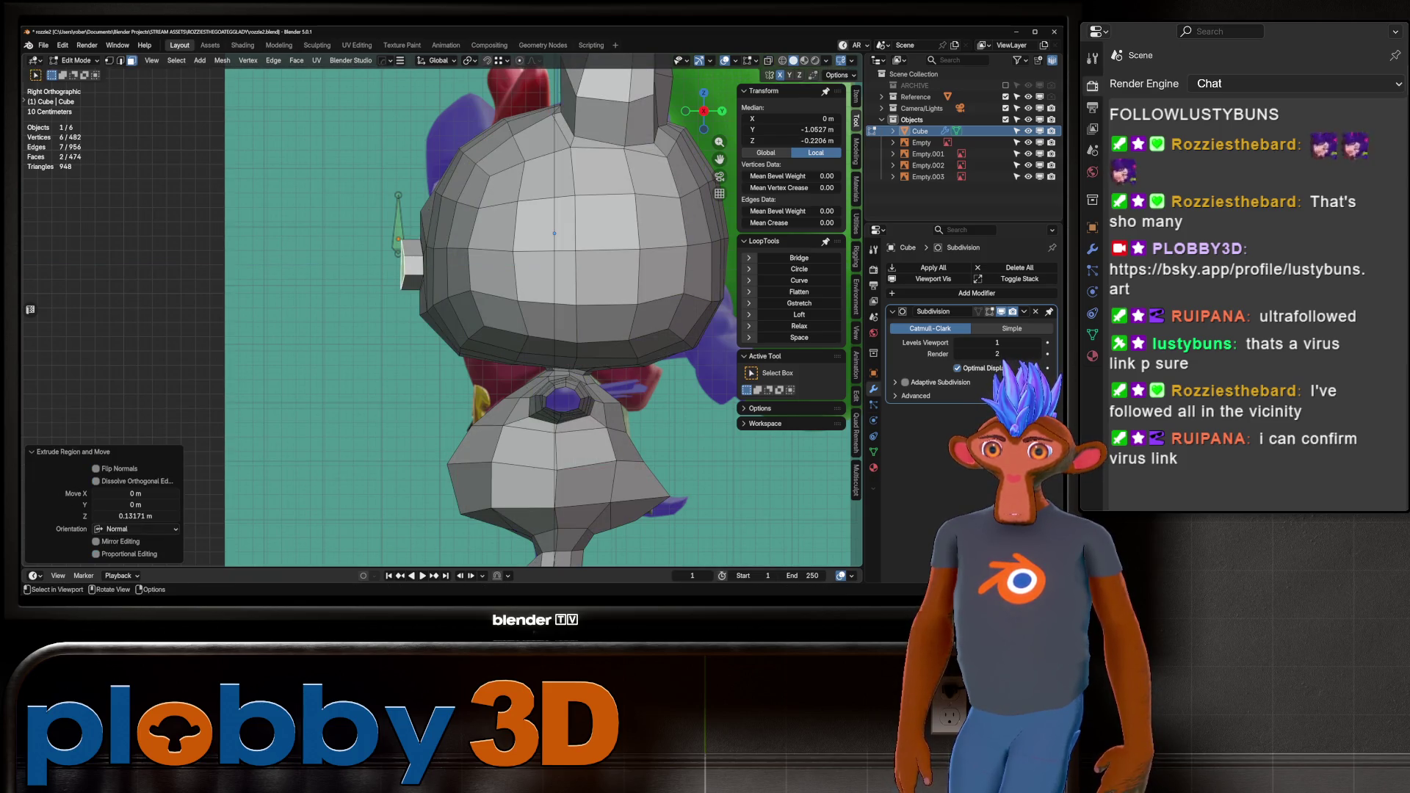
key("s")
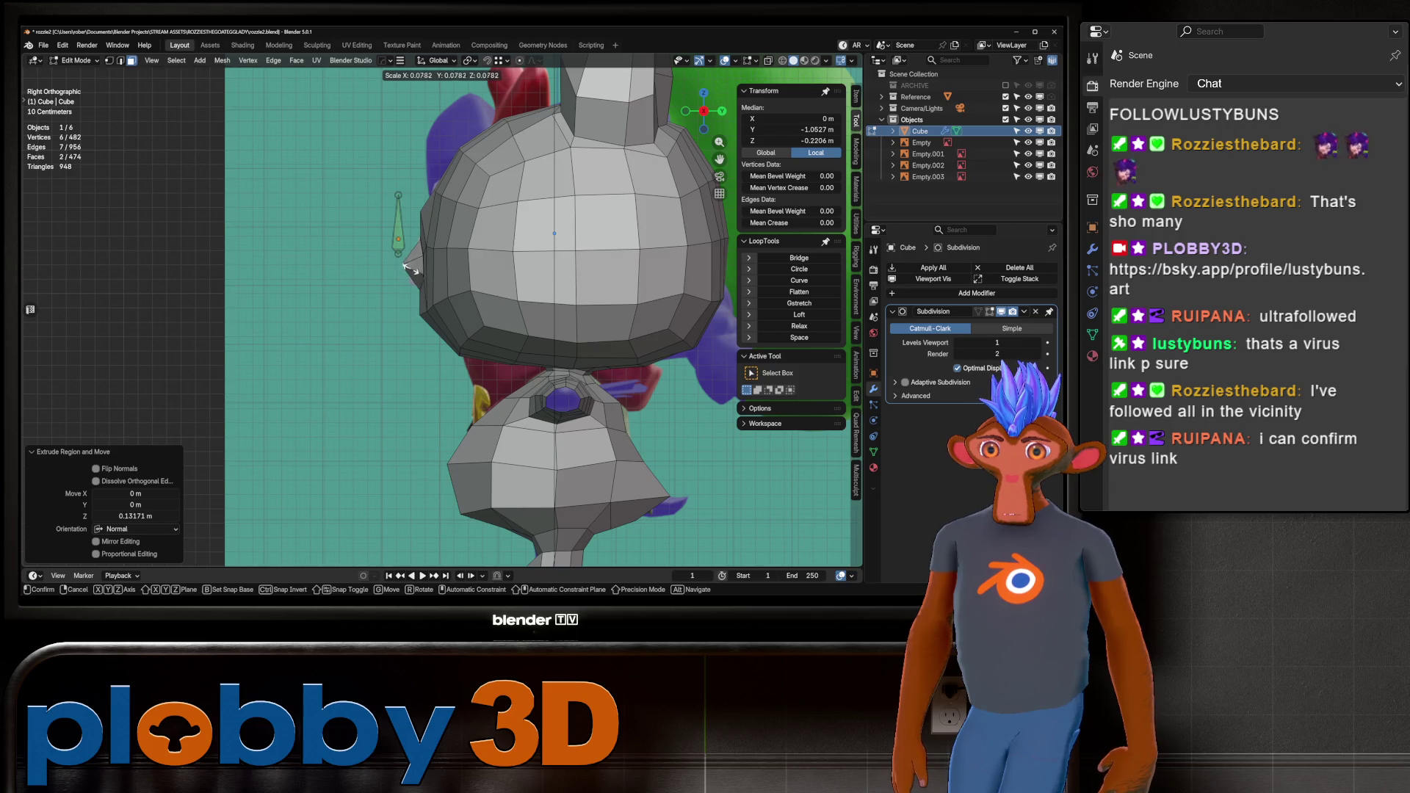
left_click(404, 254)
key("g")
key("z")
left_click(404, 253)
middle_click_drag(403, 254, 470, 272)
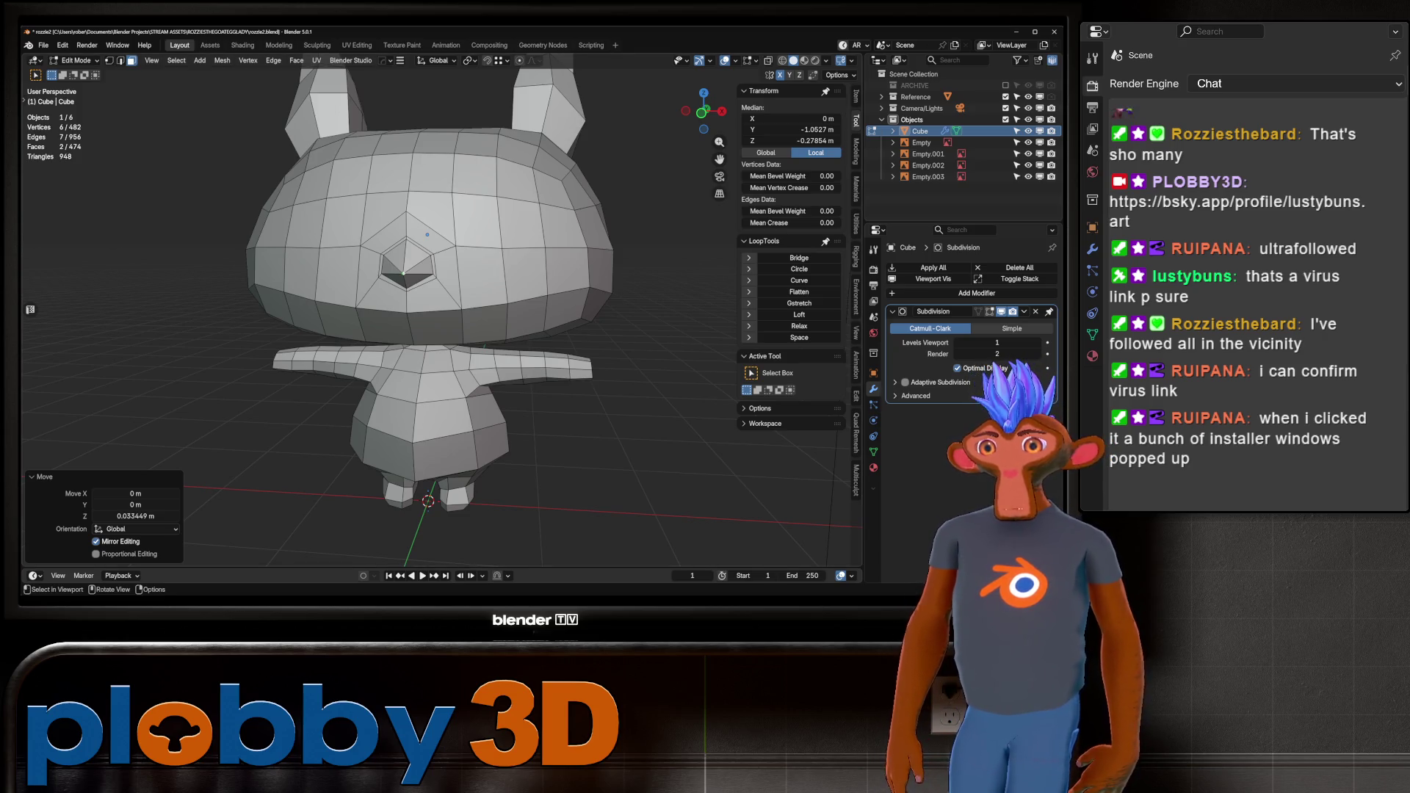
key("Tab")
mouse_move(433, 309)
middle_mouse_down()
mouse_move(470, 293)
mouse_move(440, 279)
mouse_move(367, 301)
middle_mouse_up()
scroll(470, 293, "down", 4)
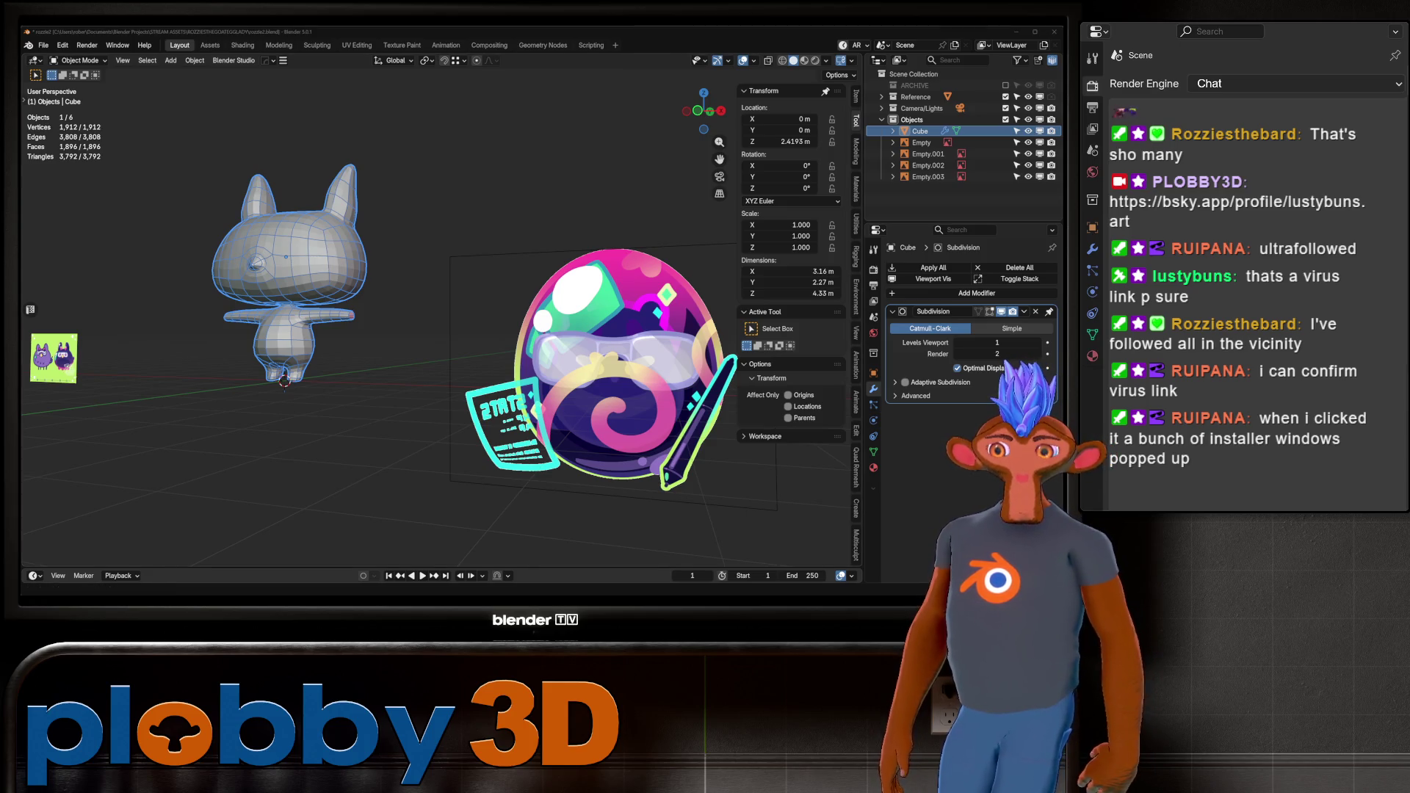
Back in Edit Mode, enlarge the nose tip and push it forward along Y in two moves.
key("KP_Decimal")
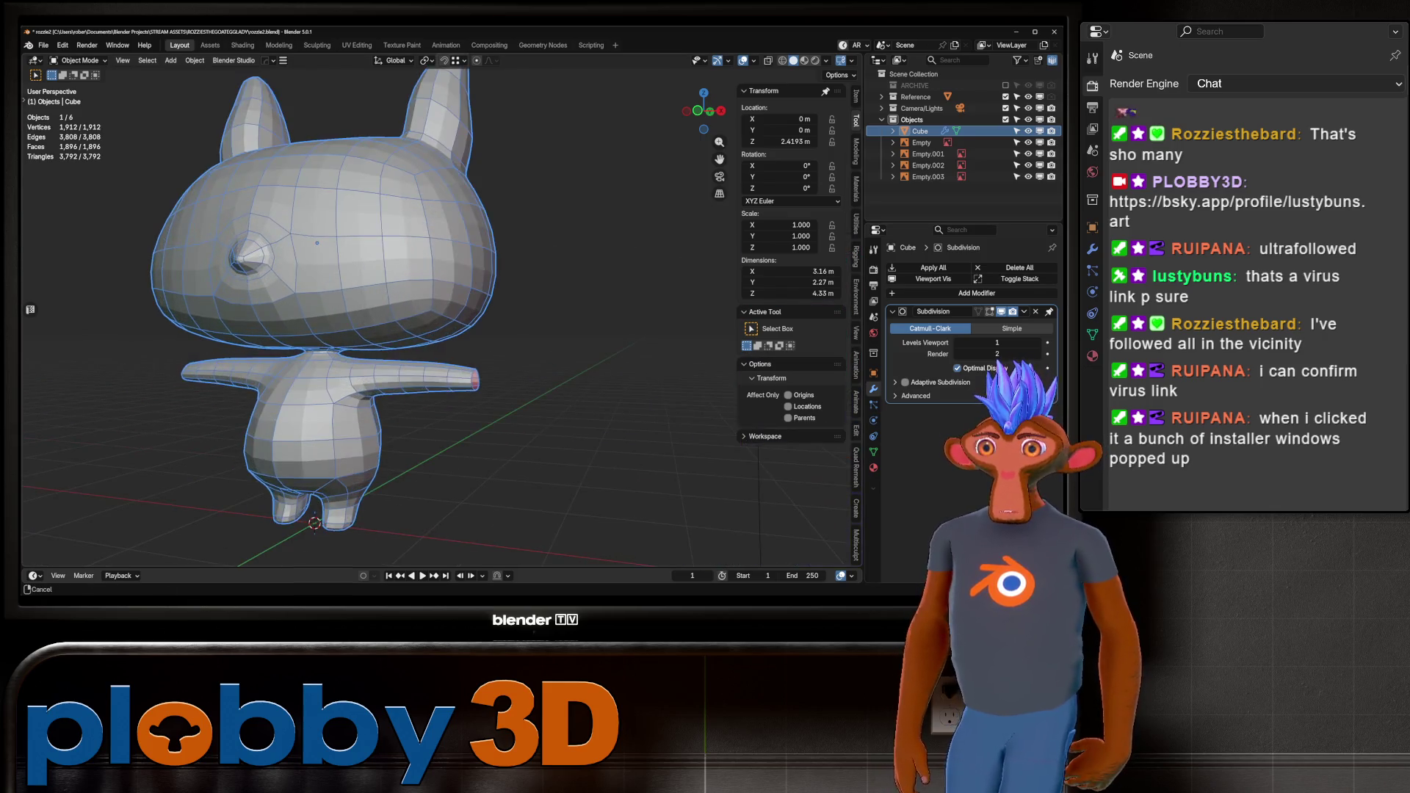
key("Tab")
middle_click_drag(444, 244, 429, 250)
key("s")
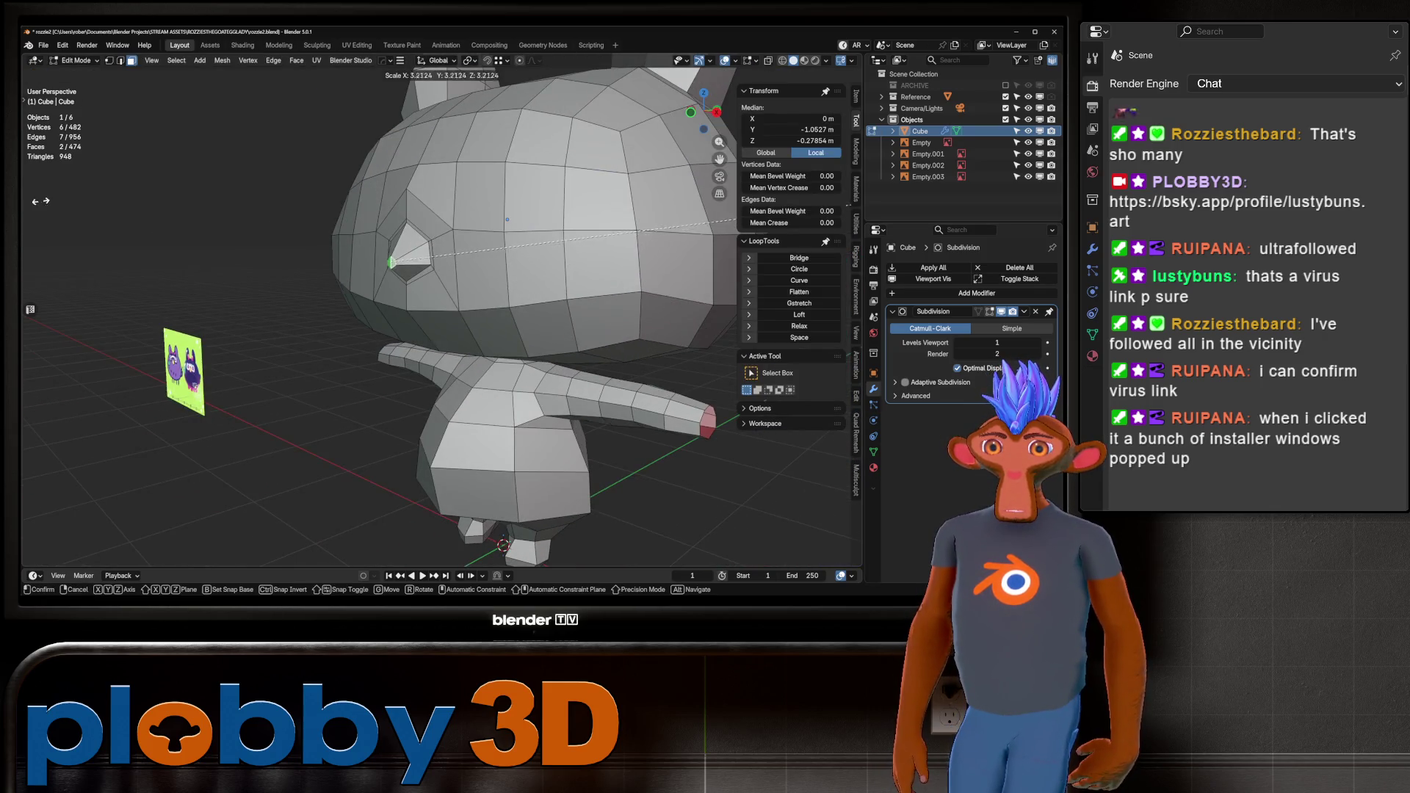
left_click(506, 218)
key("g")
key("y")
left_click(507, 220)
middle_click_drag(507, 220, 564, 214)
key("g")
key("y")
left_click(563, 214)
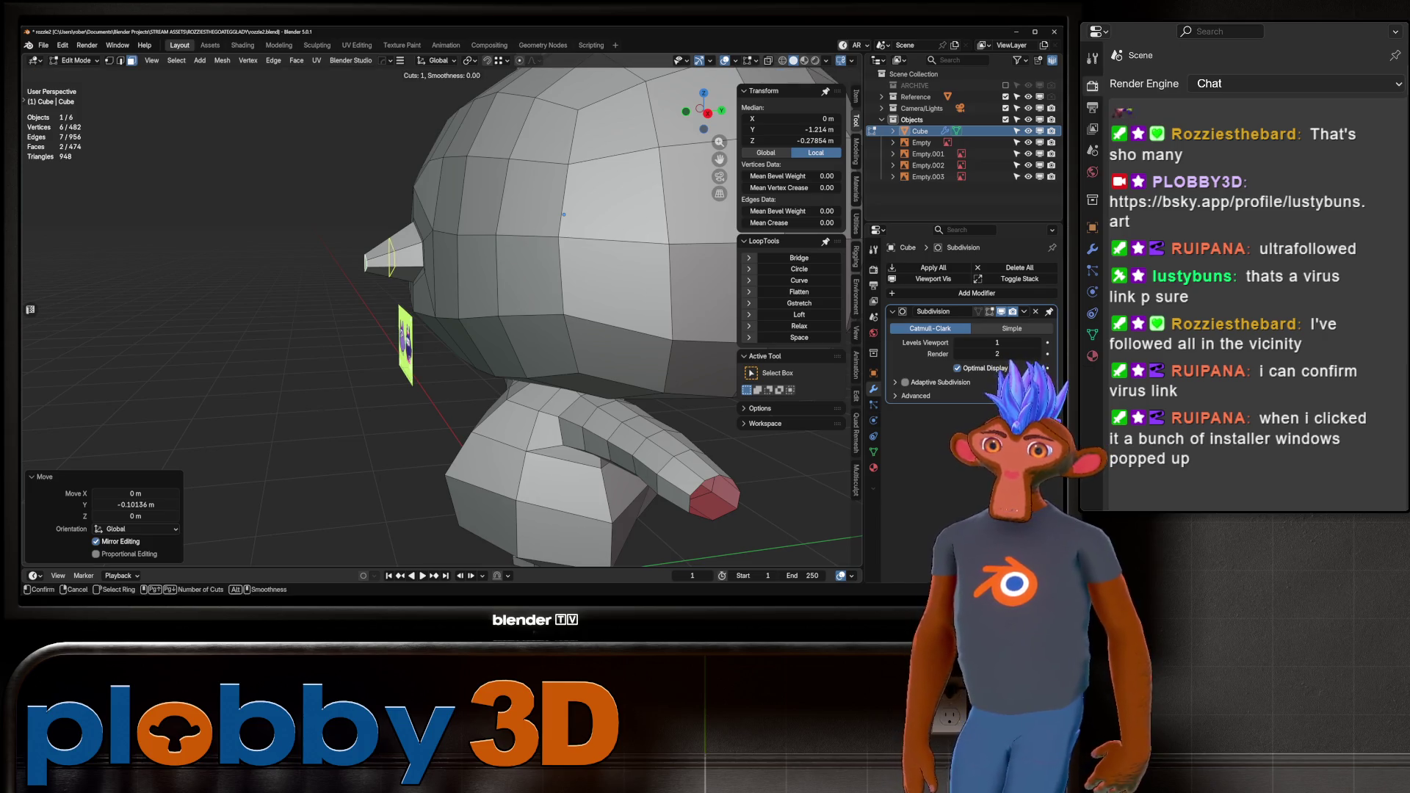
Add a centred loop cut around the nose, then try raising it on Z and undo.
key("ctrl+r")
left_click(563, 214)
right_click(563, 213)
key("KP_3")
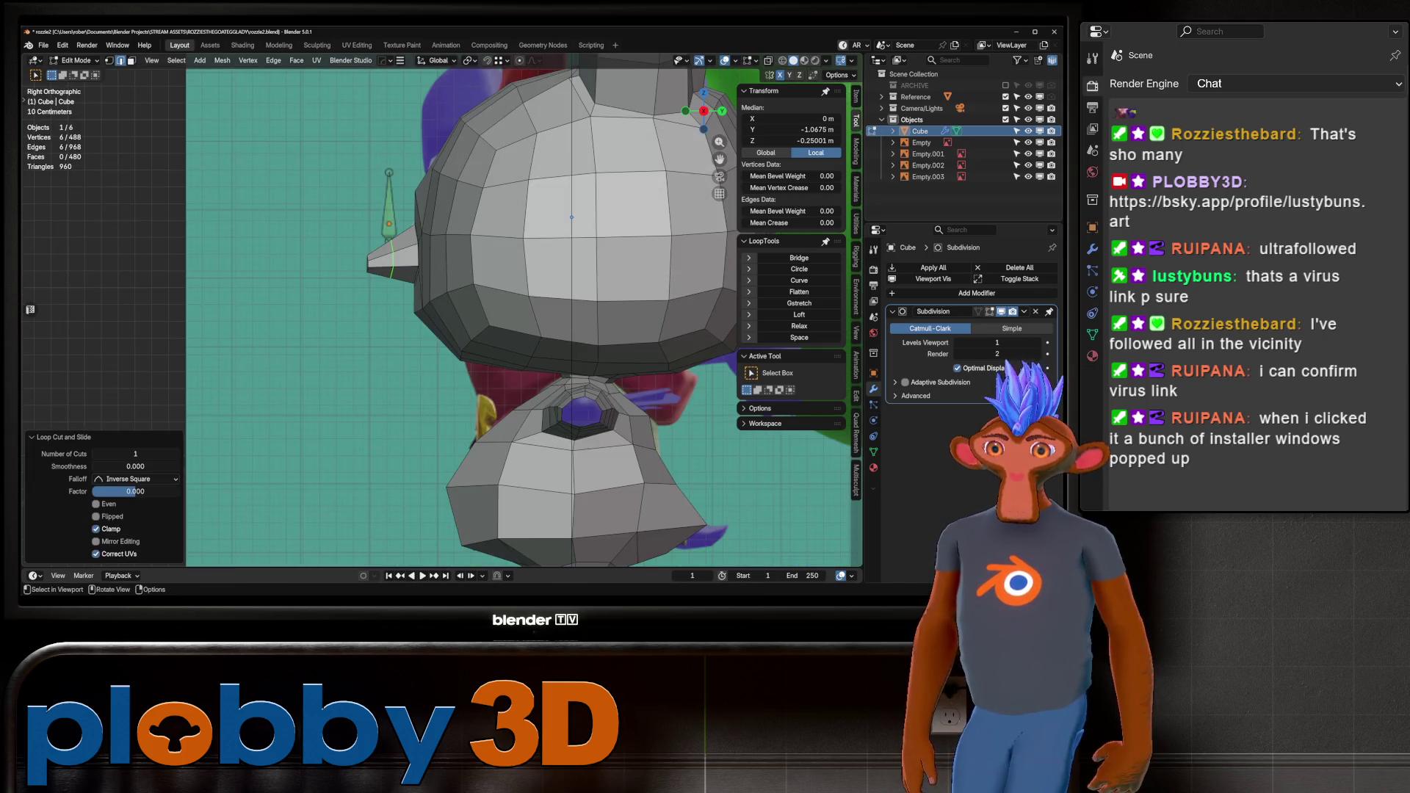
key("g")
key("z")
left_click(572, 217)
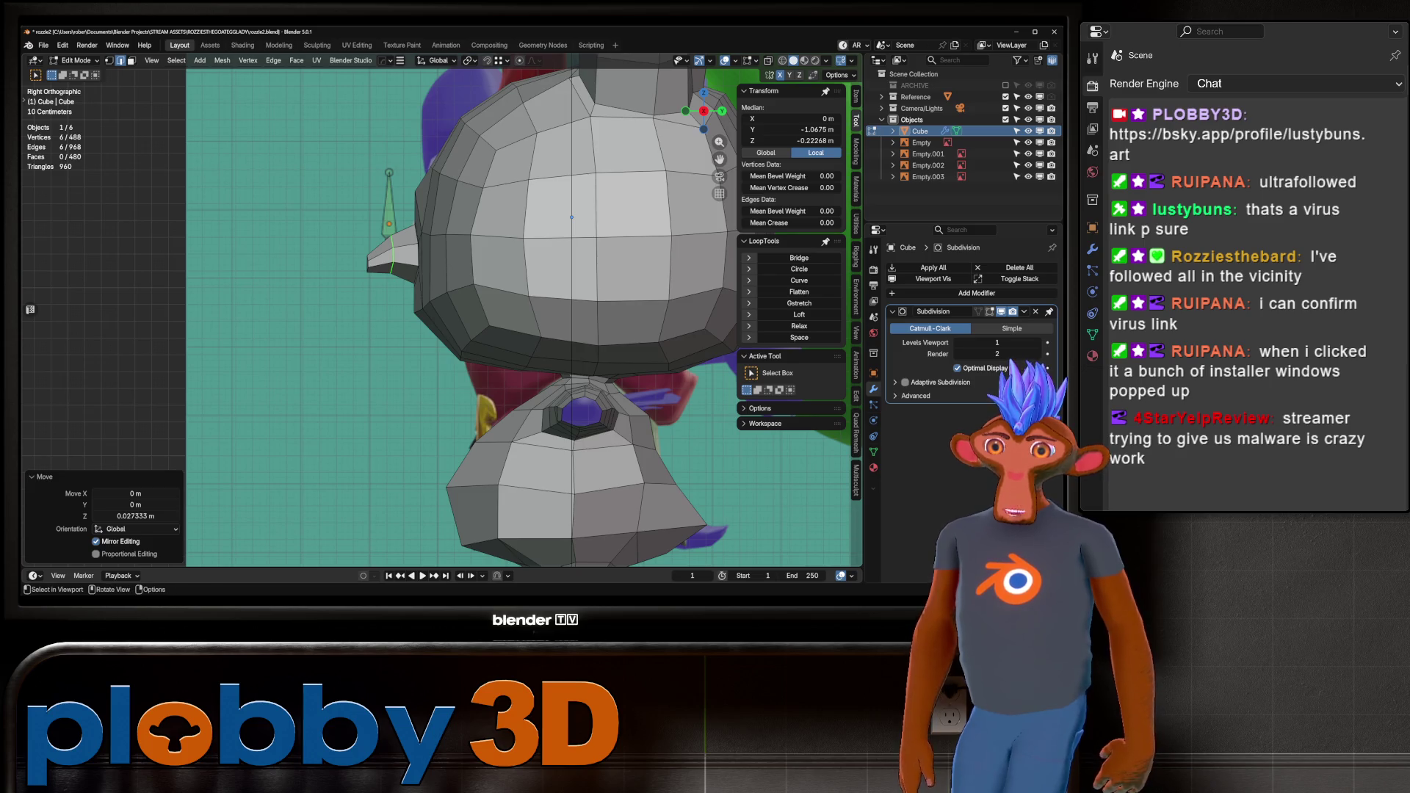
key("ctrl+z")
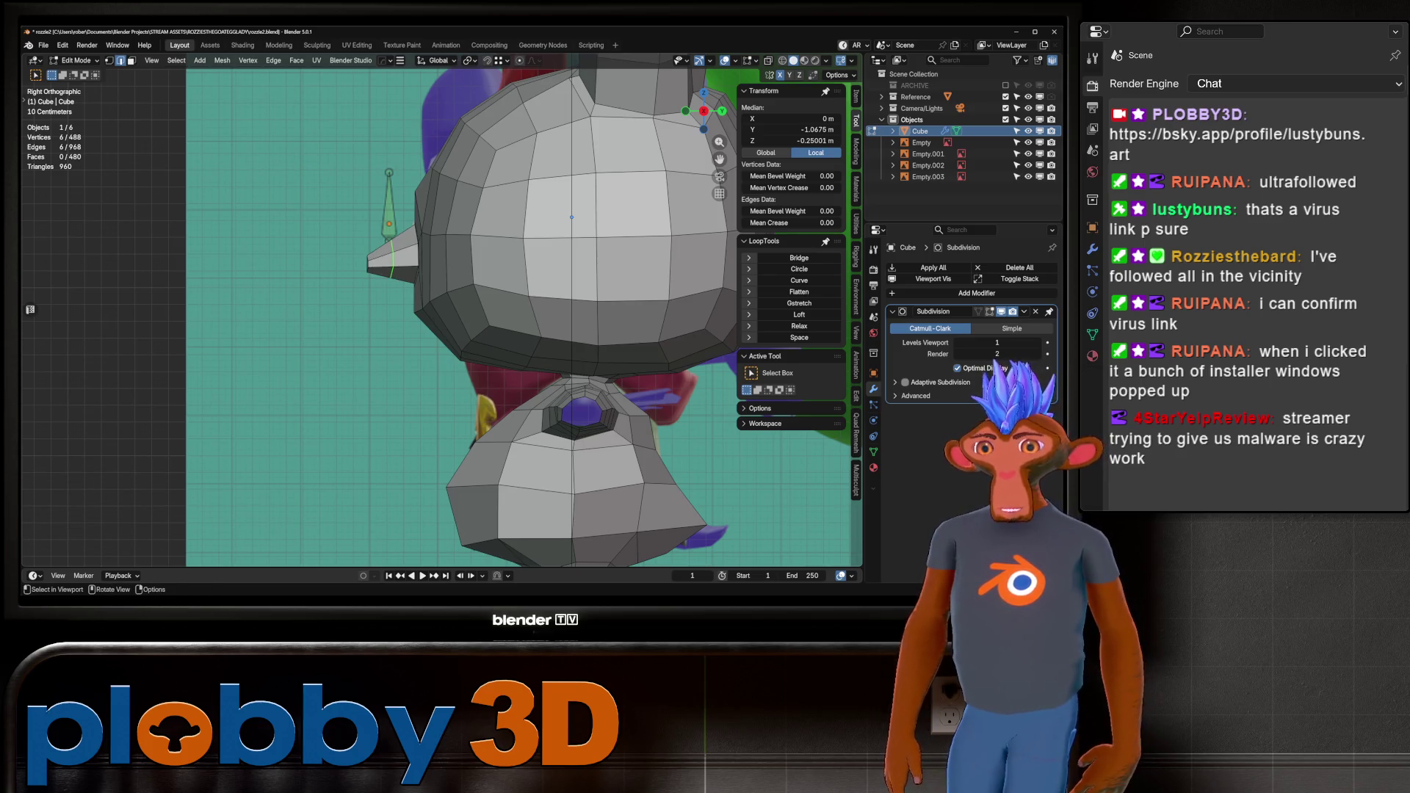
key("g")
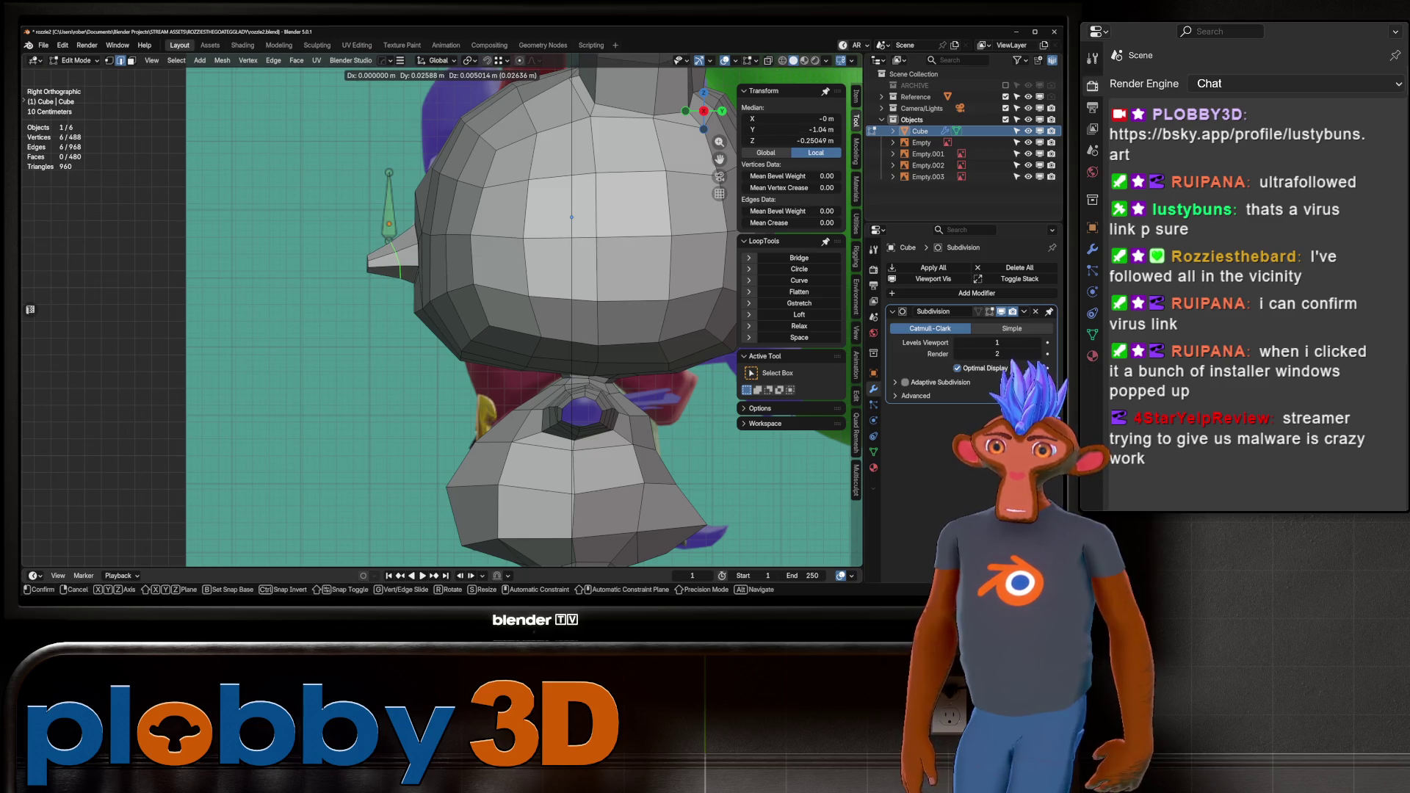
key("Escape")
right_click(430, 195)
key("Escape")
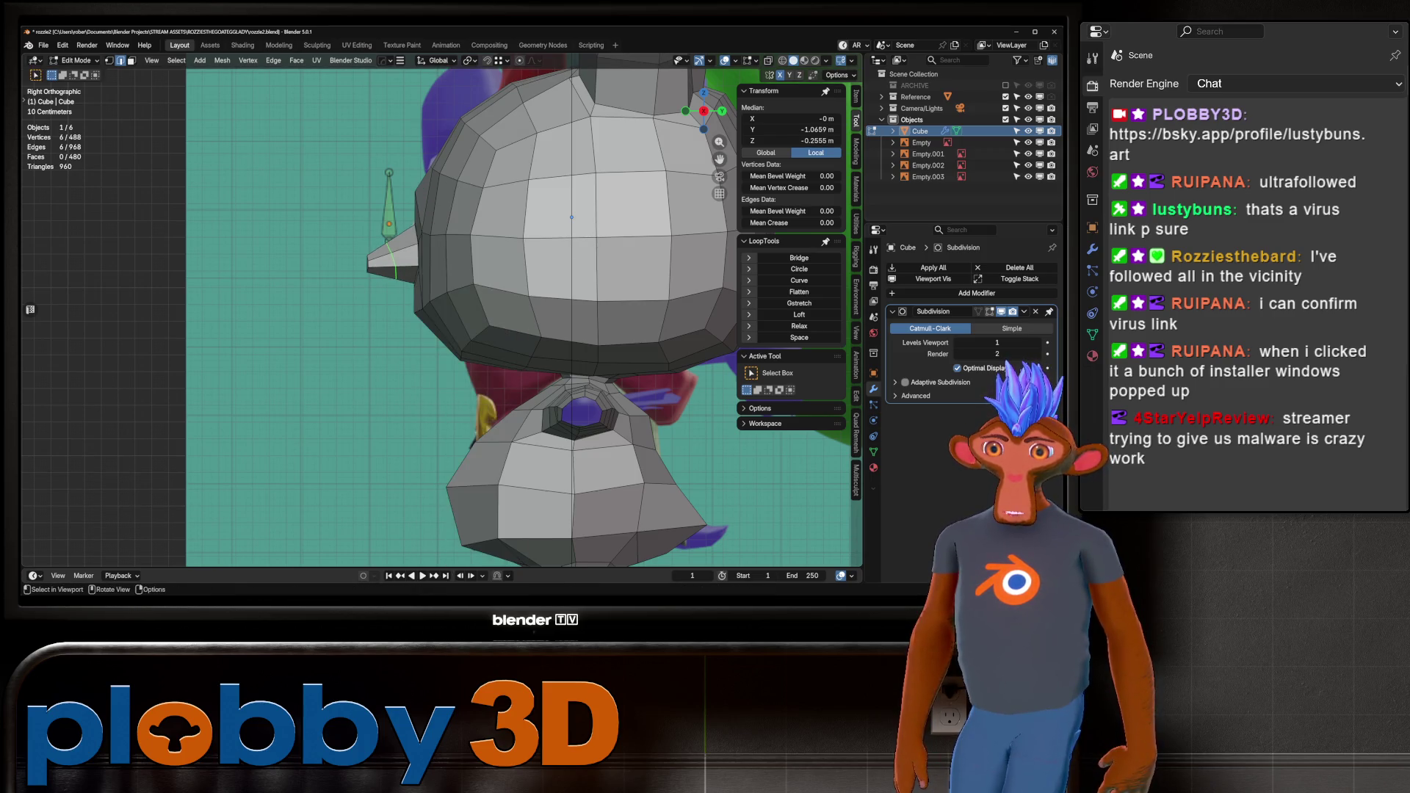
key("g")
key("z")
Select the nose-tip face, scale it down to 0.431, and adjust its height on Z.
key("3")
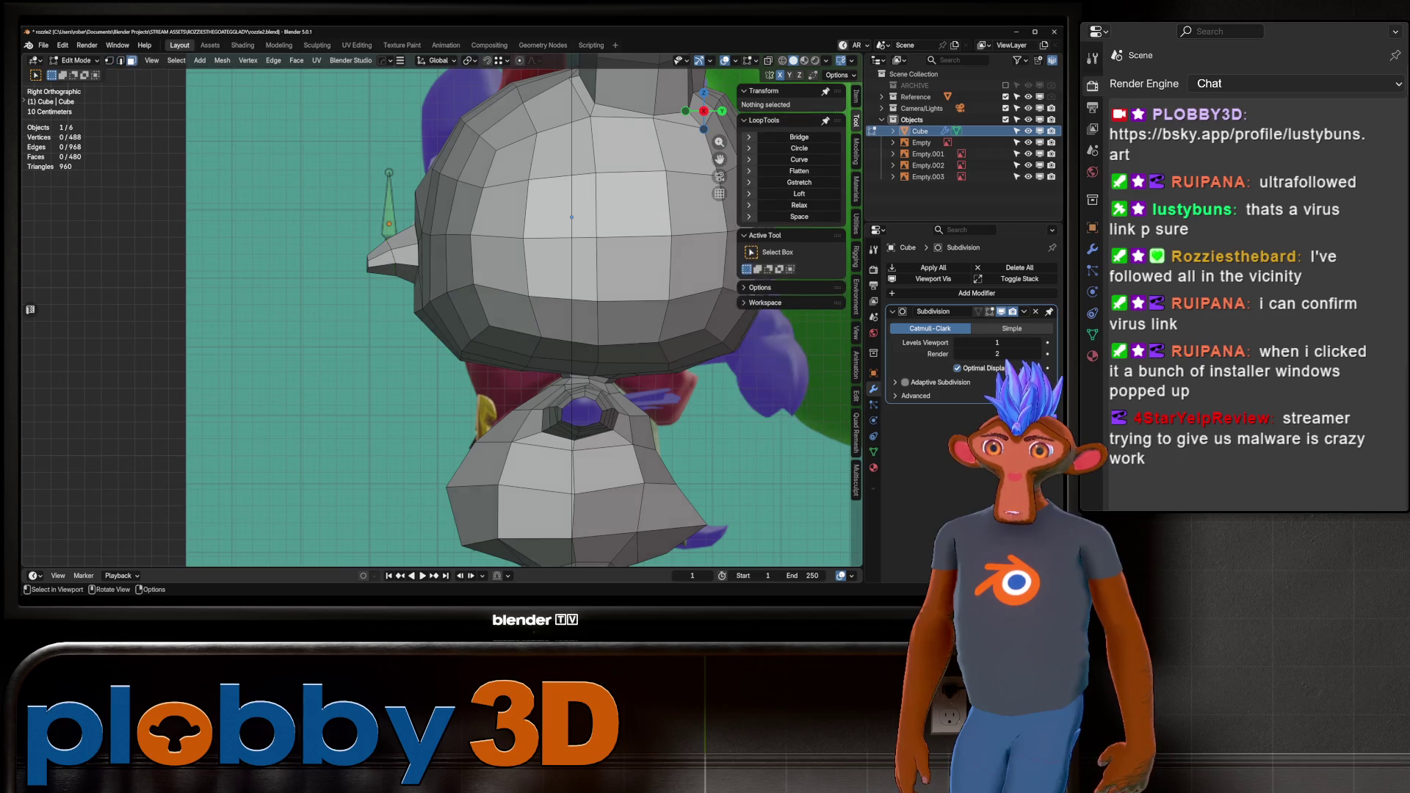
middle_click_drag(571, 217, 514, 220)
scroll(514, 220, "up", 4)
left_click(373, 266)
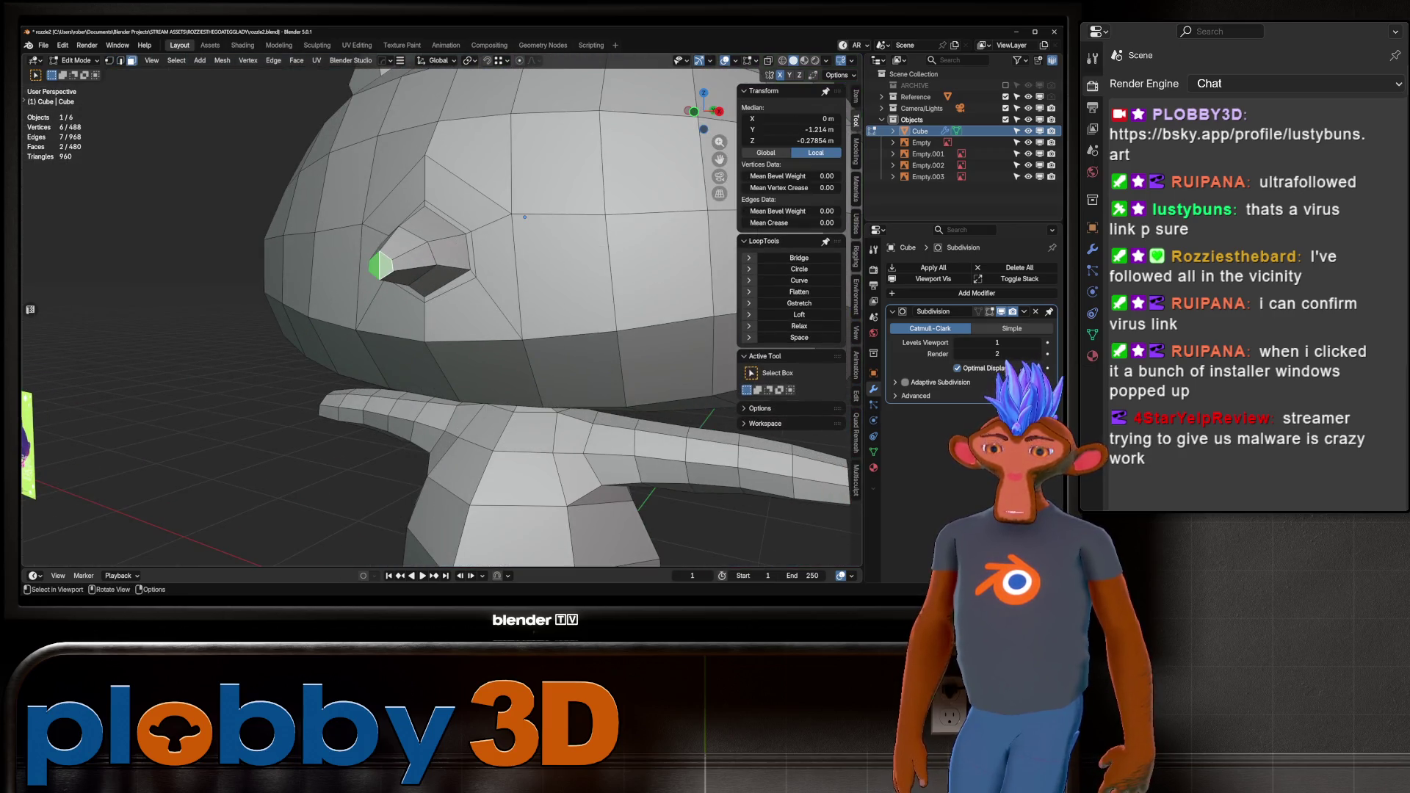
key("KP_3")
key("s")
key("Return")
key("g")
key("z")
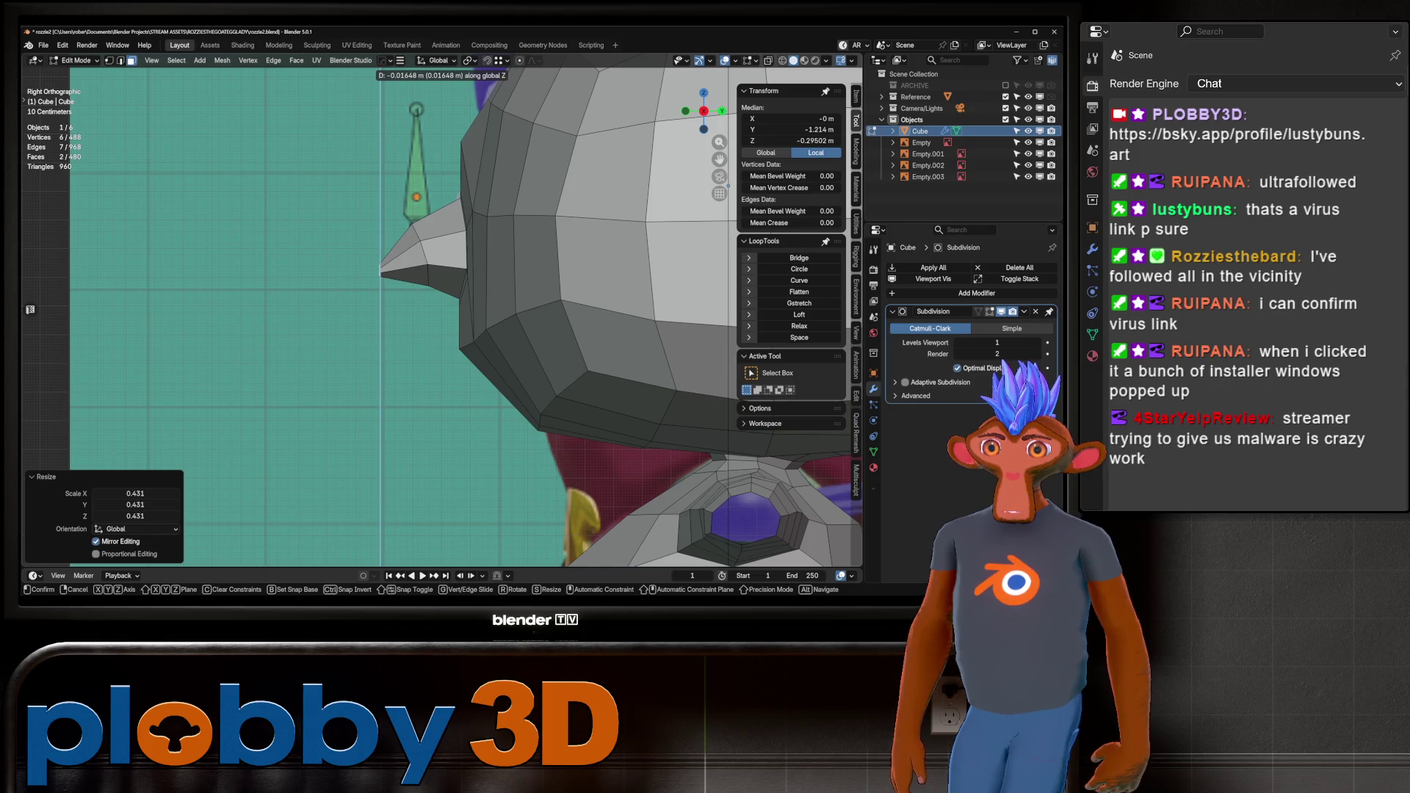
key("Return")
Review the smoothed character in Object Mode, then return to Edit Mode framed on the nose.
key("Tab")
middle_click_drag(440, 293, 482, 226)
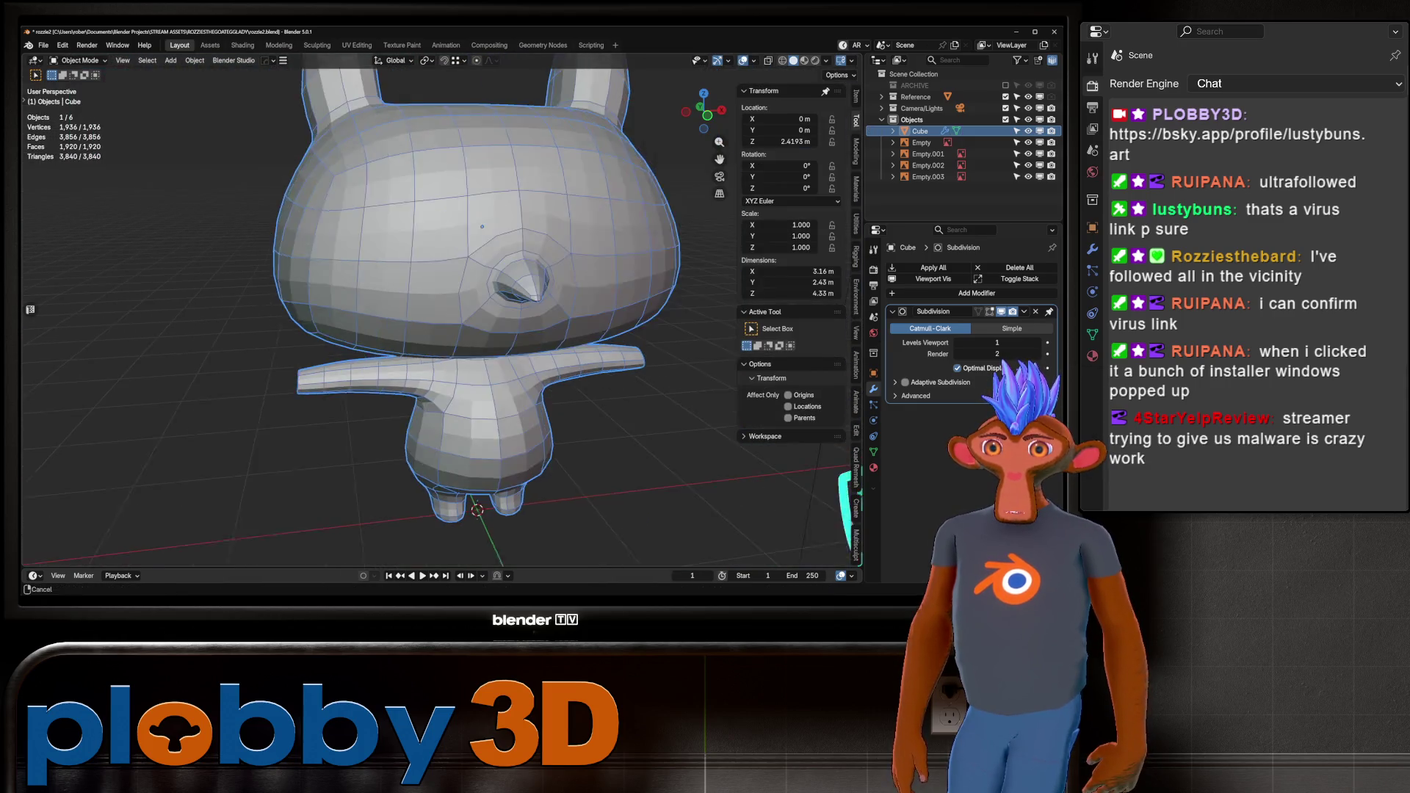
scroll(441, 293, "down", 4)
scroll(441, 294, "down", 3)
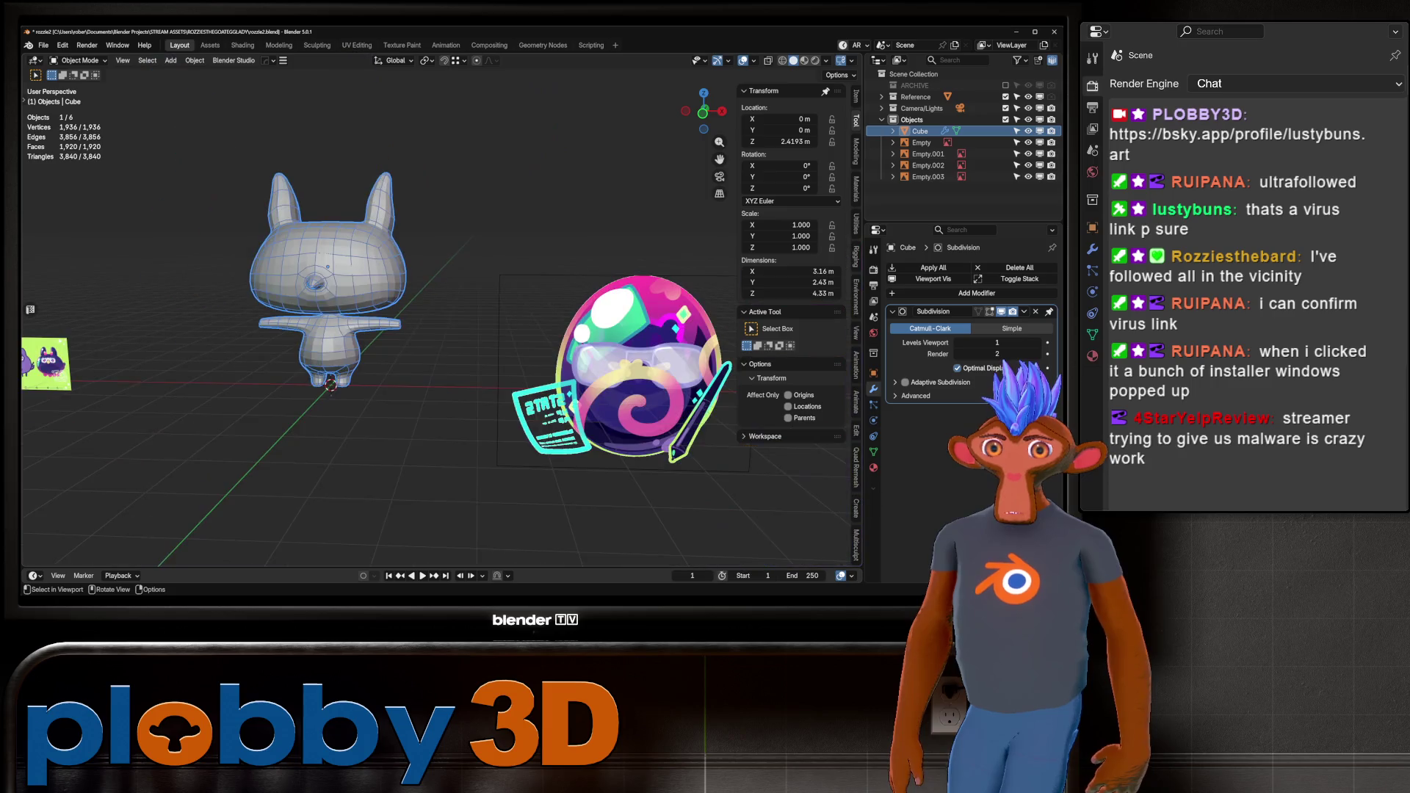
key("Tab")
key("KP_Decimal")
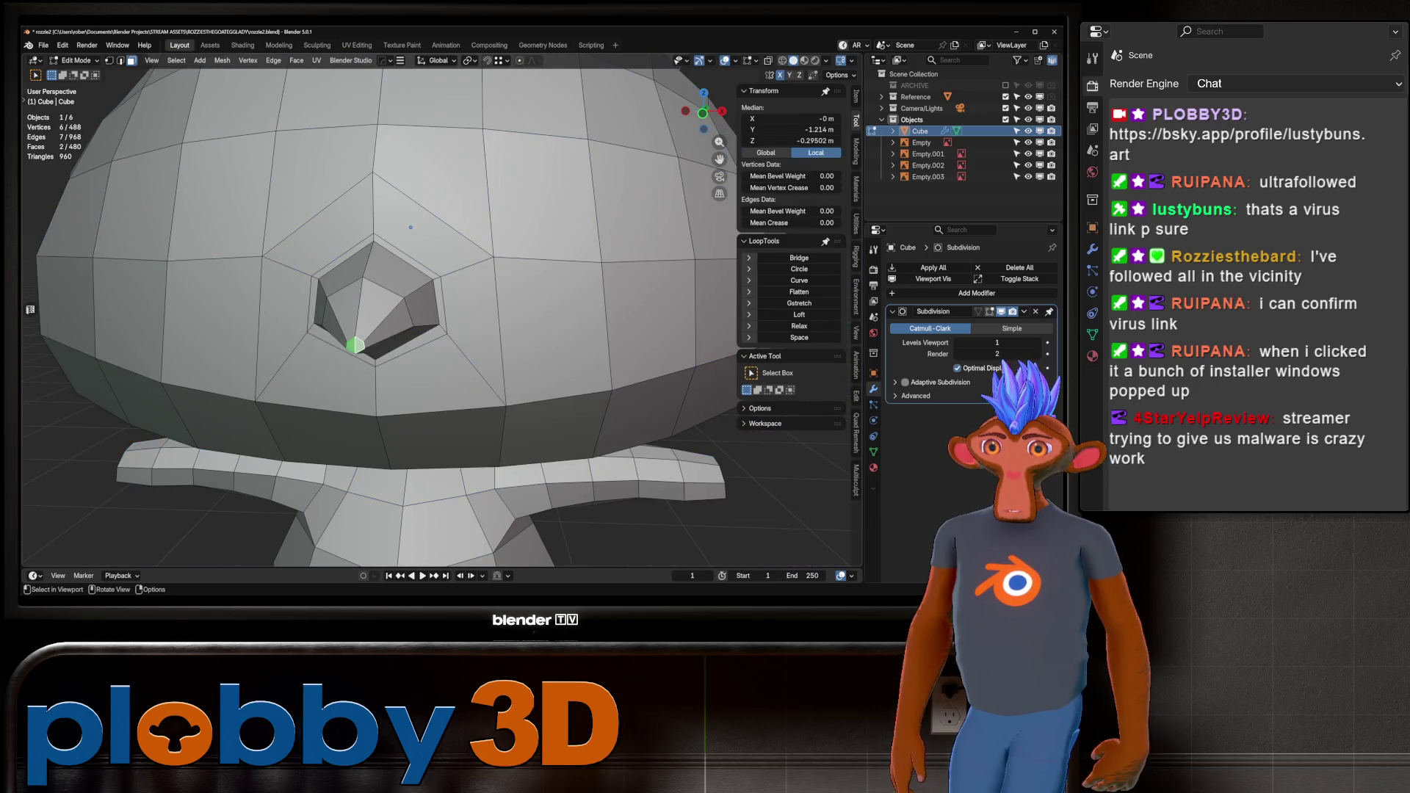
Grow the selection over the whole nose and extrude it along Z in front view.
key("ctrl+KP_Add")
key("ctrl+KP_Add")
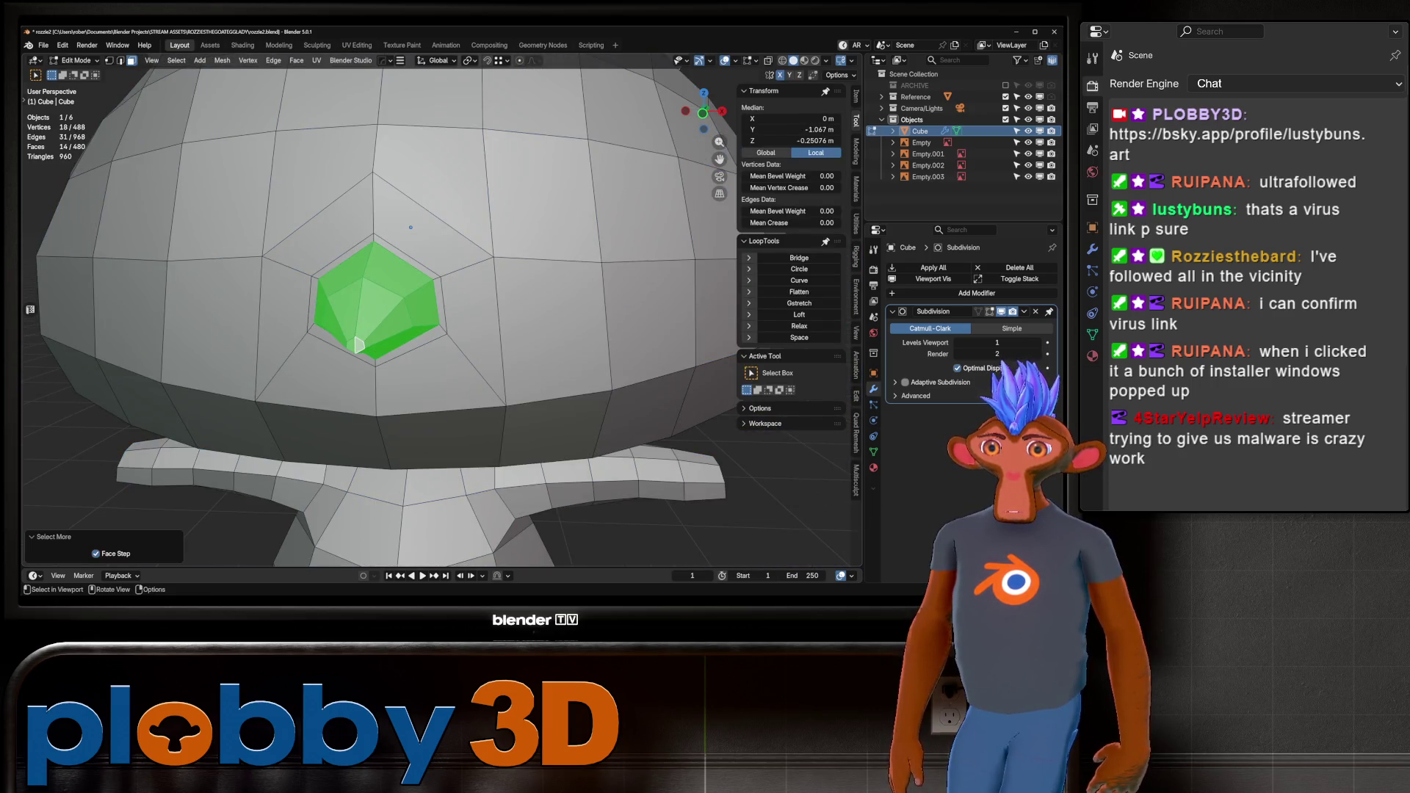
key("KP_1")
key("alt+z")
scroll(408, 317, "down", 5)
scroll(519, 275, "up", 4)
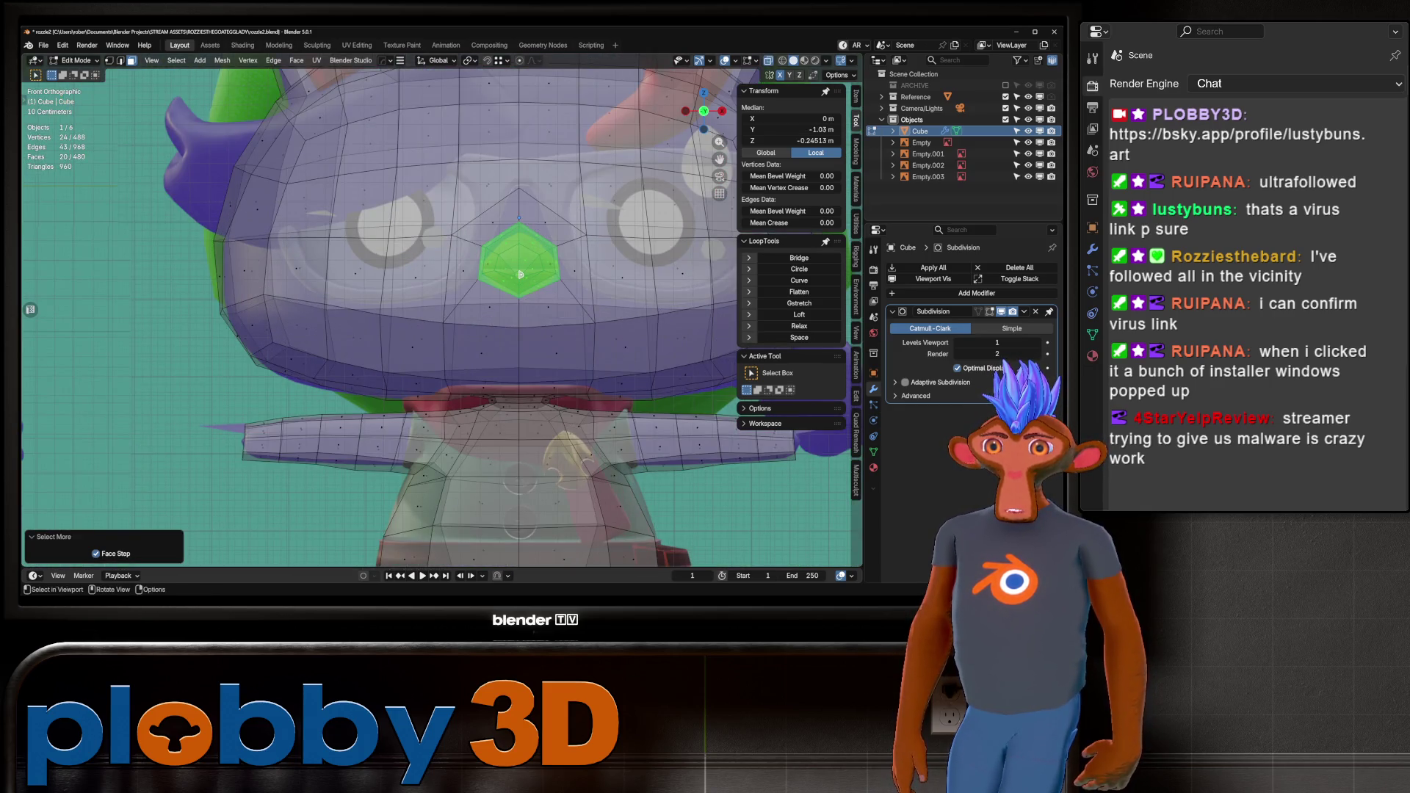
key("e")
key("z")
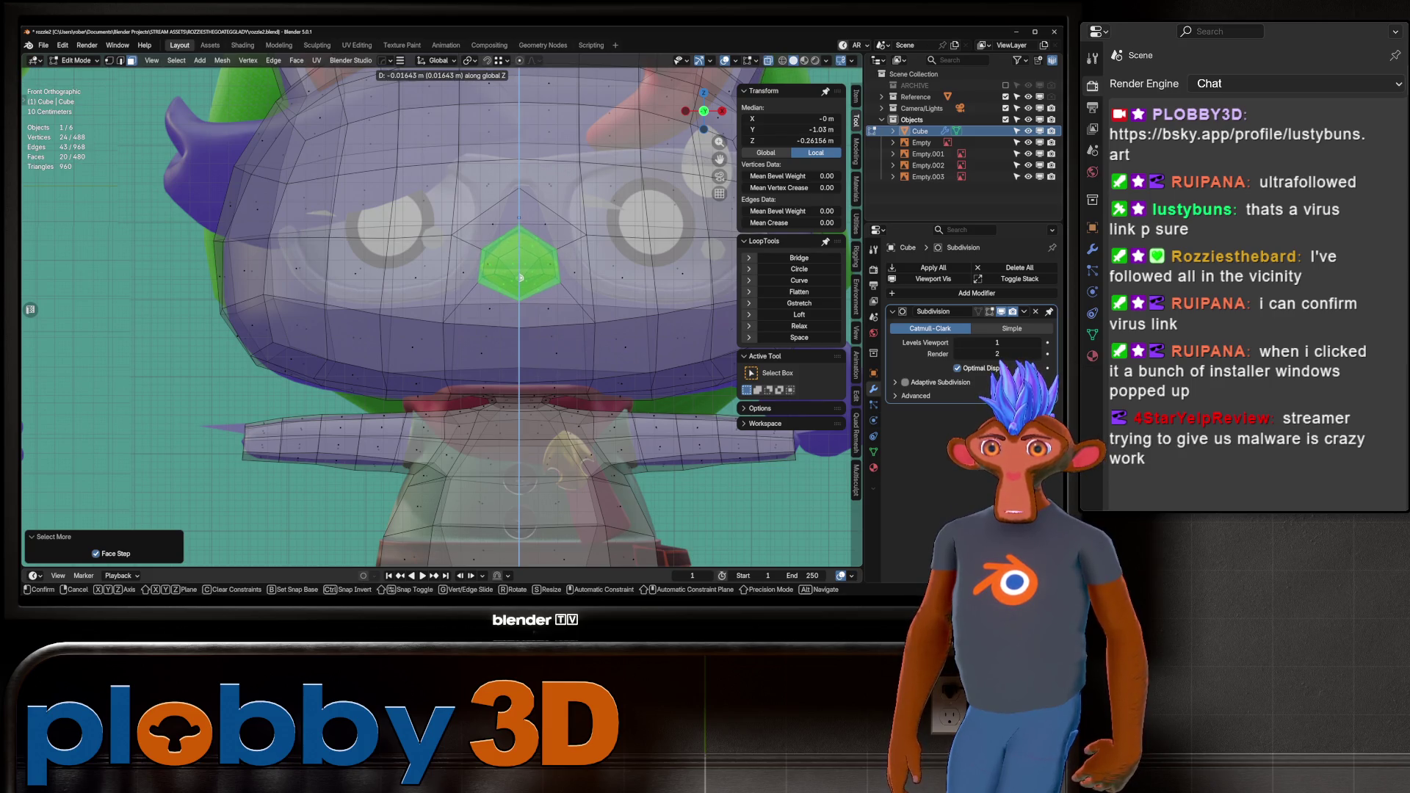
left_click(521, 277)
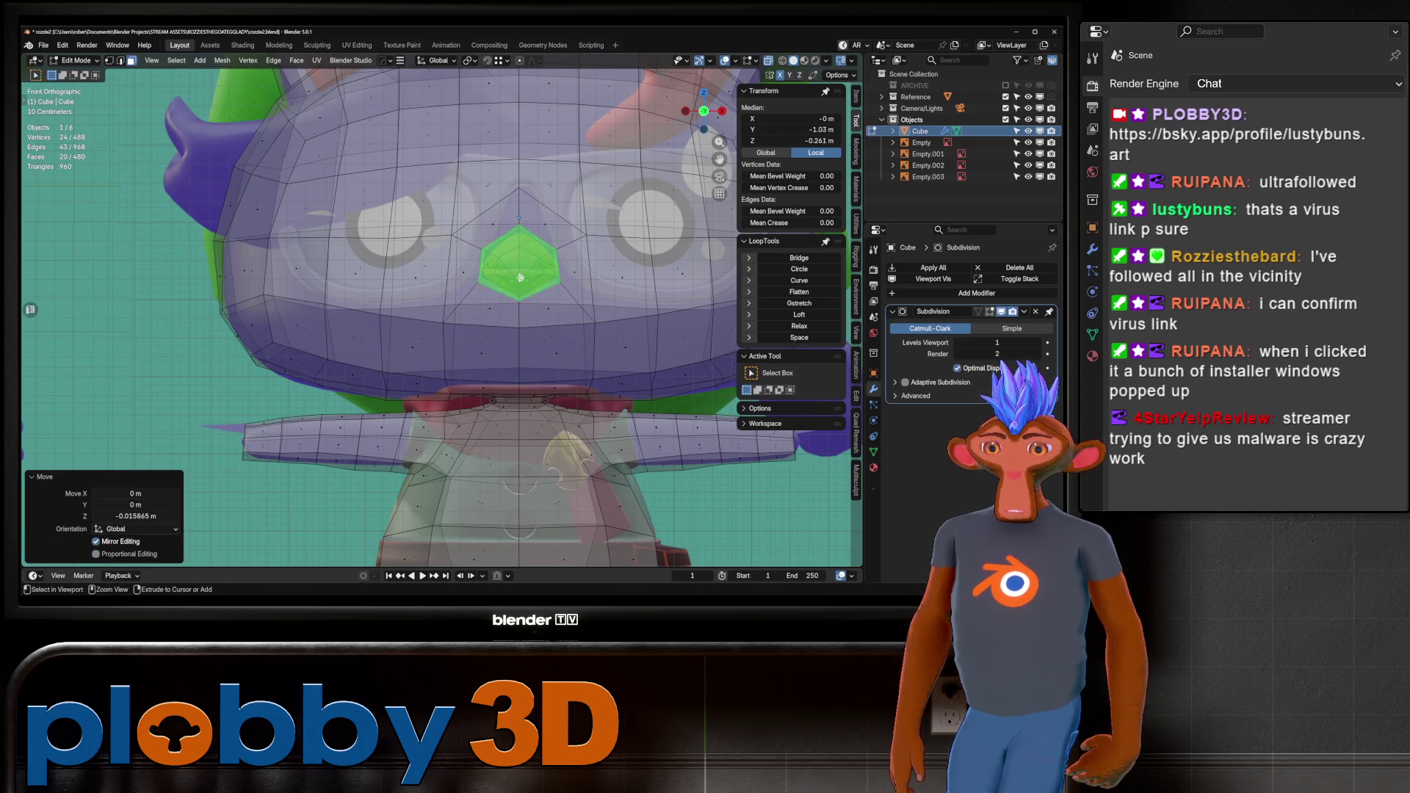
Shrink the nose selection by one ring and apply Smooth Vertices to the inner vertices.
key("ctrl+KP_Subtract")
scroll(518, 280, "up", 4)
key("q")
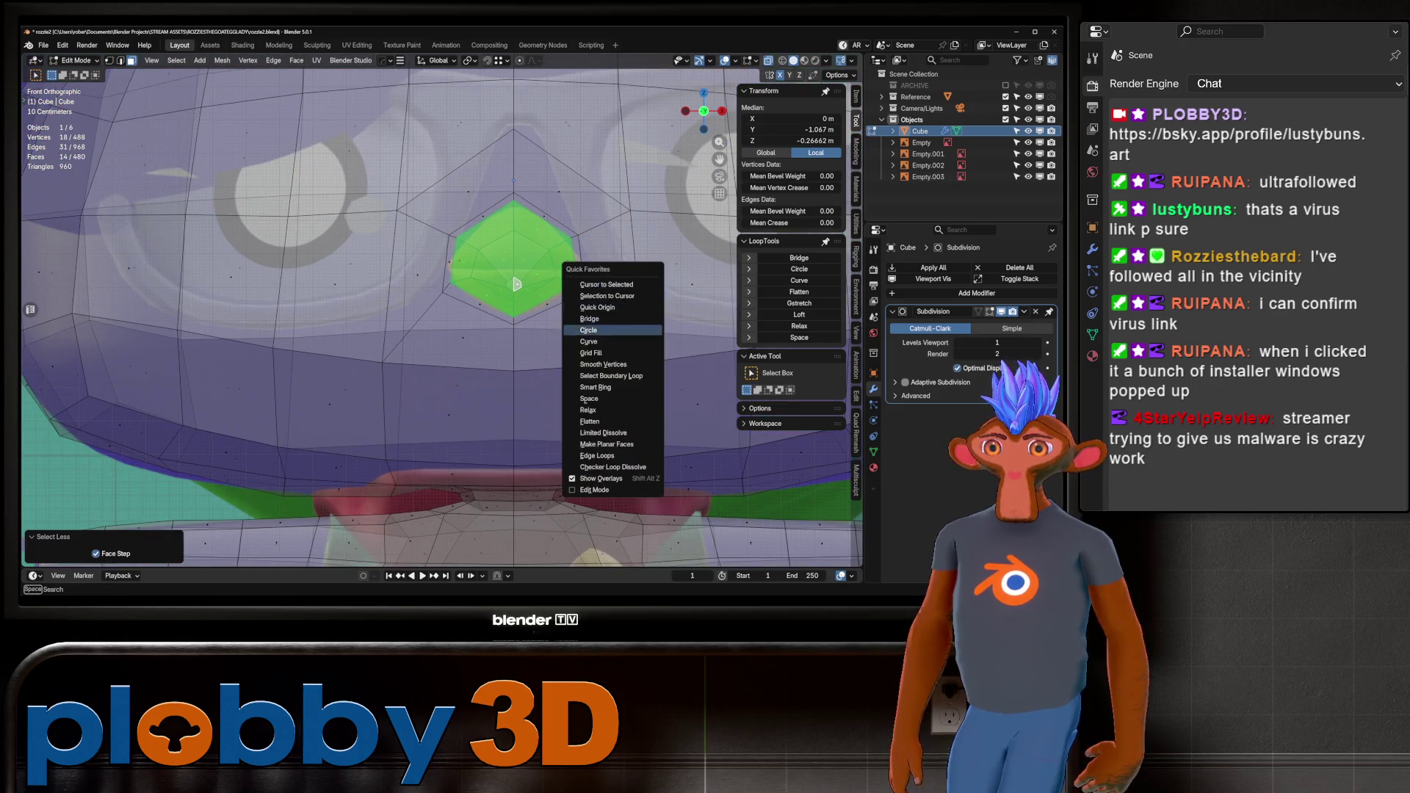
key("Down")
key("Down")
key("Down")
key("Up")
key("Up")
key("Up")
key("Return")
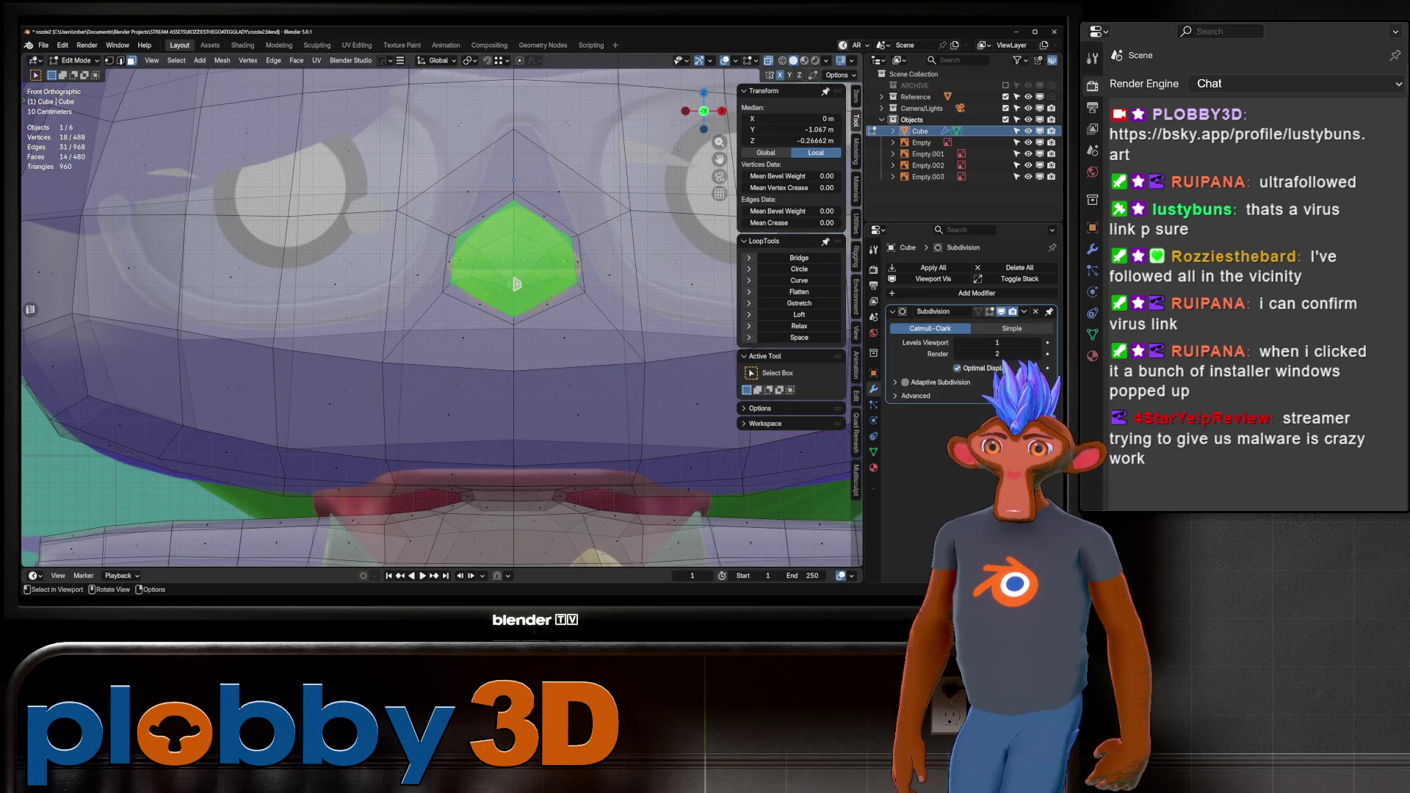
Lower the nose's two upper side edges along Z into a flatter, beak-like point.
key("2")
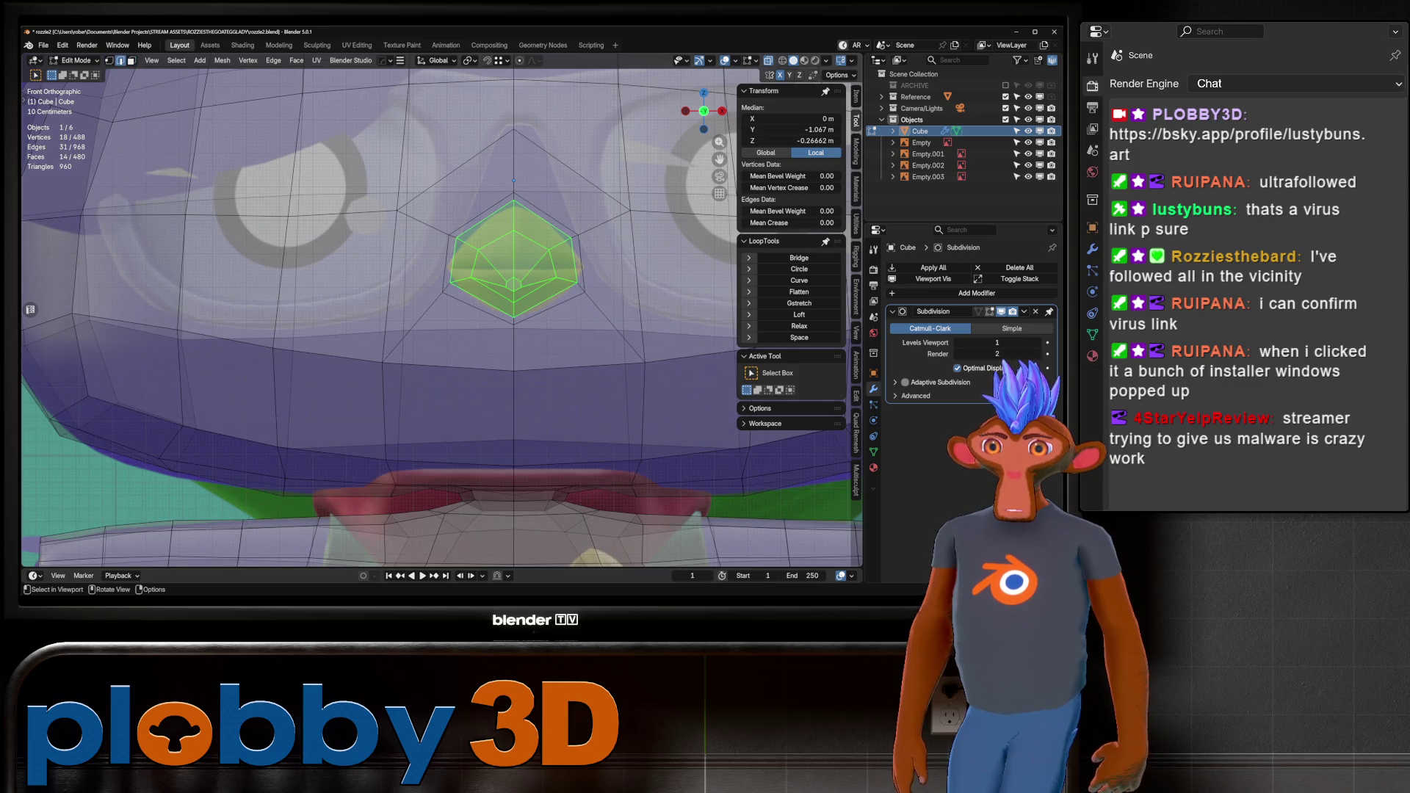
left_click(453, 237)
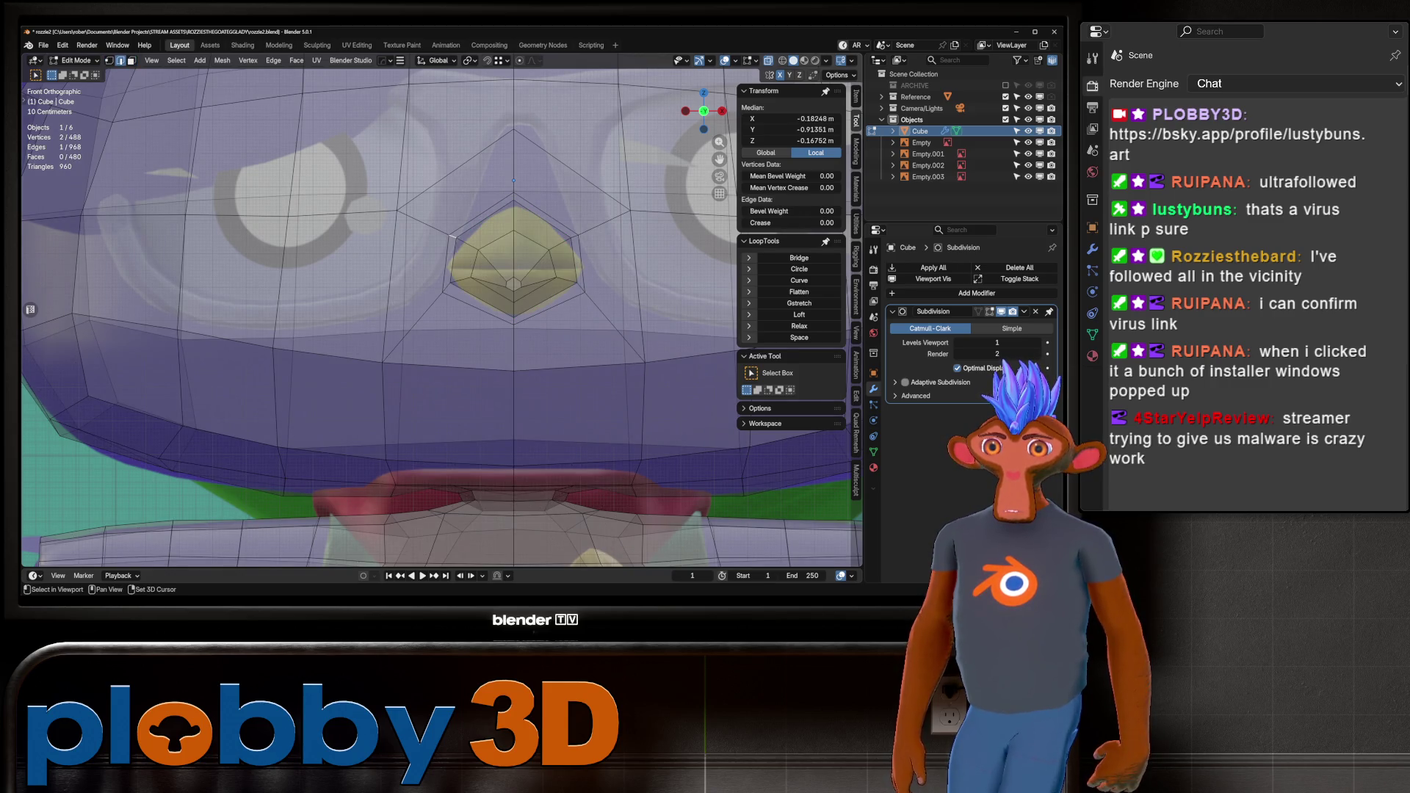
left_click(574, 237, "shift")
key("g")
key("z")
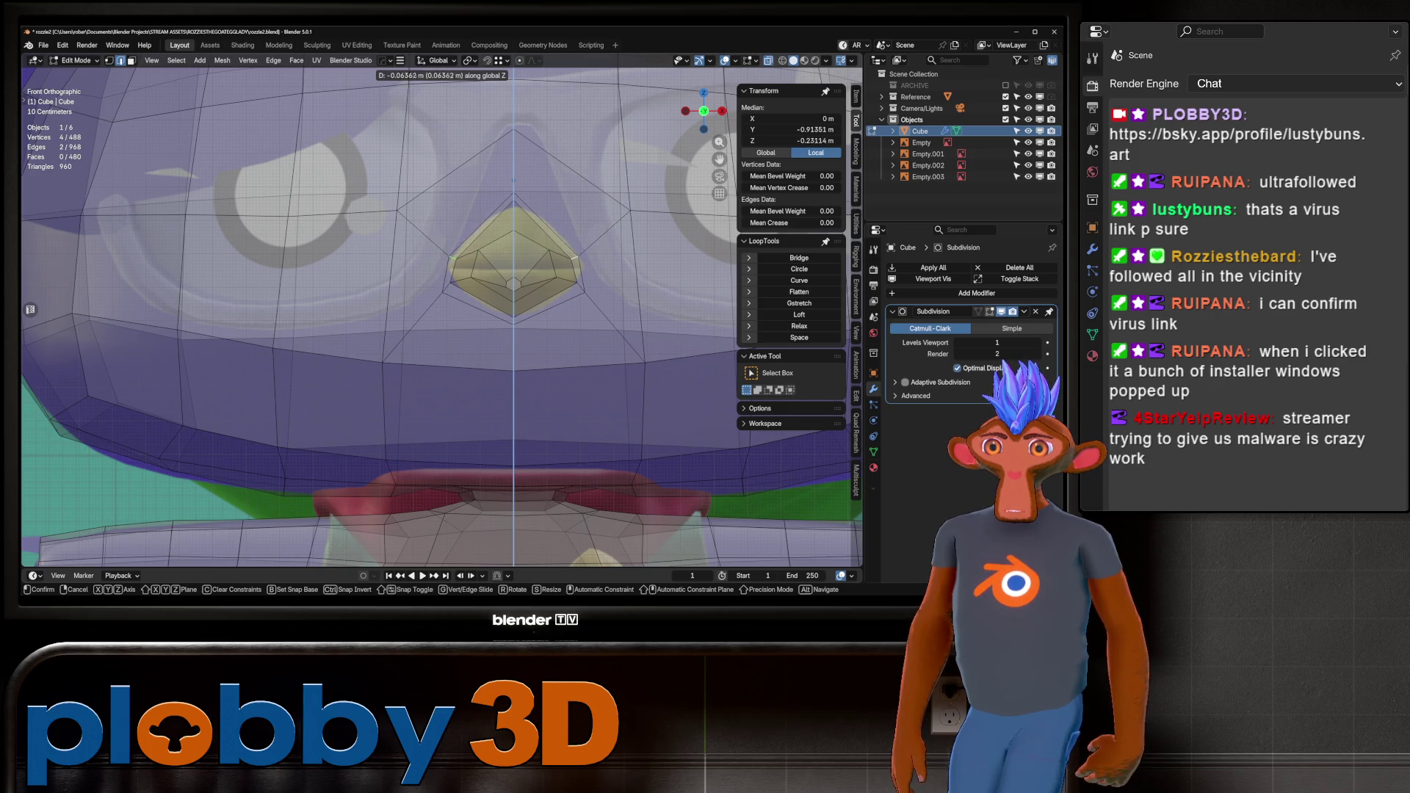
key("Return")
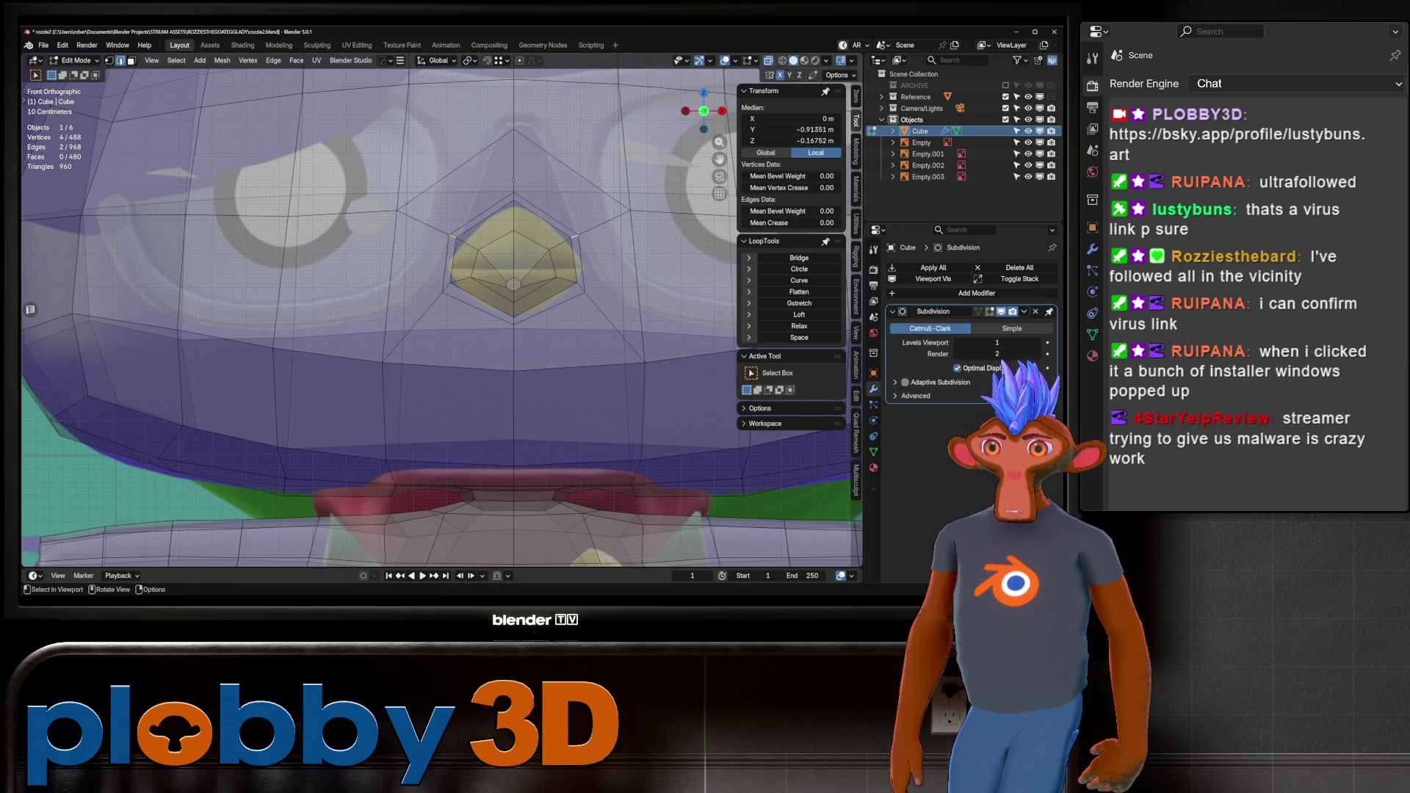
mouse_move(441, 315)
middle_mouse_down()
mouse_move(514, 323)
mouse_move(485, 279)
mouse_move(513, 272)
middle_mouse_up()
key("alt+a")
key("3")
scroll(456, 294, "up", 5)
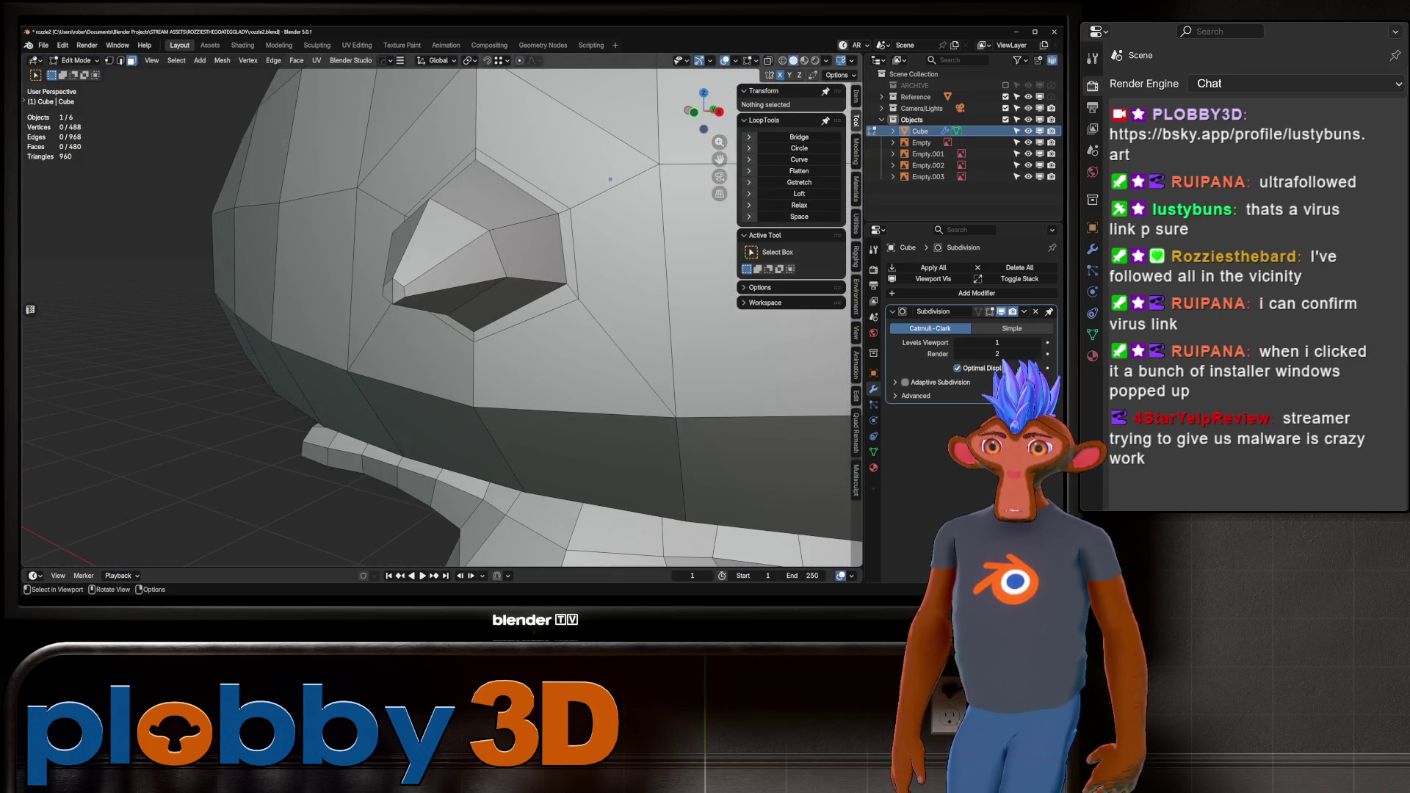
Delete the old nose faces, leaving a hole viewed from the front in X-ray.
left_click(397, 291)
key("ctrl+l")
key("x")
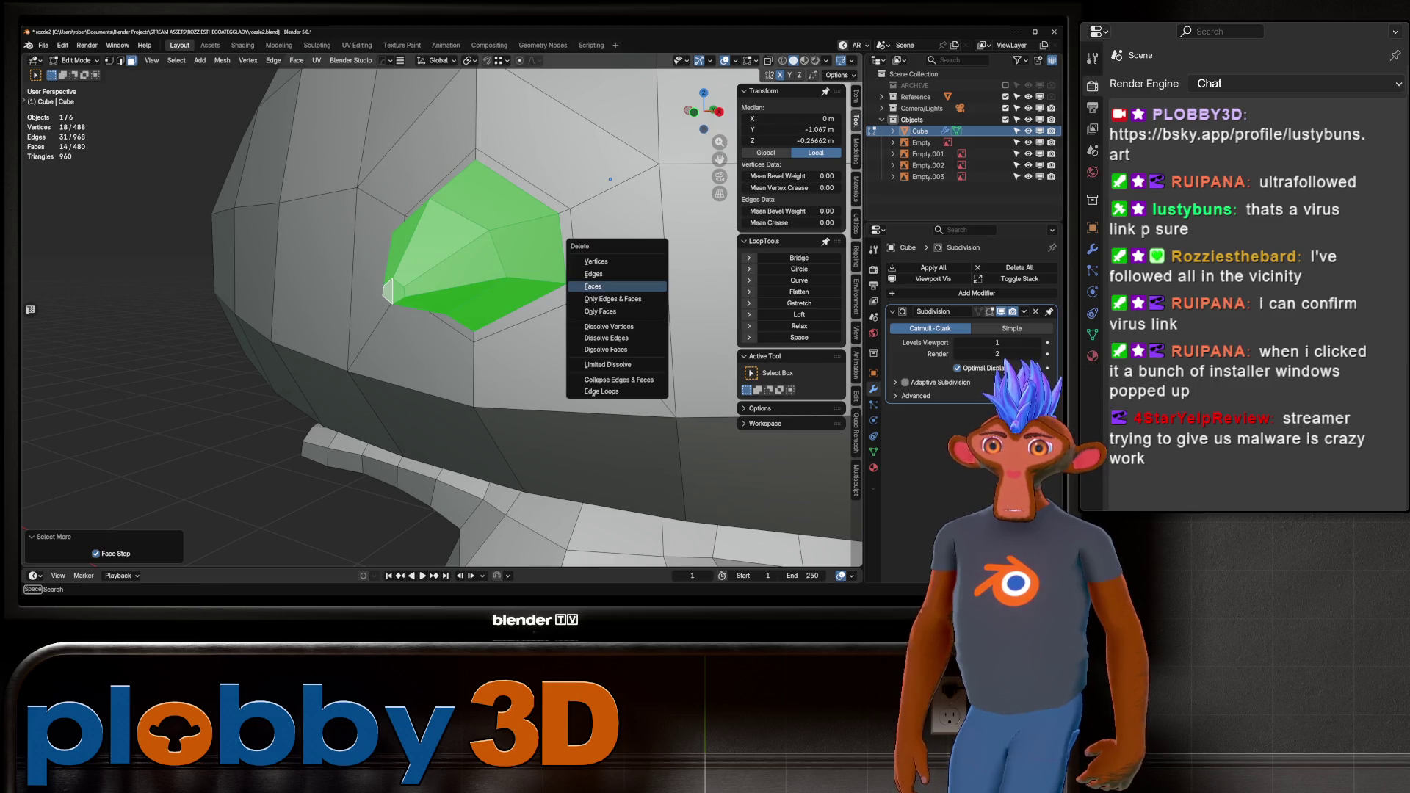
key("Return")
key("KP_1")
key("alt+z")
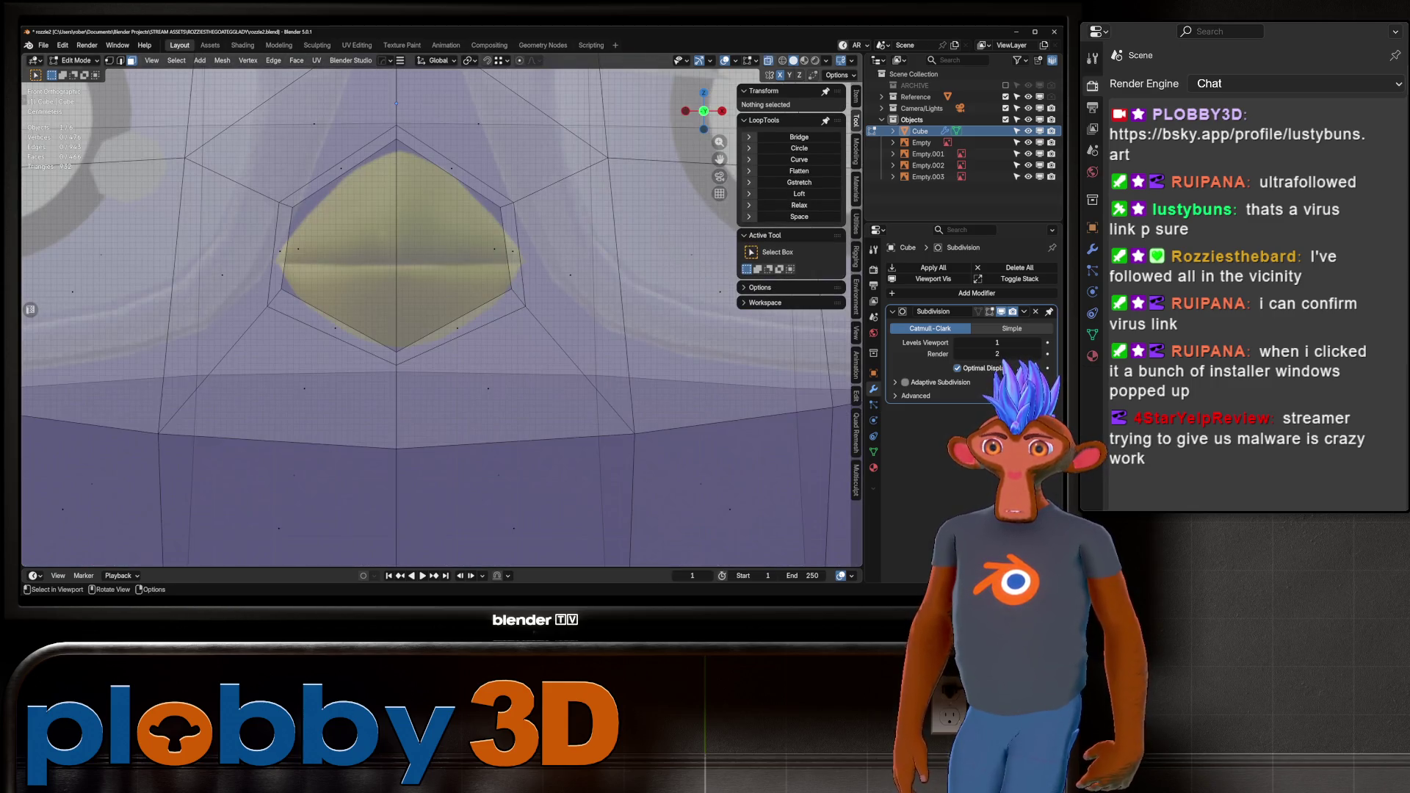
Move the upper rim edge of the hole down along Z and outward along X.
key("2")
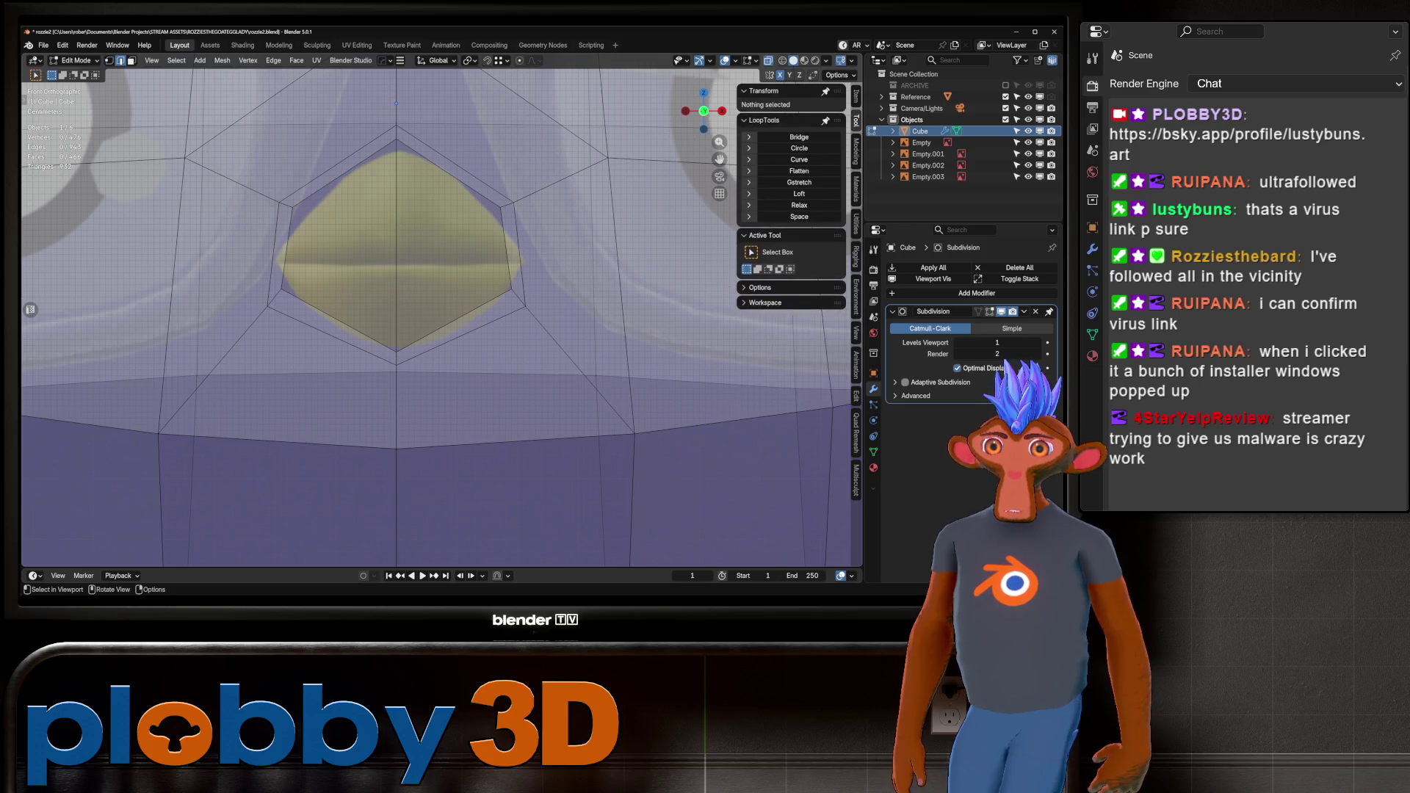
left_click(506, 204)
key("g")
key("z")
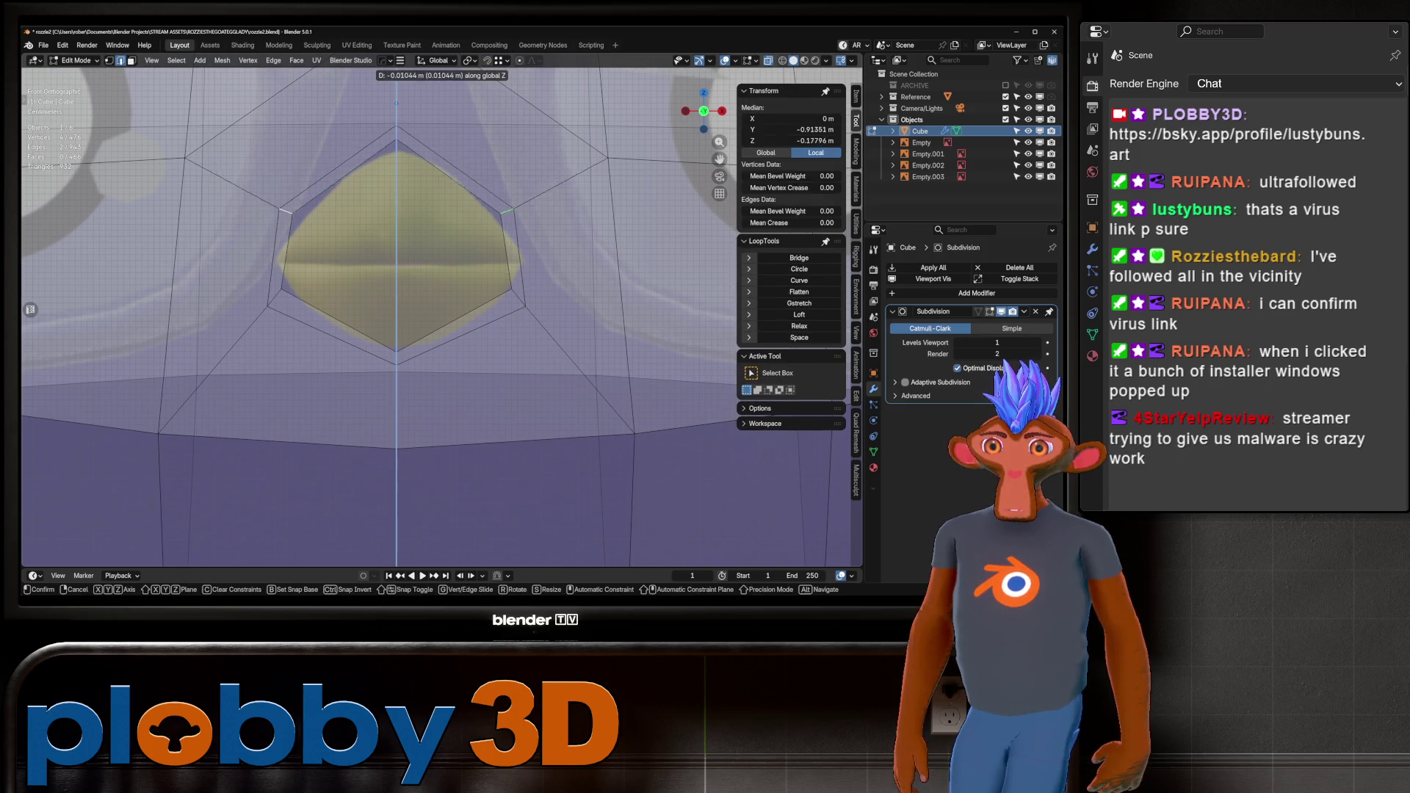
key("Return")
key("g")
key("x")
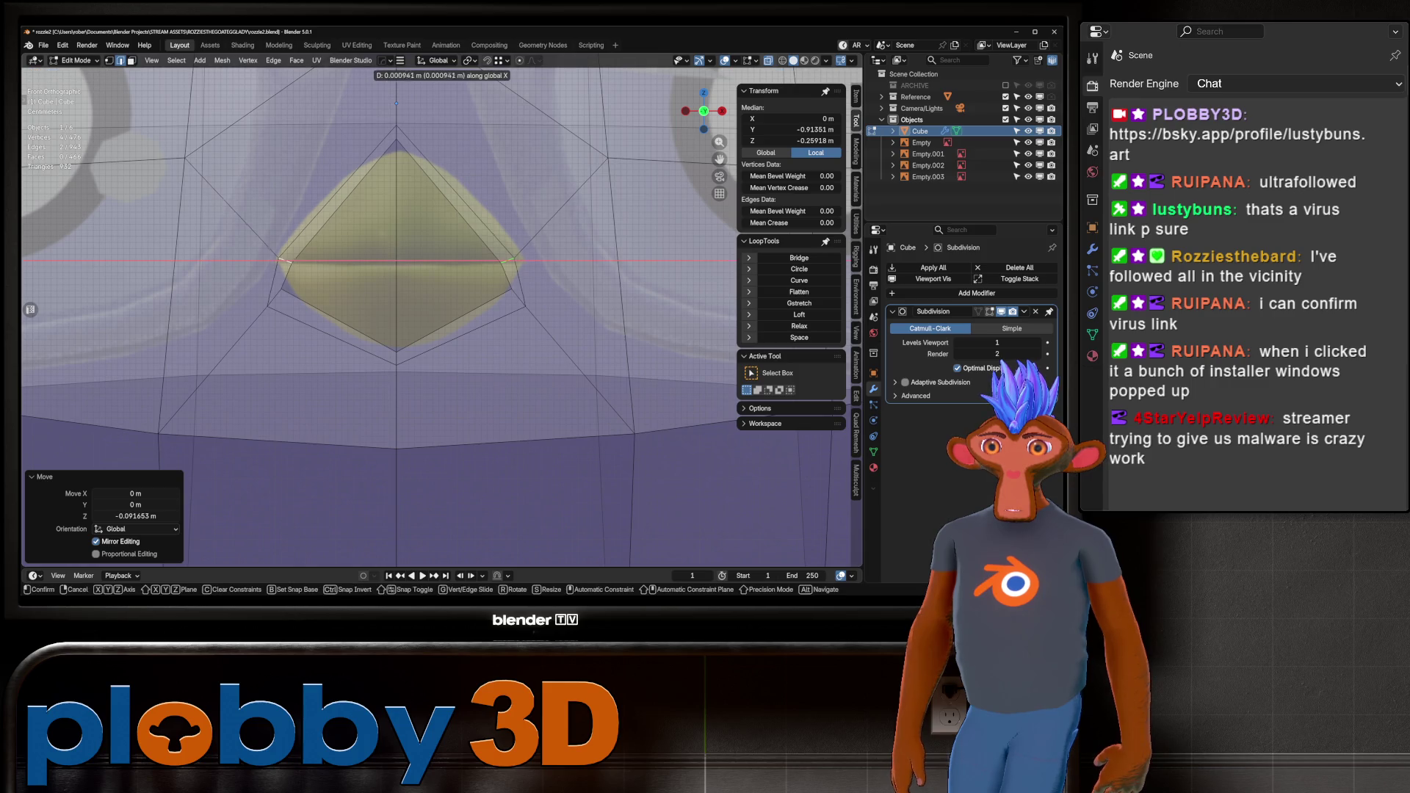
key("Return")
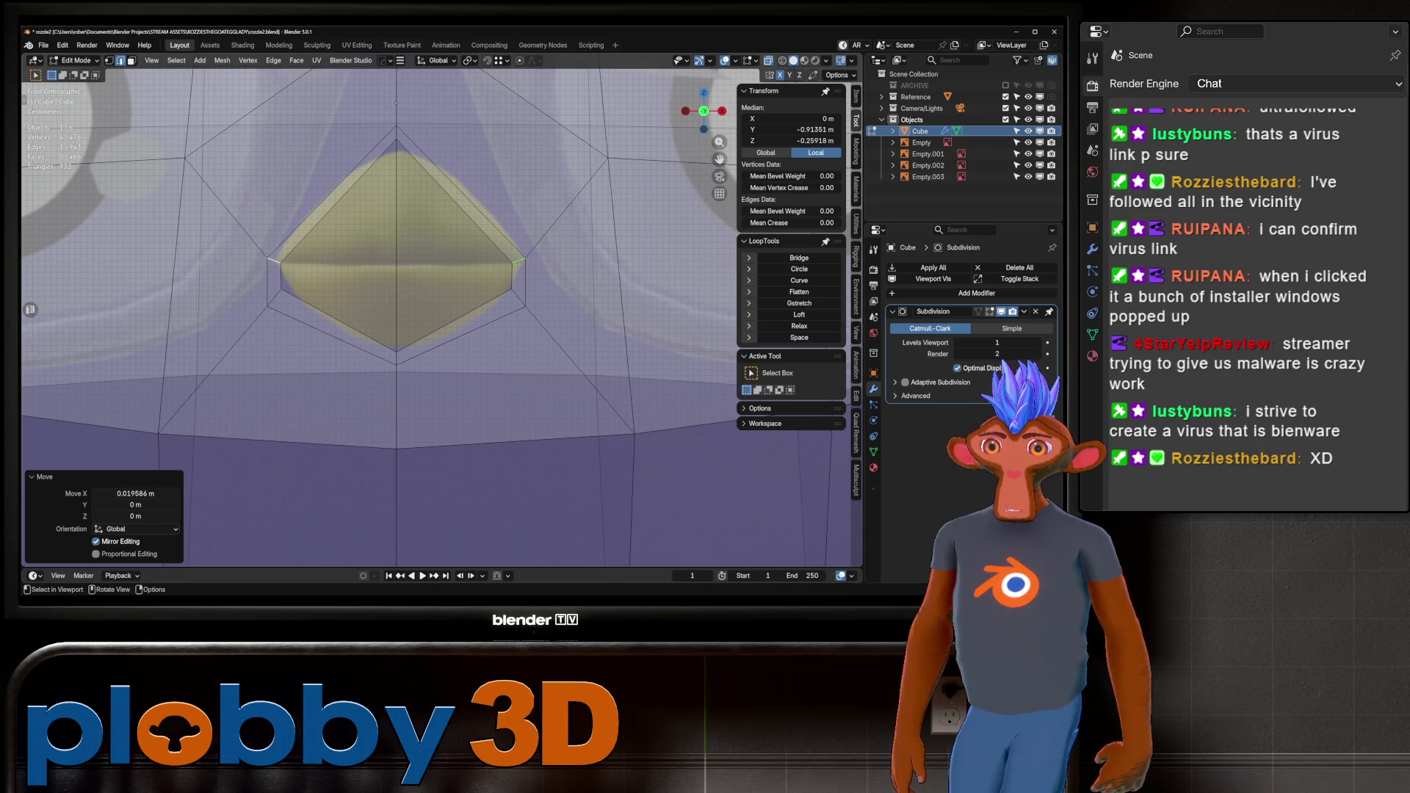
Scale the two lower rim edges inward to complete the diamond-shaped hole.
left_click(274, 298)
left_click(518, 296, "shift")
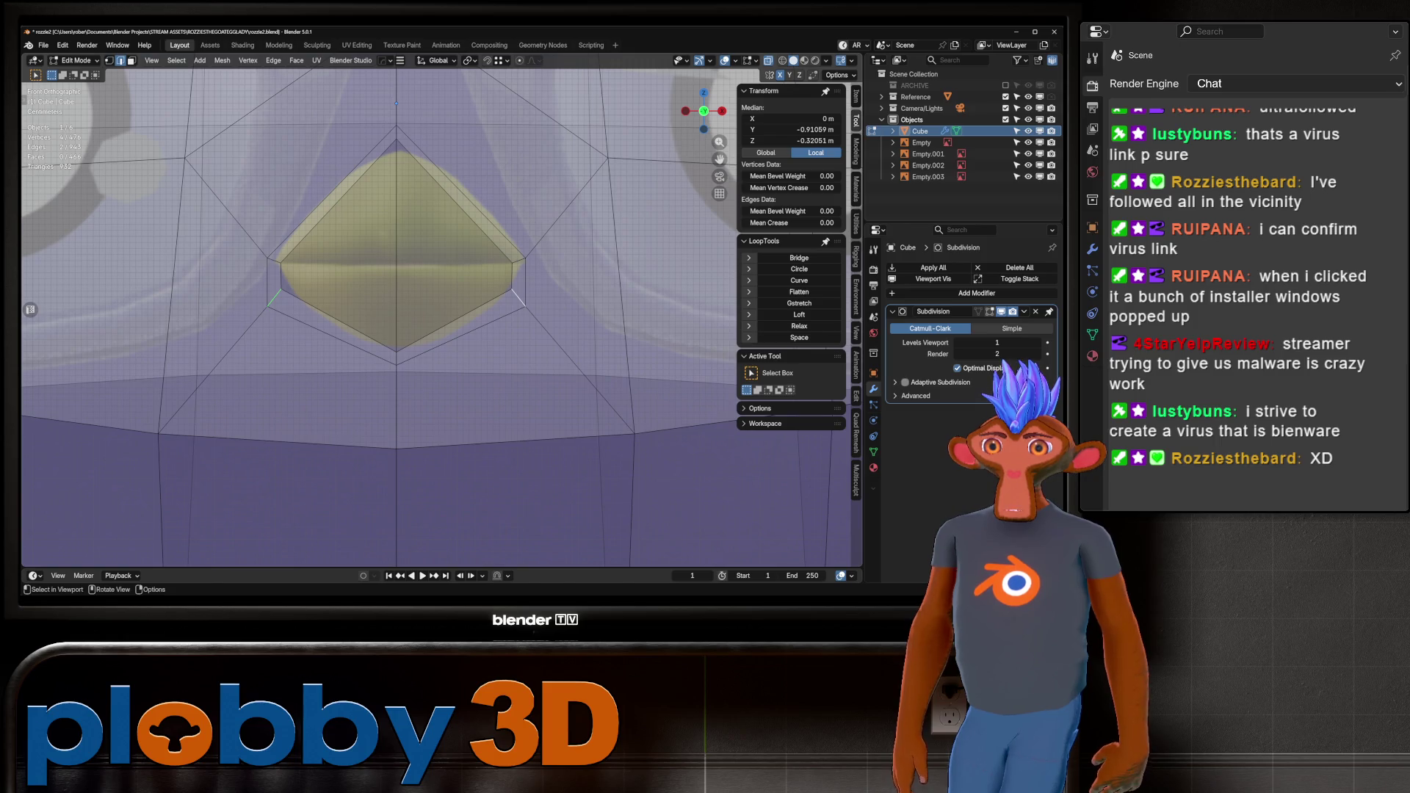
key("s")
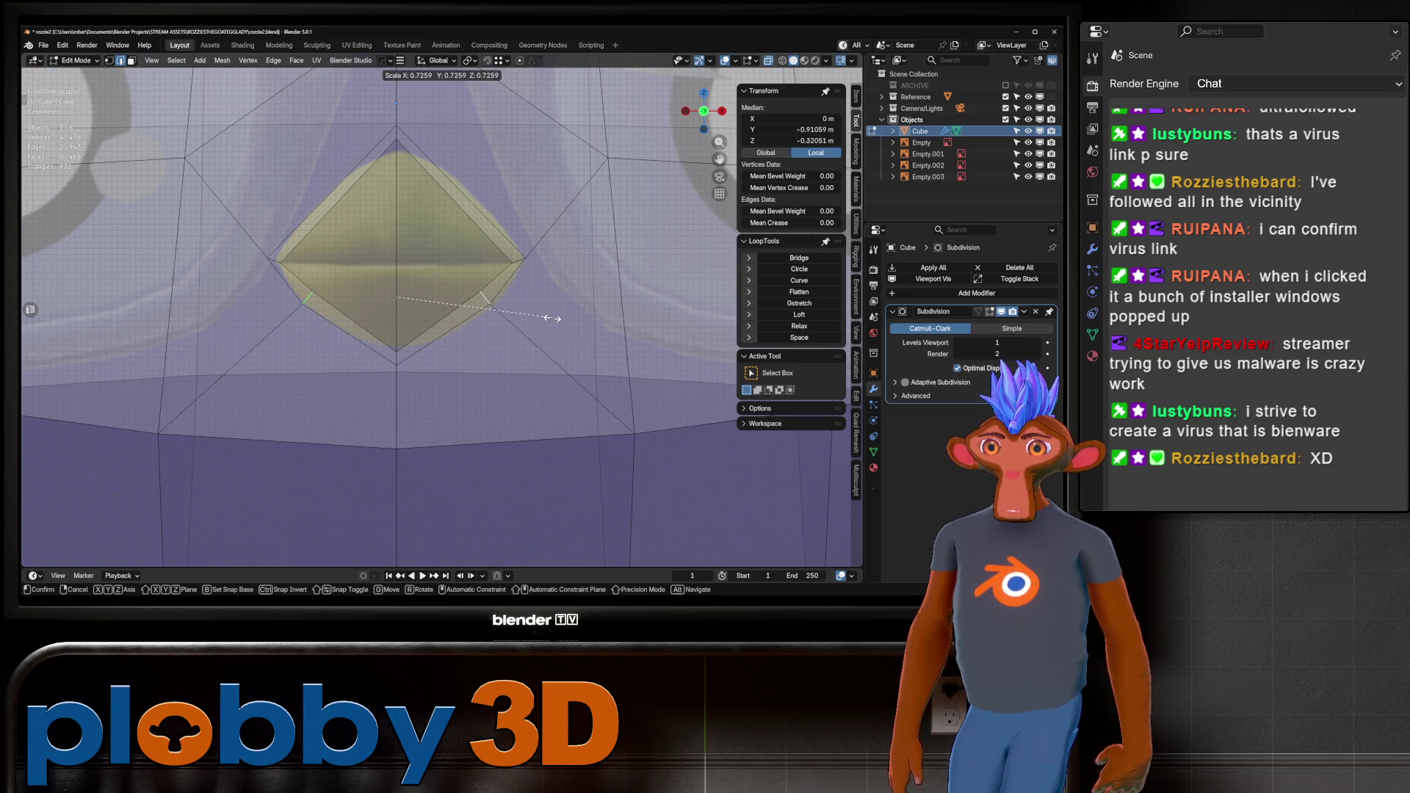
left_click(553, 318)
left_click(397, 356)
key("g")
key("z")
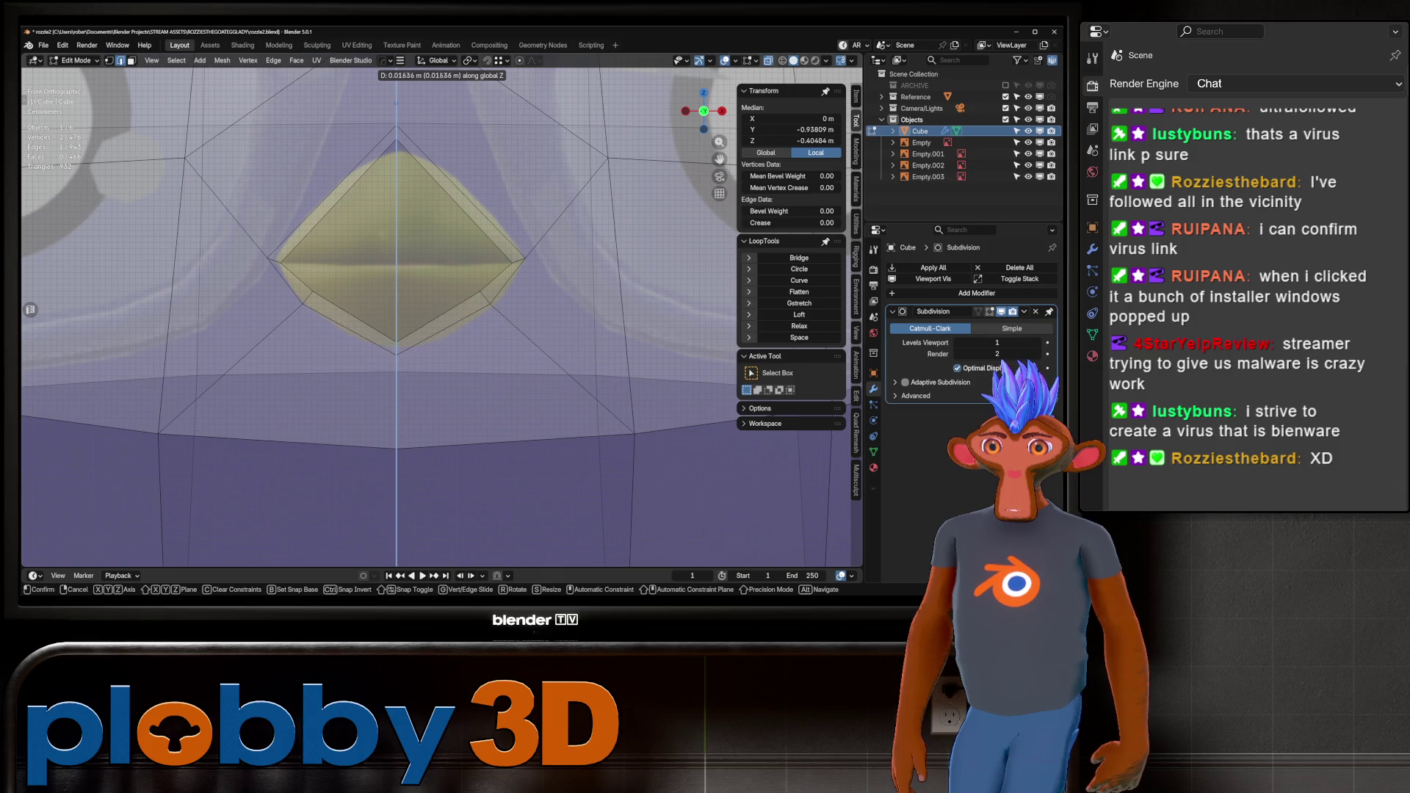
left_click(397, 354)
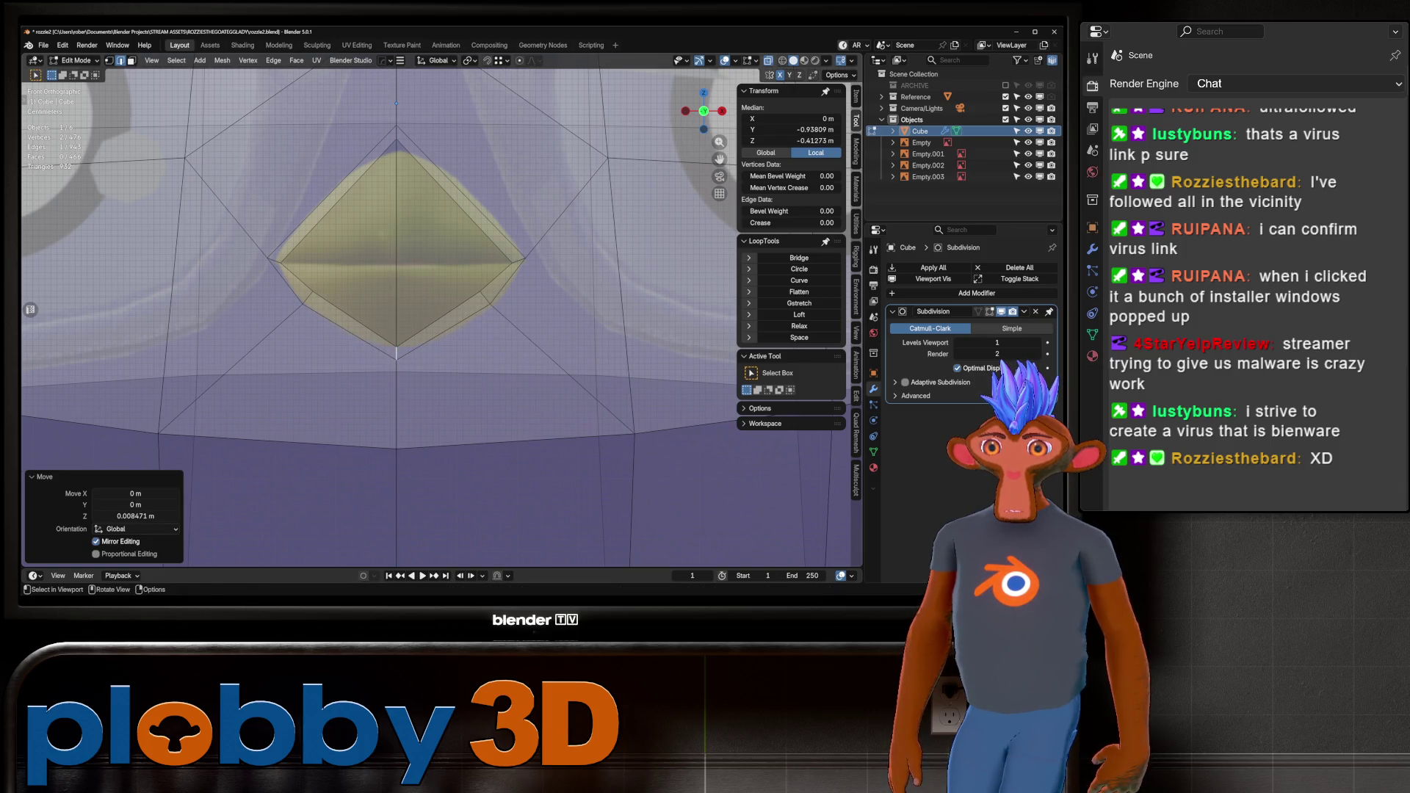
key("ctrl+z")
key("alt+a")
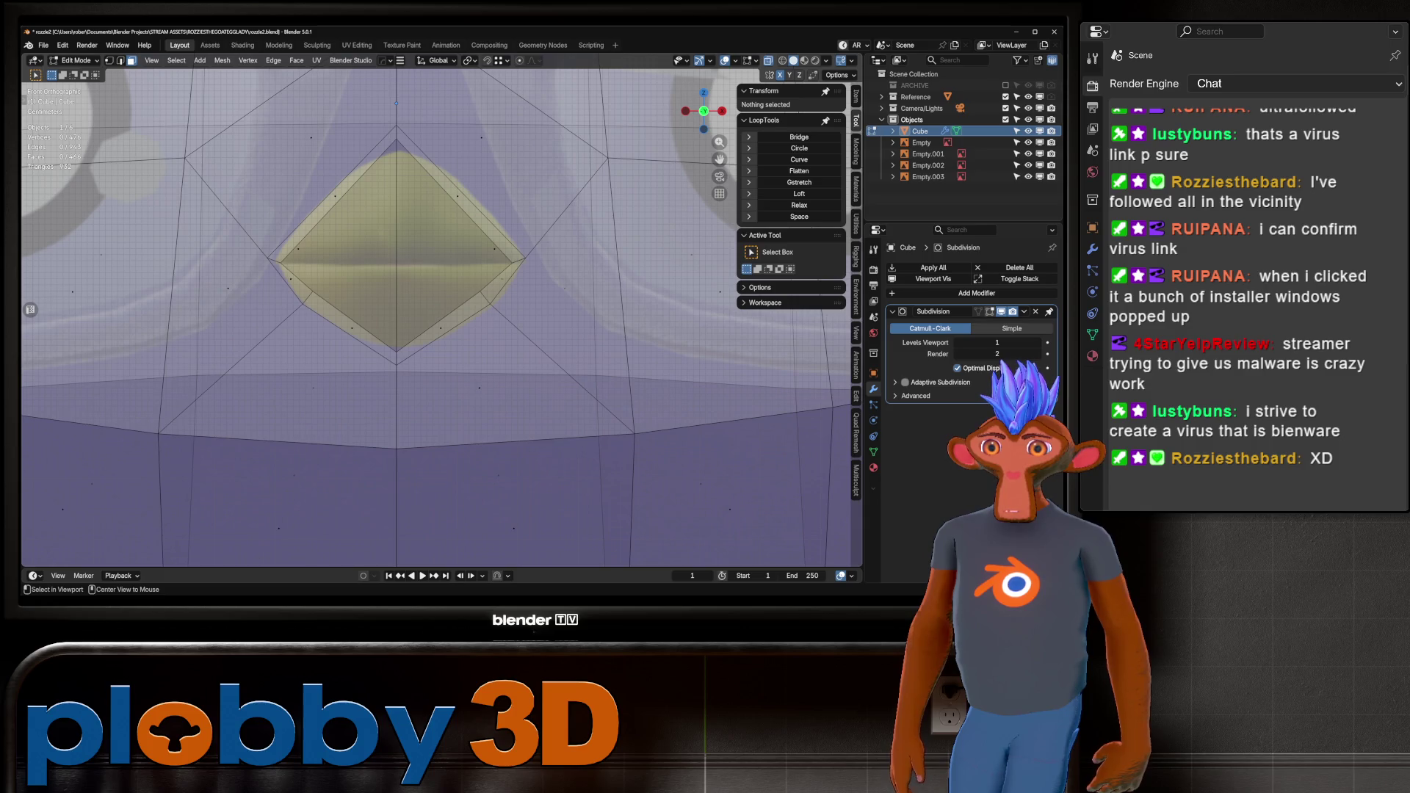
Merge the whole mesh by distance, removing 6 duplicate vertices, and turn X-ray off.
key("a")
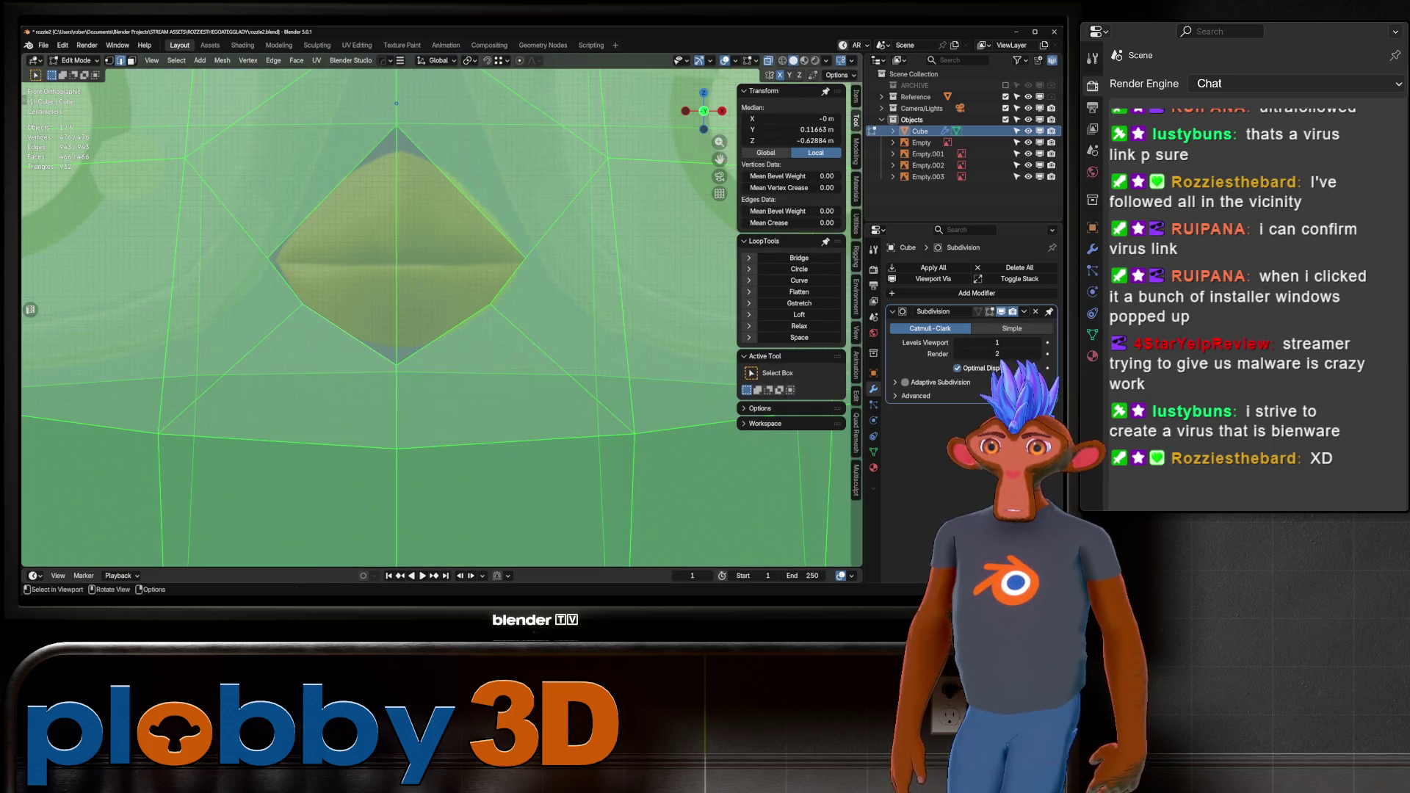
key("m")
key("Return")
key("alt+z")
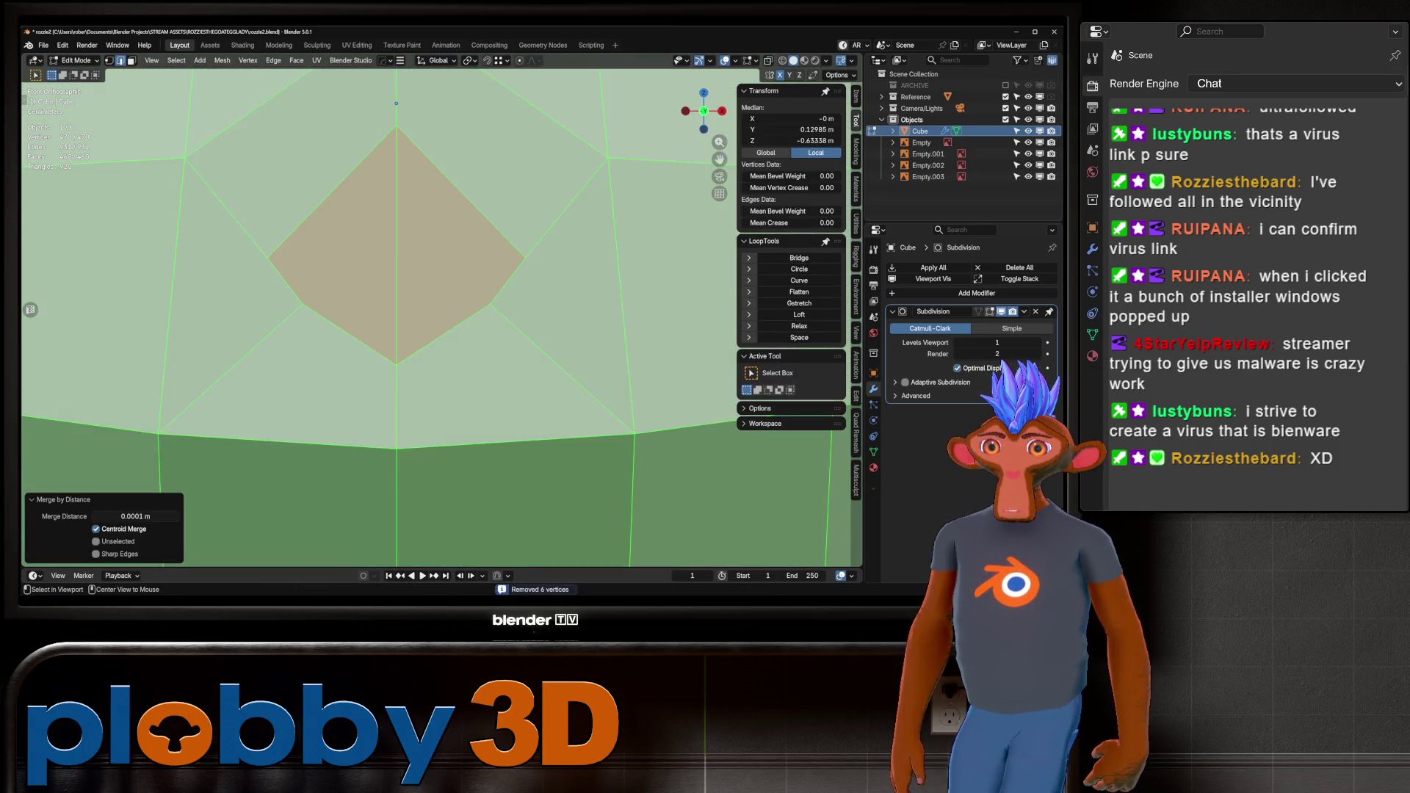
Grid Fill the diamond hole's boundary loop with an offset of -2.
left_click(332, 192, "alt")
key("ctrl+f")
left_click(529, 339)
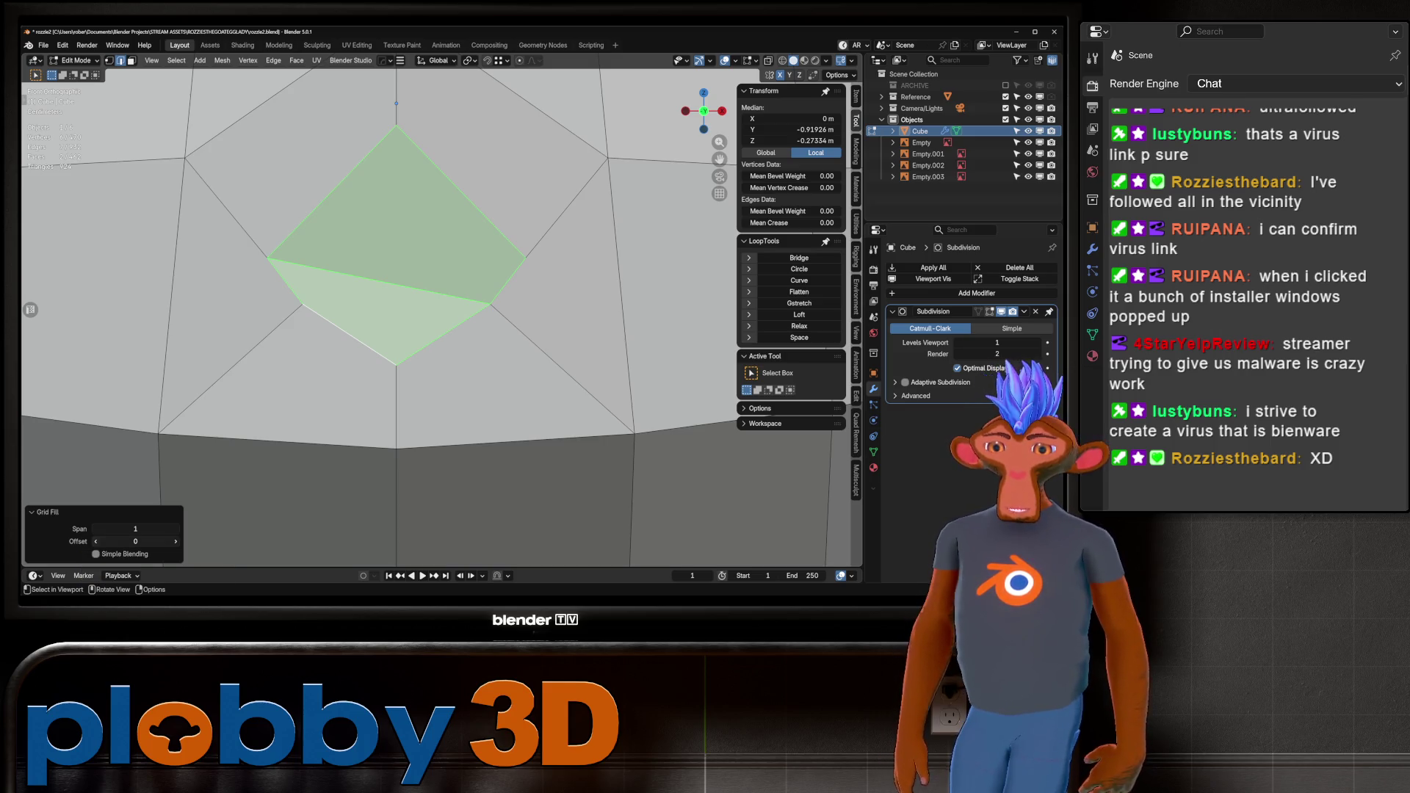
left_click(96, 541)
left_click(95, 541)
scroll(404, 316, "down", 5)
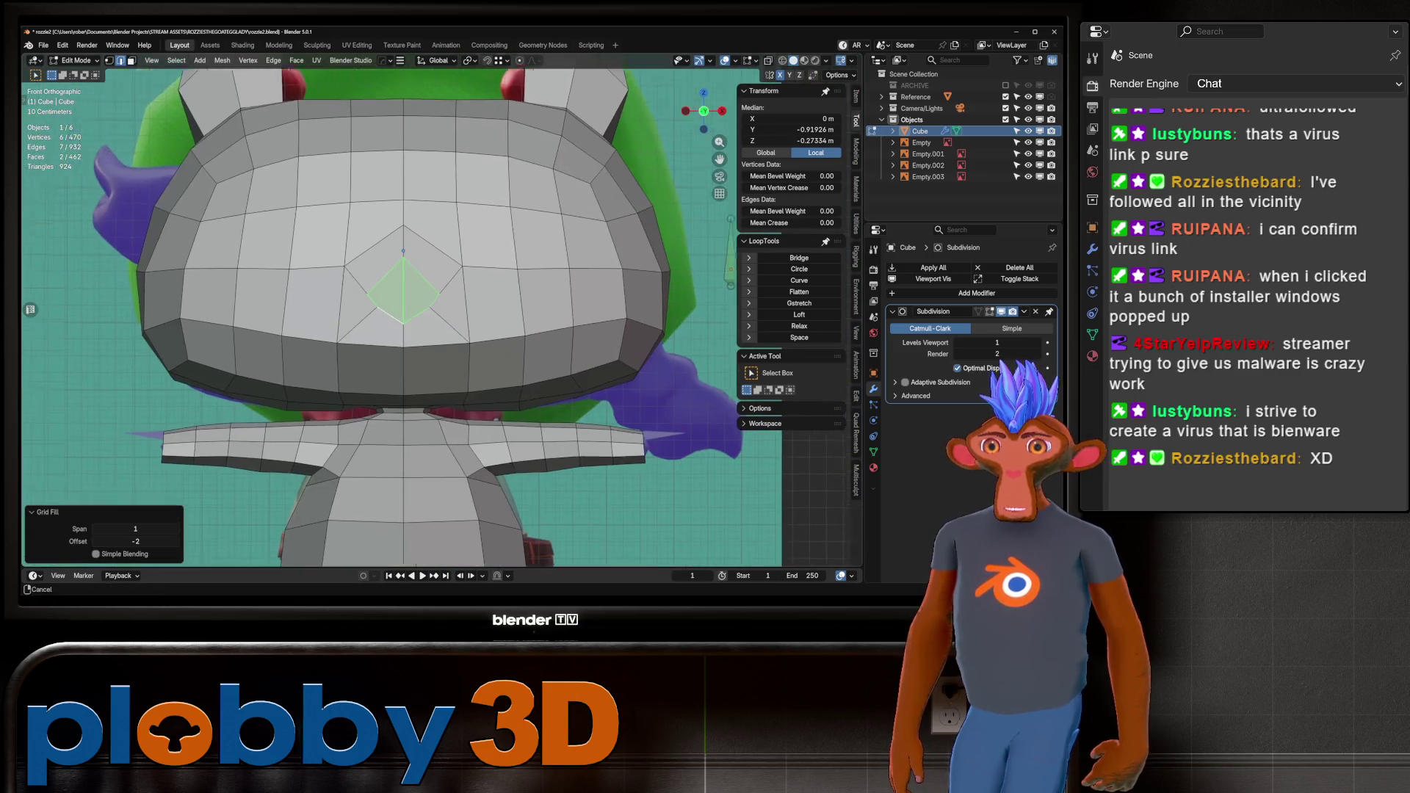
scroll(403, 294, "up", 3)
Inset the new diamond face by 0.01488 m.
key("i")
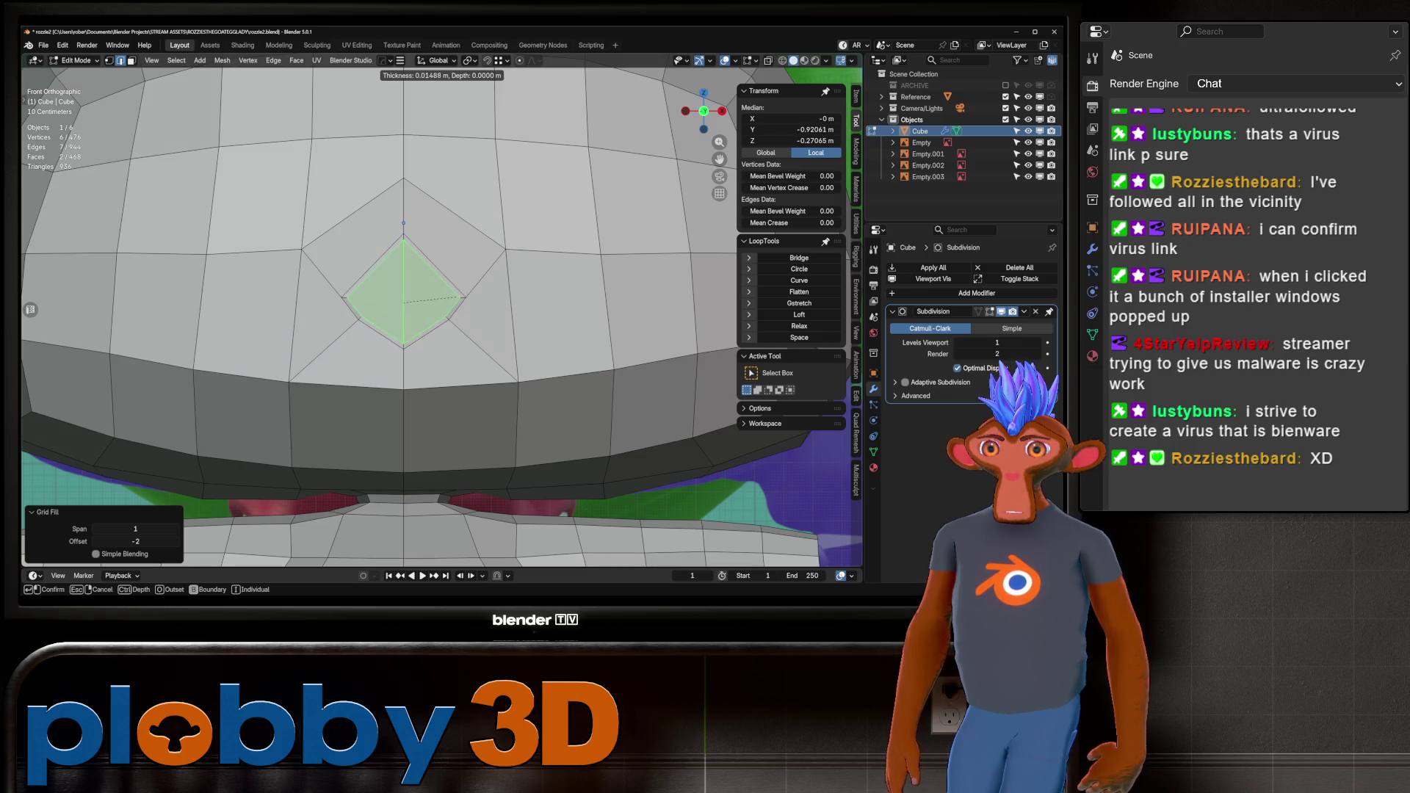
left_click(464, 297)
key("alt+z")
key("alt+z")
middle_click_drag(403, 223, 514, 213)
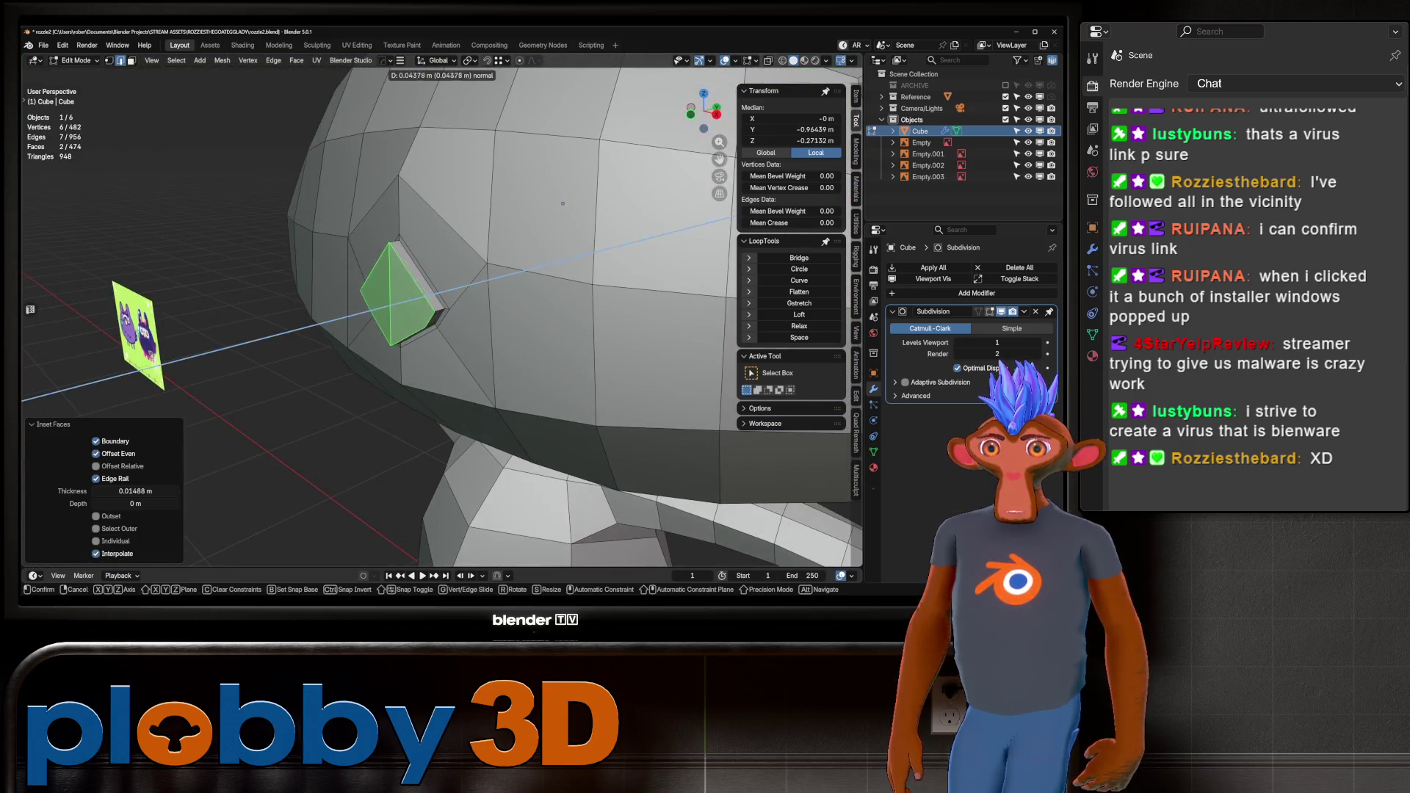
Extrude the diamond face, shrink it, and push it out along Y into a tapered nose.
key("e")
left_click(563, 204)
key("KP_Decimal")
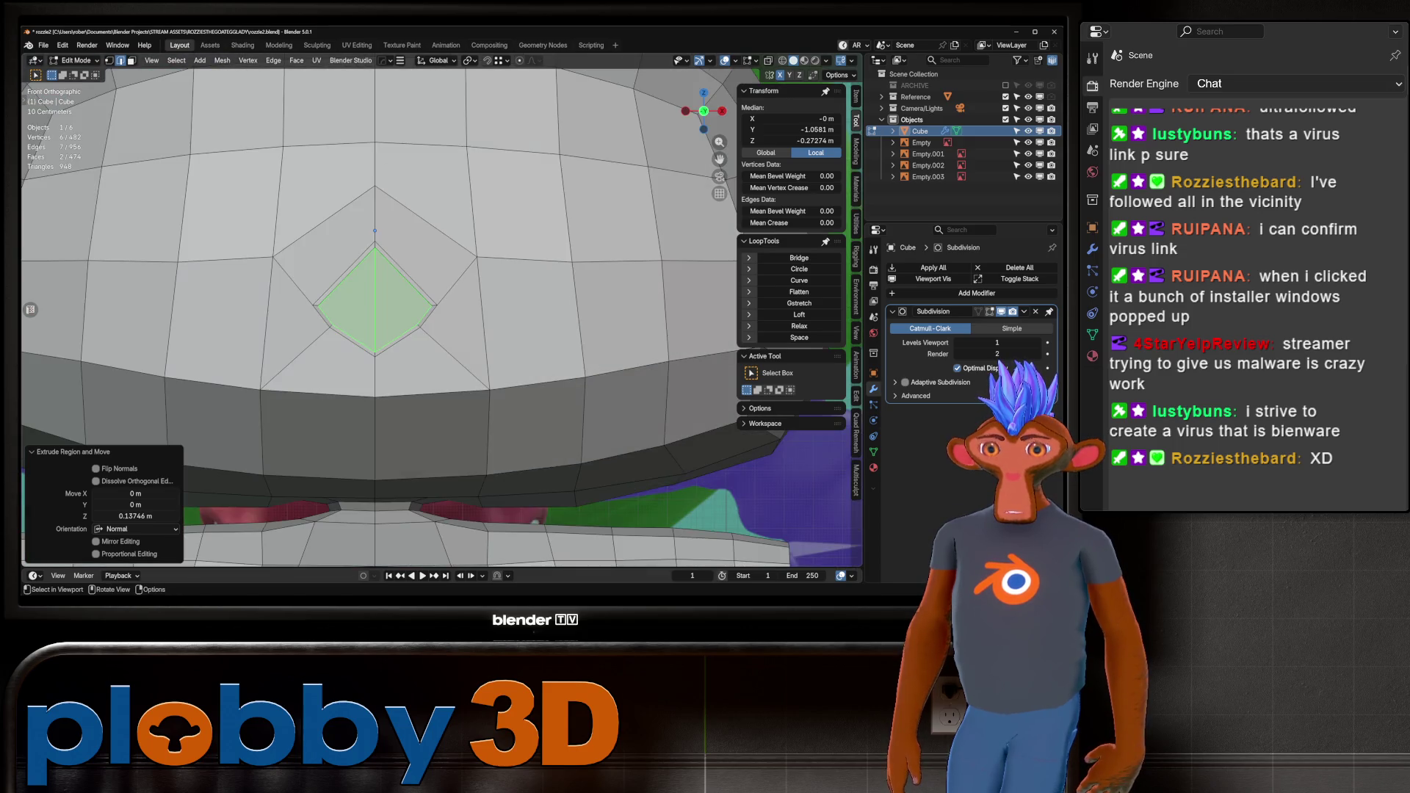
key("KP_3")
key("alt+z")
key("alt+z")
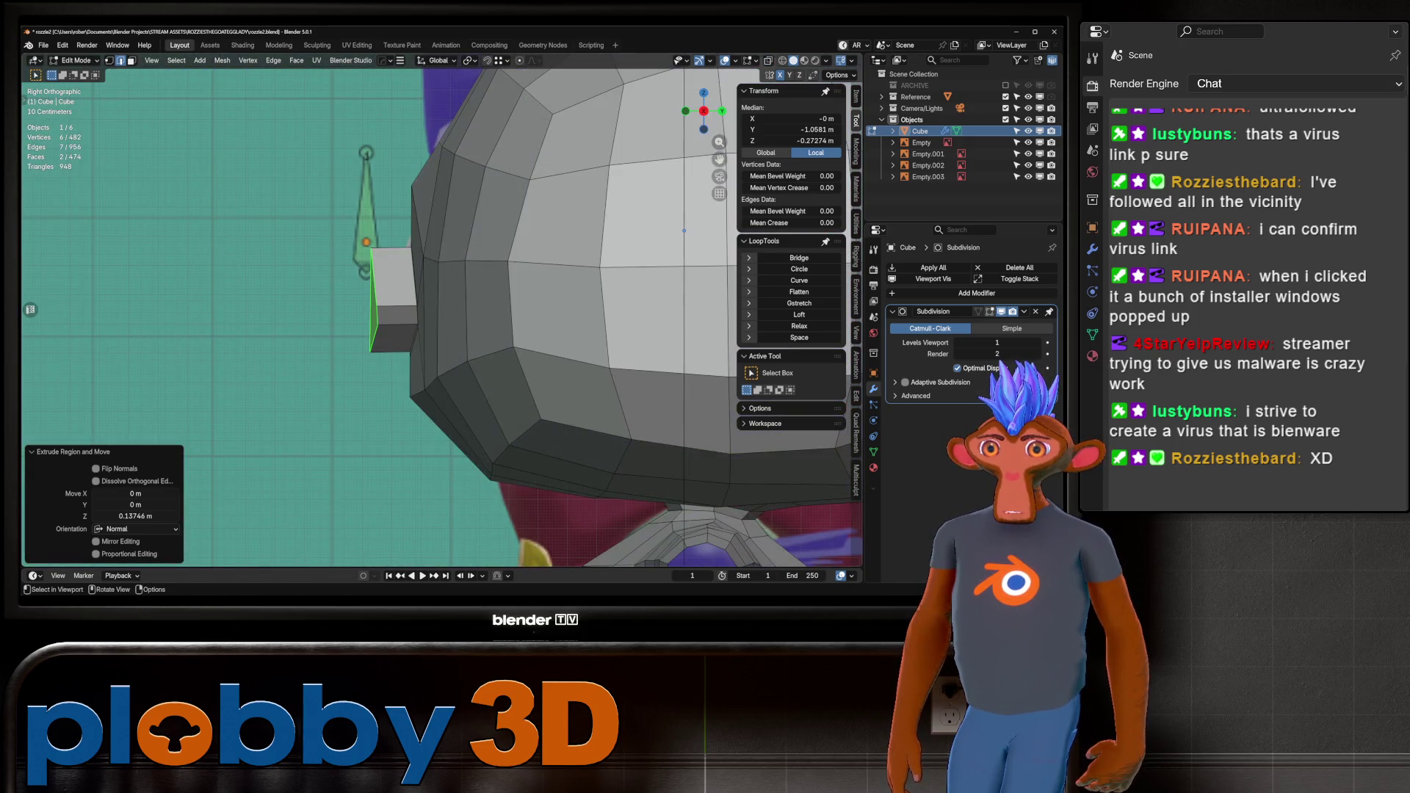
key("s")
key("Return")
key("g")
key("y")
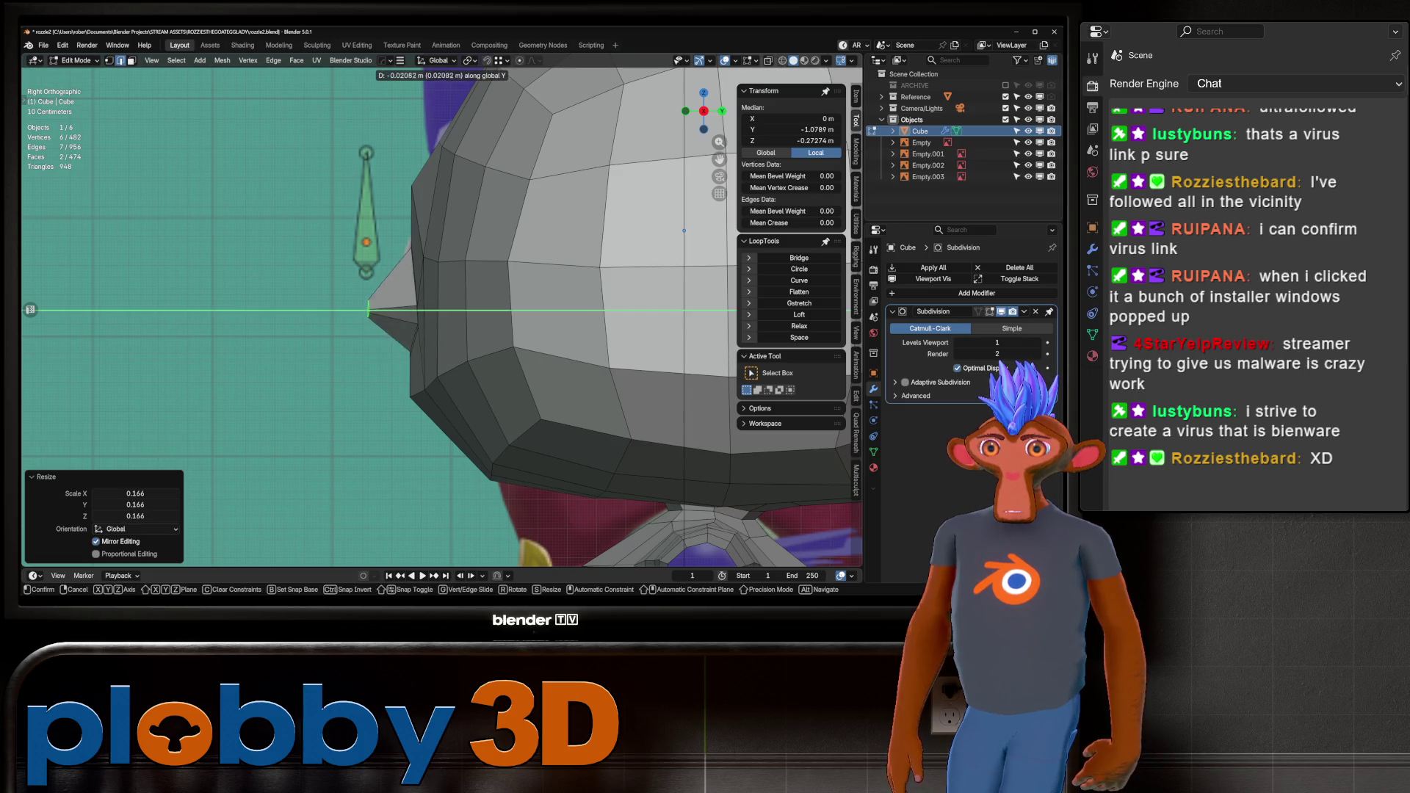
key("Return")
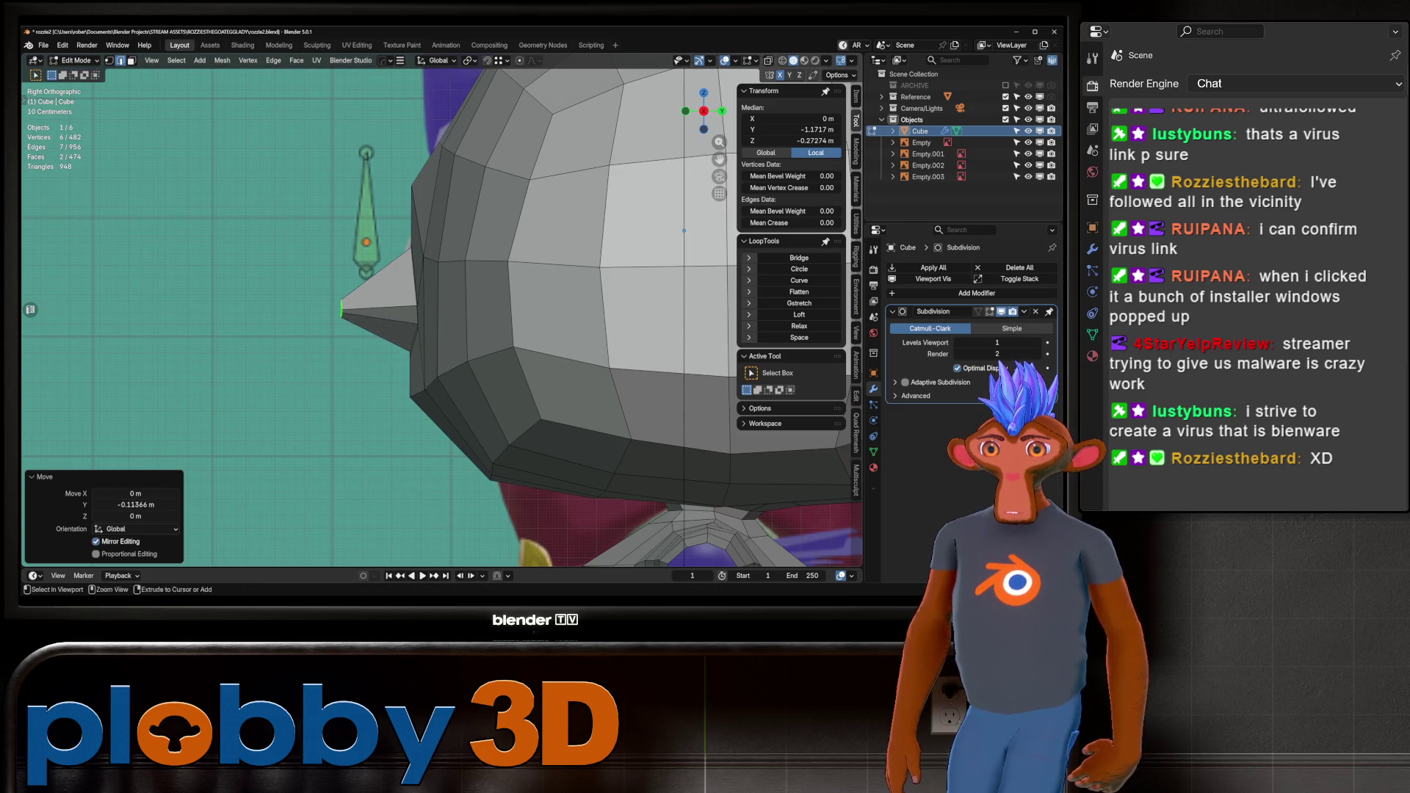
Add an edge loop around the length of the nose.
key("ctrl+r")
left_click(378, 298)
left_click(683, 230)
mouse_move(684, 230)
middle_mouse_down()
mouse_move(220, 272)
mouse_move(330, 279)
middle_mouse_up()
scroll(514, 308, "up", 5)
Rotate the nose-tip faces downward in right side view to angle the tip.
key("alt+a")
left_click(469, 317)
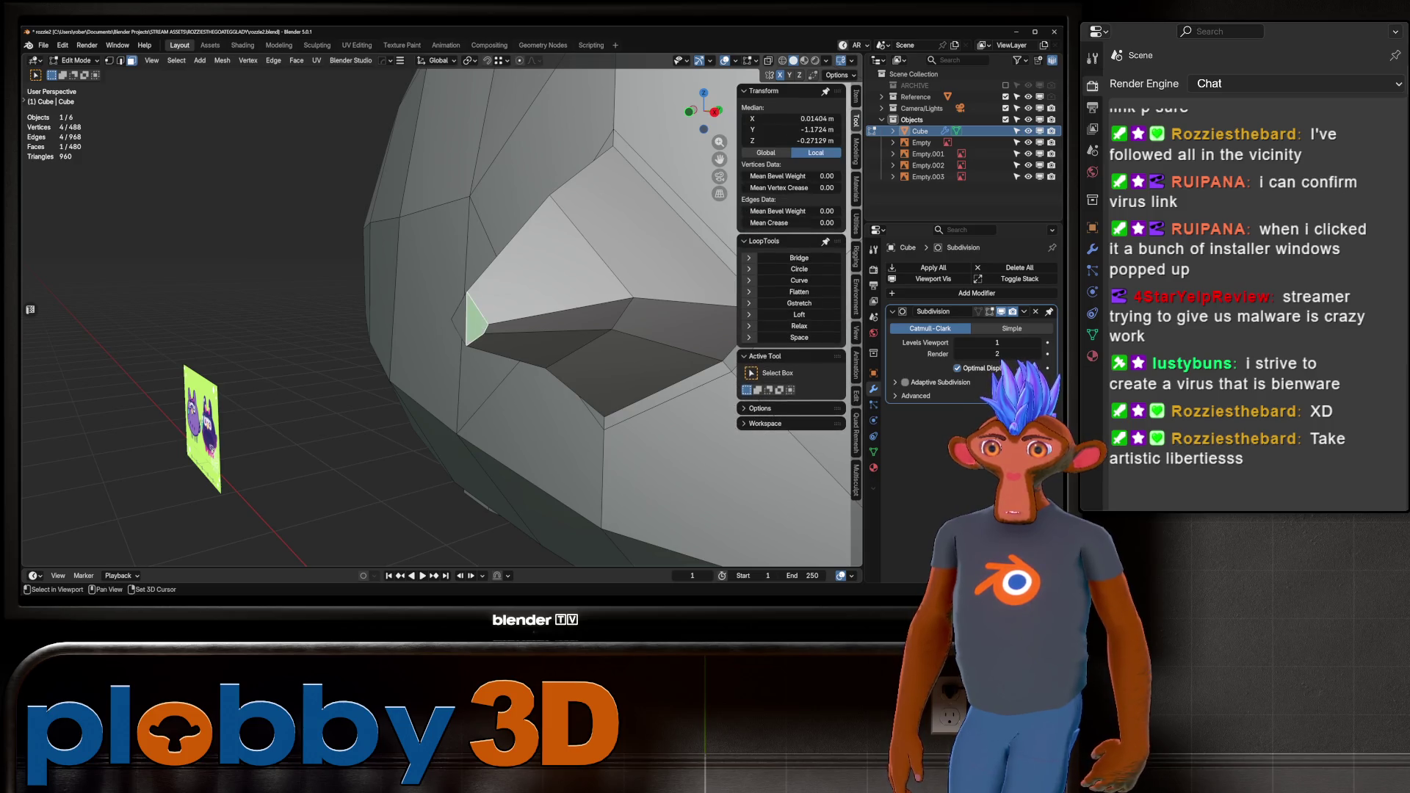
left_click(451, 309, "shift")
left_click(452, 308, "shift")
key("KP_3")
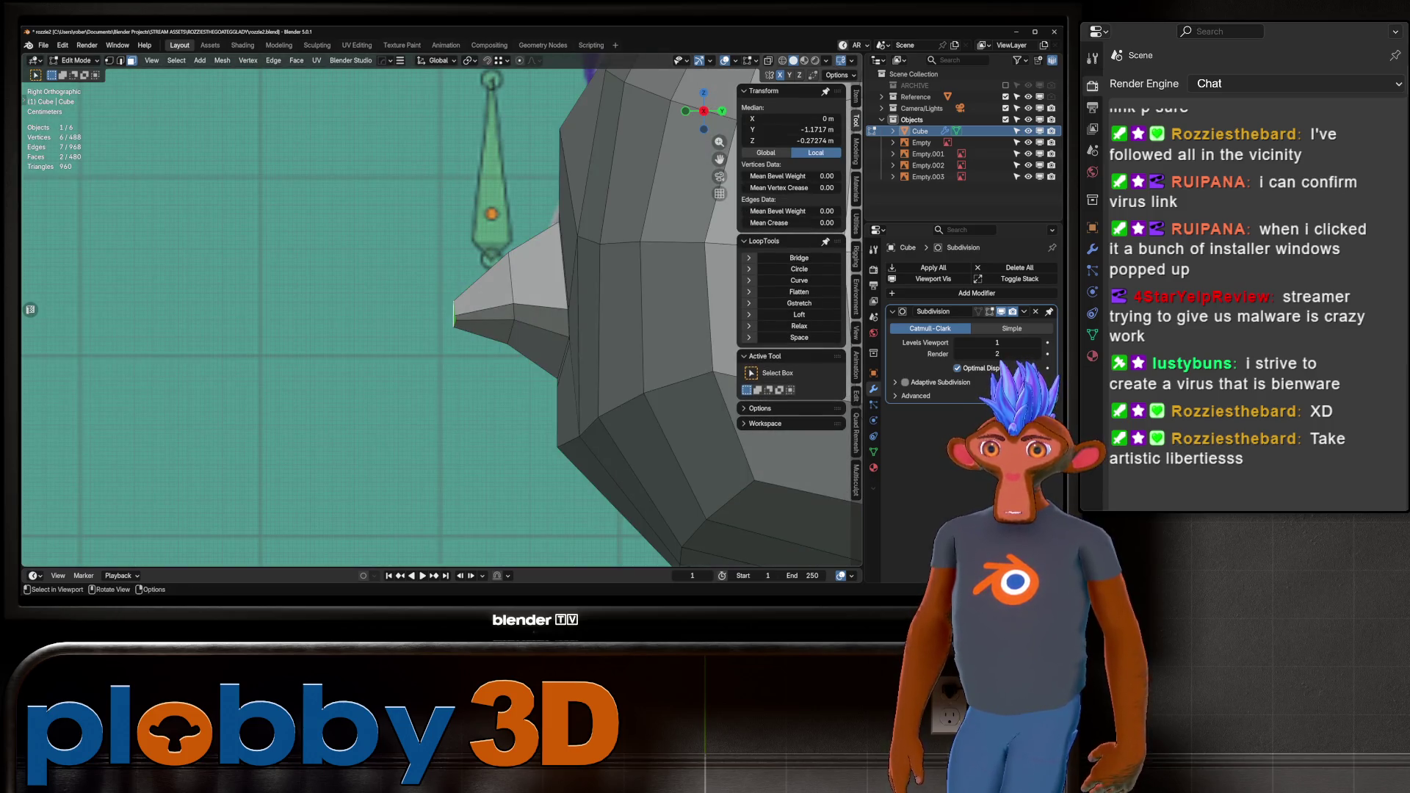
key("r")
key("Return")
key("g")
key("z")
key("Escape")
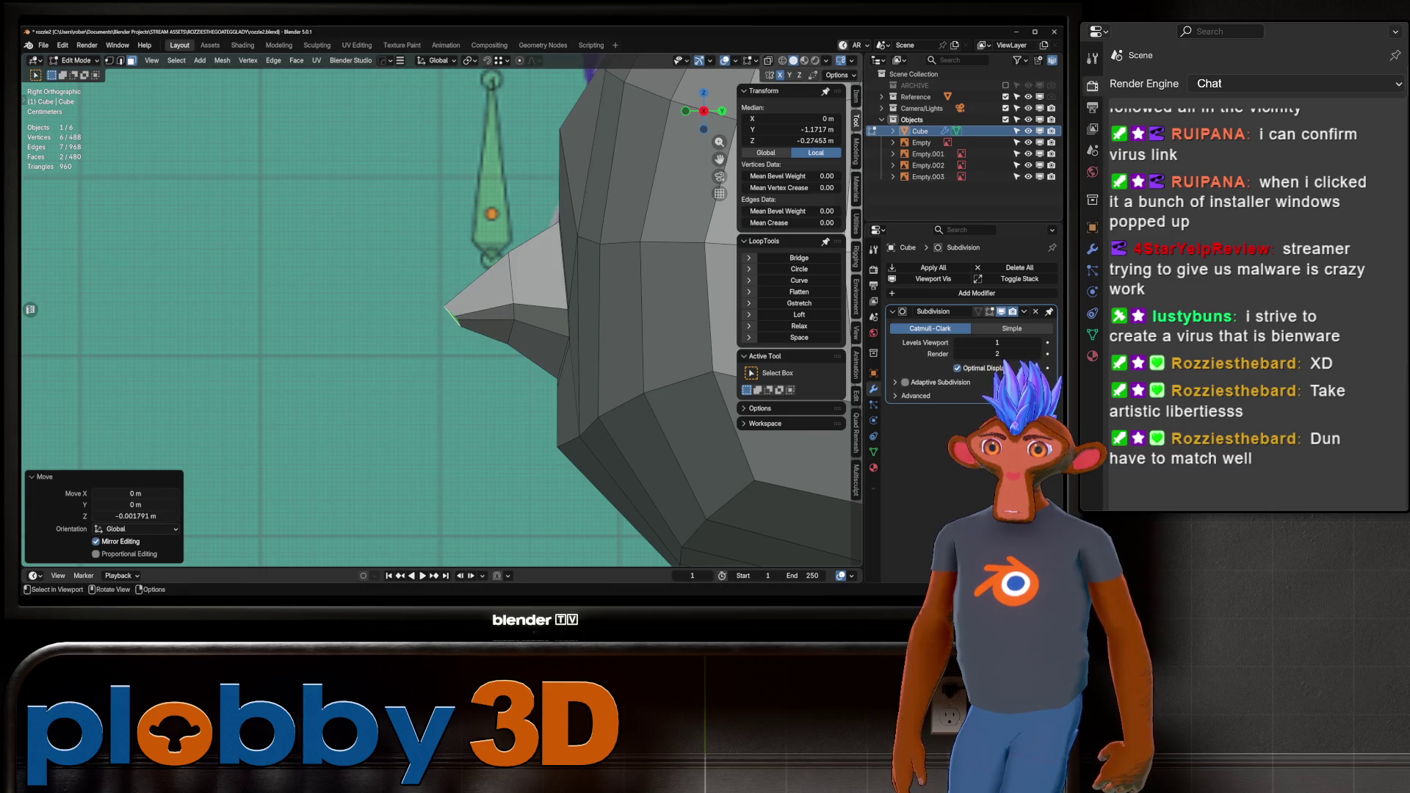
Return to Object Mode and zoom out to view the whole bunny.
key("Tab")
mouse_move(440, 309)
middle_mouse_down()
mouse_move(513, 286)
mouse_move(558, 293)
mouse_move(499, 294)
mouse_move(558, 293)
middle_mouse_up()
scroll(514, 286, "down", 4)
scroll(565, 294, "down", 3)
key("alt+a")
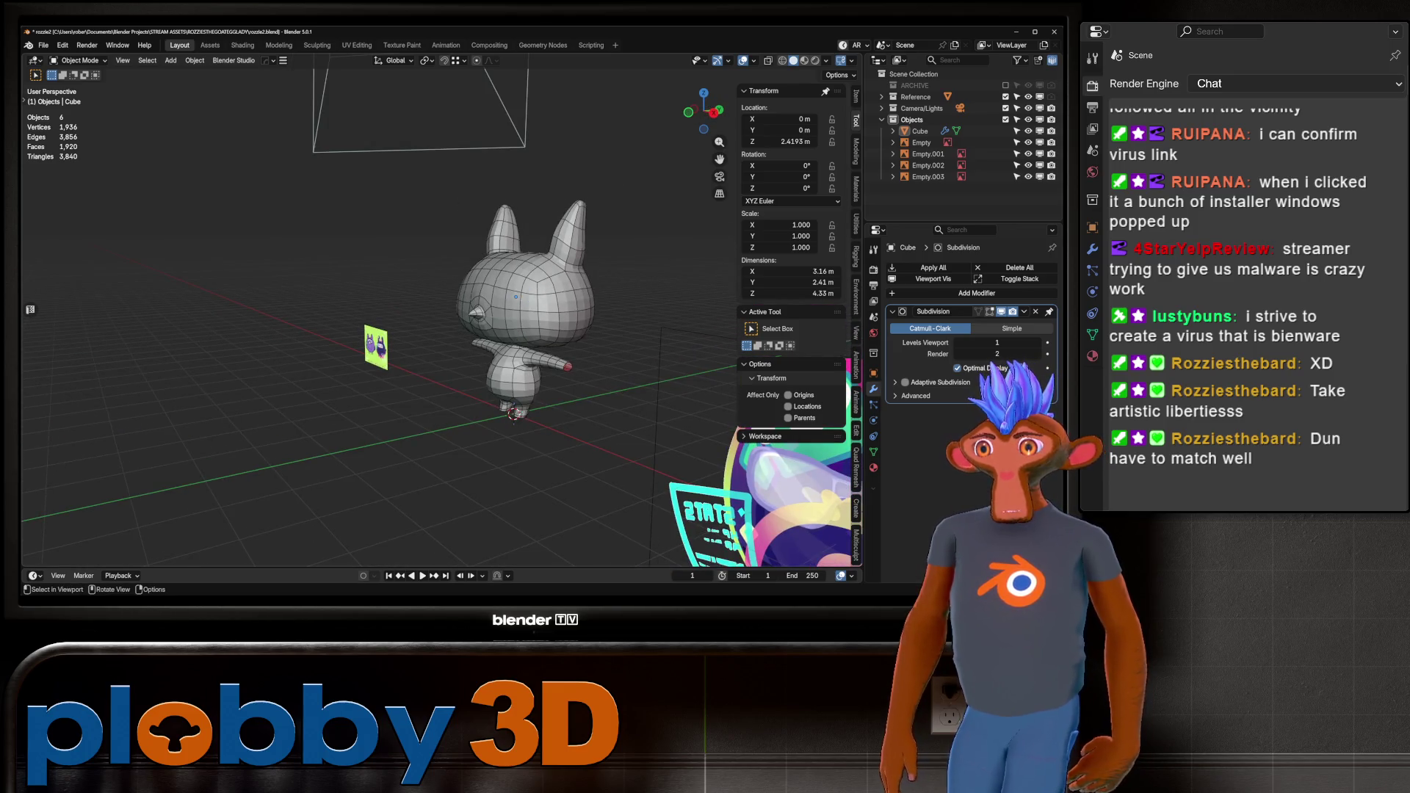
Inspect the nose's low-poly cage, then frame the head in right side view.
scroll(514, 293, "up", 5)
middle_click_drag(514, 294, 404, 308)
scroll(426, 309, "down", 5)
scroll(426, 308, "down", 2)
scroll(426, 309, "up", 1)
scroll(440, 308, "up", 5)
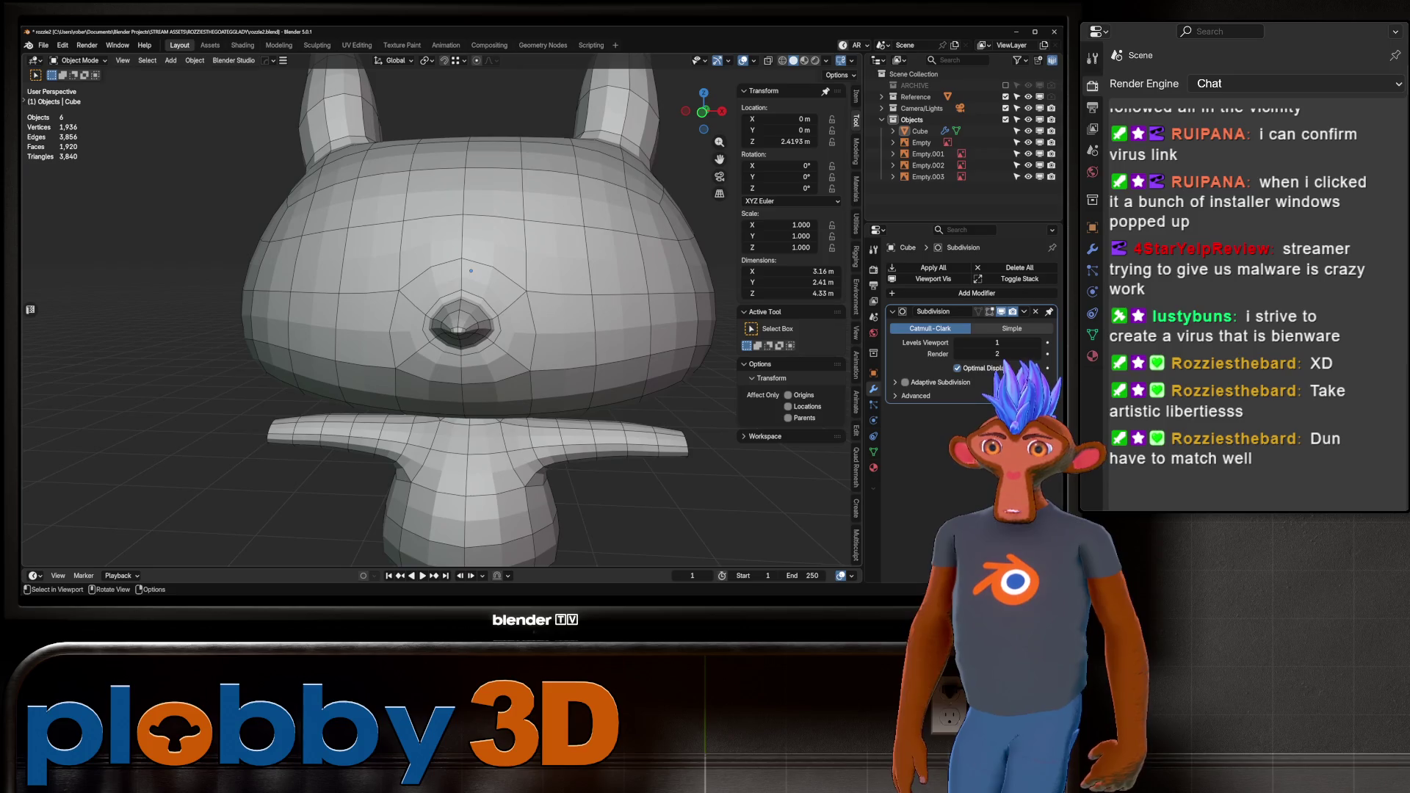
key("Tab")
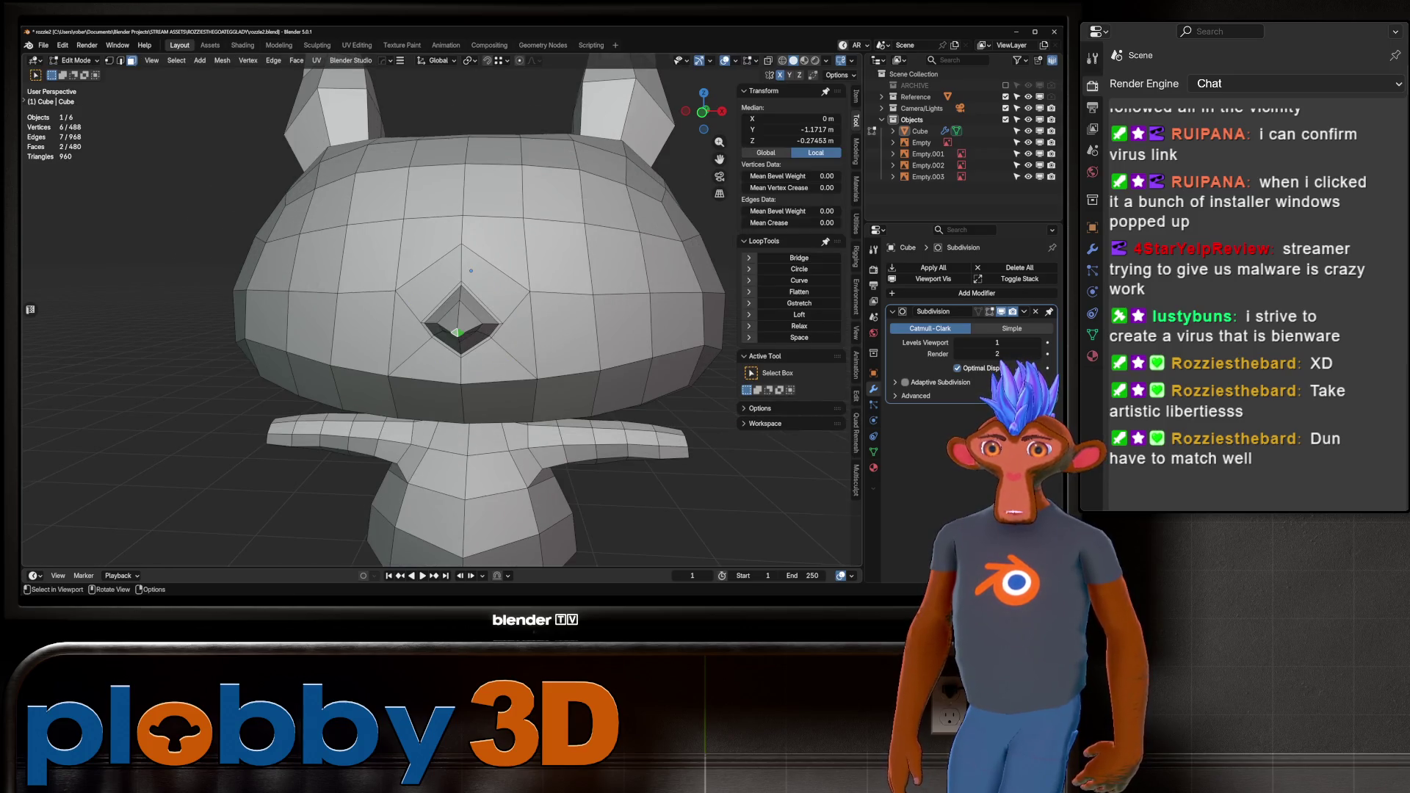
scroll(474, 265, "up", 2)
key("Tab")
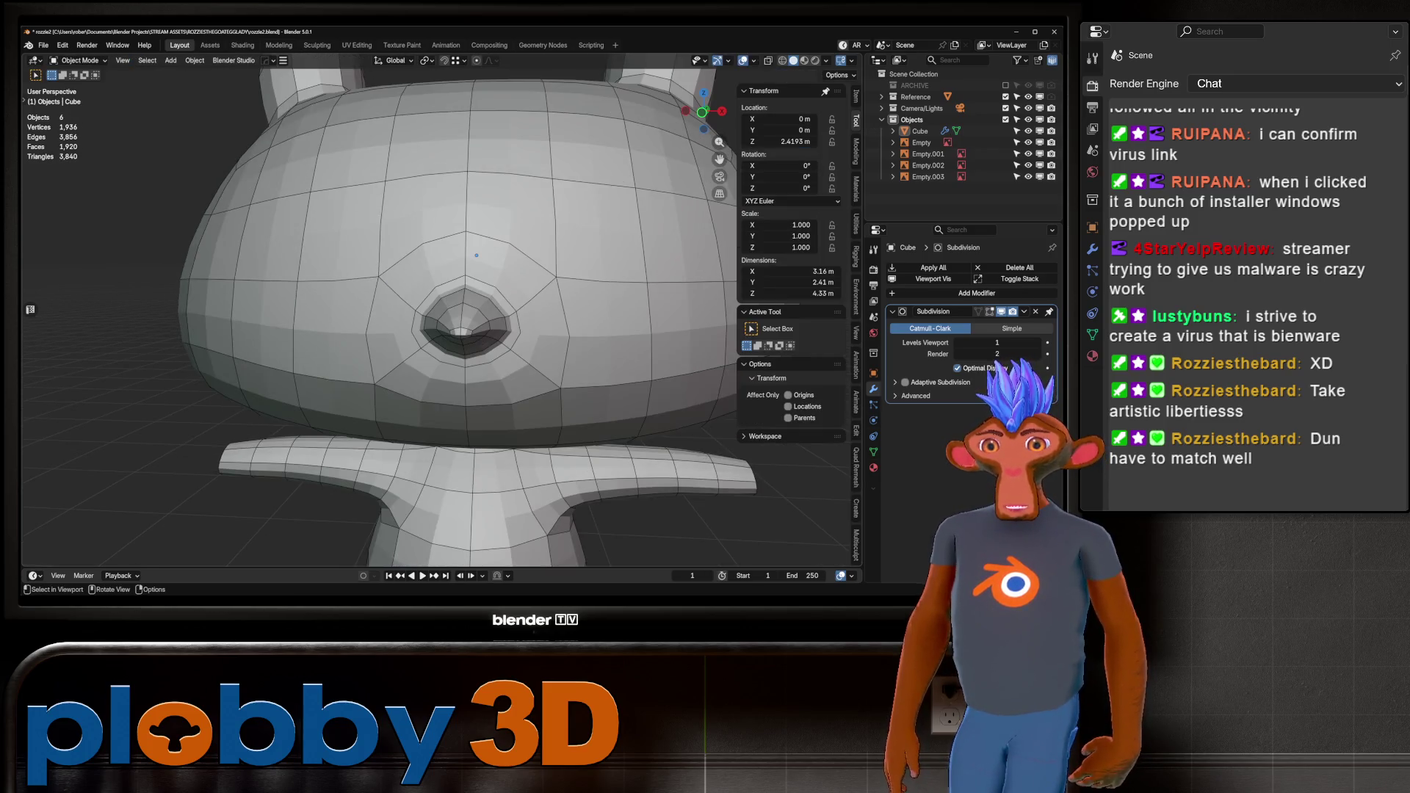
key("KP_3")
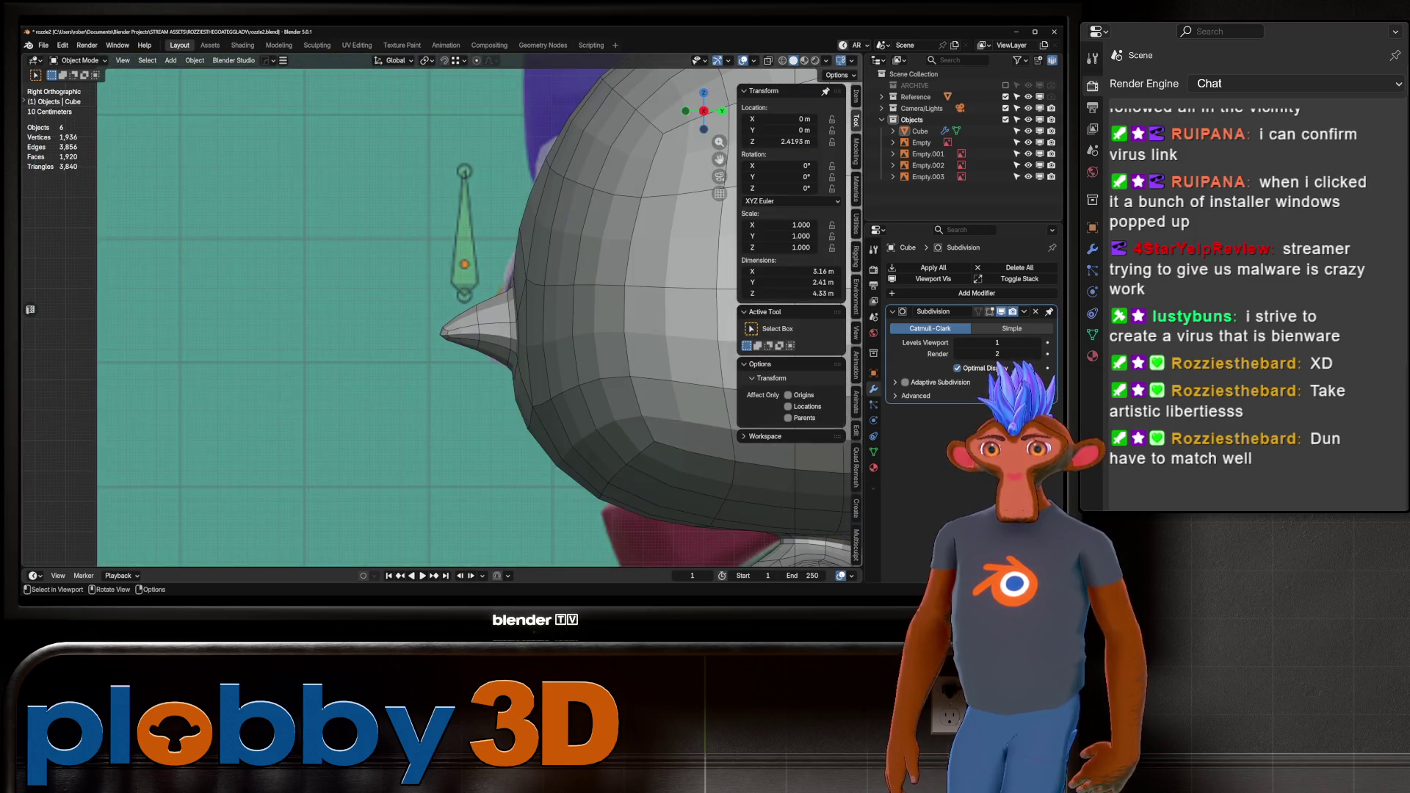
scroll(508, 310, "up", 3)
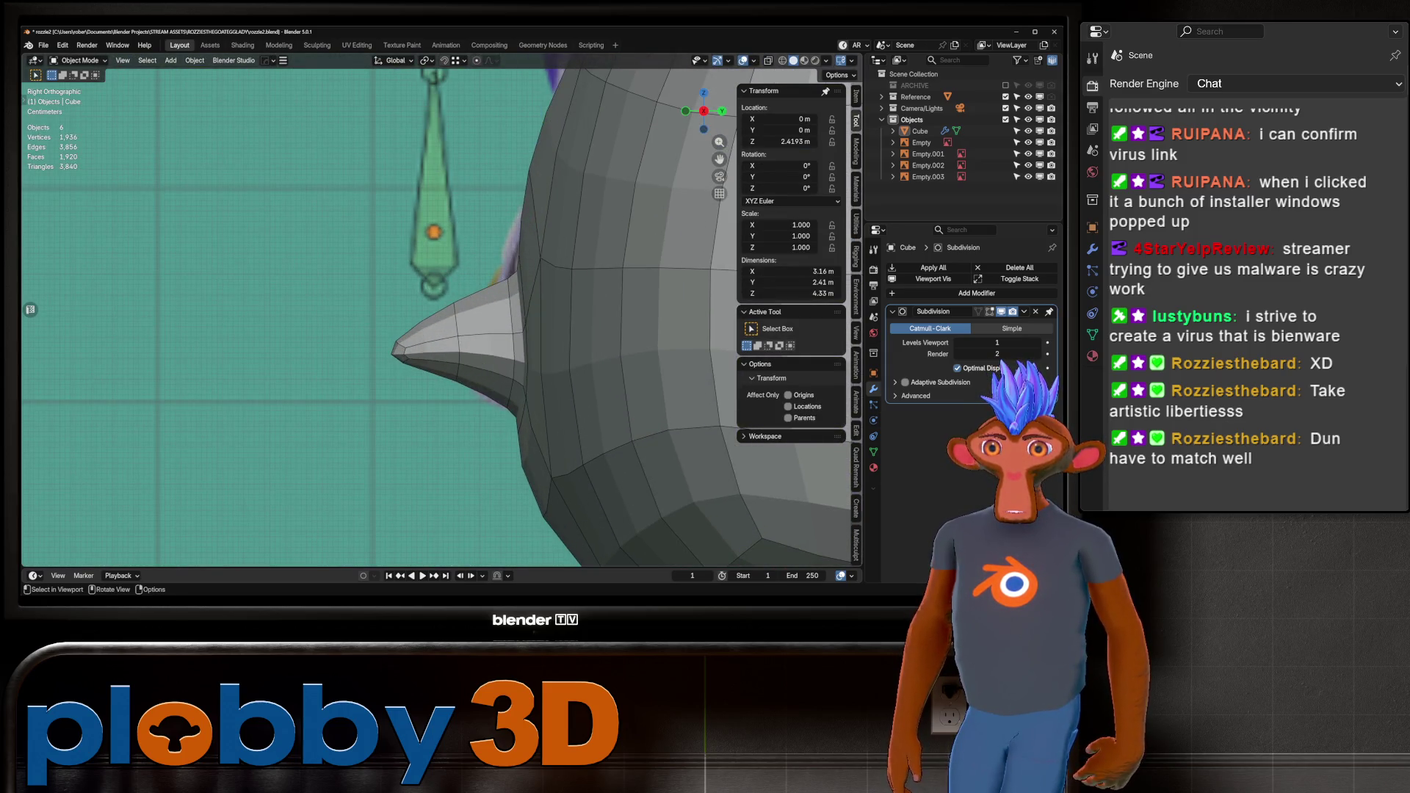
In Sculpt Mode, grab the nose underside and tip slightly downward.
key("ctrl+Tab")
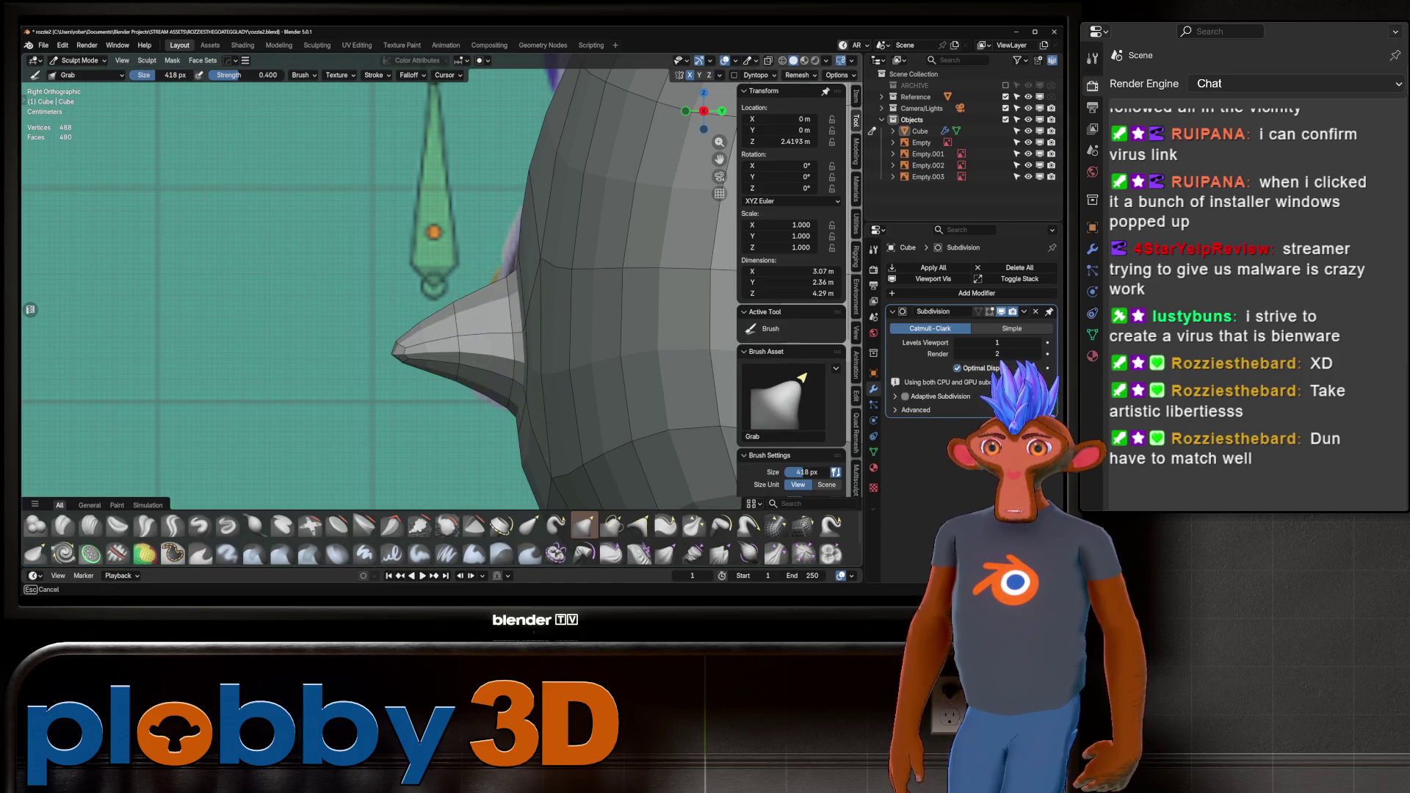
left_click_drag(506, 345, 514, 400)
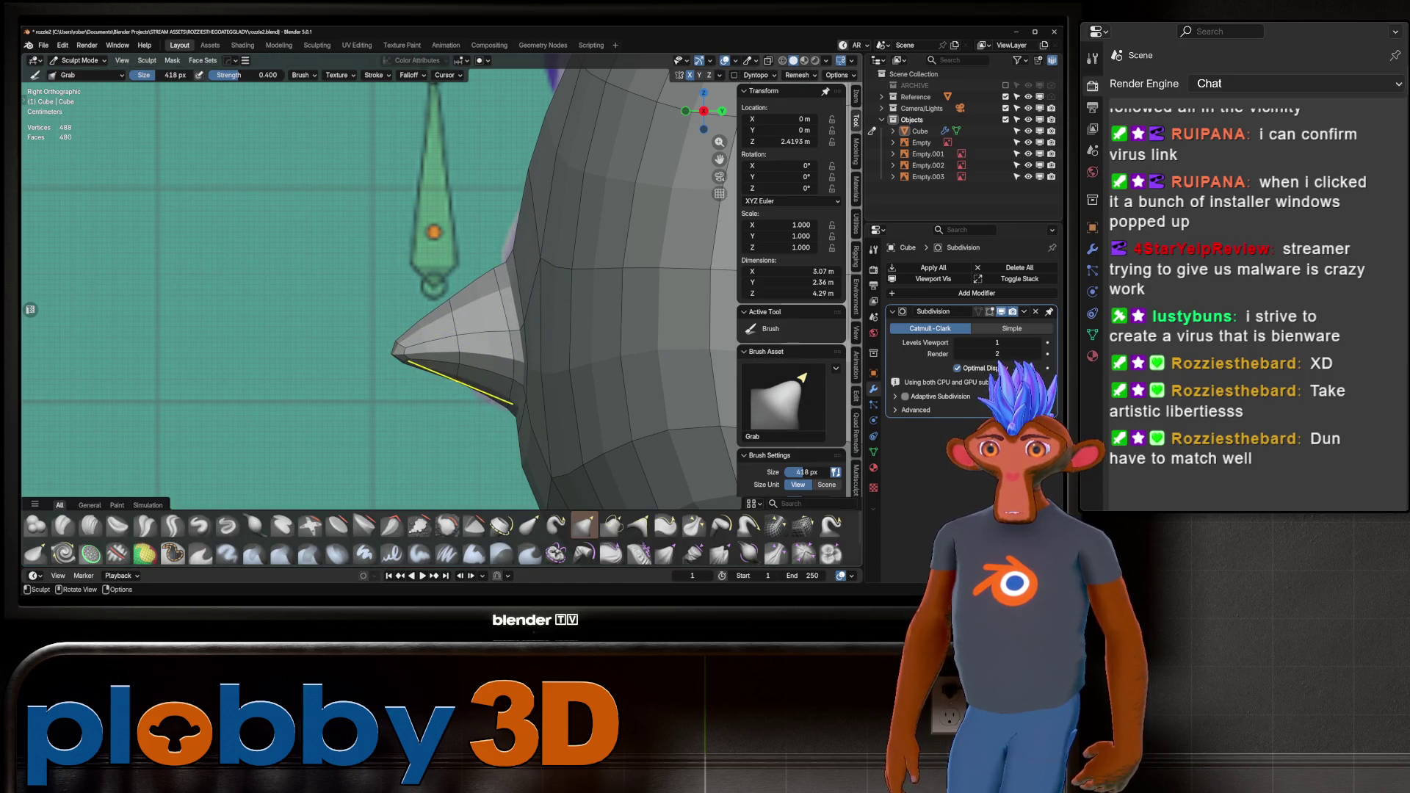
left_click_drag(396, 345, 403, 344)
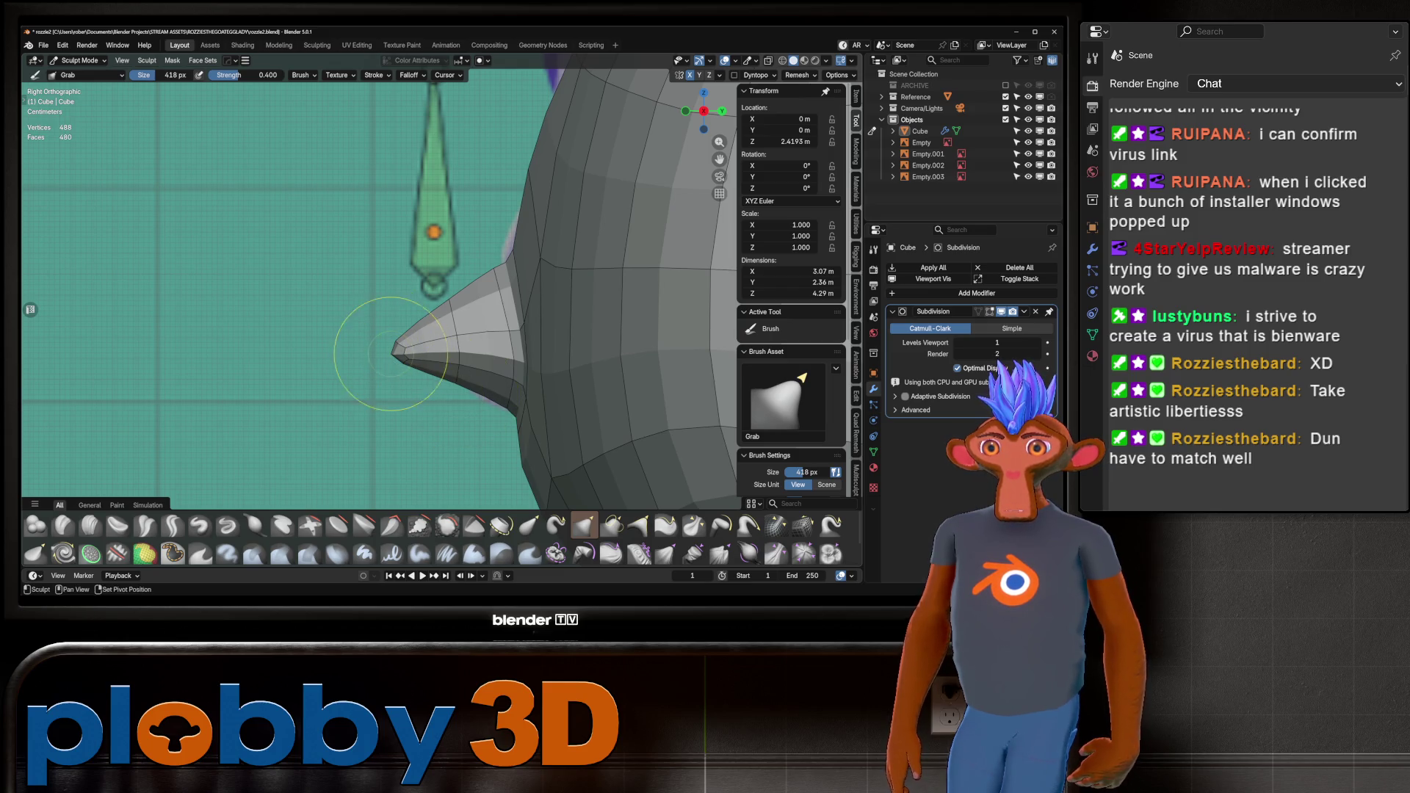
middle_click_drag(400, 347, 398, 363)
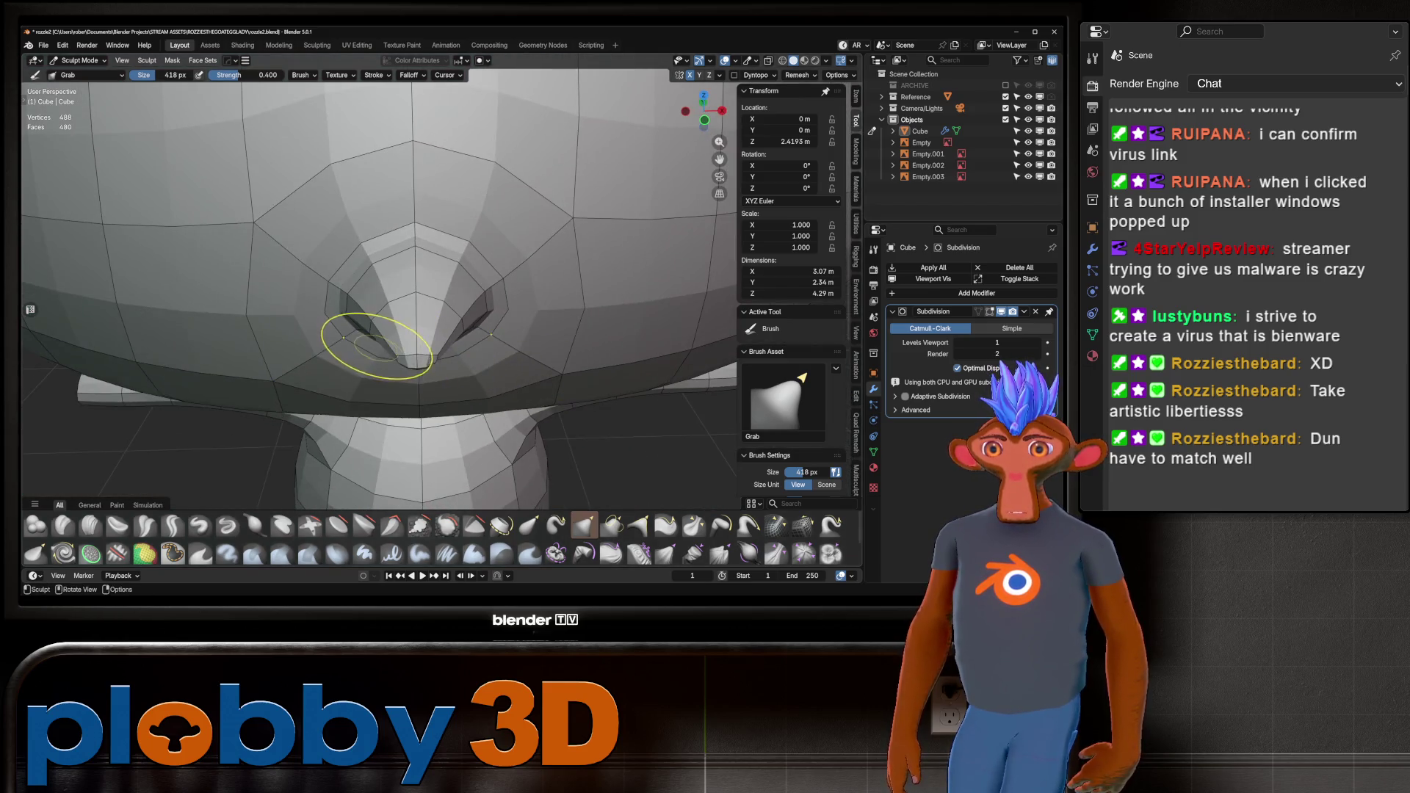
left_click_drag(398, 363, 400, 370)
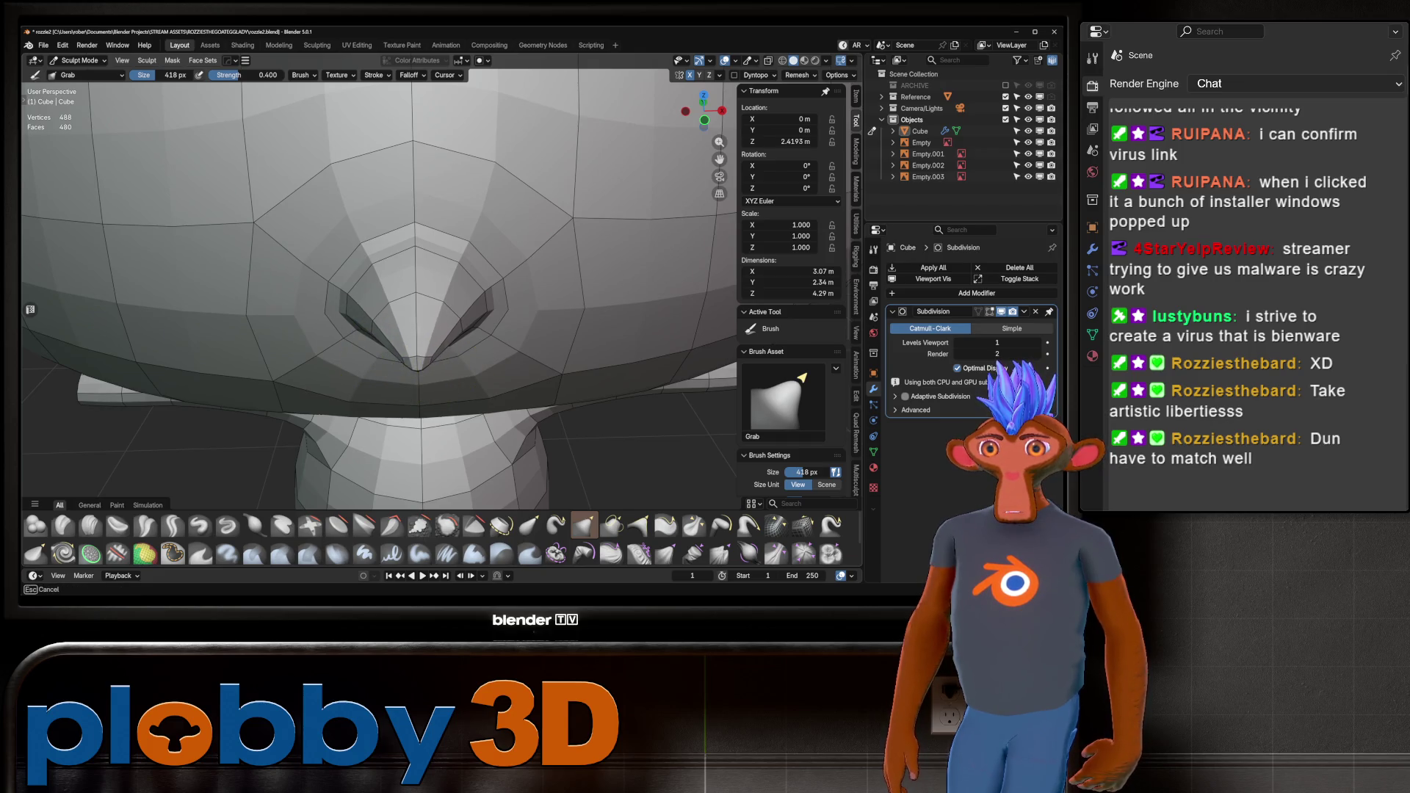
middle_click_drag(441, 303, 476, 303)
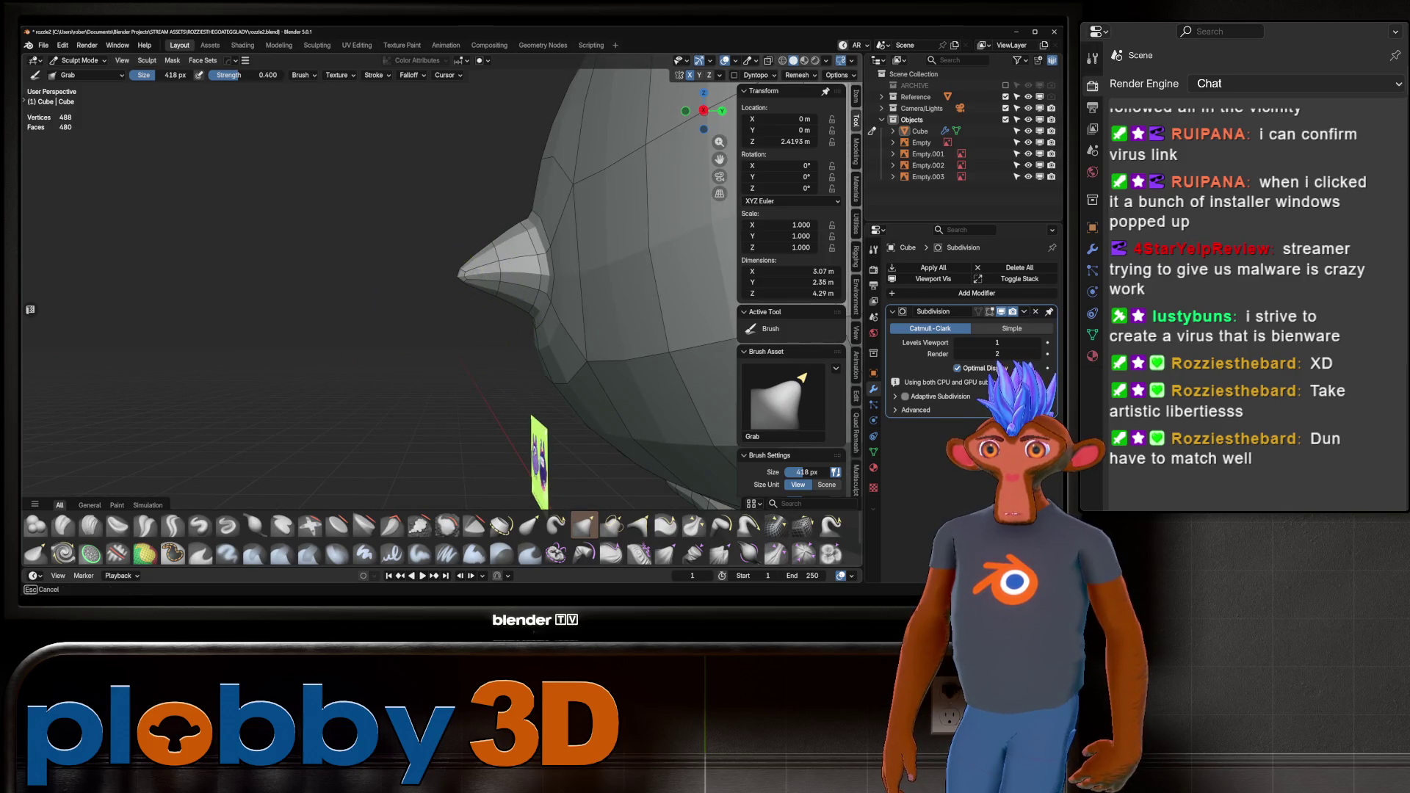
Enlarge the brush to 582 px, undo an overstretched tip pull, and return to Edit Mode.
key("f")
left_click(460, 271)
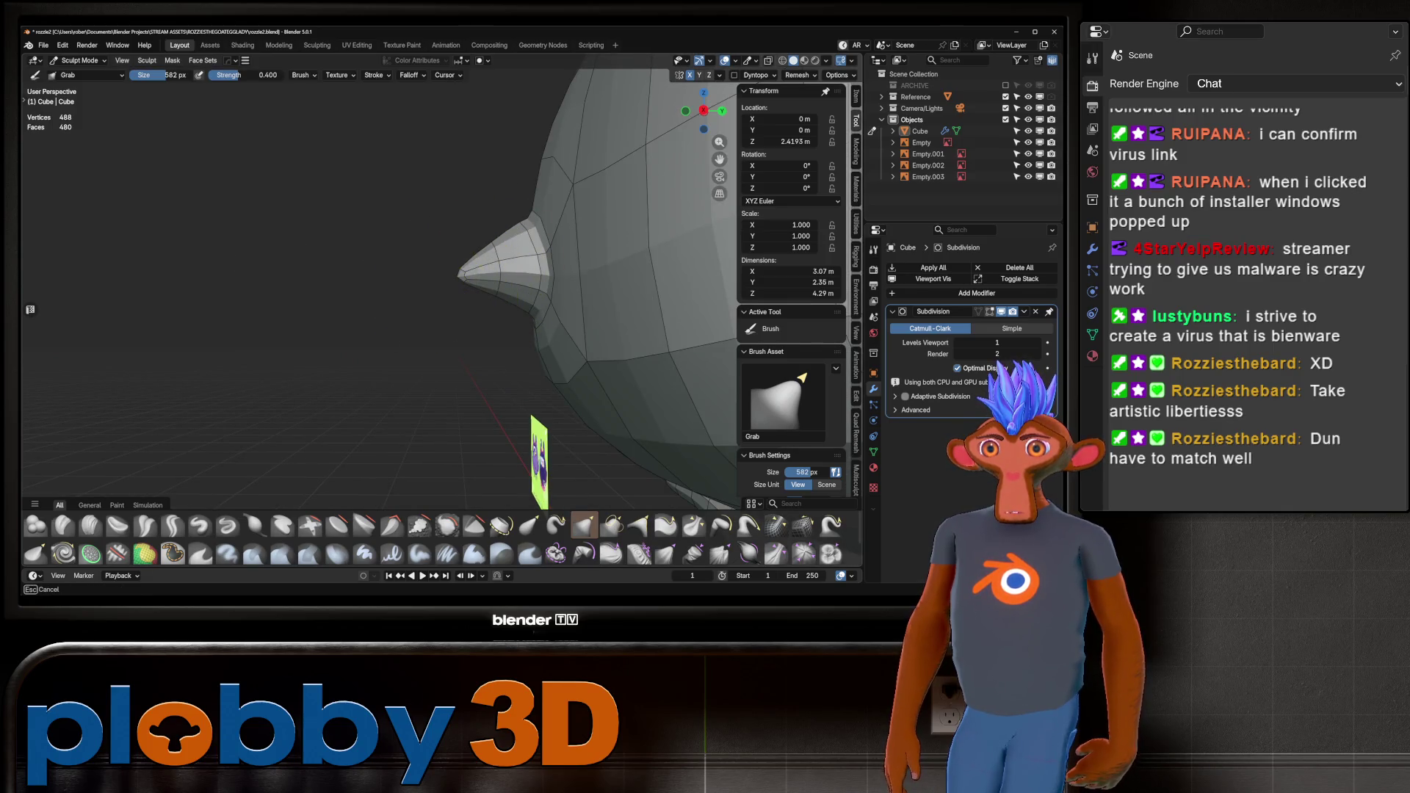
left_click_drag(374, 299, 30, 308)
mouse_move(323, 227)
middle_mouse_down()
mouse_move(344, 219)
mouse_move(281, 241)
mouse_move(519, 204)
mouse_move(409, 236)
mouse_move(504, 252)
mouse_move(429, 266)
middle_mouse_up()
key("ctrl+z")
key("Tab")
scroll(430, 267, "up", 3)
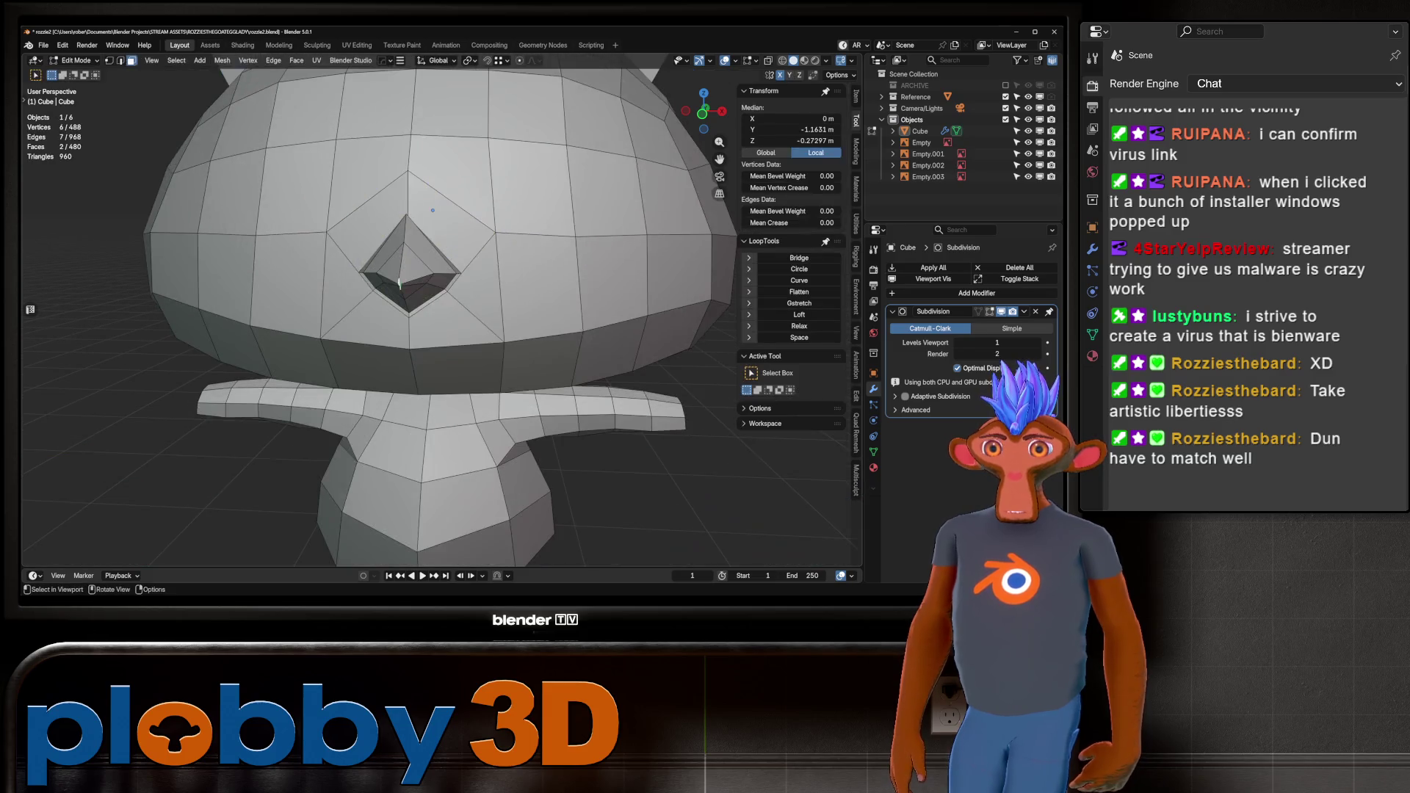
Orbit around the body and head in Sculpt Mode to check the nose.
key("Tab")
scroll(433, 210, "down", 2)
mouse_move(433, 210)
middle_mouse_down()
mouse_move(504, 299)
mouse_move(389, 292)
middle_mouse_up()
scroll(389, 292, "down", 4)
middle_click_drag(520, 276, 415, 287)
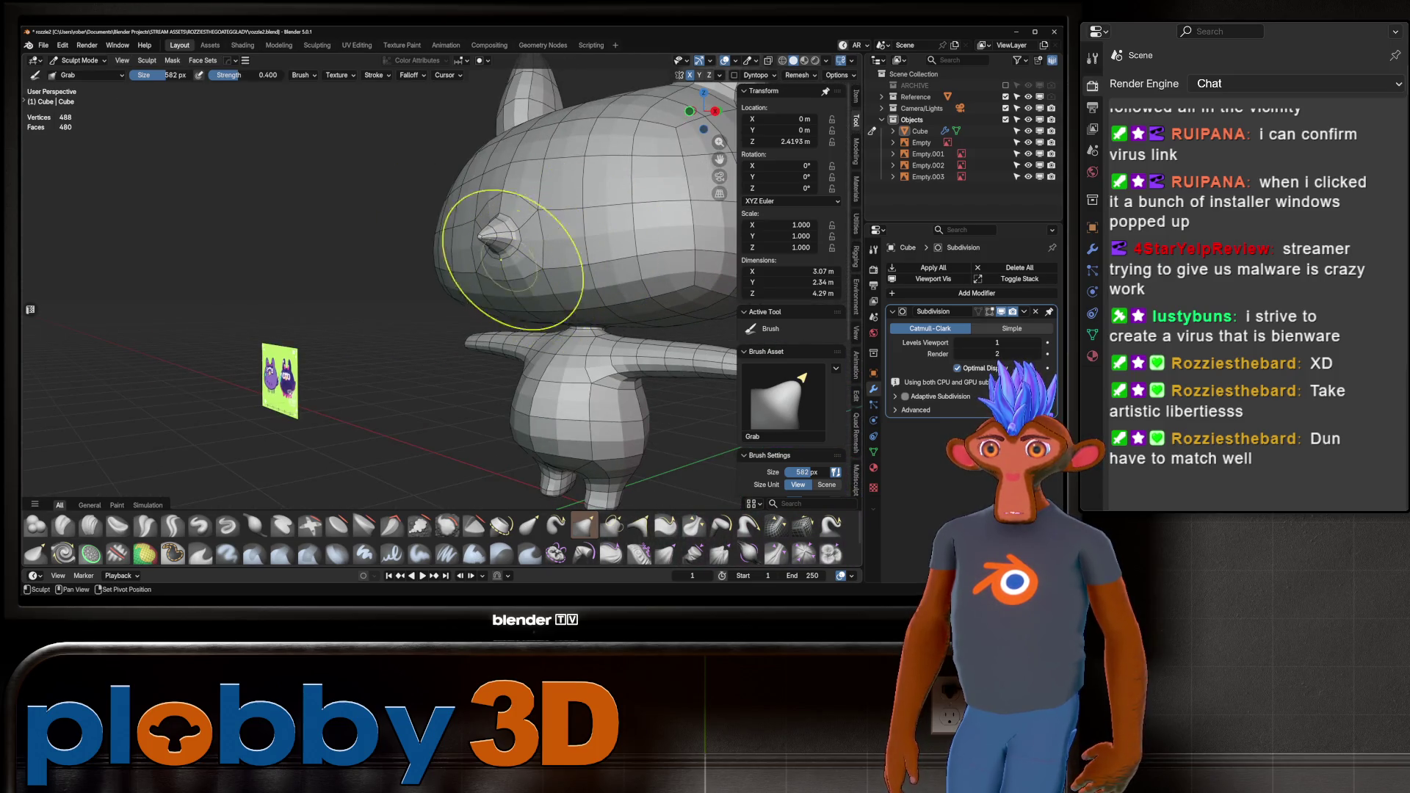
middle_click_drag(512, 258, 472, 236)
scroll(472, 235, "down", 3)
scroll(377, 268, "up", 2)
In Edit Mode, edge slide the selected nose edges into place.
key("Tab")
scroll(377, 267, "up", 4)
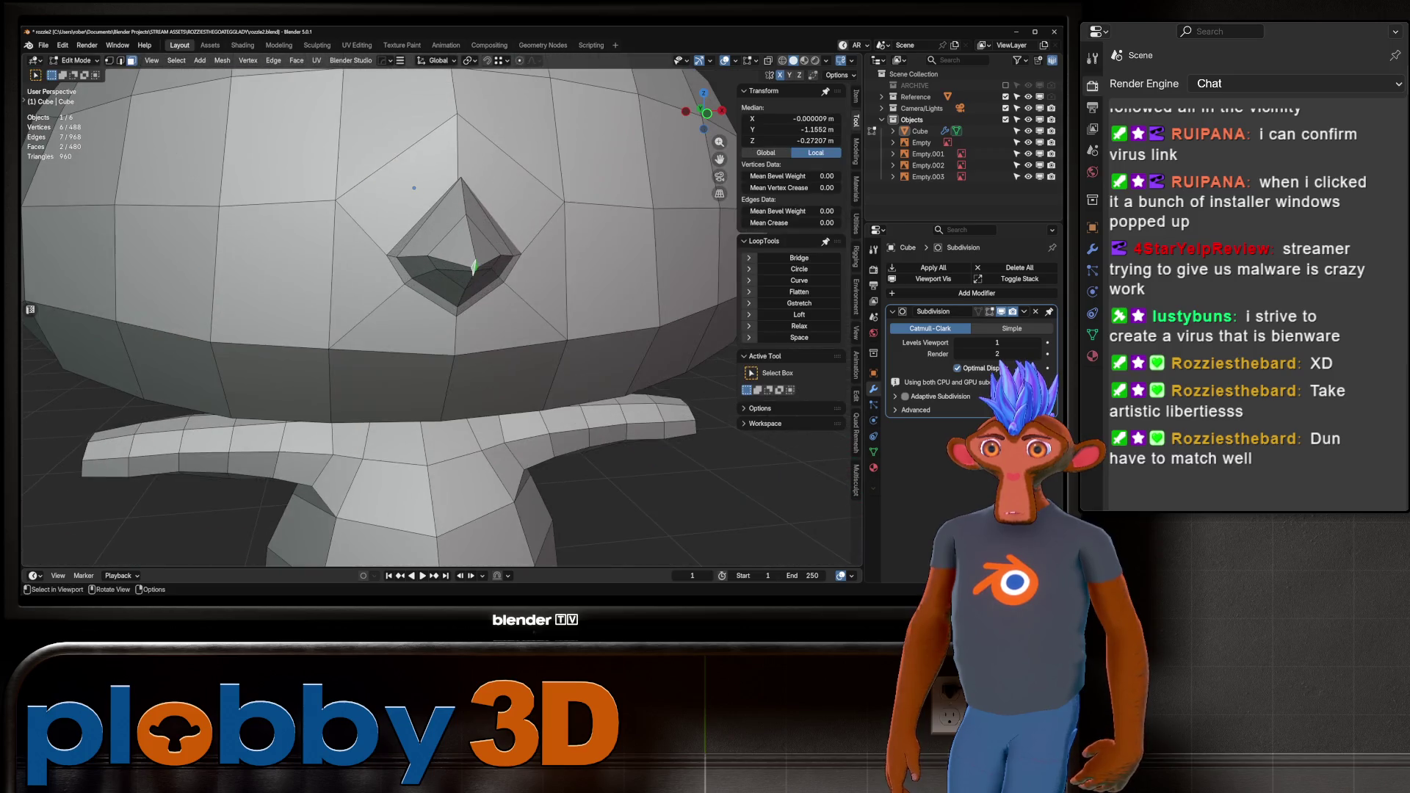
mouse_move(414, 188)
middle_mouse_down()
mouse_move(415, 237)
mouse_move(536, 213)
mouse_move(411, 221)
mouse_move(315, 198)
middle_mouse_up()
key("g")
key("g")
left_click(415, 237)
Merge all vertices by distance, removing 6 duplicates, and go back to Sculpt Mode.
key("a")
key("m")
left_click(543, 220)
key("Tab")
scroll(472, 243, "down", 4)
scroll(183, 214, "up", 5)
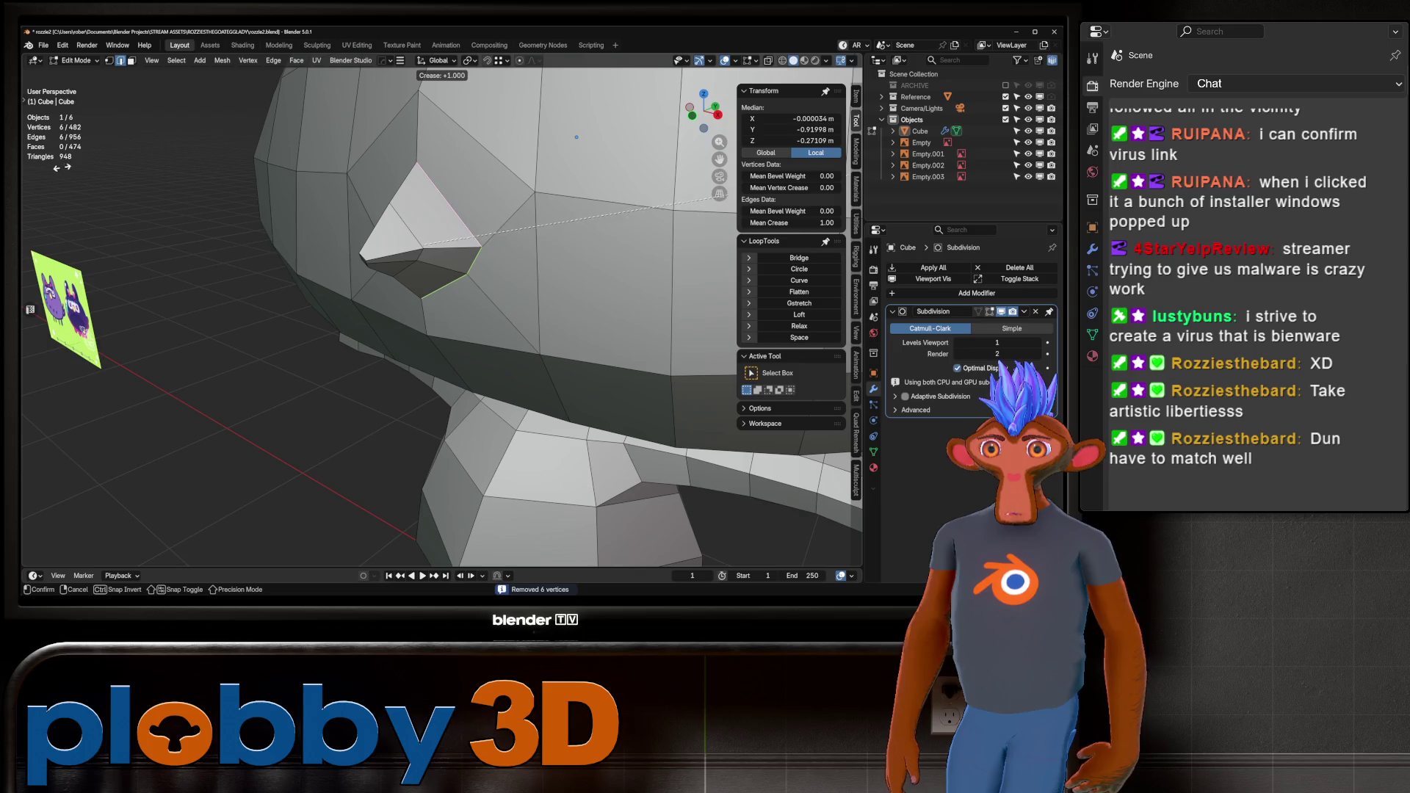
scroll(337, 283, "down", 4)
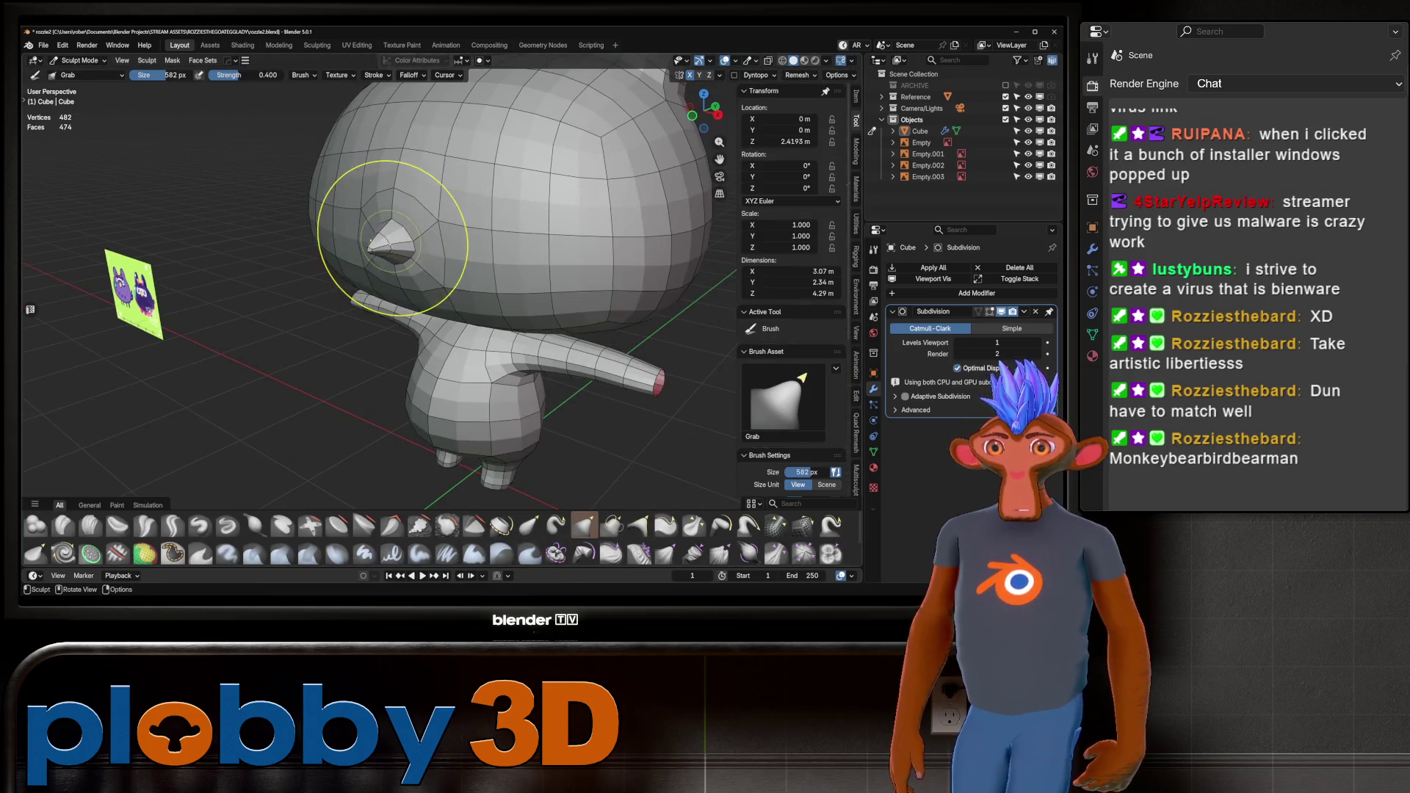
In front view, grab-sculpt the upper-left side of the bunny's nose into shape.
middle_click_drag(387, 245, 612, 250)
key("KP_1")
scroll(371, 246, "down", 3)
scroll(464, 258, "up", 4)
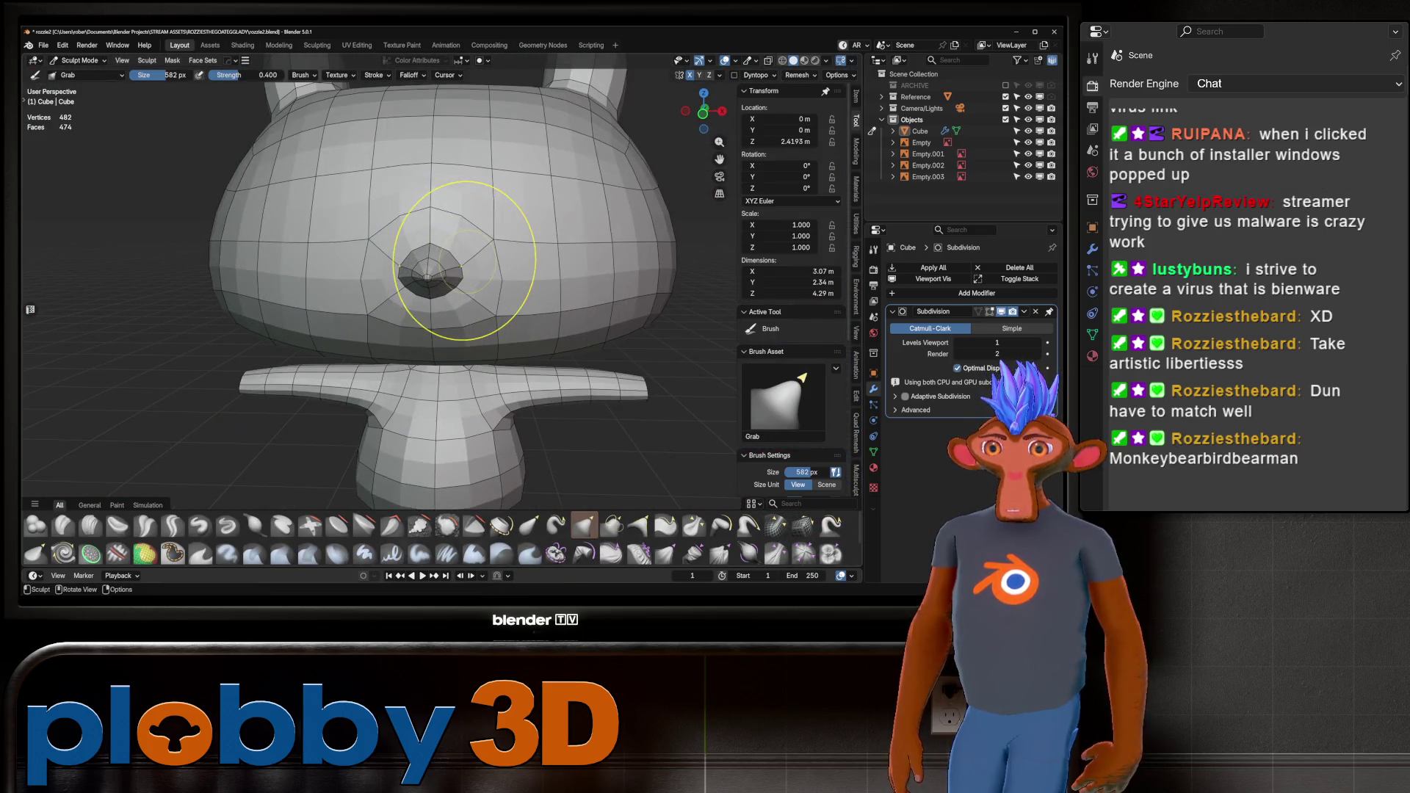
middle_click_drag(389, 190, 389, 192, "alt")
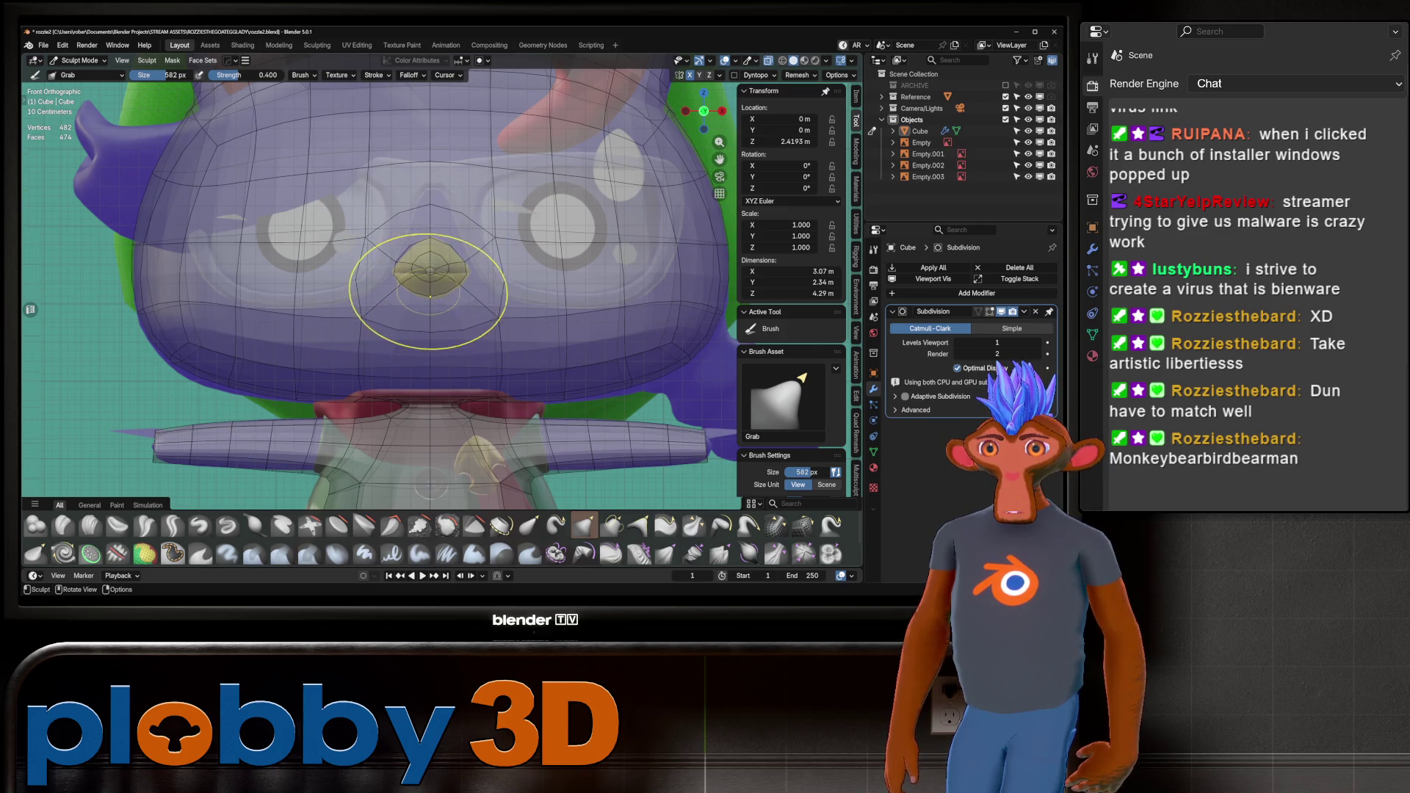
scroll(430, 275, "up", 5)
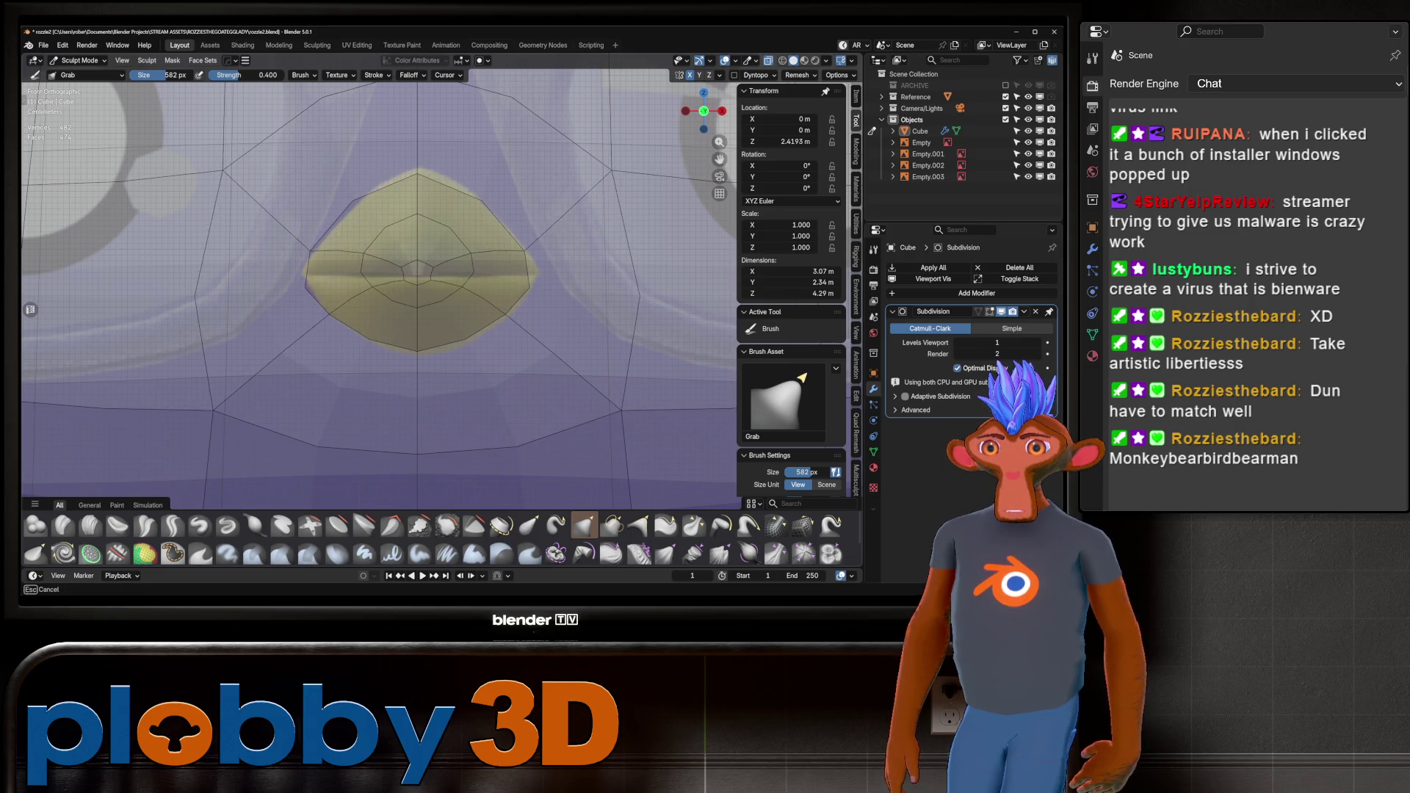
left_click_drag(345, 220, 349, 204)
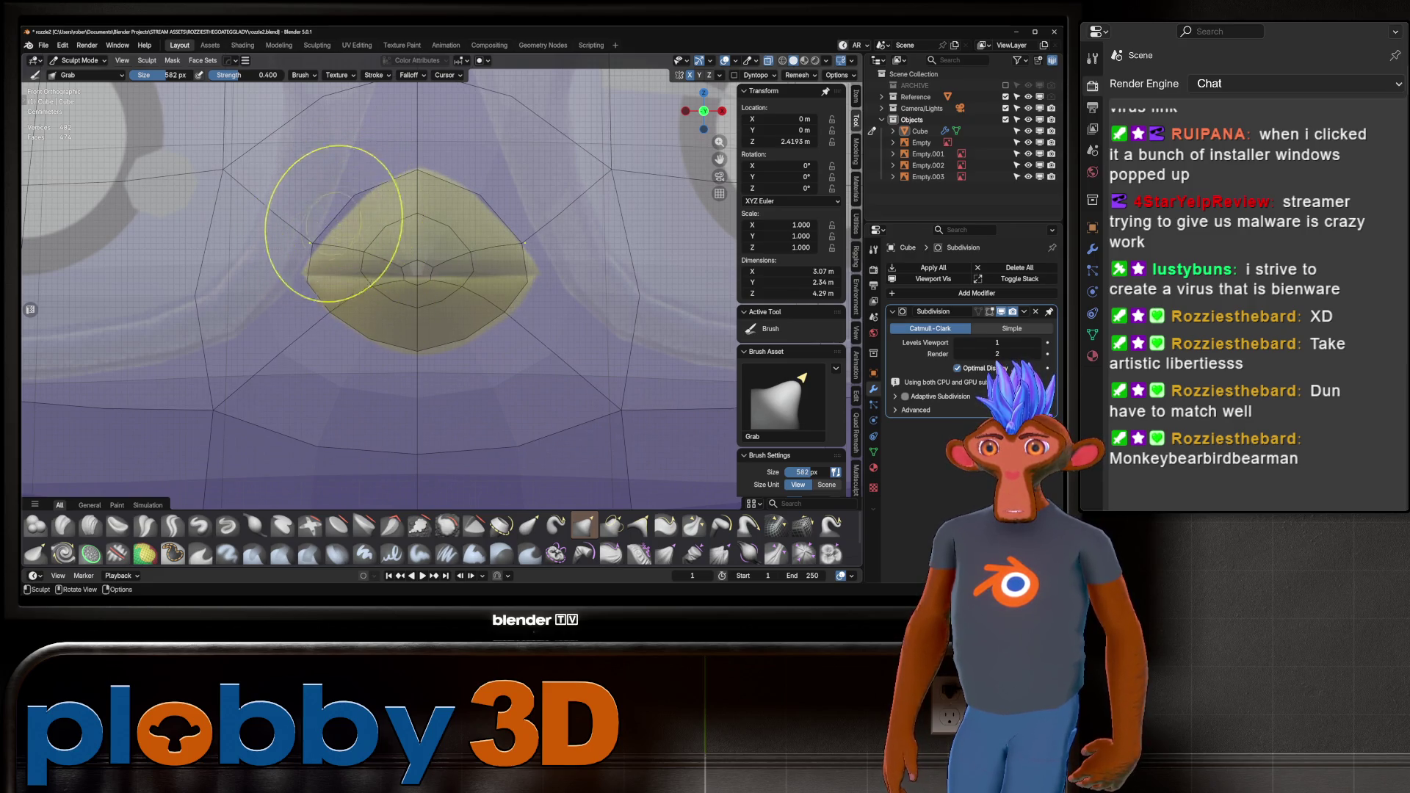
key("ctrl")
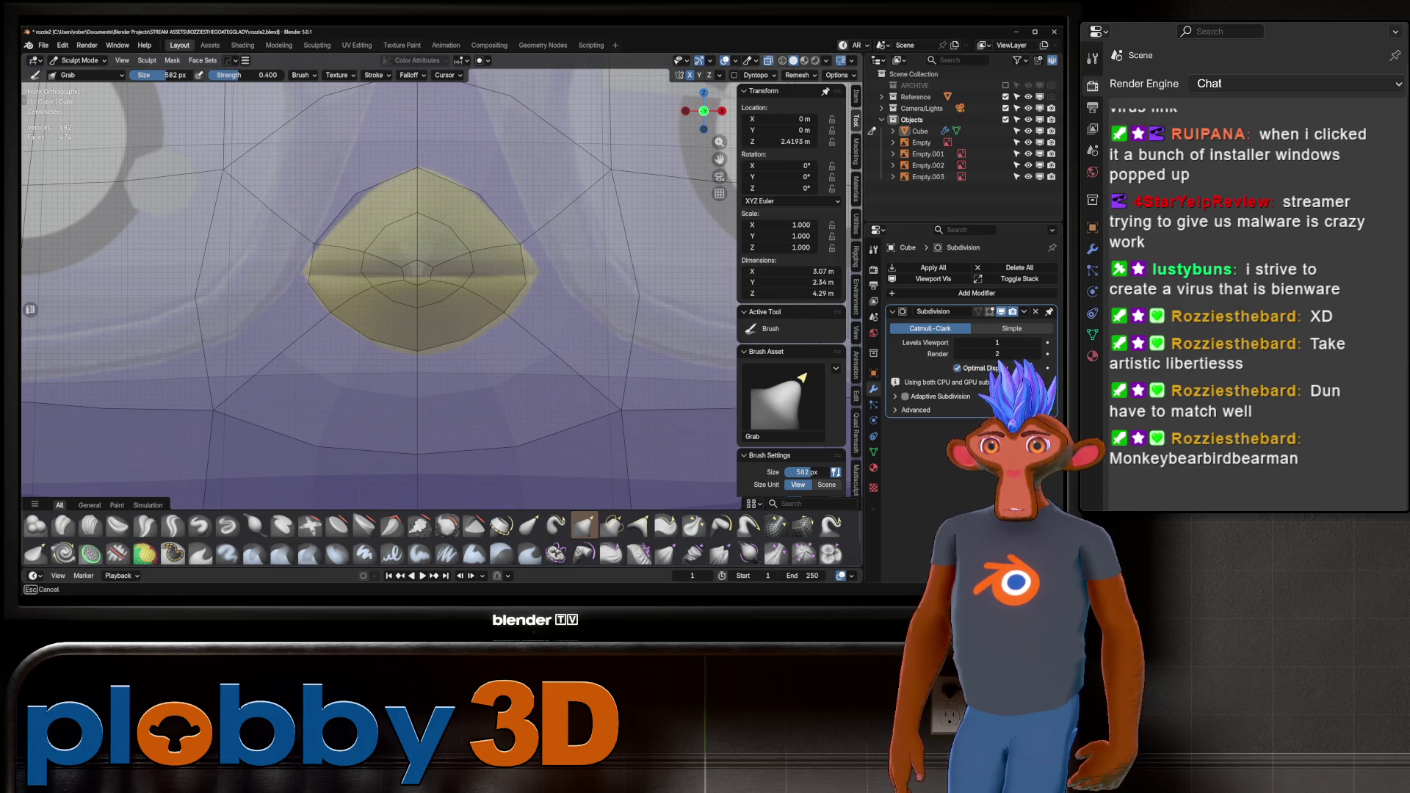
mouse_move(434, 250)
middle_mouse_down("ctrl")
mouse_move(434, 220)
mouse_move(352, 214)
mouse_move(415, 235)
mouse_move(477, 224)
mouse_move(434, 235)
middle_mouse_up("ctrl")
Zoom in on the head and return to Edit Mode in front view over the reference.
key("KP_1")
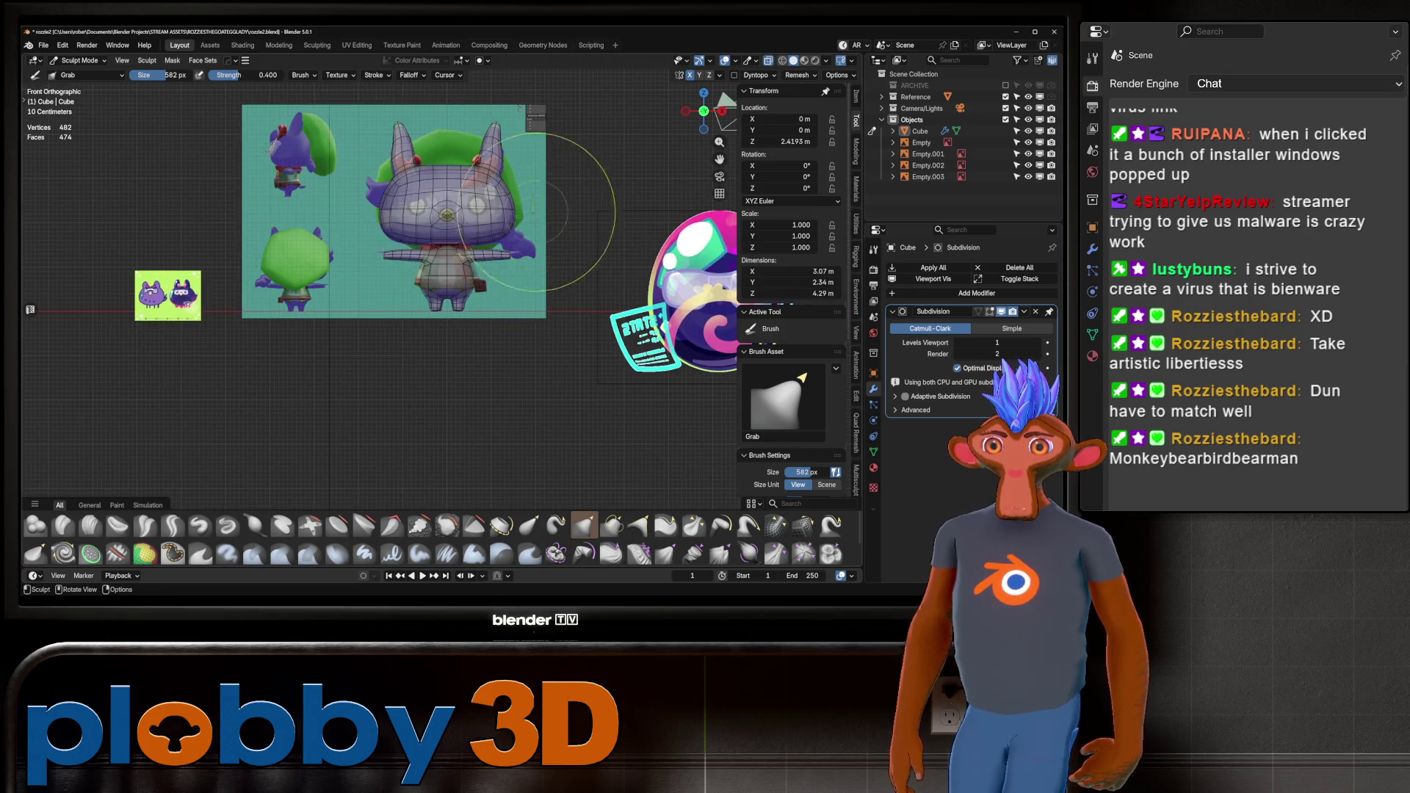
mouse_move(536, 213)
middle_mouse_down("ctrl")
mouse_move(394, 173)
mouse_move(411, 118)
middle_mouse_up("ctrl")
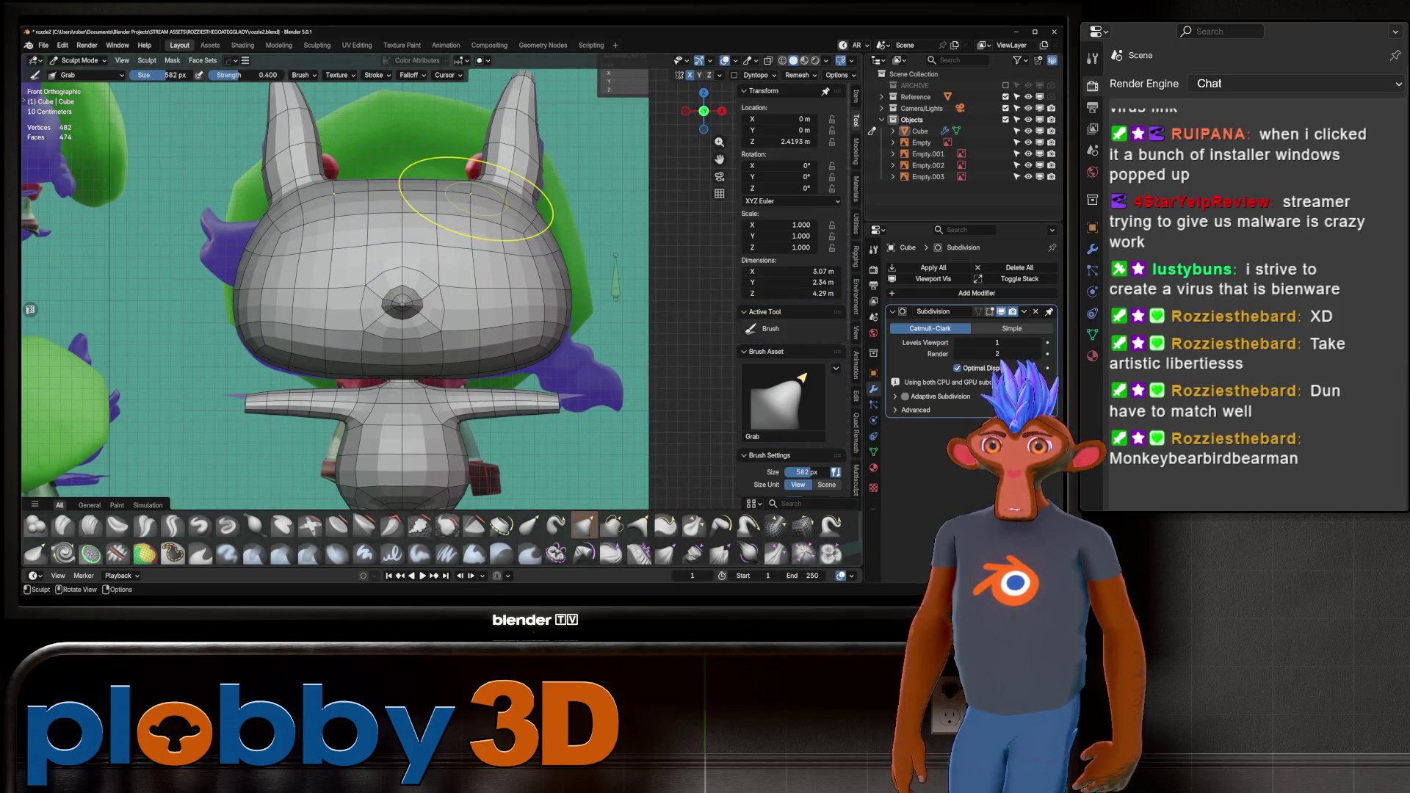
middle_click_drag(476, 199, 476, 248)
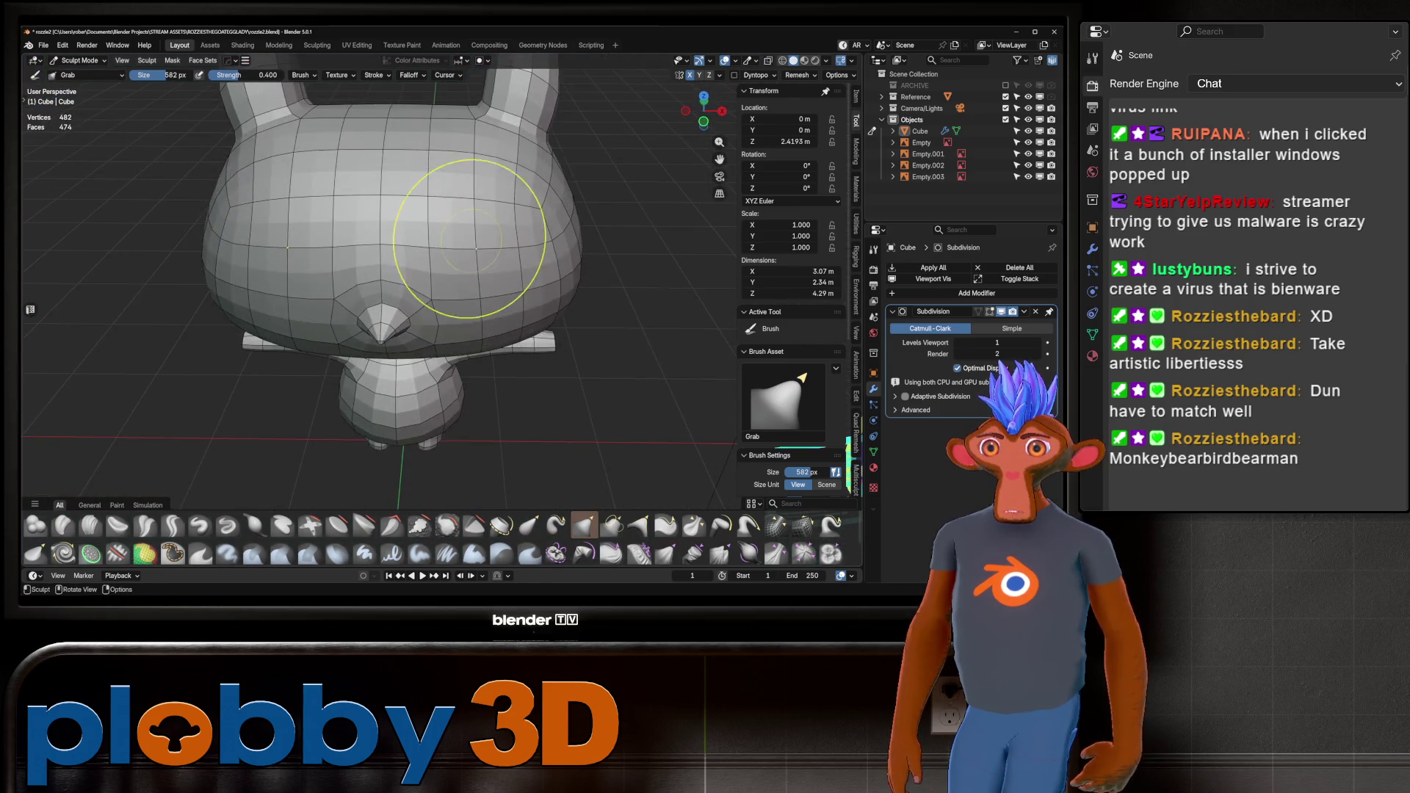
key("Tab")
key("KP_1")
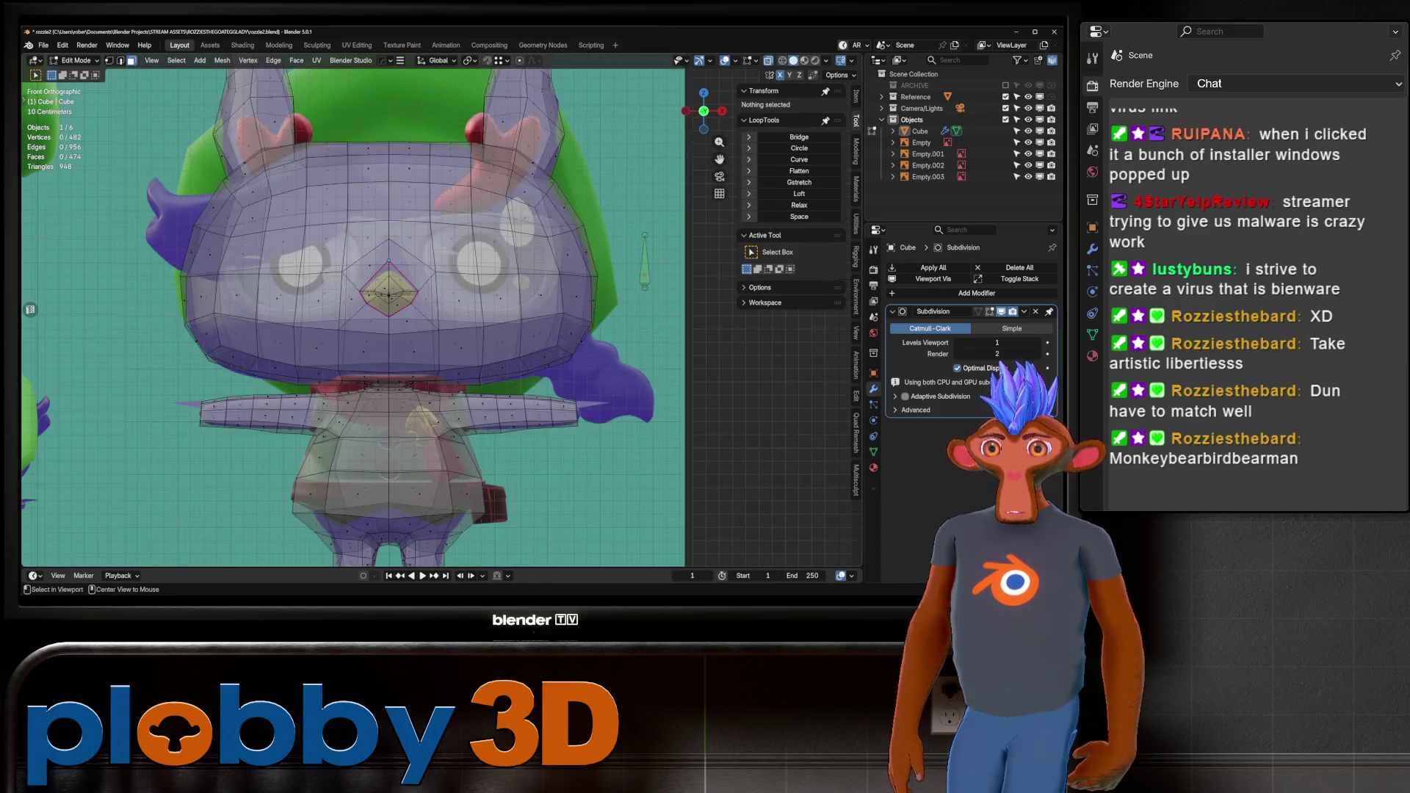
With X-ray on, select the faces around both eyes and cancel the face operations menu.
key("alt+z")
key("alt+z")
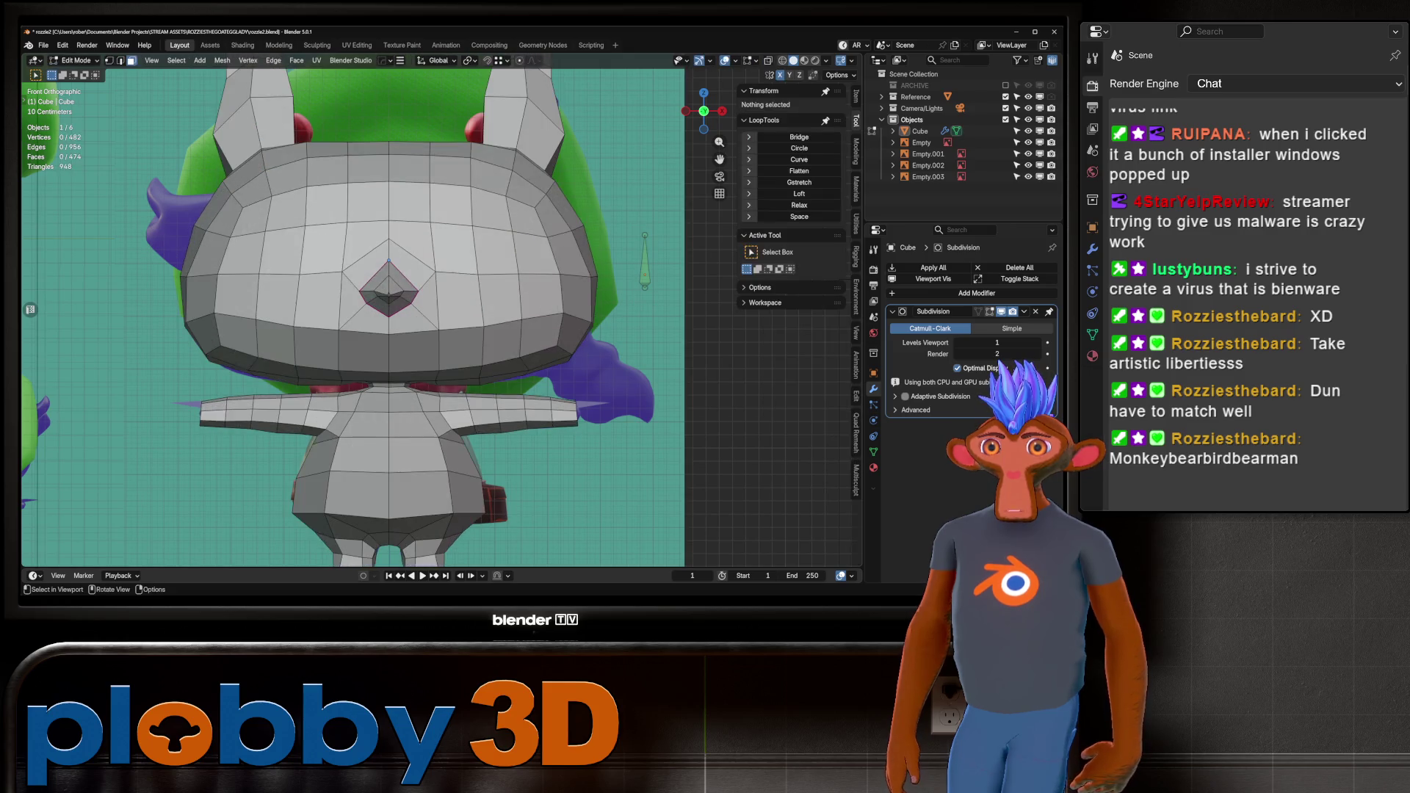
left_click_drag(429, 221, 525, 326)
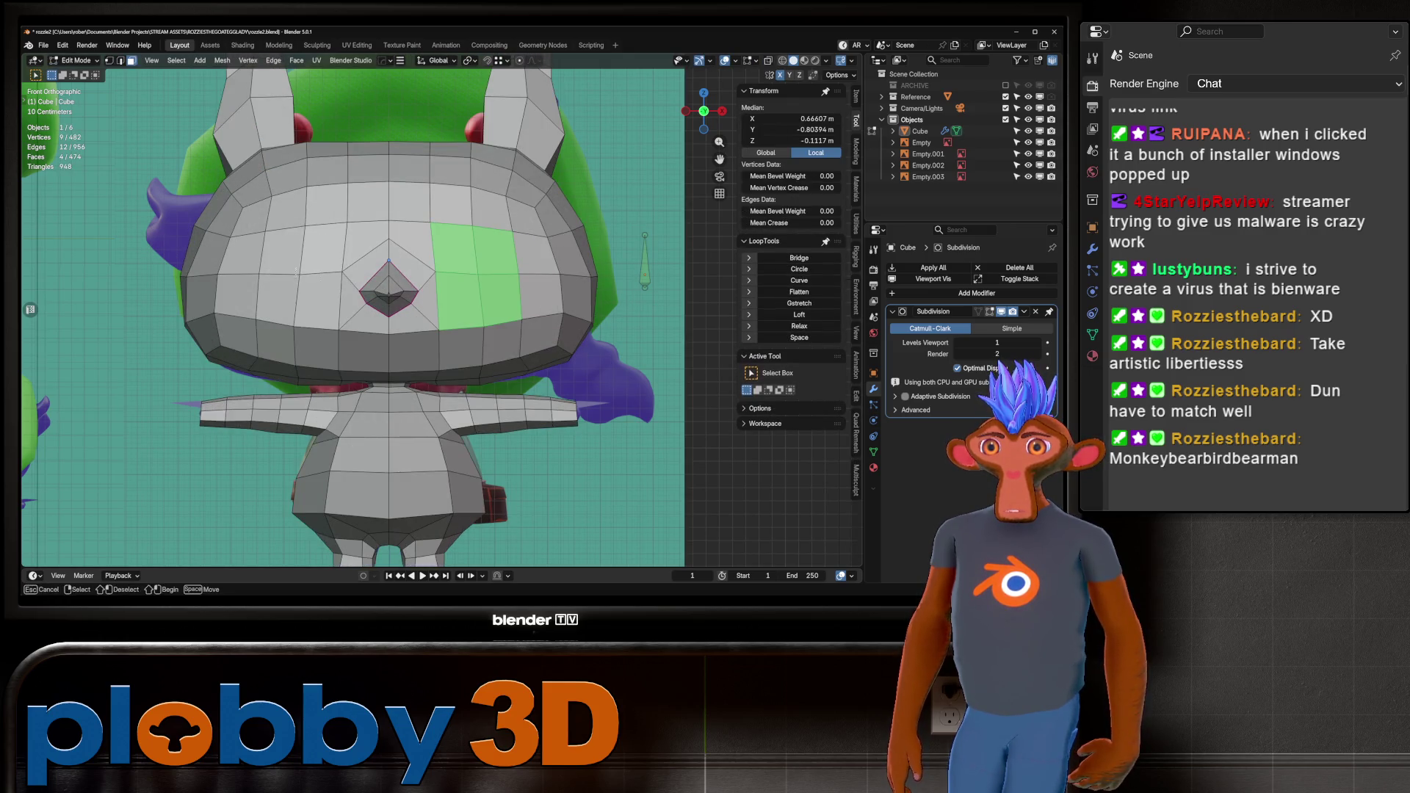
left_click_drag(254, 220, 349, 327, "shift")
right_click(279, 297)
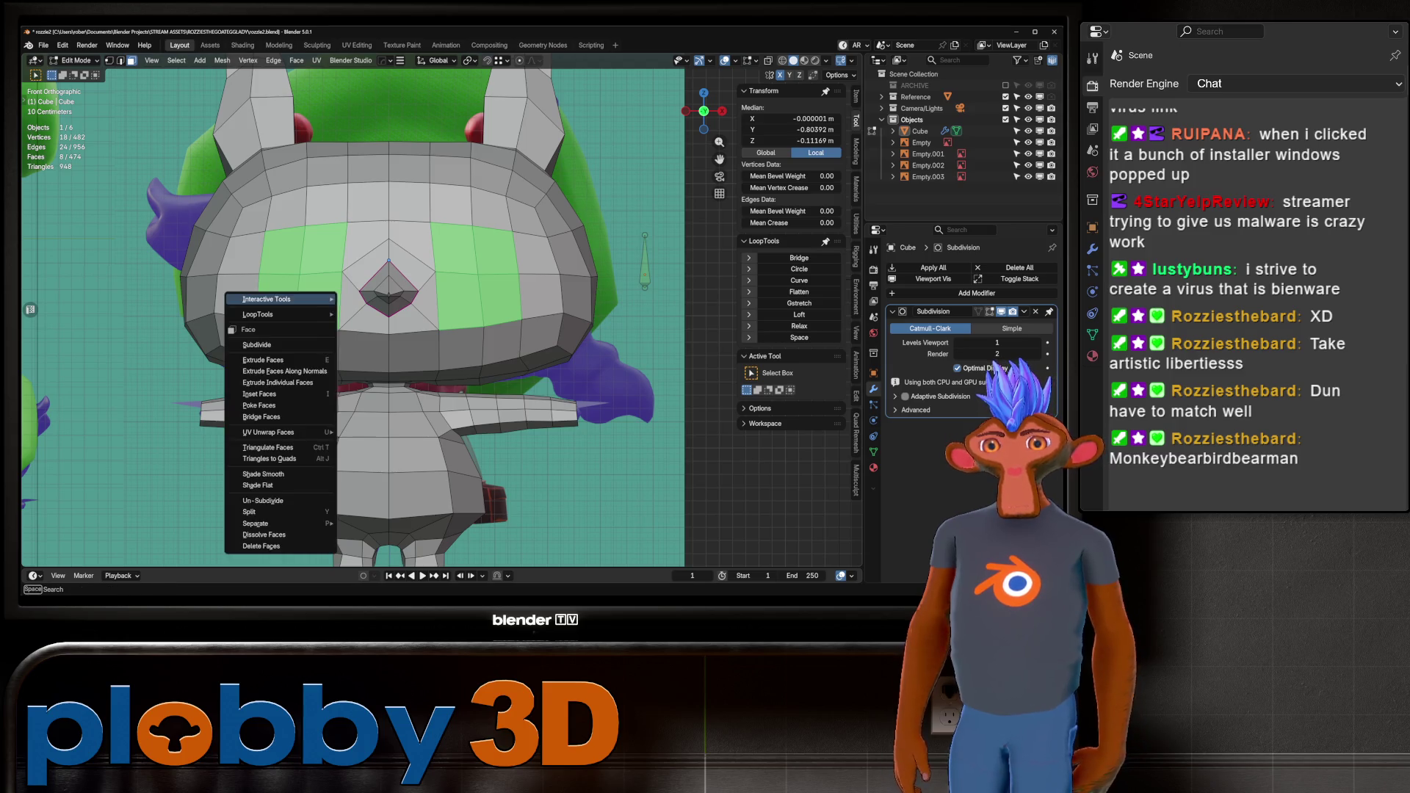
key("Escape")
Select four faces on top of the head and check them in the right side view.
left_click_drag(427, 141, 518, 196)
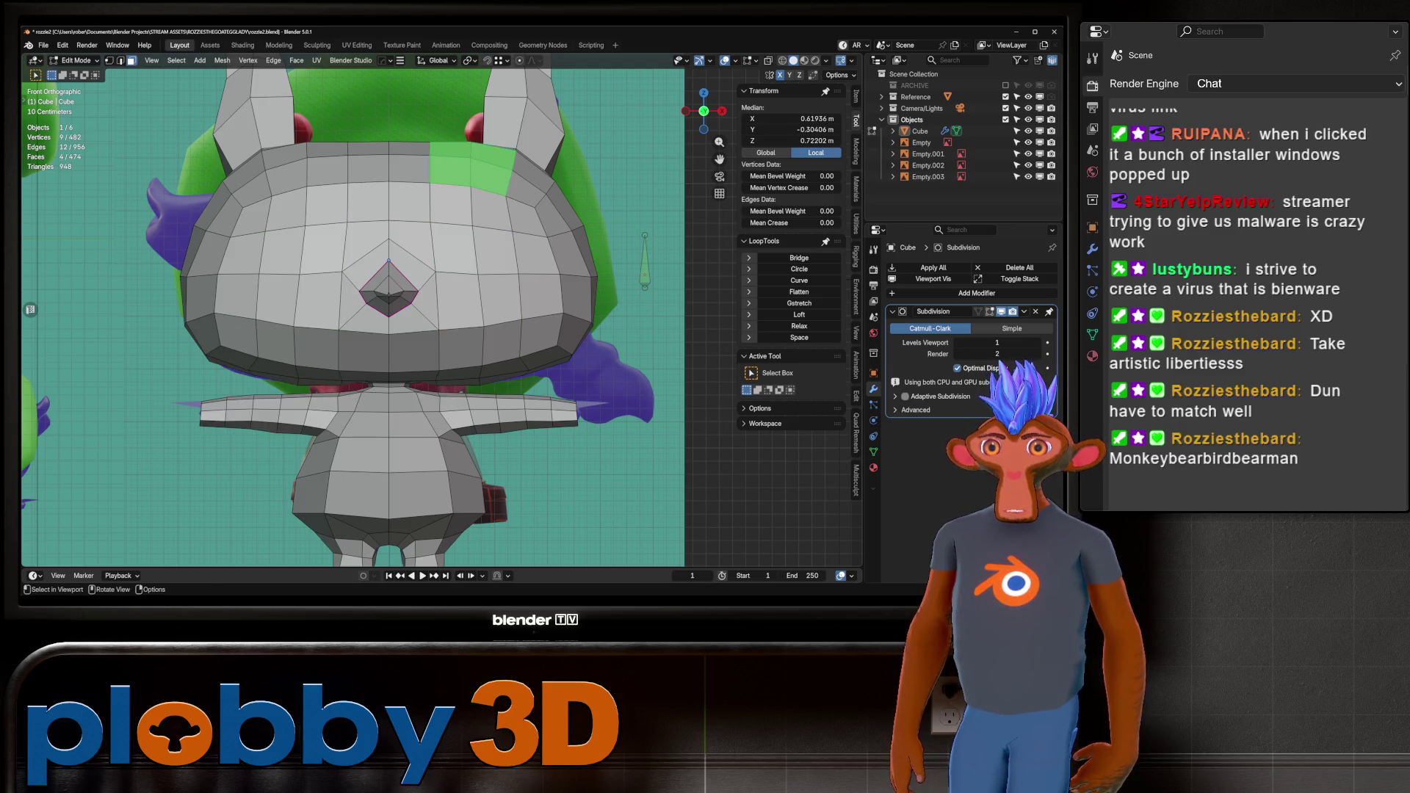
key("alt+z")
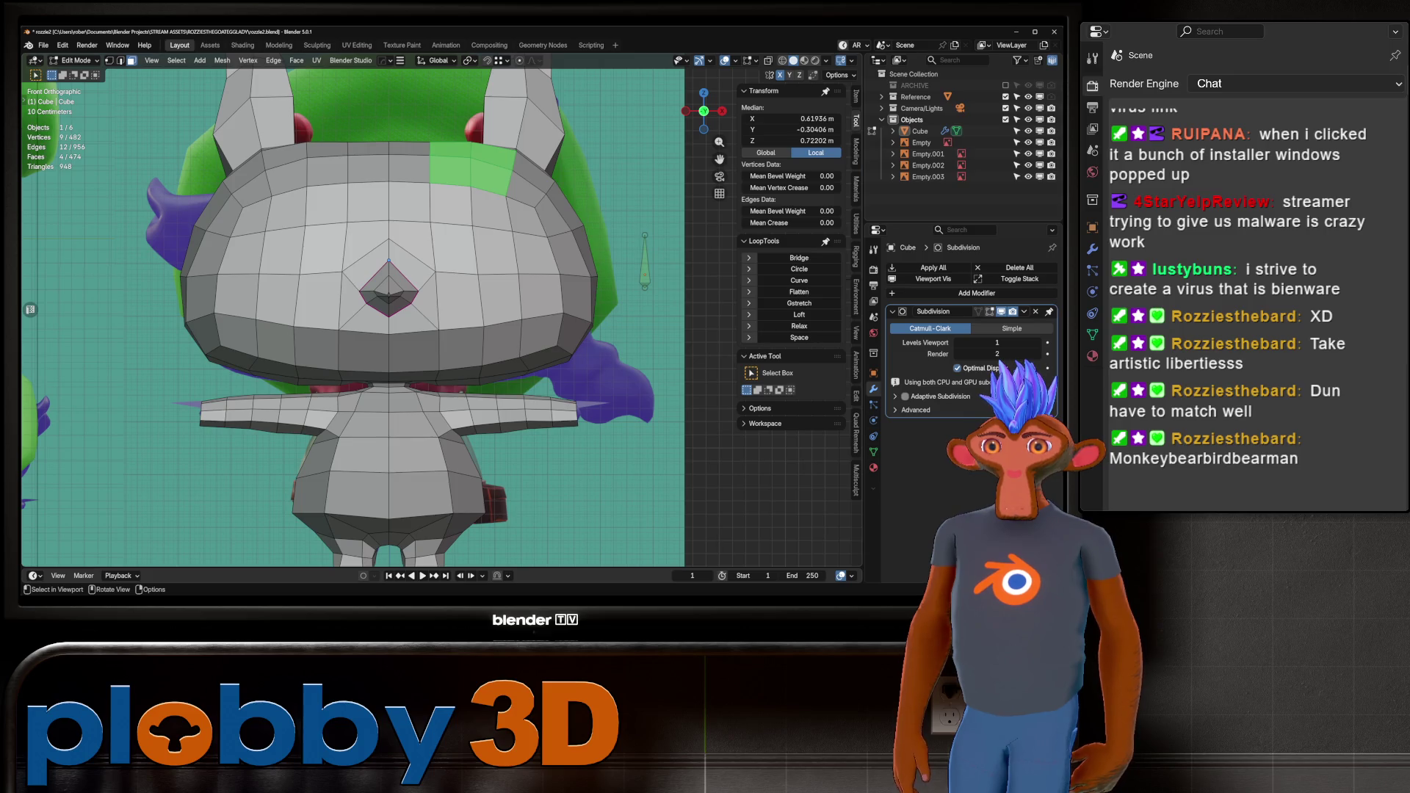
key("alt+z")
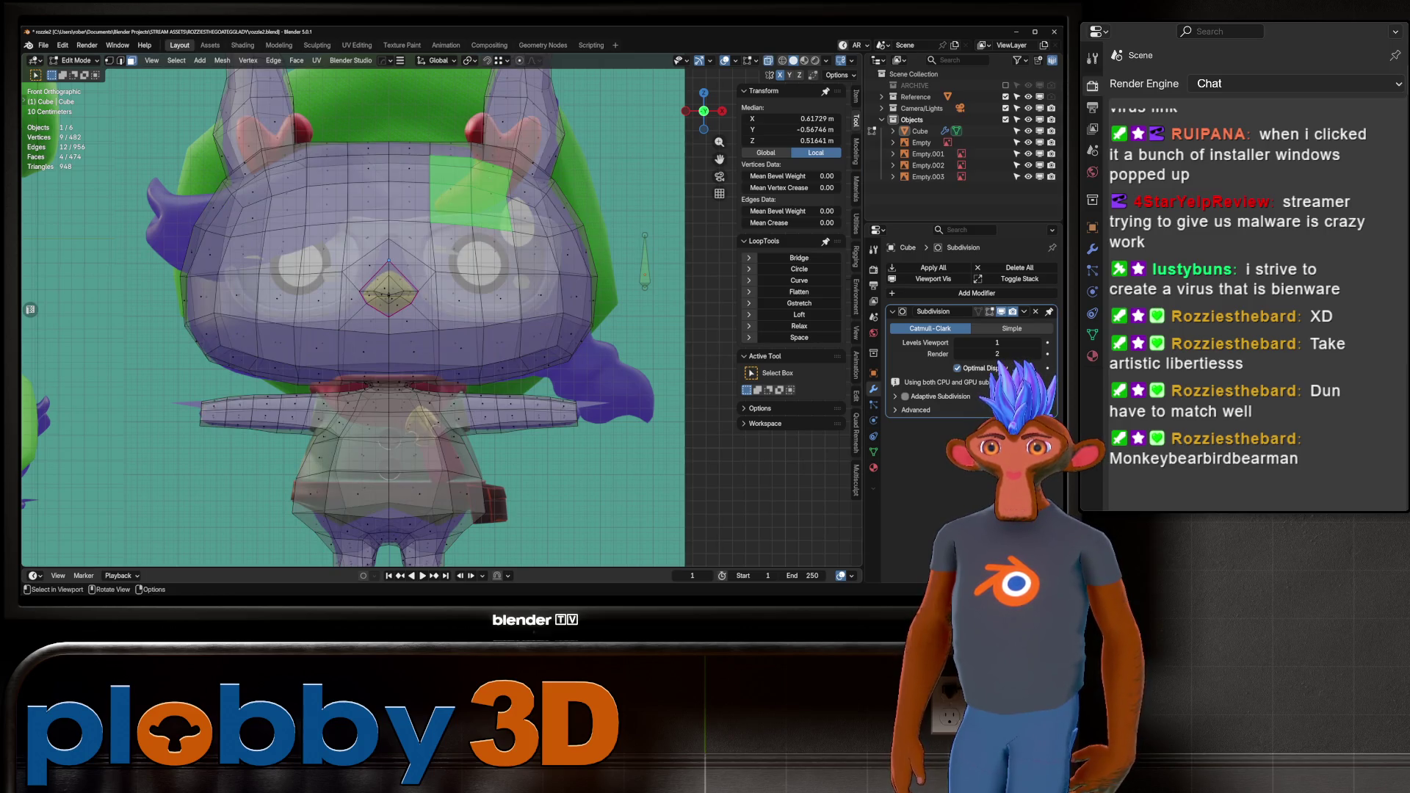
key("alt+z")
mouse_move(352, 316)
middle_mouse_down()
mouse_move(440, 316)
mouse_move(382, 265)
middle_mouse_up()
key("KP_3")
key("alt+z")
key("alt+z")
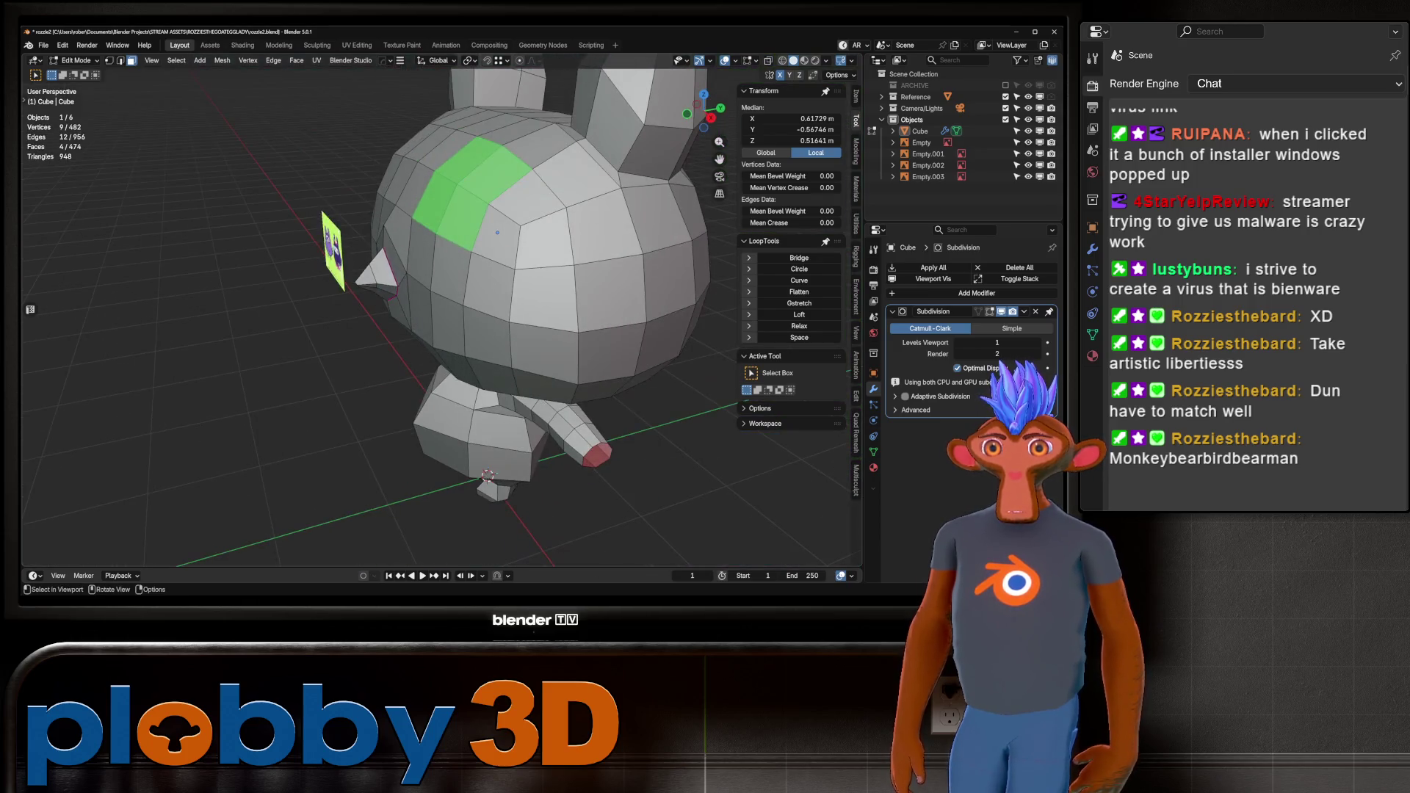
key("ctrl+z")
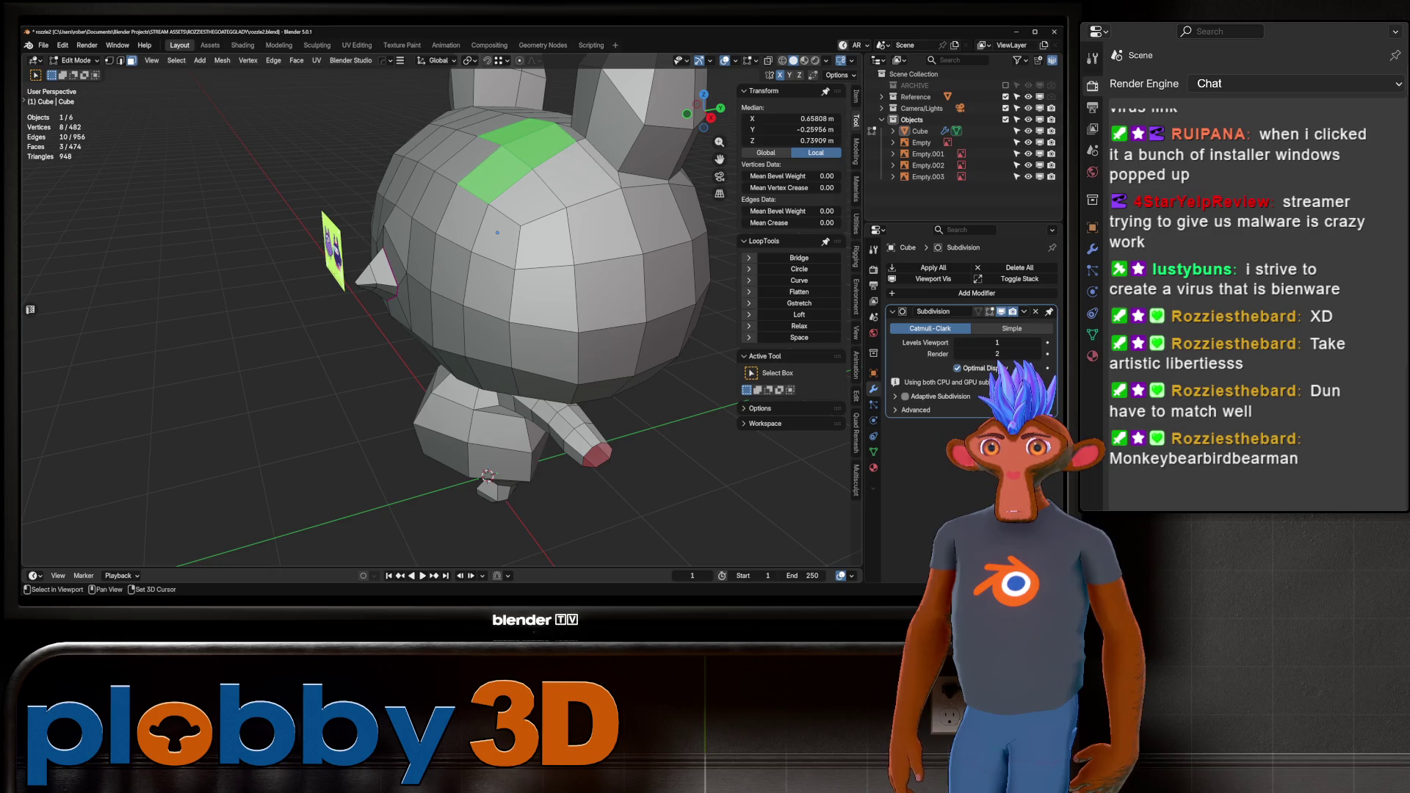
Return to Object Mode and save an incremental copy as rozzie3.blend.
key("Tab")
middle_click_drag(441, 315, 382, 308)
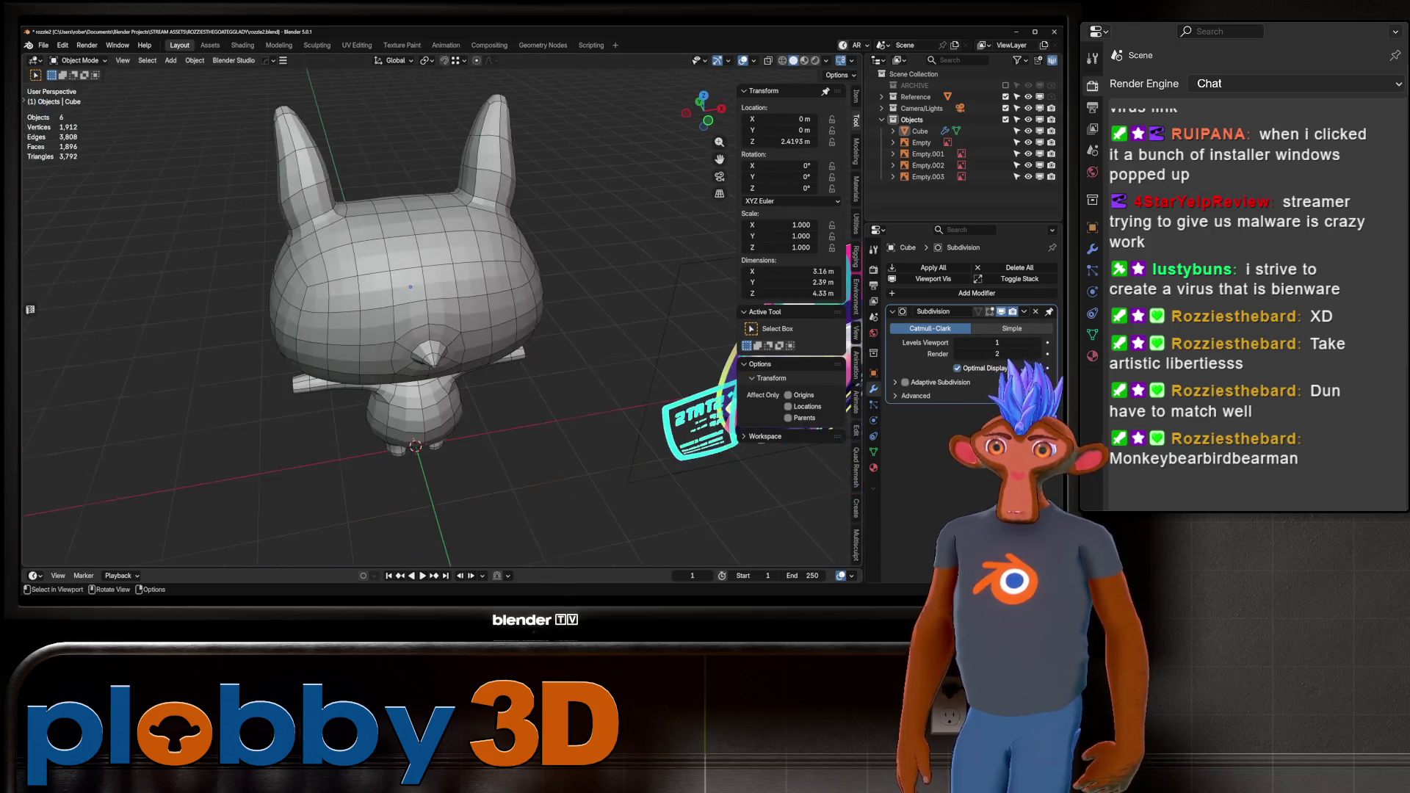
scroll(382, 309, "down", 4)
key("ctrl+alt+s")
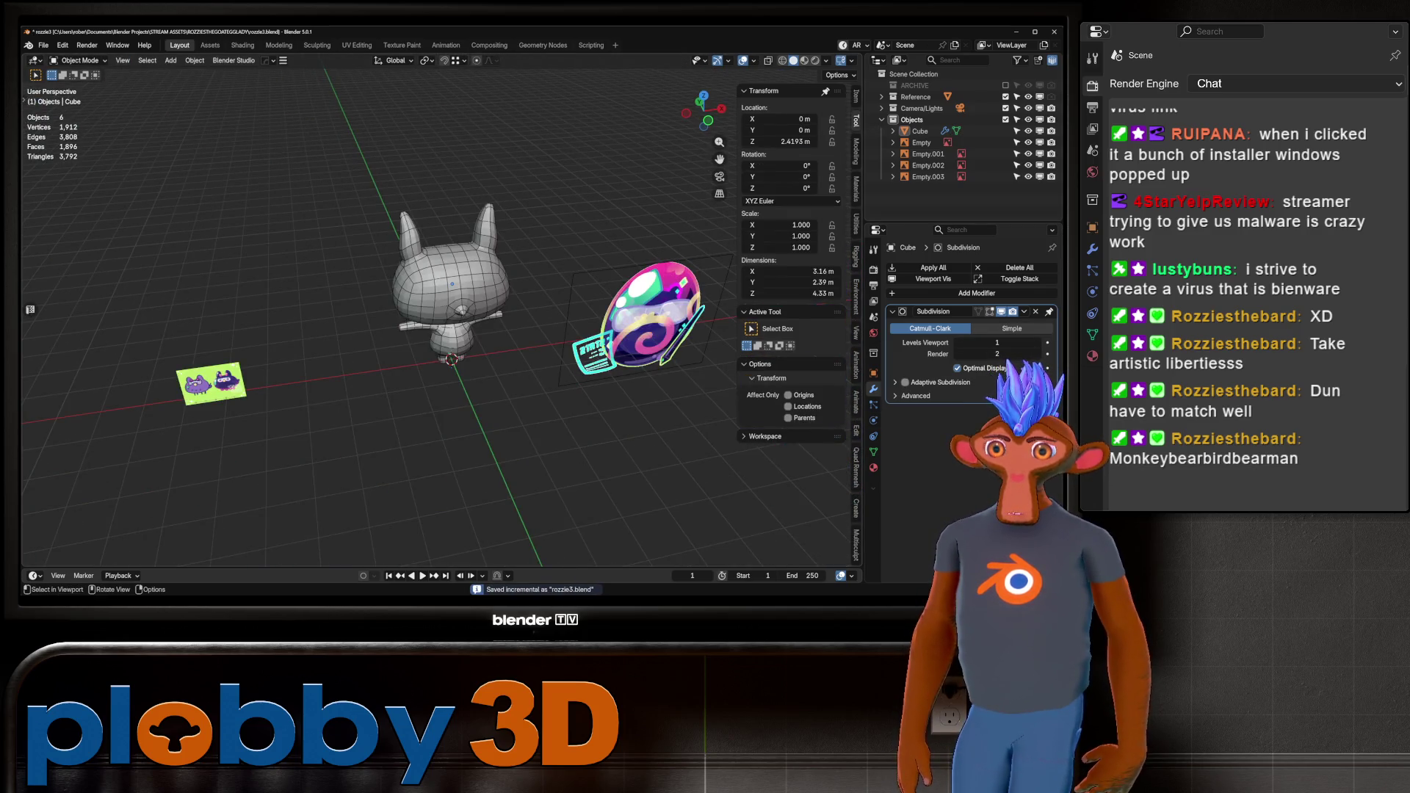
Duplicate the character mesh in place and hide the copy Cube.001 as a backup.
middle_click_drag(441, 330, 514, 330)
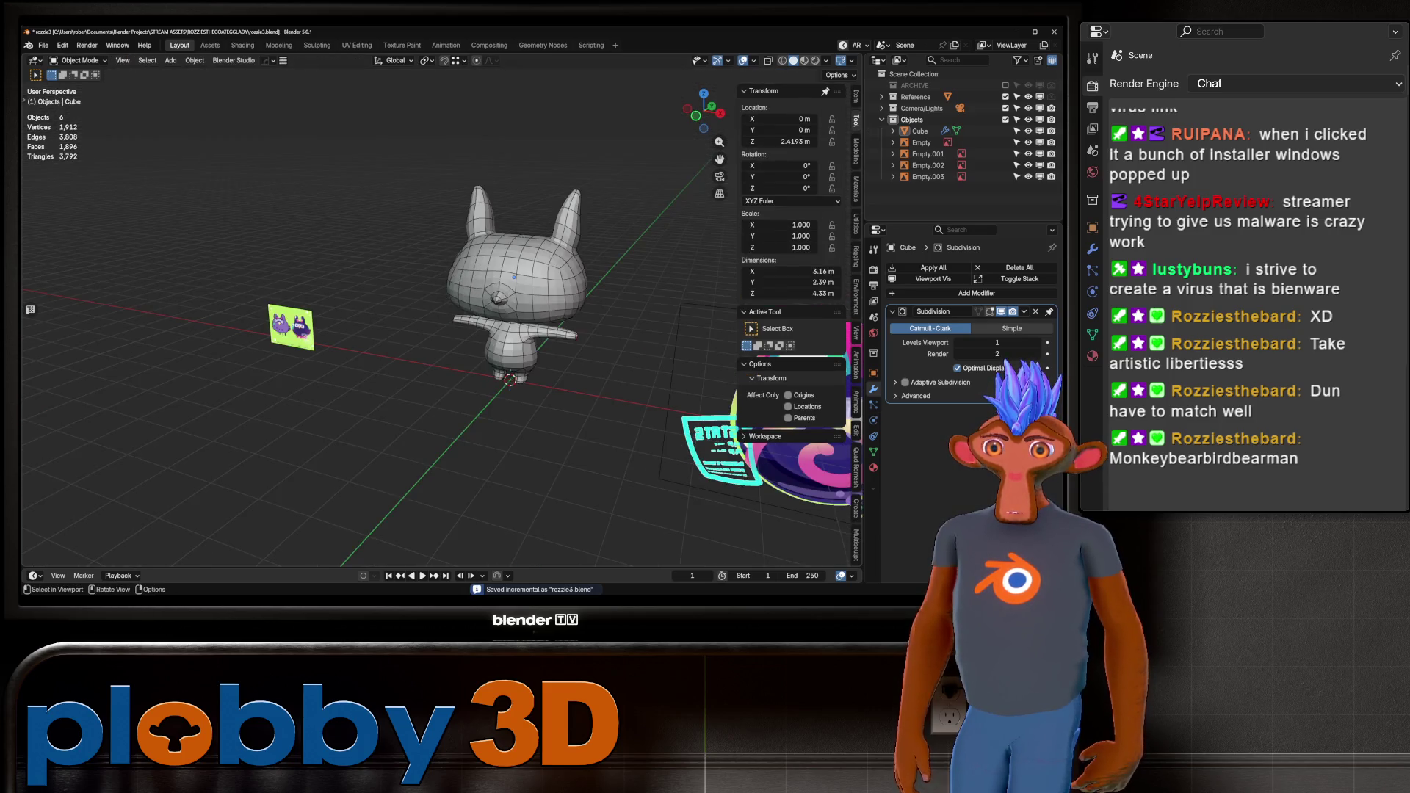
left_click(514, 287)
key("shift+d")
key("Escape")
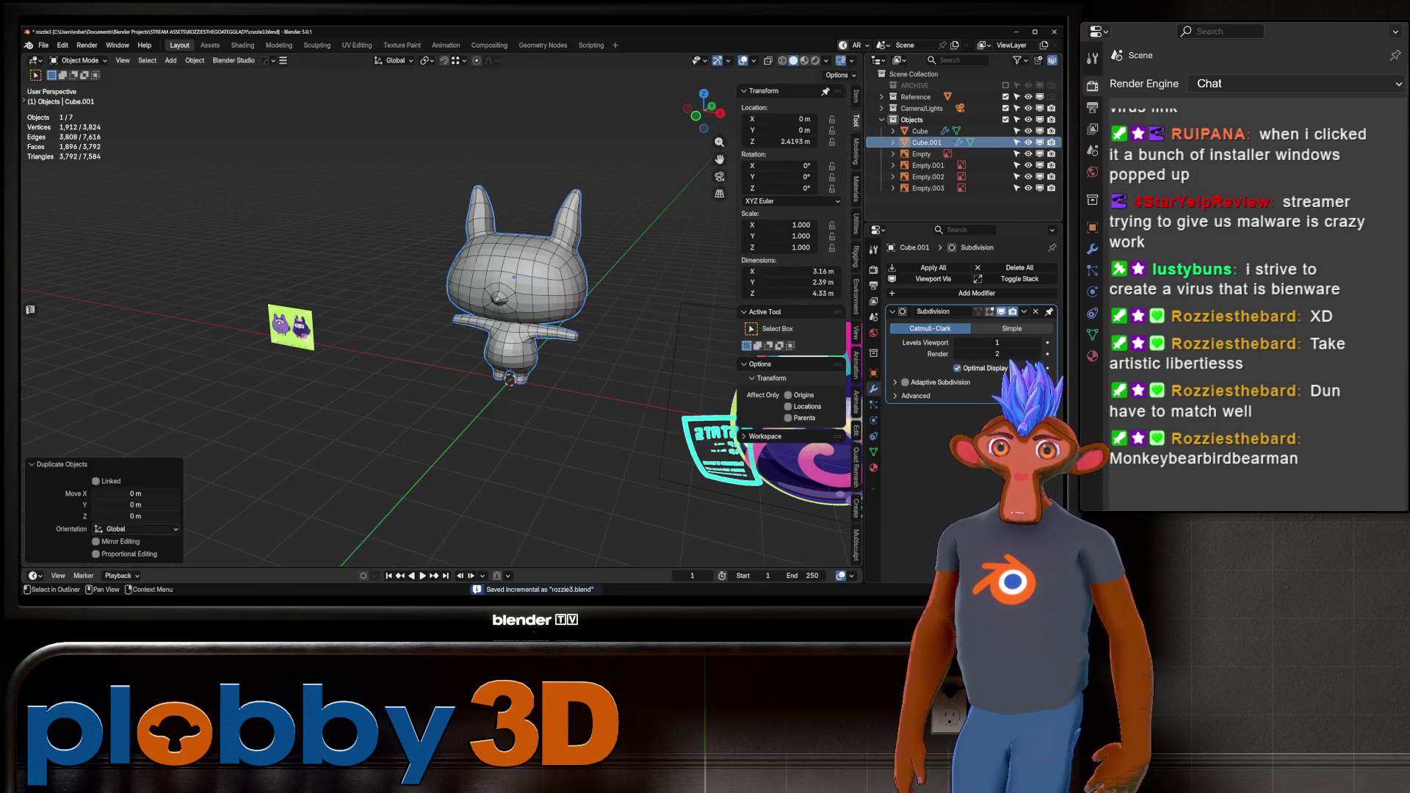
key("h")
Rename the original Cube to 'goat' in the Outliner and apply its Subdivision modifier.
left_click(920, 131)
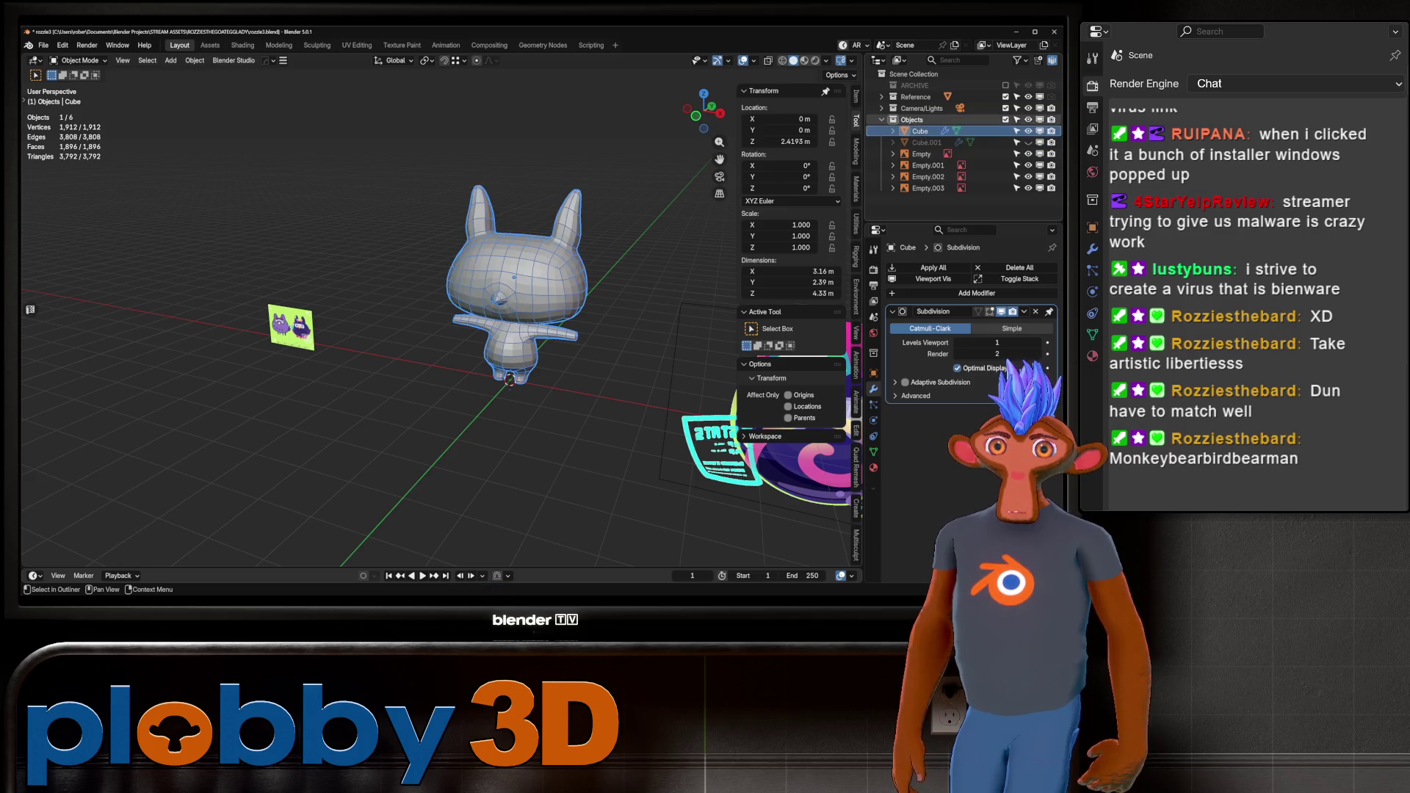
double_click(920, 131)
type("go")
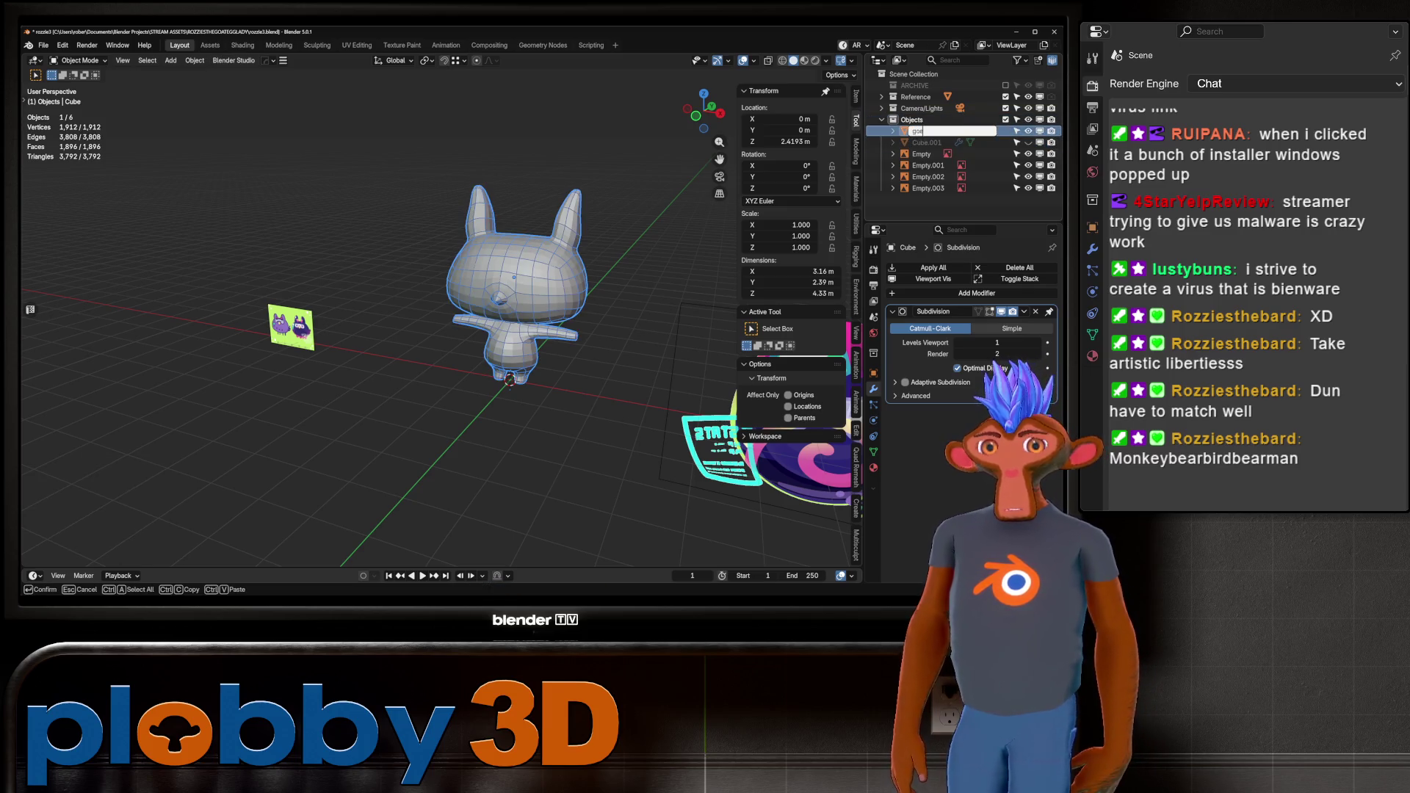
type("t")
key("Return")
mouse_move(514, 330)
middle_mouse_down("ctrl")
mouse_move(514, 250)
mouse_move(558, 279)
mouse_move(602, 264)
middle_mouse_up("ctrl")
key("ctrl+a")
Enter Edit Mode on the goat, clear the selection, and compare it with side and front references.
key("Tab")
scroll(514, 294, "down", 3)
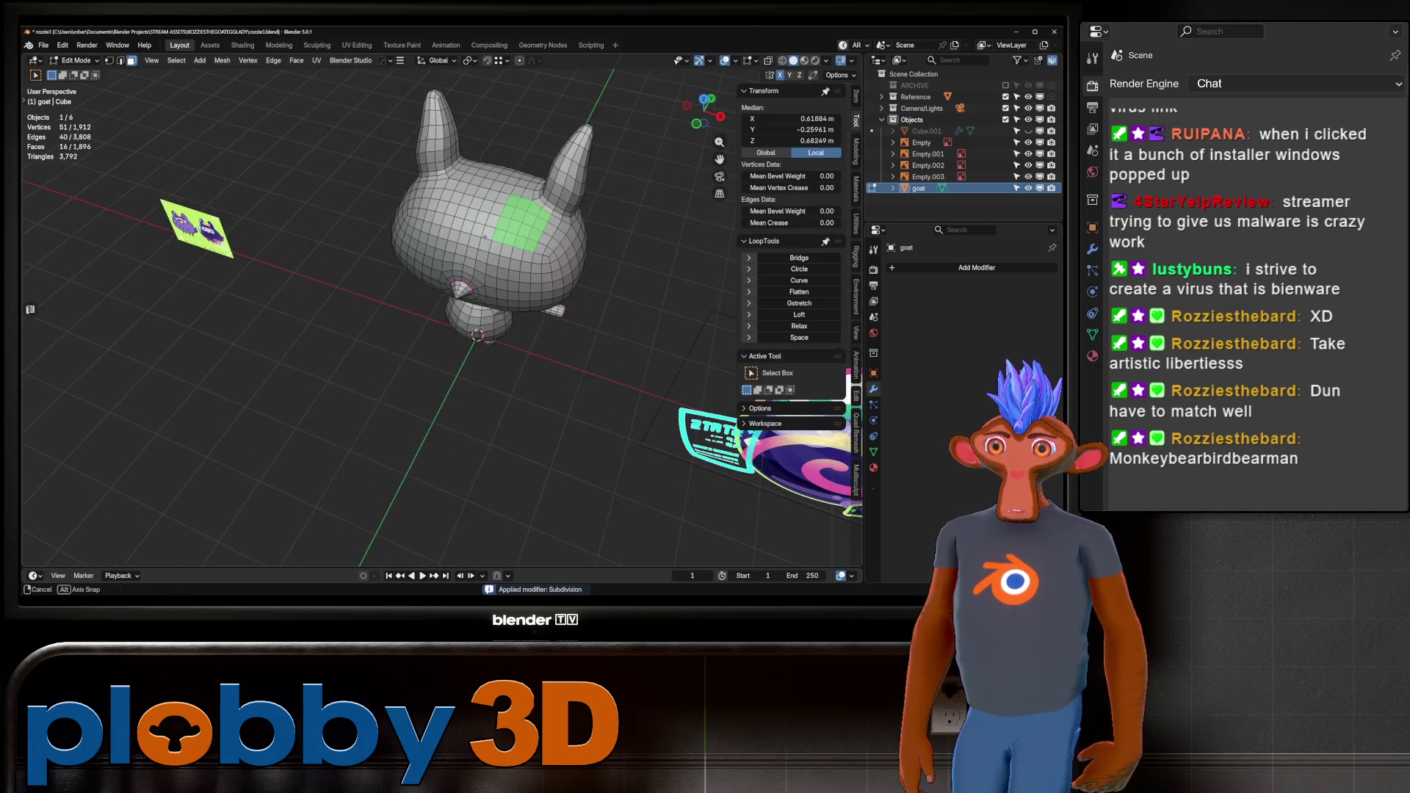
key("alt+a")
key("KP_3")
key("alt+z")
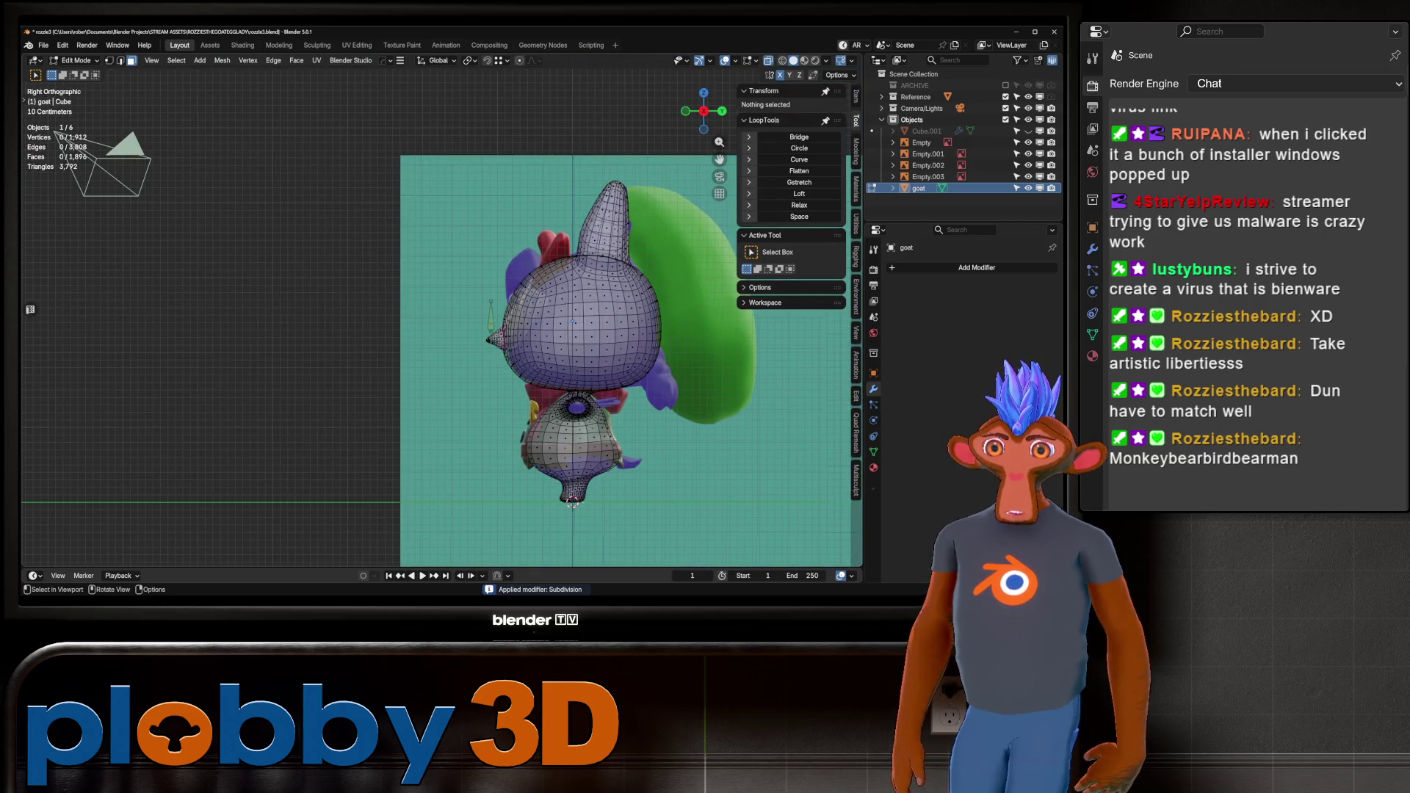
key("alt+z")
middle_click_drag(514, 315, 587, 316)
scroll(441, 316, "up", 3)
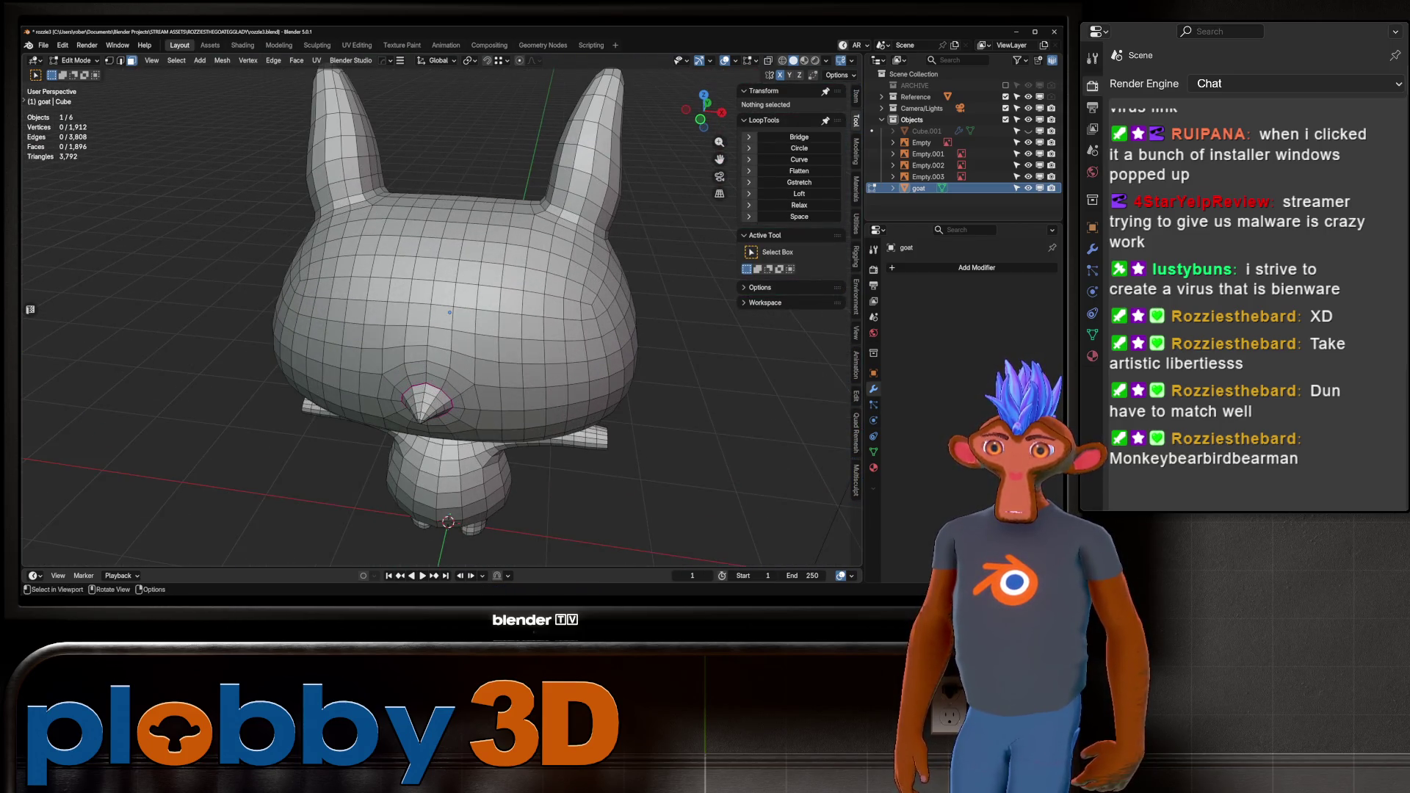
key("KP_1")
key("alt+z")
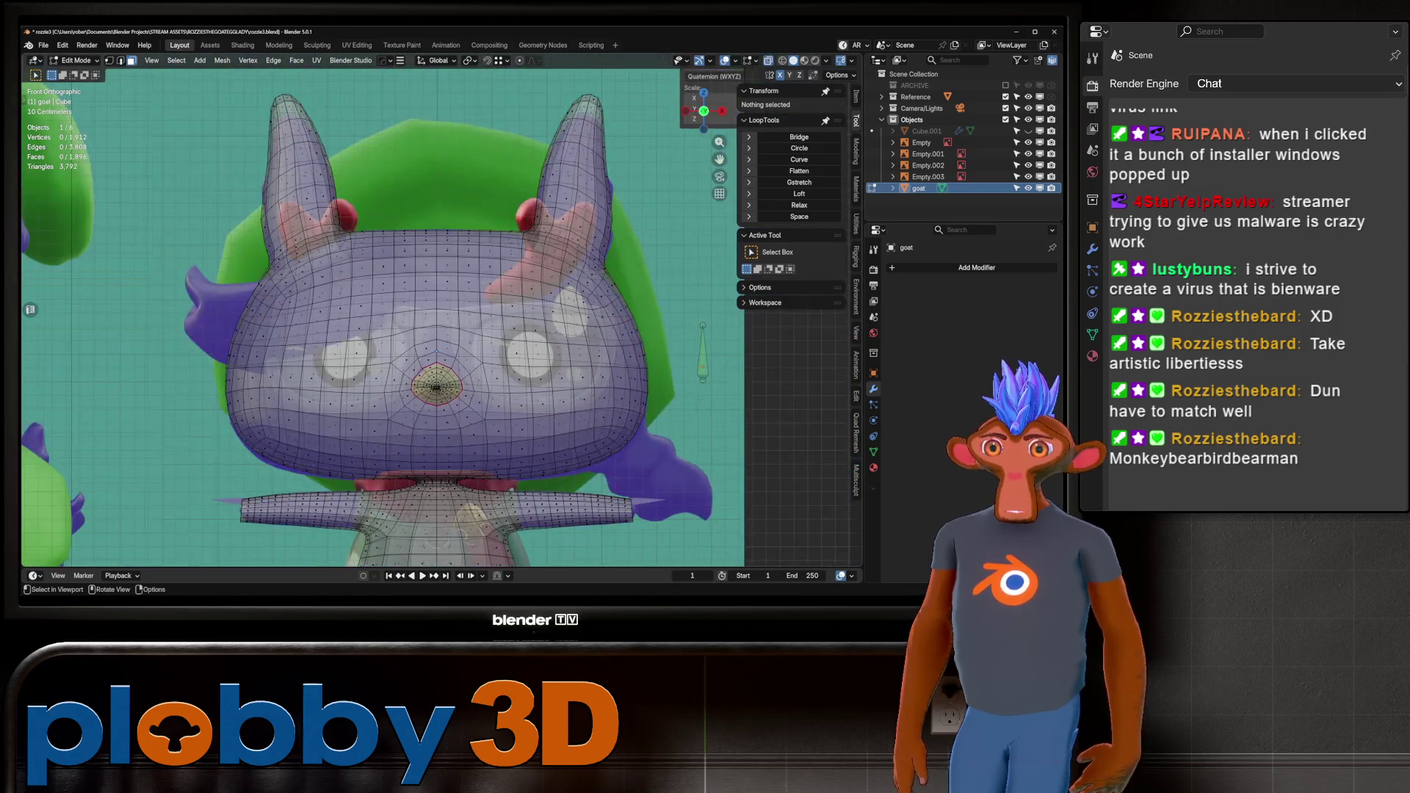
key("alt+z")
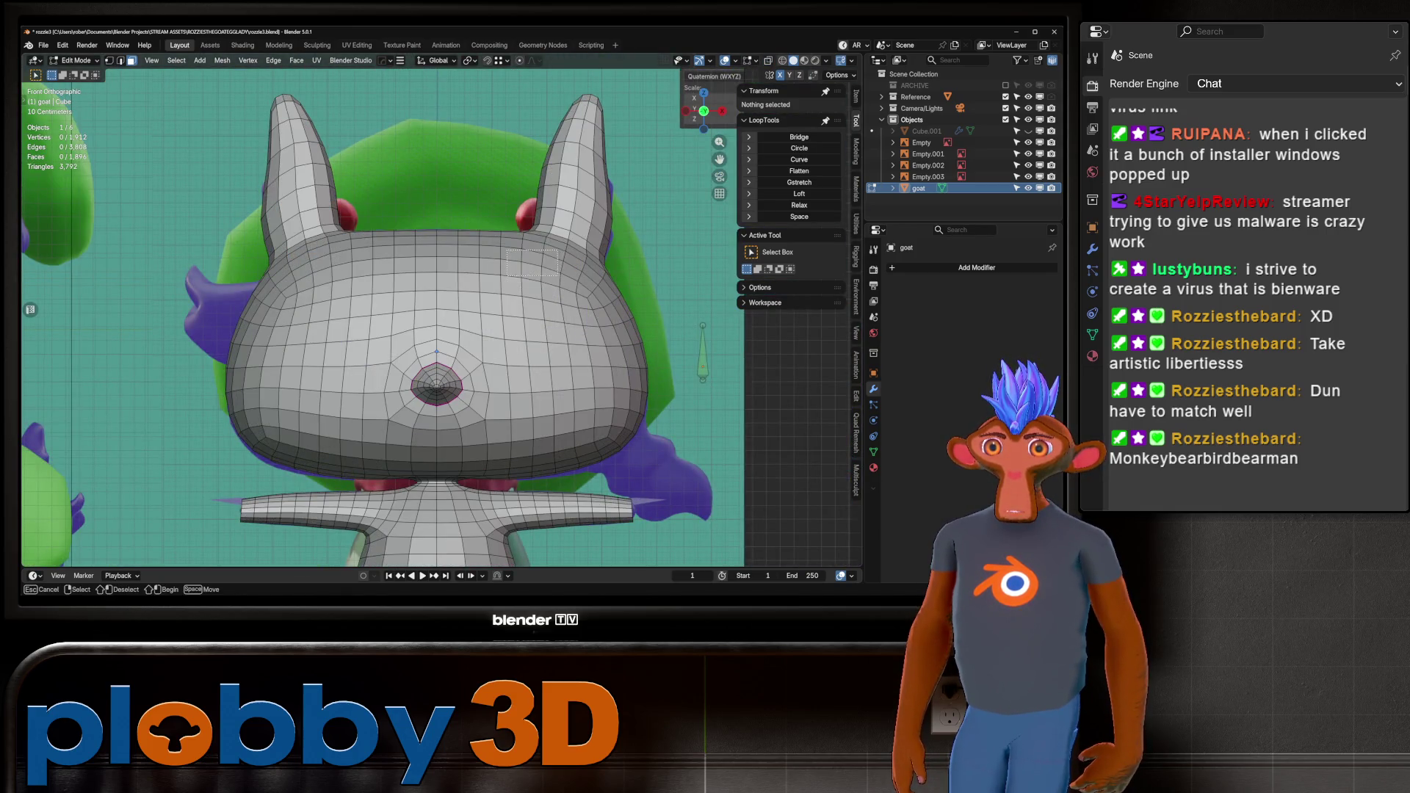
Select a patch of faces on the upper right head and extend it along a face path.
left_click_drag(501, 242, 564, 285)
left_click(512, 242, "shift")
key("alt+z")
key("alt+z")
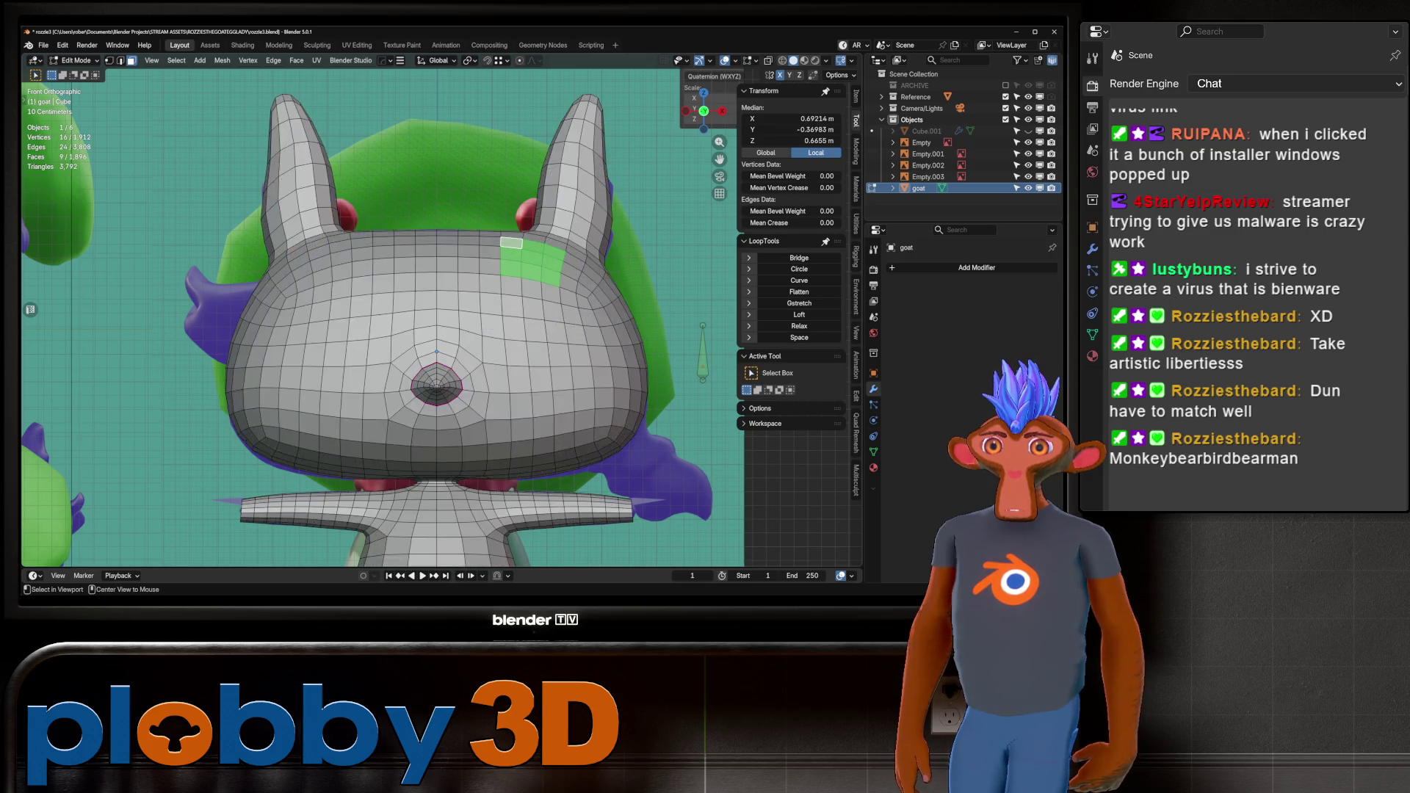
key("KP_3")
key("alt+z")
key("alt+z")
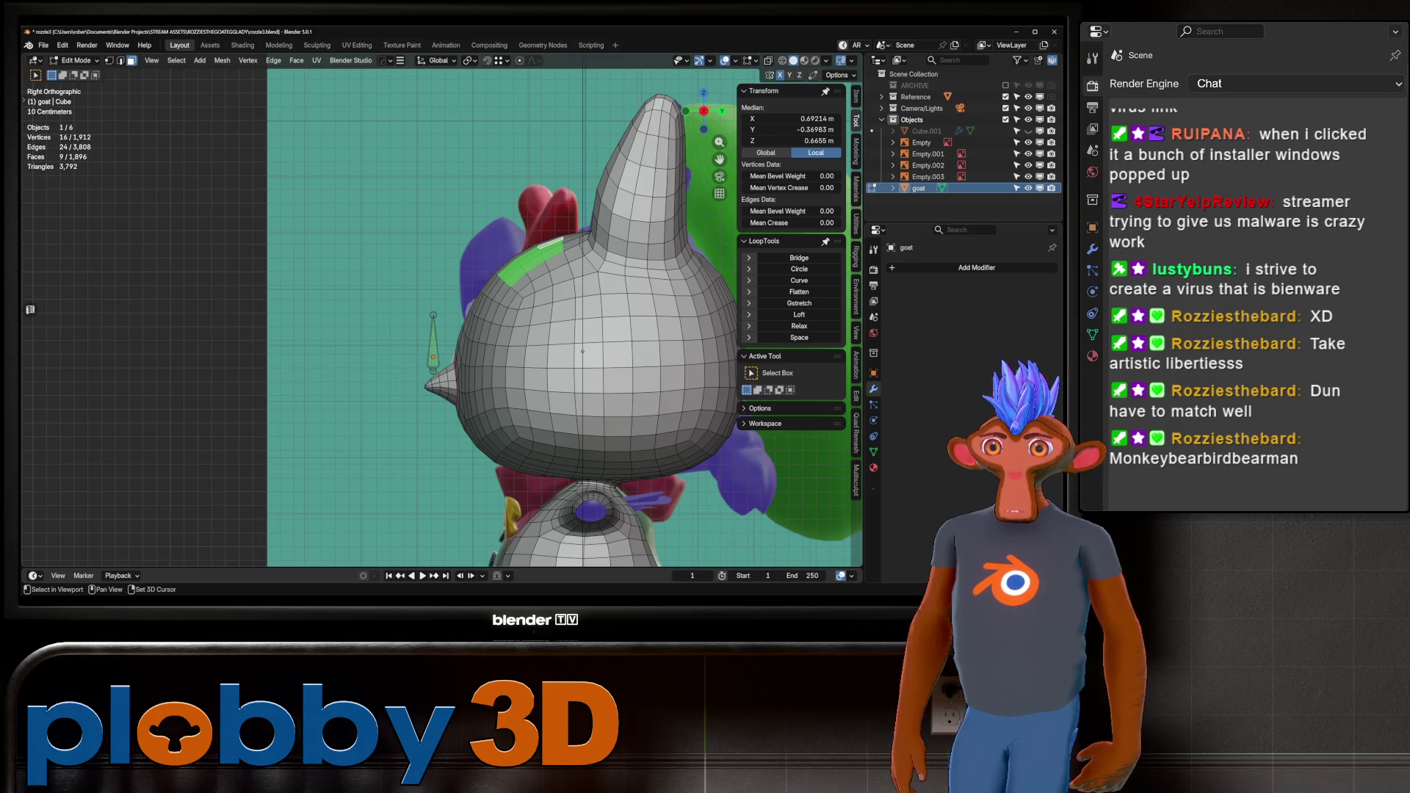
left_click(540, 283, "ctrl")
middle_click_drag(540, 283, 470, 308)
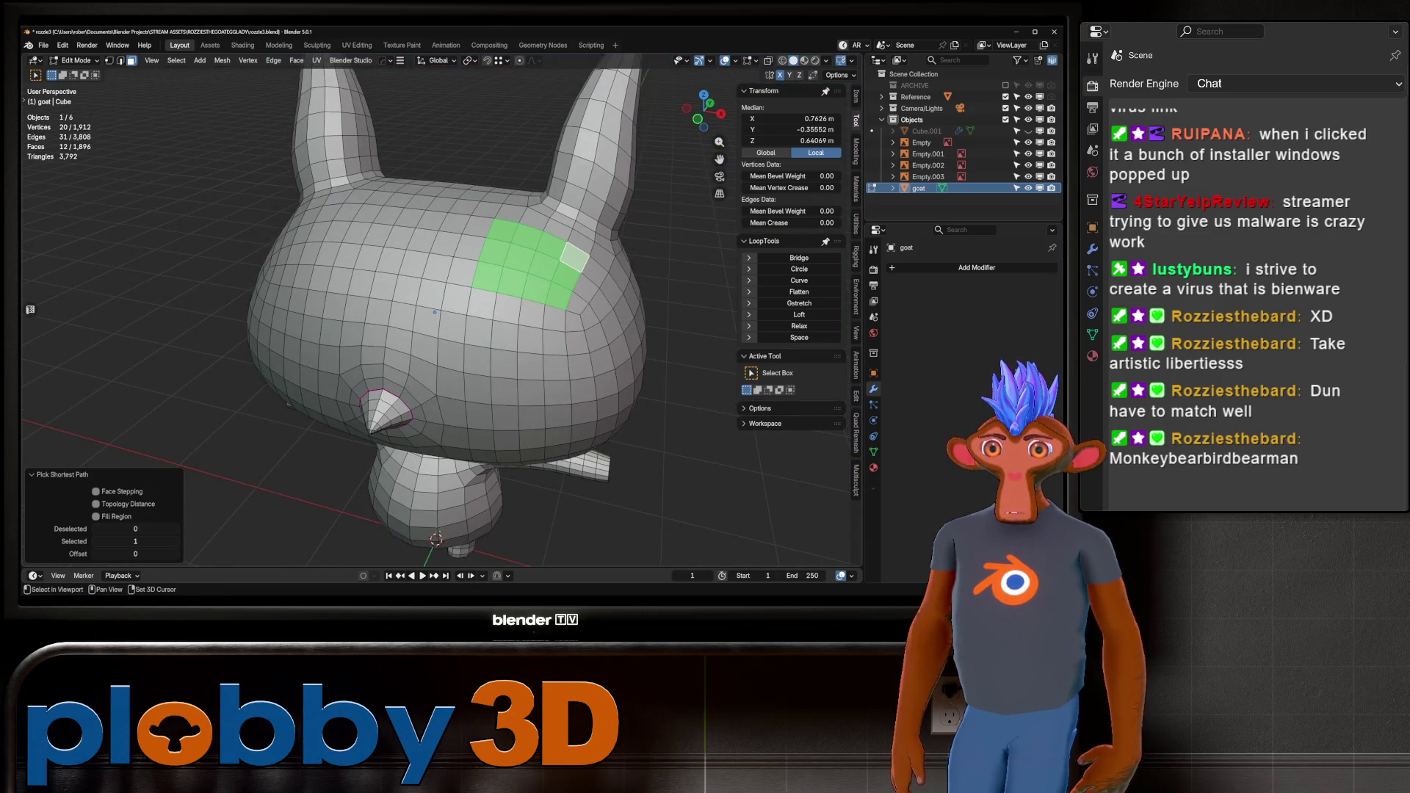
Undo the extended selection back to nine faces and check it against the front and side references.
key("ctrl+z")
key("ctrl+z")
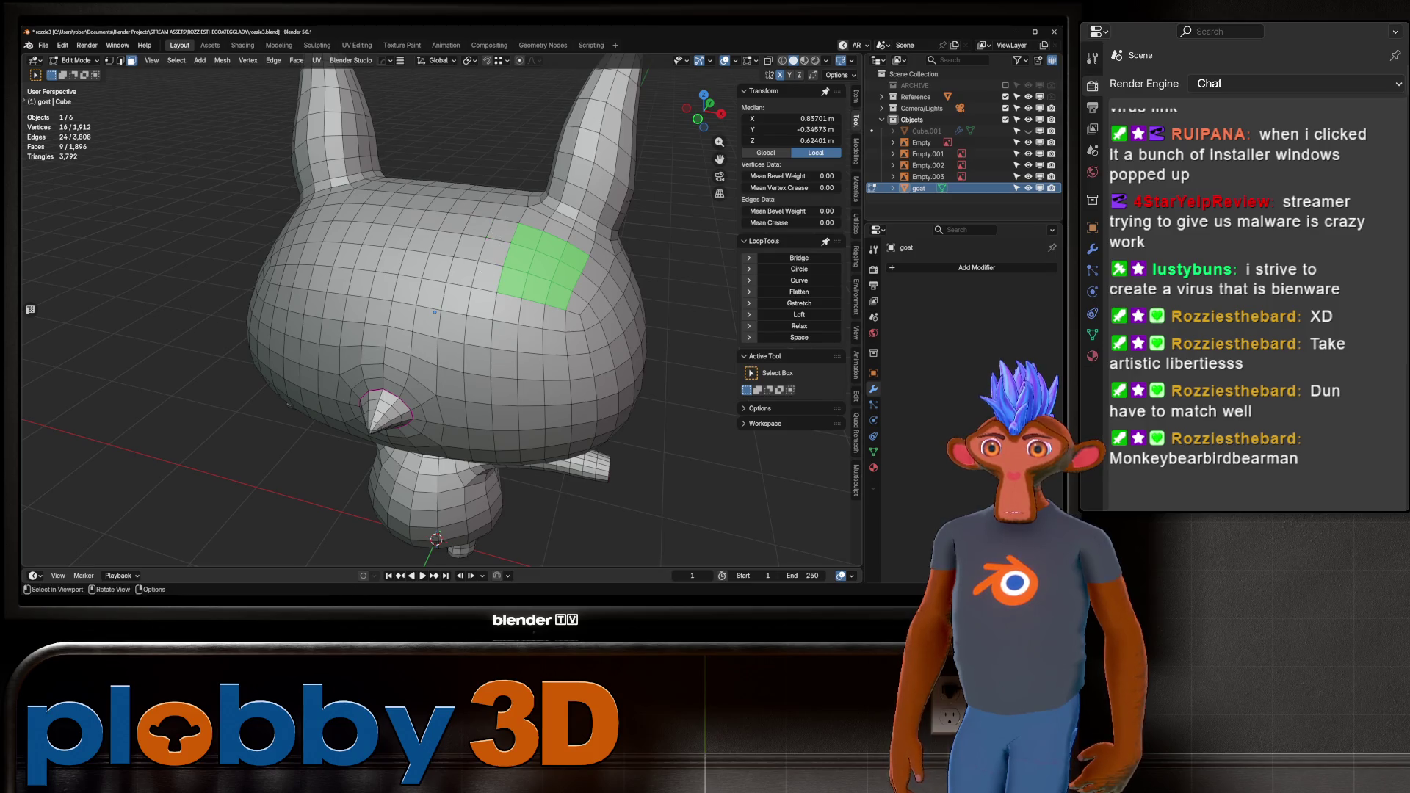
key("alt+z")
key("alt+z")
key("KP_1")
key("alt+z")
key("alt+z")
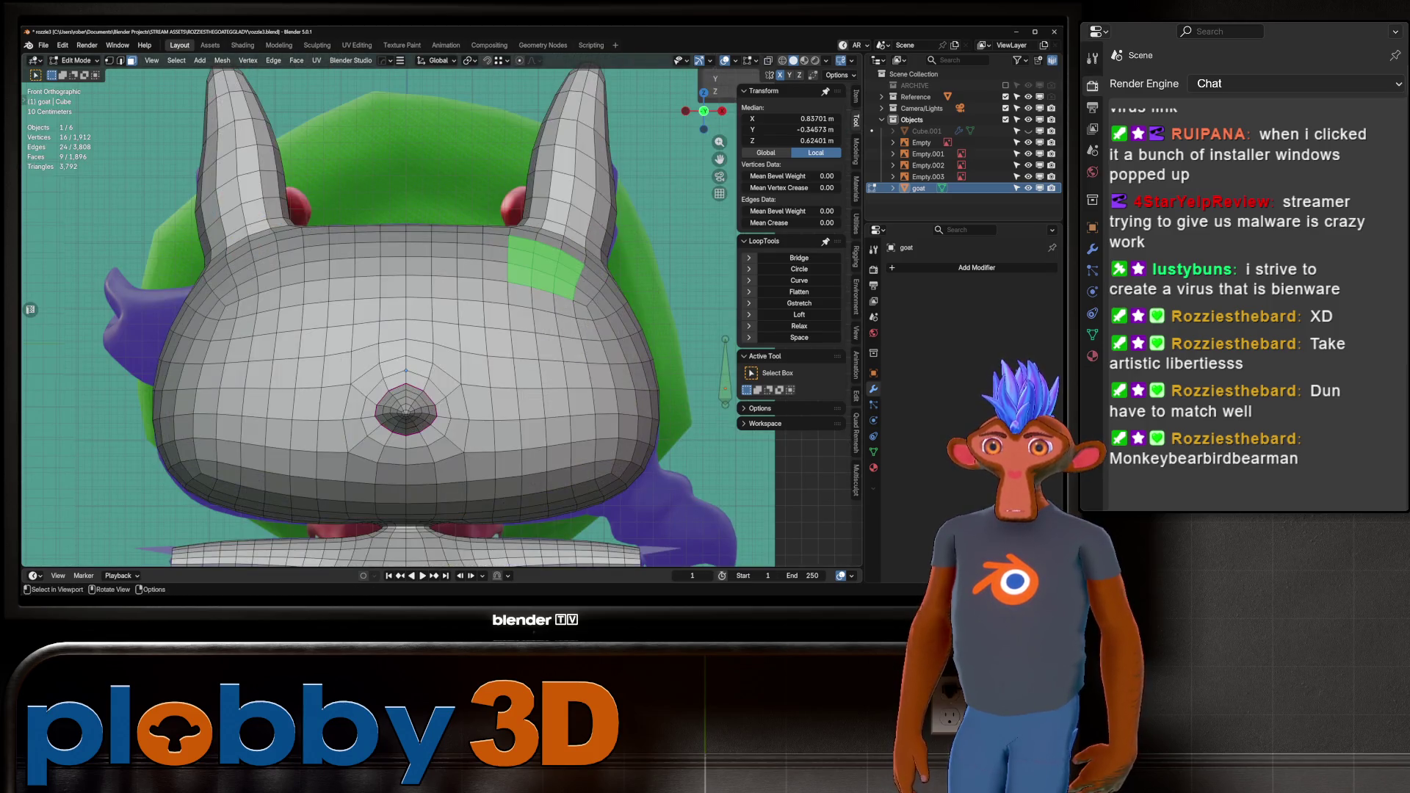
key("alt+z")
scroll(499, 287, "down", 6)
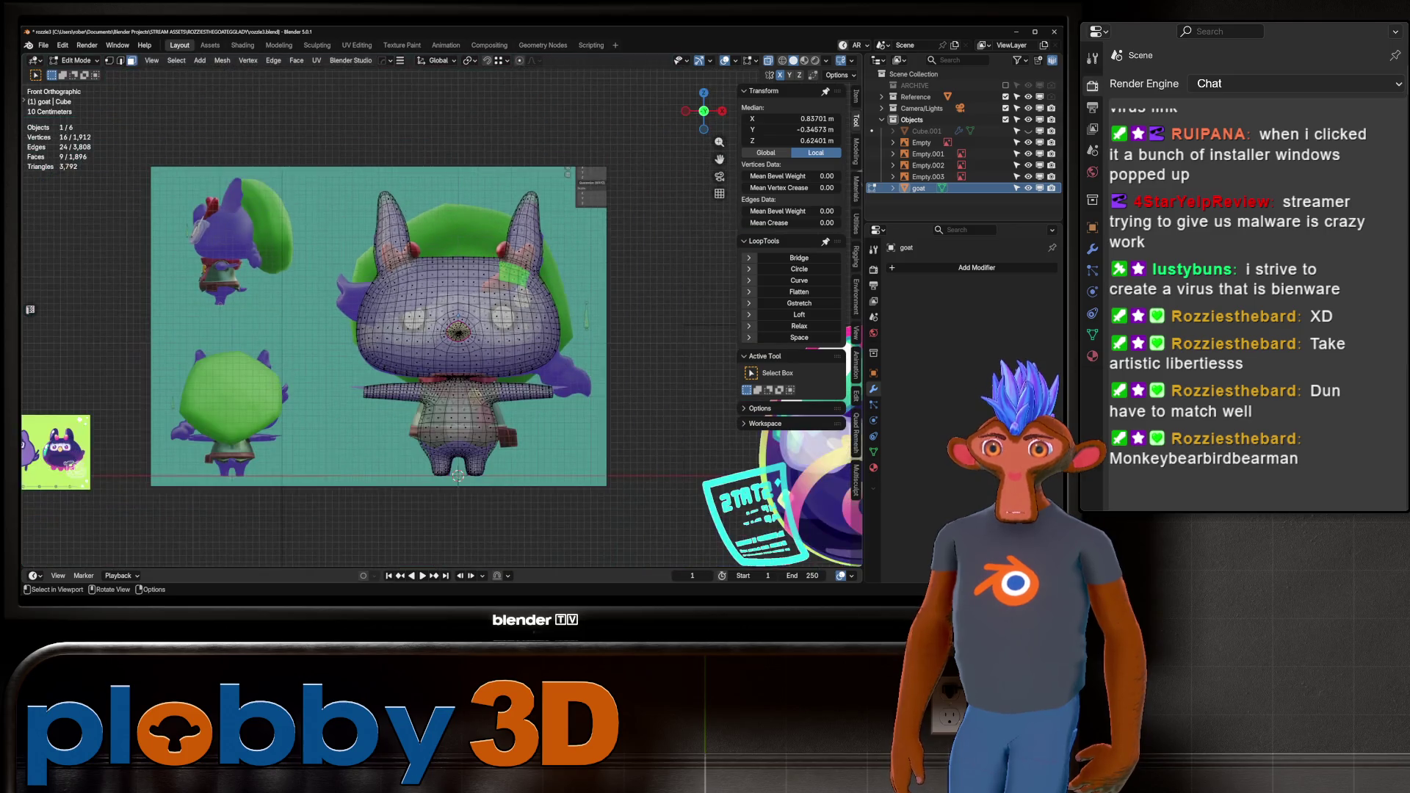
scroll(469, 323, "up", 4)
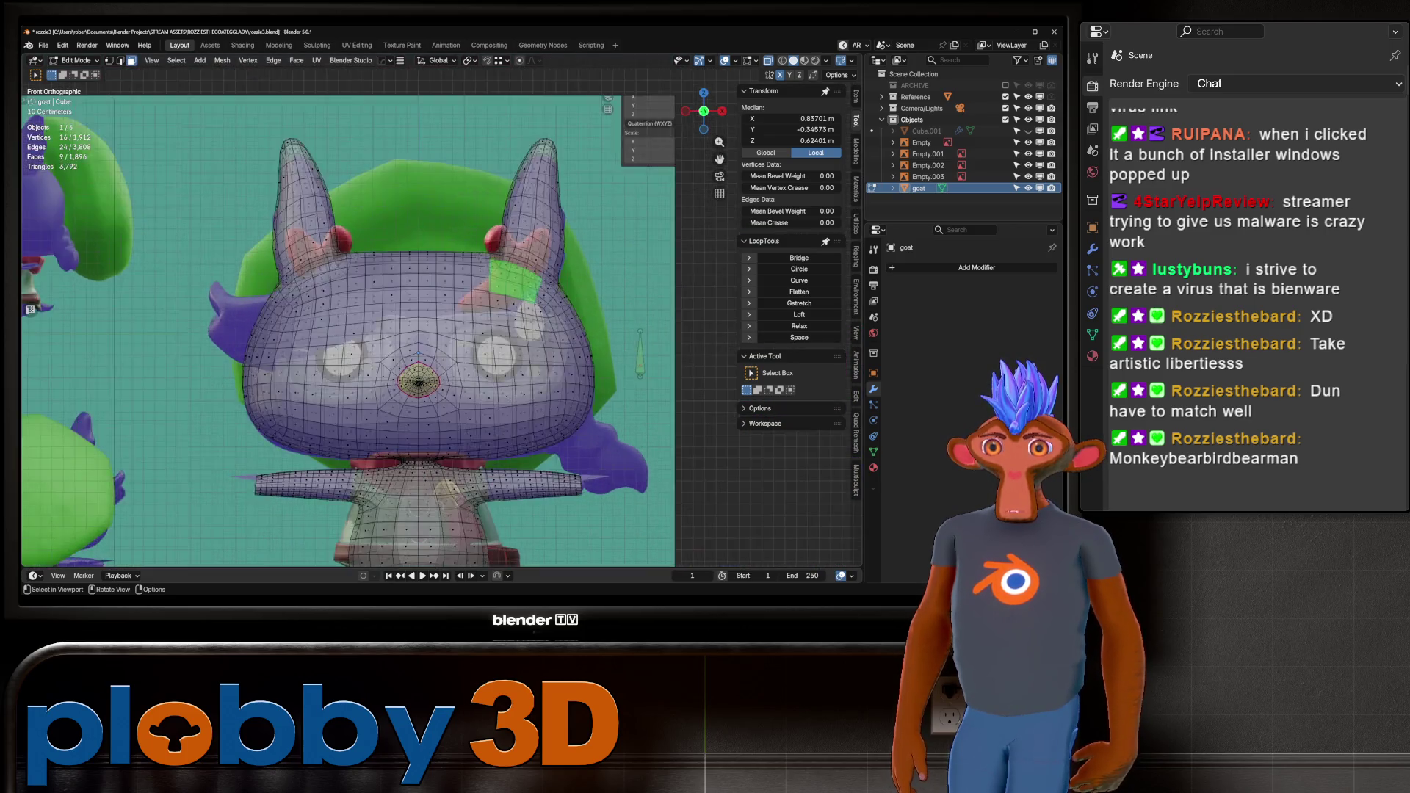
key("alt+z")
mouse_move(470, 324)
middle_mouse_down()
mouse_move(534, 340)
mouse_move(404, 336)
middle_mouse_up()
key("KP_3")
key("alt+z")
key("alt+z")
Select a new face region on the upper head as the horn patch.
left_click(489, 316)
left_click(544, 281, "ctrl+shift")
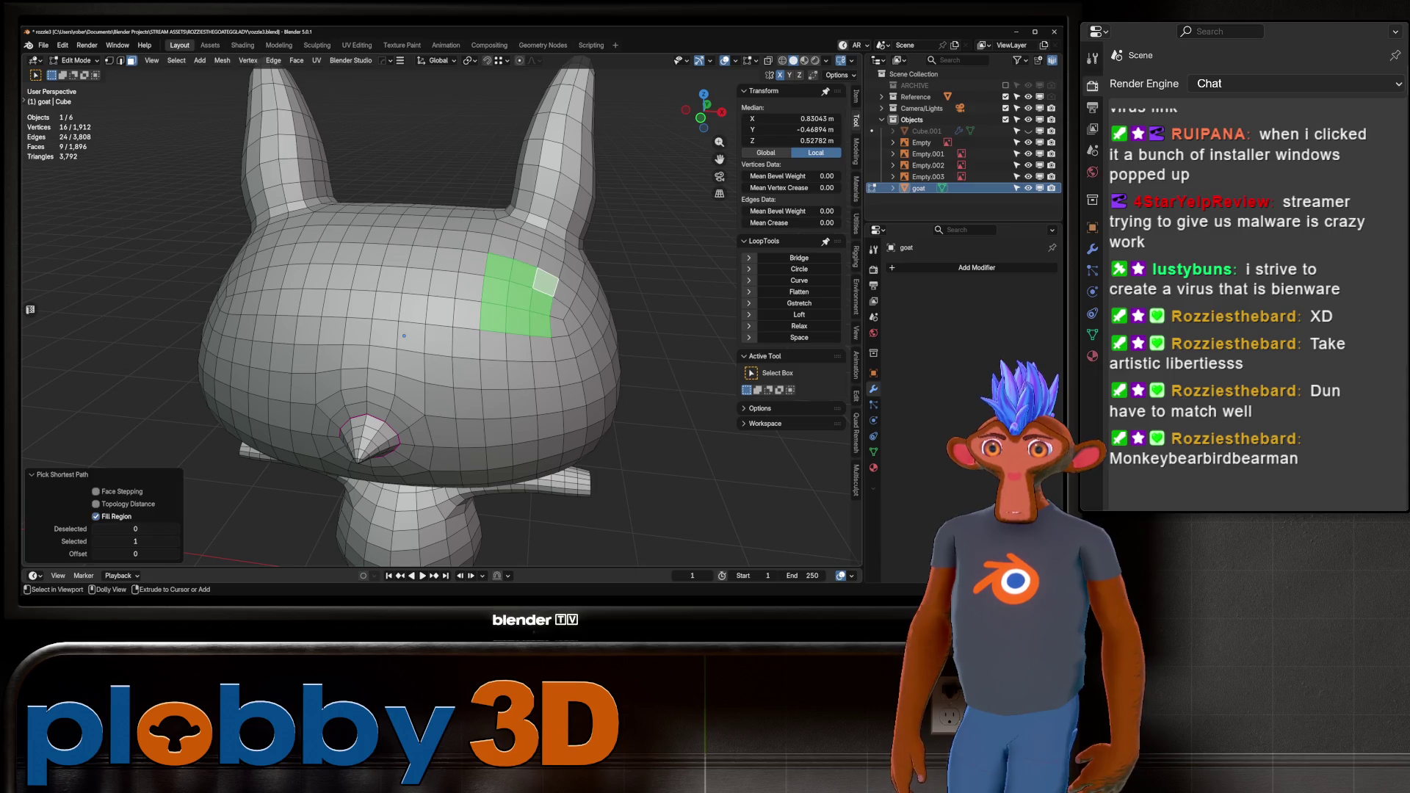
key("KP_1")
key("alt+z")
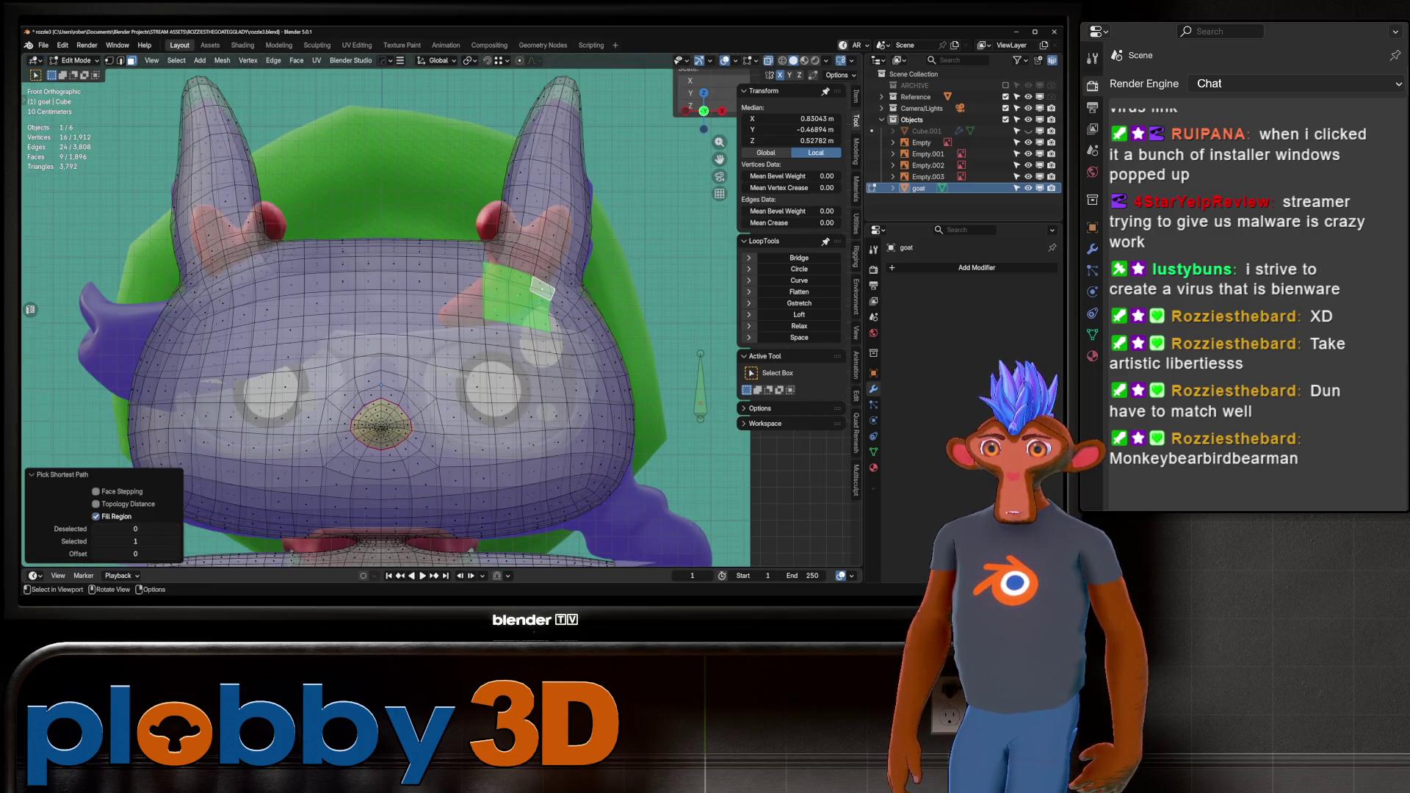
key("alt+z")
left_click_drag(457, 259, 533, 327)
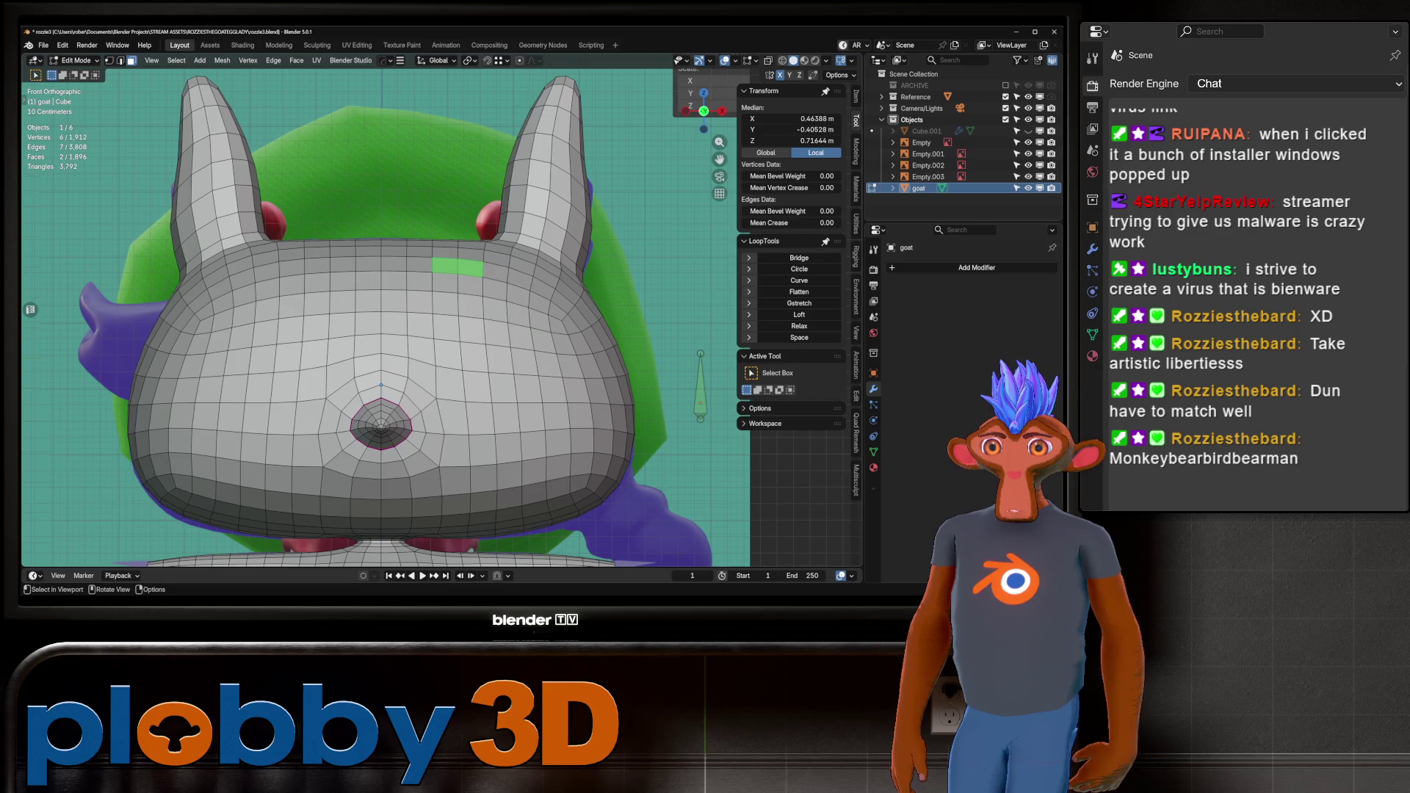
key("alt+z")
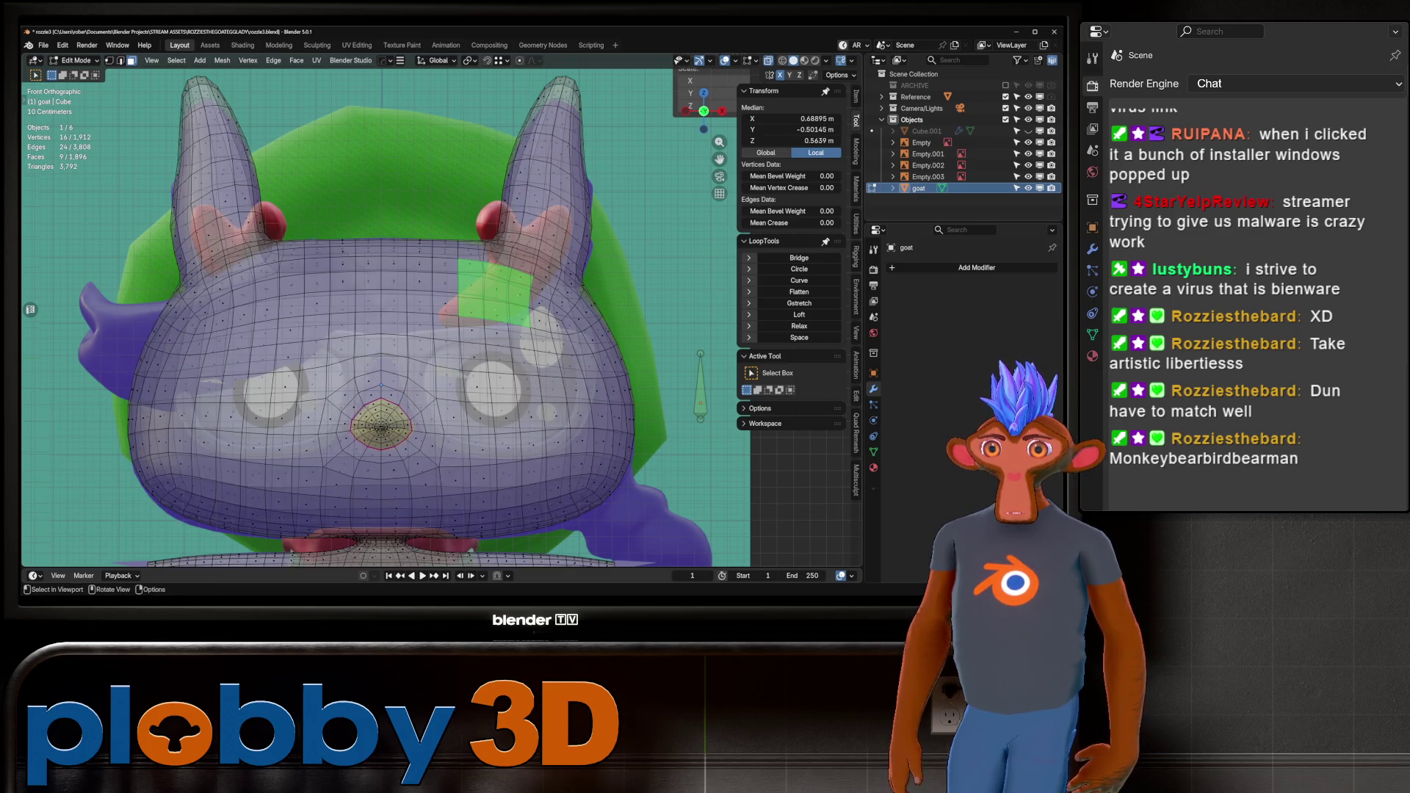
key("alt+z")
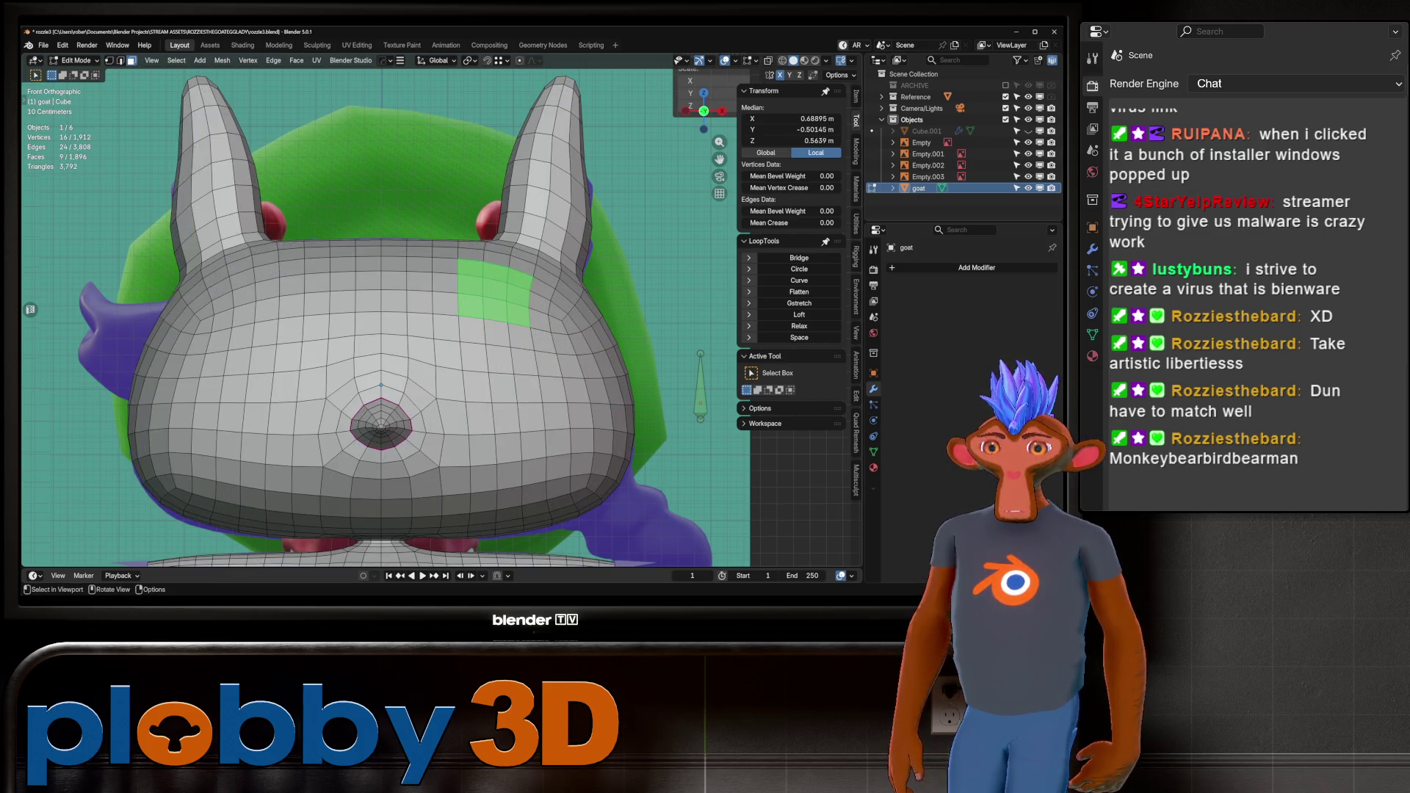
middle_click_drag(440, 294, 330, 353)
middle_click_drag(464, 369, 473, 371)
Inset the head patch, undo the inset, and switch the goat into Sculpt Mode.
key("i")
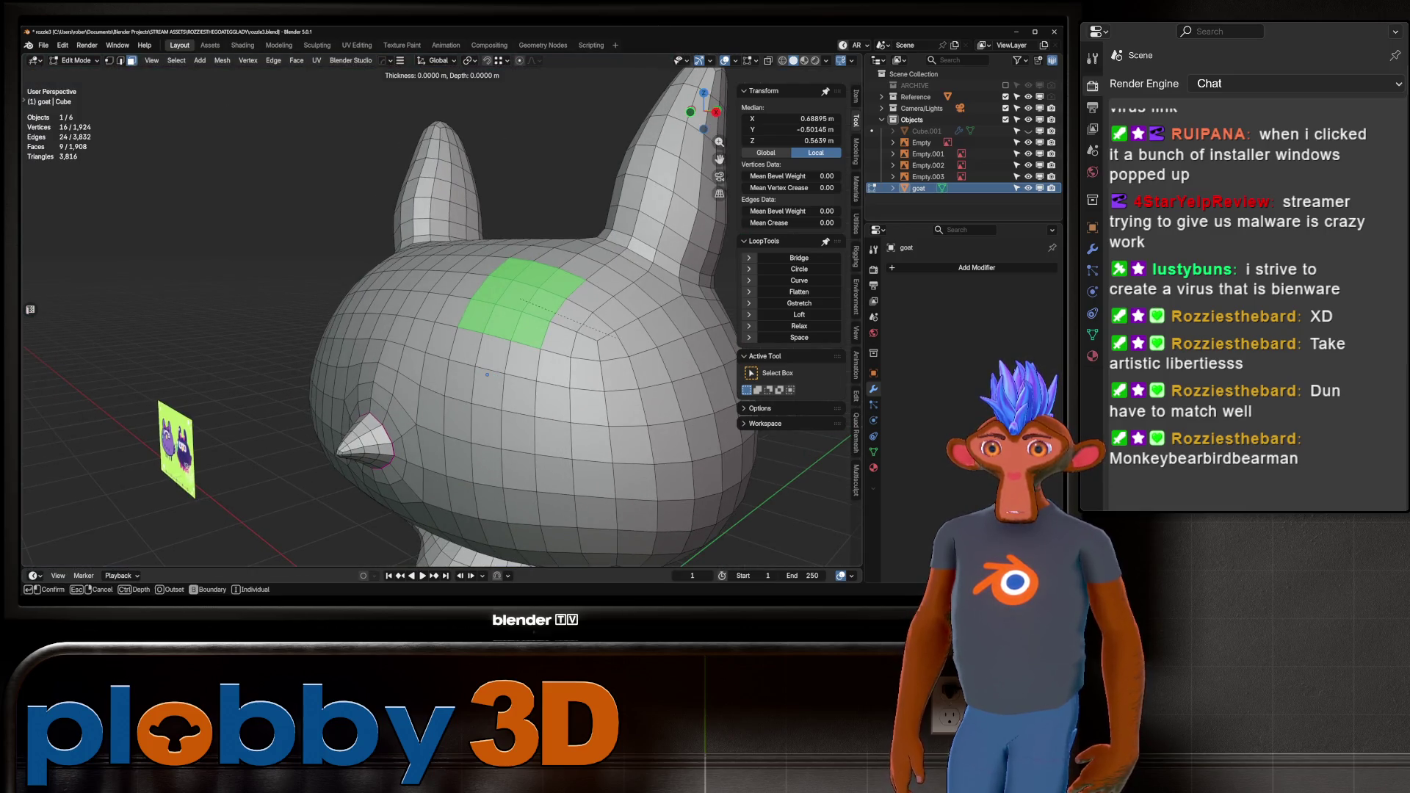
left_click(487, 374)
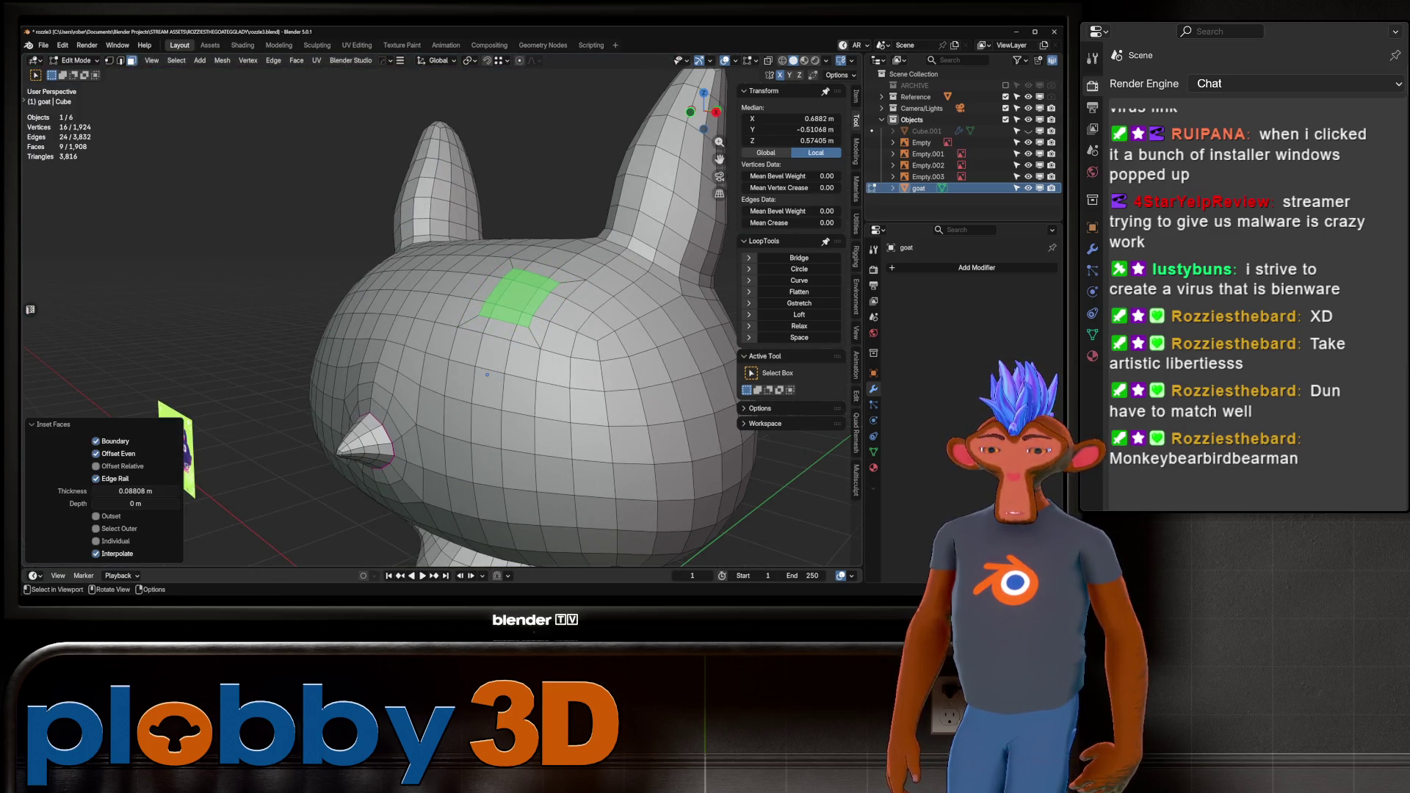
key("KP_3")
key("alt+z")
key("alt+z")
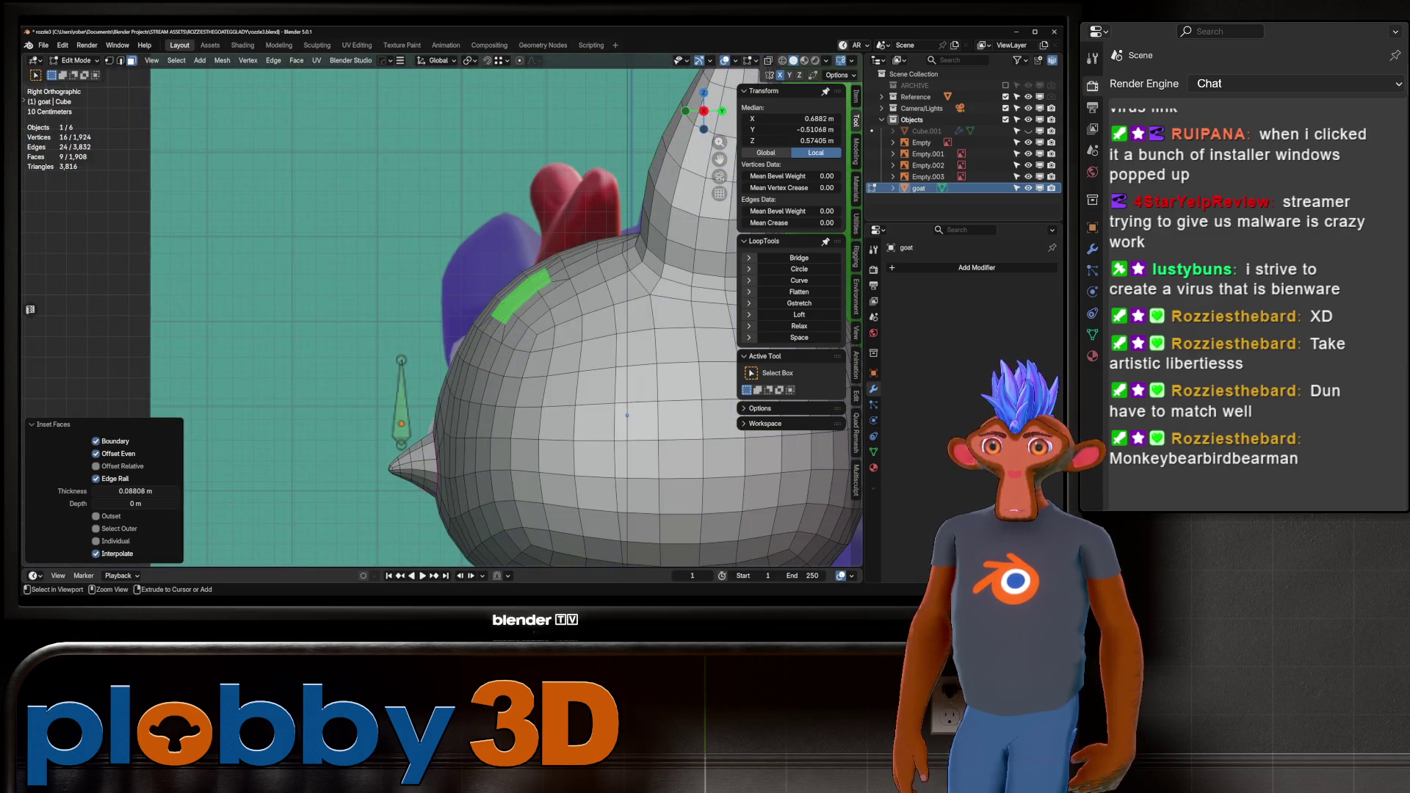
left_click(543, 267)
key("alt+z")
key("alt+z")
scroll(627, 415, "down", 3)
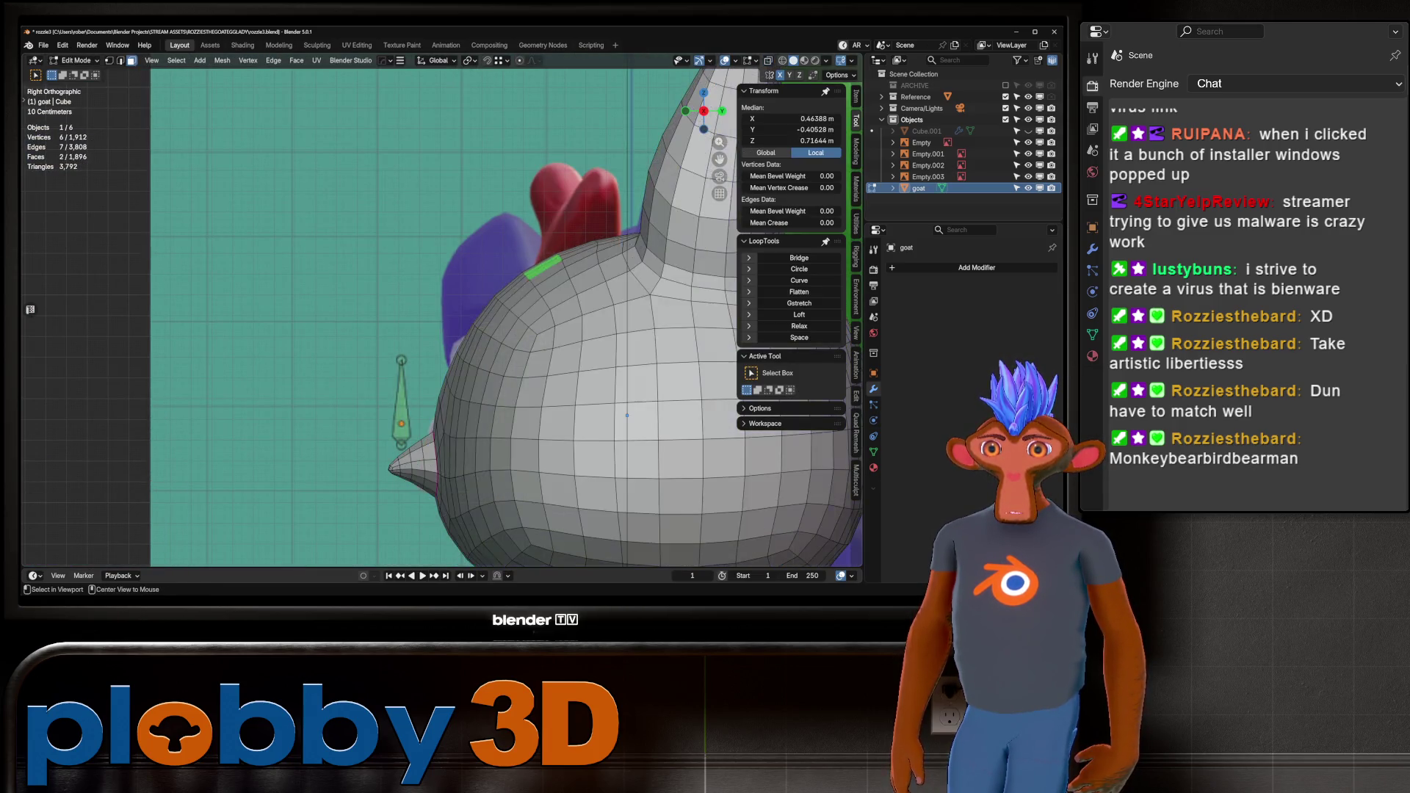
key("KP_1")
key("ctrl+Tab")
left_click(530, 436)
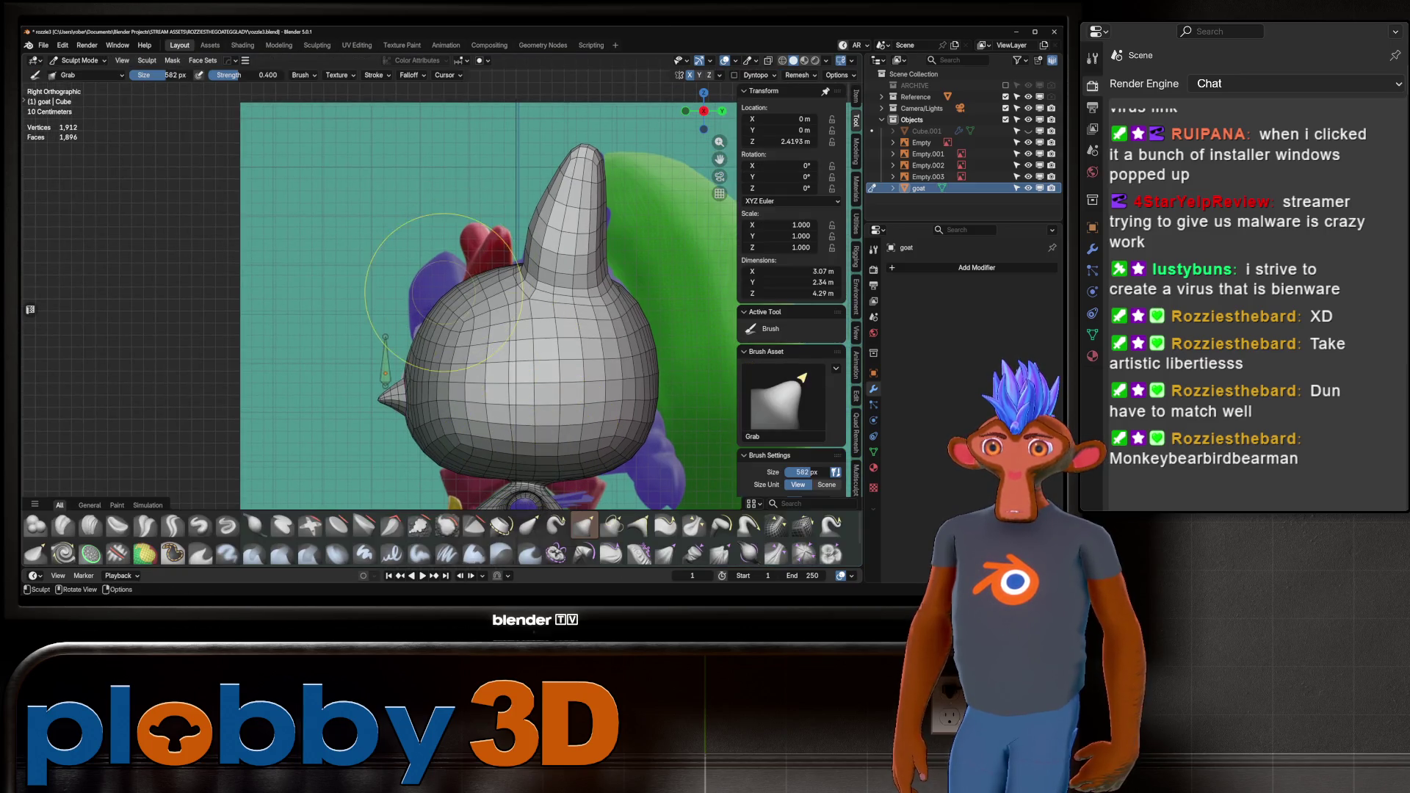
Set the sculpt brush radius to 594 px and switch to the Crease Polish brush.
key("f")
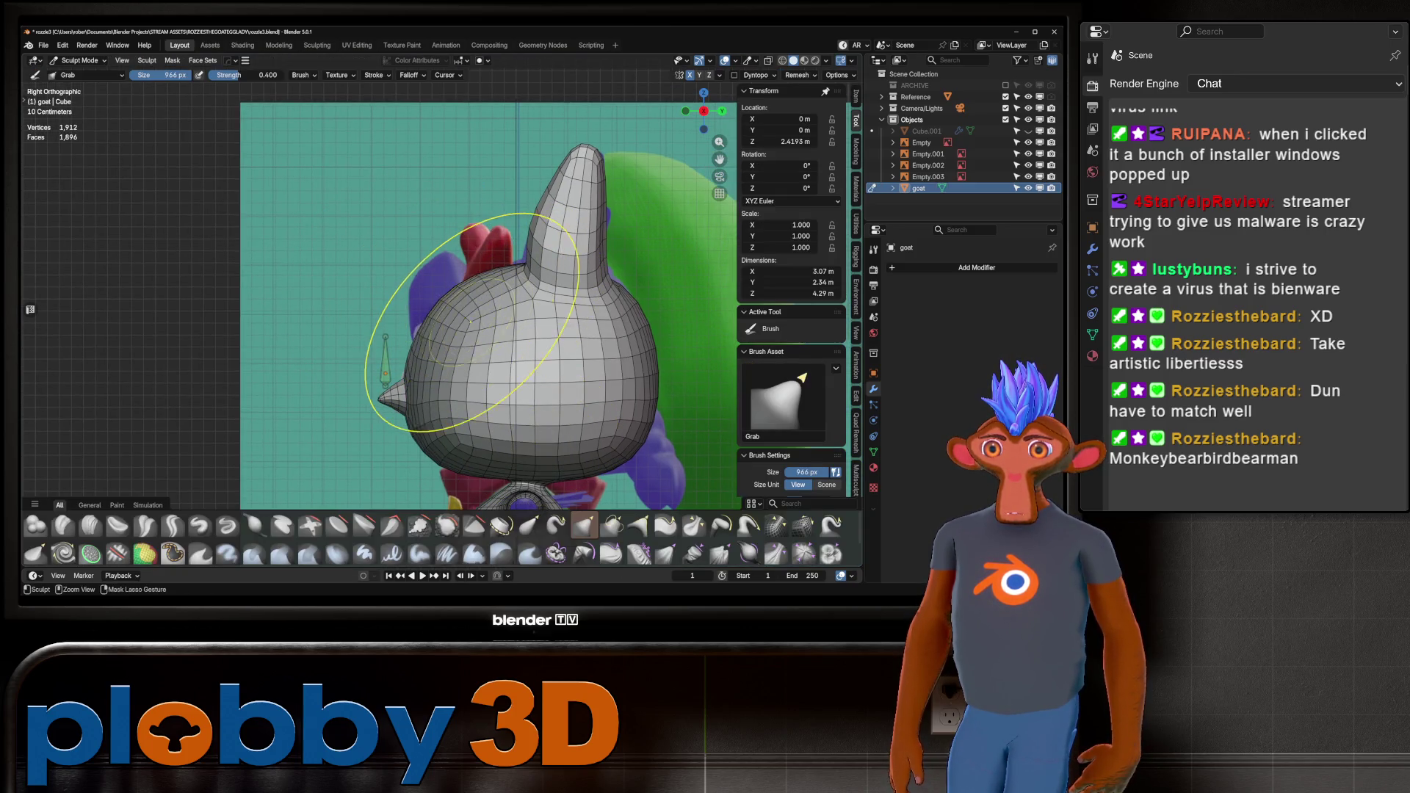
left_click(471, 322)
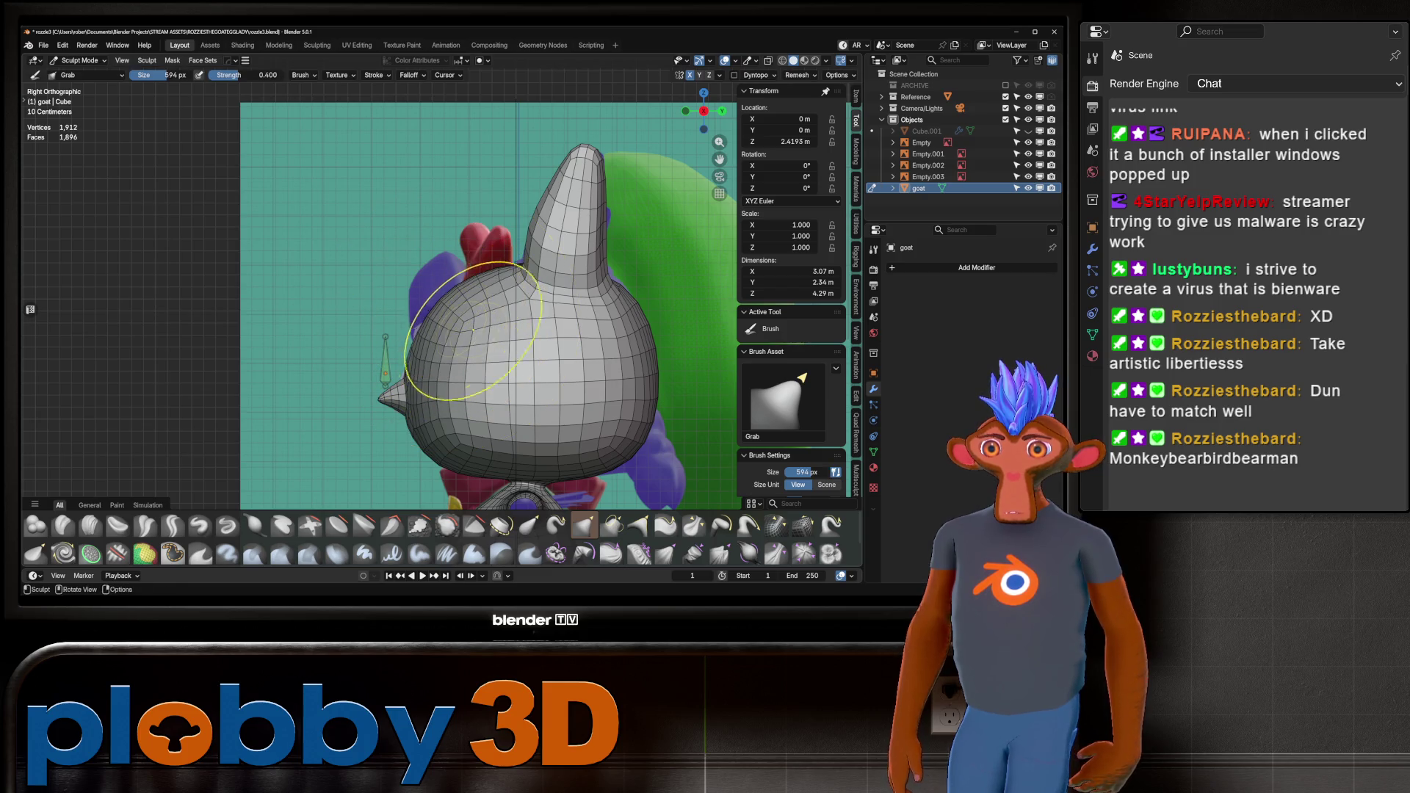
mouse_move(472, 330)
middle_mouse_down()
mouse_move(418, 301)
mouse_move(382, 308)
middle_mouse_up()
mouse_move(261, 316)
middle_mouse_down()
mouse_move(243, 308)
mouse_move(566, 346)
mouse_move(426, 373)
middle_mouse_up()
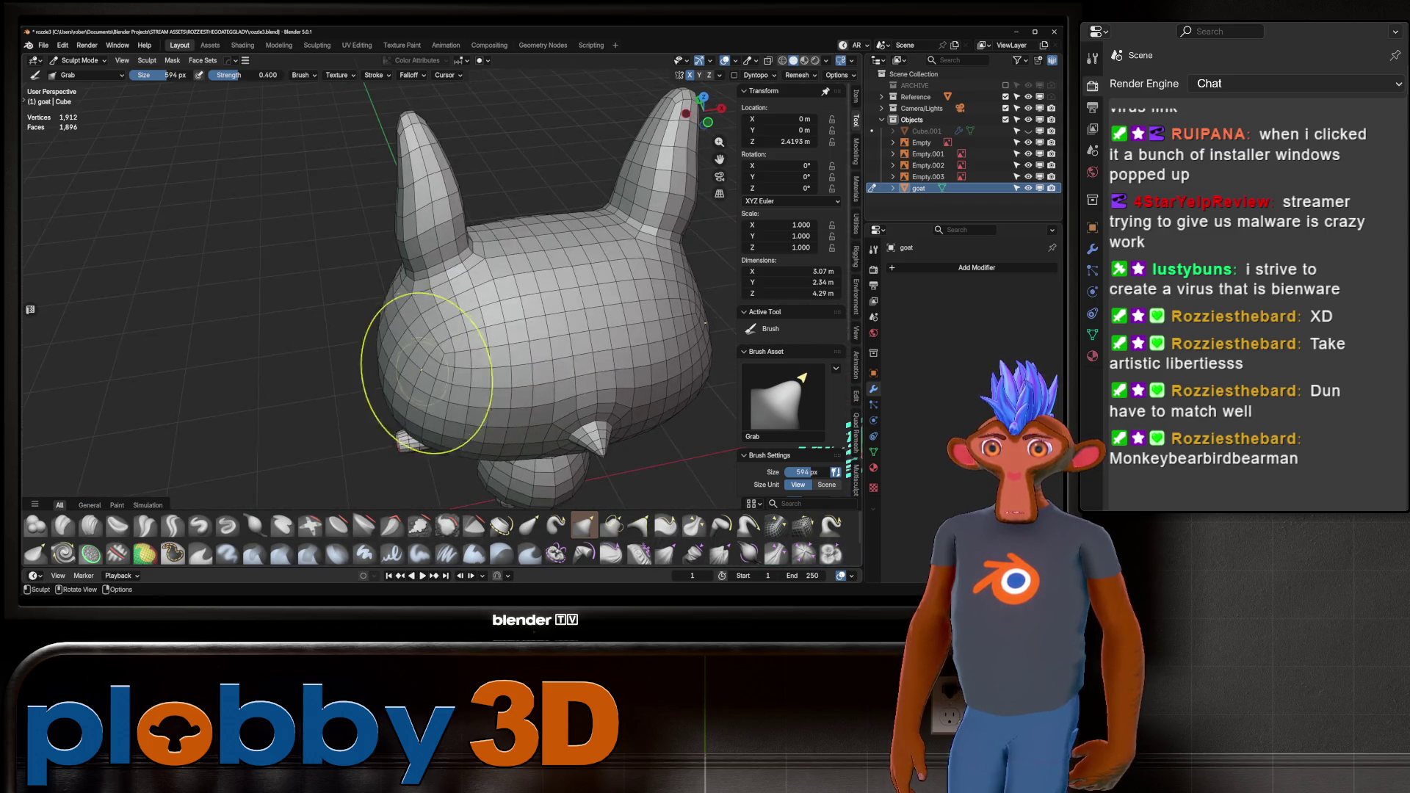
left_click(144, 525)
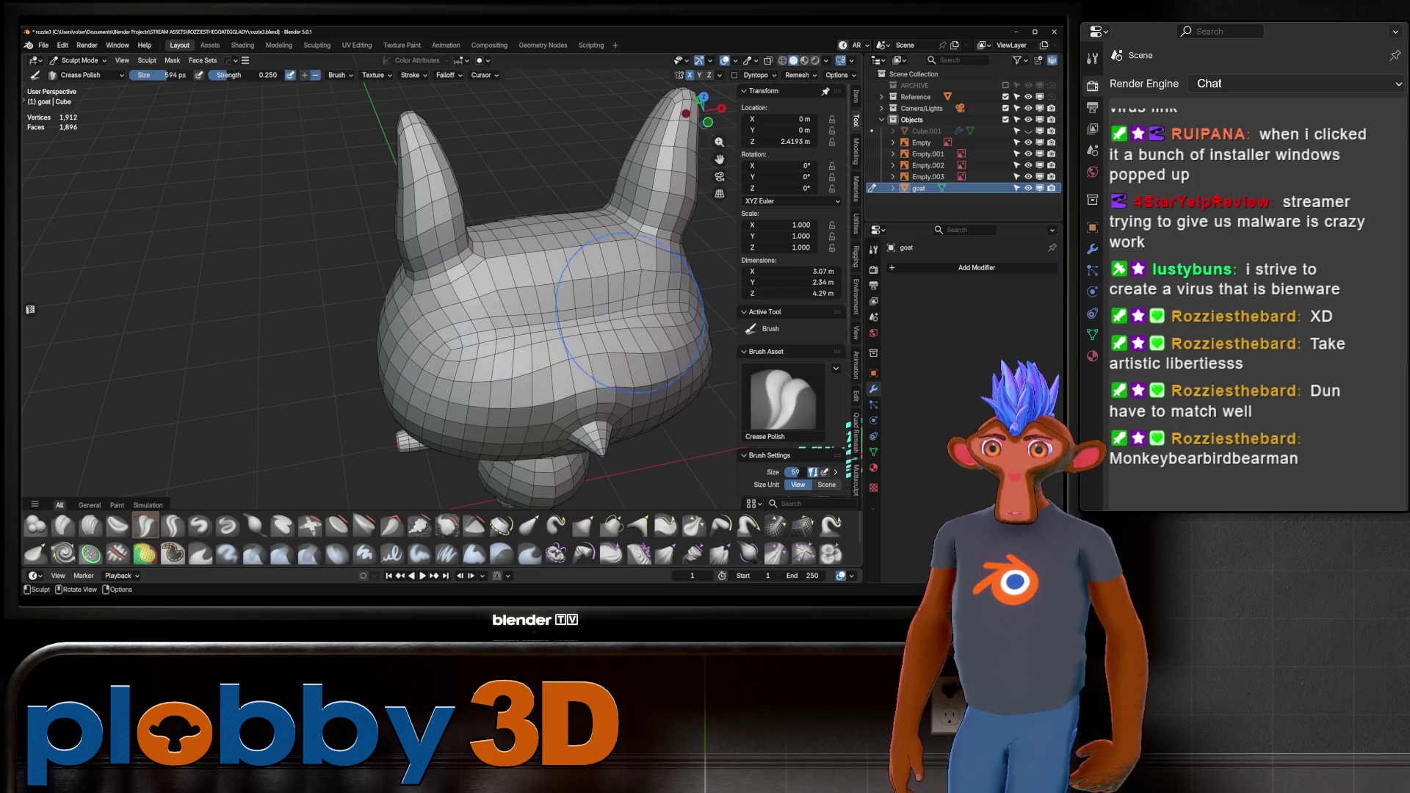
mouse_move(661, 316)
middle_mouse_down()
mouse_move(496, 257)
mouse_move(591, 275)
mouse_move(514, 301)
middle_mouse_up()
Turn off the wireframe overlay via Quick Favorites and view the head from the right side.
key("q")
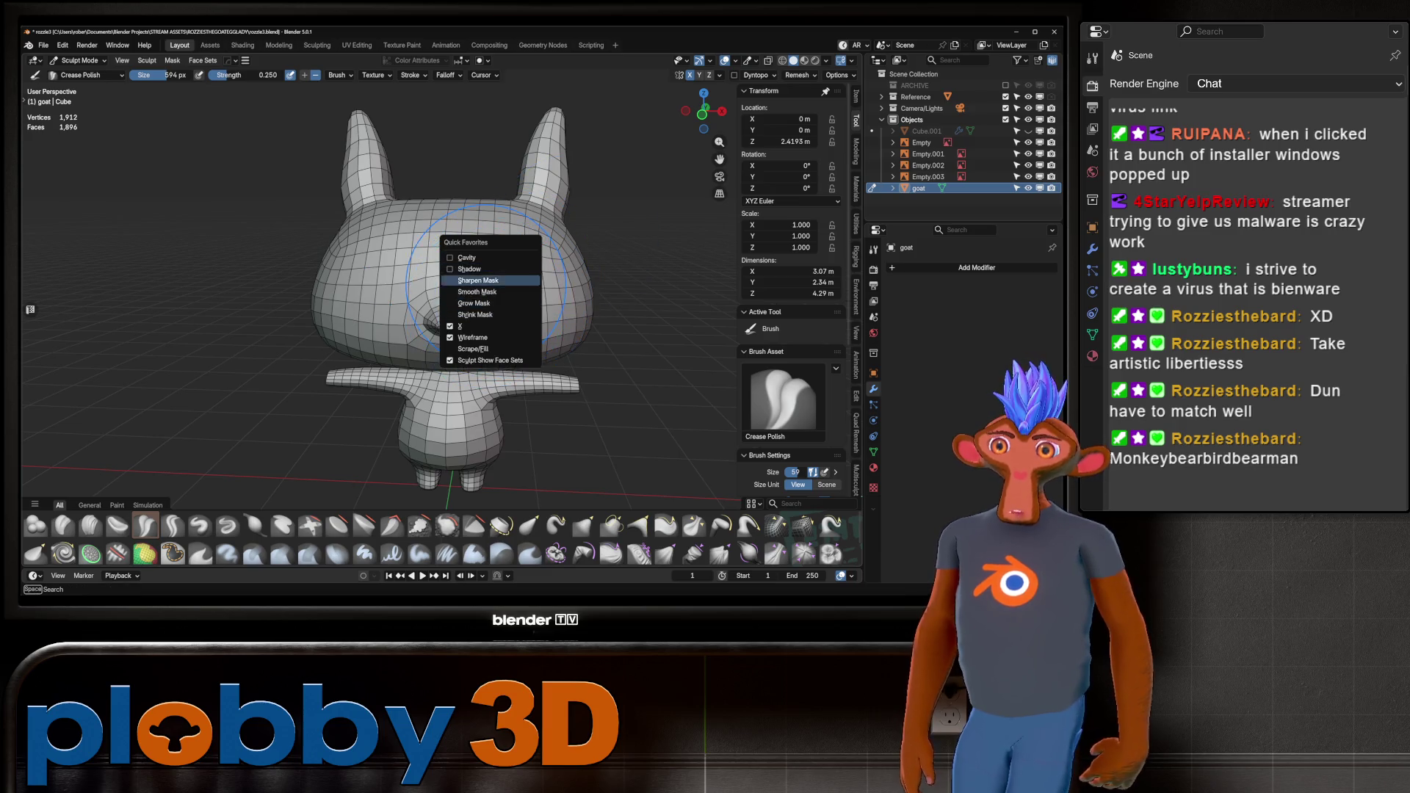
left_click(484, 337)
scroll(484, 337, "down", 3)
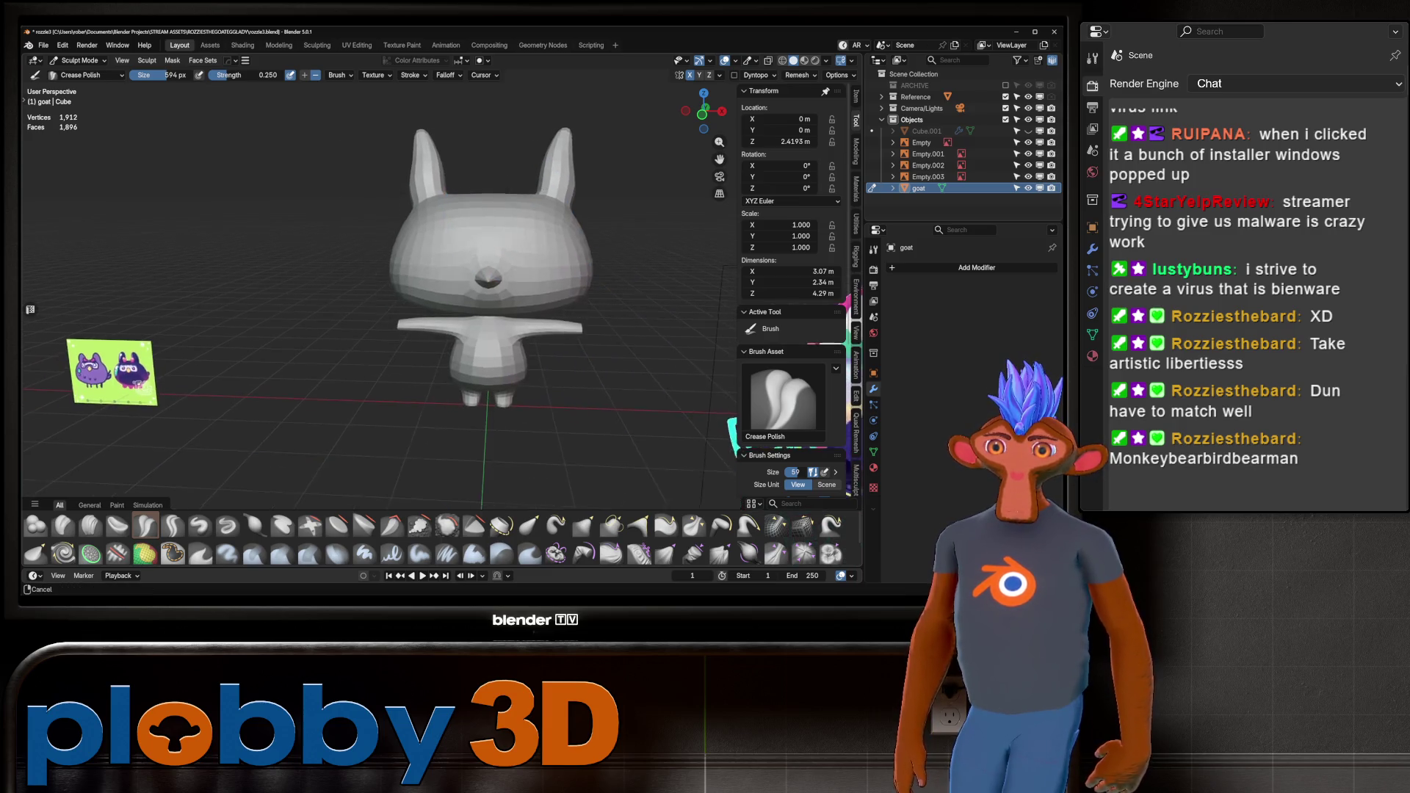
mouse_move(484, 337)
middle_mouse_down()
mouse_move(441, 323)
mouse_move(539, 309)
mouse_move(520, 275)
middle_mouse_up()
key("KP_3")
Grow the face selection on top of the goat's head and delete those faces, leaving a hole.
mouse_move(490, 325)
middle_mouse_down()
mouse_move(599, 283)
mouse_move(458, 293)
middle_mouse_up()
key("Tab")
key("ctrl+KP_Add")
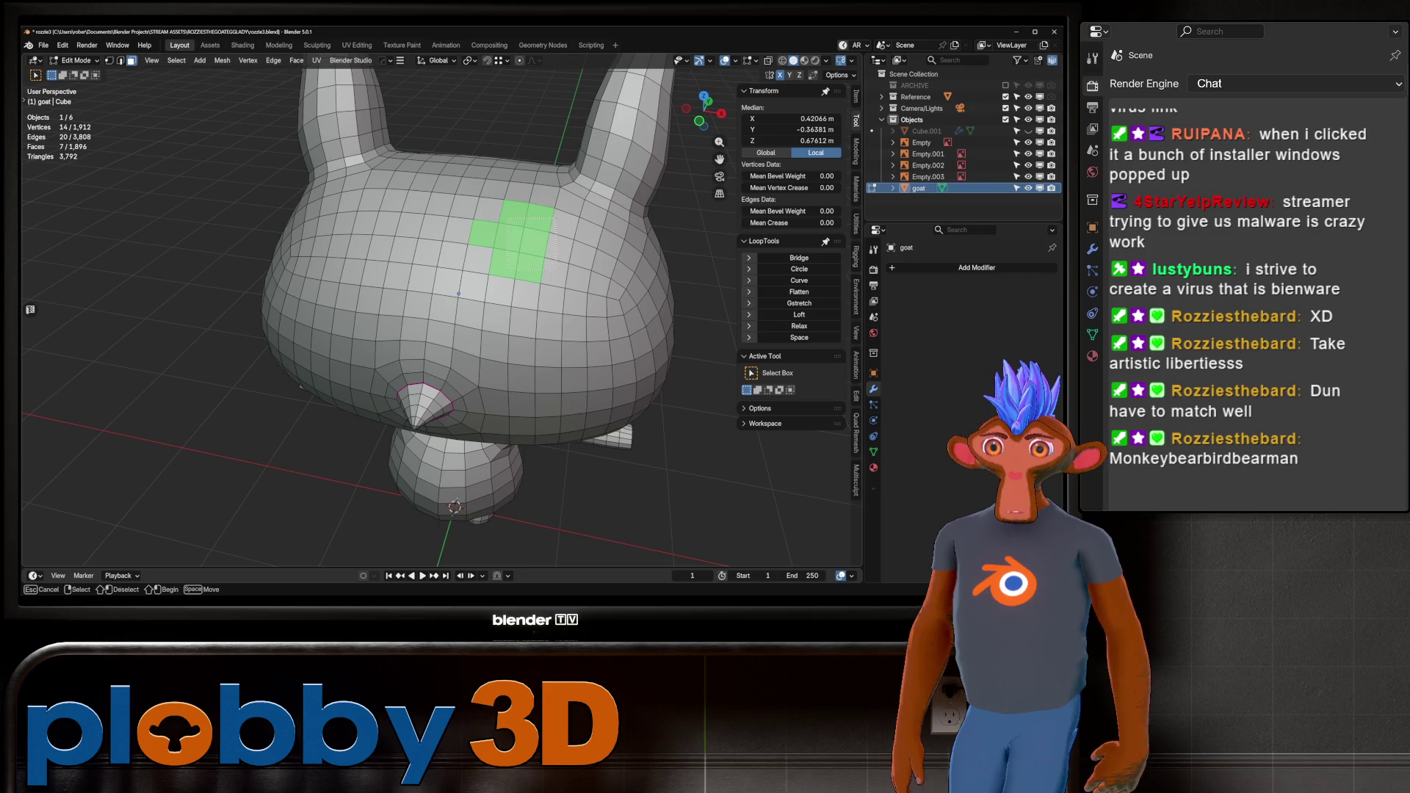
key("KP_3")
key("alt+z")
key("alt+z")
middle_click_drag(587, 351, 459, 335)
key("i")
key("Escape")
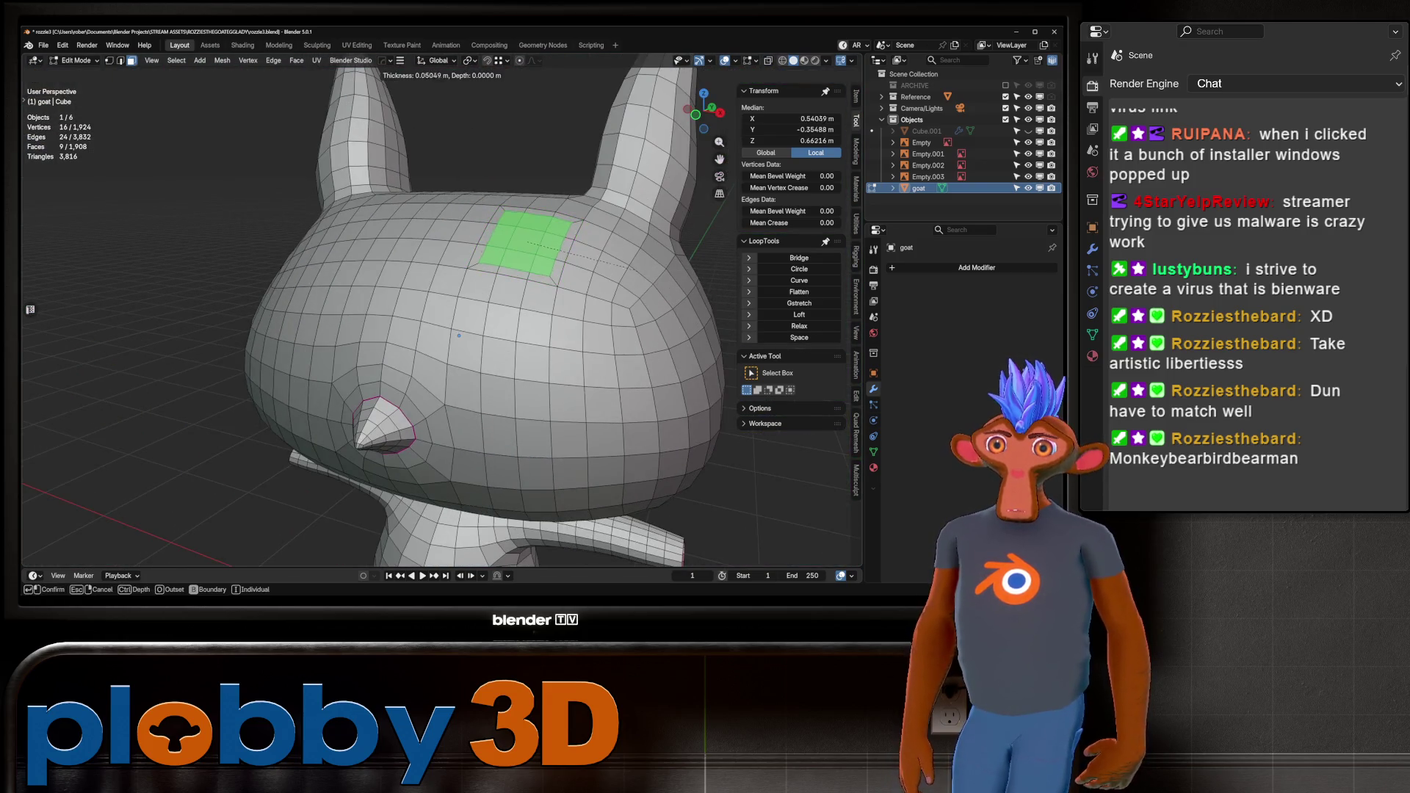
key("x")
key("f")
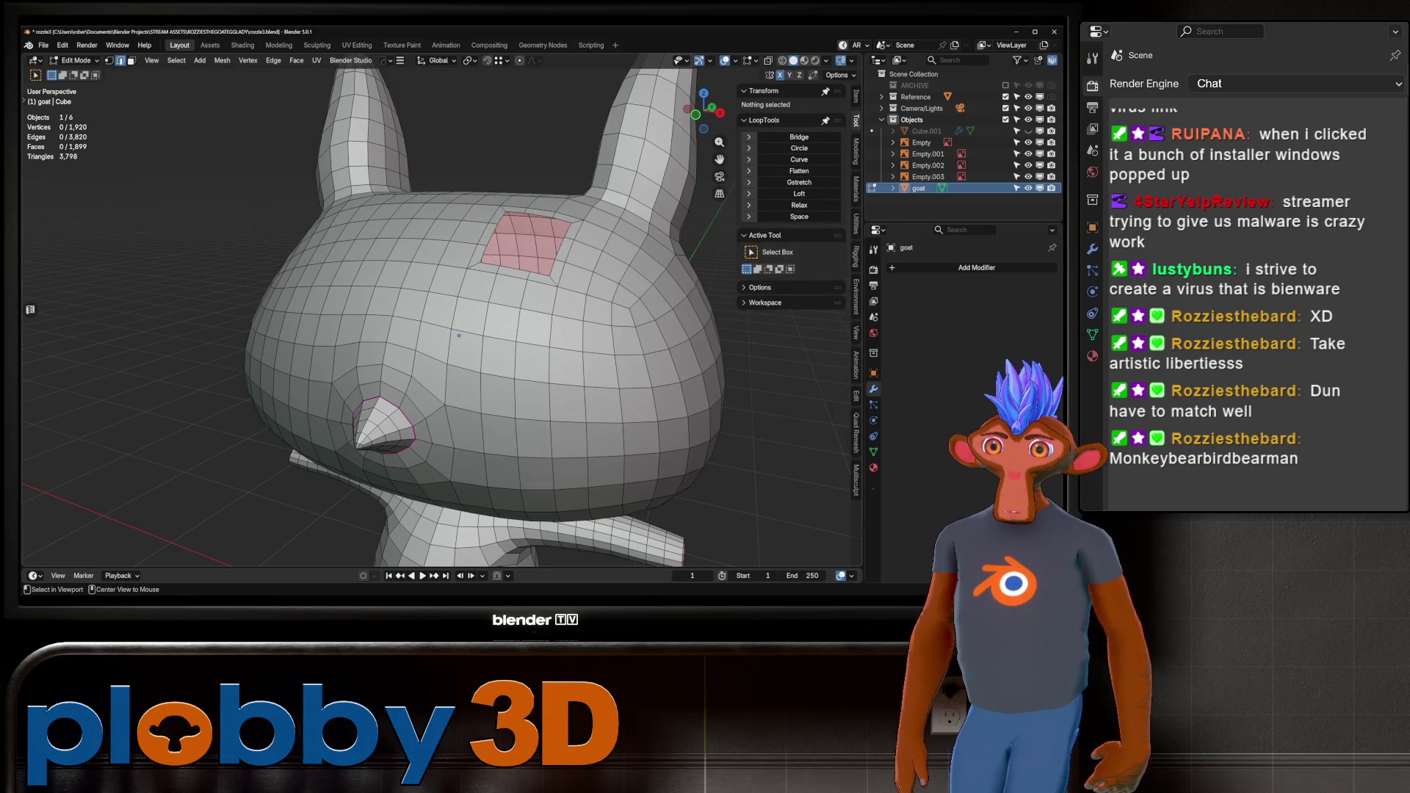
Fill the hole with a single face, then delete that face again.
key("shift+ctrl+alt+m")
key("f")
key("i")
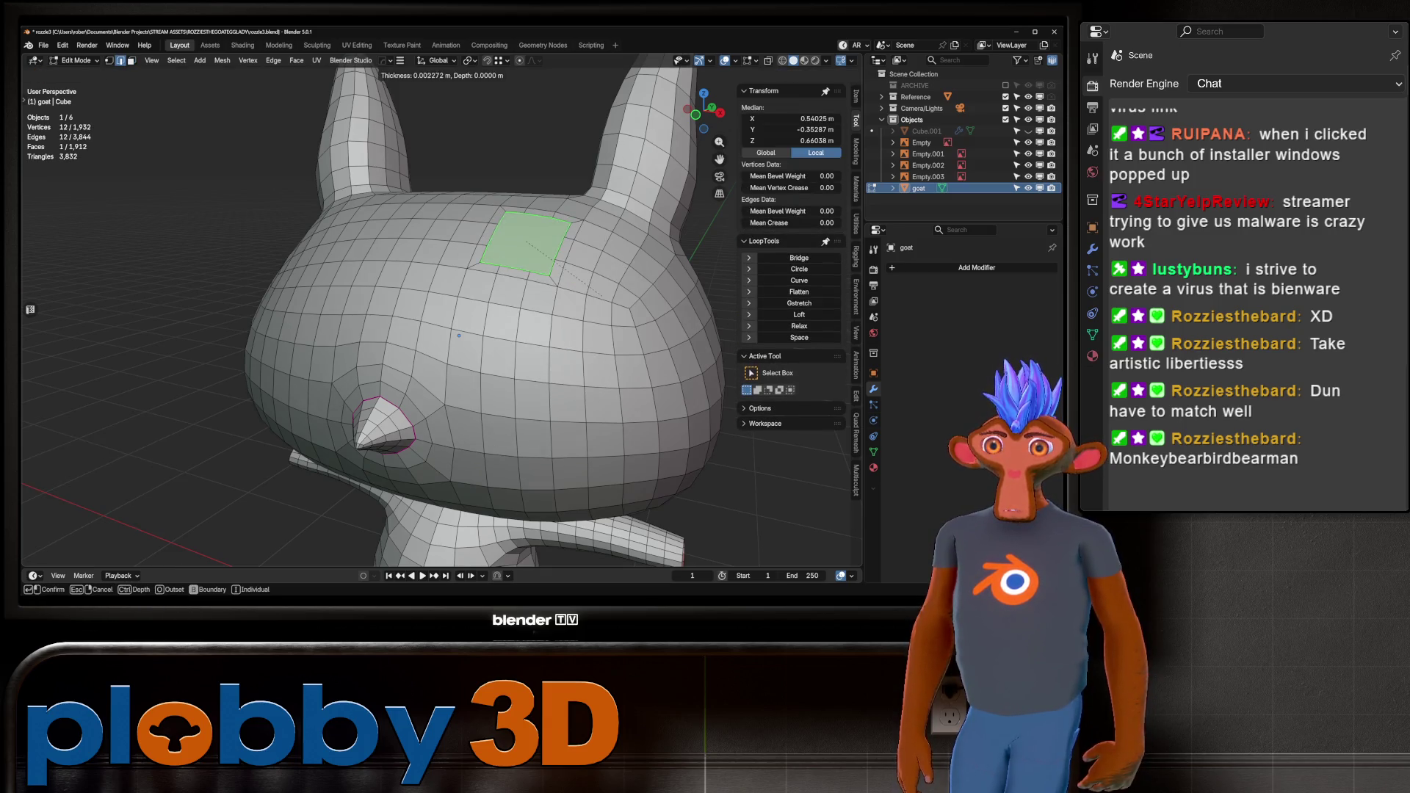
key("Escape")
key("x")
key("f")
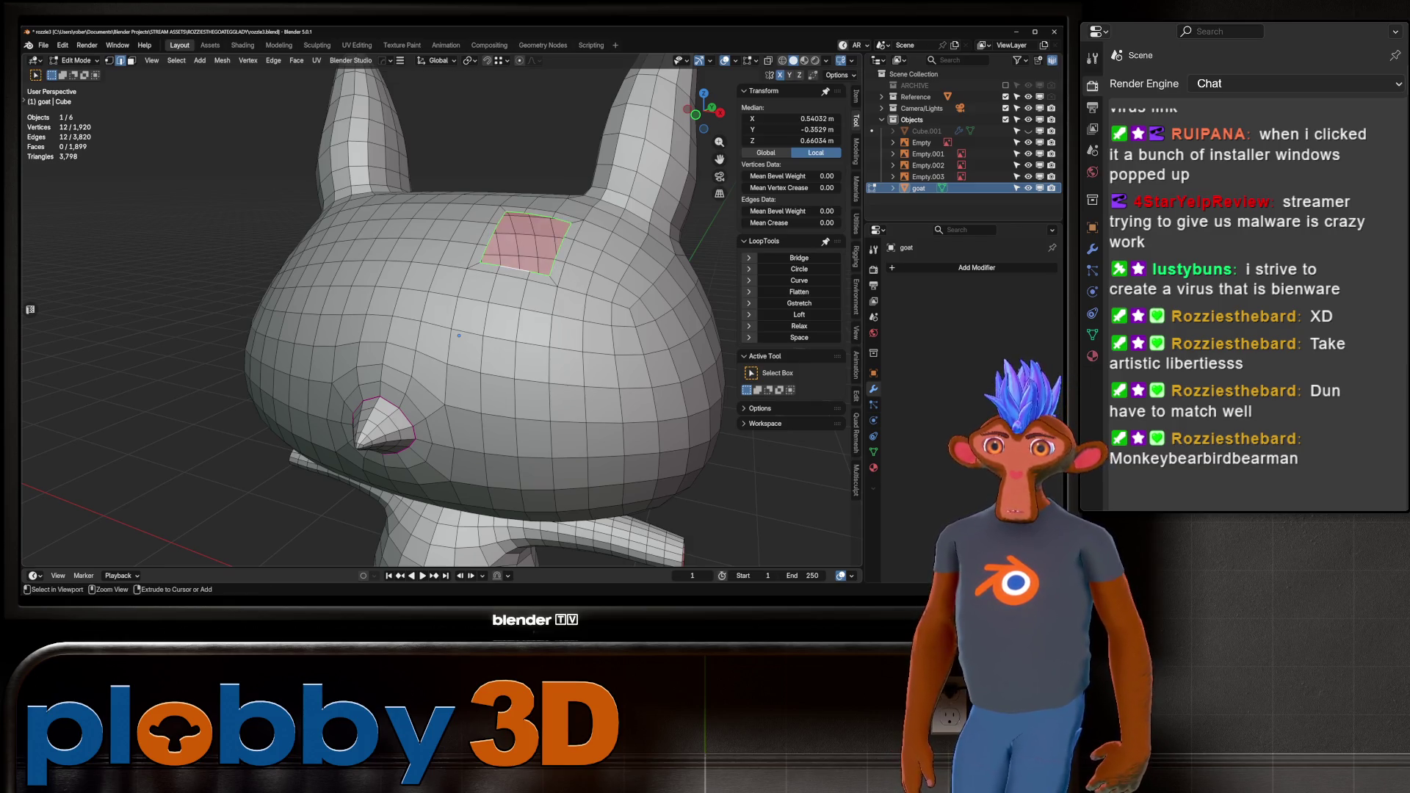
Select the hole's outer boundary loop, relax it rounder, and inset the ring of faces.
key("ctrl+KP_Add")
right_click(523, 320)
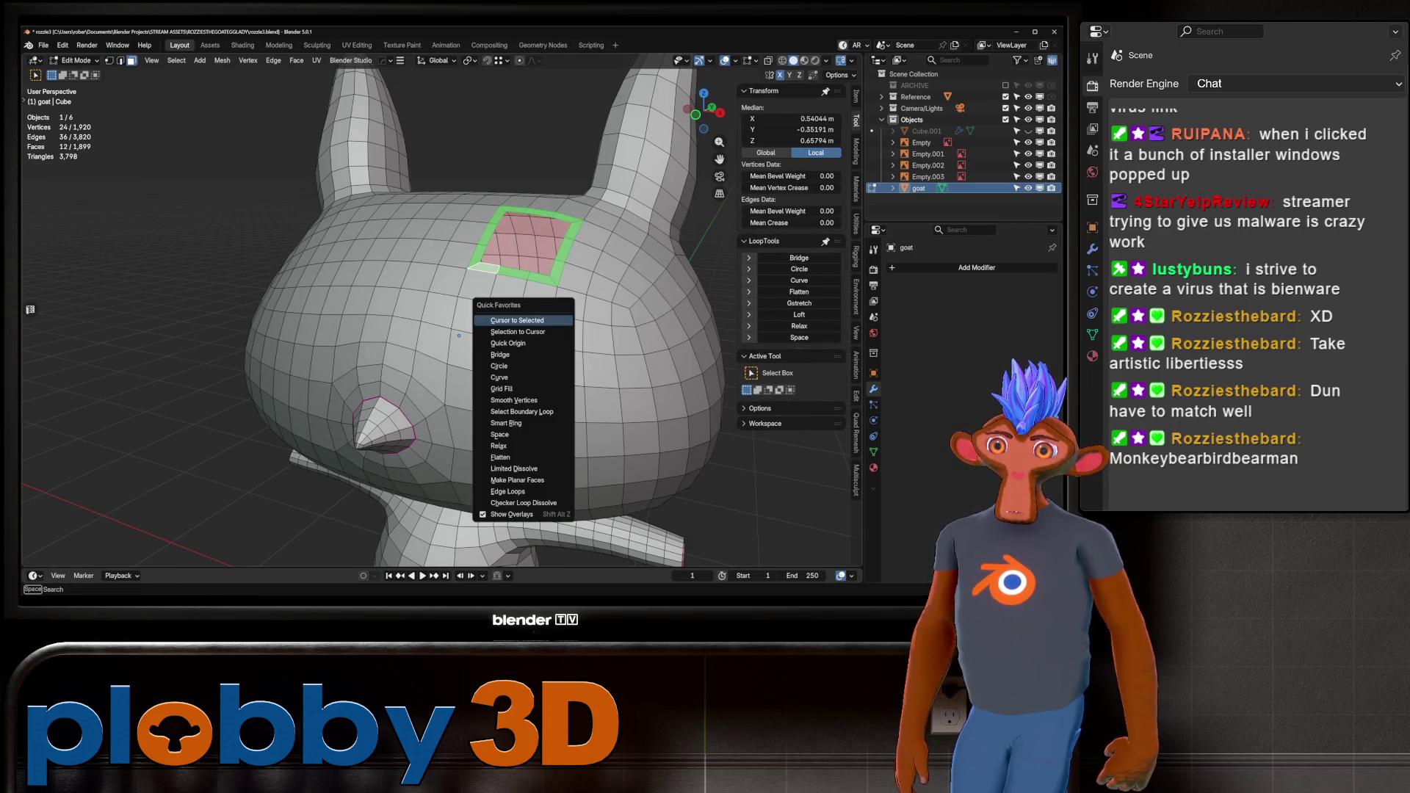
left_click(523, 412)
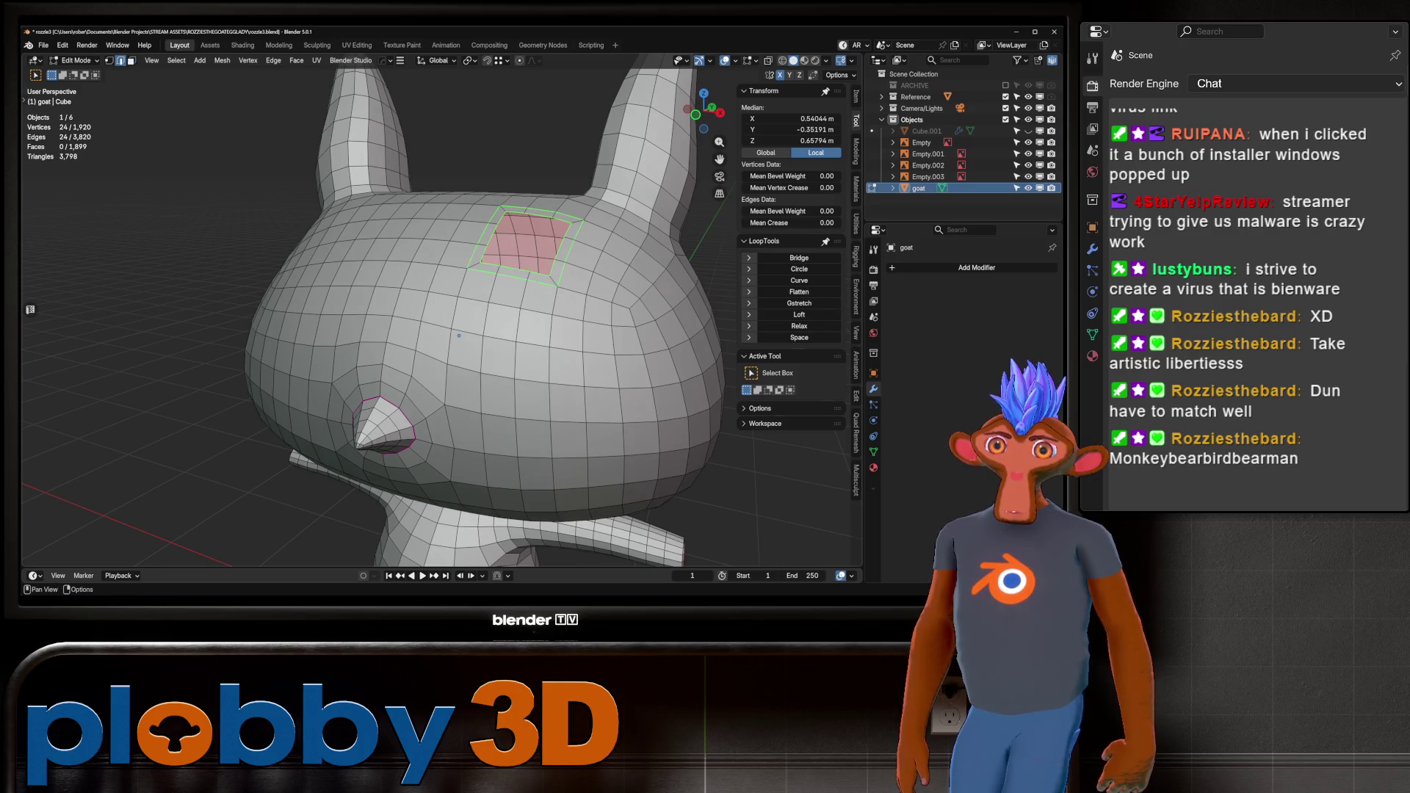
left_click(799, 326)
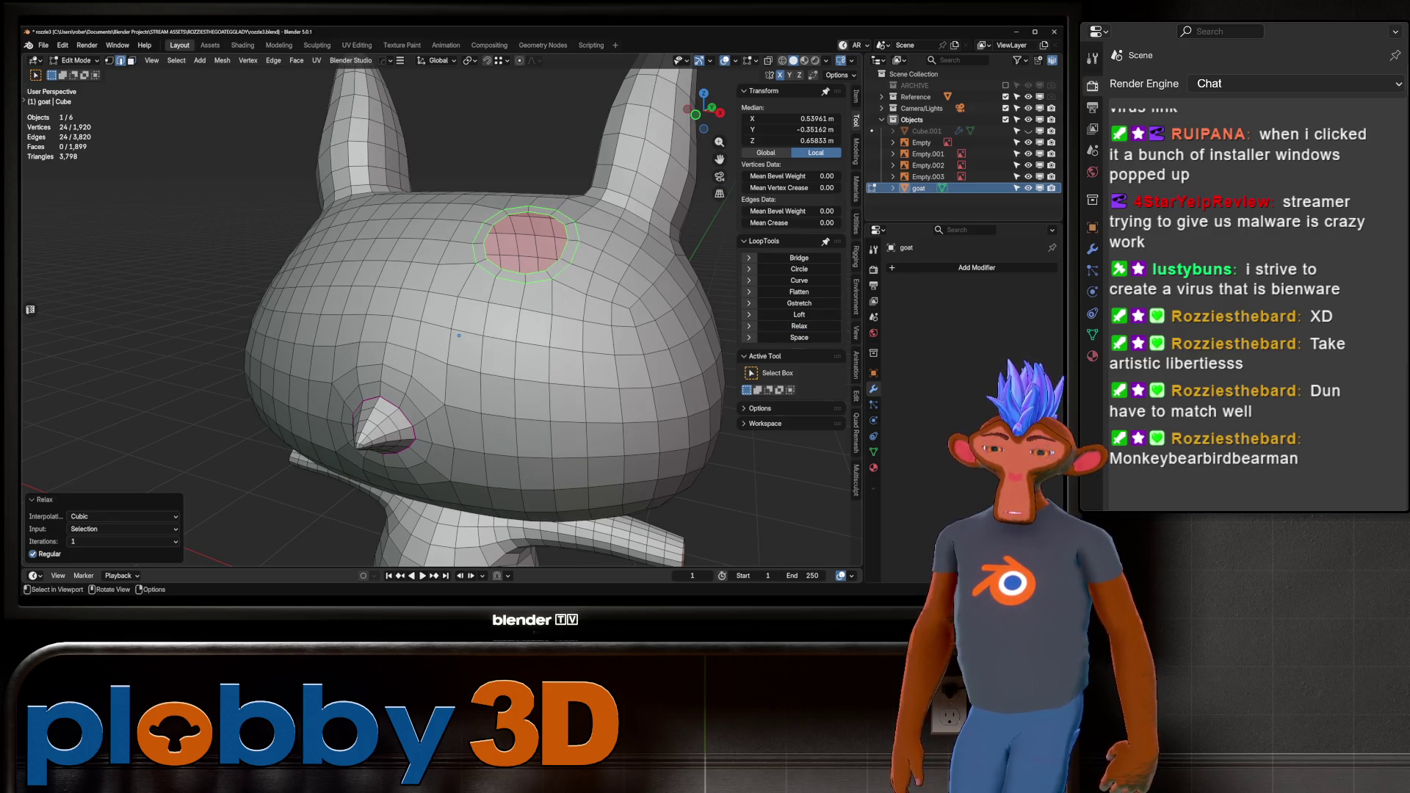
key("3")
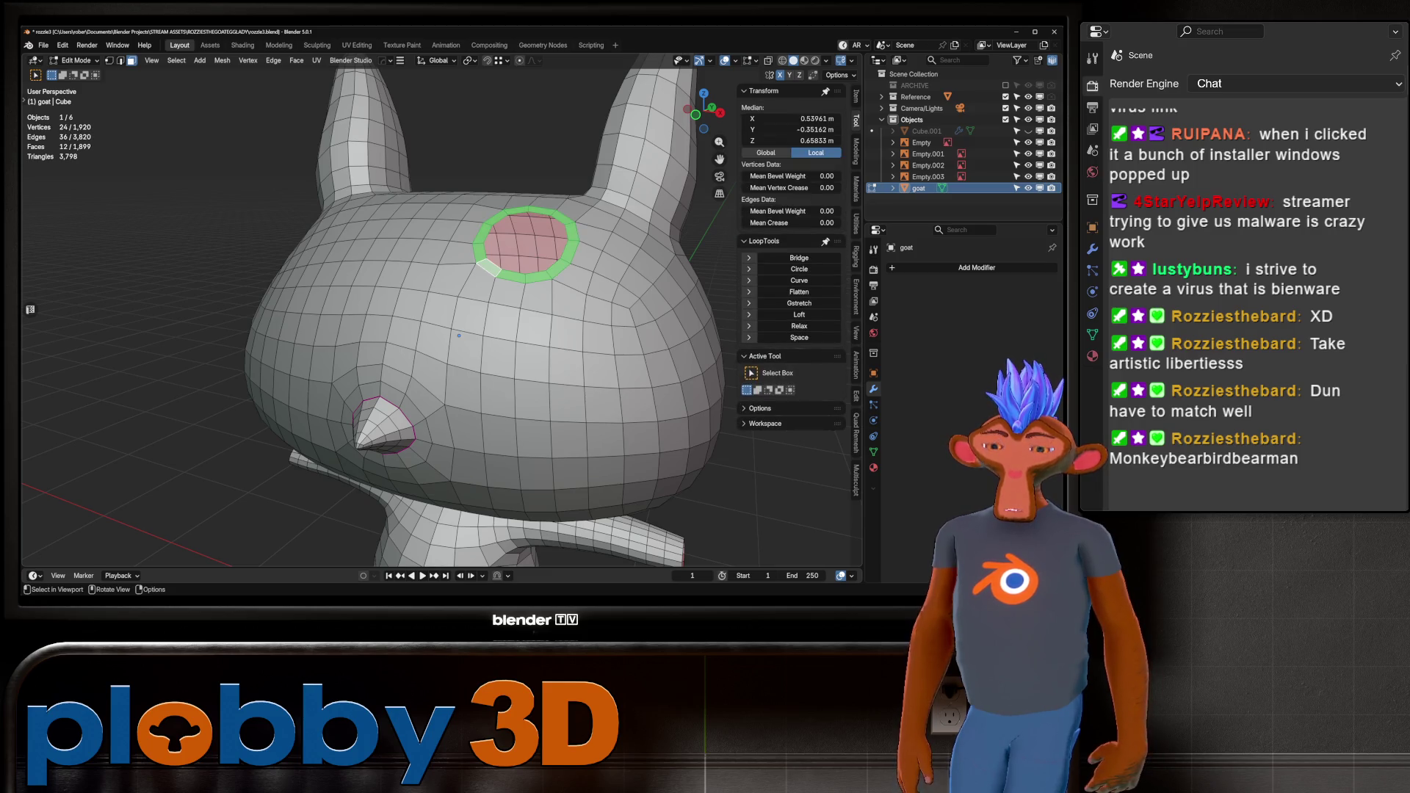
key("u")
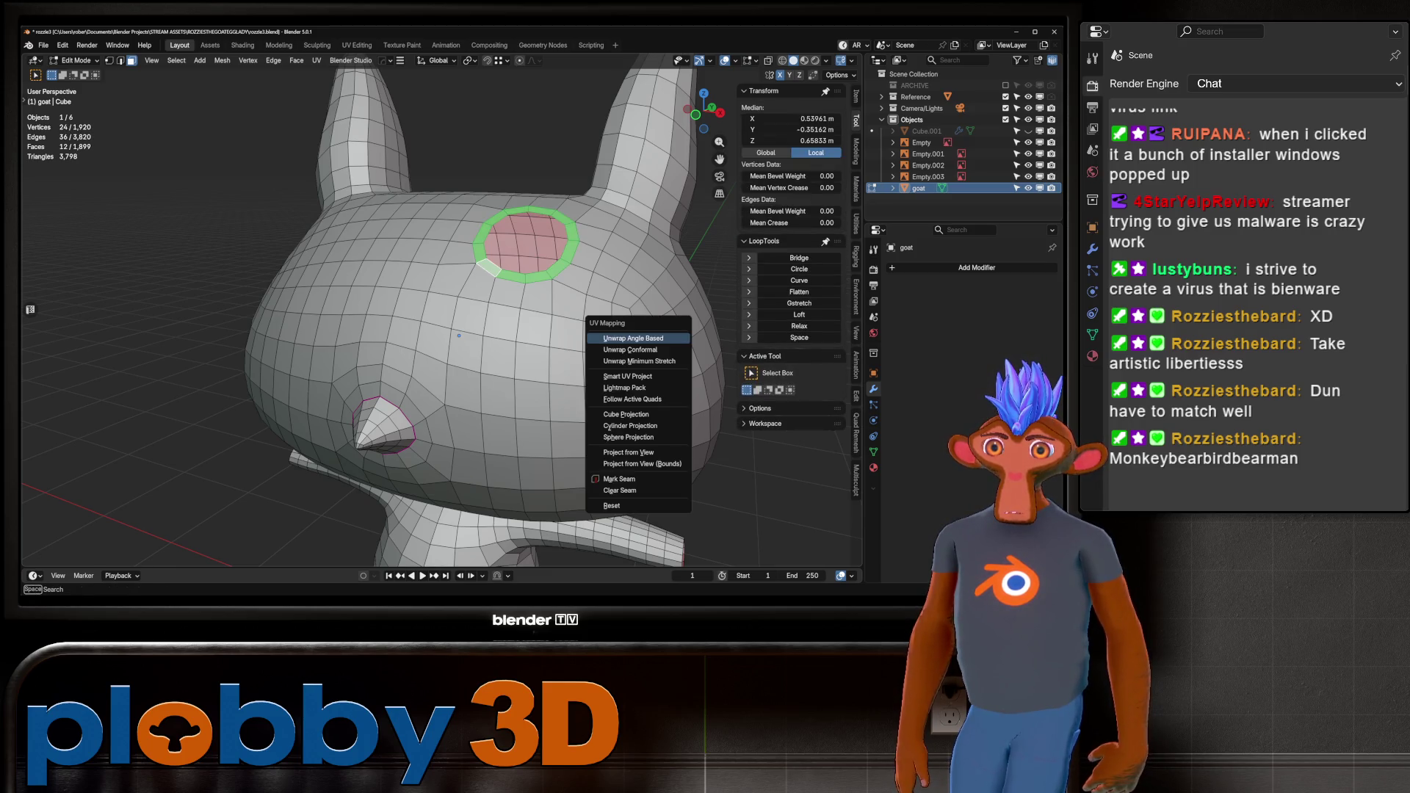
key("Escape")
key("i")
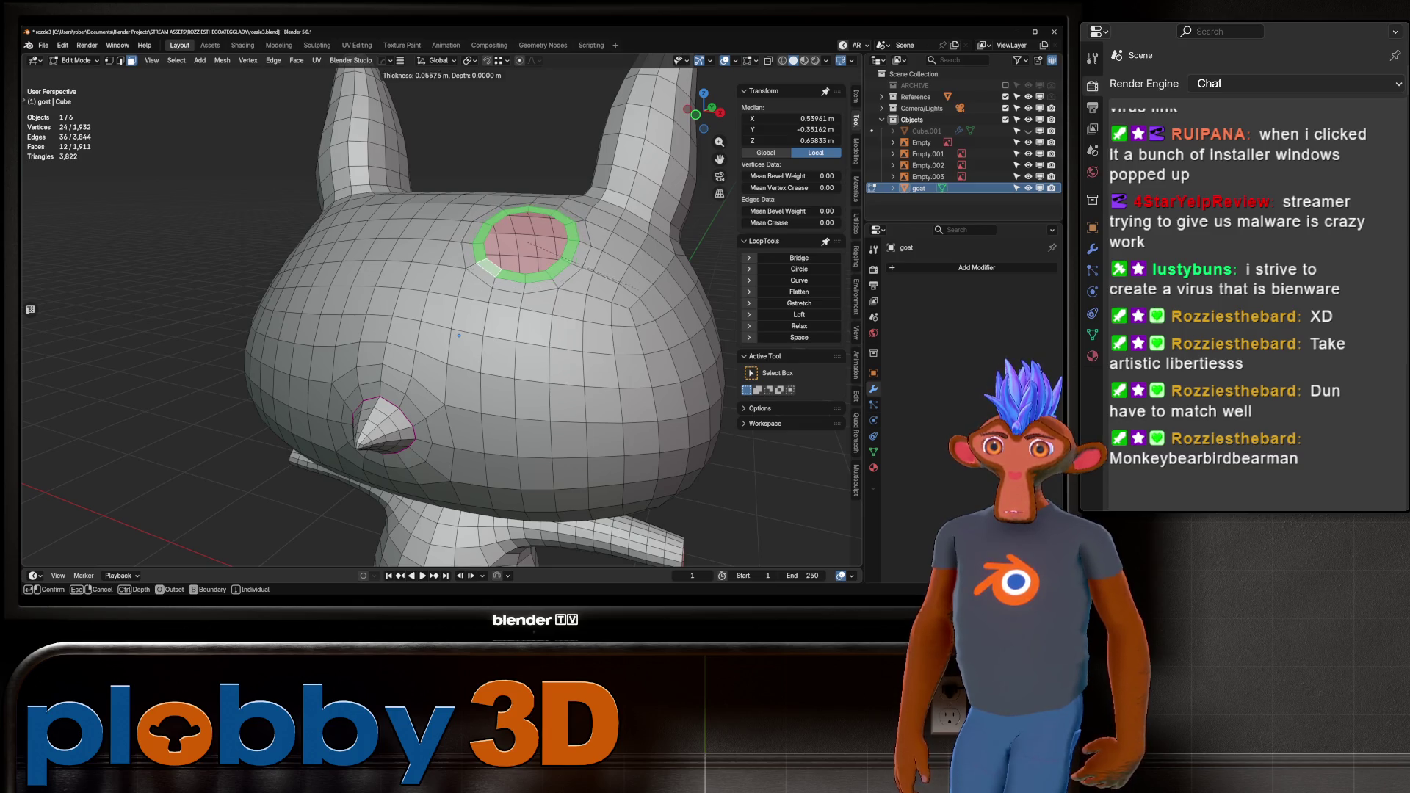
key("Return")
Fill the inner hole with a new face and compare it with the side and front references.
key("2")
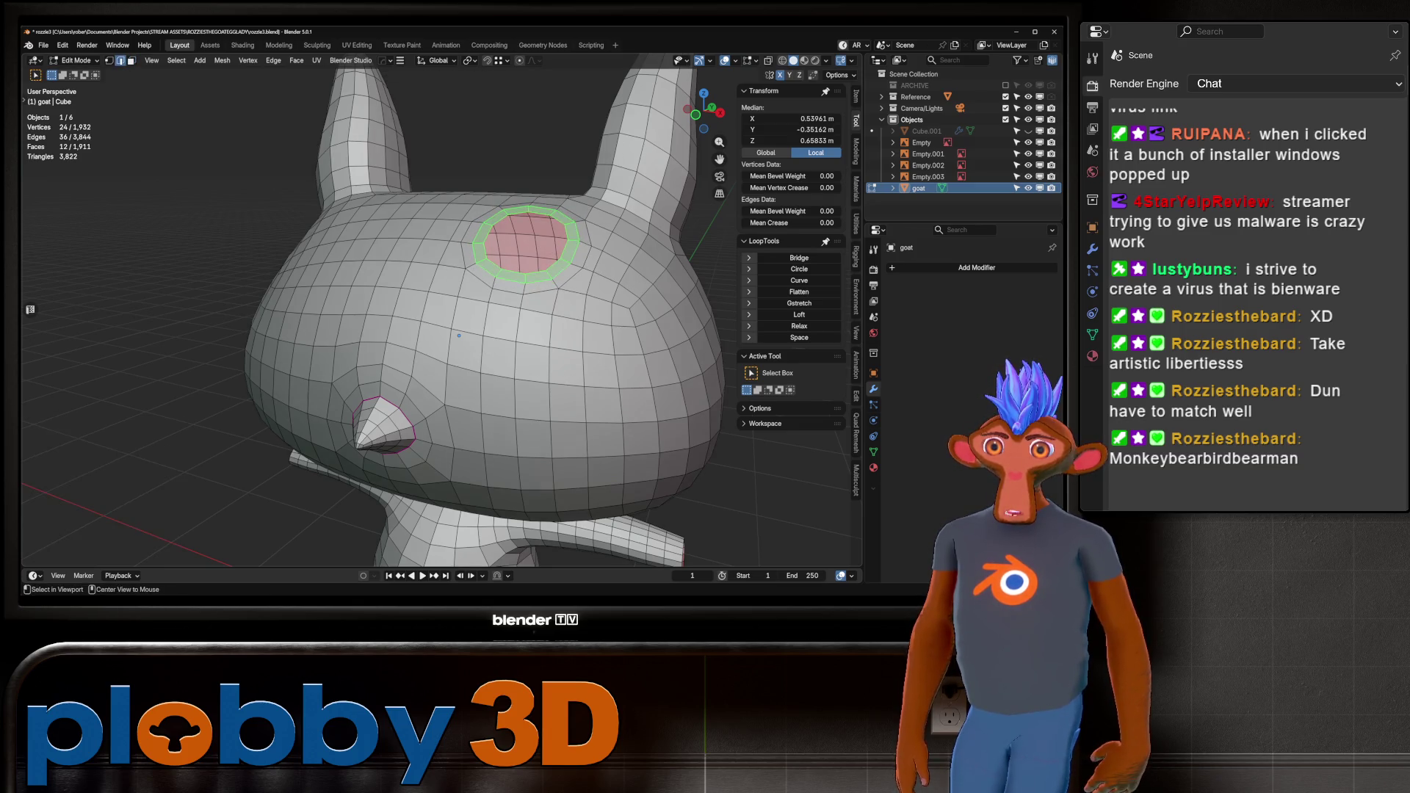
left_click(525, 213, "alt")
key("f")
key("KP_3")
key("alt+z")
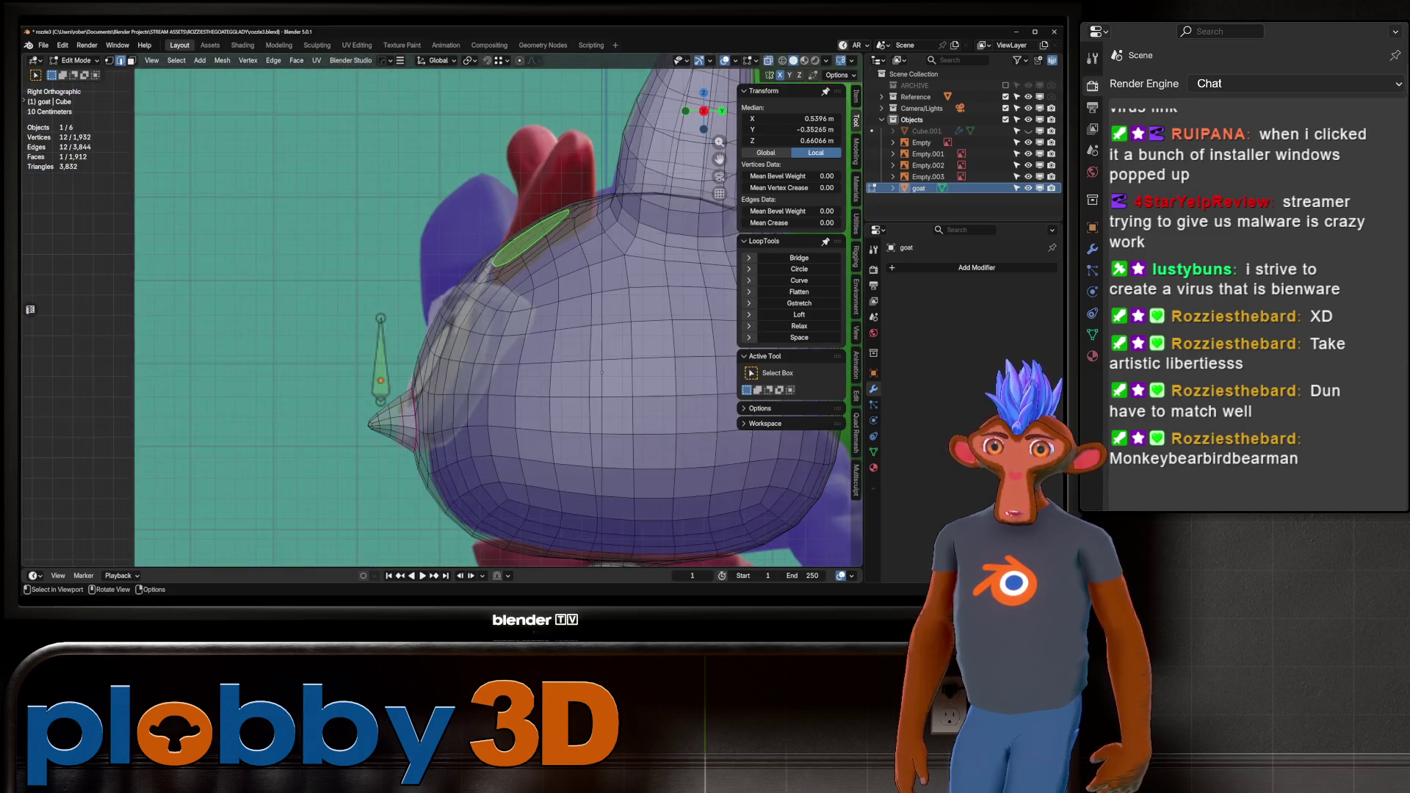
key("alt+z")
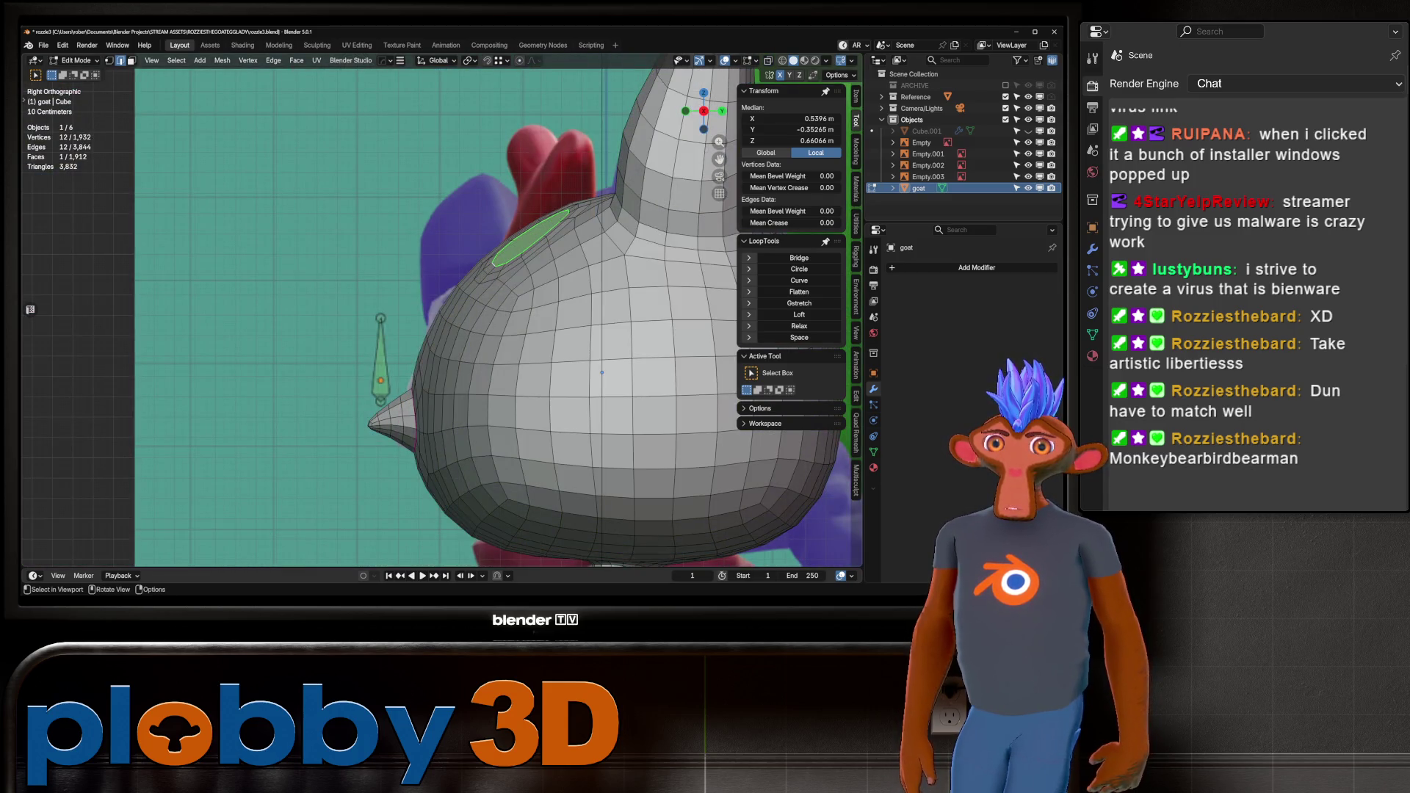
key("KP_1")
key("alt+z")
key("alt+z")
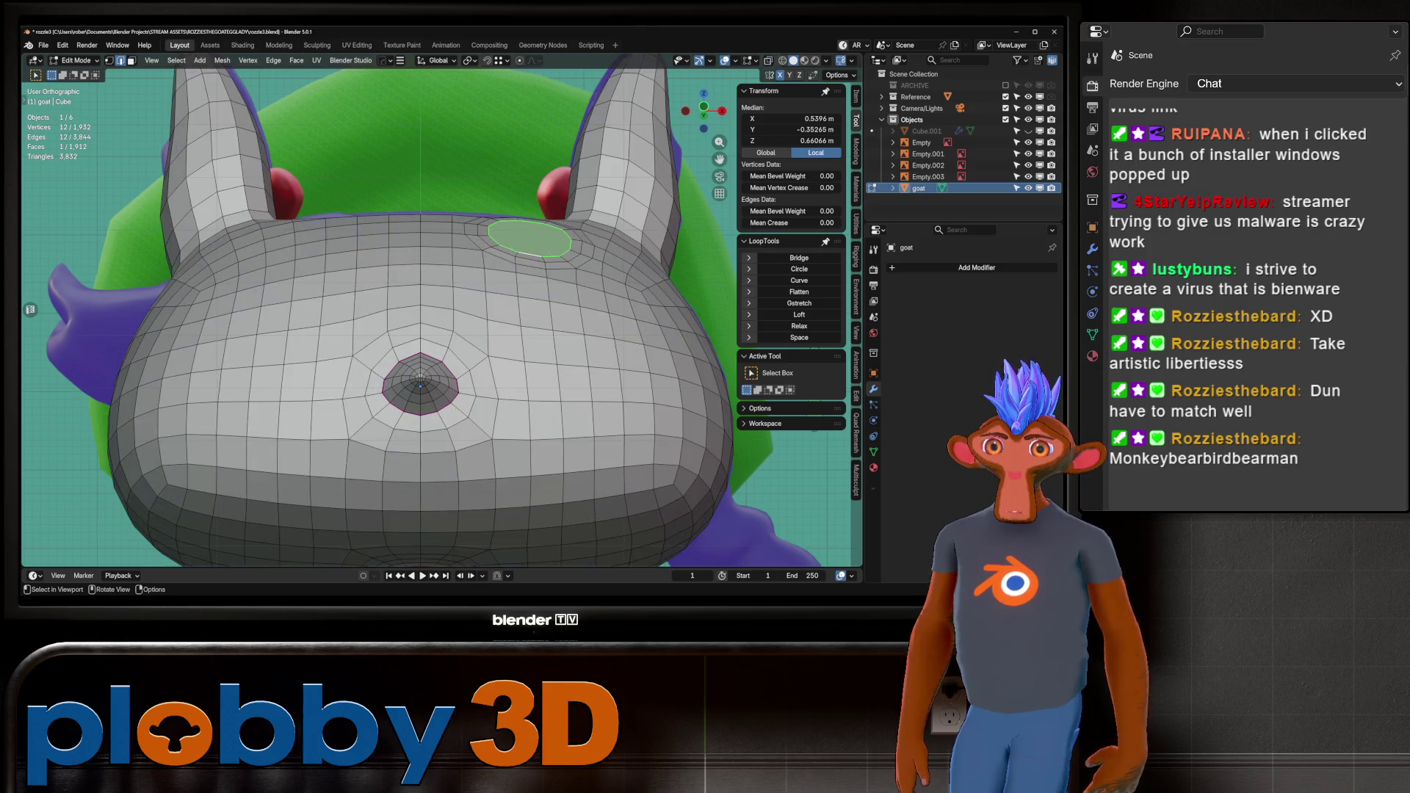
key("KP_1")
key("alt+z")
key("alt+z")
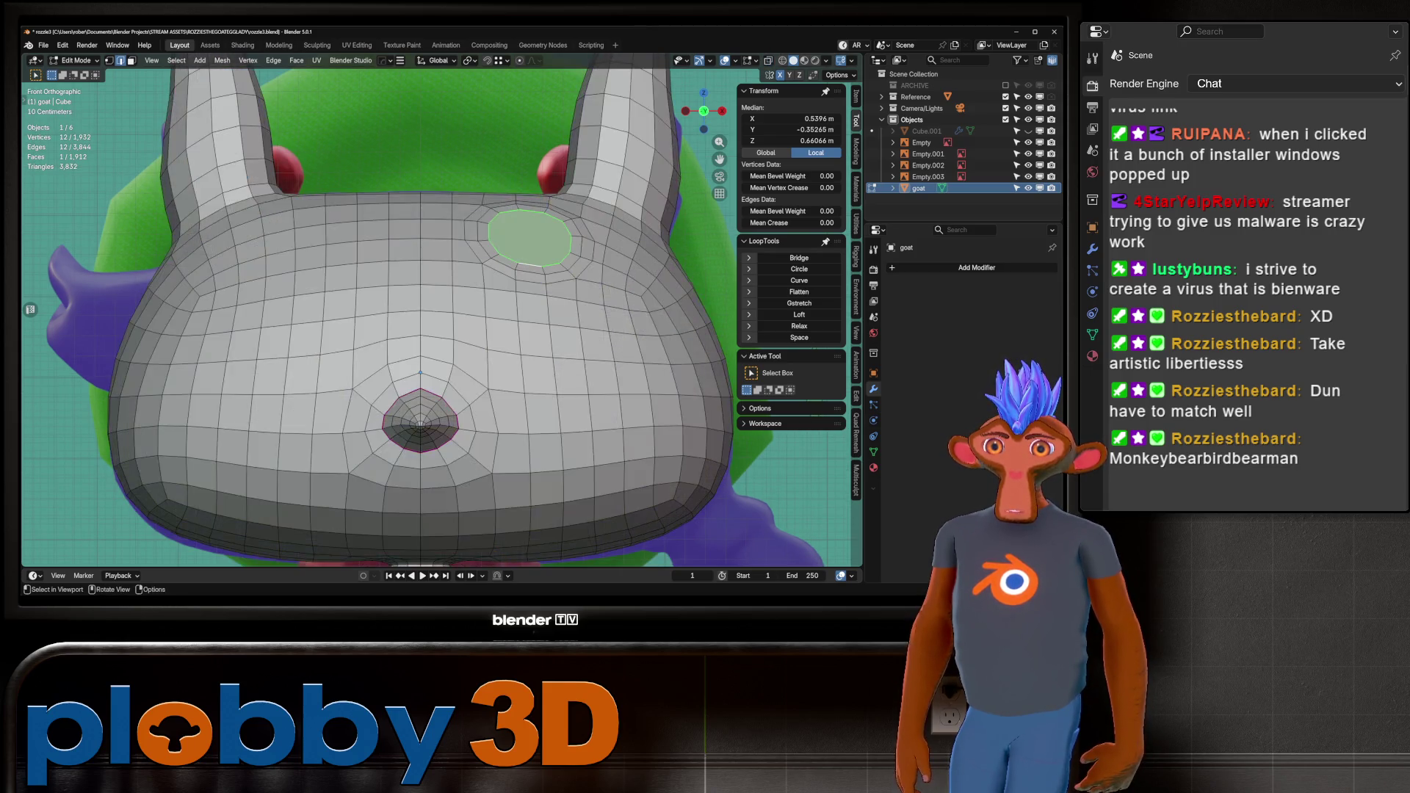
scroll(469, 323, "down", 5)
mouse_move(470, 308)
middle_mouse_down()
mouse_move(382, 316)
mouse_move(308, 352)
middle_mouse_up()
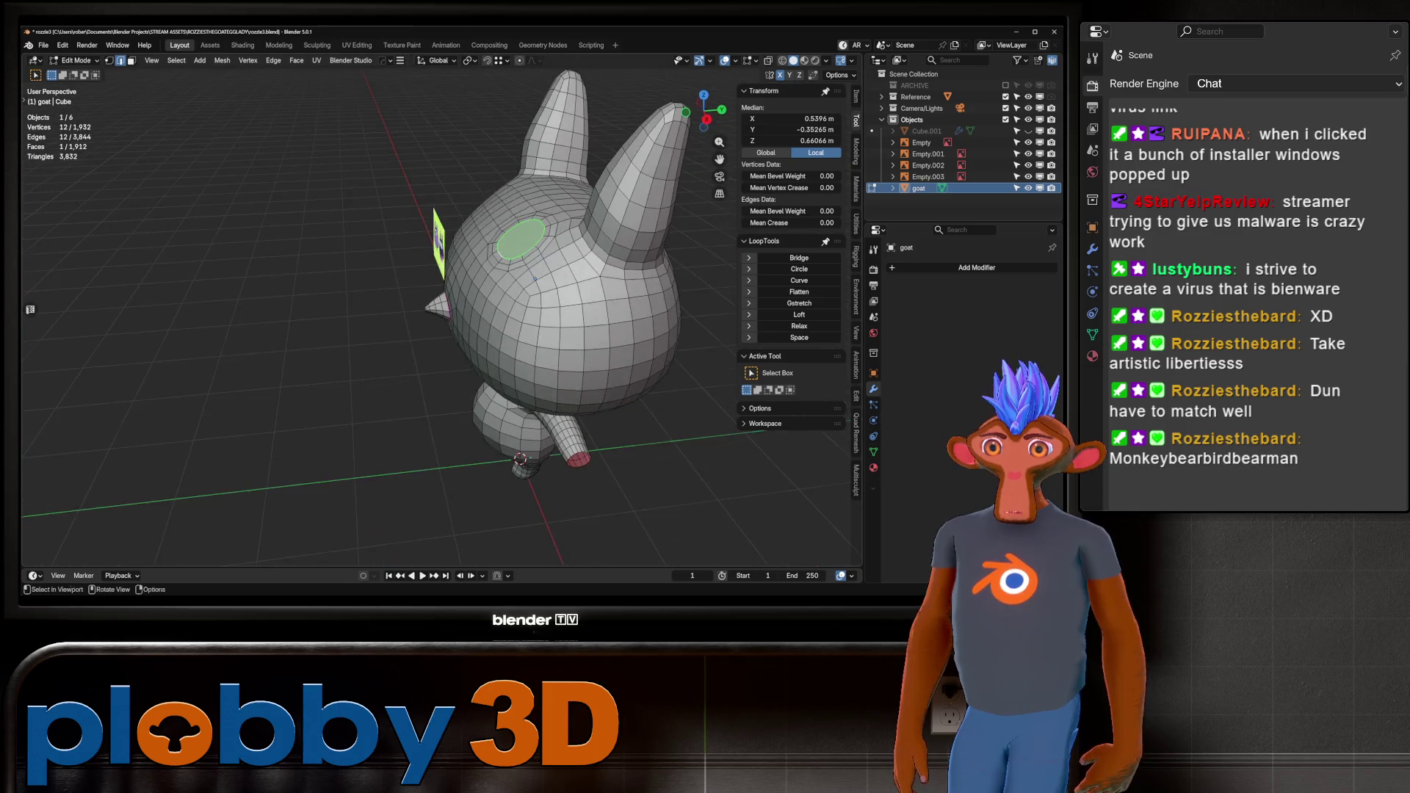
Extrude the oval head face, then undo the misplaced extrusion.
key("e")
key("Escape")
key("g")
key("Return")
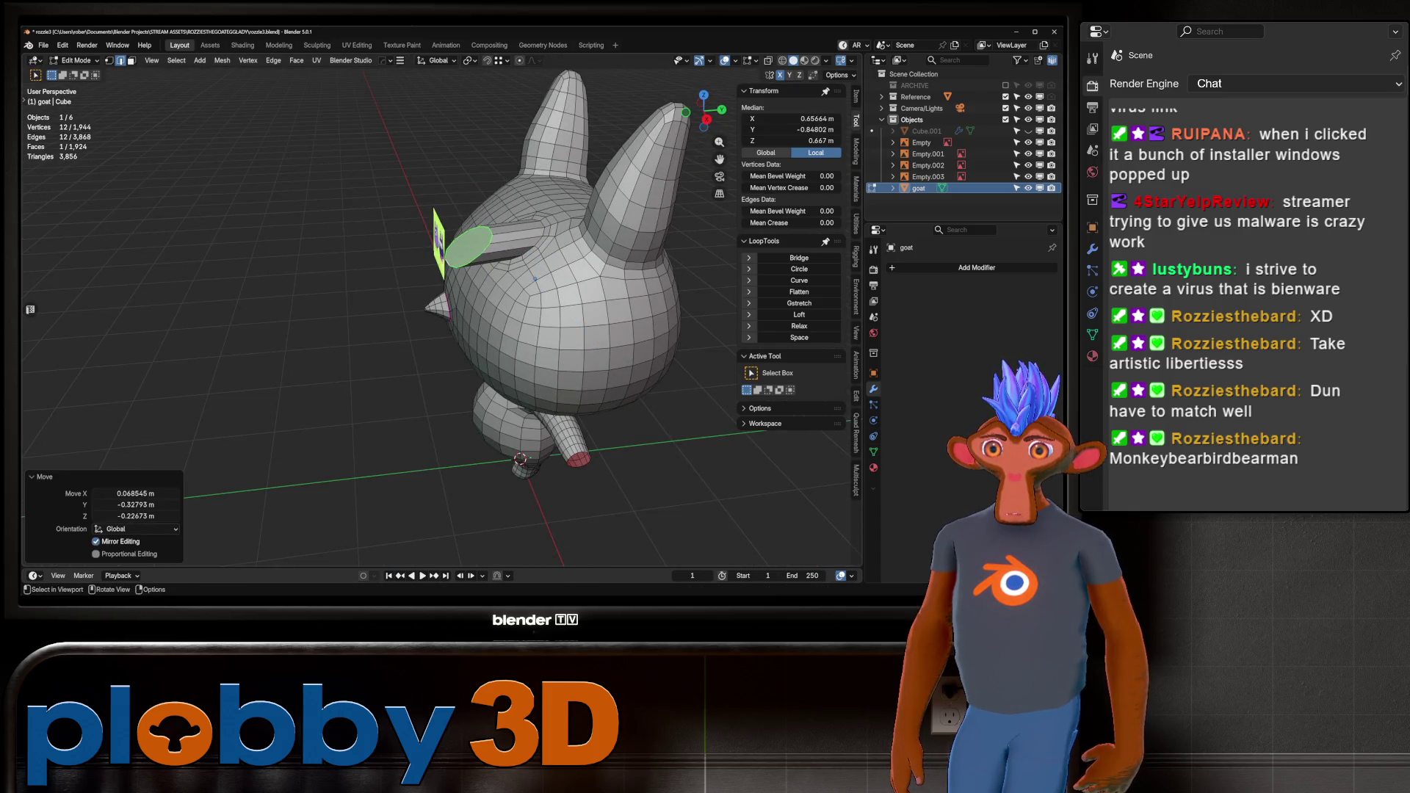
key("KP_3")
key("ctrl+z")
key("ctrl+z")
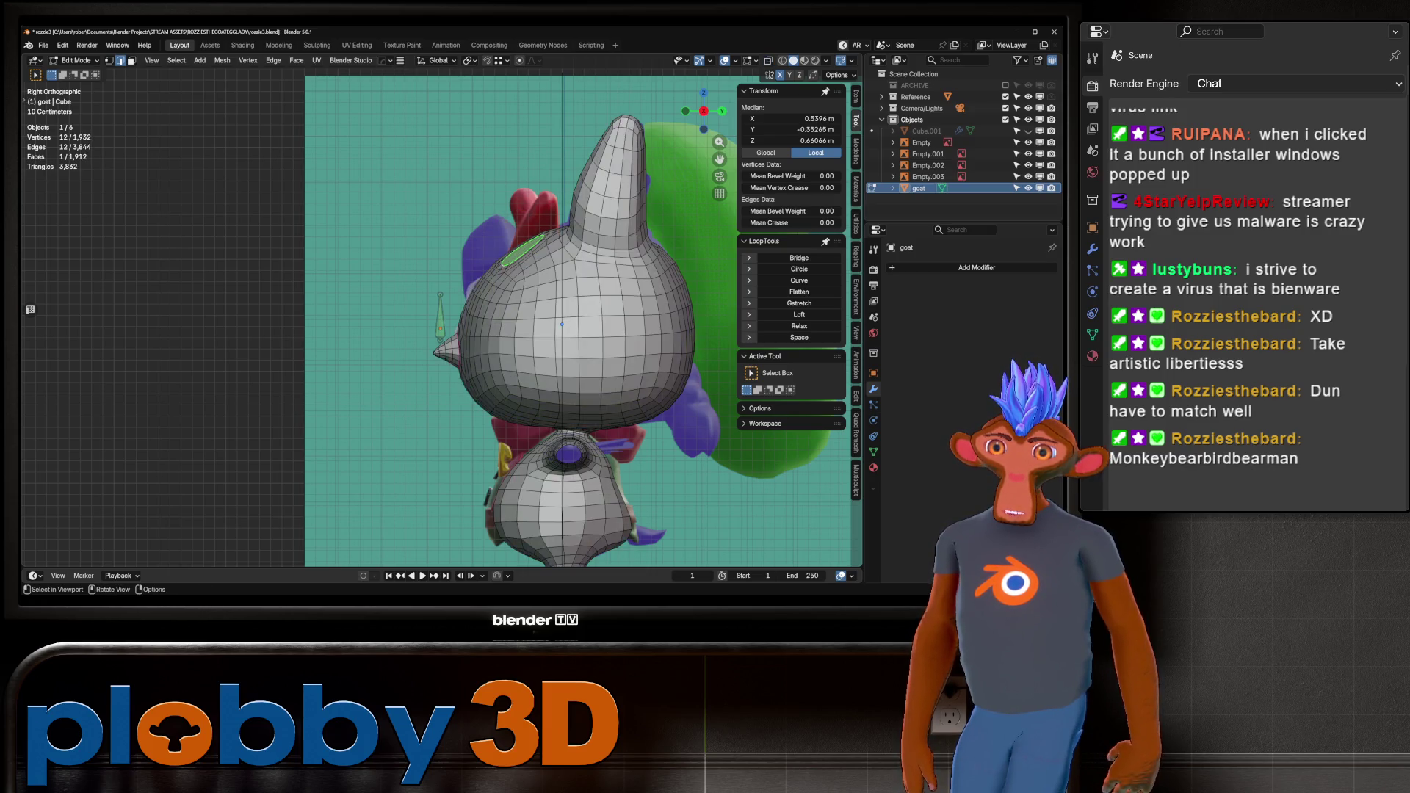
scroll(539, 247, "up", 2)
Extrude the head face along its normal and shift it along X toward the ear.
key("e")
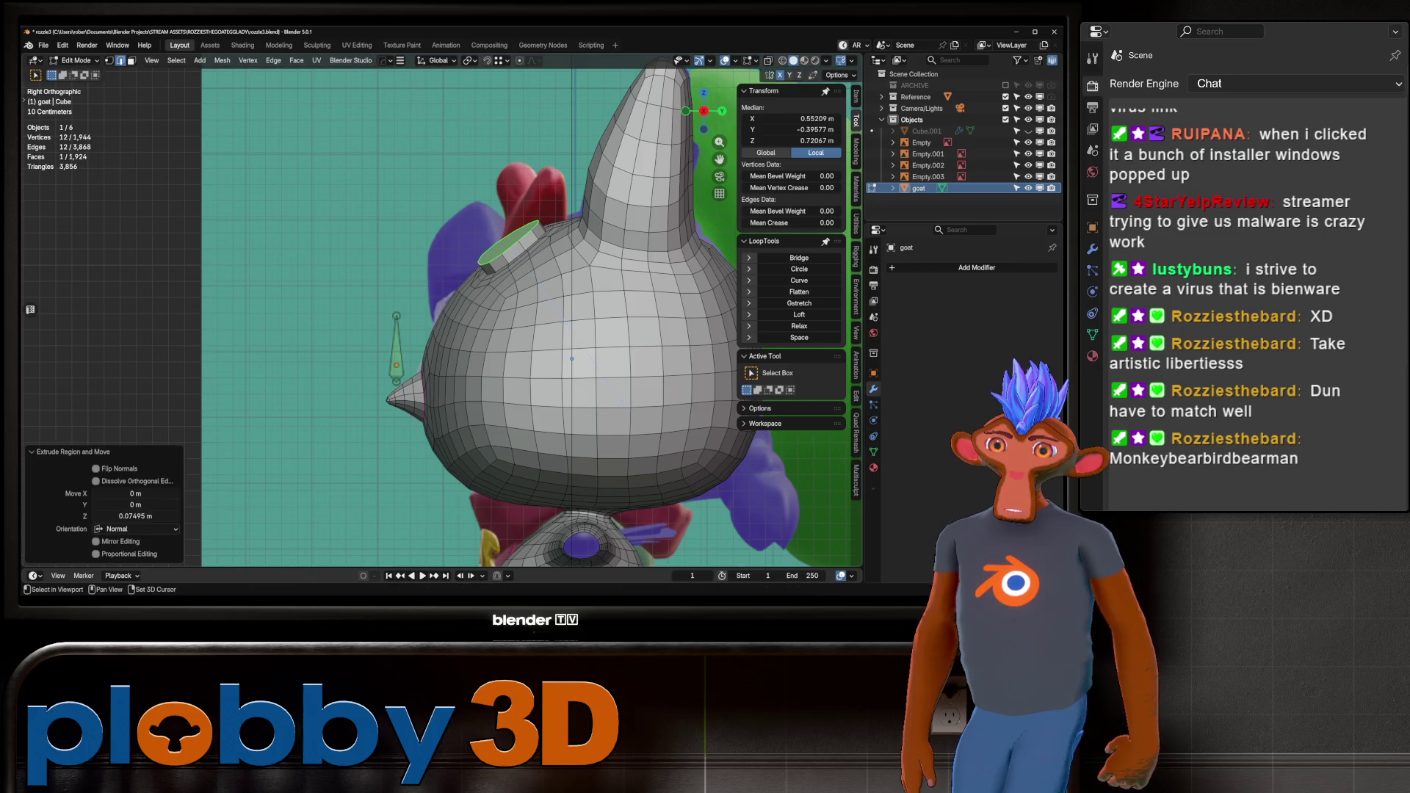
middle_click_drag(514, 330, 397, 352)
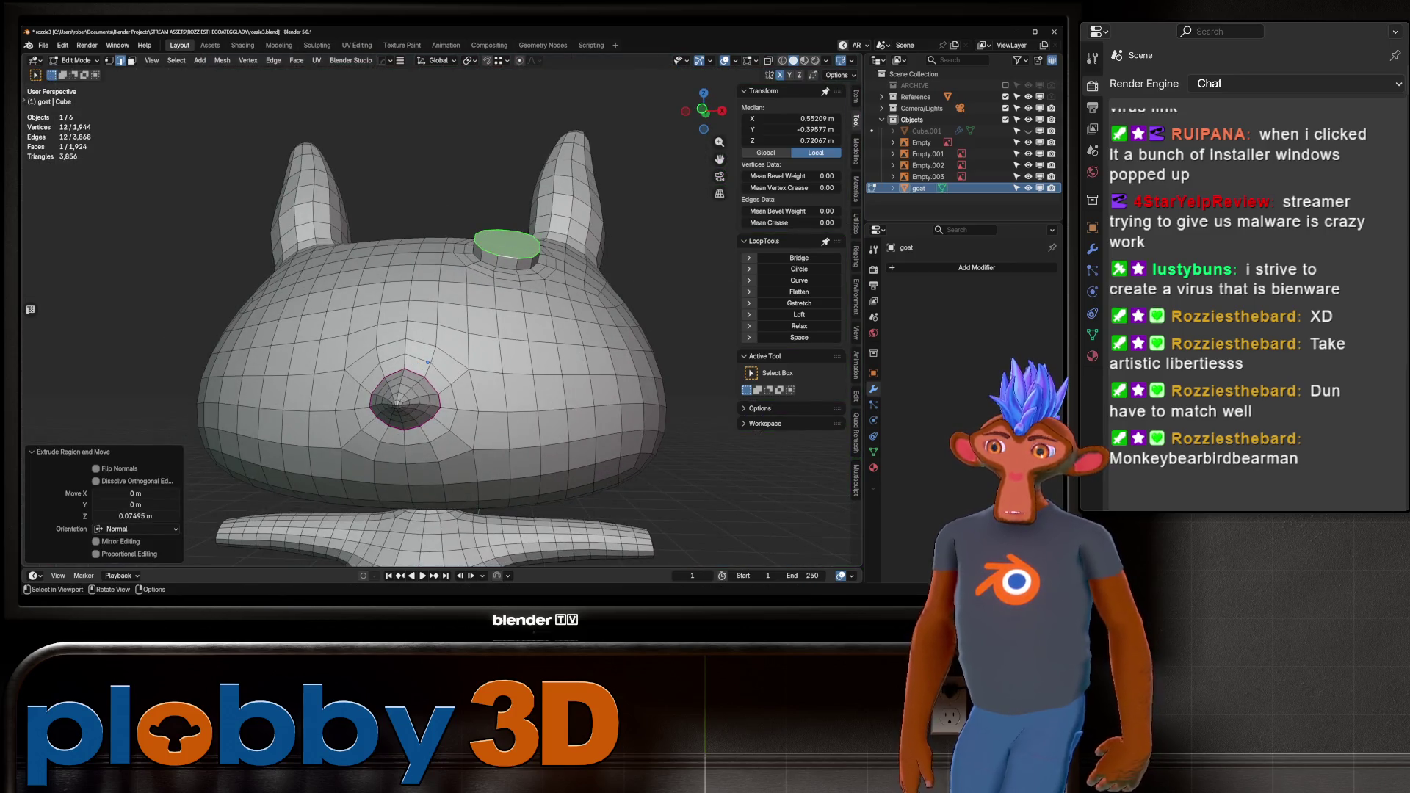
key("KP_1")
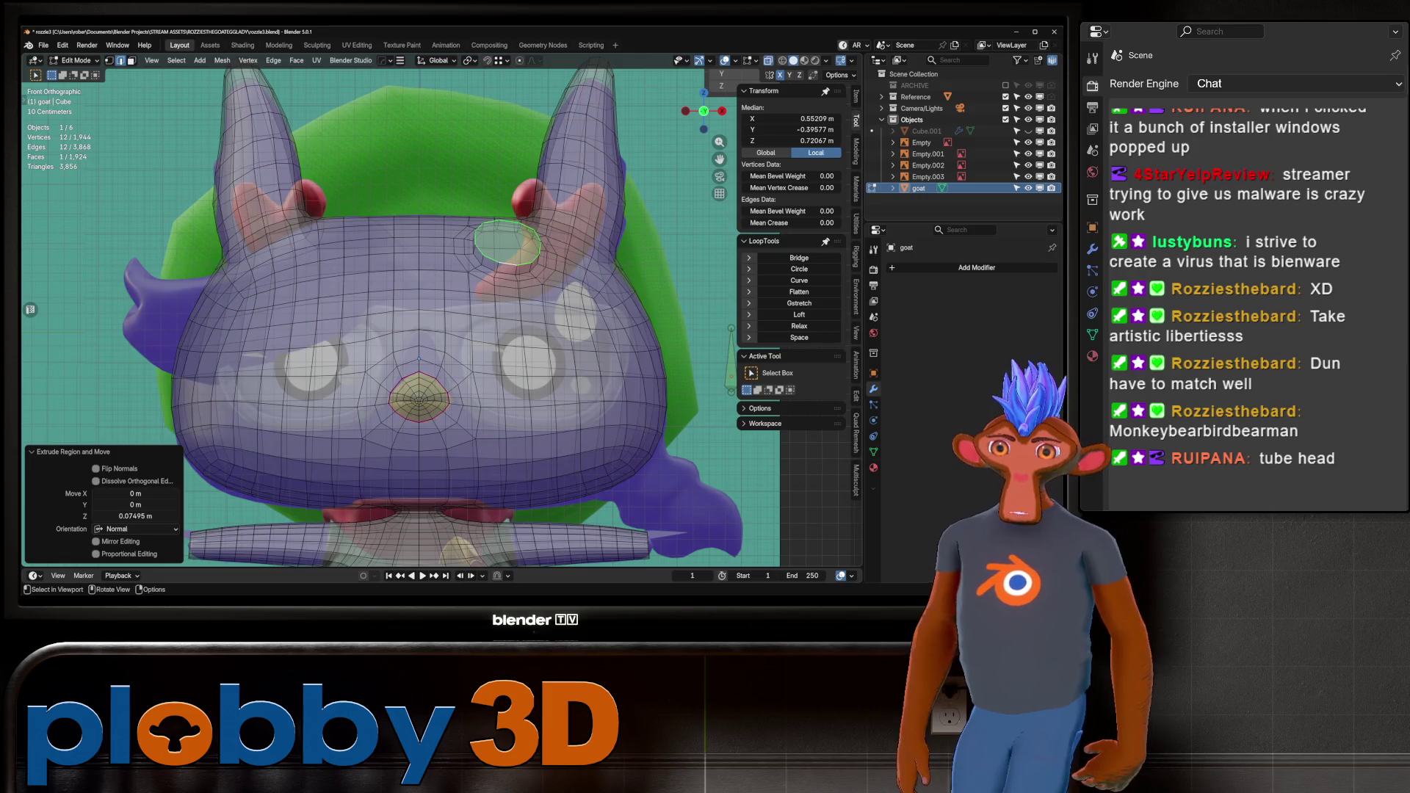
key("g")
key("x")
key("Return")
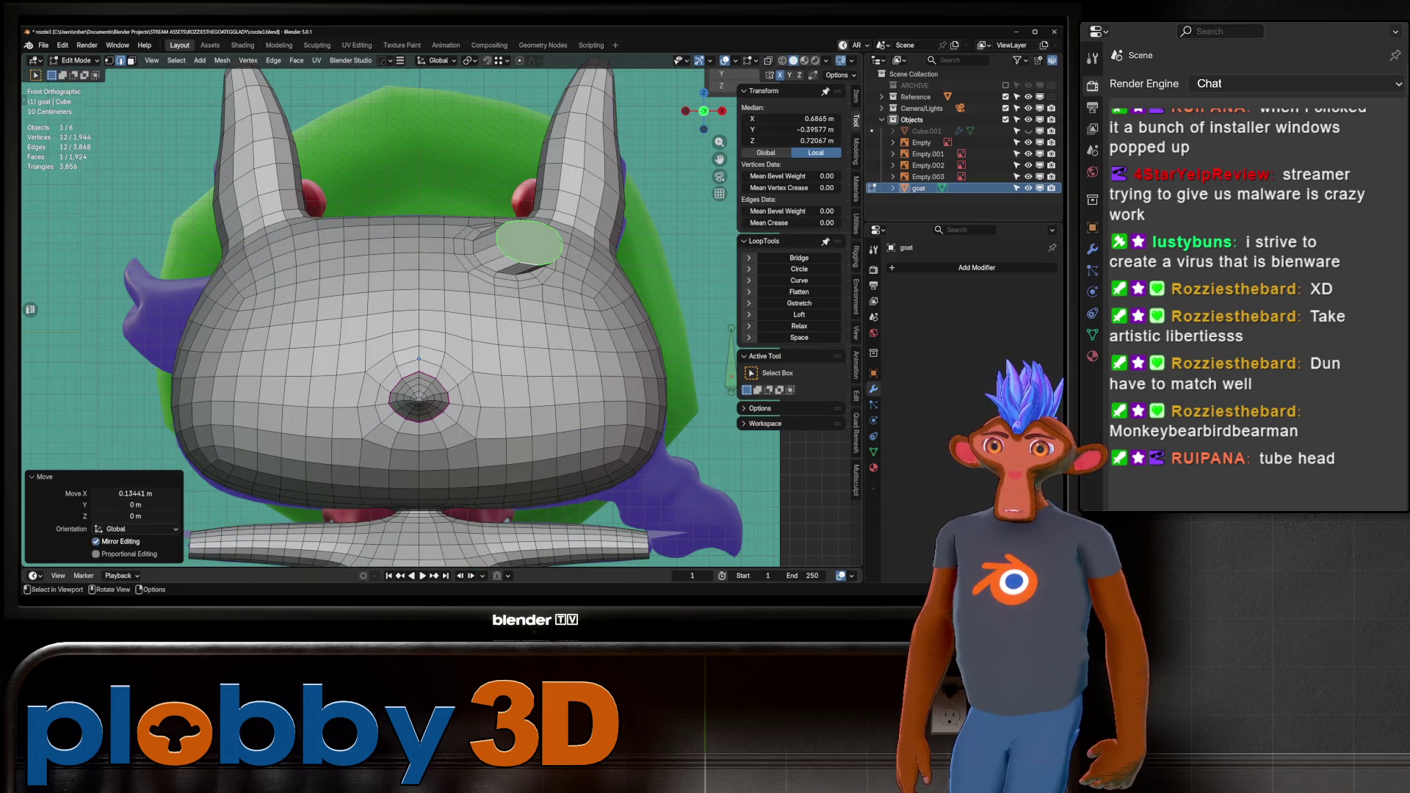
key("r")
key("y")
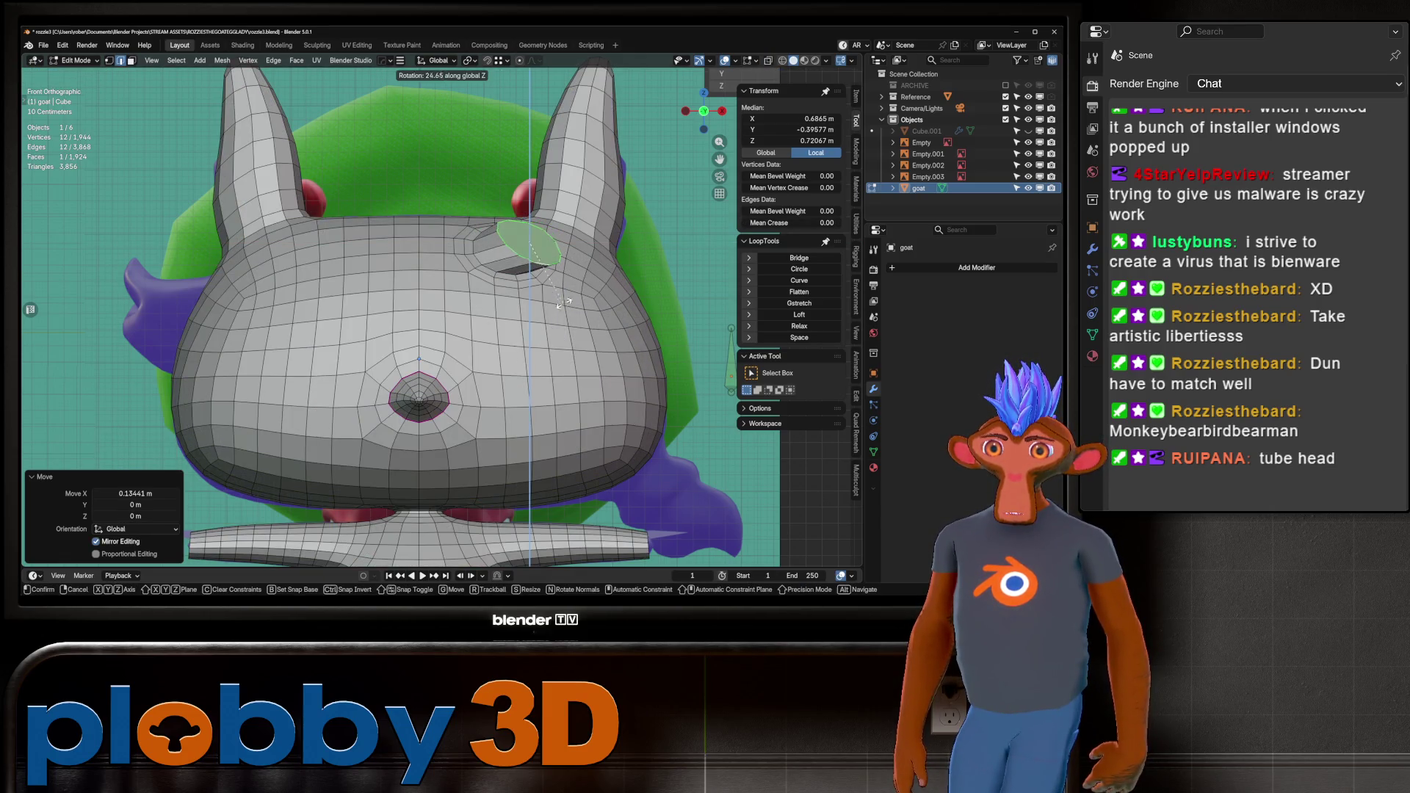
key("Escape")
Try several tilts of the horn face from top and front views, cancelling each.
middle_click_drag(595, 294, 558, 279)
key("KP_7")
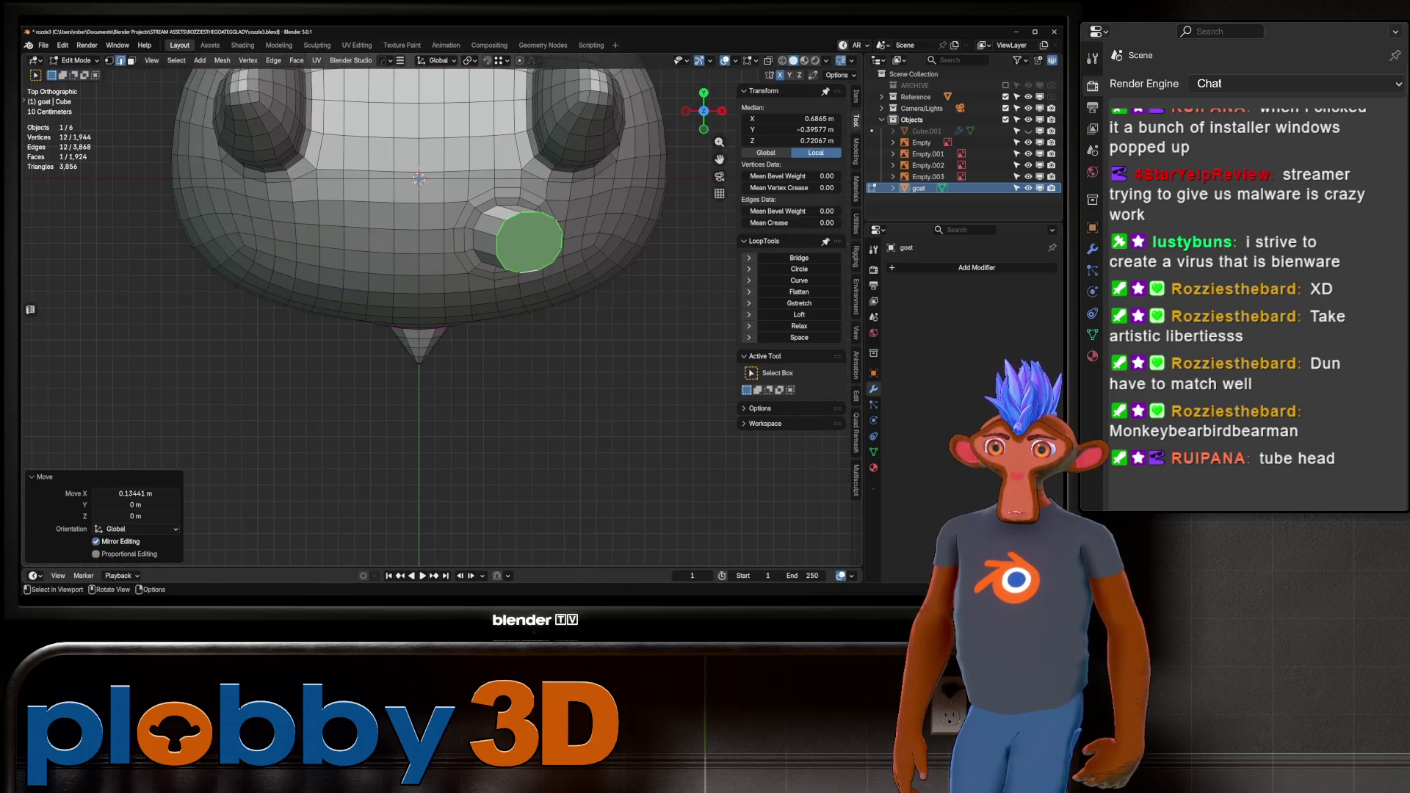
key("r")
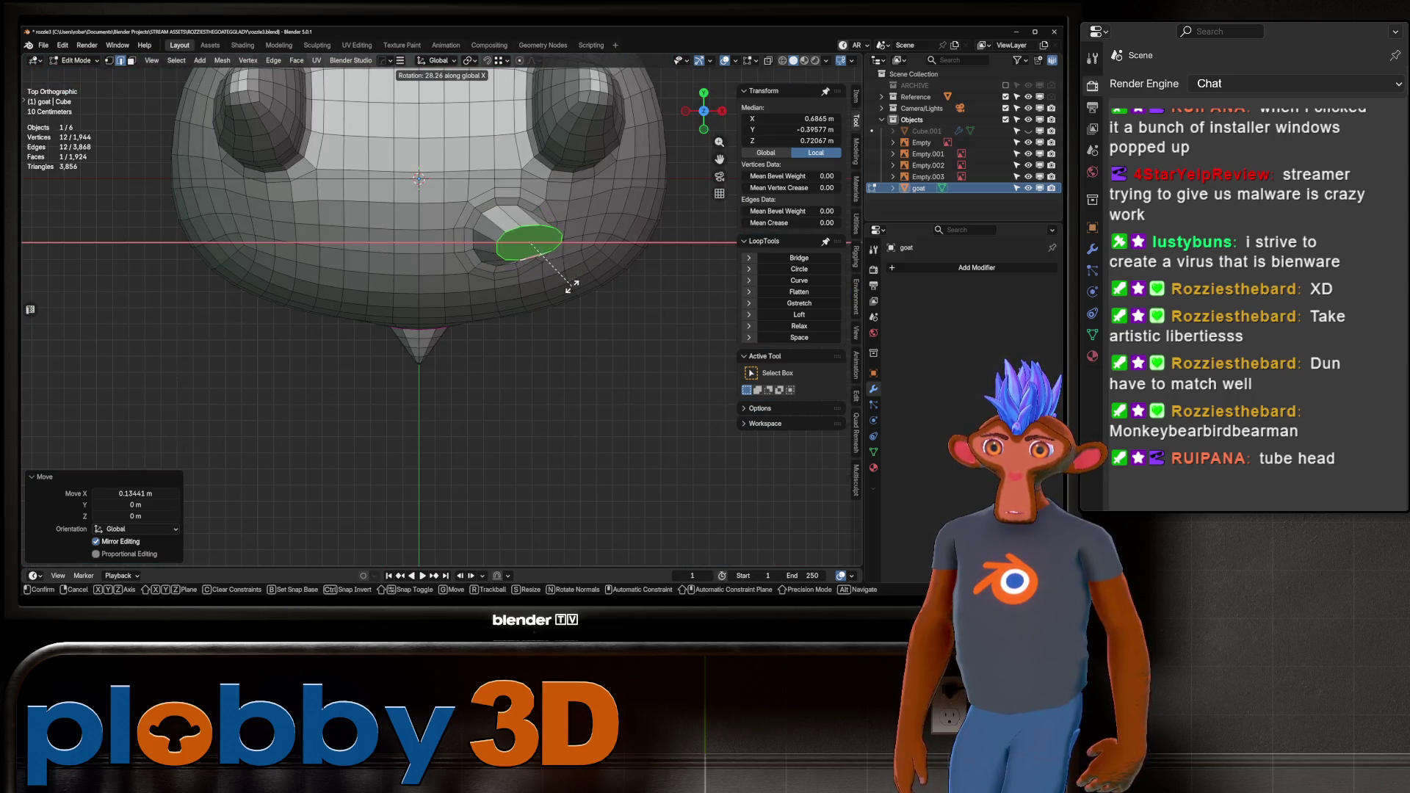
key("Escape")
key("KP_1")
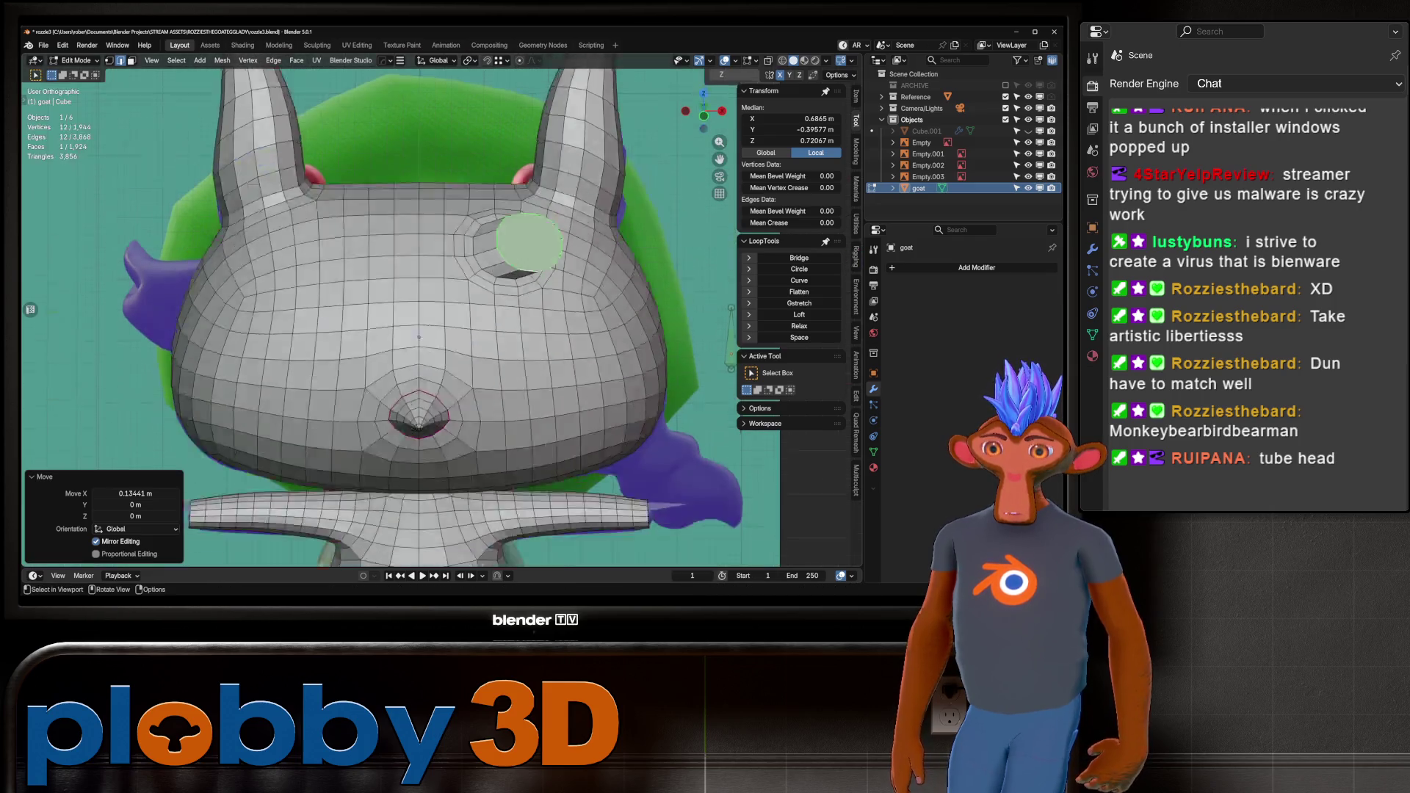
key("r")
key("Escape")
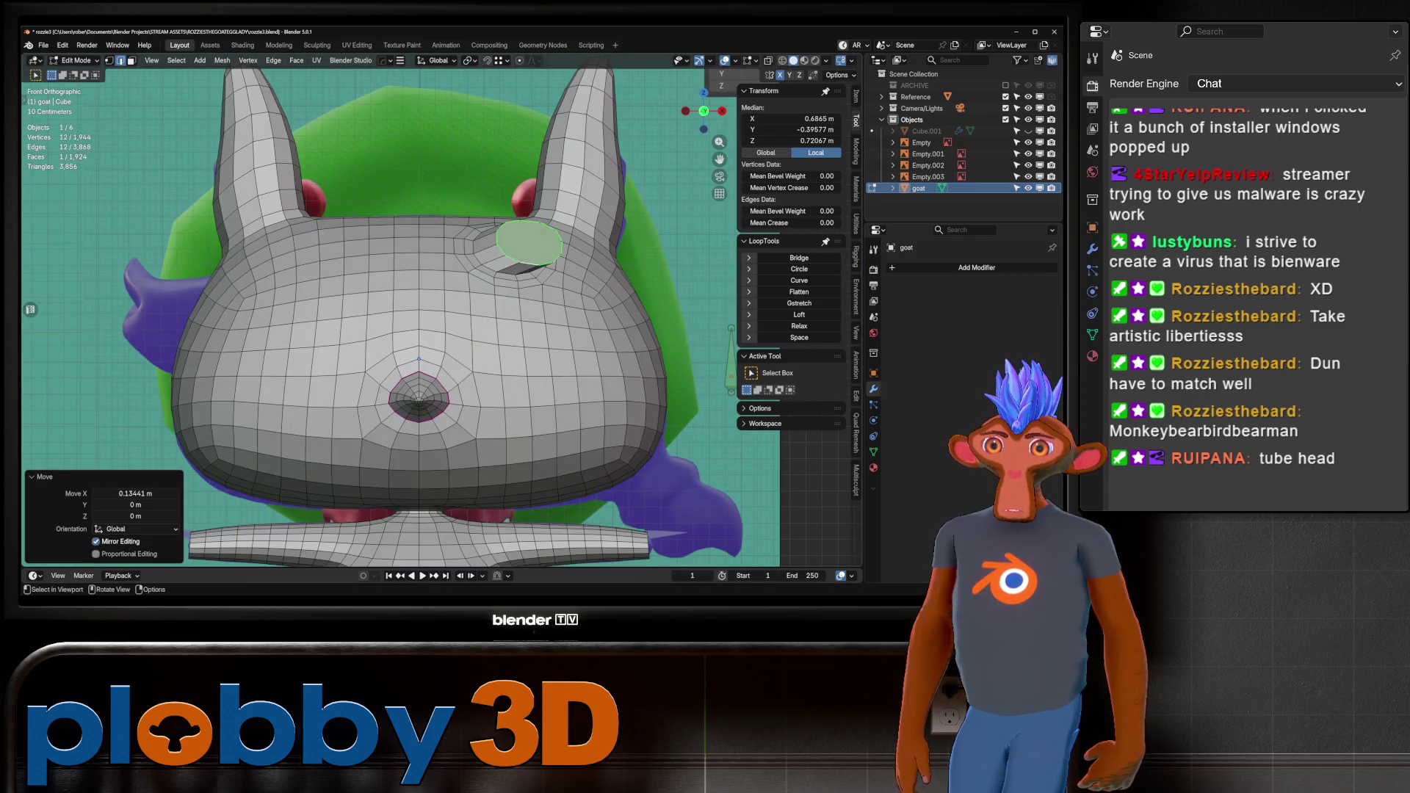
key("r")
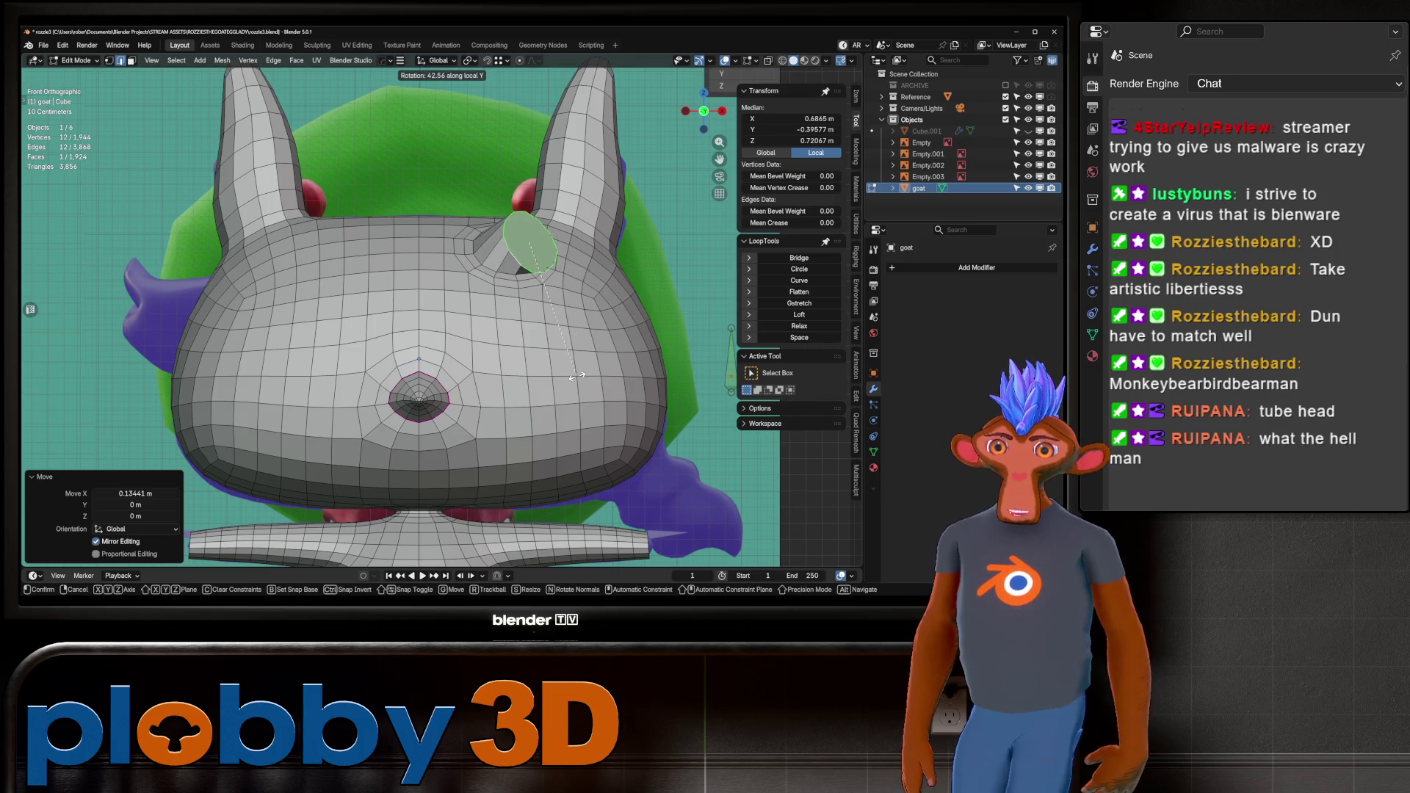
key("Escape")
Move the horn face up and left and tilt it to -20.8°.
key("r")
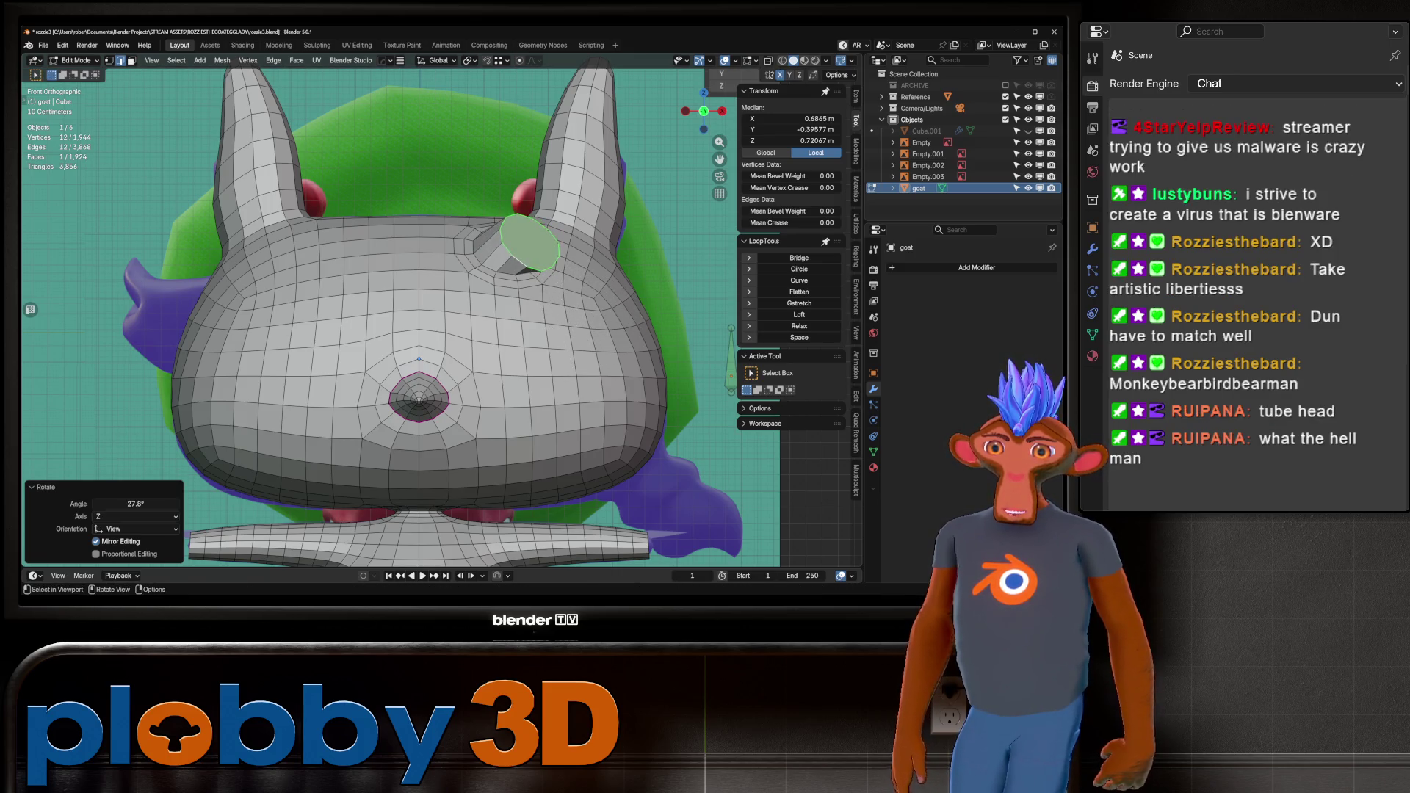
key("Escape")
key("g")
key("Return")
key("r")
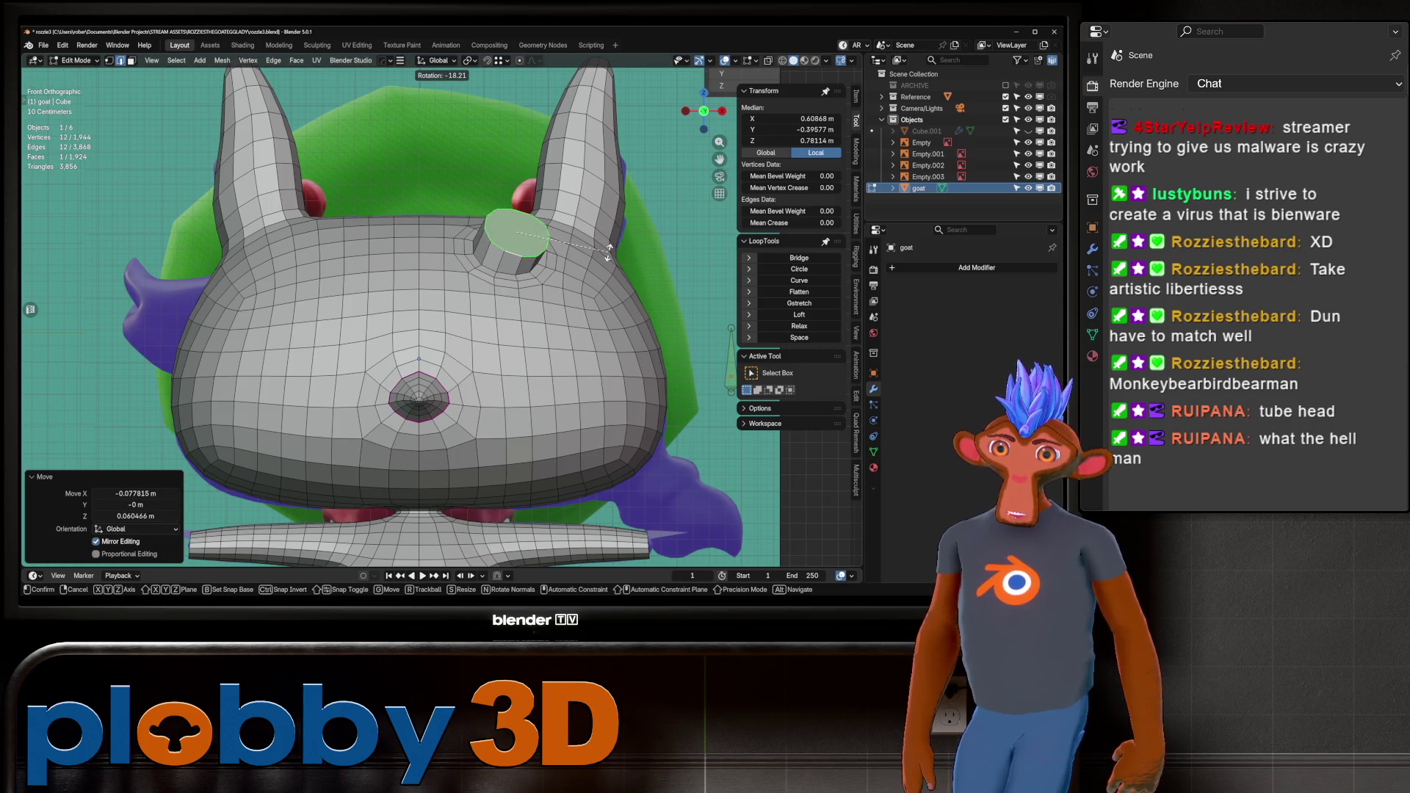
key("Return")
key("alt+z")
key("alt+z")
Extrude a new horn segment and angle its tip 67.1°, then 31.5° on X.
key("e")
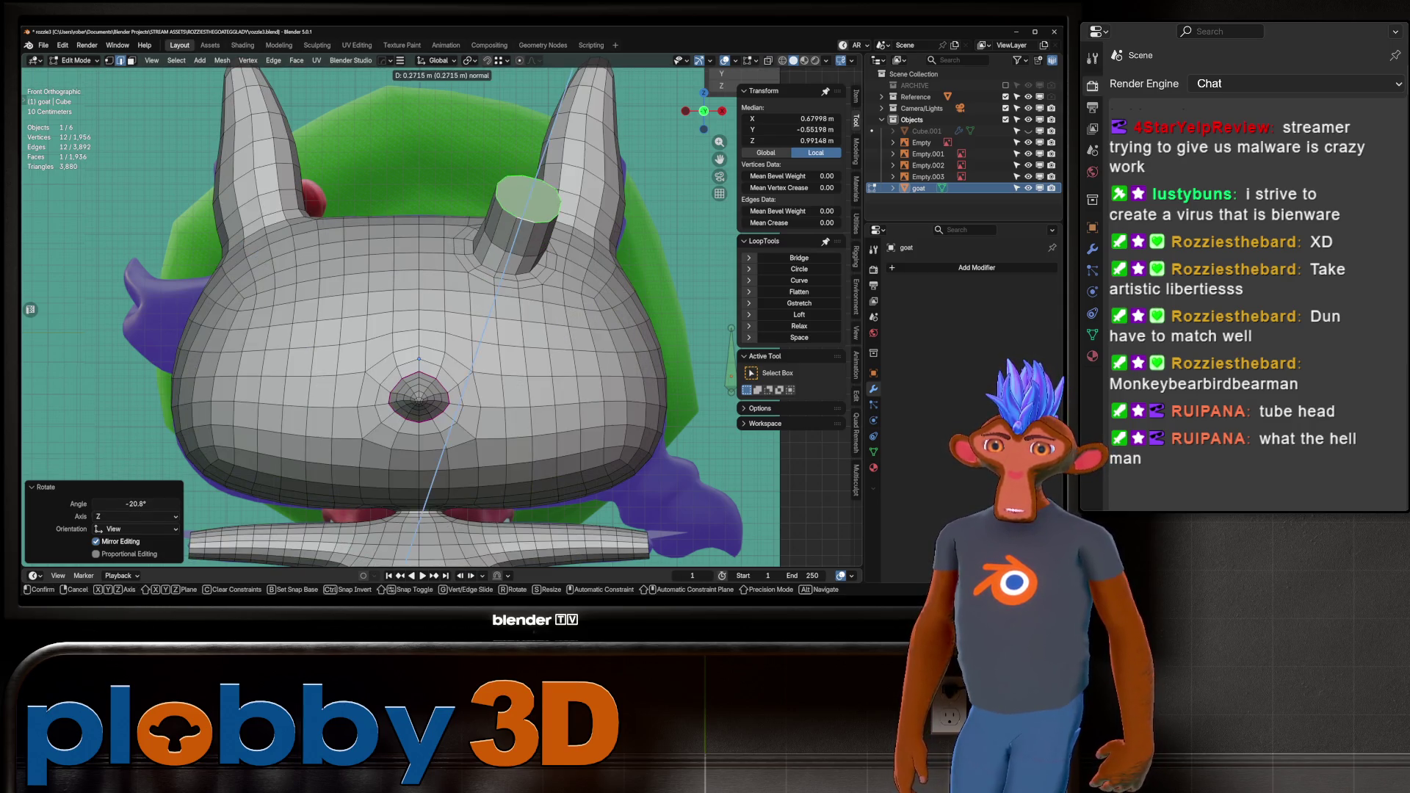
key("Return")
key("r")
key("x")
key("c")
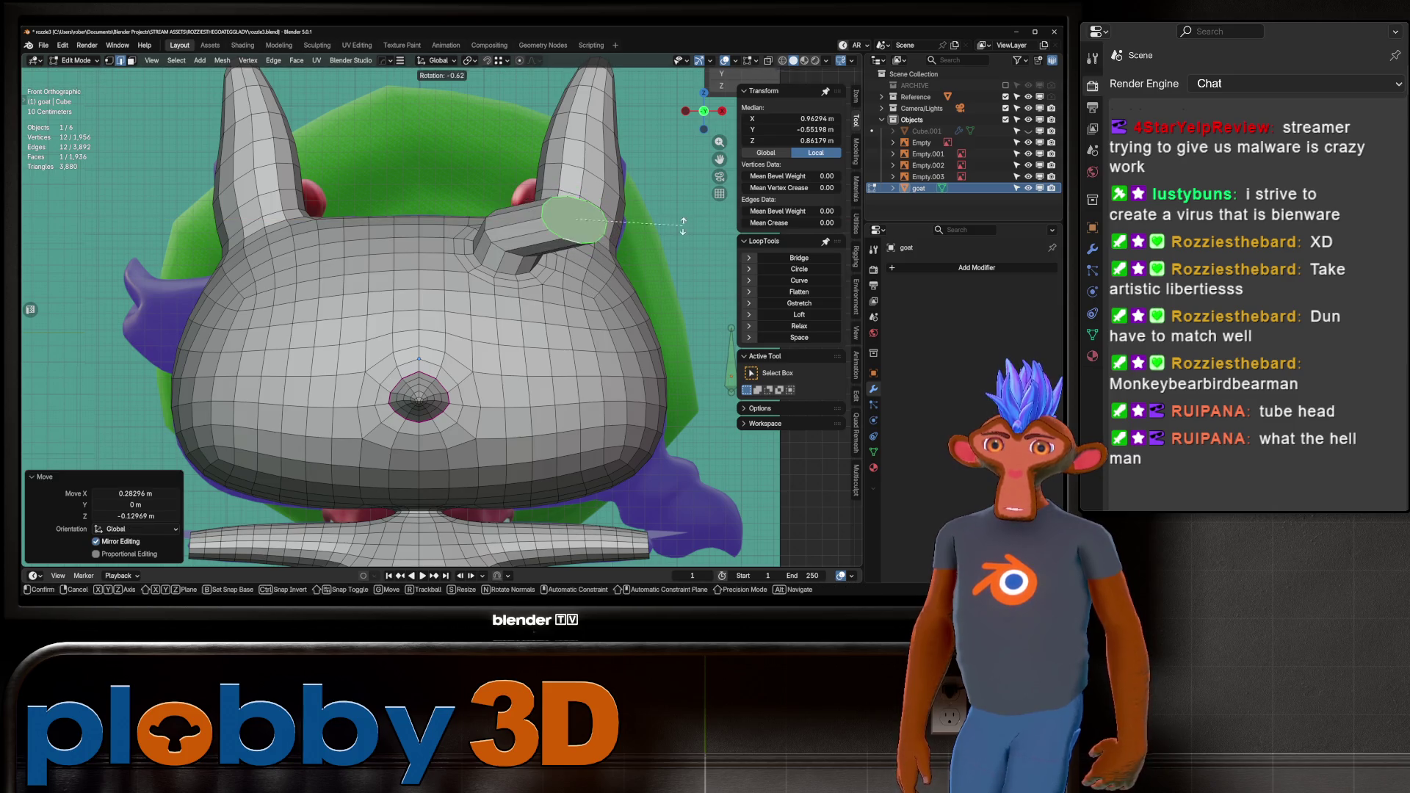
key("Return")
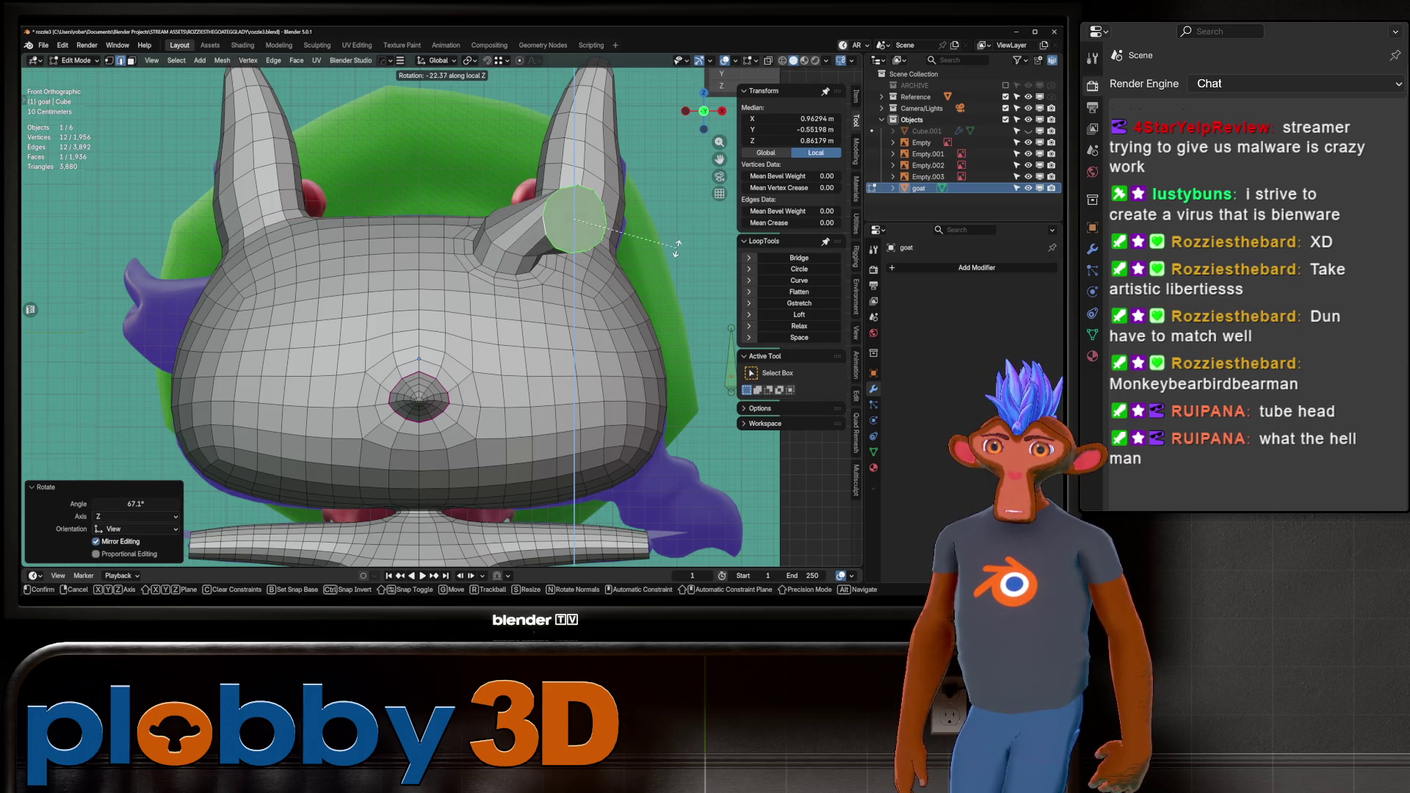
key("r")
key("x")
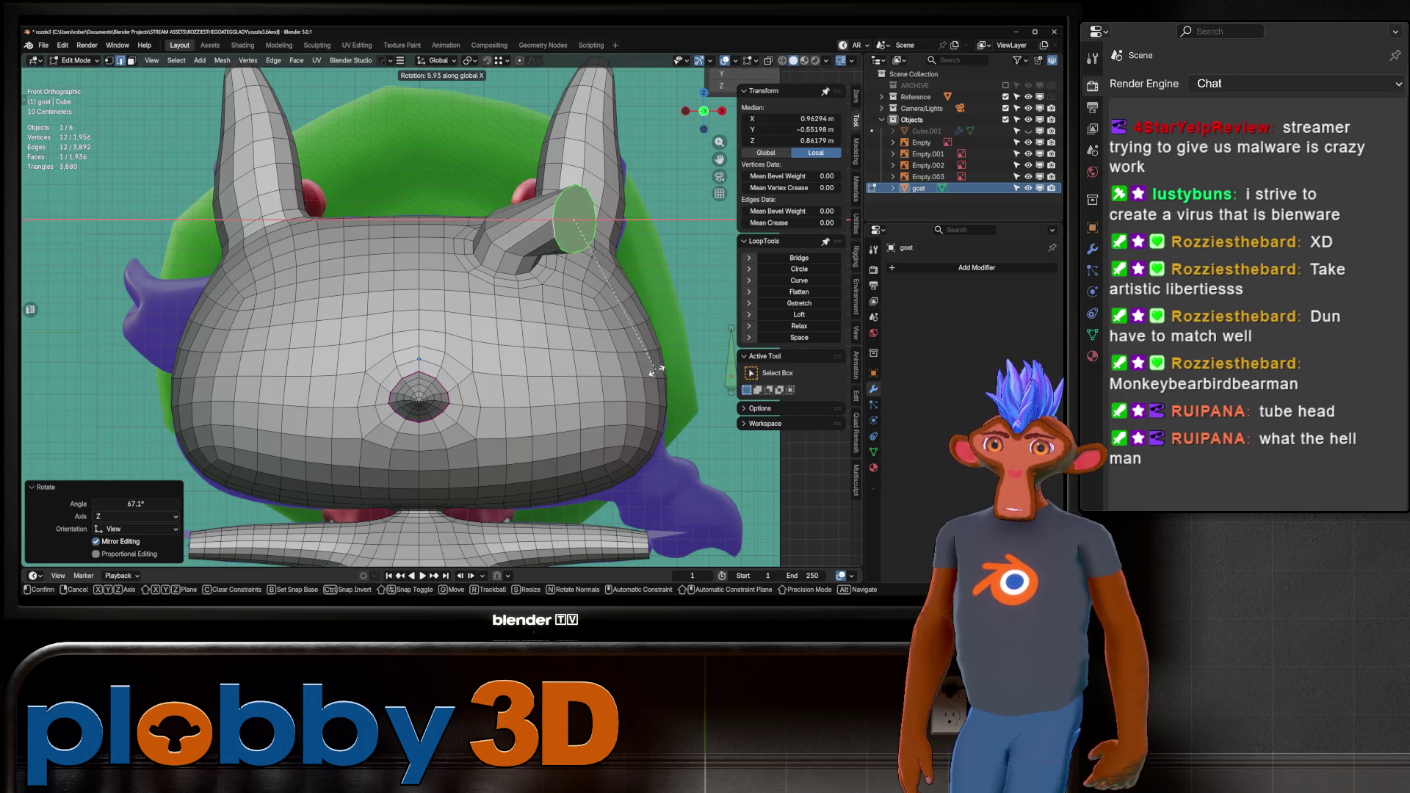
key("Return")
Scale the horn tip smaller, then slightly larger, and reposition it.
key("s")
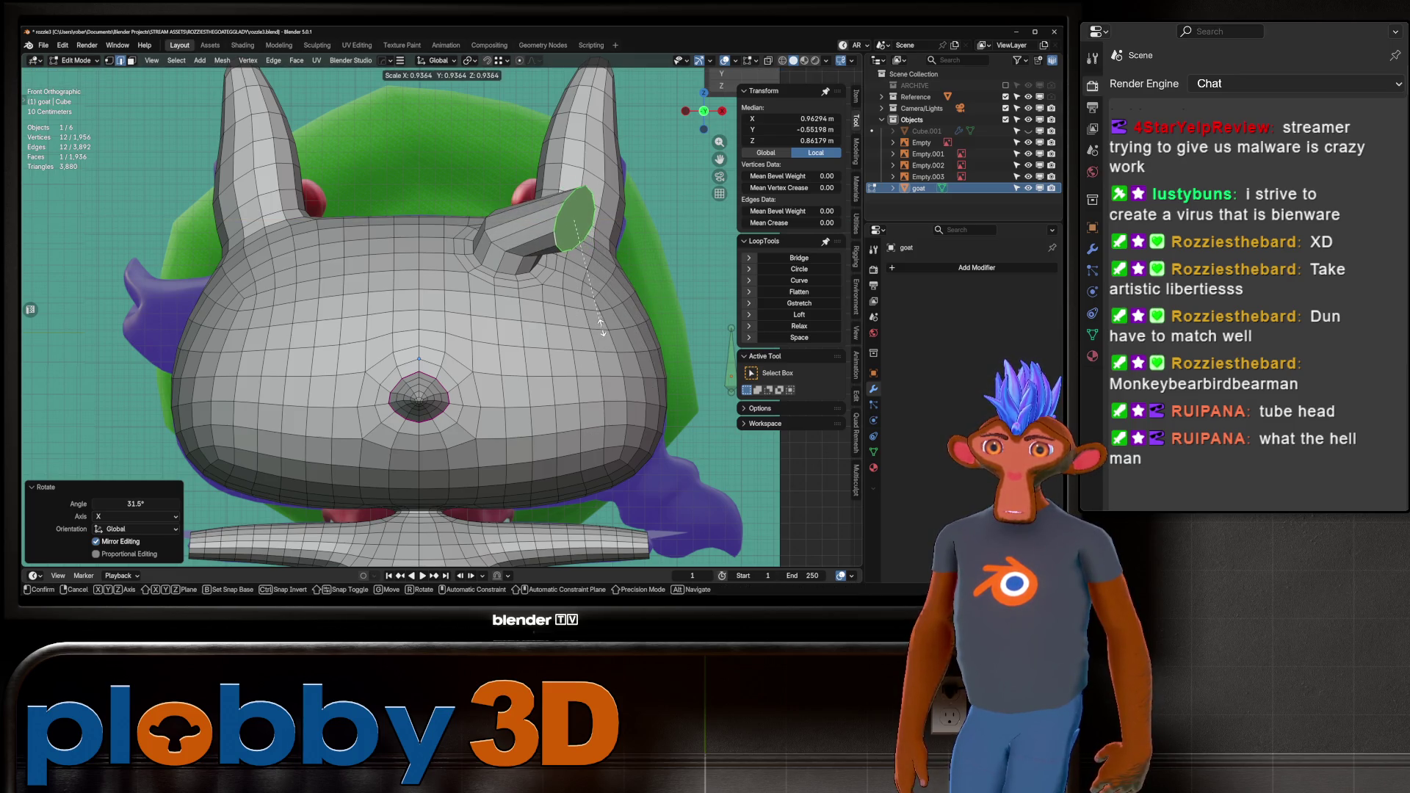
key("Return")
key("alt+z")
key("alt+z")
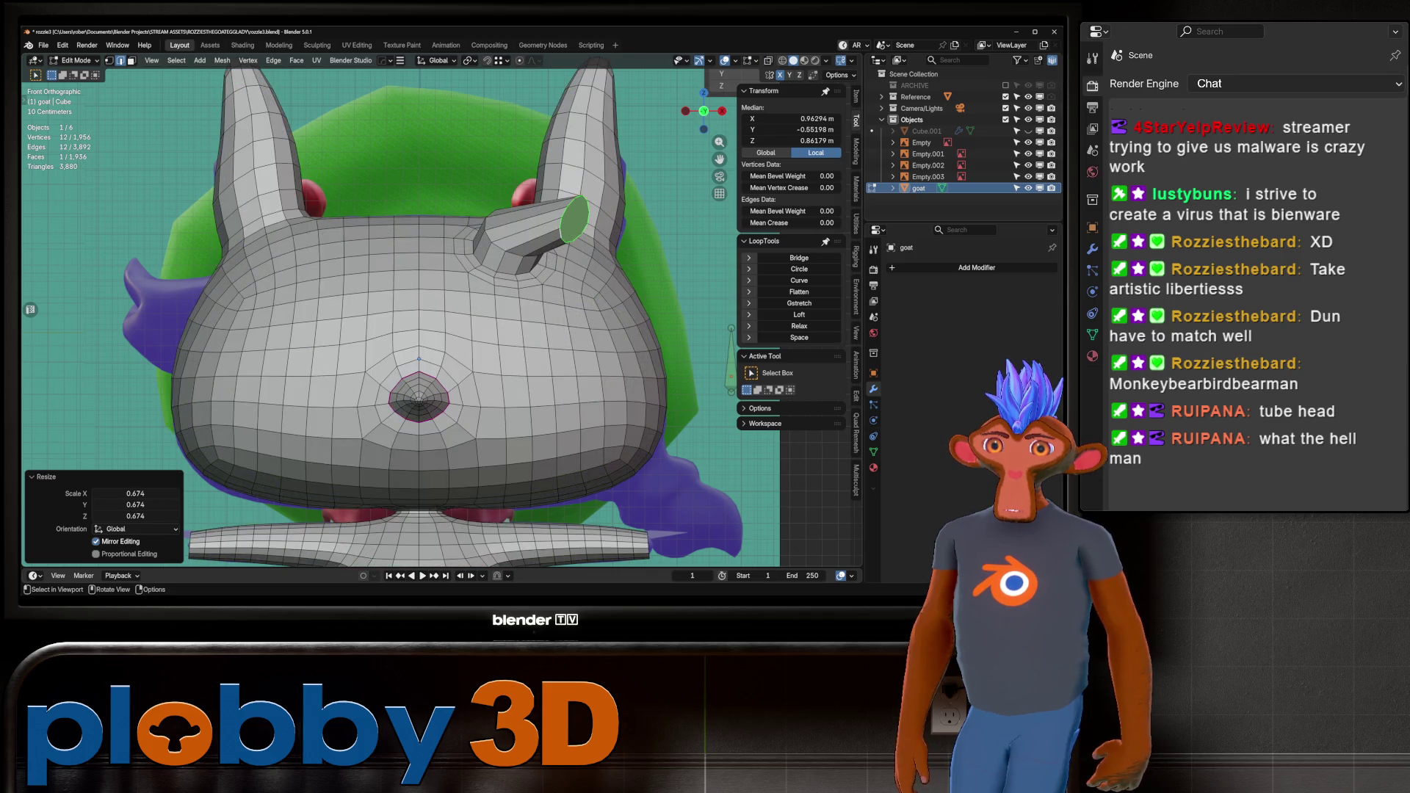
key("s")
key("Return")
key("g")
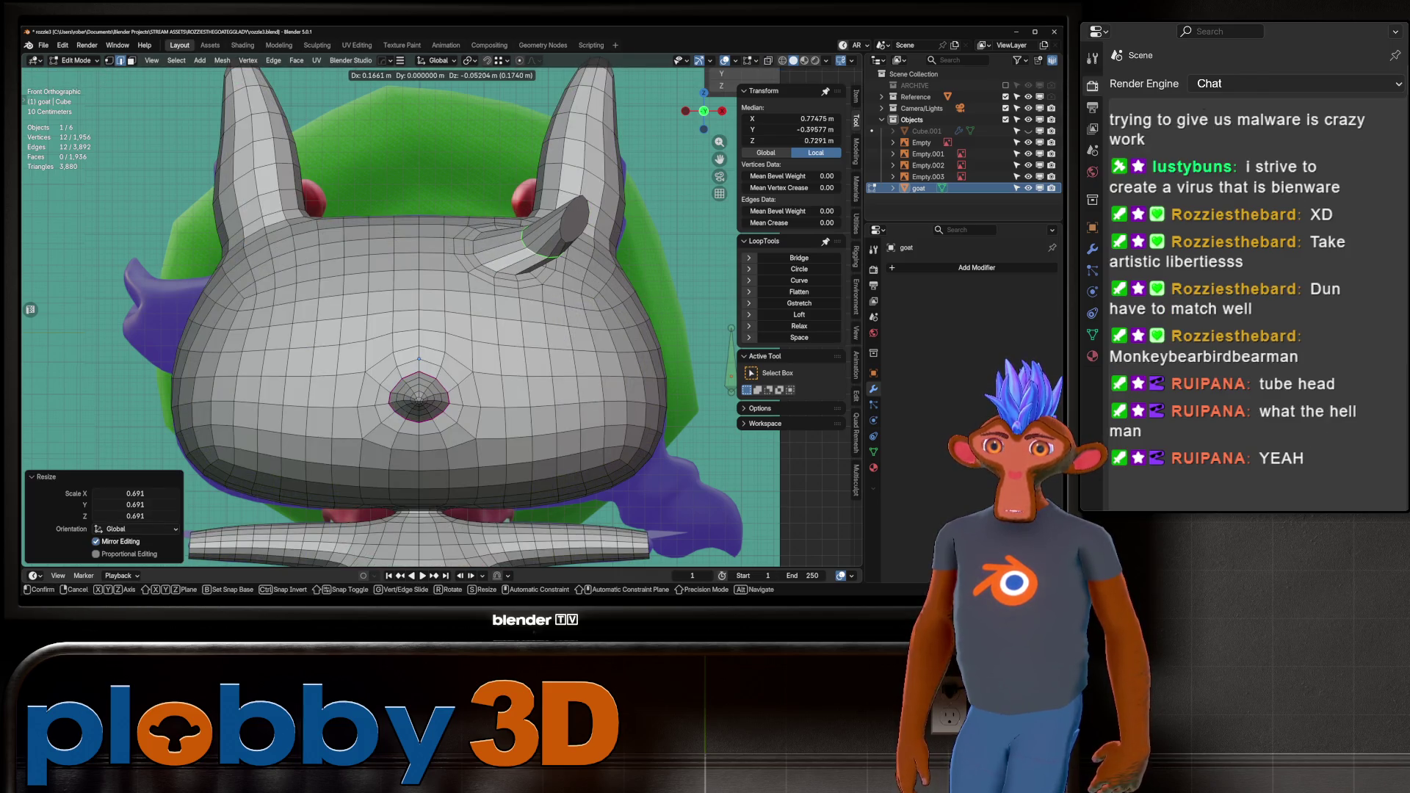
key("Return")
Select the edge loop at the horn base, then undo the horn back to its base face.
left_click(528, 277)
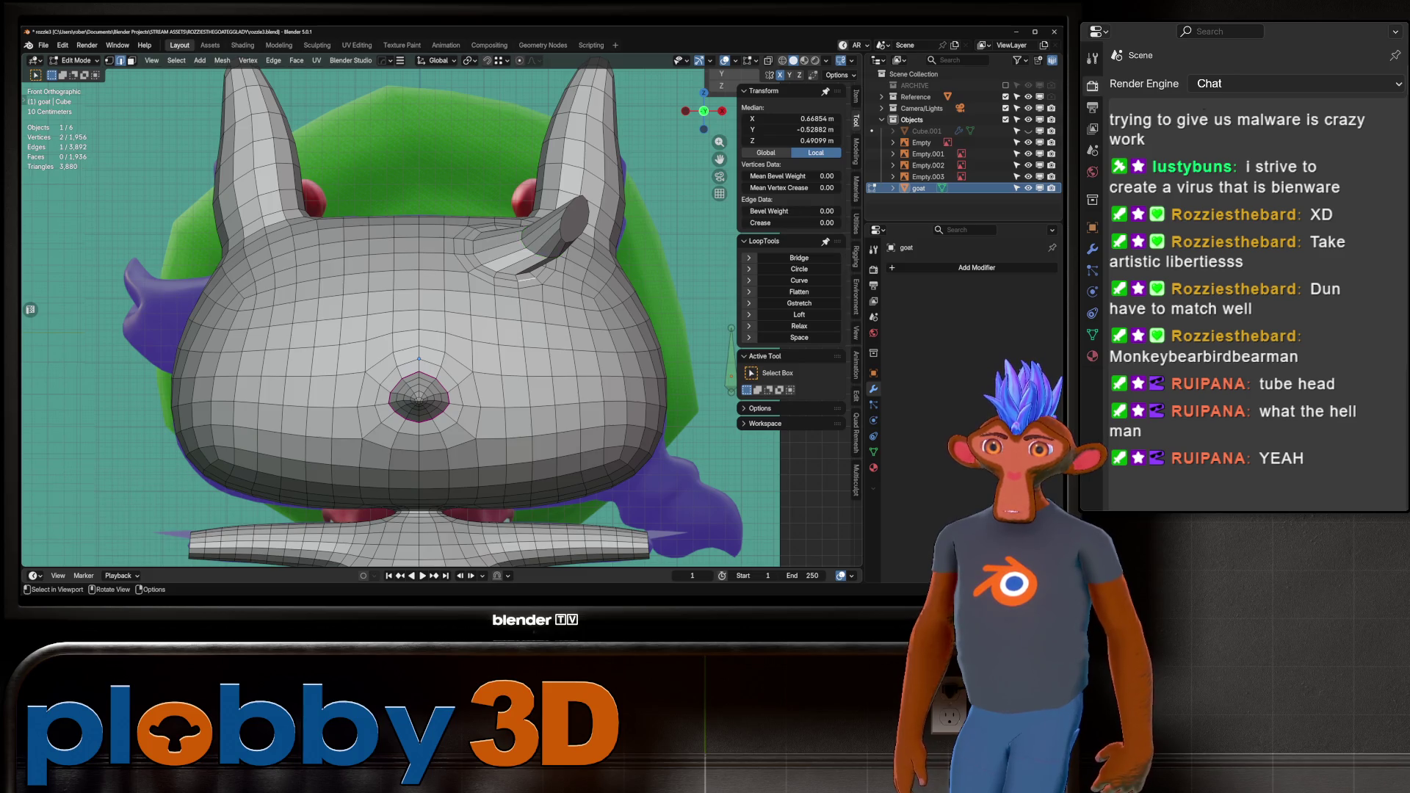
key("alt+z")
key("alt+z")
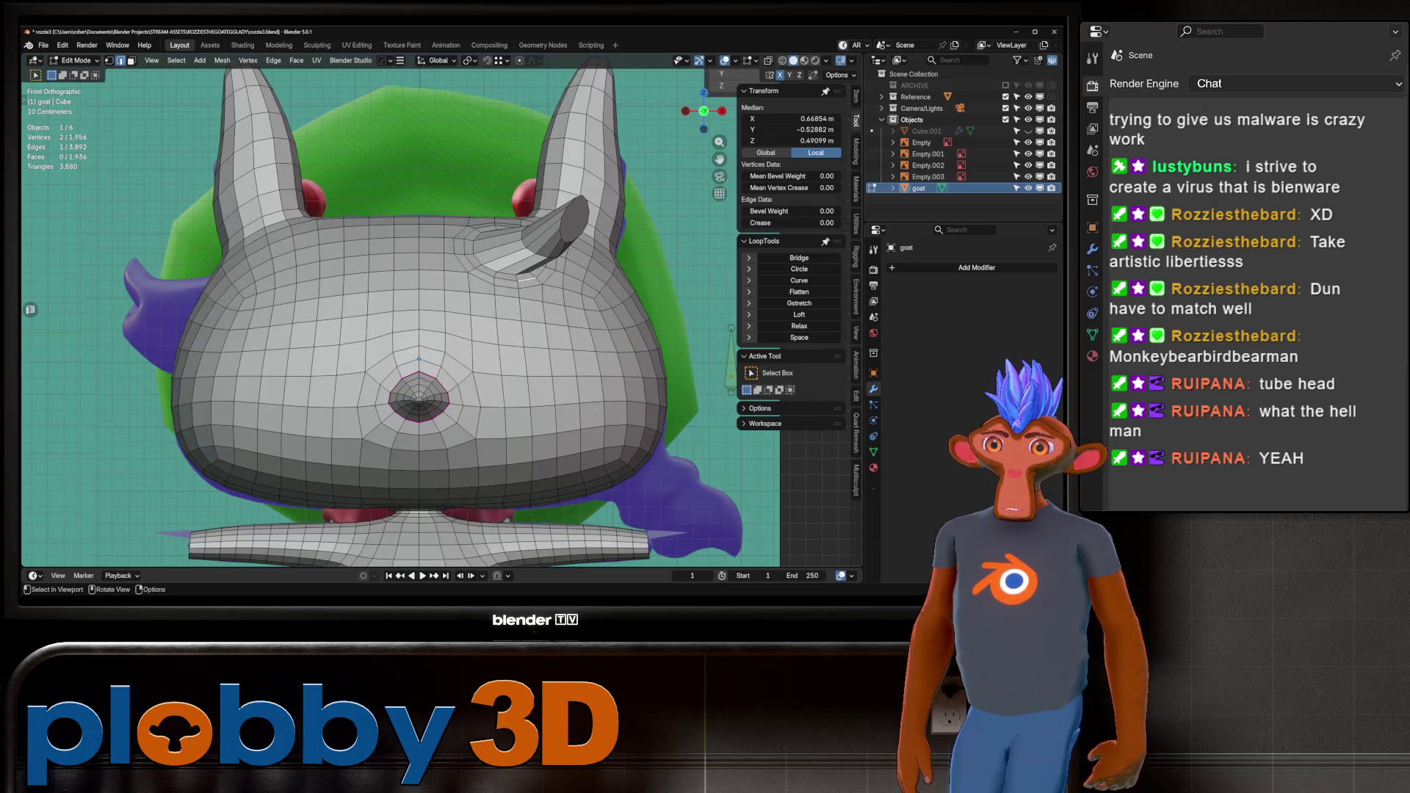
middle_click_drag(411, 330, 514, 308)
left_click(525, 248, "alt")
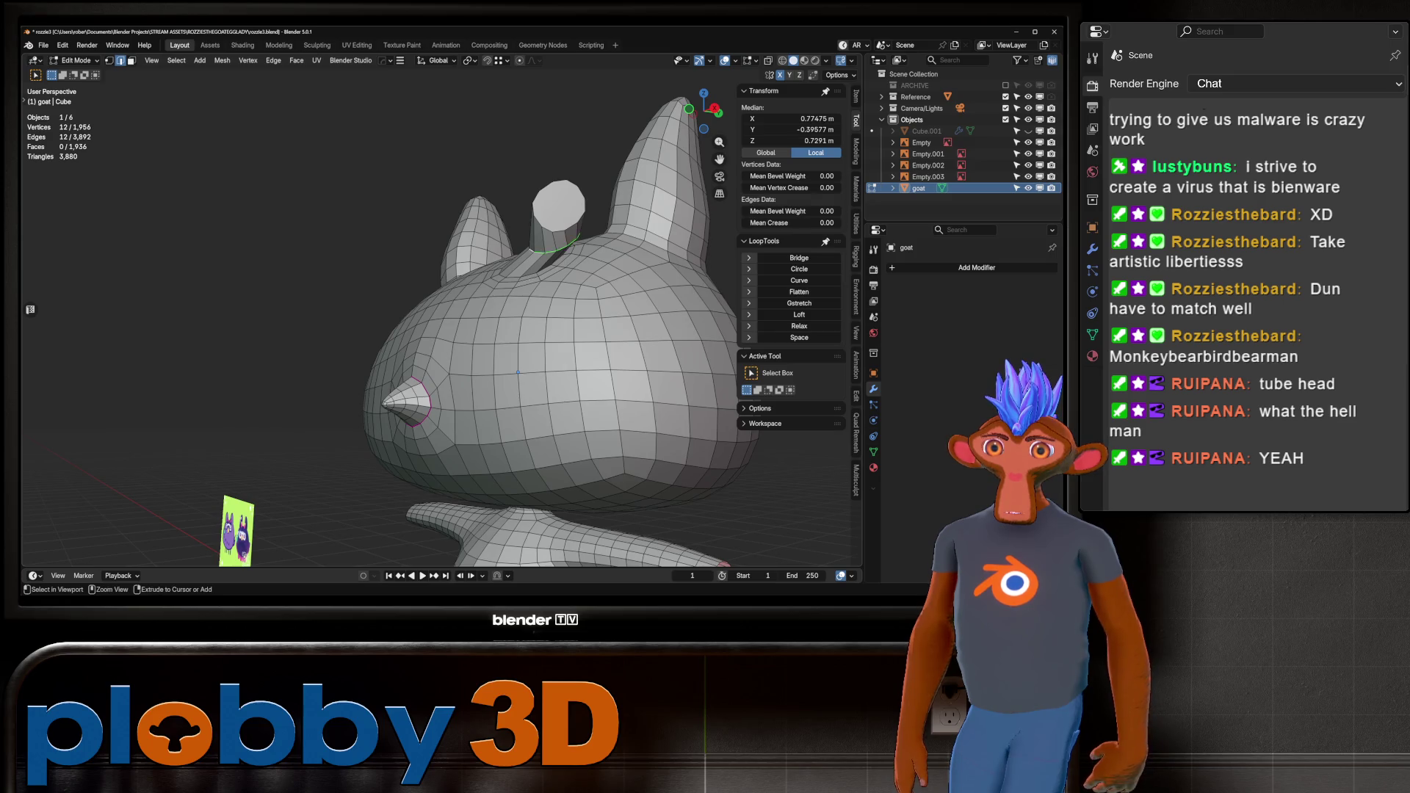
key("ctrl+z")
key("ctrl+z")
key("ctrl+z")
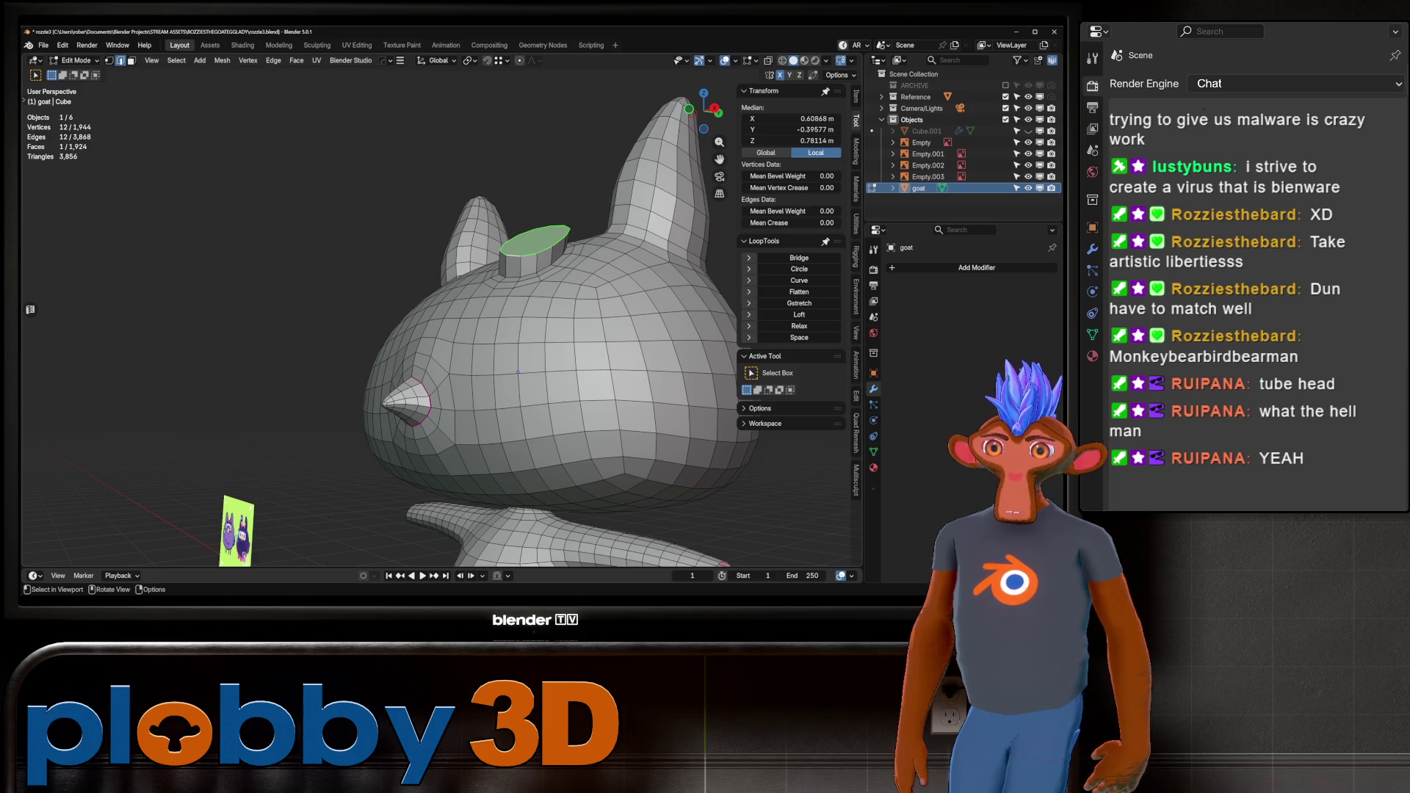
Check the head against front and side references, Grid Fill the selected hole, and enter Sculpt Mode.
key("KP_1")
key("alt+z")
key("alt+z")
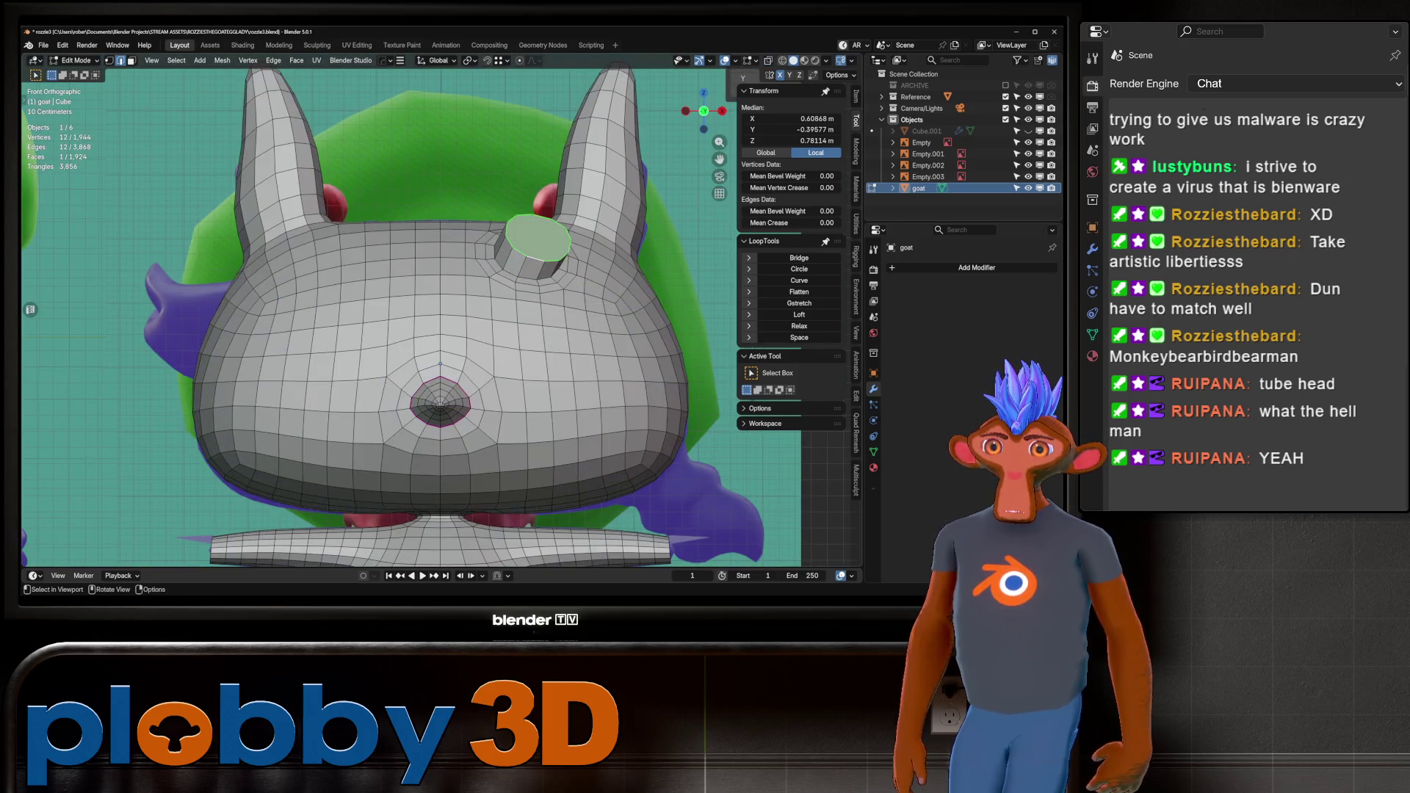
key("KP_3")
key("alt+z")
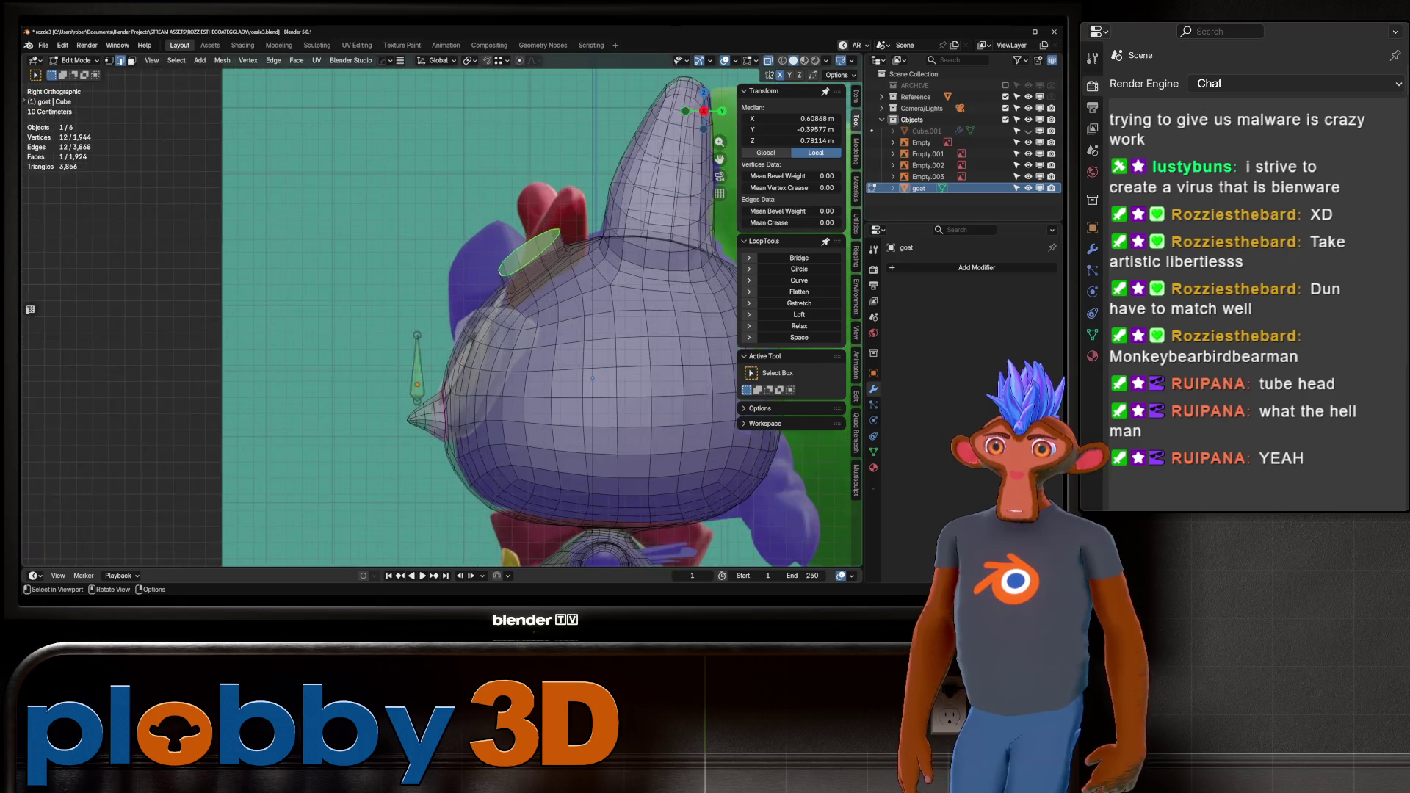
key("alt+z")
middle_click_drag(592, 379, 513, 356)
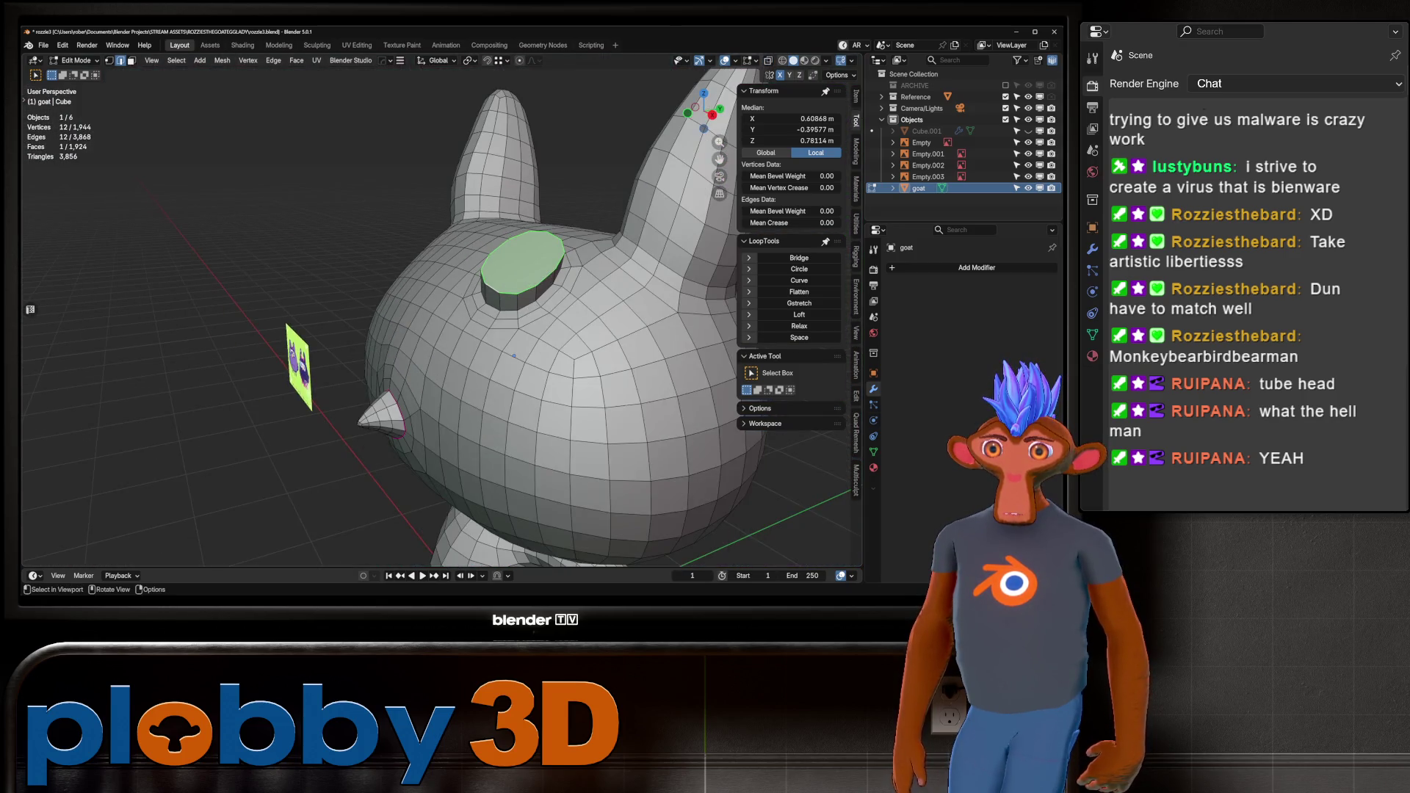
key("q")
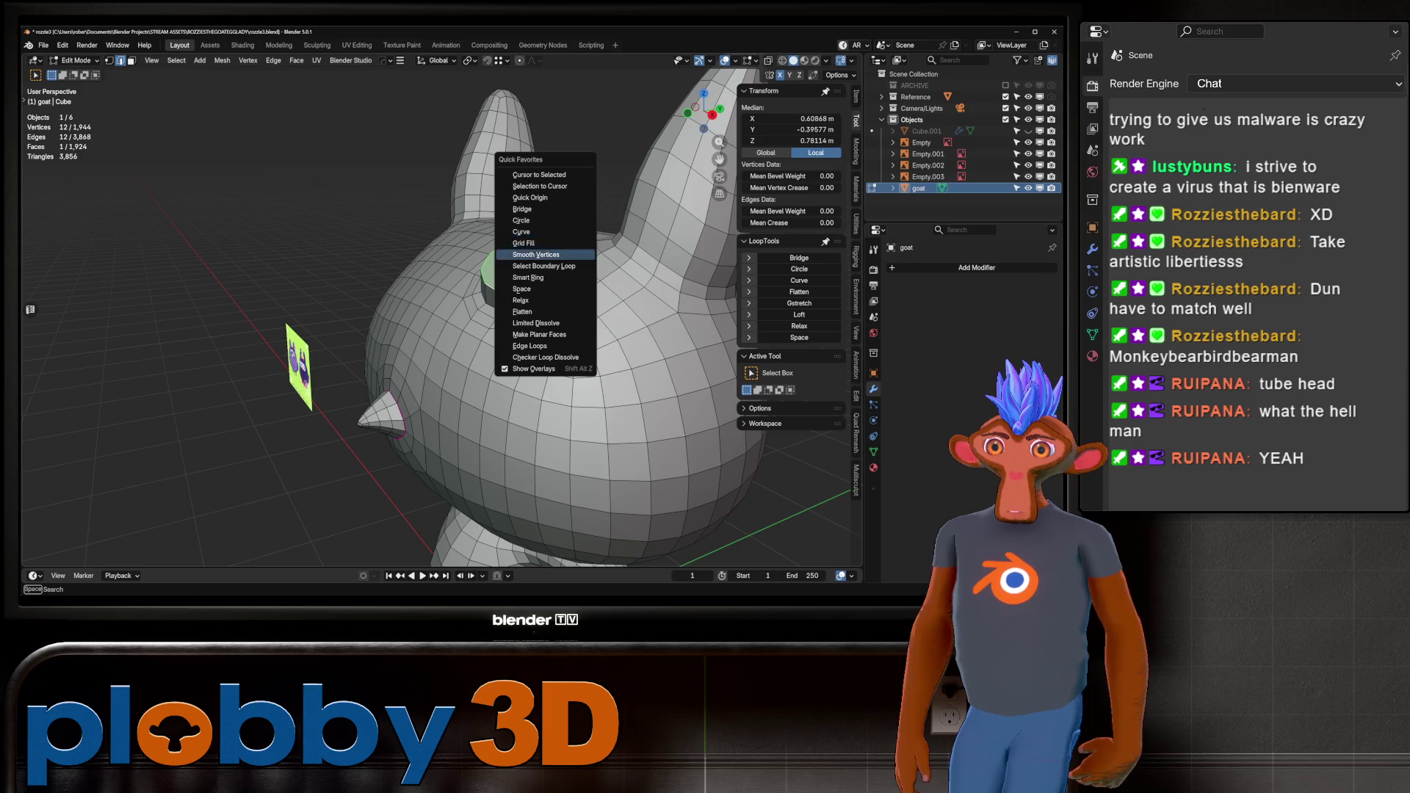
left_click(523, 243)
key("ctrl+Tab")
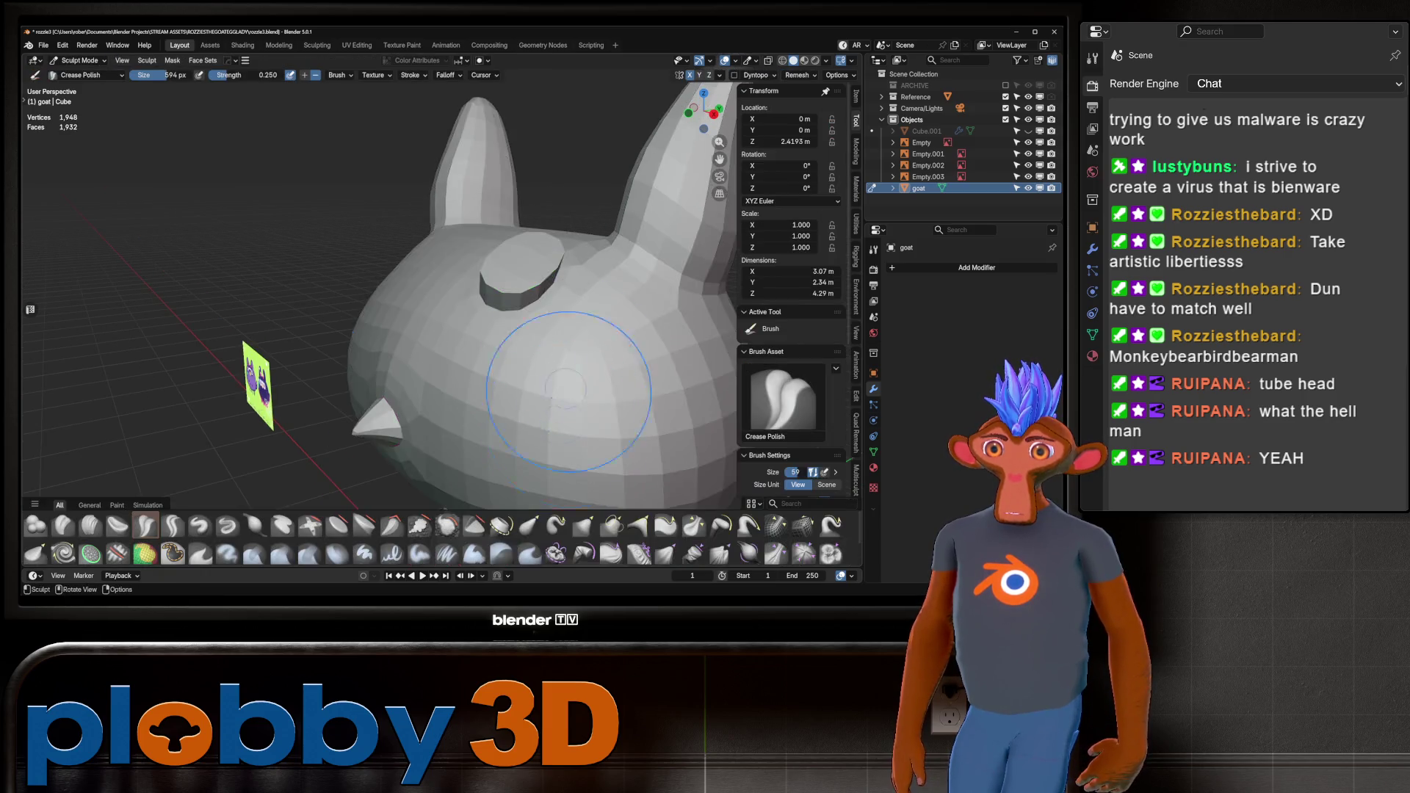
With the Relax Slide brush and wireframe shown, relax the mesh around the disc base.
middle_click_drag(525, 334, 564, 295)
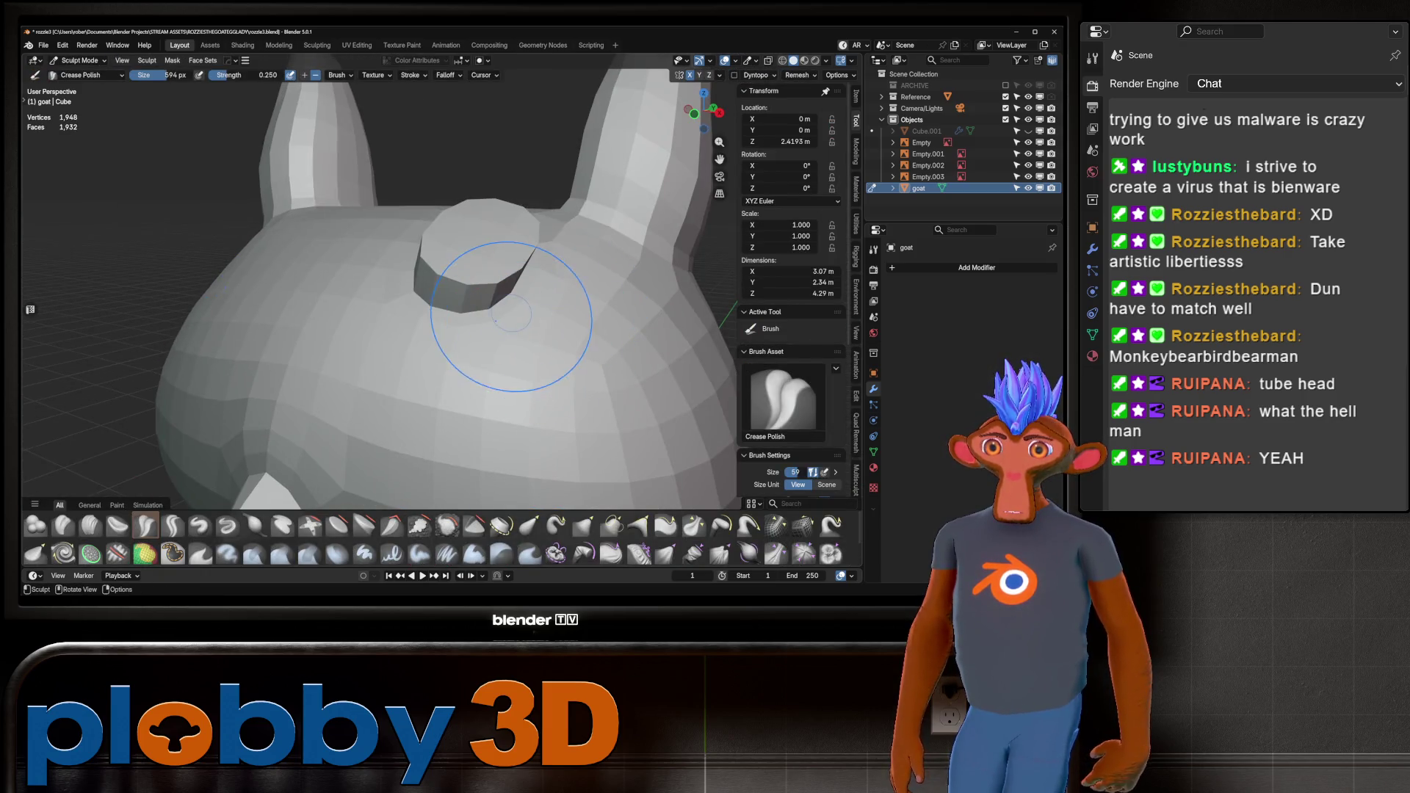
key("g")
right_click(556, 372)
left_click(803, 524)
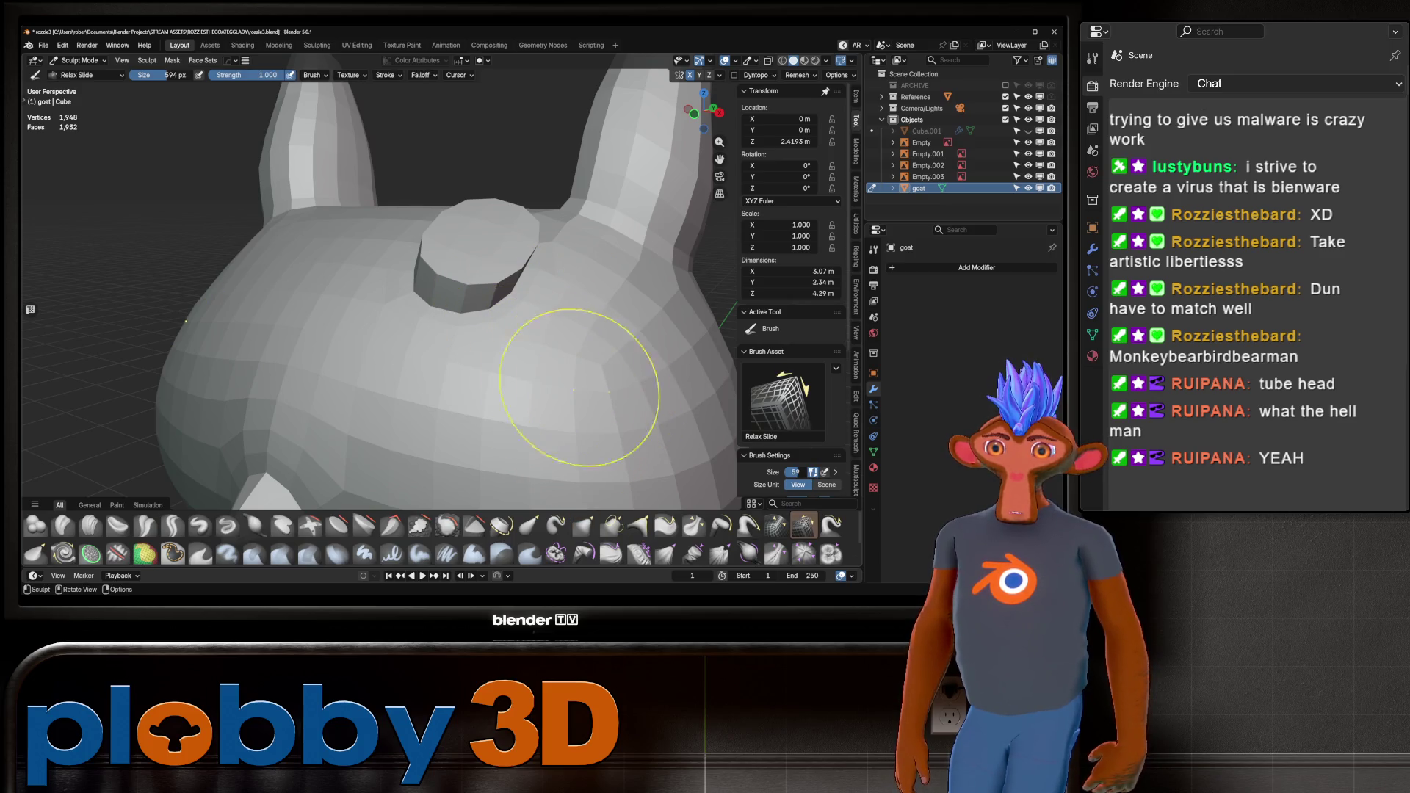
key("q")
left_click(543, 447)
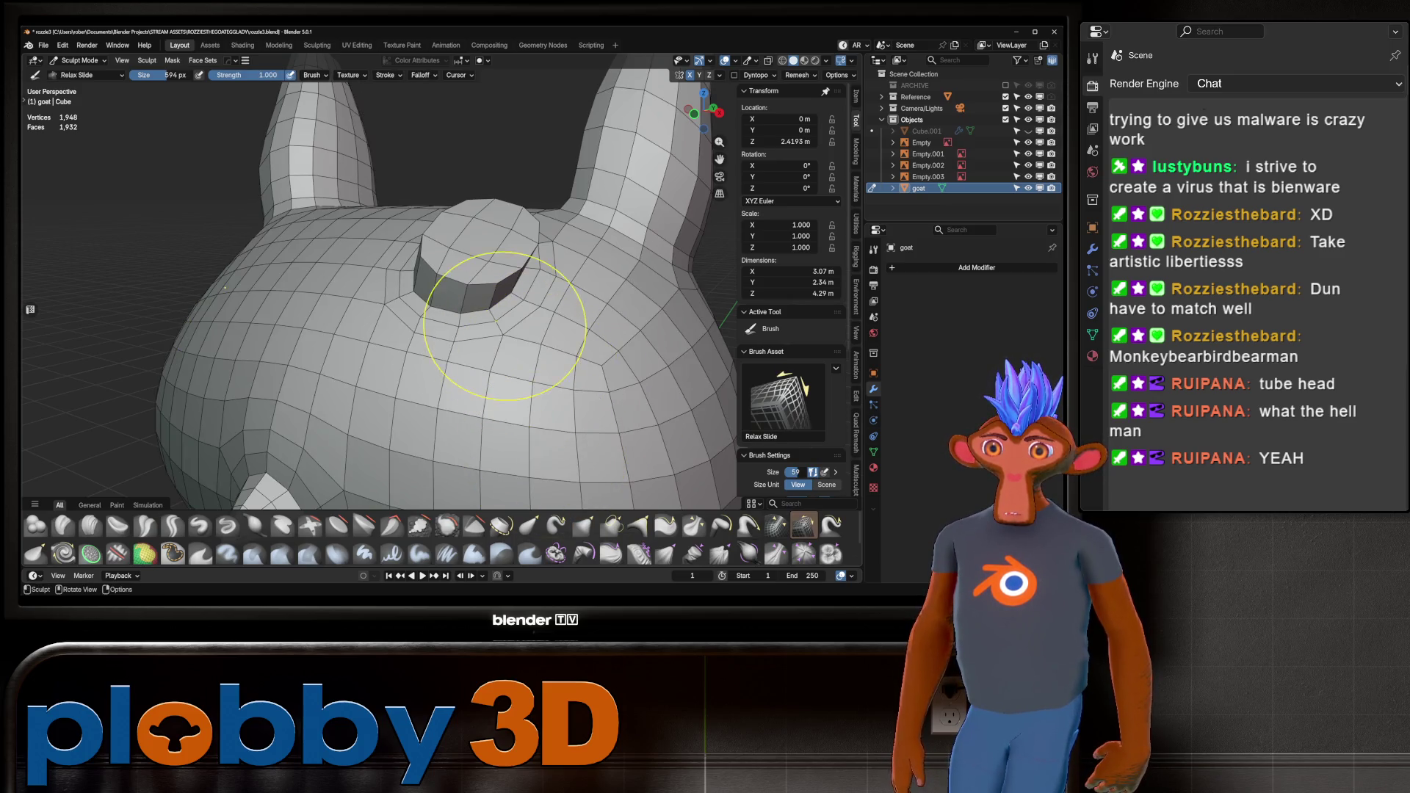
mouse_move(500, 382)
left_mouse_down()
mouse_move(374, 298)
mouse_move(367, 314)
mouse_move(363, 272)
mouse_move(349, 301)
mouse_move(362, 283)
mouse_move(294, 301)
left_mouse_up()
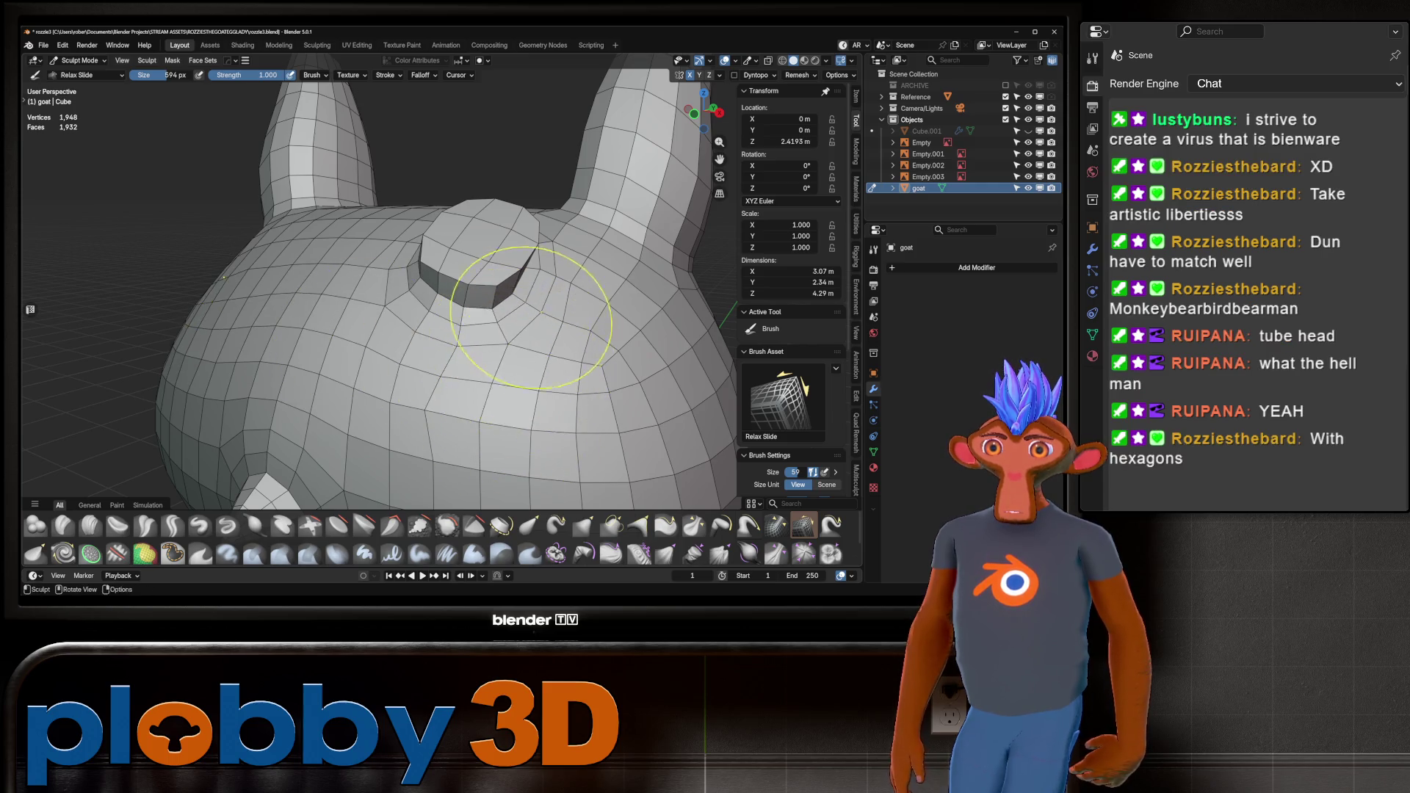
Switch to the Grab brush, inspect the head from several angles, and return to Edit Mode.
mouse_move(550, 346)
middle_mouse_down()
mouse_move(580, 360)
mouse_move(514, 382)
mouse_move(488, 362)
mouse_move(558, 345)
mouse_move(582, 293)
mouse_move(498, 310)
mouse_move(566, 299)
mouse_move(528, 277)
mouse_move(501, 297)
mouse_move(433, 234)
middle_mouse_up()
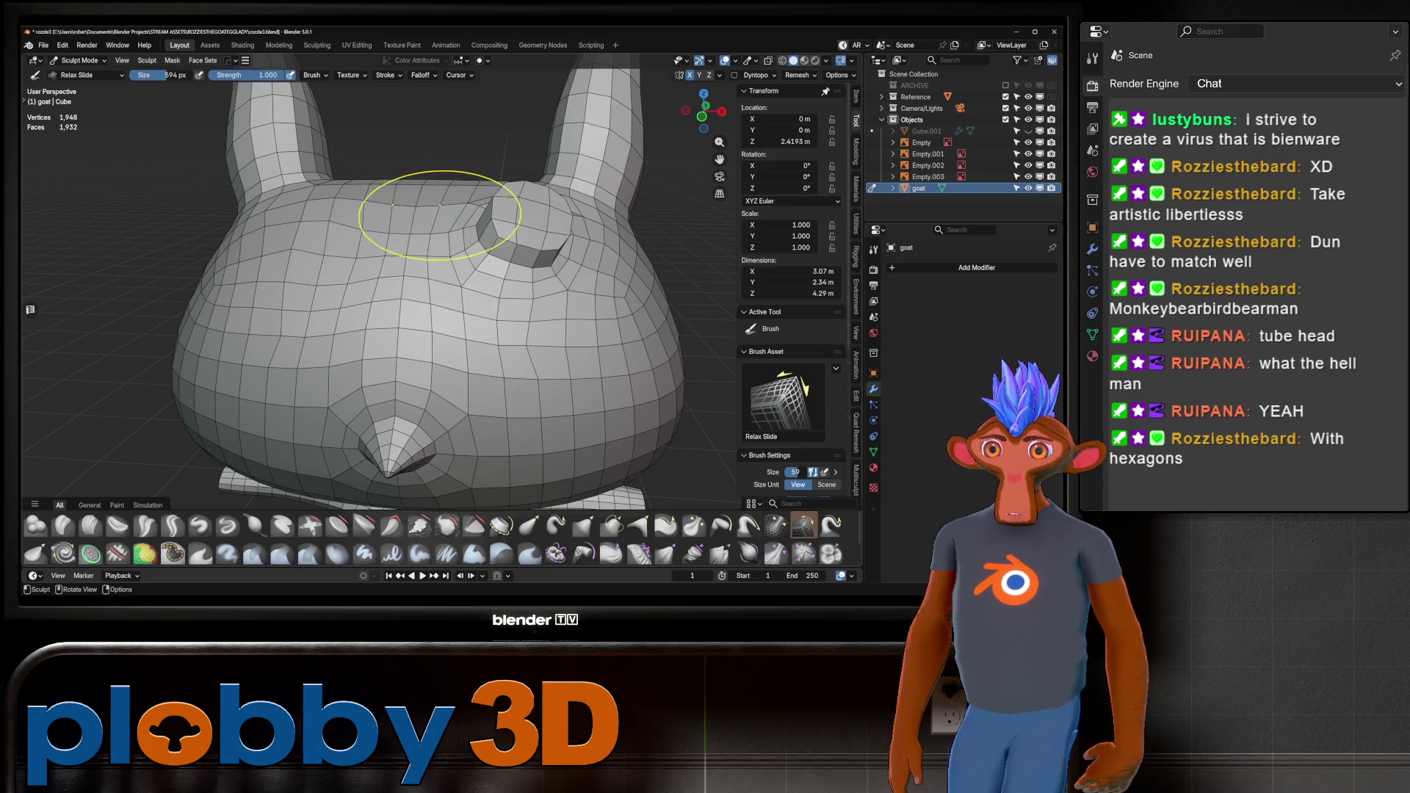
middle_click_drag(514, 250, 500, 231)
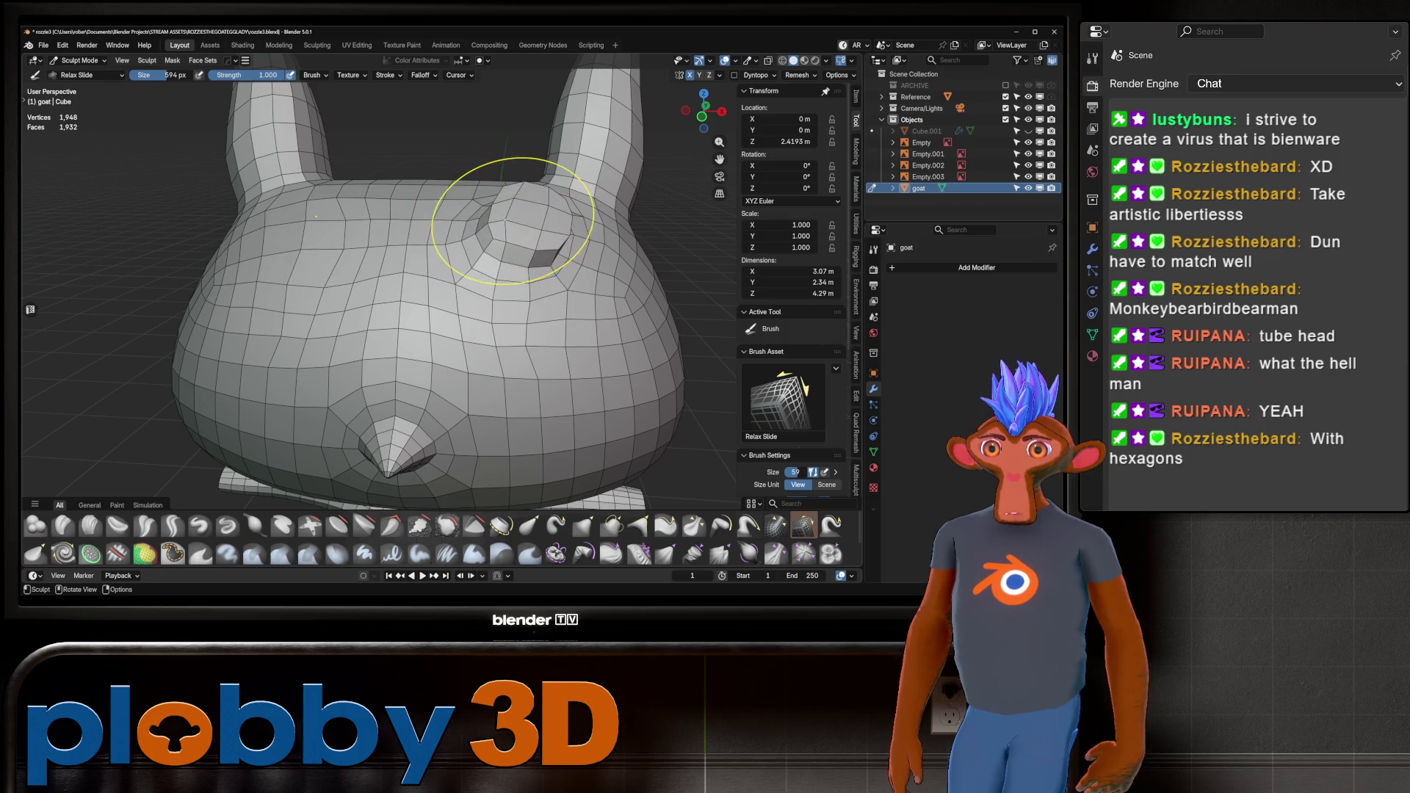
key("g")
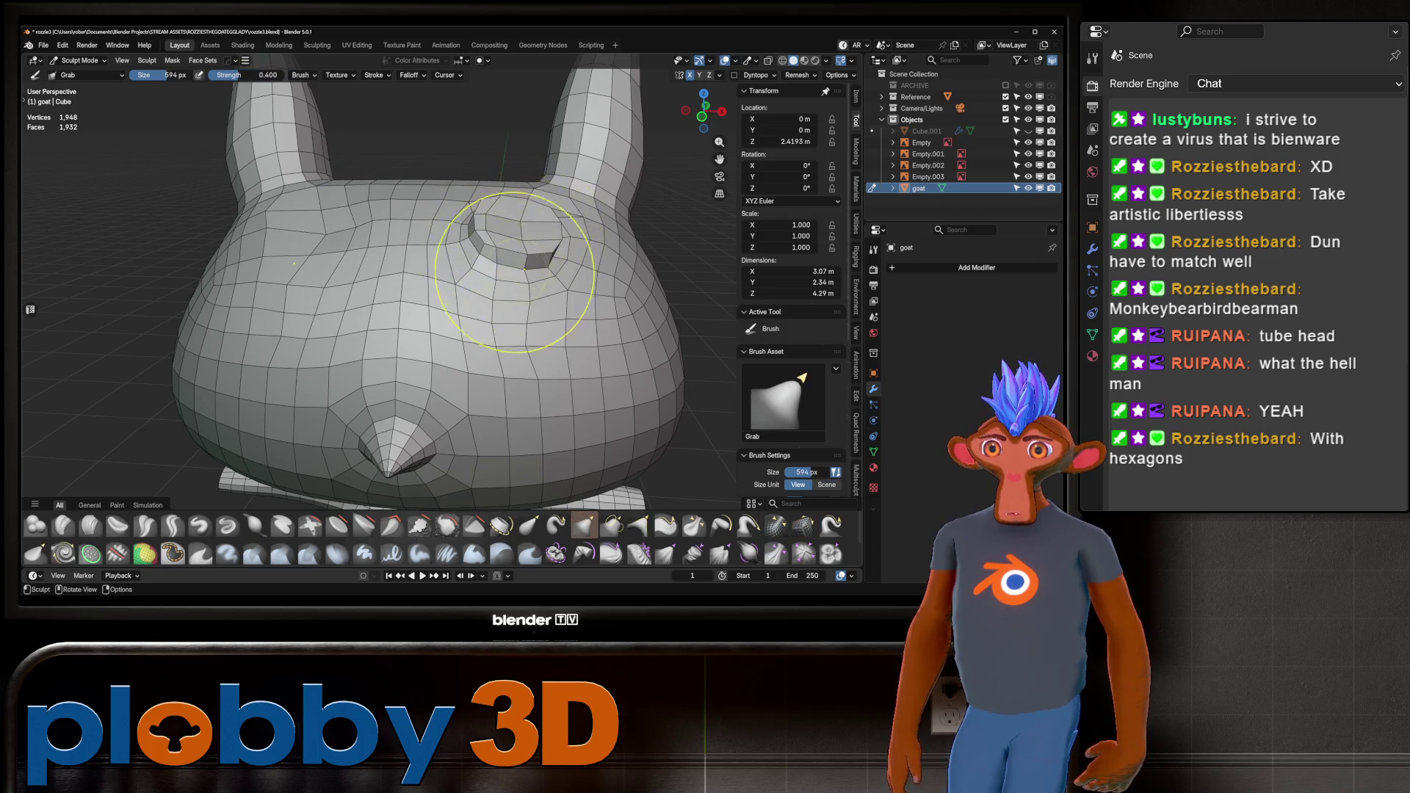
scroll(514, 272, "down", 3)
scroll(547, 294, "up", 4)
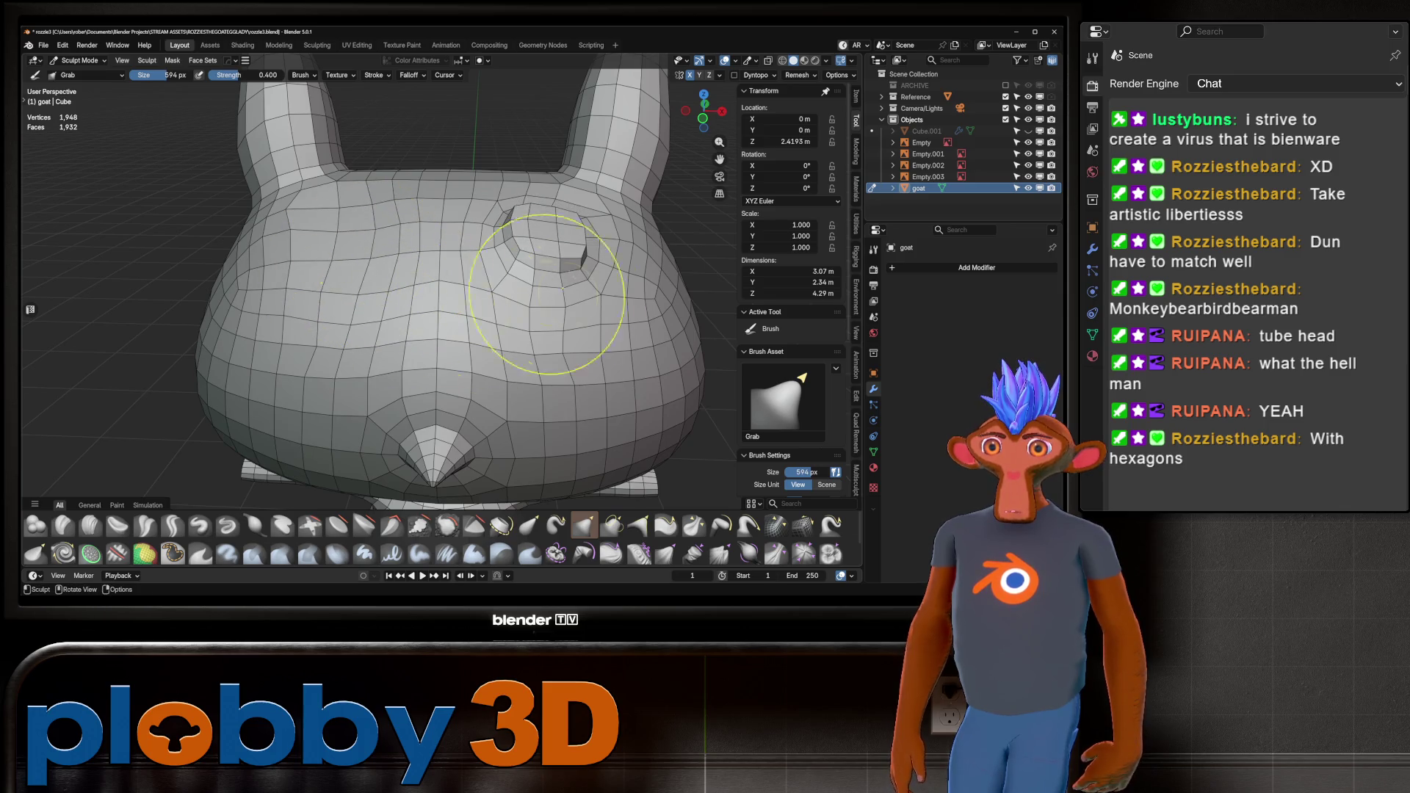
scroll(547, 293, "up", 2)
scroll(514, 297, "down", 3)
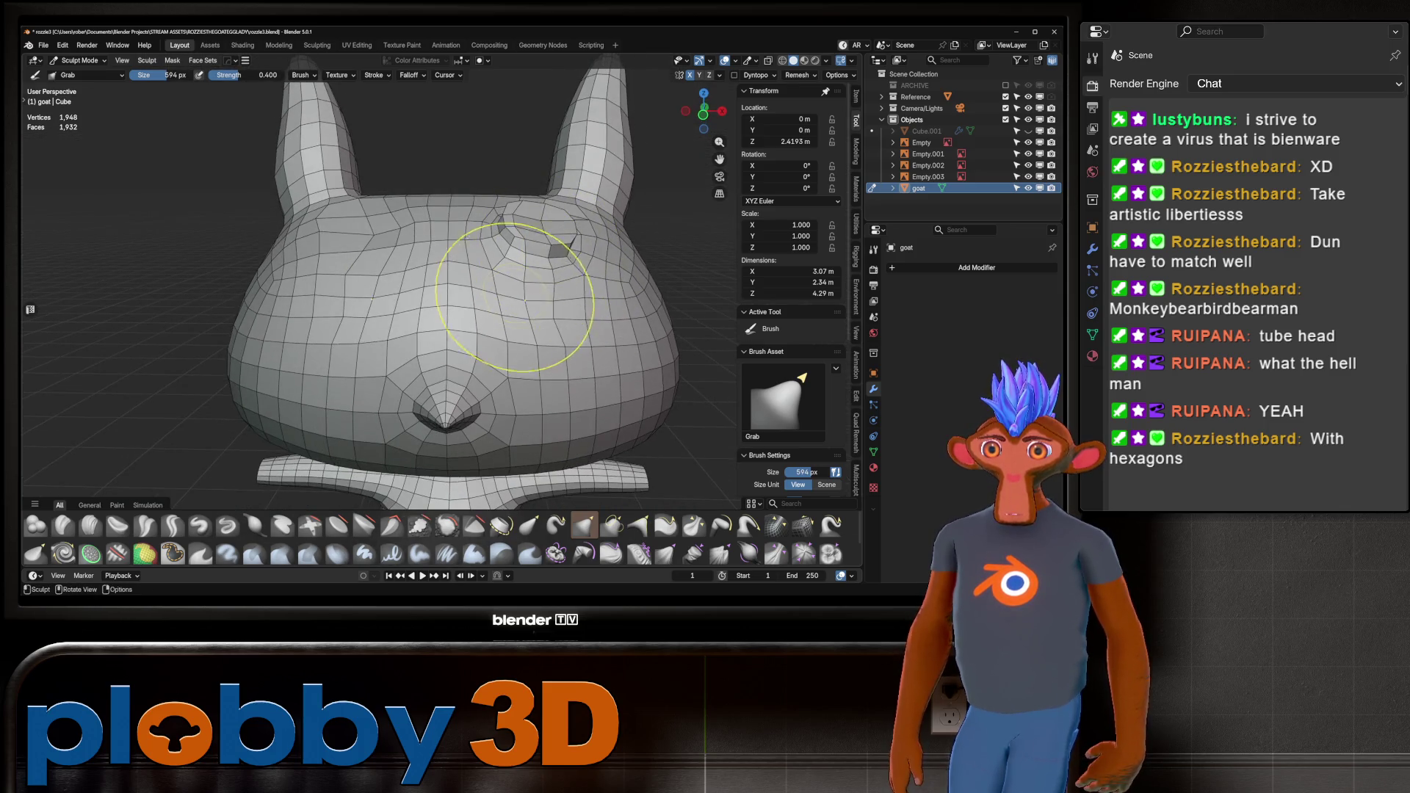
middle_click_drag(492, 277, 564, 239)
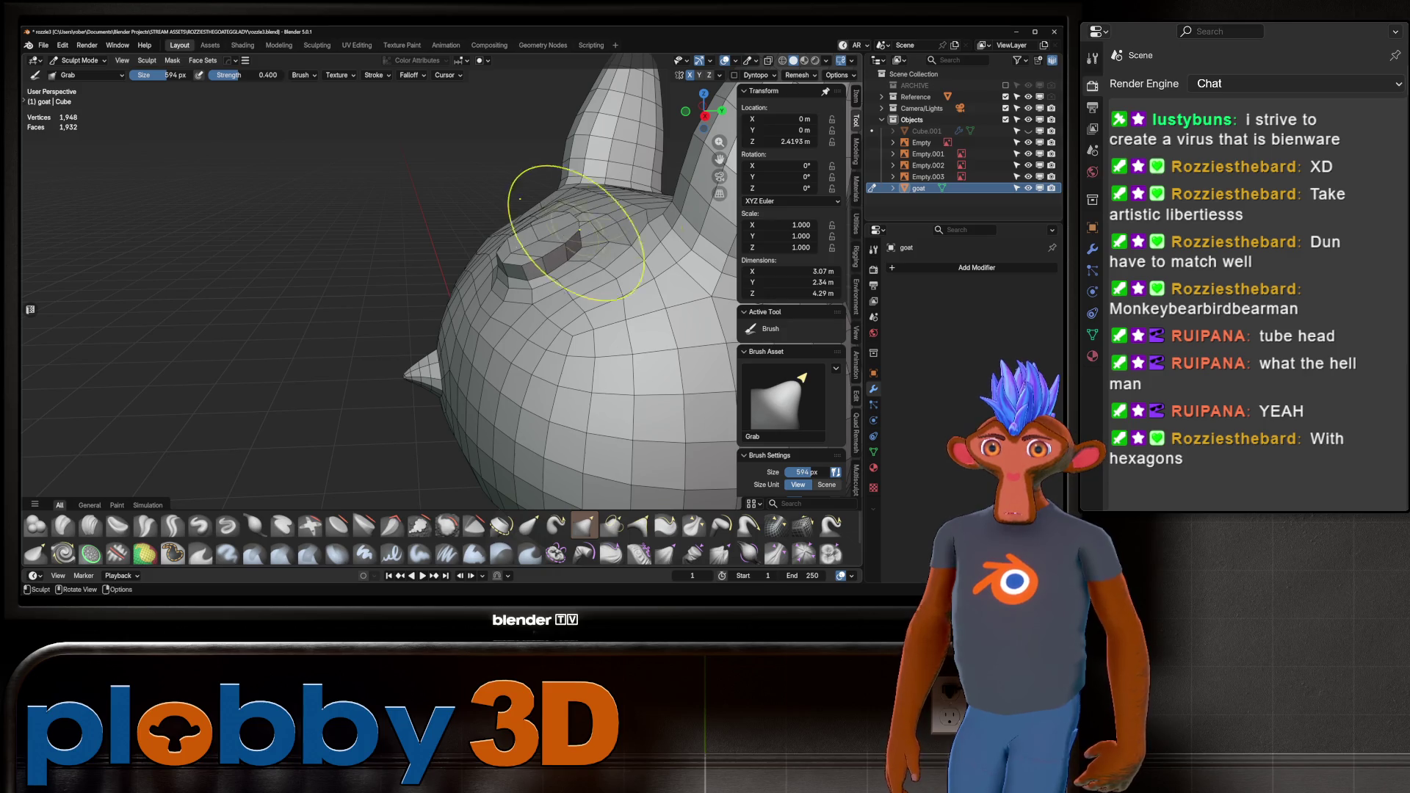
middle_click_drag(575, 232, 576, 236)
middle_click_drag(567, 299, 514, 294)
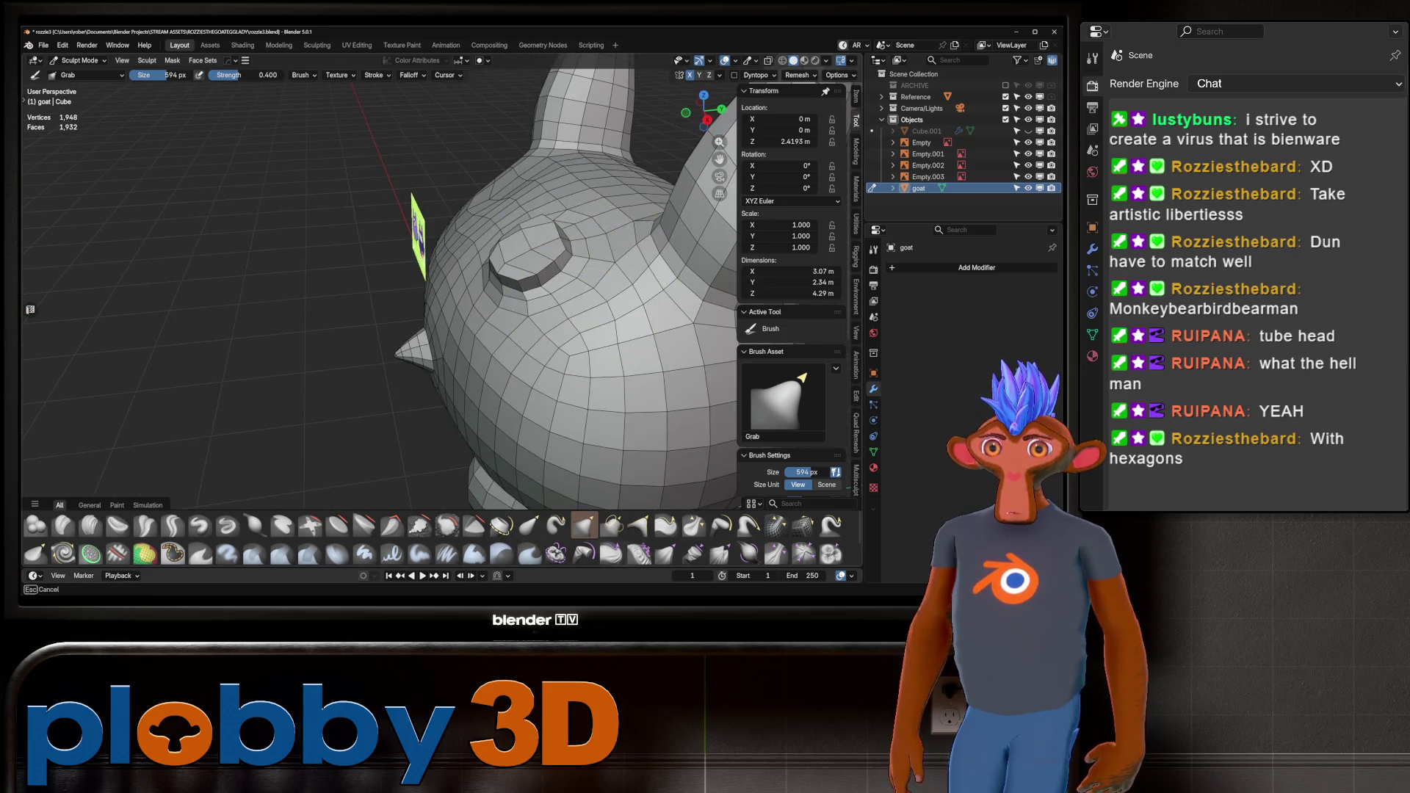
middle_click_drag(426, 235, 569, 242)
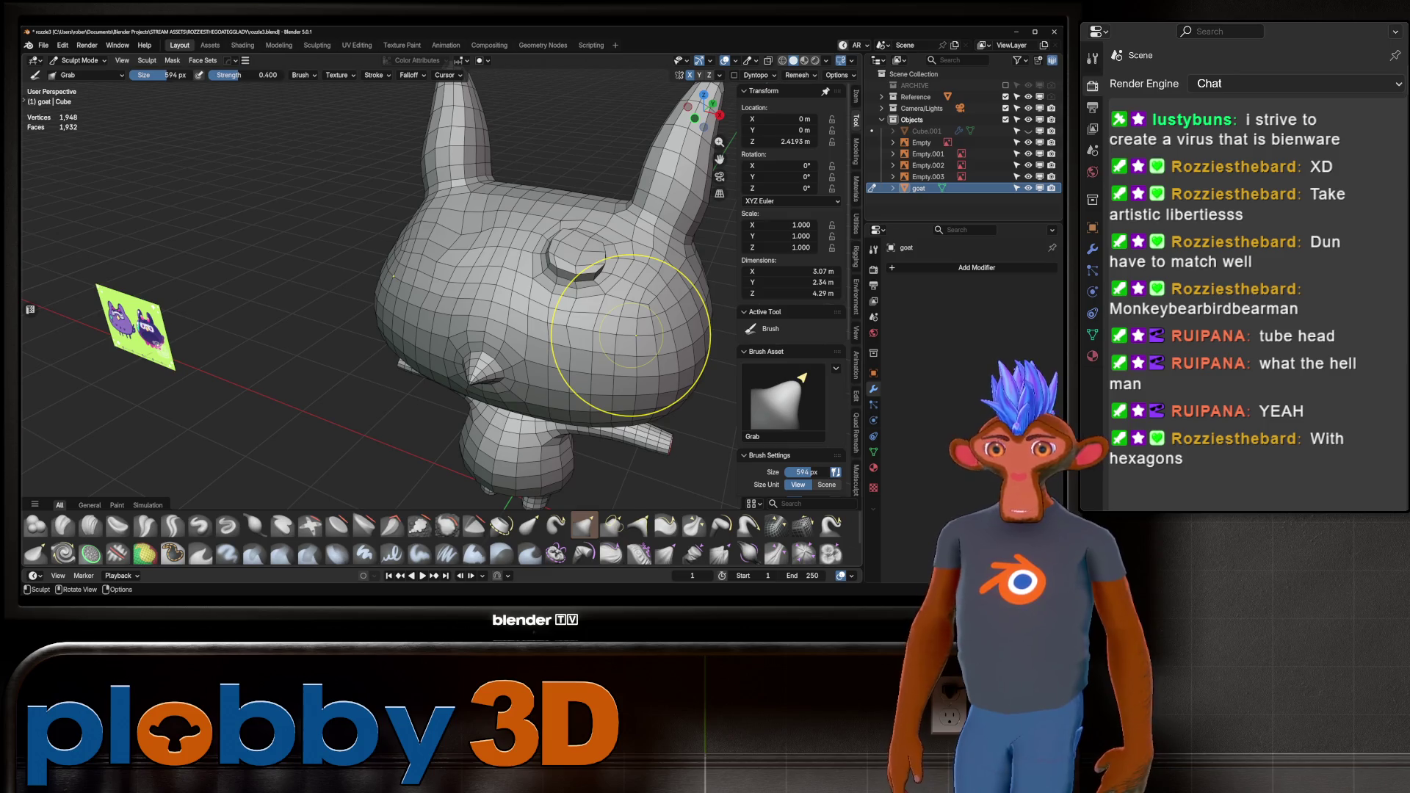
key("Tab")
scroll(502, 318, "up", 3)
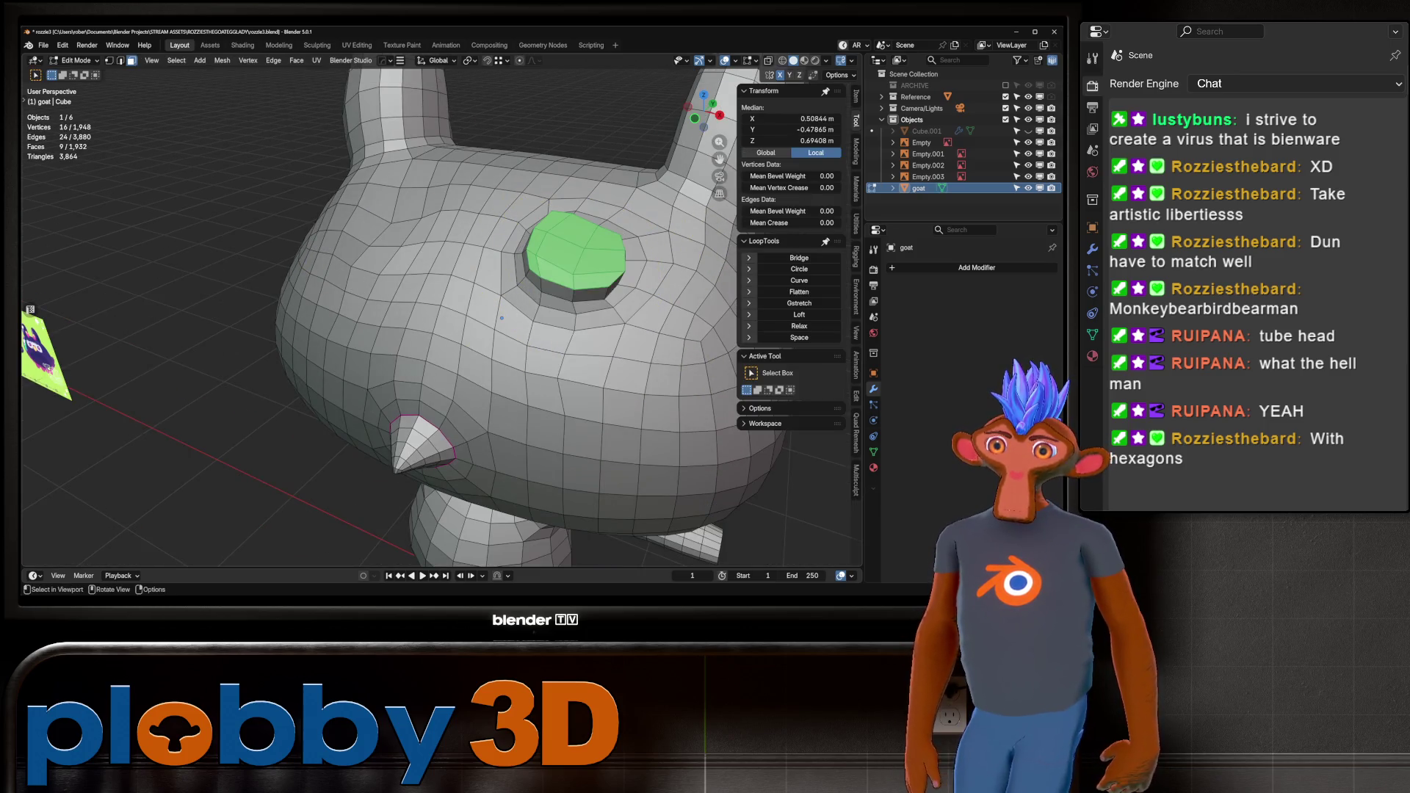
Grid-fill the disc's top with faces, then go to the right side view with X-ray off.
key("ctrl+f")
left_click(543, 346)
mouse_move(501, 317)
middle_mouse_down()
mouse_move(609, 382)
mouse_move(510, 390)
middle_mouse_up()
key("KP_3")
key("alt+z")
key("alt+z")
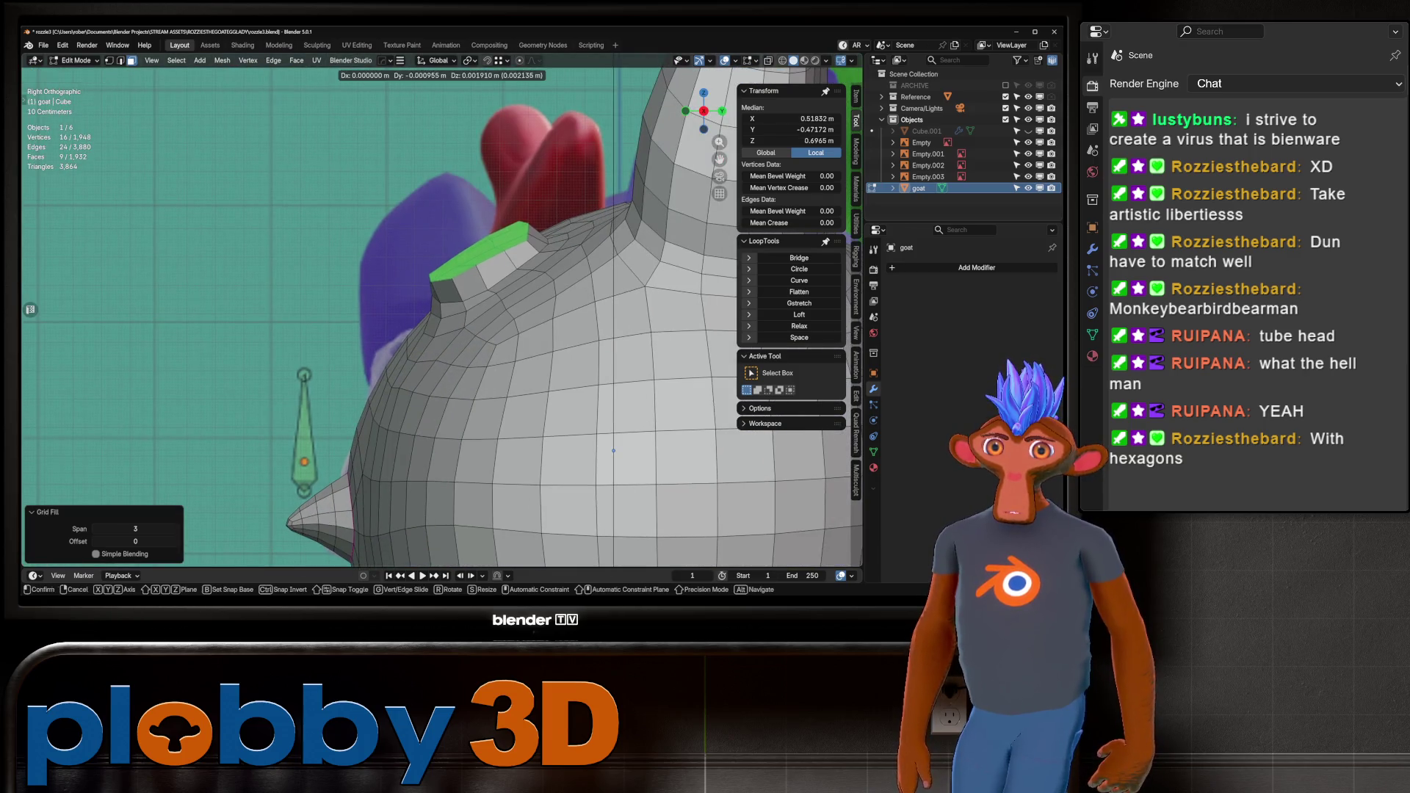
Move and tilt the top faces back, then extrude them and scale the top to about 0.7.
key("g")
key("Return")
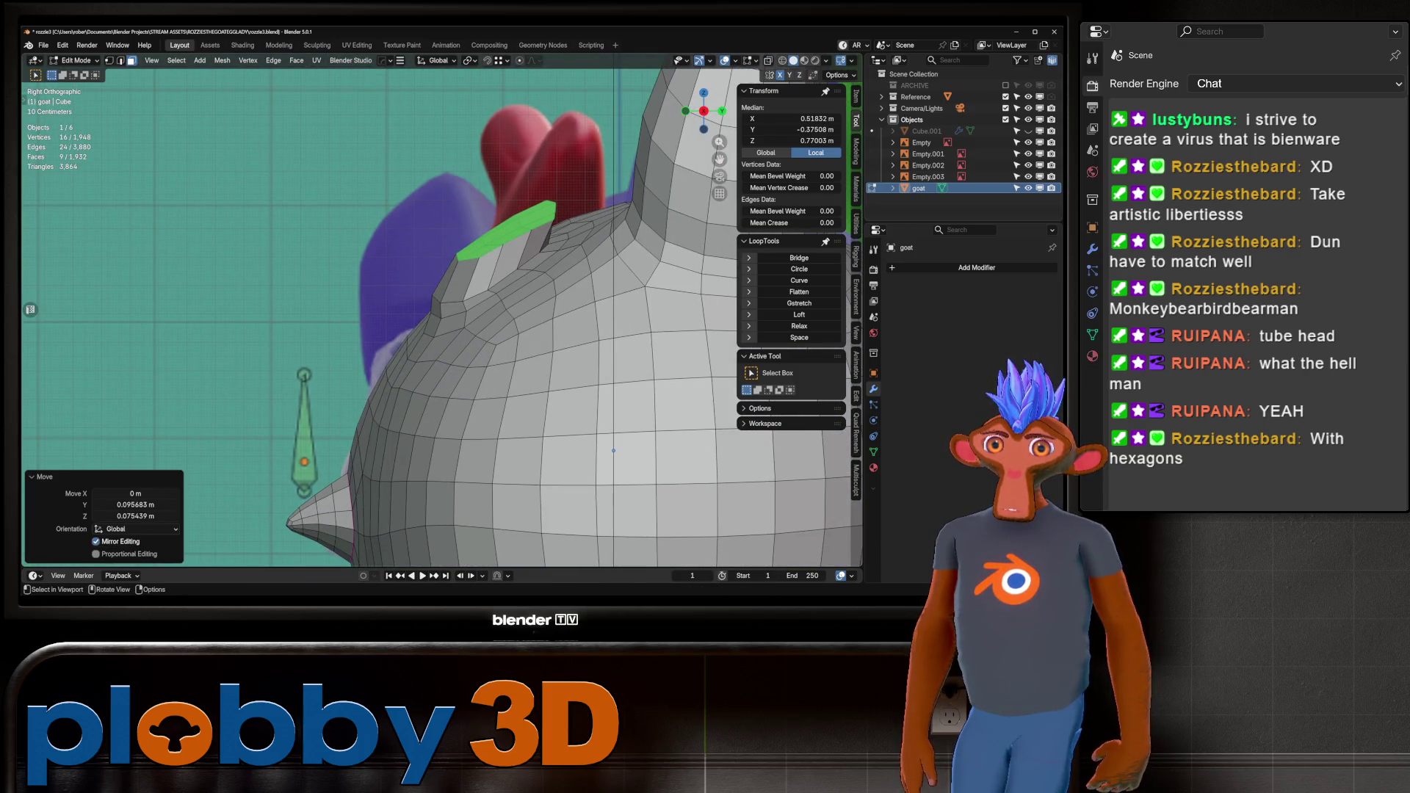
key("r")
key("Return")
key("e")
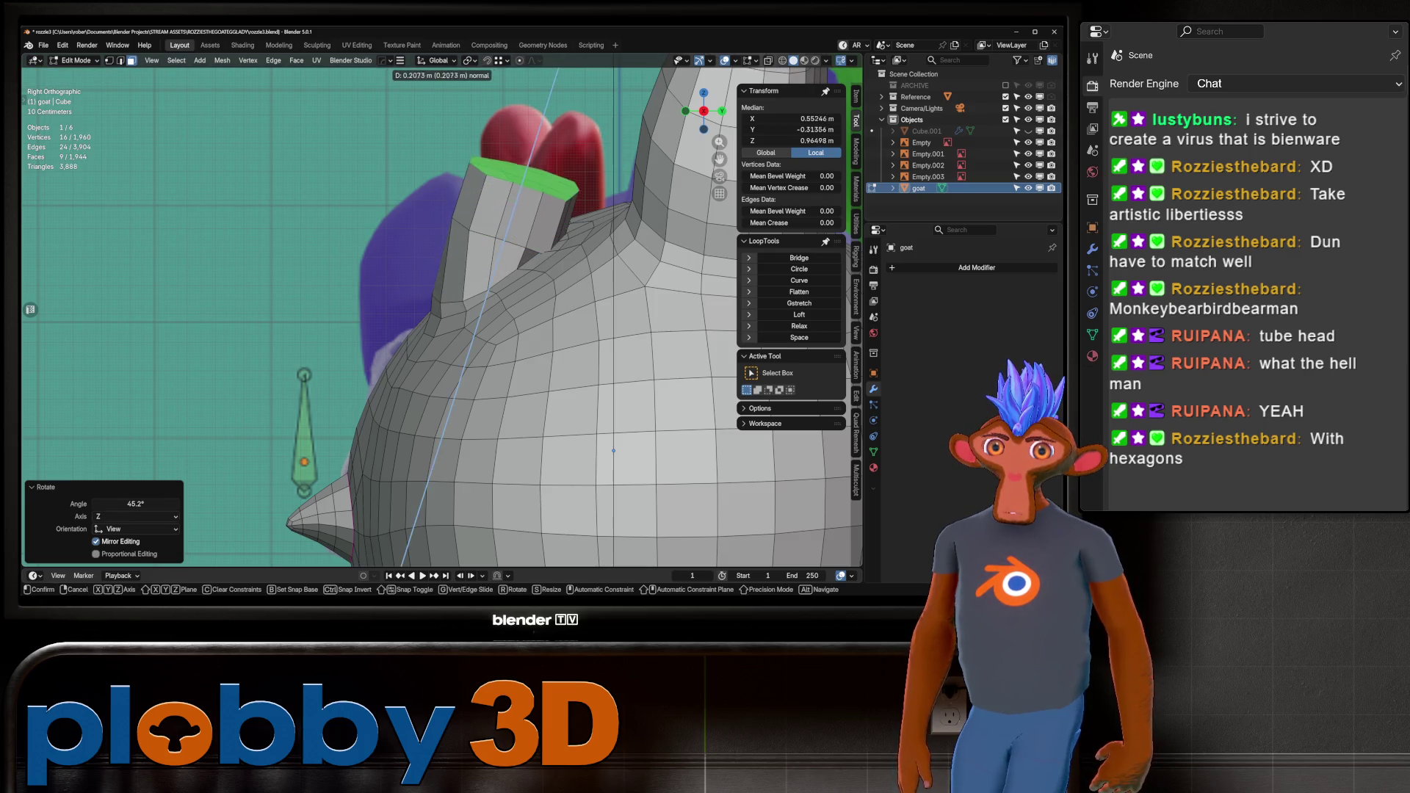
key("Return")
key("s")
key("Return")
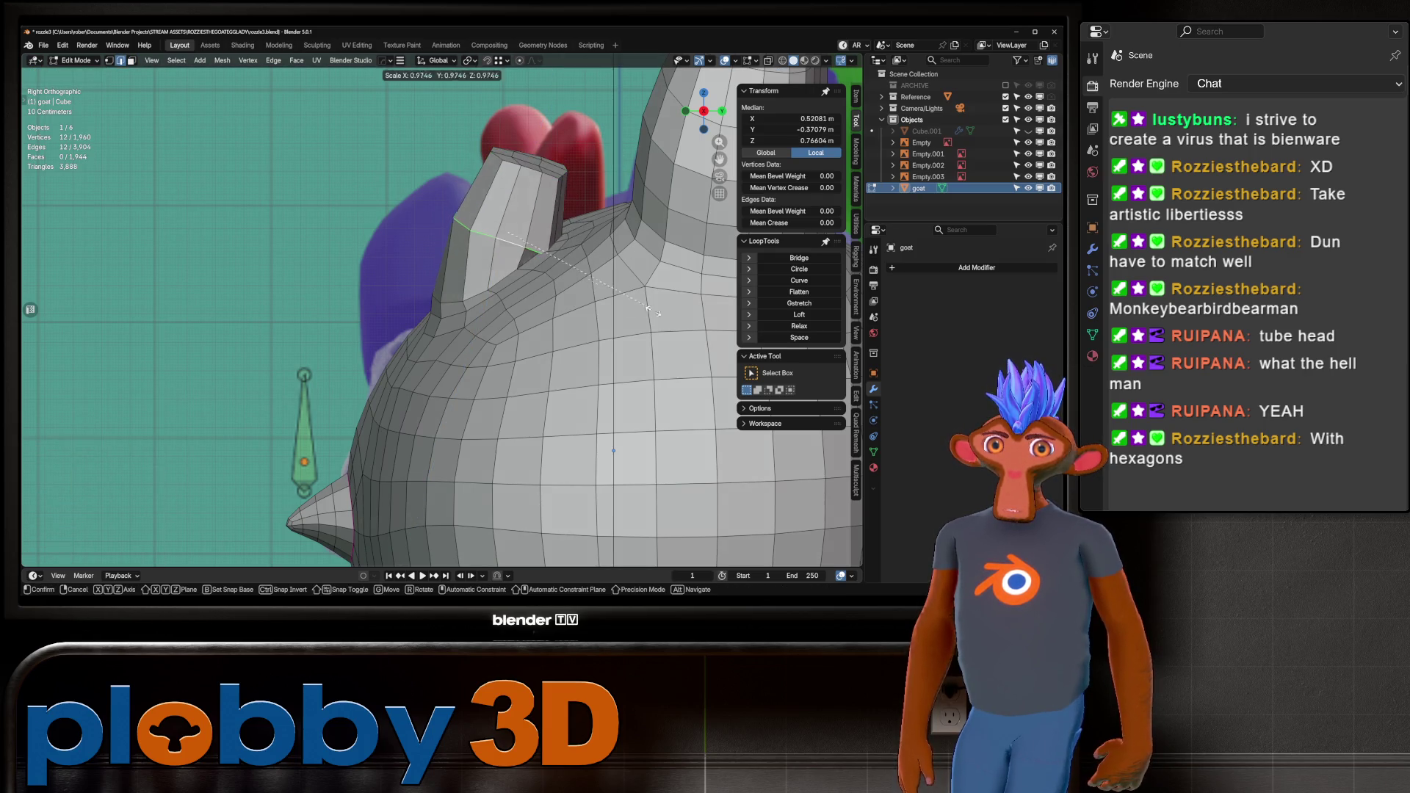
Delete the tube's top cap faces and switch to edge selection in right side view.
key("alt+a")
middle_click_drag(470, 330, 528, 323)
left_click(514, 150)
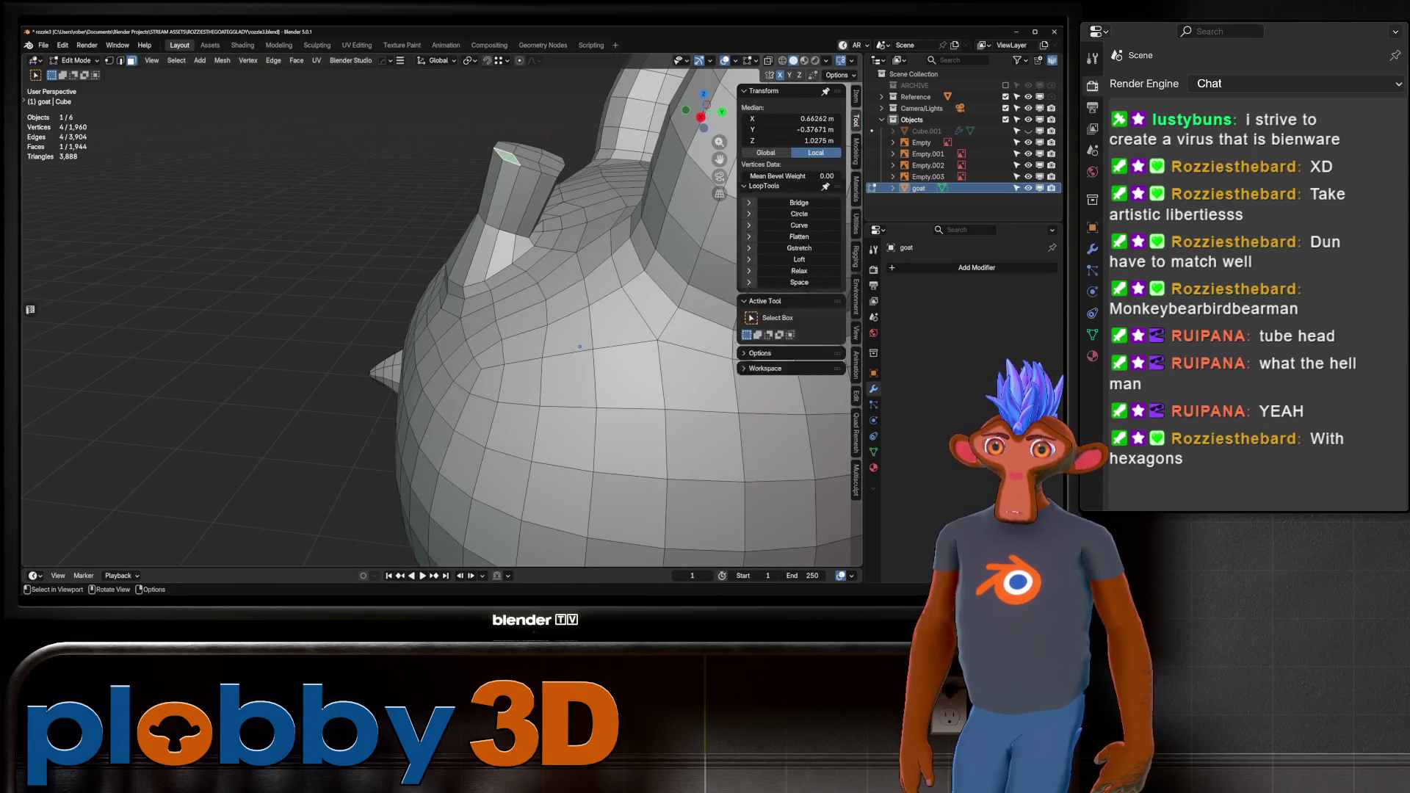
left_click(552, 163, "ctrl+shift")
key("x")
key("f")
key("2")
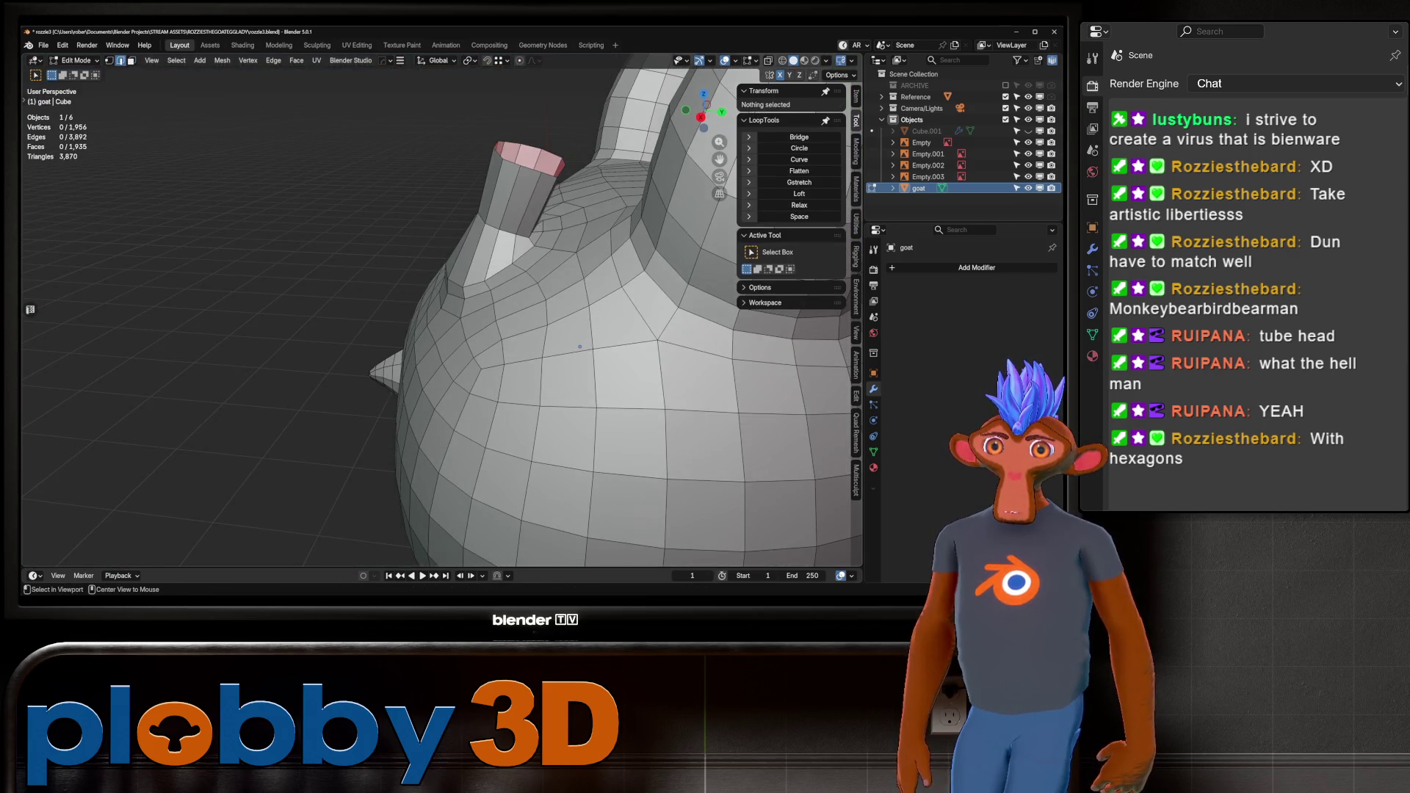
key("KP_3")
Shorten the tube, move the top edge loop up and right, and relax it evenly.
key("g")
key("g")
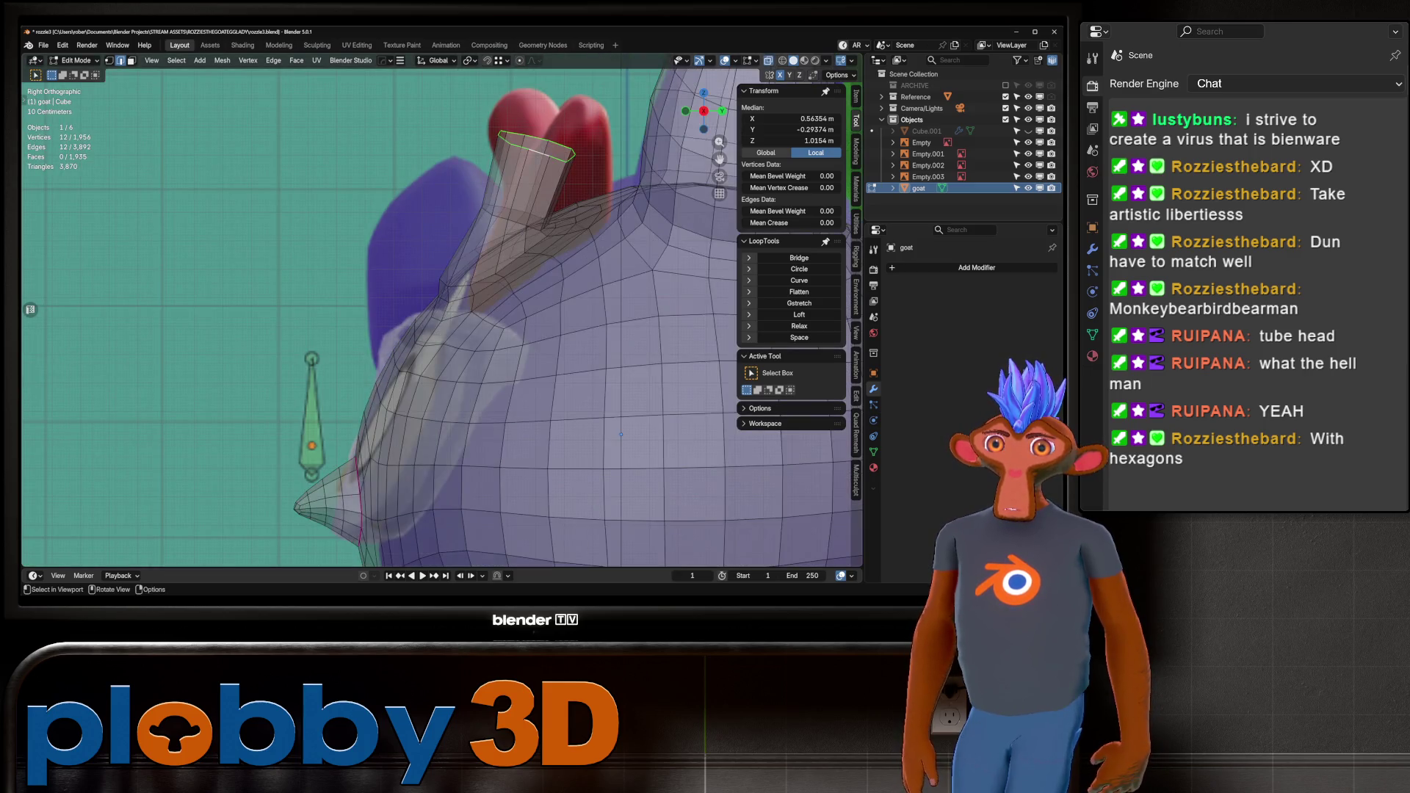
key("Return")
key("g")
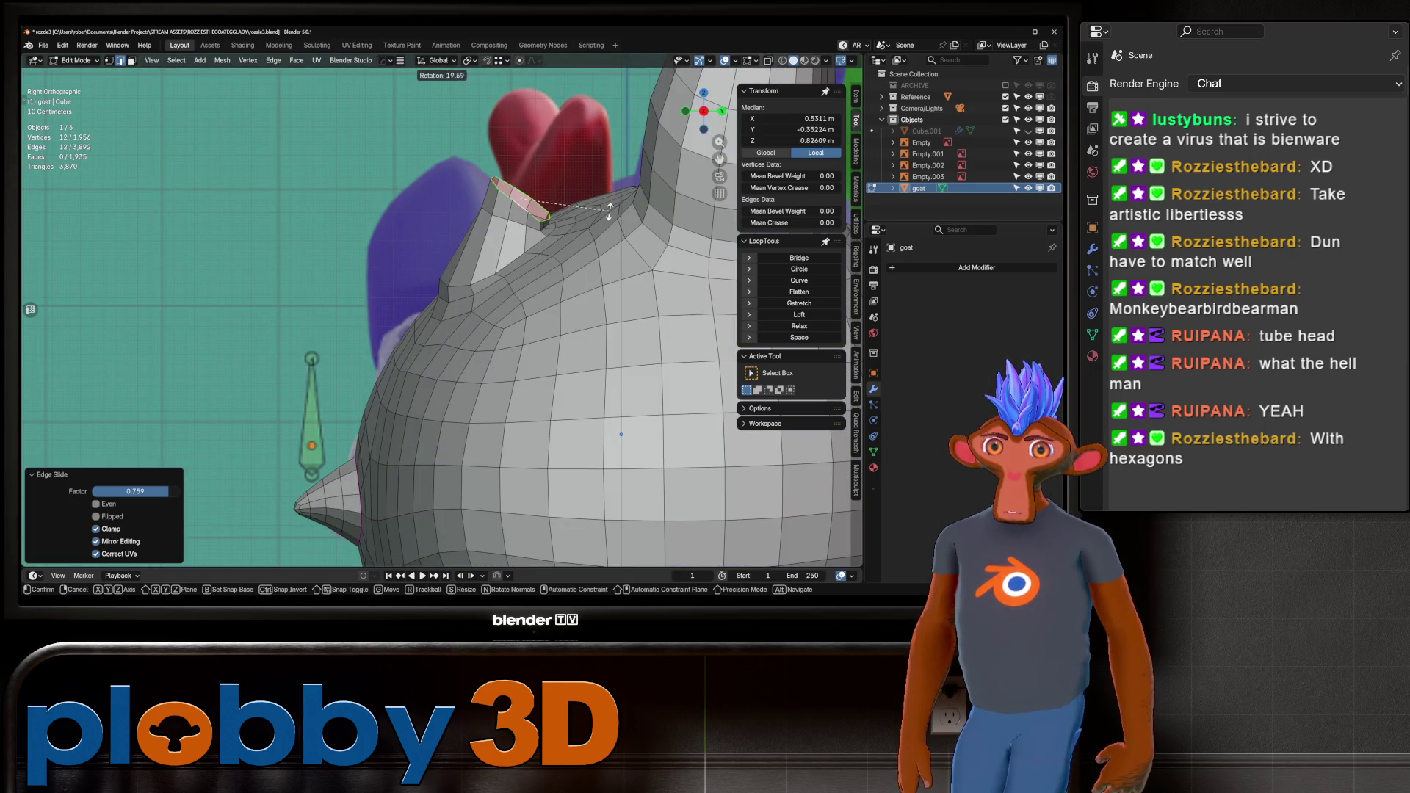
key("Return")
key("g")
key("Return")
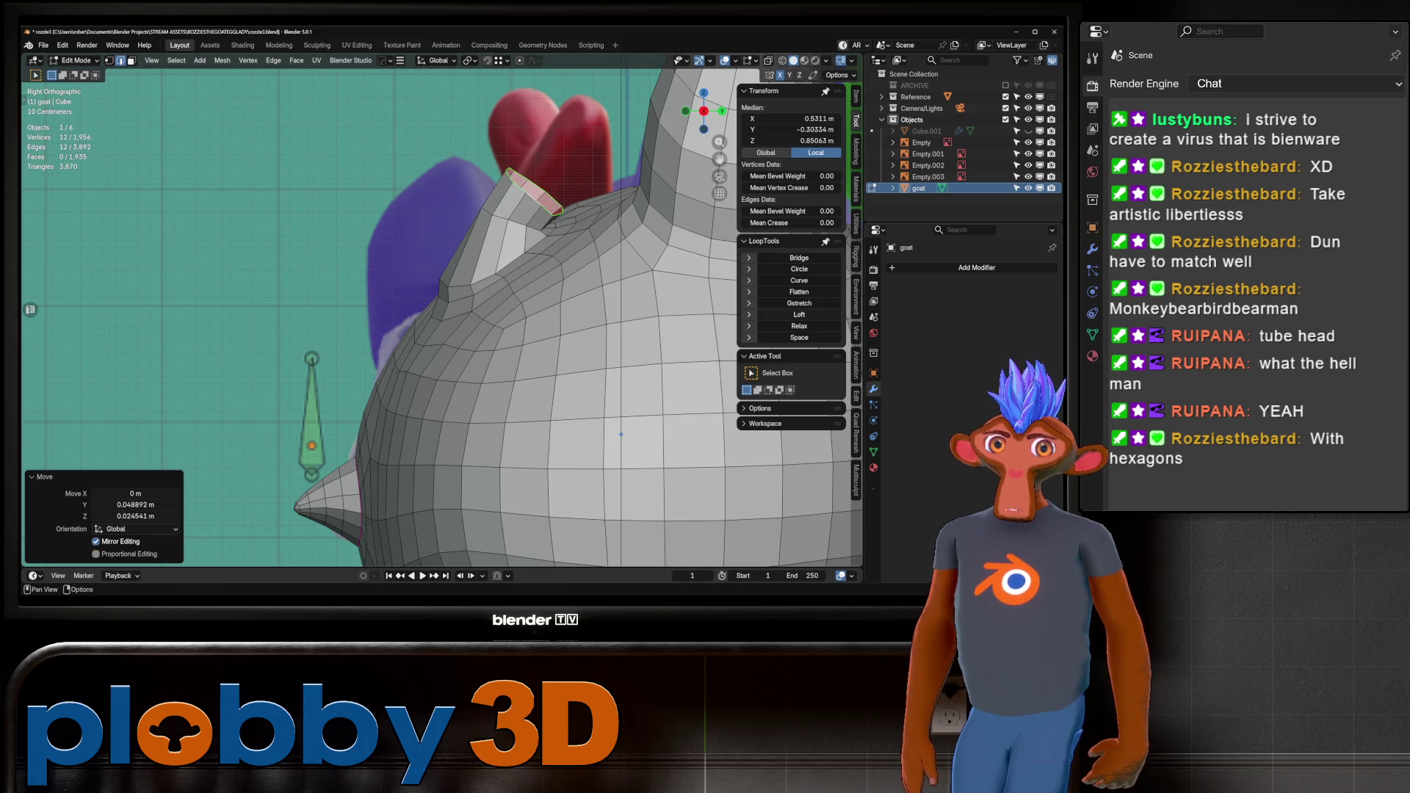
left_click(799, 326)
Tilt the top edge loop 22.5° about Z and try shifting it along Y.
key("r")
key("z")
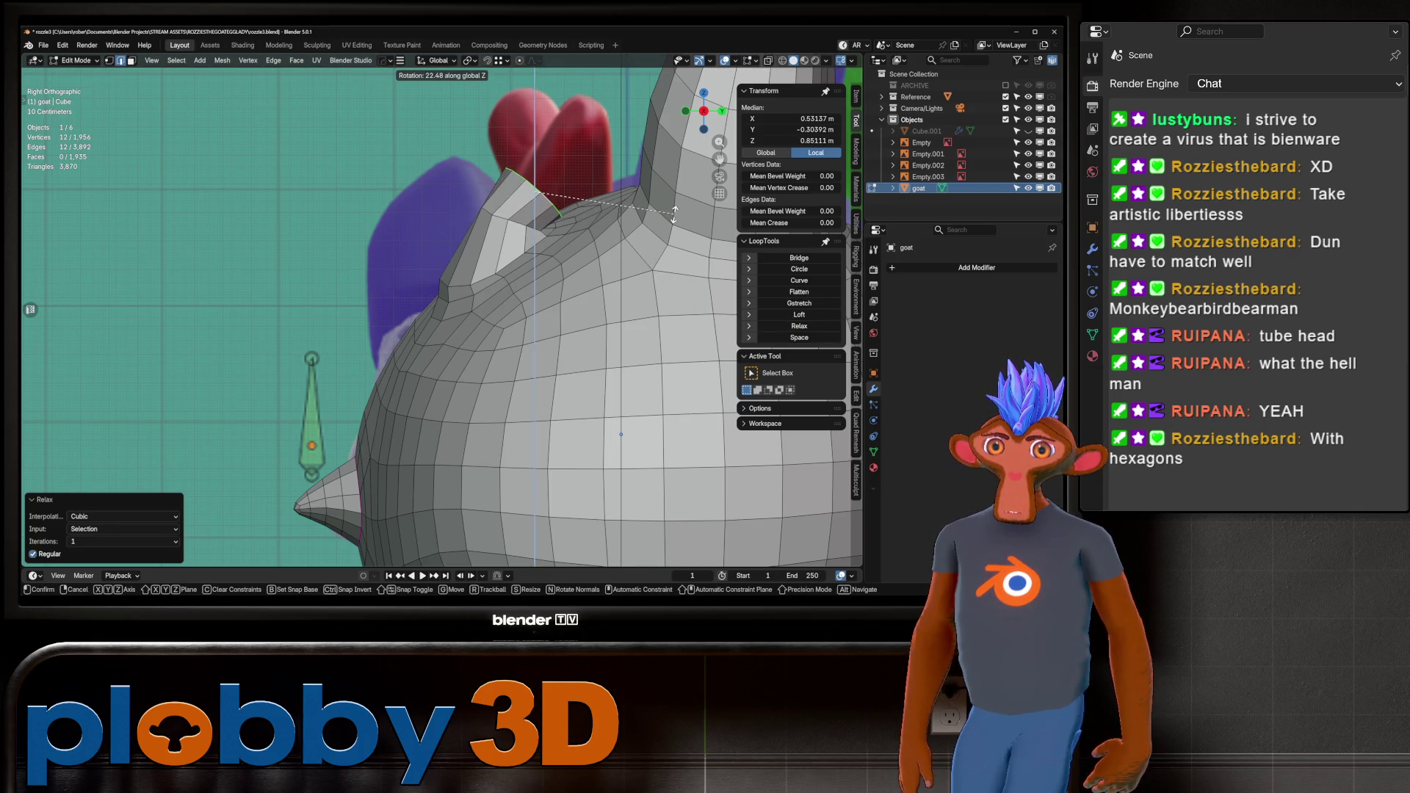
left_click(674, 213)
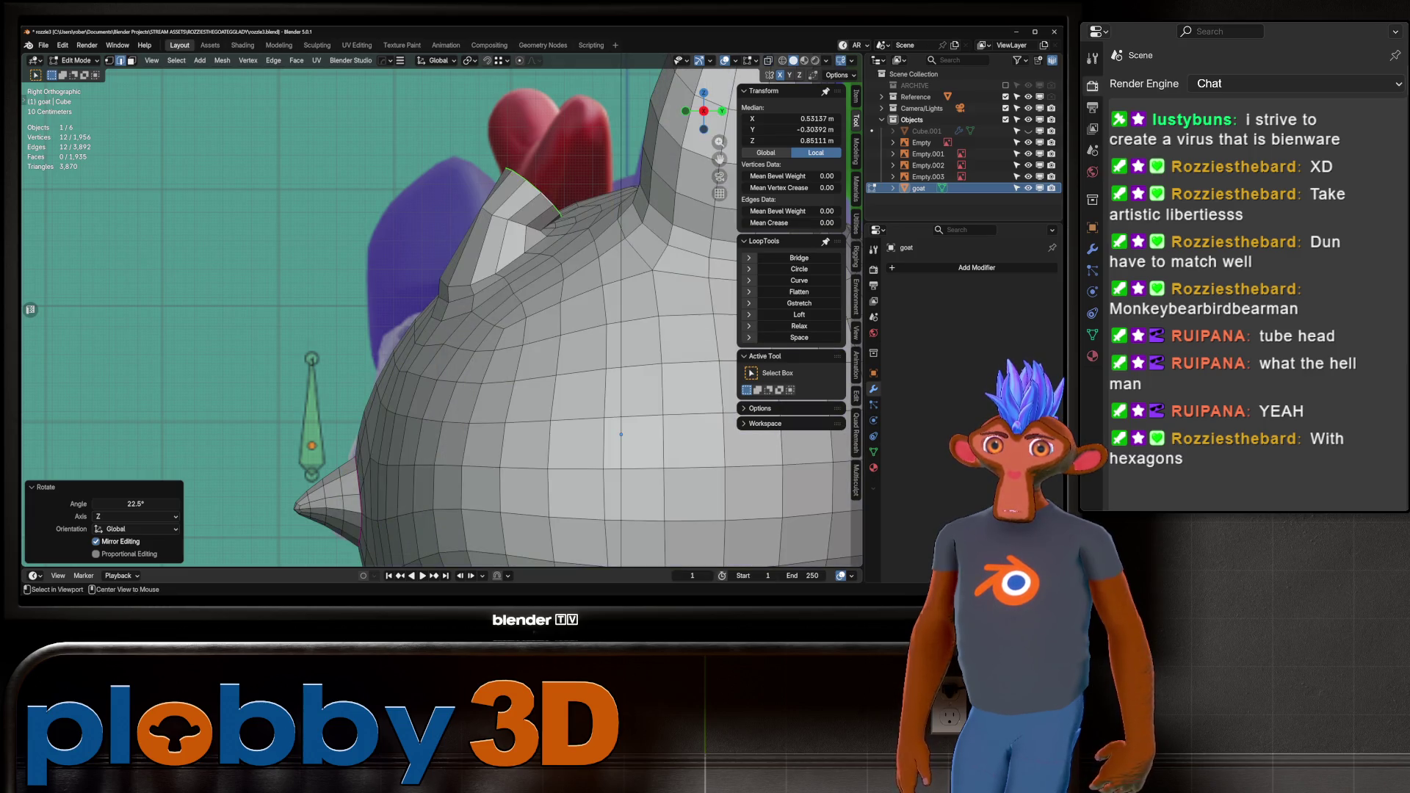
key("g")
key("y")
key("Return")
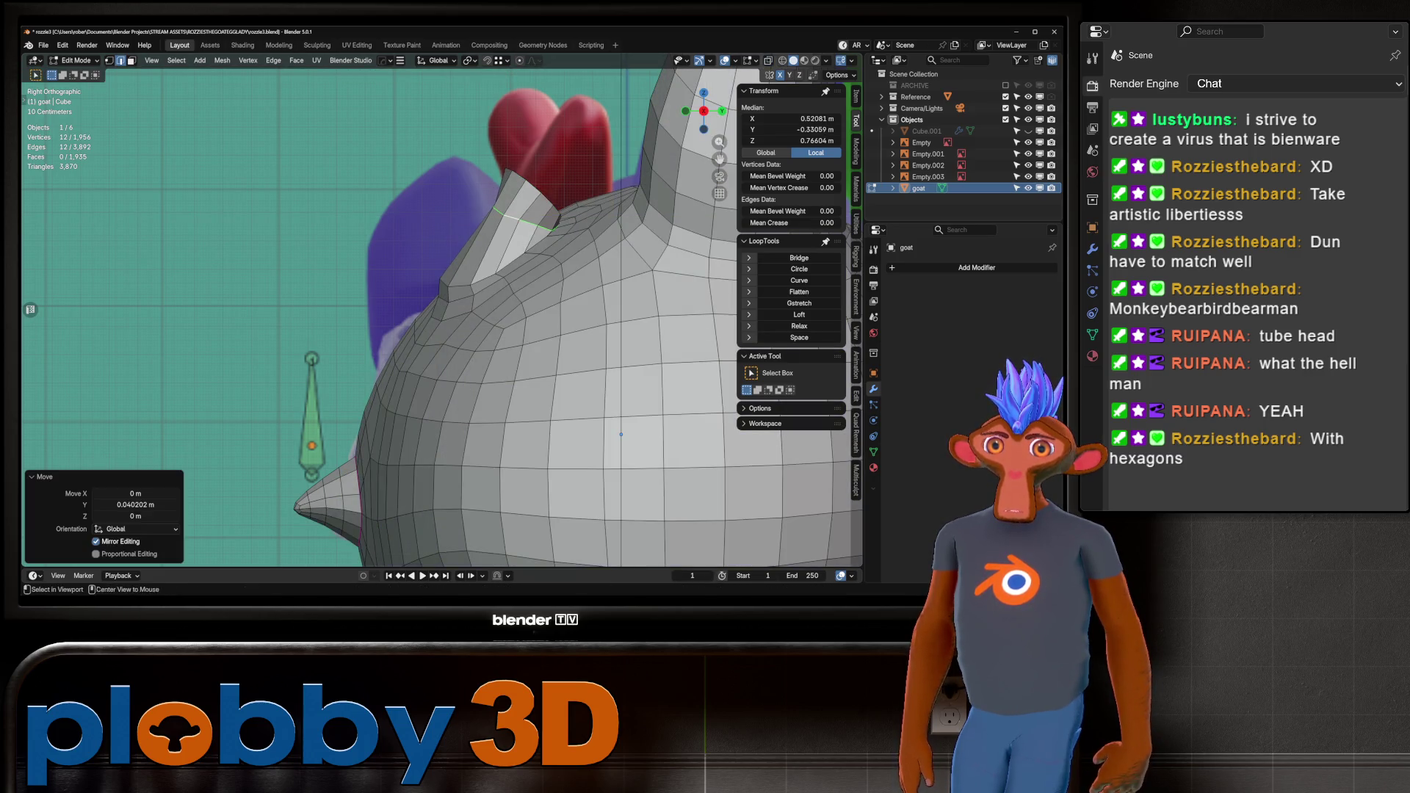
key("ctrl+z")
Extrude the top loop upward into a horn and move its tip up and back.
key("e")
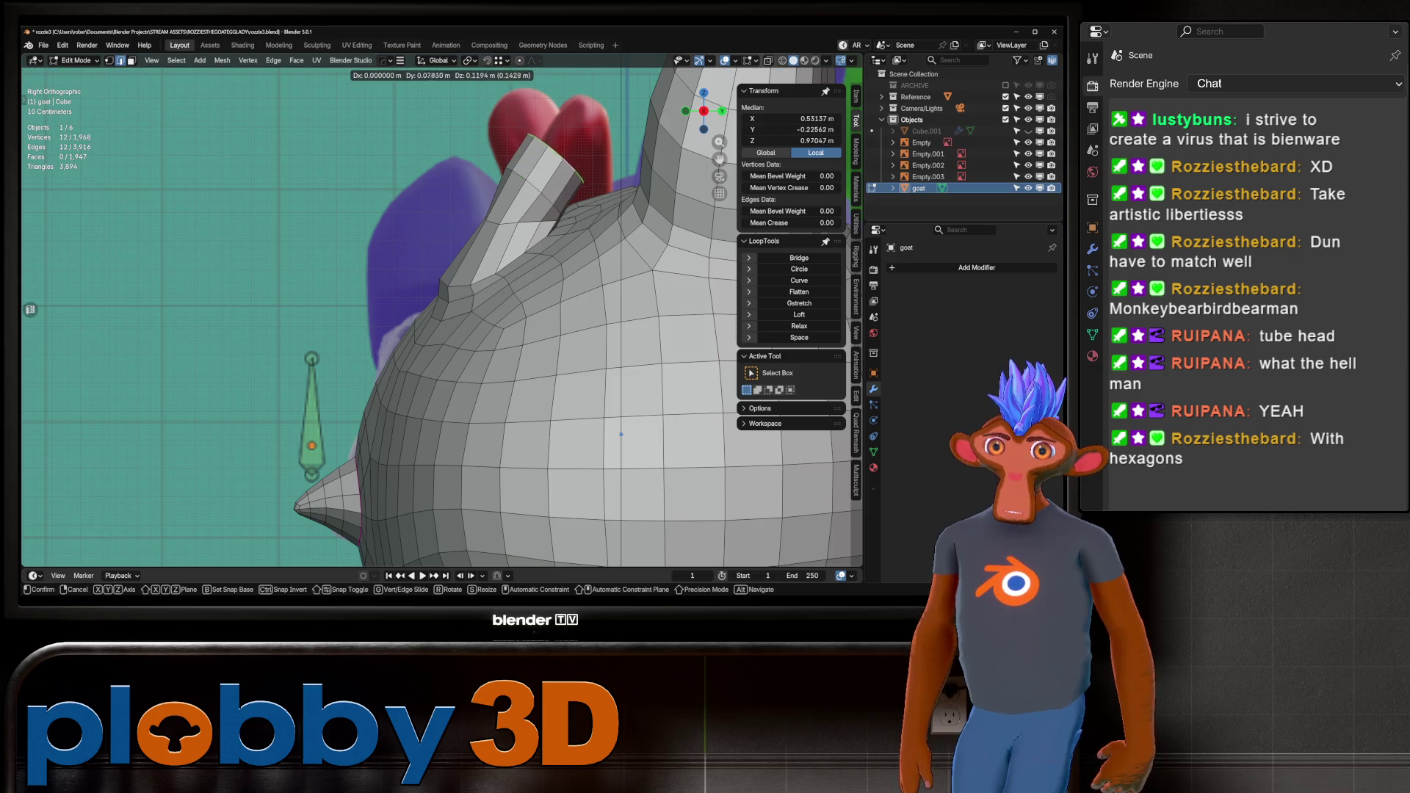
key("Return")
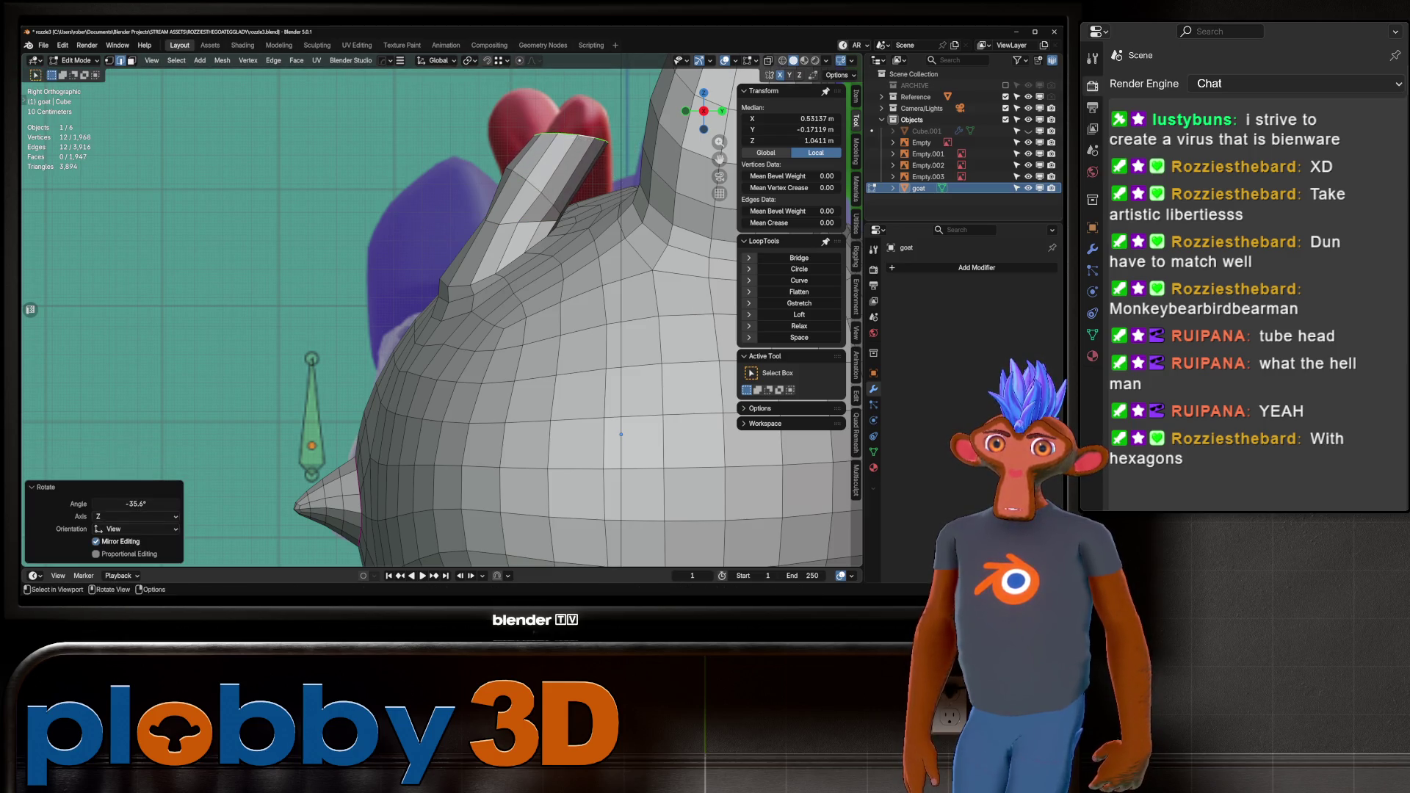
key("g")
key("Return")
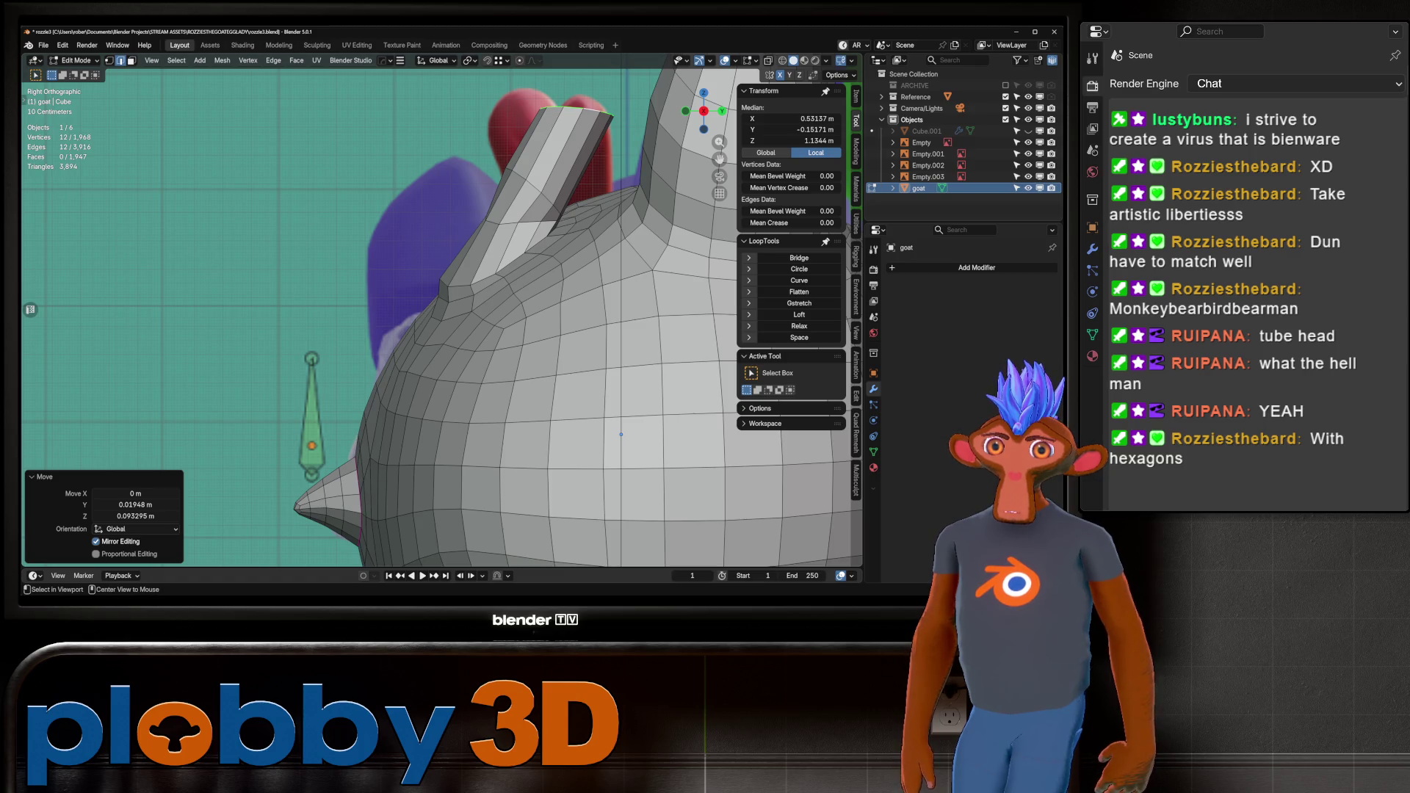
Move the tube's middle loop down, then select the horn's 12 vertices and orbit to the front.
left_click(547, 192, "alt")
key("g")
key("Return")
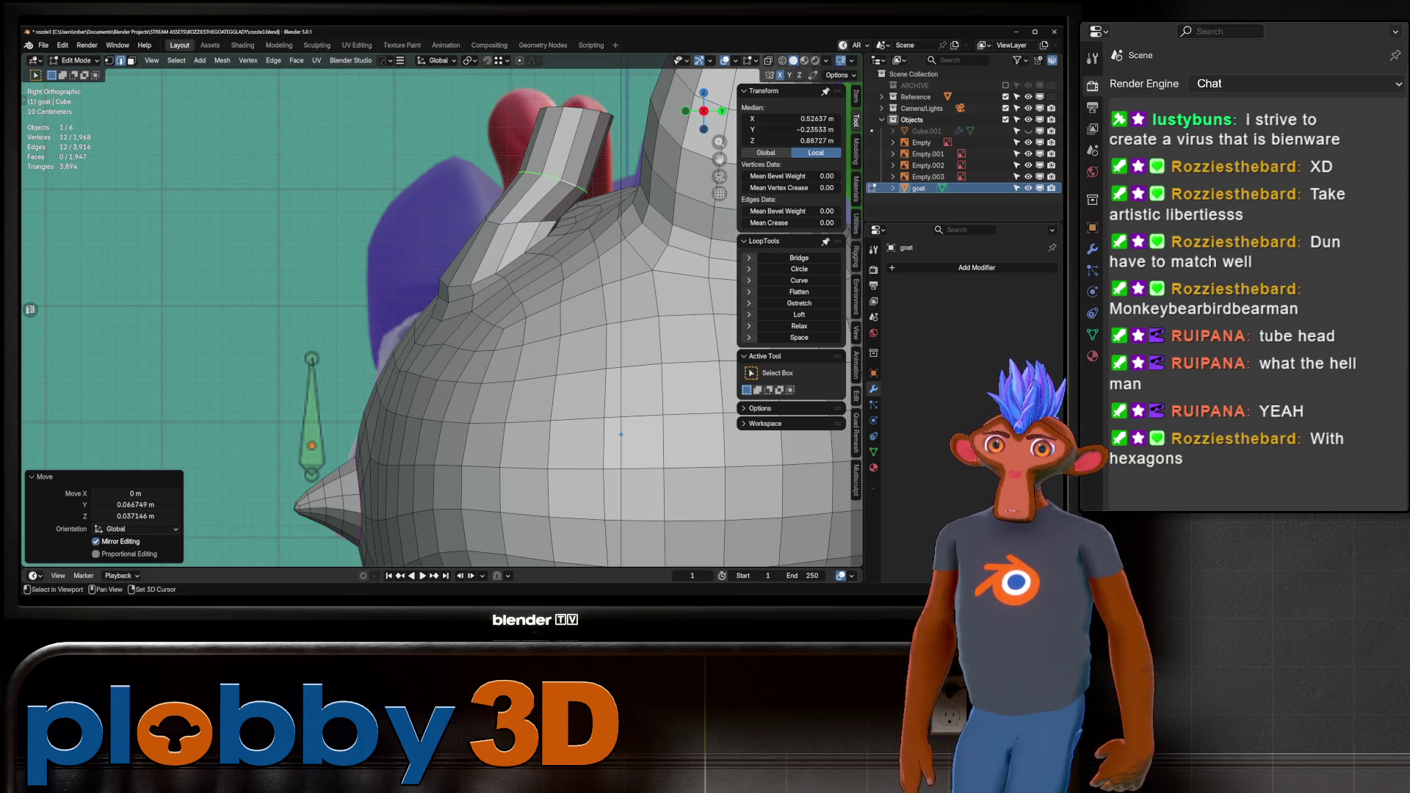
left_click(506, 228, "alt")
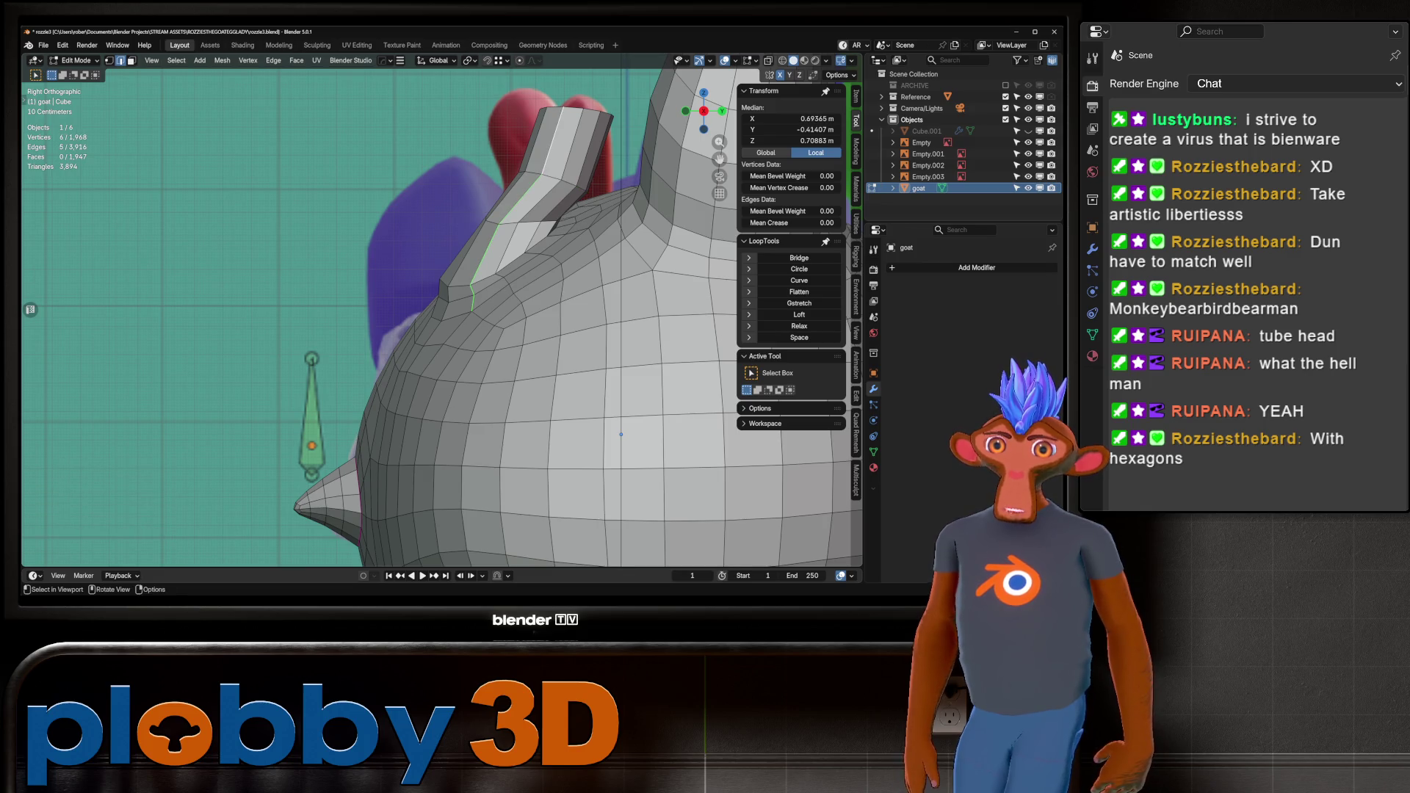
left_click(621, 434, "alt")
middle_click_drag(620, 434, 517, 263)
With X-ray on, slide the horn tube vertices outward along X.
scroll(440, 308, "up", 2)
scroll(440, 309, "down", 5)
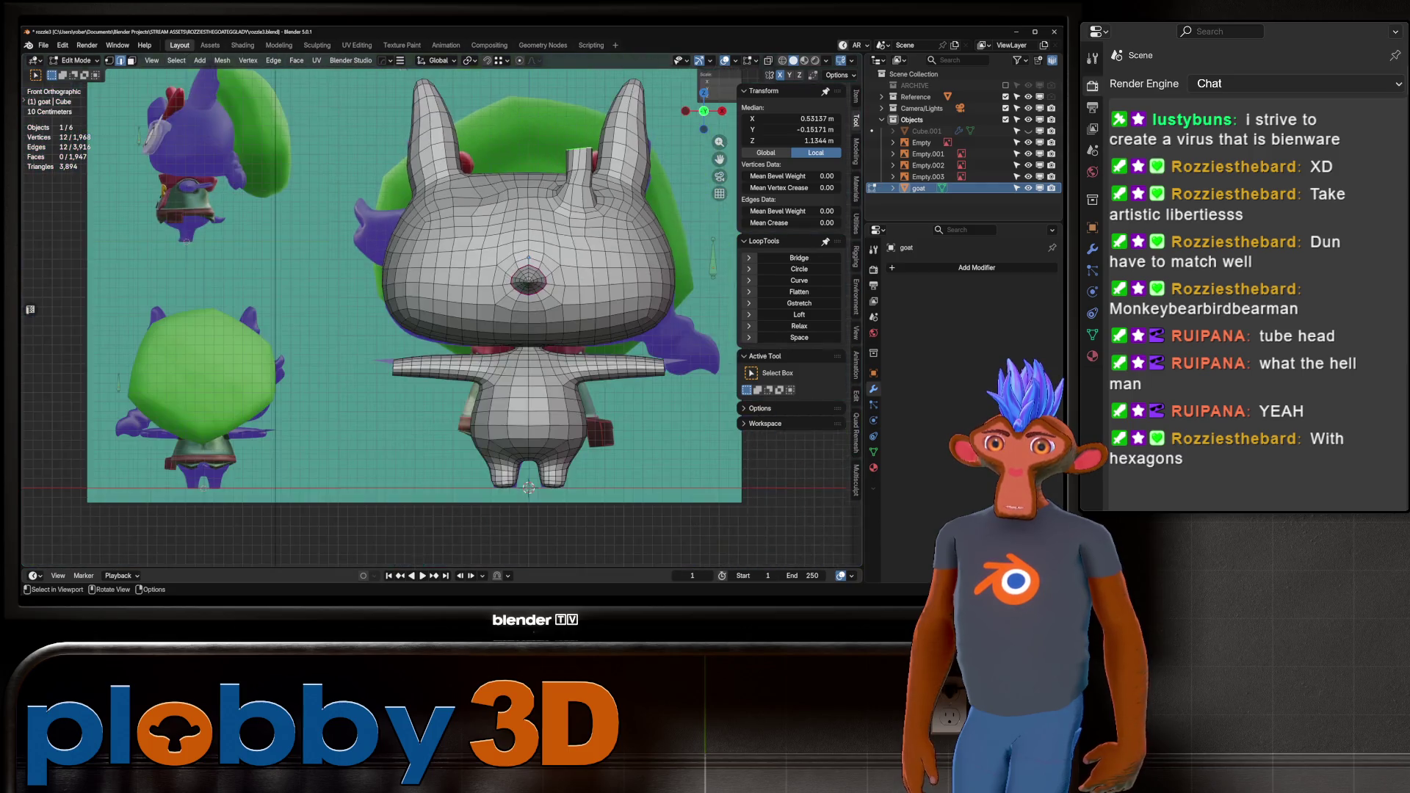
key("alt+z")
key("alt+z")
scroll(587, 183, "up", 2)
key("g")
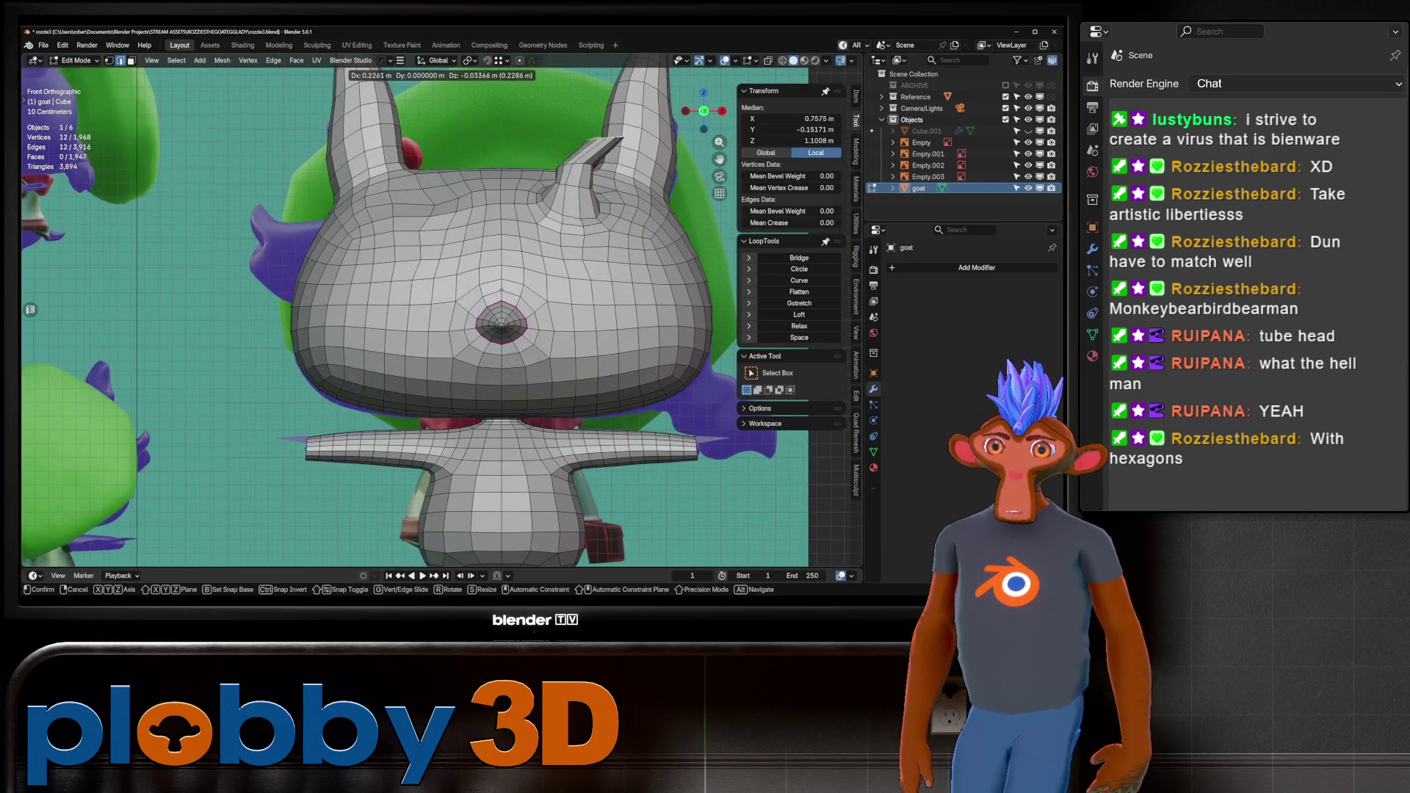
key("Return")
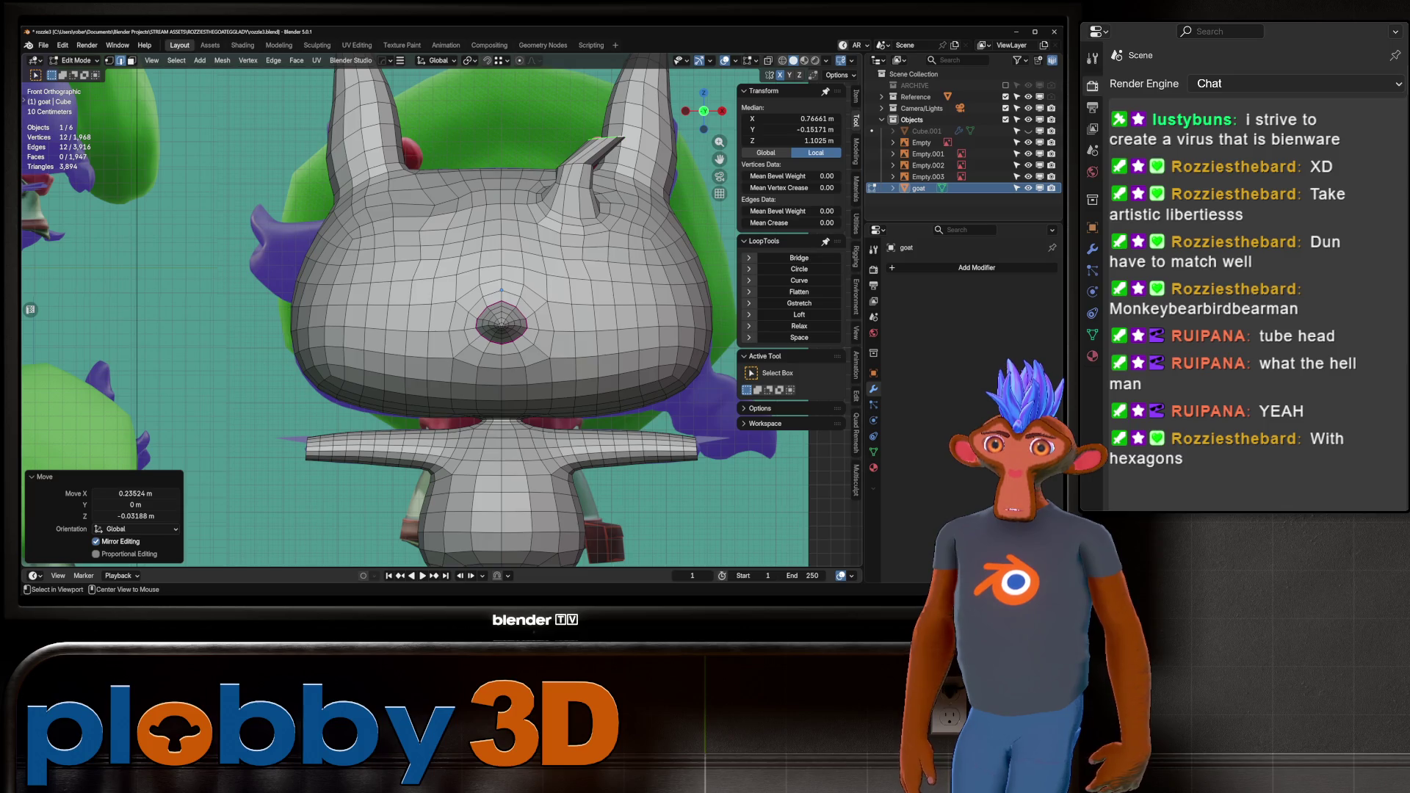
Shift the horn tube back toward the head and nudge it into place.
left_click(592, 309, "alt+shift")
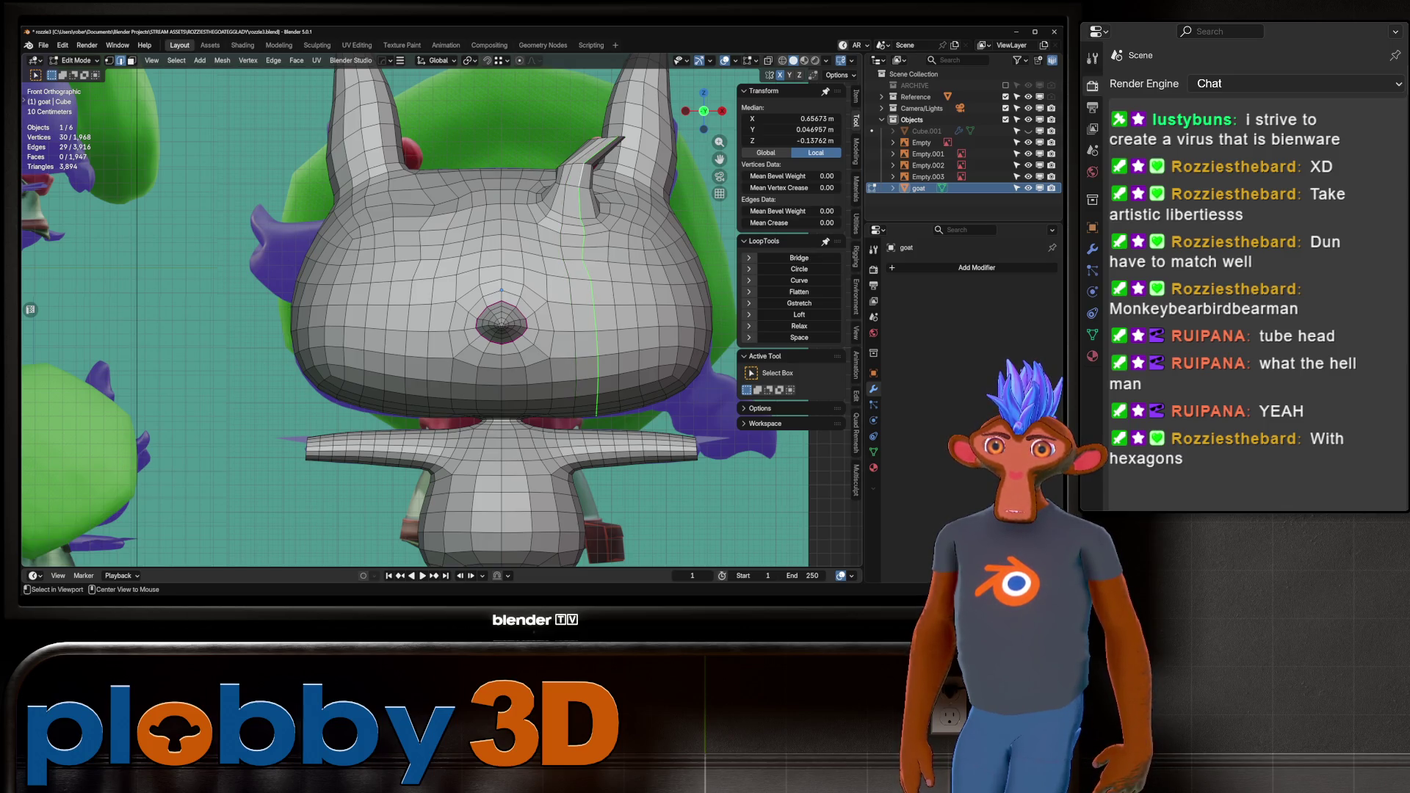
left_click(569, 309, "alt+shift")
key("ctrl+z")
key("ctrl+z")
key("g")
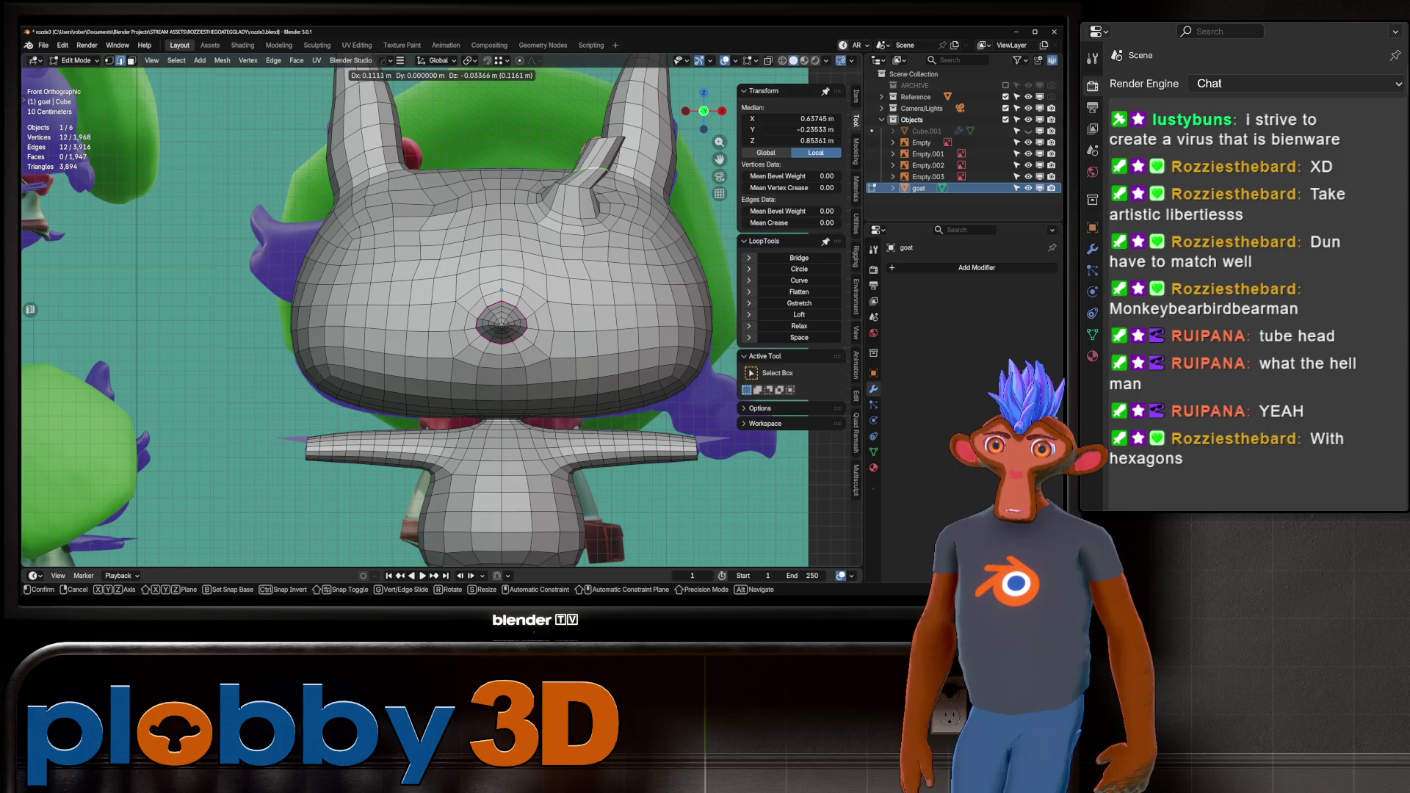
key("Return")
key("g")
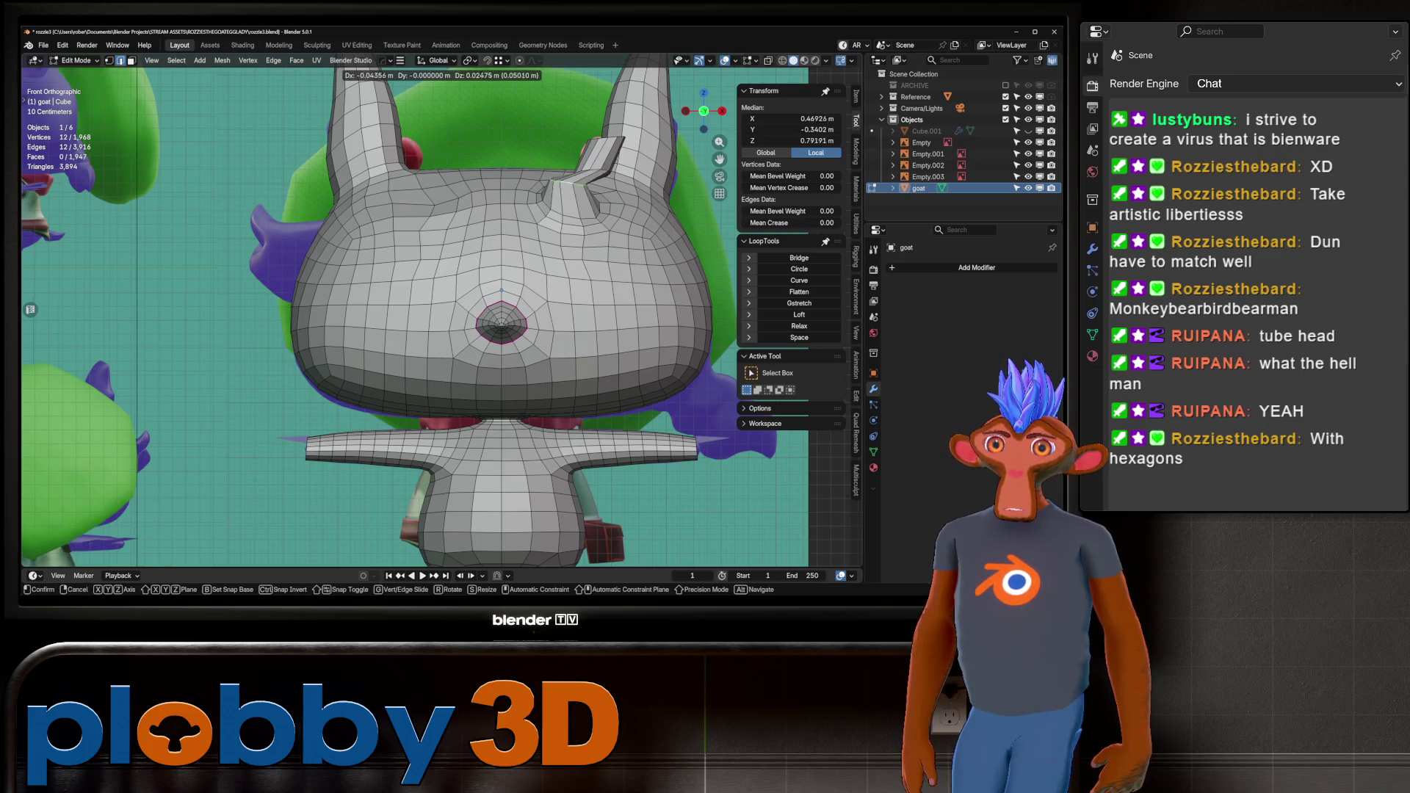
key("Return")
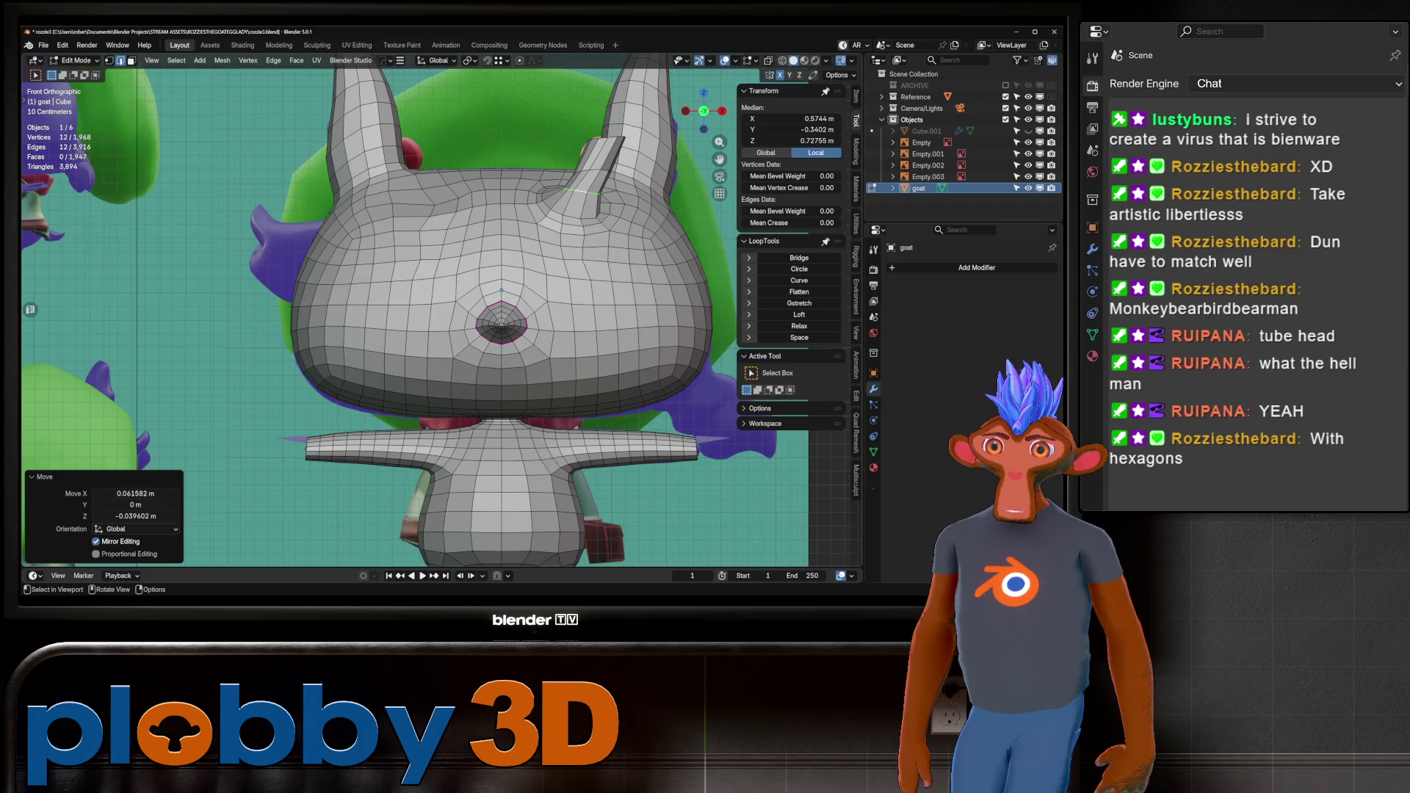
Check the horn against the side and front references, then return to Object Mode and select the reference empty.
scroll(440, 316, "down", 6)
scroll(440, 316, "up", 5)
key("alt+z")
key("alt+z")
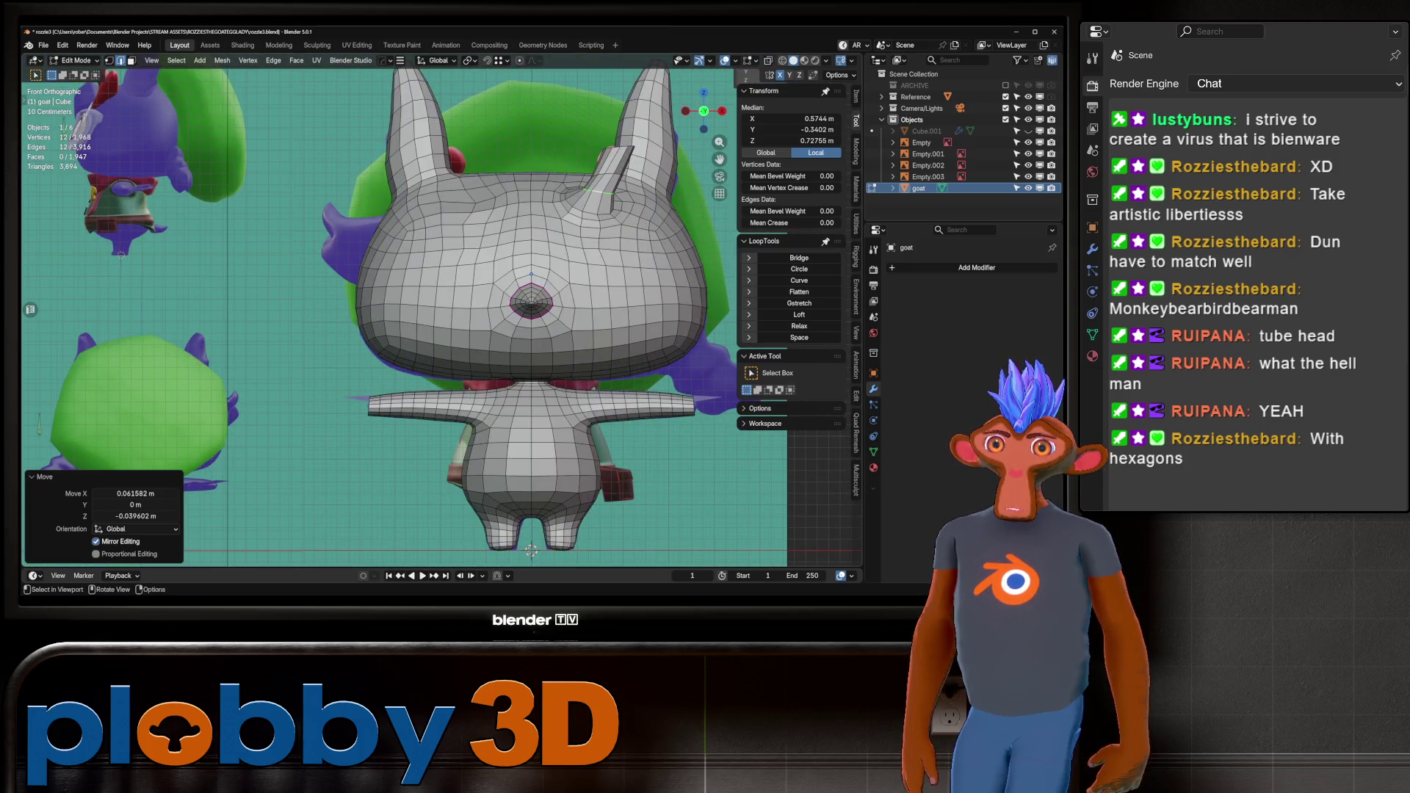
scroll(600, 249, "down", 1)
key("alt+z")
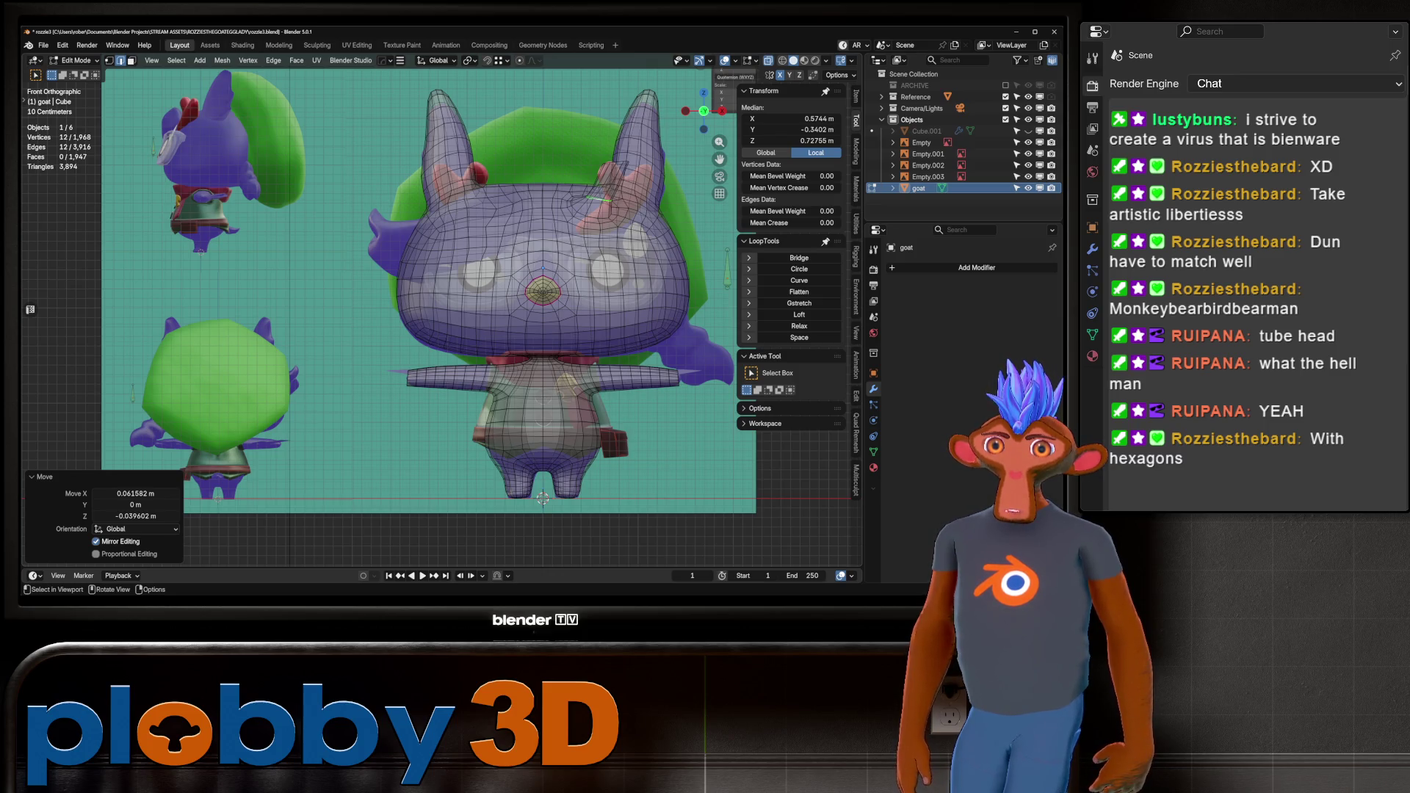
key("KP_3")
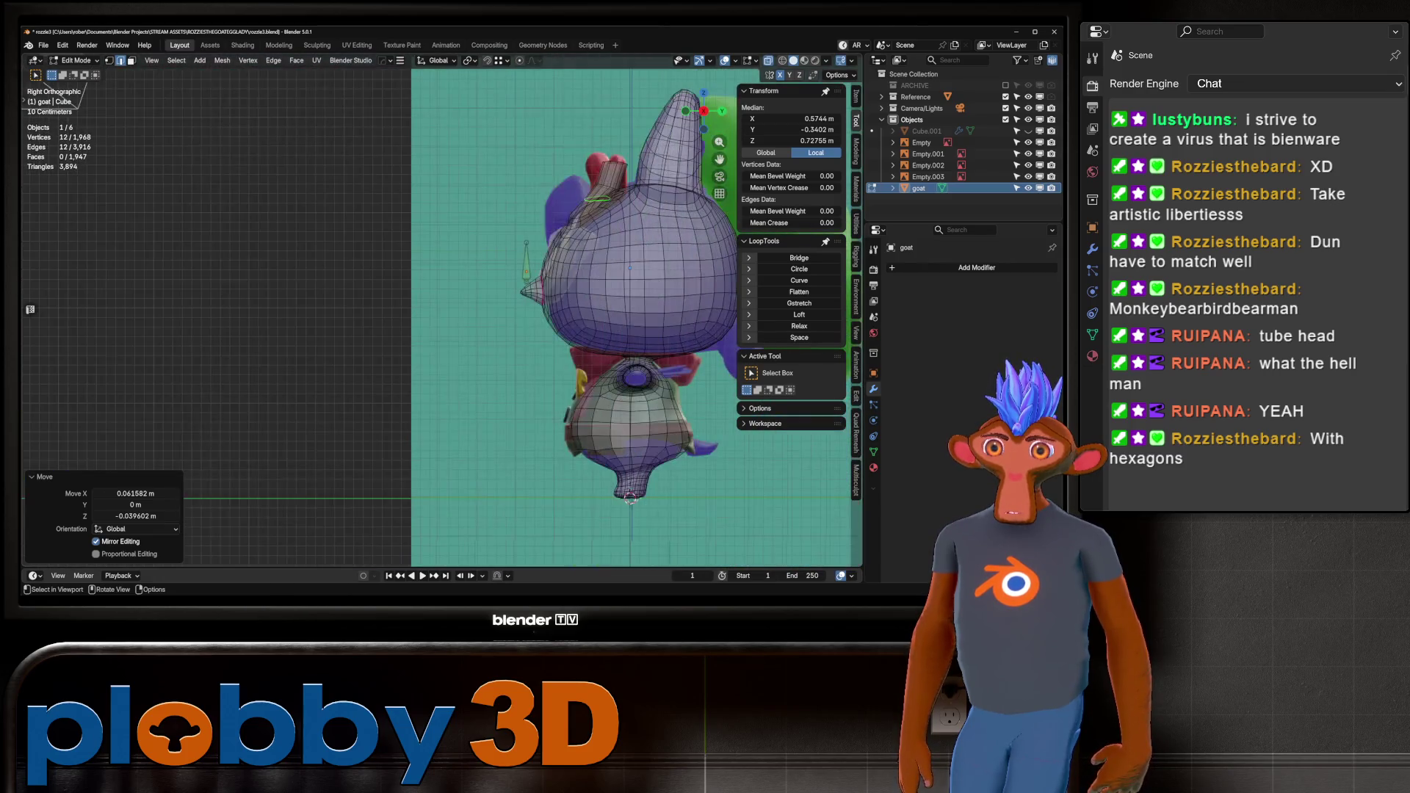
key("KP_1")
key("KP_3")
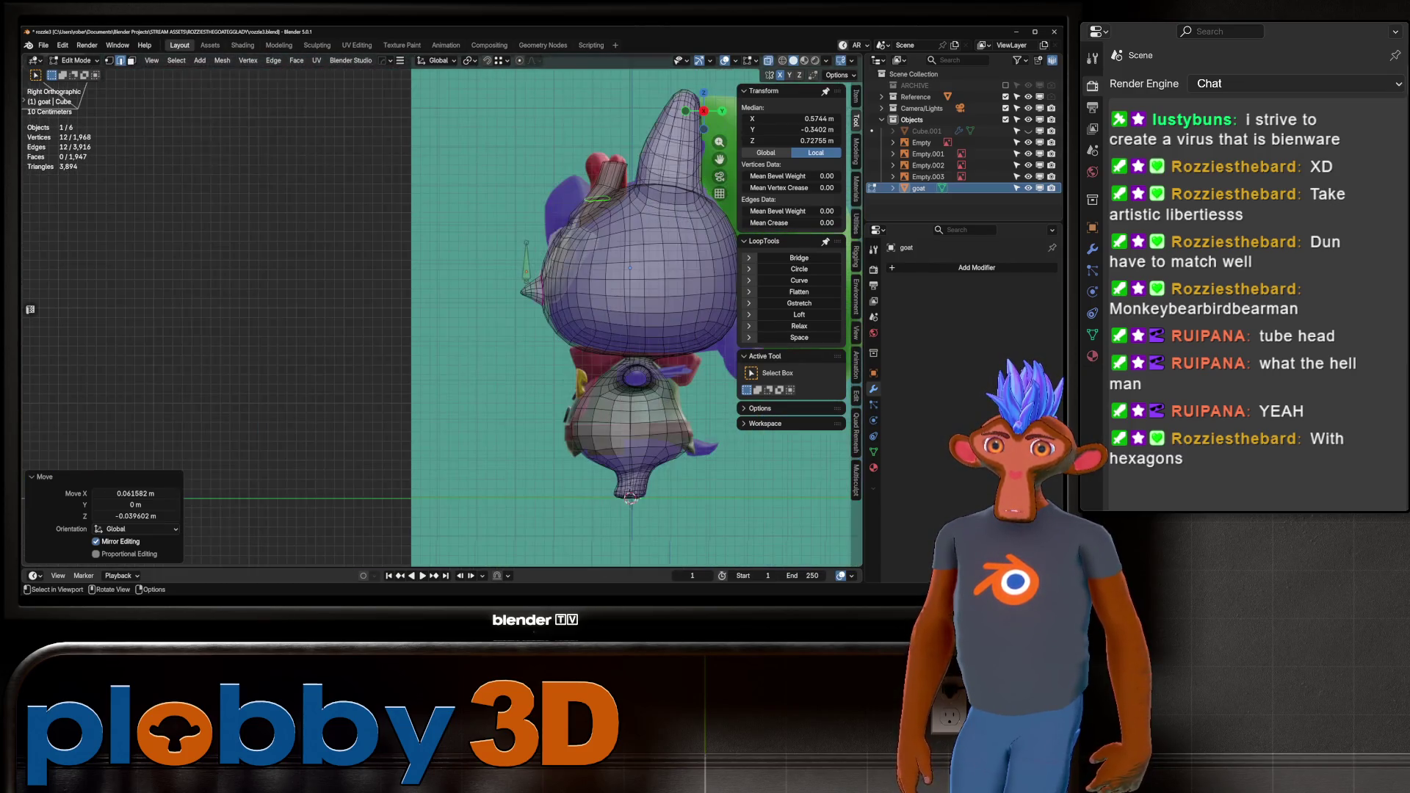
key("KP_3")
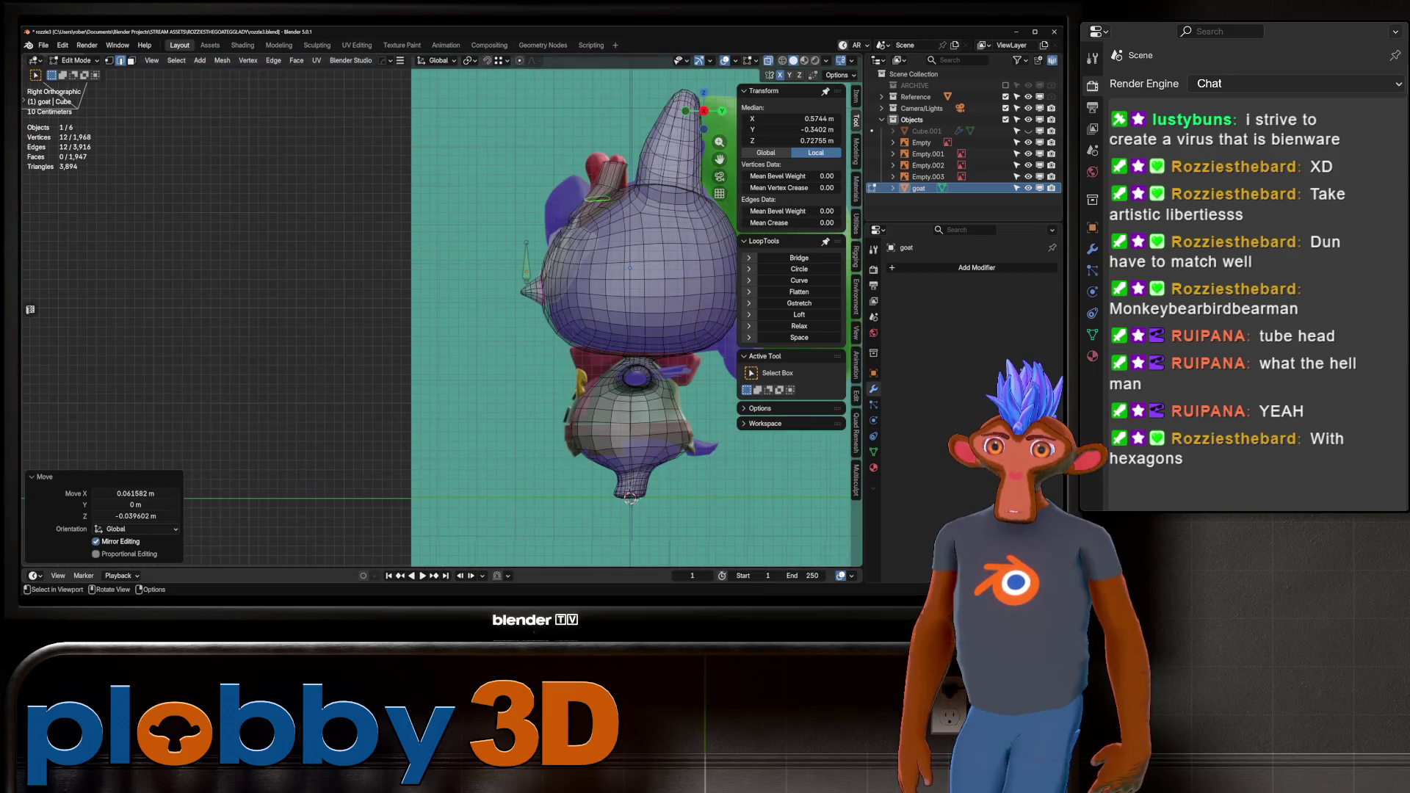
key("KP_1")
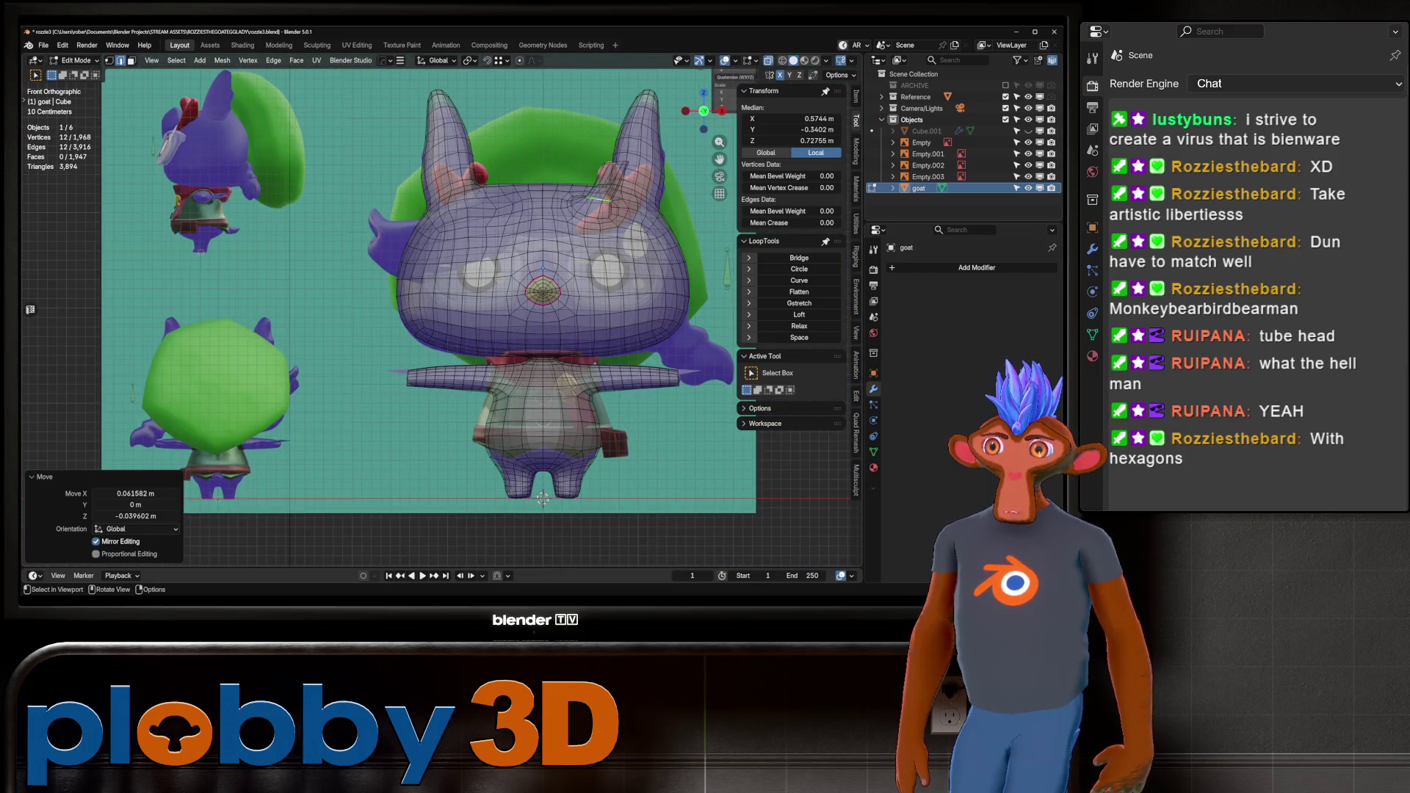
key("Tab")
left_click(163, 306)
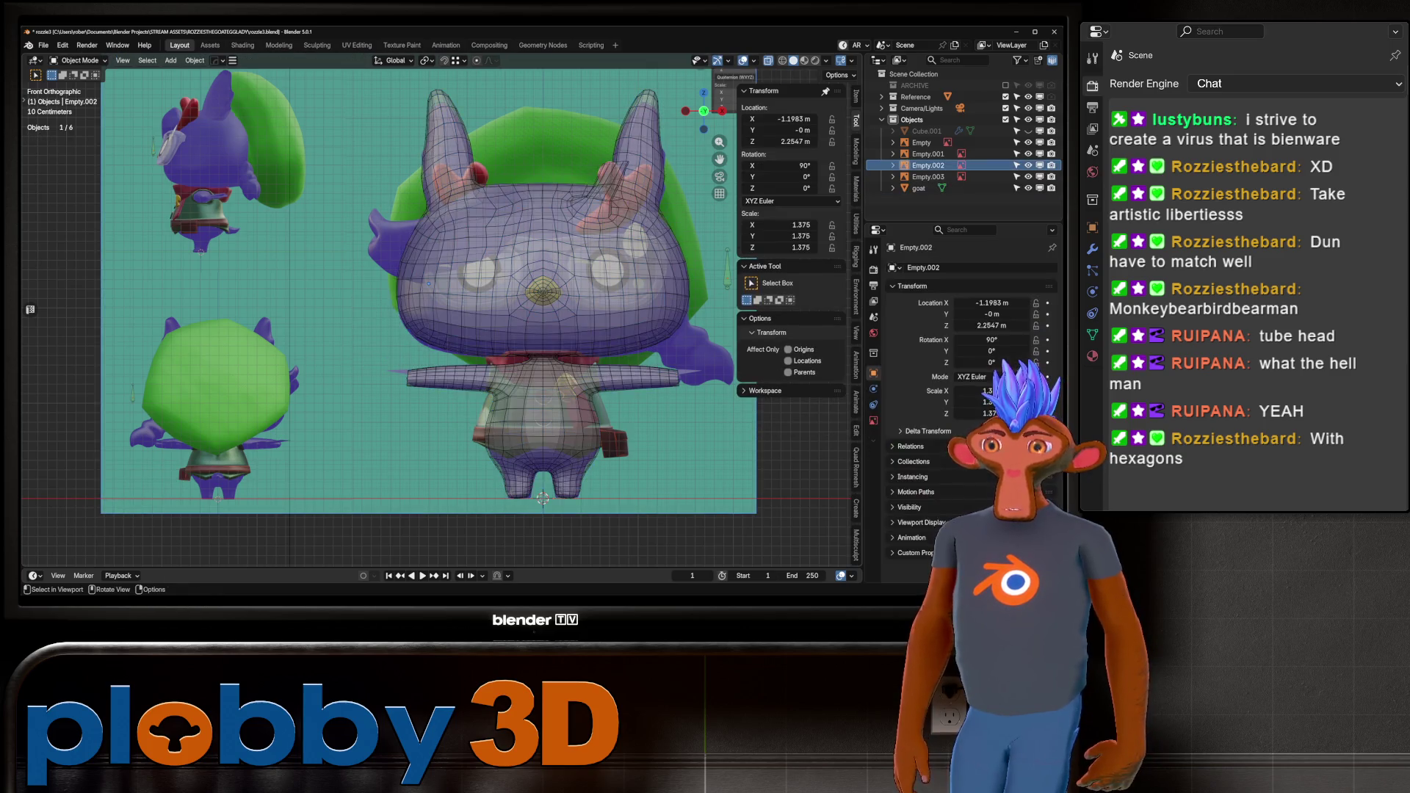
Save rozzie3.blend, then open birdbear9.blend from recent files without running scripts and orbit around it.
key("ctrl+s")
left_click(43, 44)
mouse_move(81, 81)
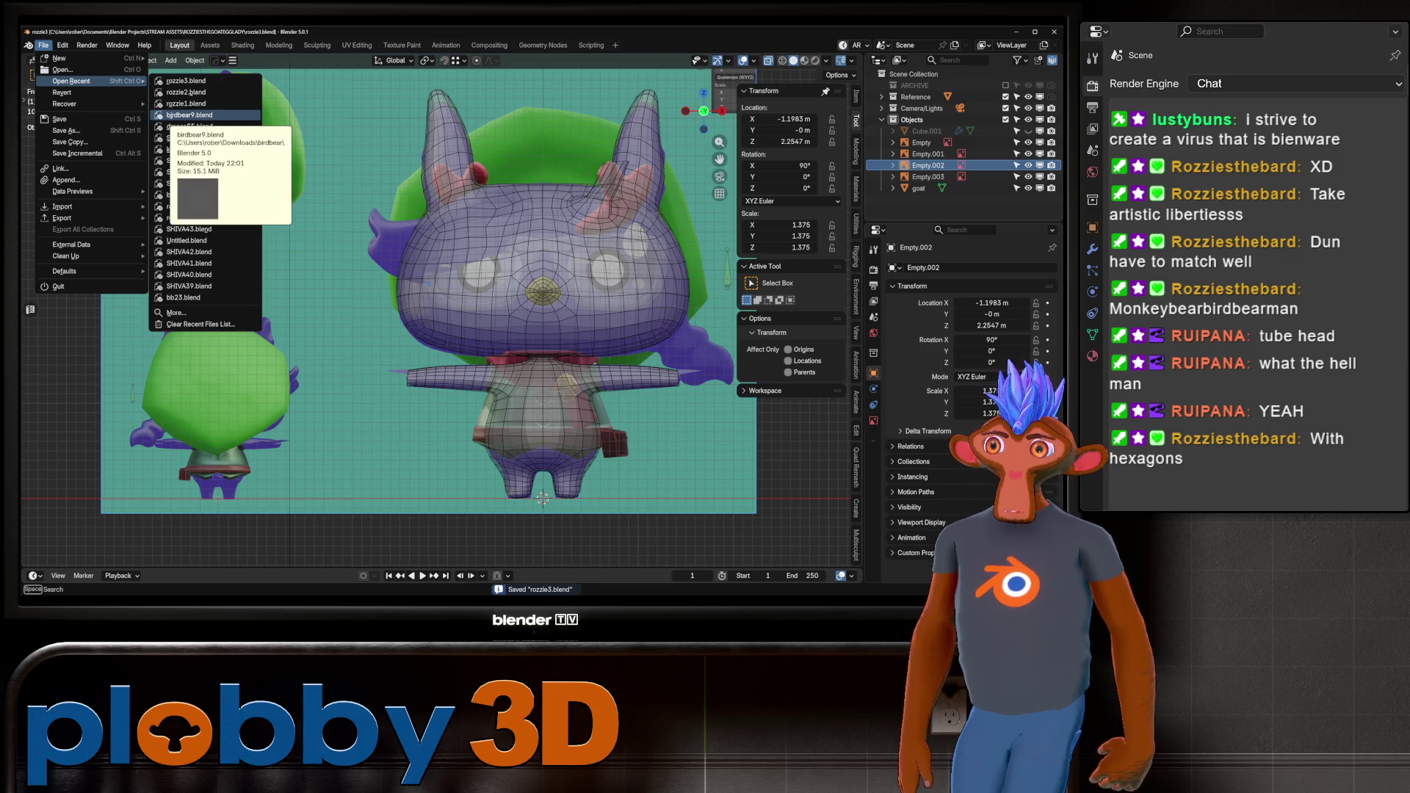
left_click(189, 115)
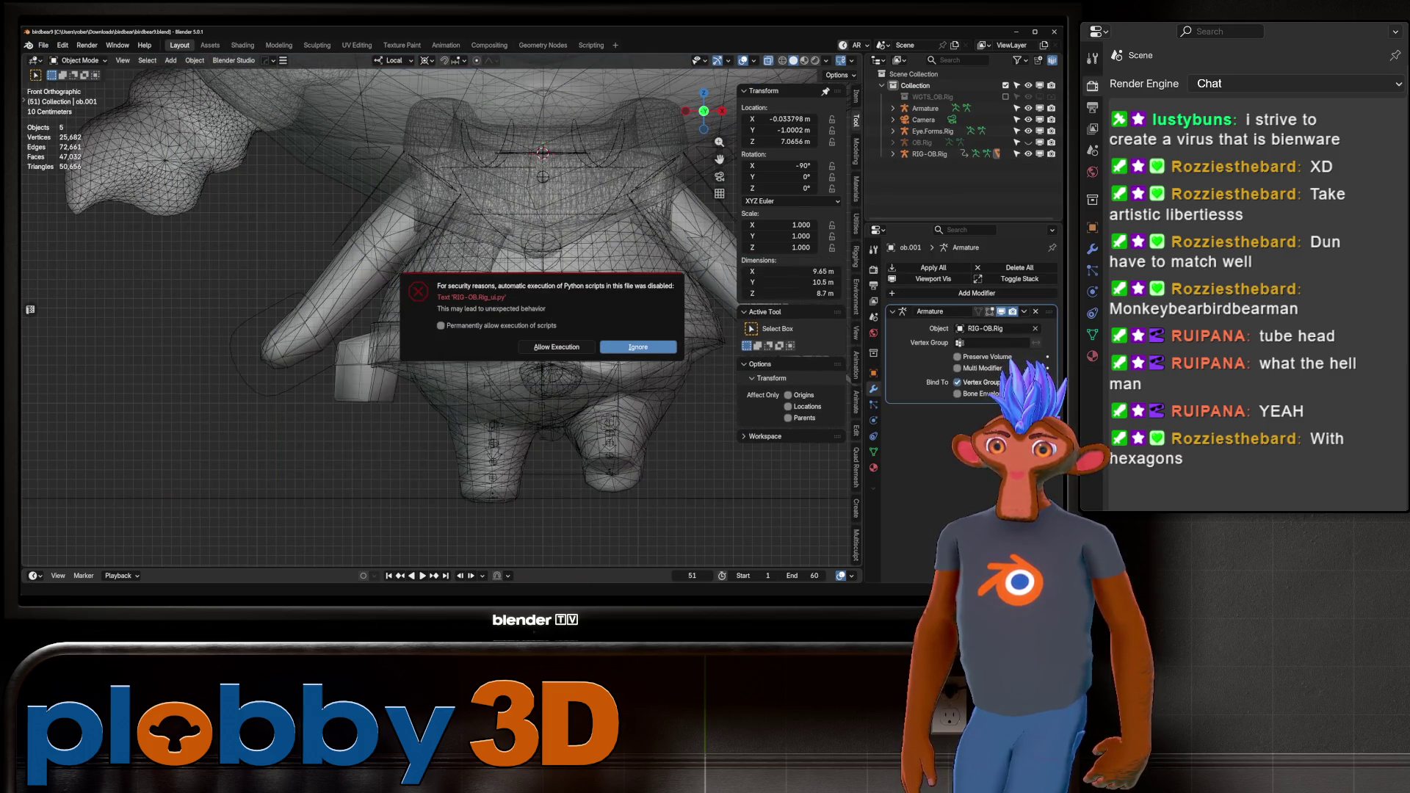
left_click(637, 346)
mouse_move(514, 331)
middle_mouse_down()
mouse_move(624, 301)
mouse_move(468, 305)
mouse_move(597, 278)
mouse_move(560, 267)
middle_mouse_up()
scroll(573, 301, "up", 4)
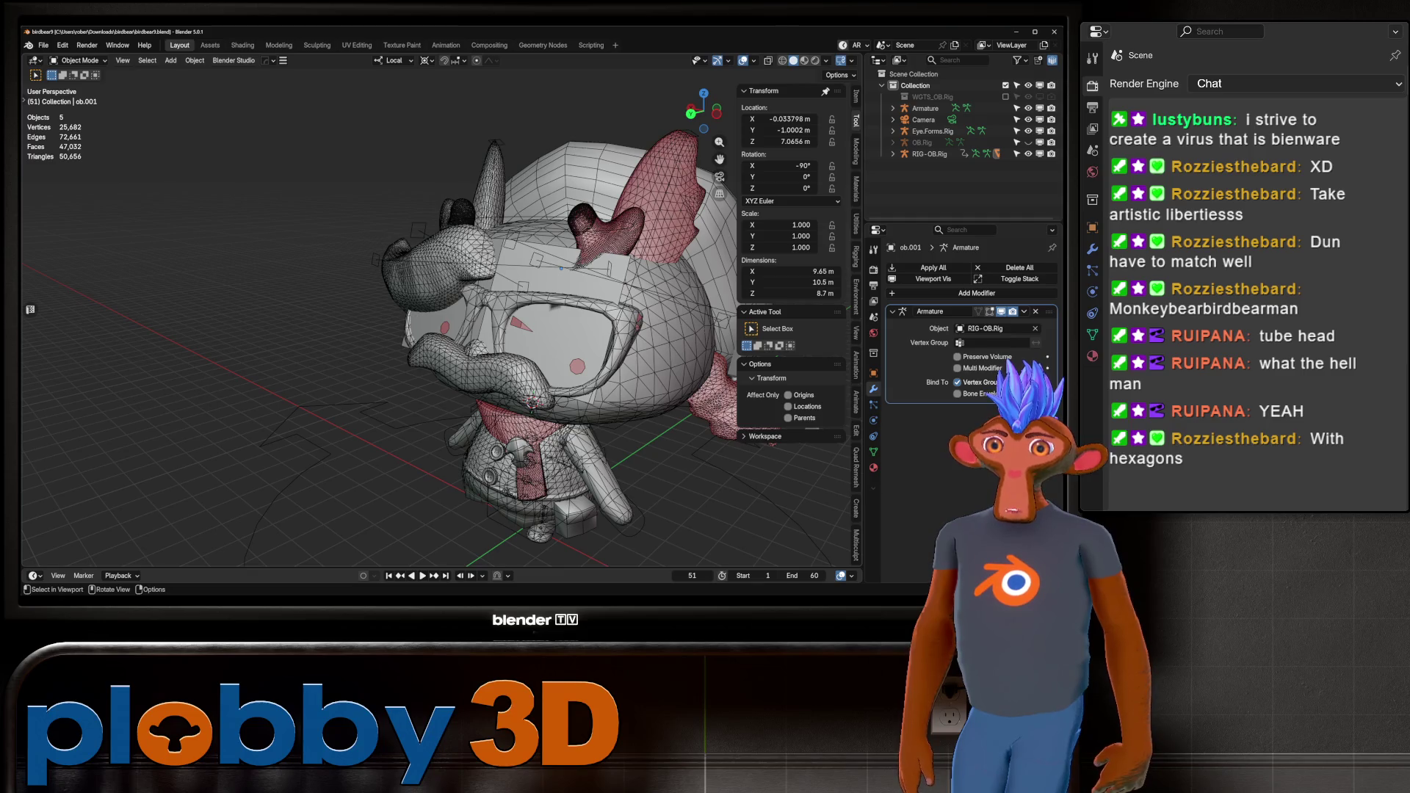
Reopen rozzie3.blend from the recent files list.
left_click(43, 45)
mouse_move(72, 80)
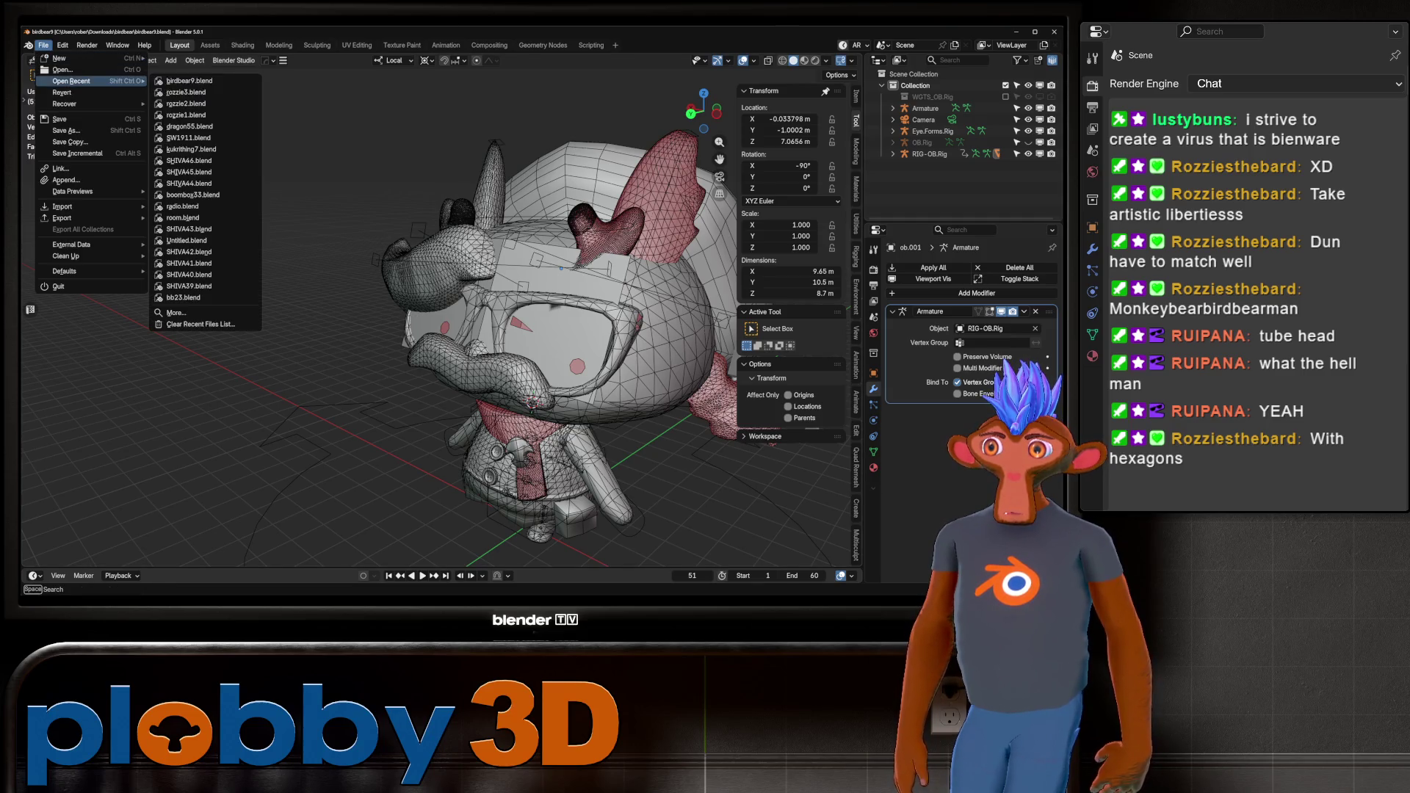
left_click(185, 92)
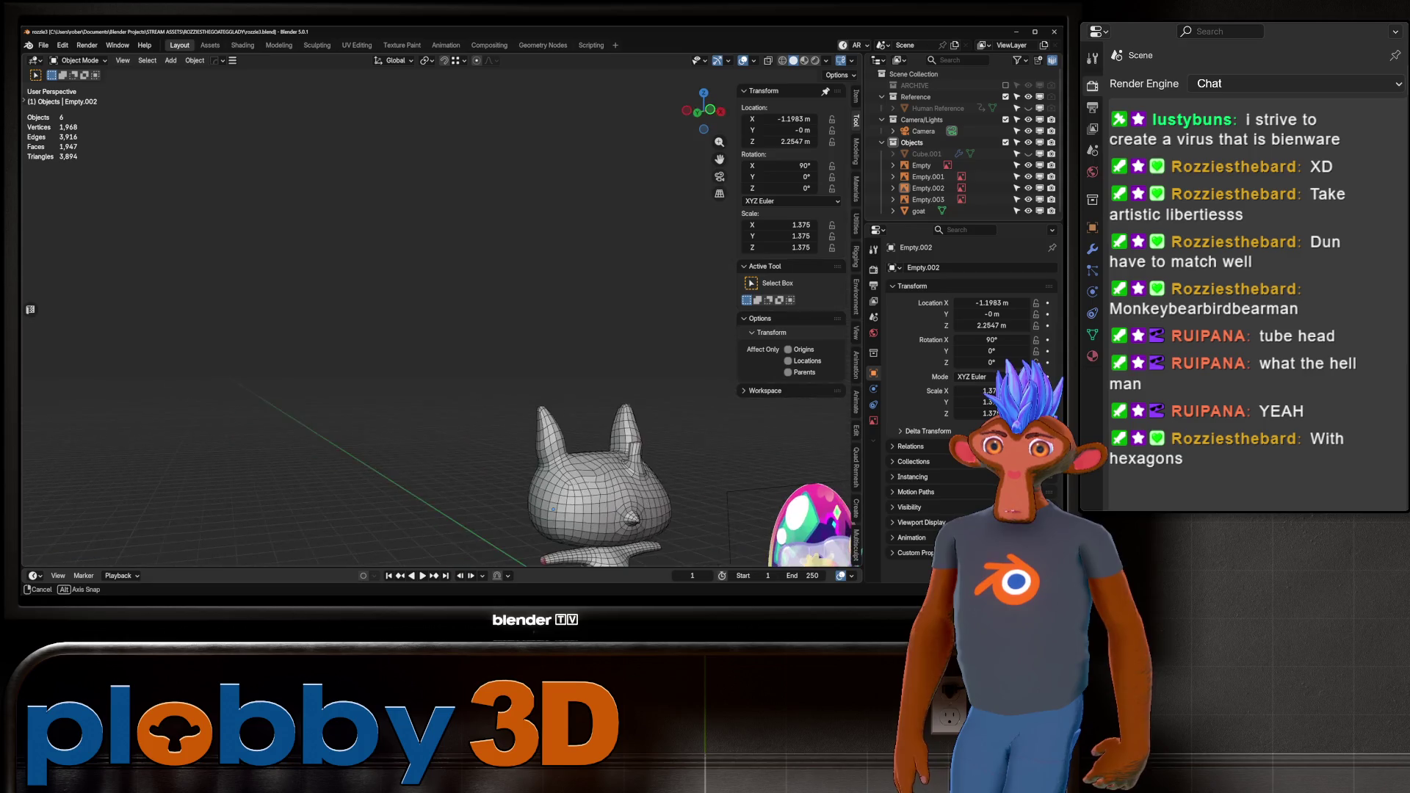
scroll(442, 398, "up", 5)
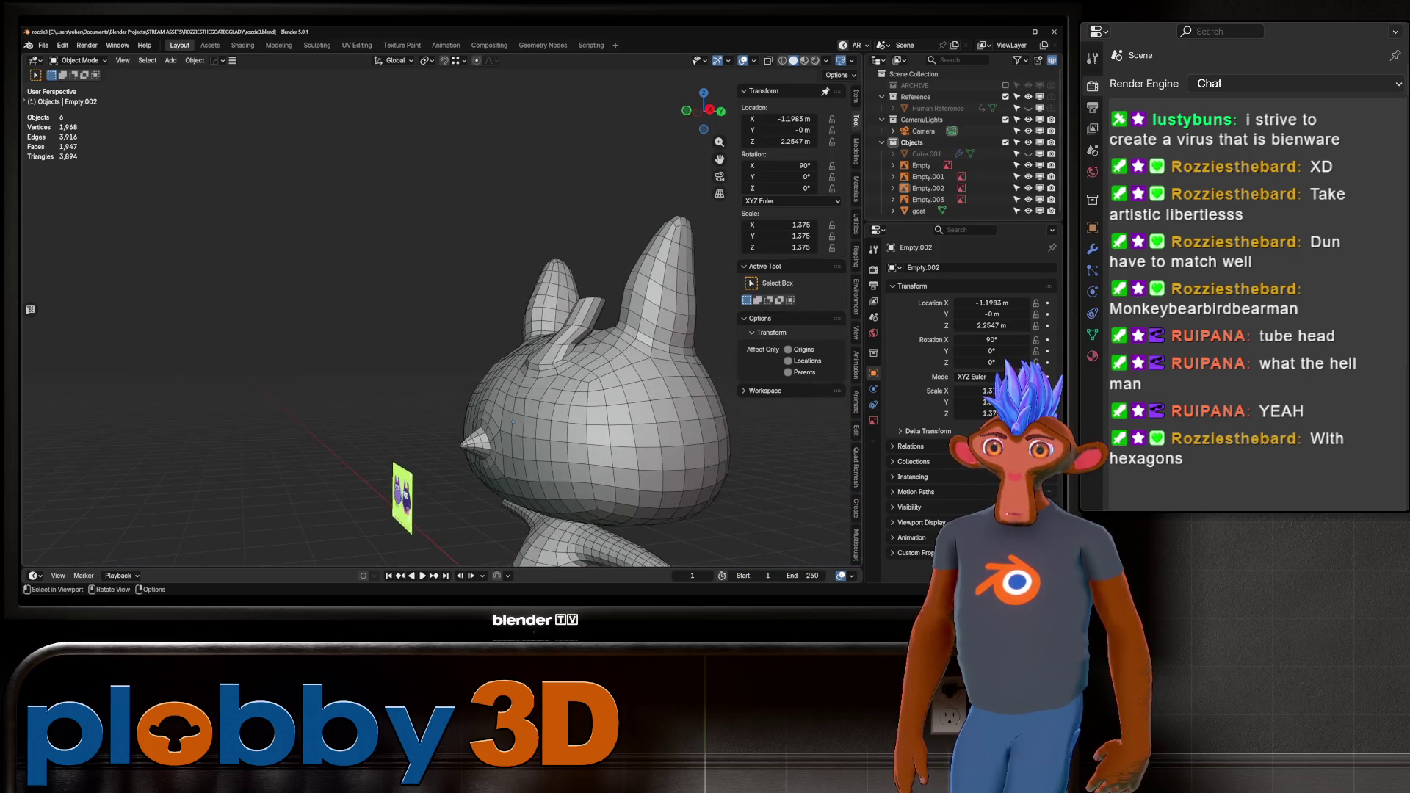
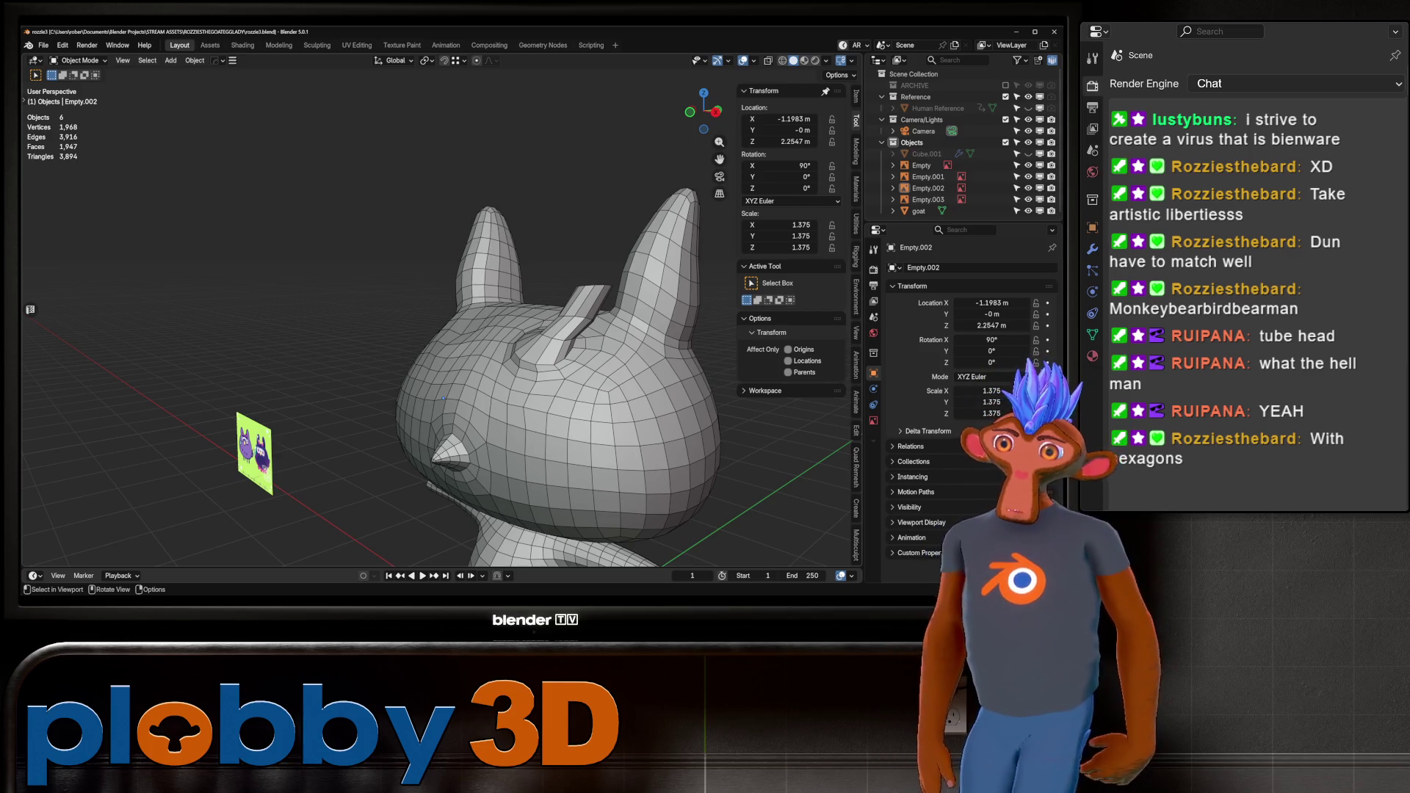
Select the ridge on the goat's head, grow the selection, and delete those faces.
left_click(444, 398)
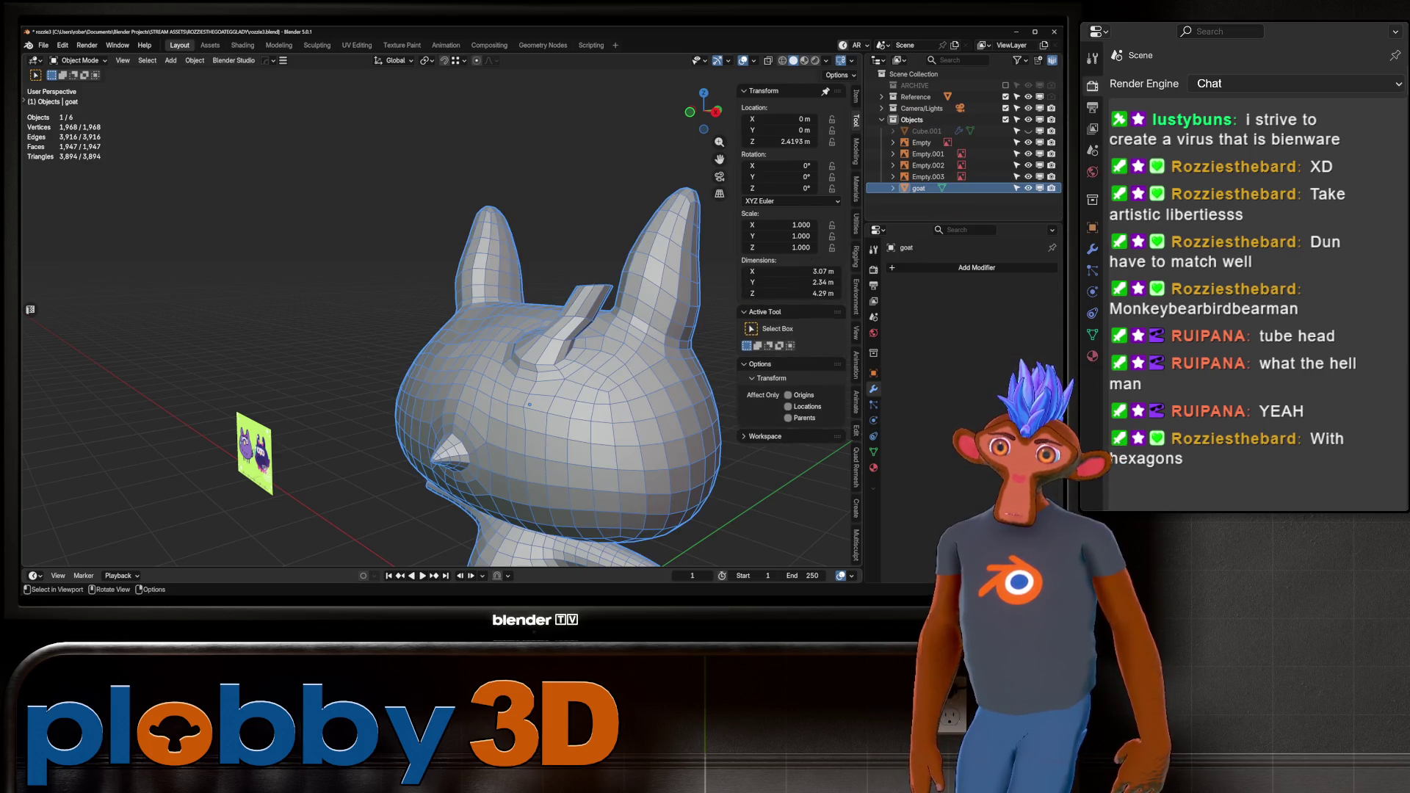
key("Tab")
key("l")
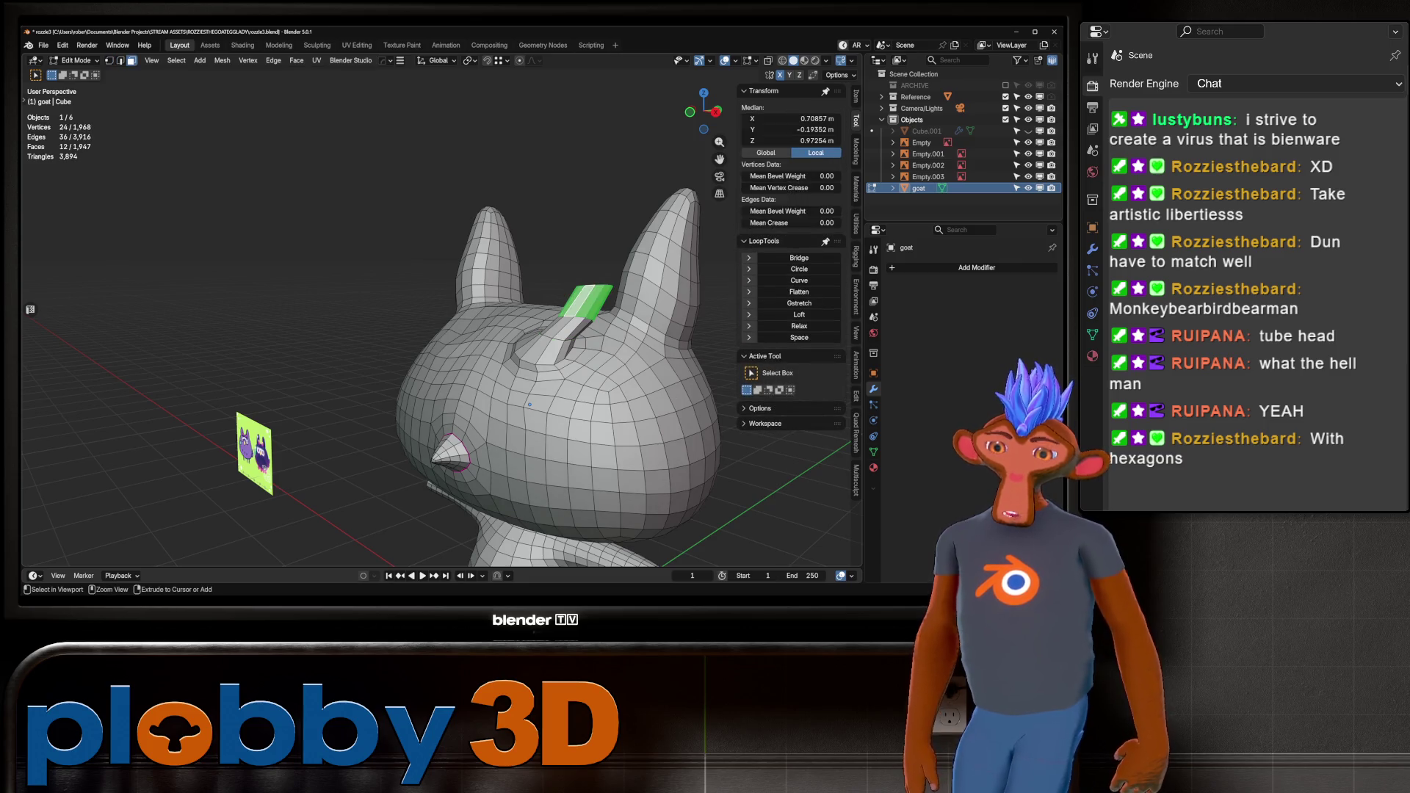
key("ctrl+KP_Add")
key("ctrl+KP_Add")
key("q")
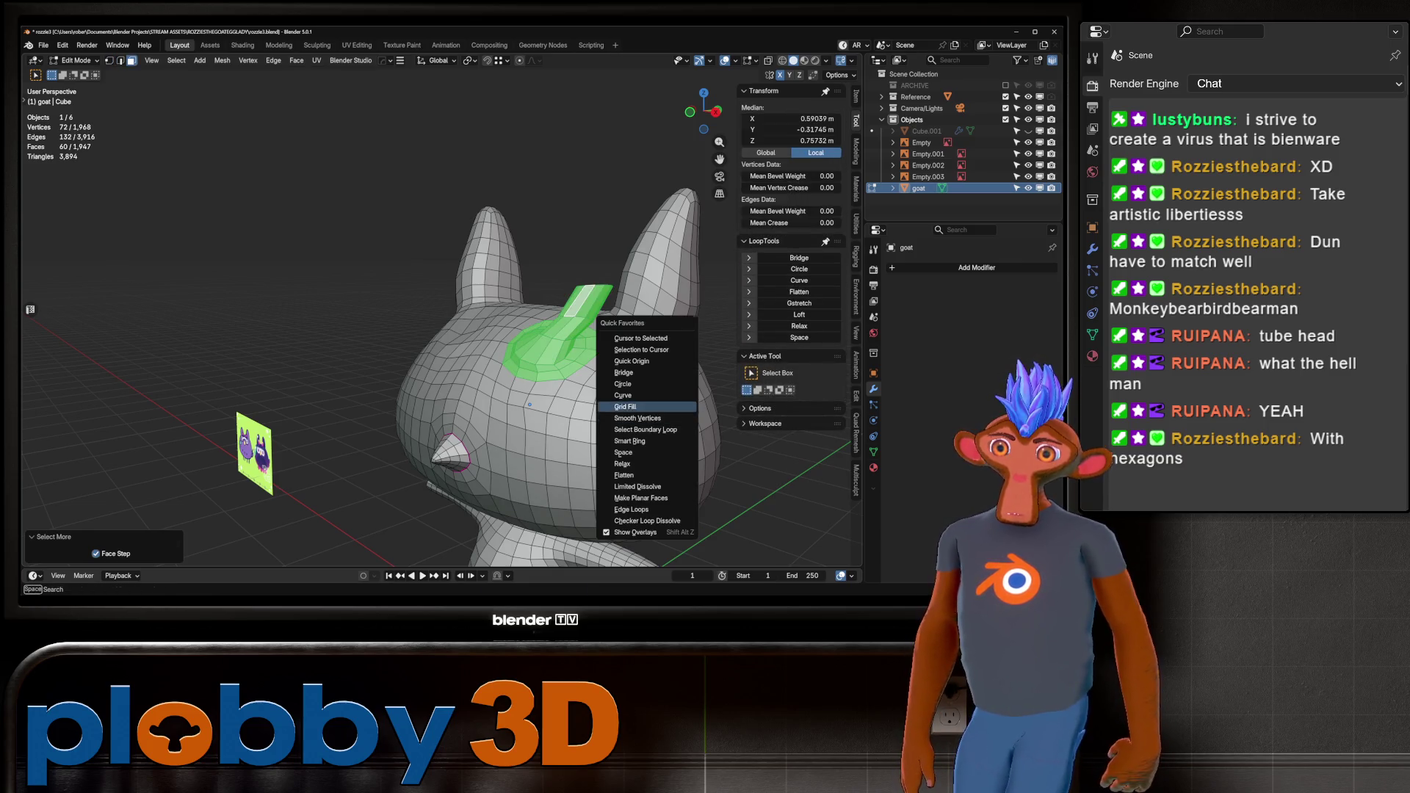
left_click(625, 406)
key("x")
left_click(622, 406)
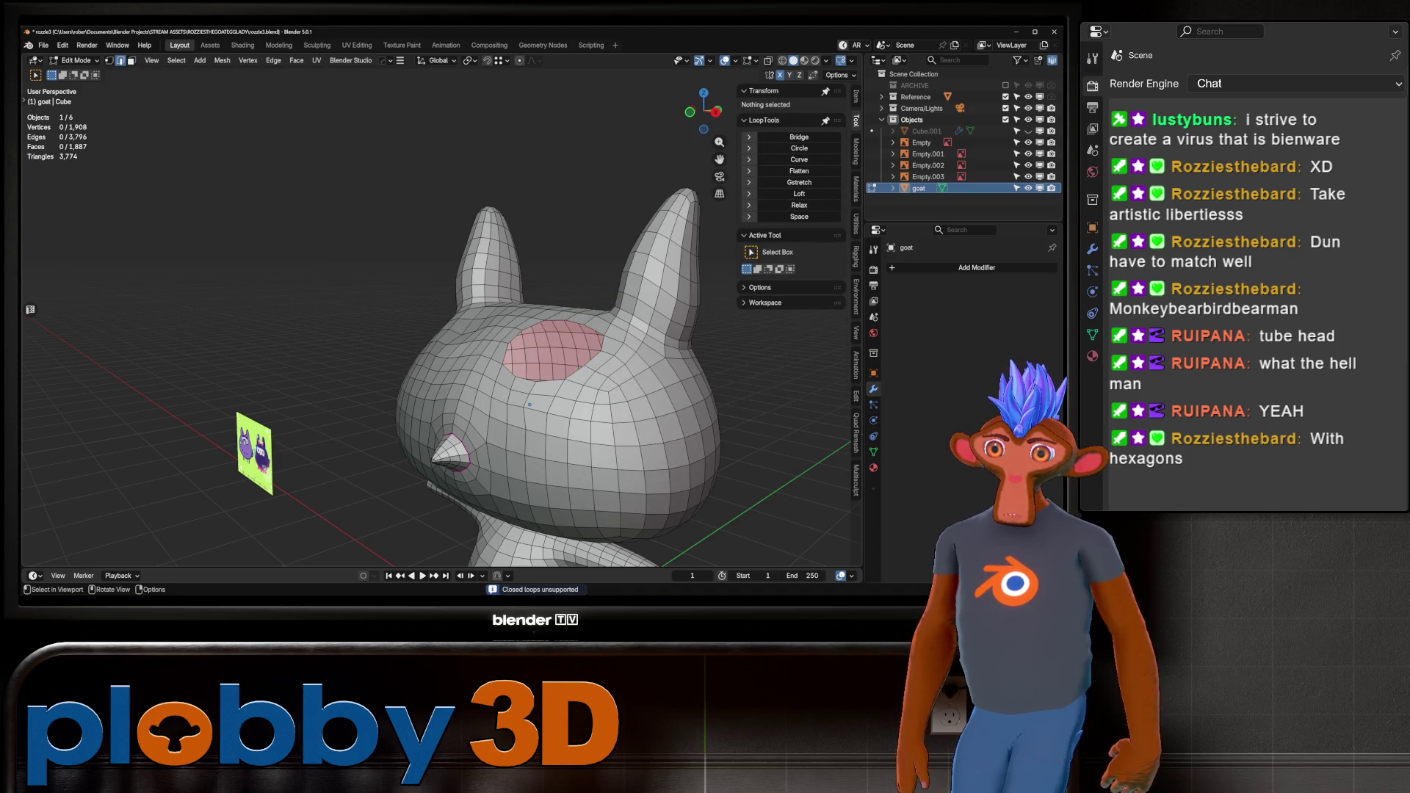
Select the hole's border edge loop and Grid Fill it.
key("2")
left_click(558, 384, "alt")
left_click(558, 377, "alt")
key("q")
left_click(546, 411)
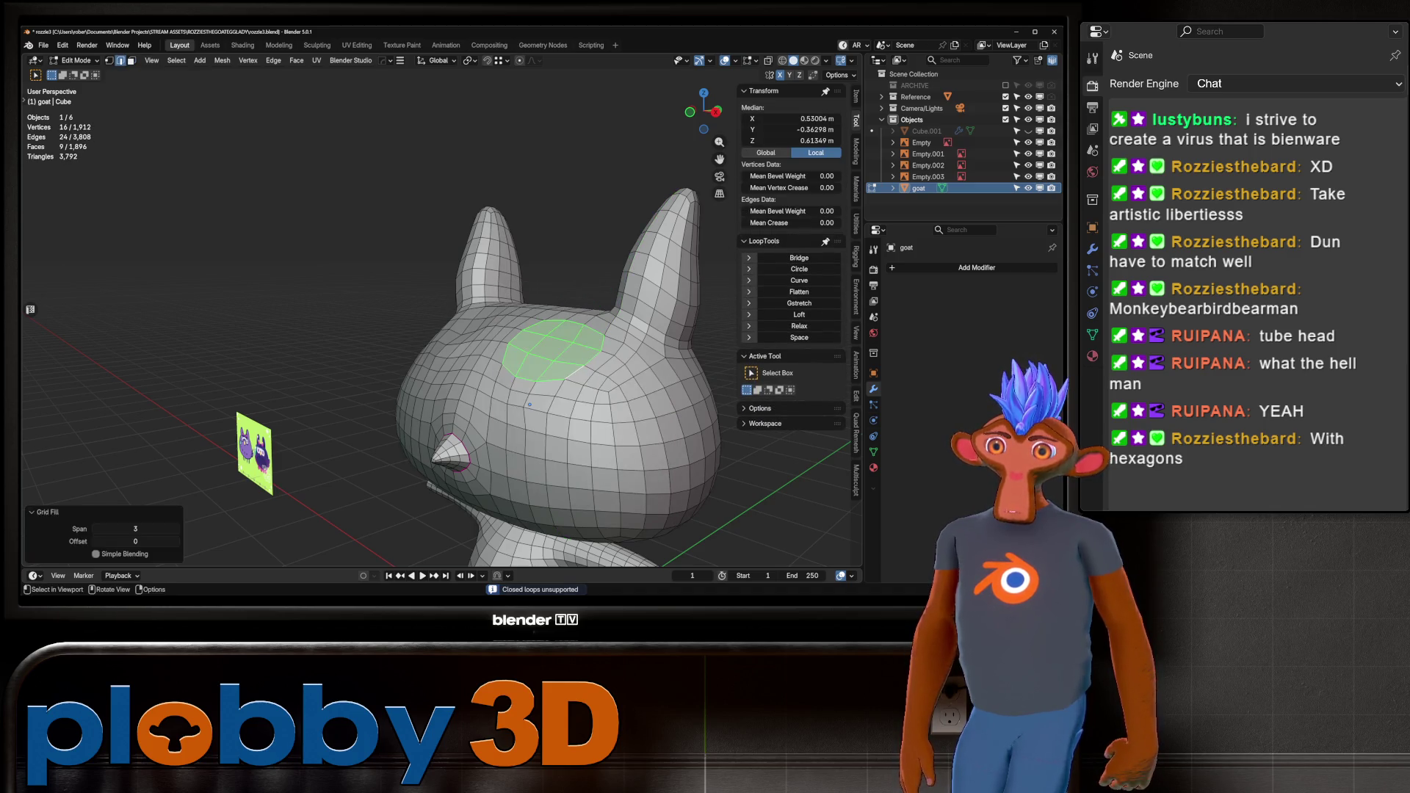
Orbit to the front of the head and switch the goat to Sculpt Mode.
middle_click_drag(546, 411, 617, 415)
key("ctrl+Tab")
left_click(617, 480)
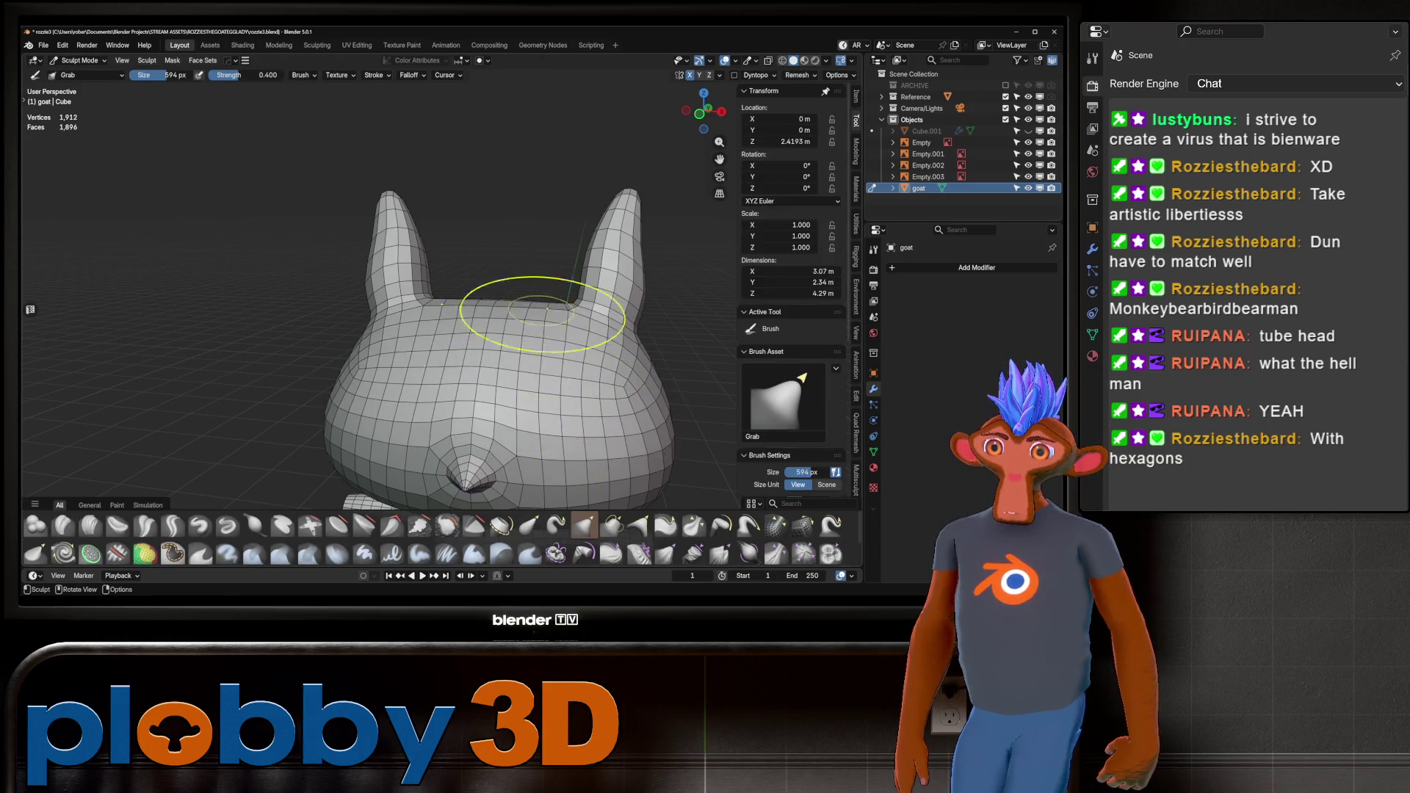
Pull the patched head top with Grab, relax the forehead with Relax Slide, then box-select forehead faces in Edit Mode.
mouse_move(504, 315)
middle_mouse_down()
mouse_move(470, 323)
mouse_move(520, 301)
mouse_move(470, 309)
mouse_move(509, 314)
middle_mouse_up()
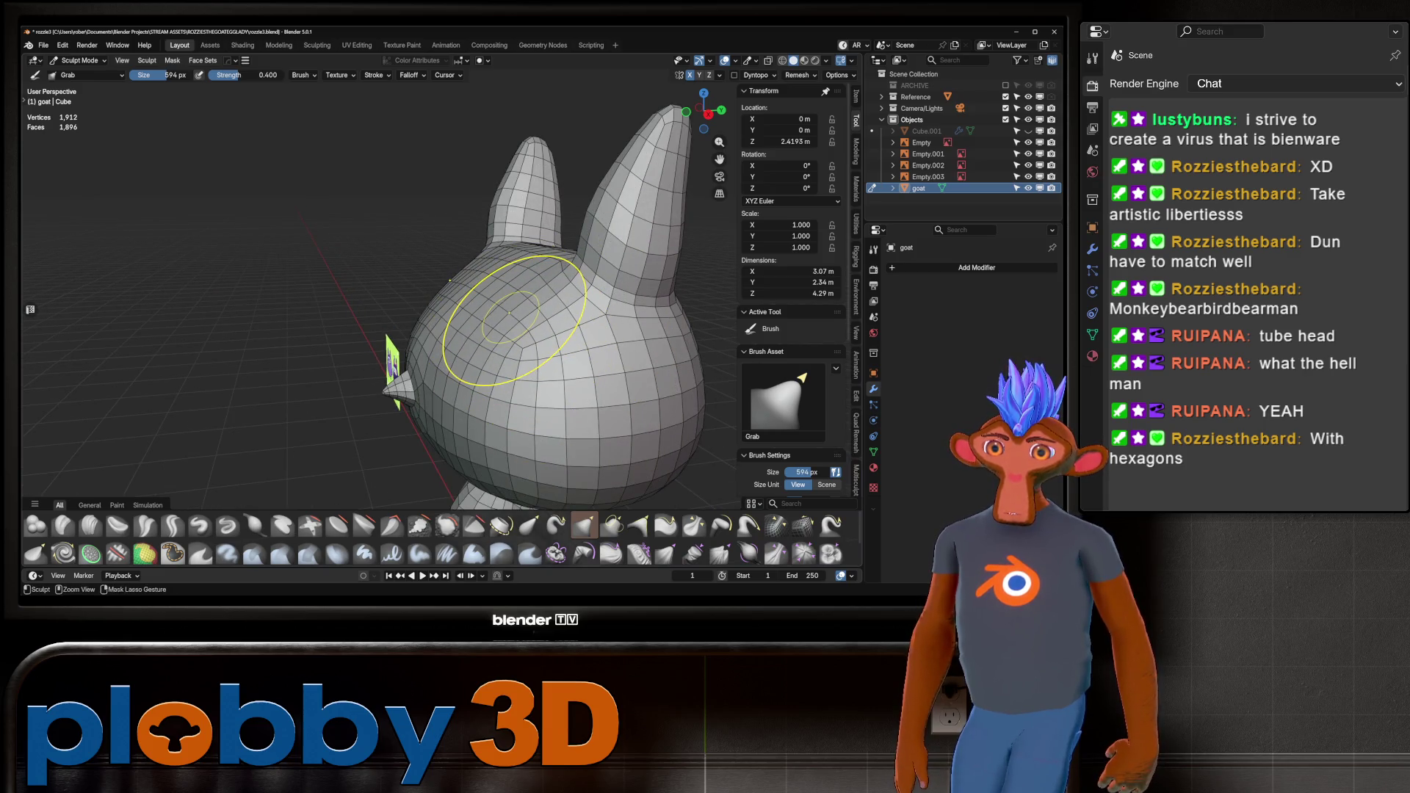
mouse_move(510, 315)
left_mouse_down()
mouse_move(504, 289)
mouse_move(519, 346)
left_mouse_up()
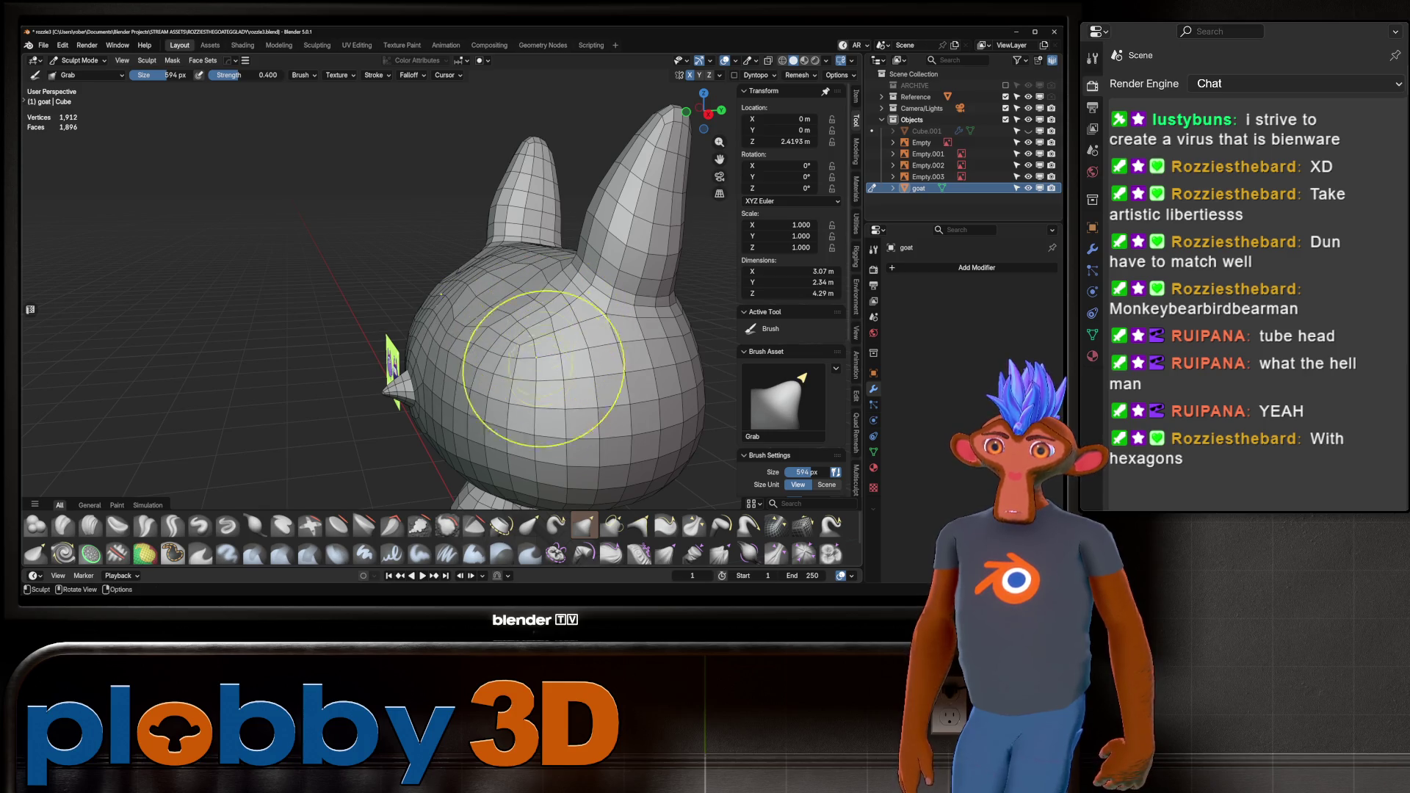
left_click(803, 525)
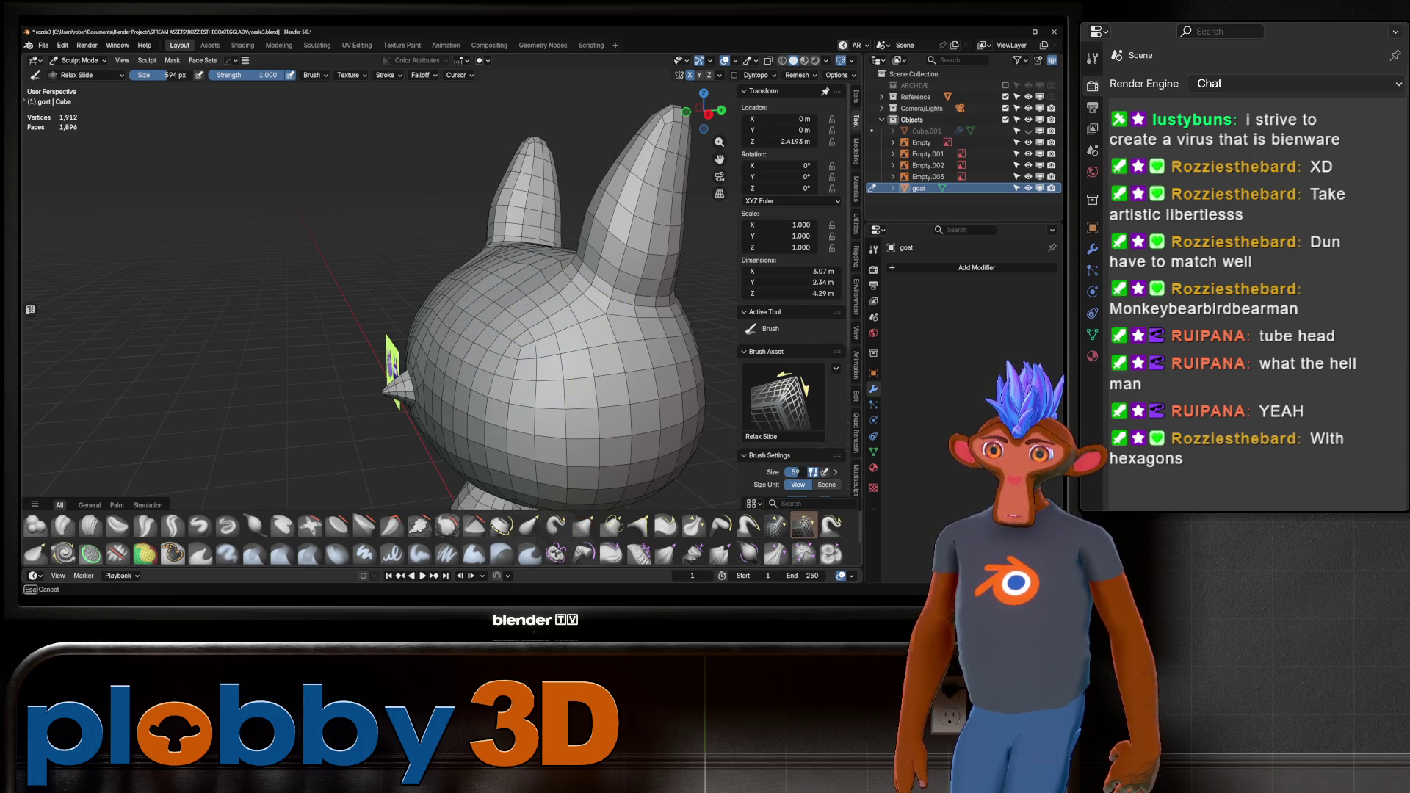
key("KP_1")
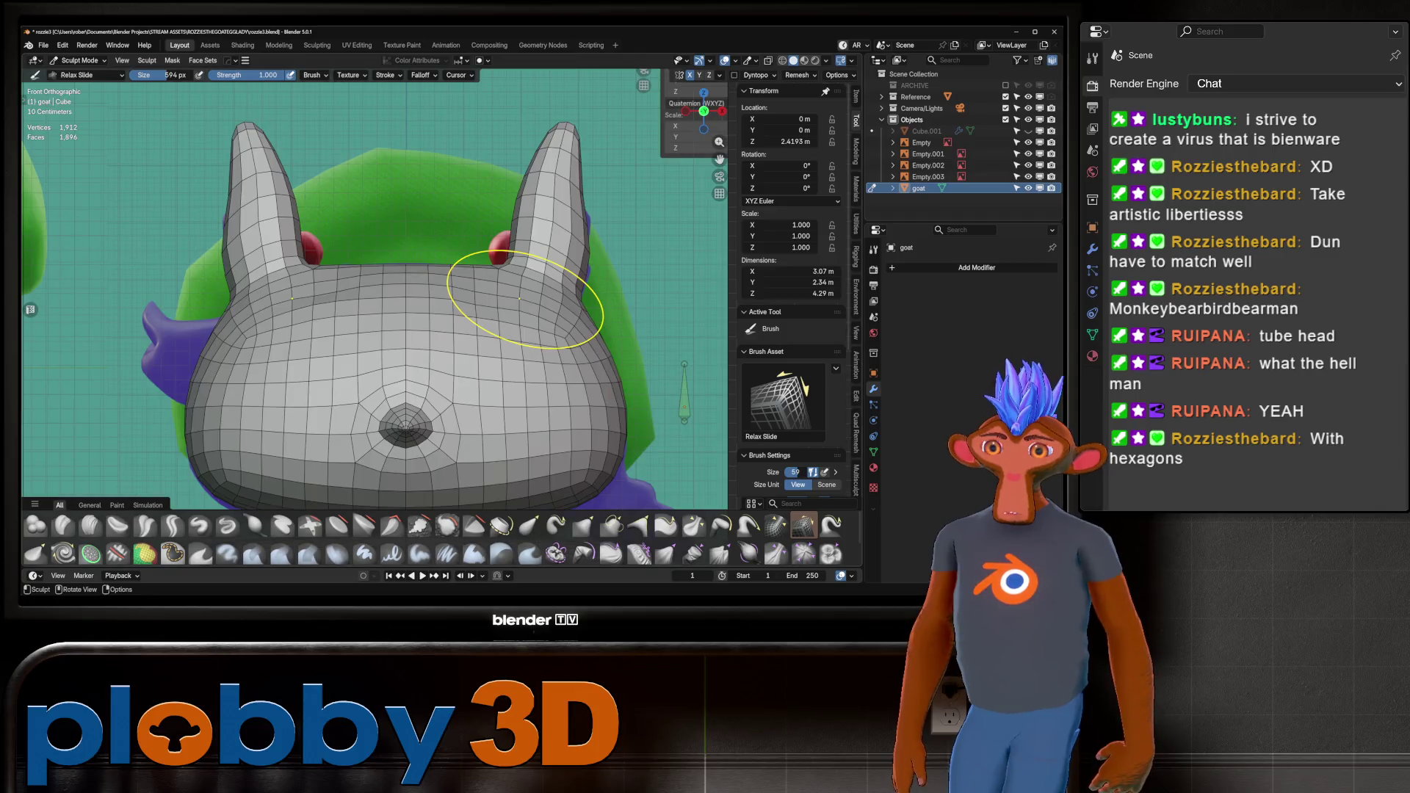
mouse_move(519, 298)
left_mouse_down()
mouse_move(580, 364)
mouse_move(501, 359)
left_mouse_up()
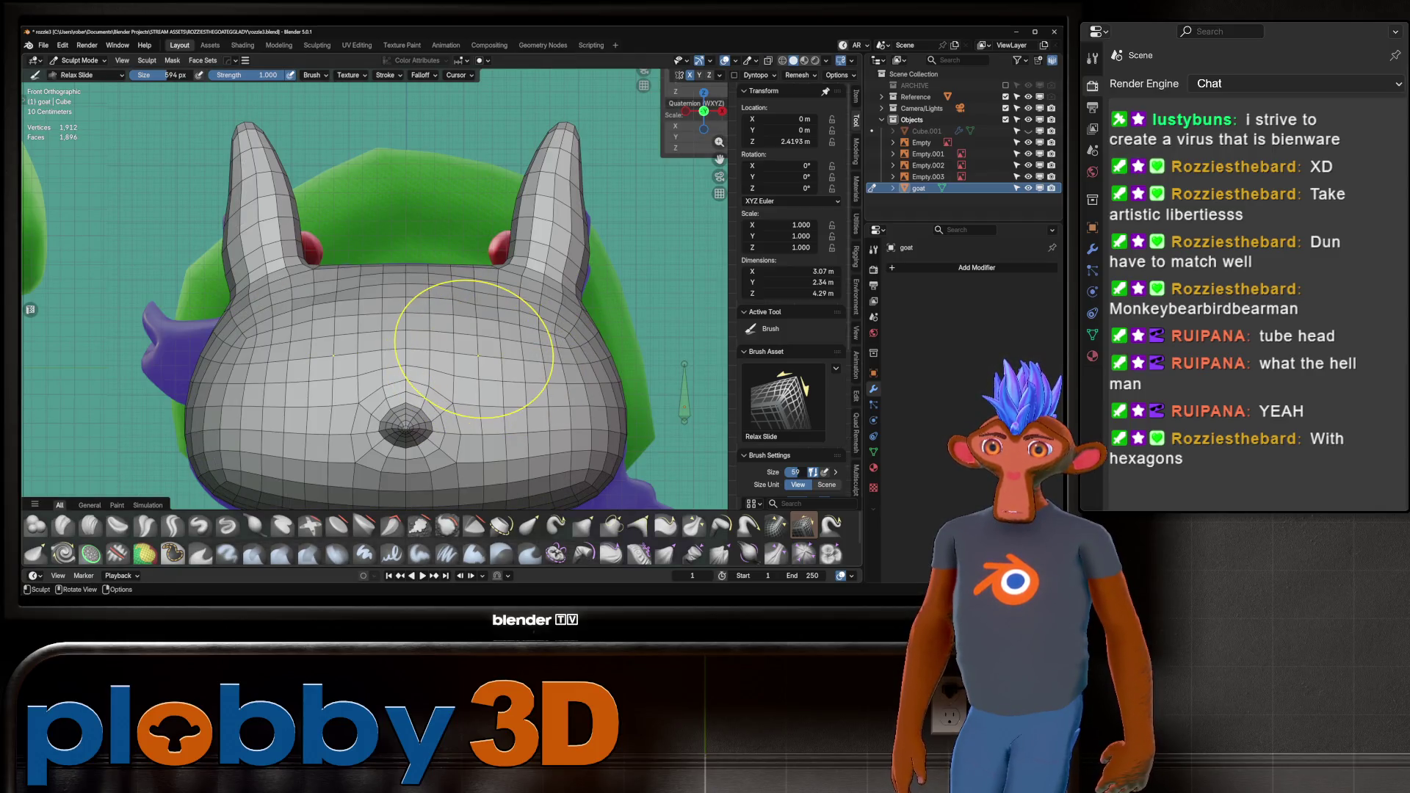
key("Tab")
left_click_drag(461, 316, 517, 357)
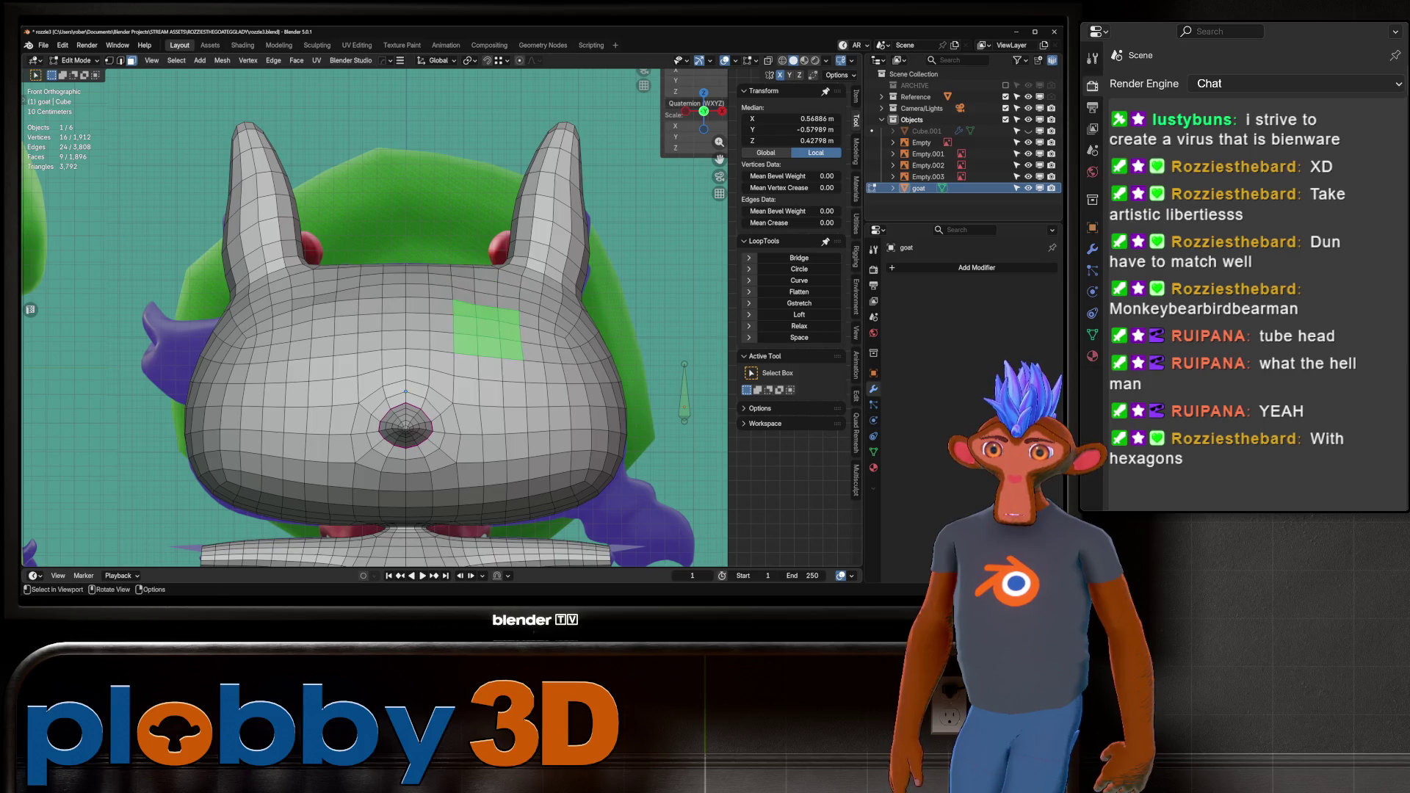
Select a 3×3 patch of forehead faces using X-ray, then orbit to a perspective view.
key("alt+z")
key("alt+z")
middle_click_drag(517, 356, 525, 353, "shift")
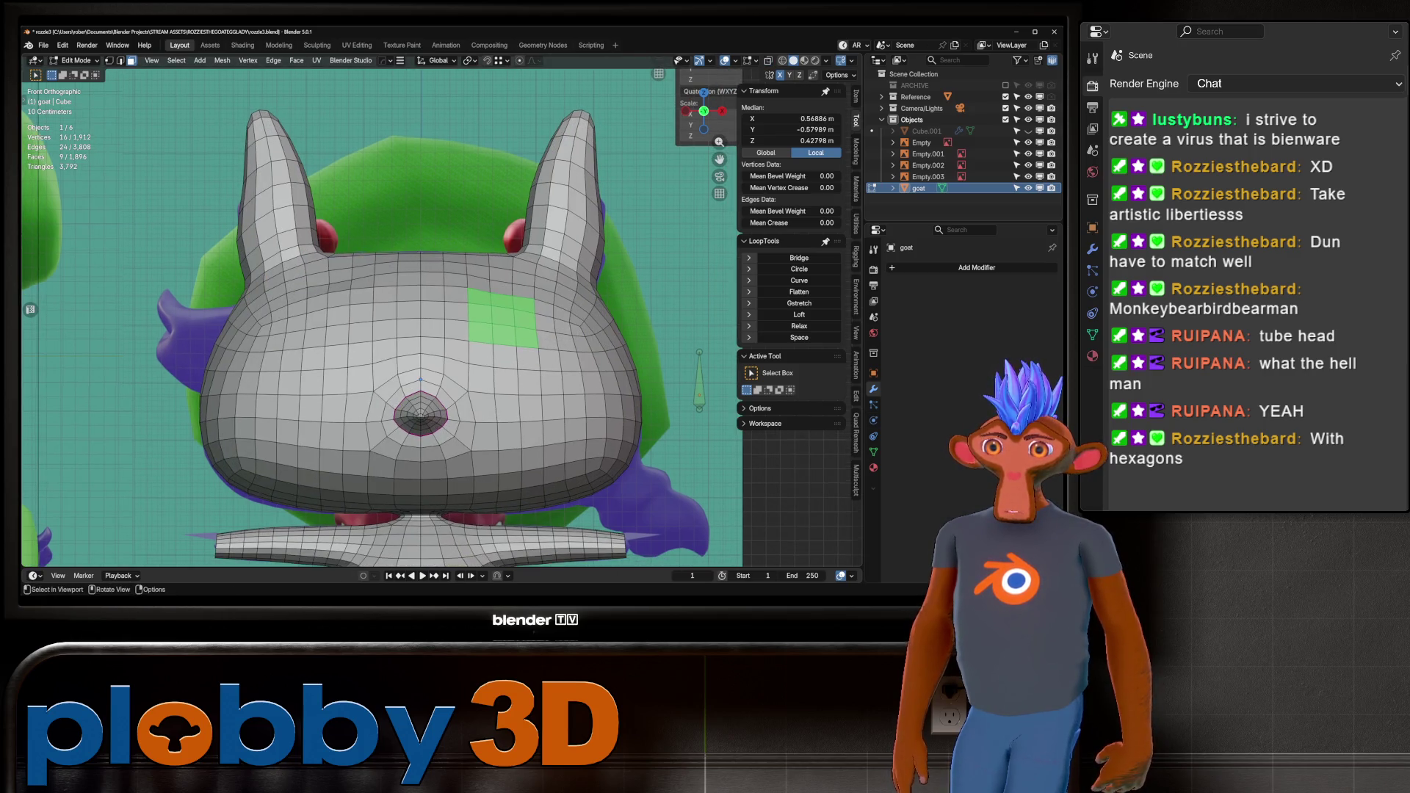
key("KP_3")
key("alt+z")
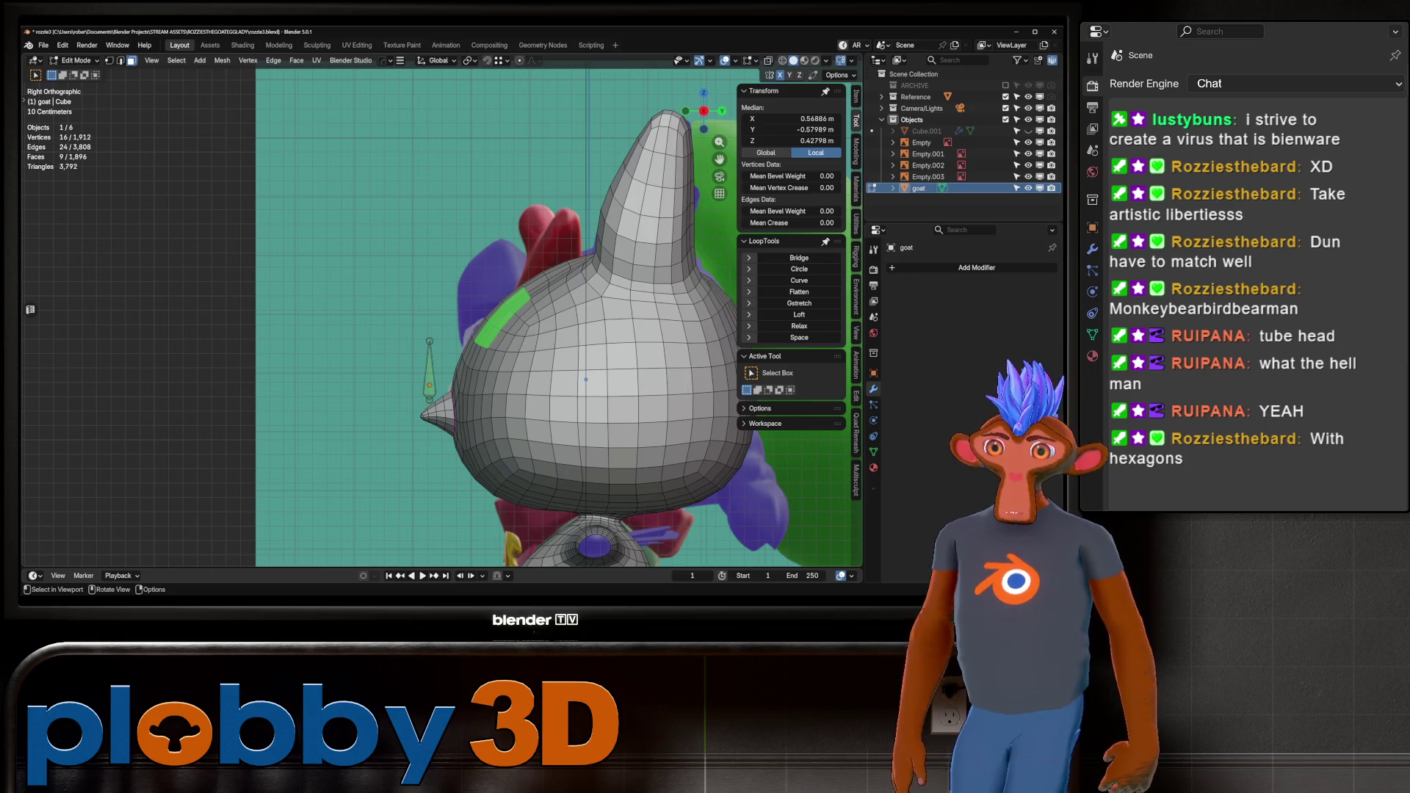
middle_click_drag(585, 379, 514, 368)
Inset the forehead patch, redoing it as a thinner inset.
key("i")
left_click(418, 358)
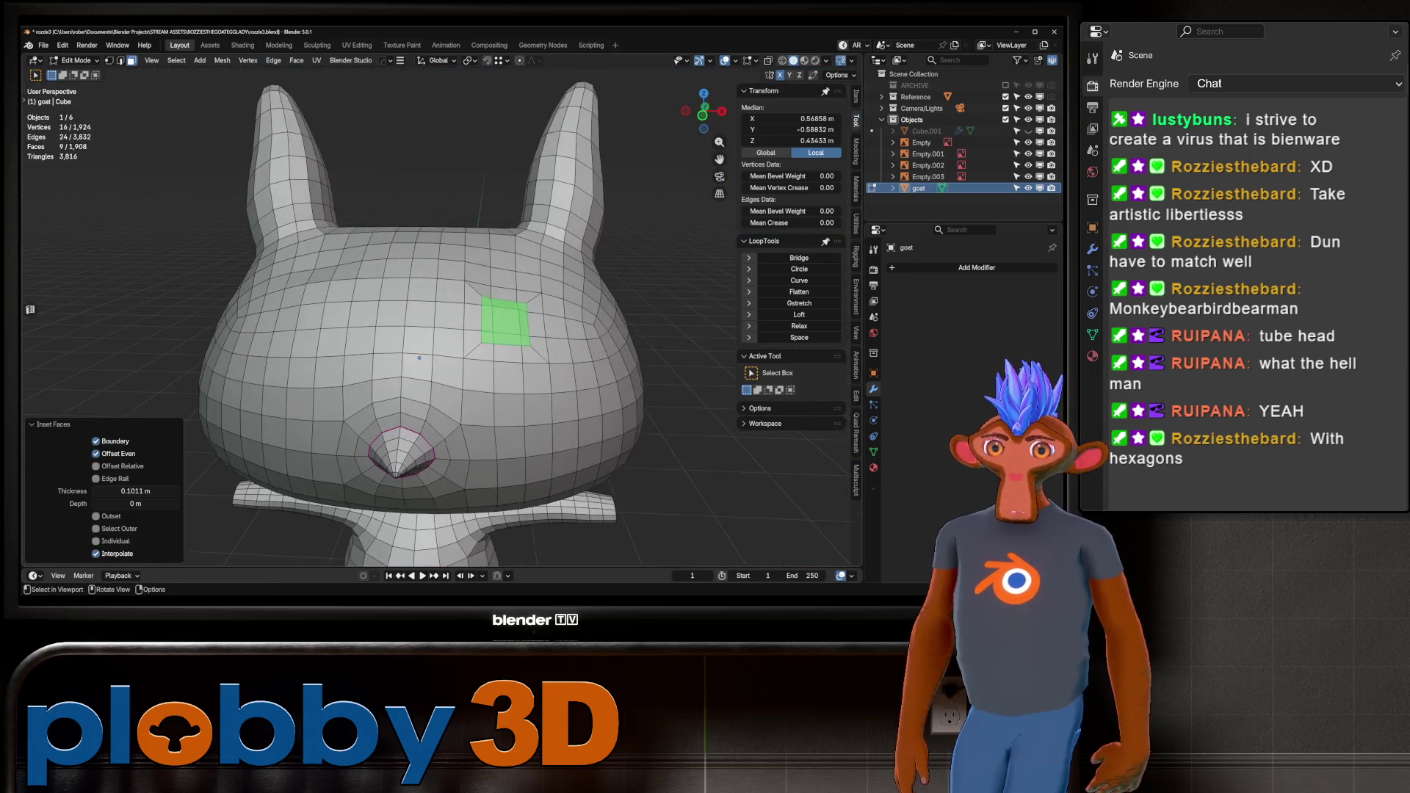
scroll(418, 358, "up", 4)
key("ctrl+z")
key("i")
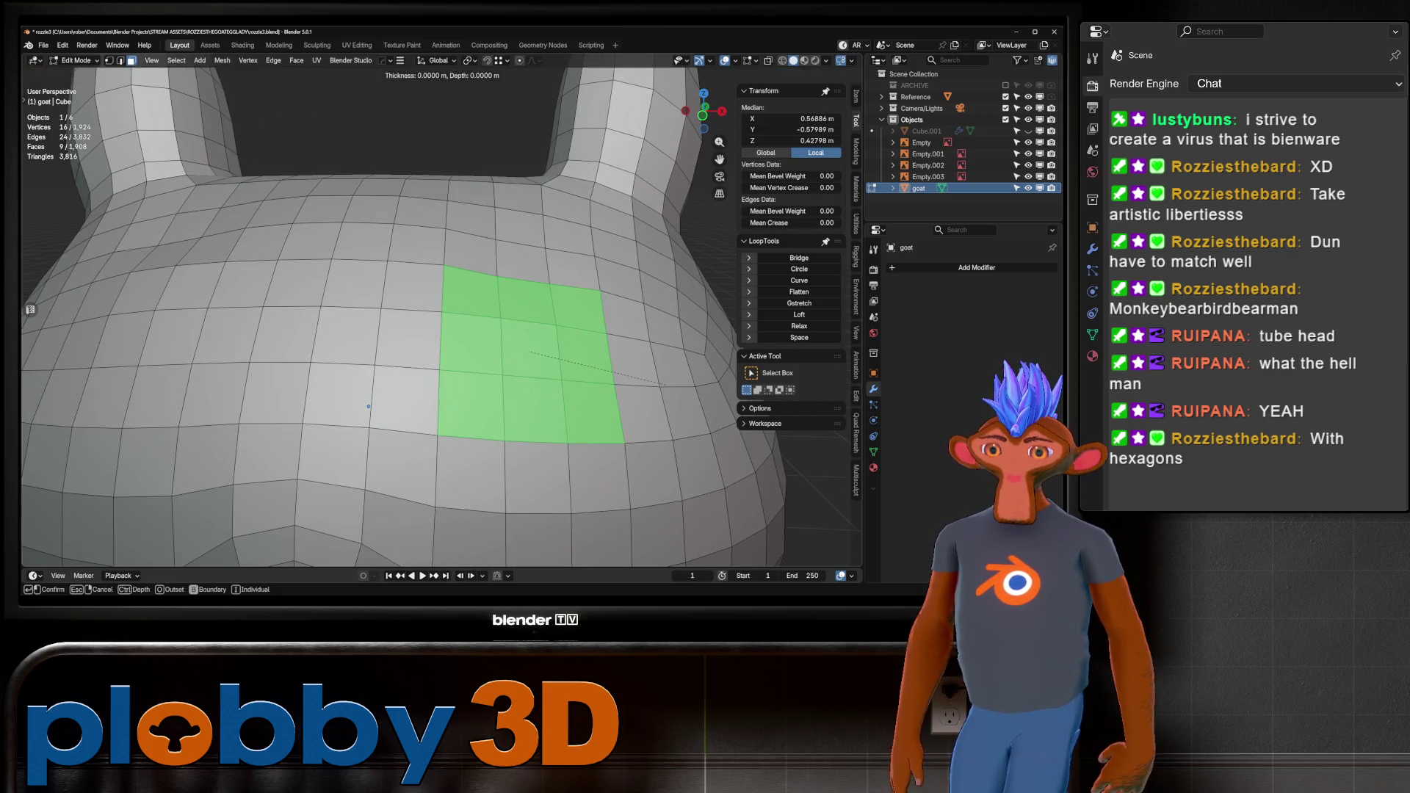
key("Return")
Delete the inner inset faces and relax the hole's border loops into a rounder shape with LoopTools.
key("q")
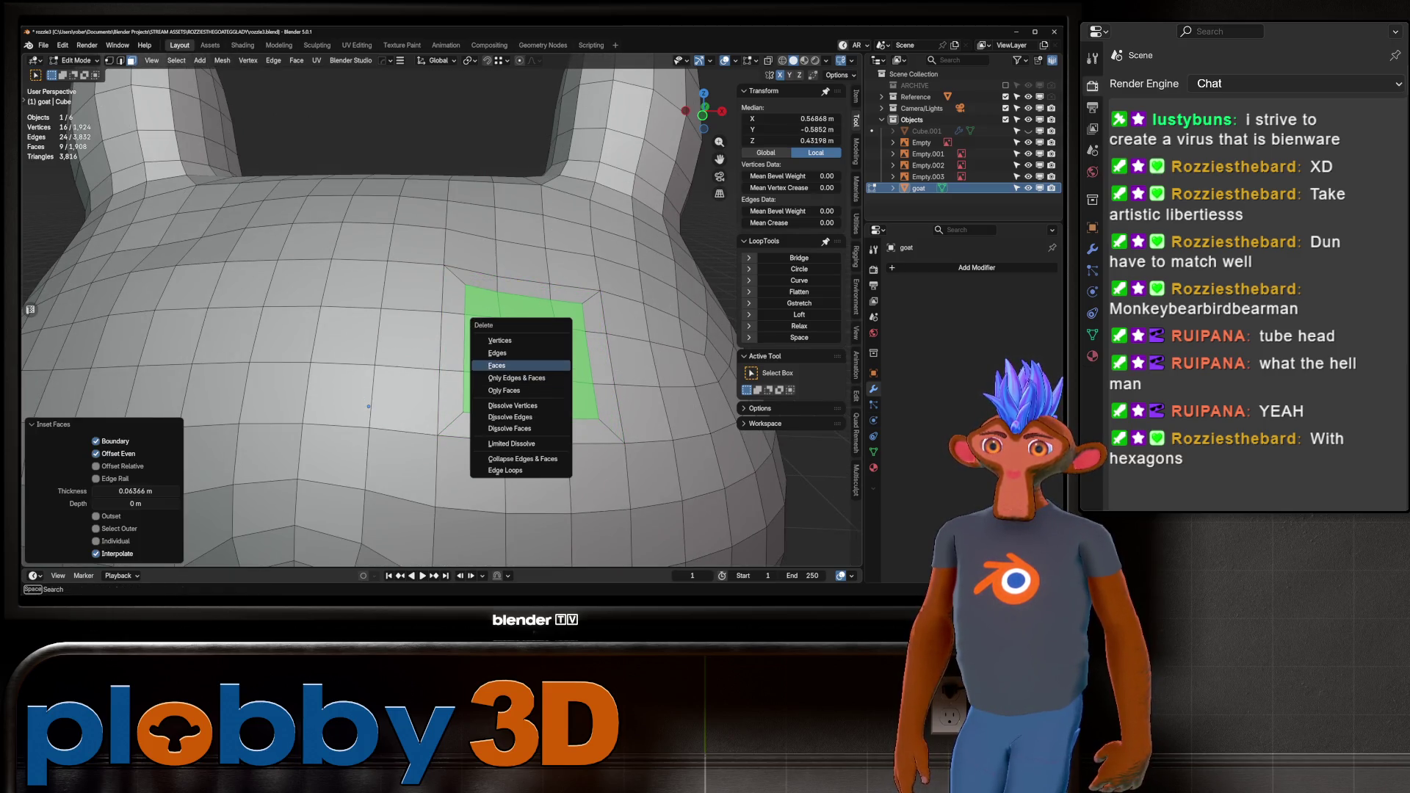
key("Return")
key("q")
left_click(506, 415)
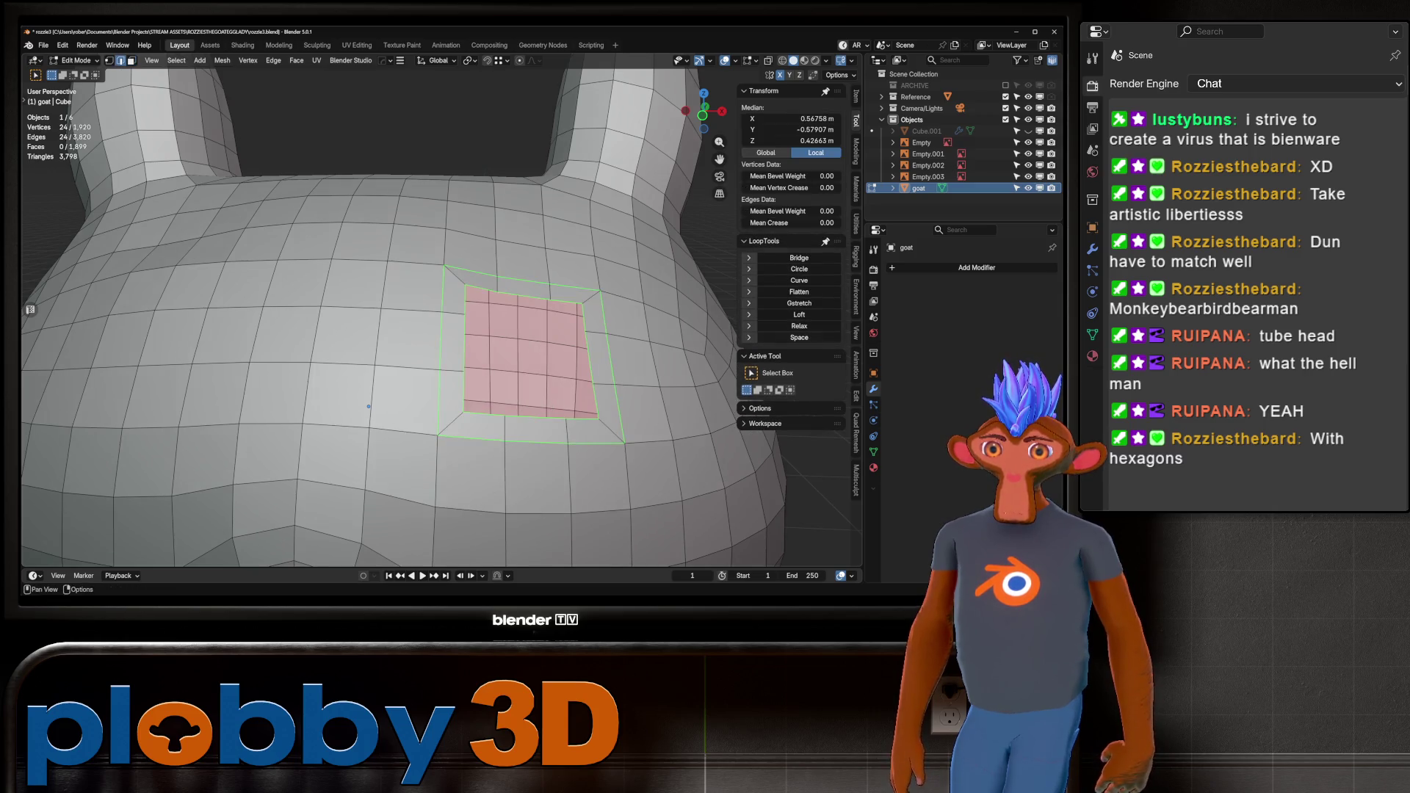
left_click(799, 326)
scroll(368, 406, "down", 3)
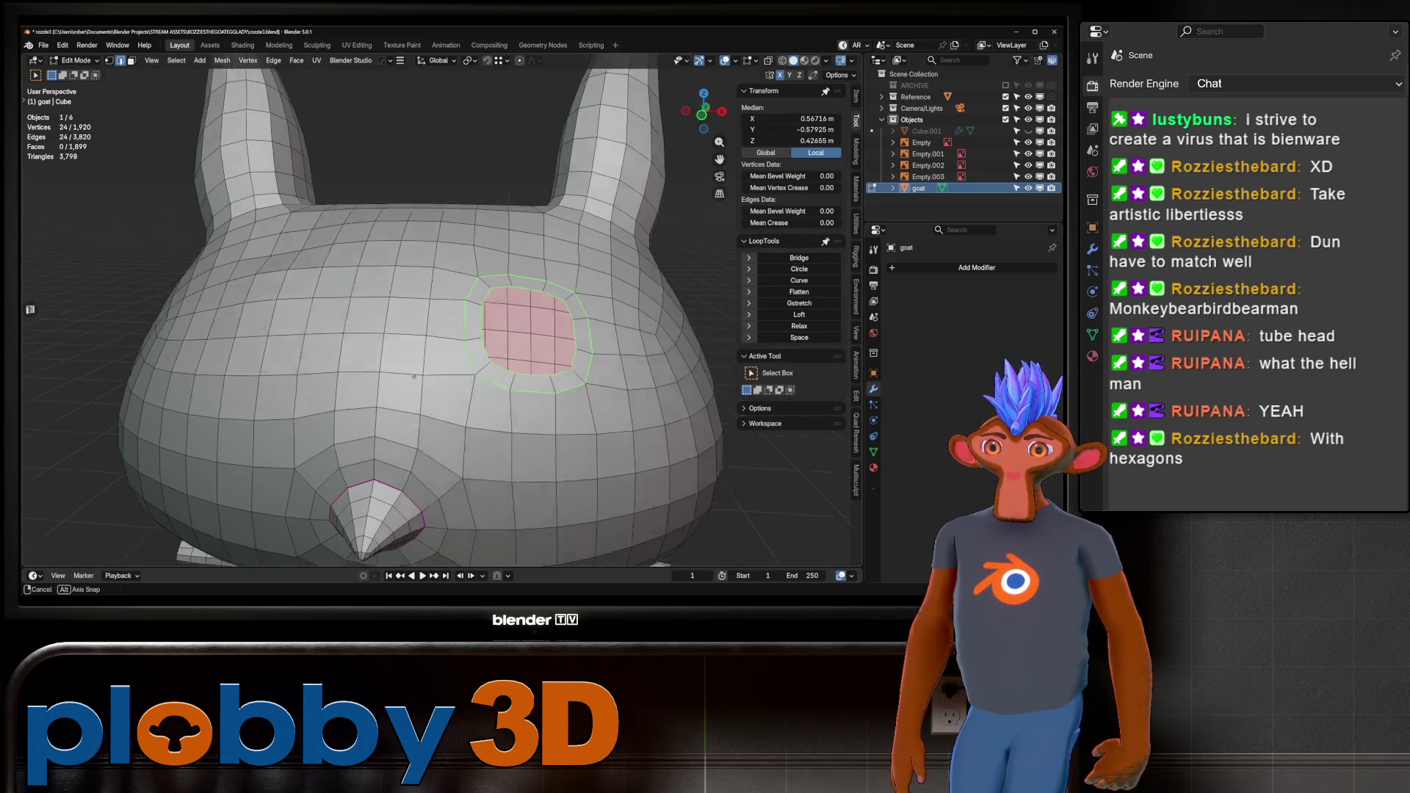
middle_click_drag(368, 406, 455, 357)
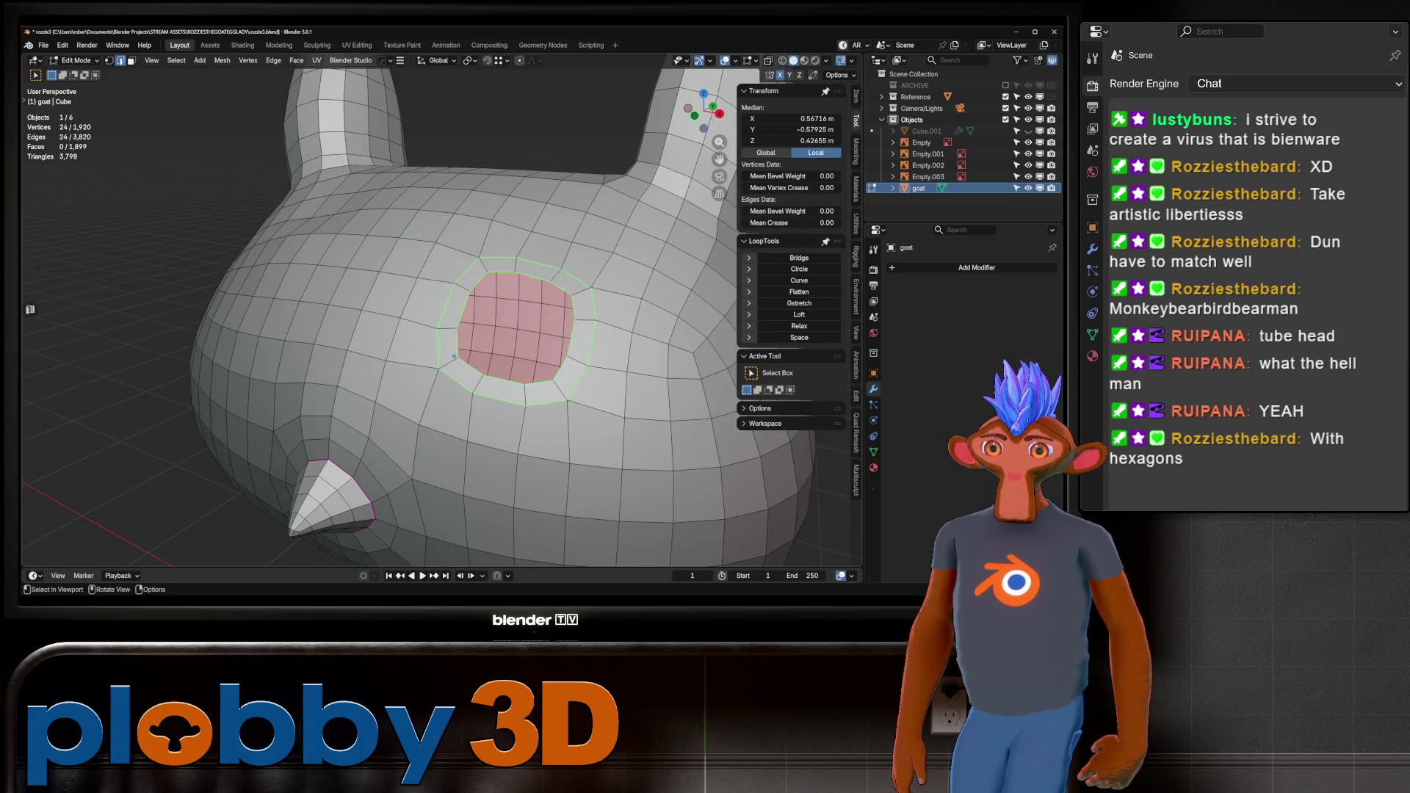
Fill the hole with one face, inset a ring around it, and select only the centre face.
key("f")
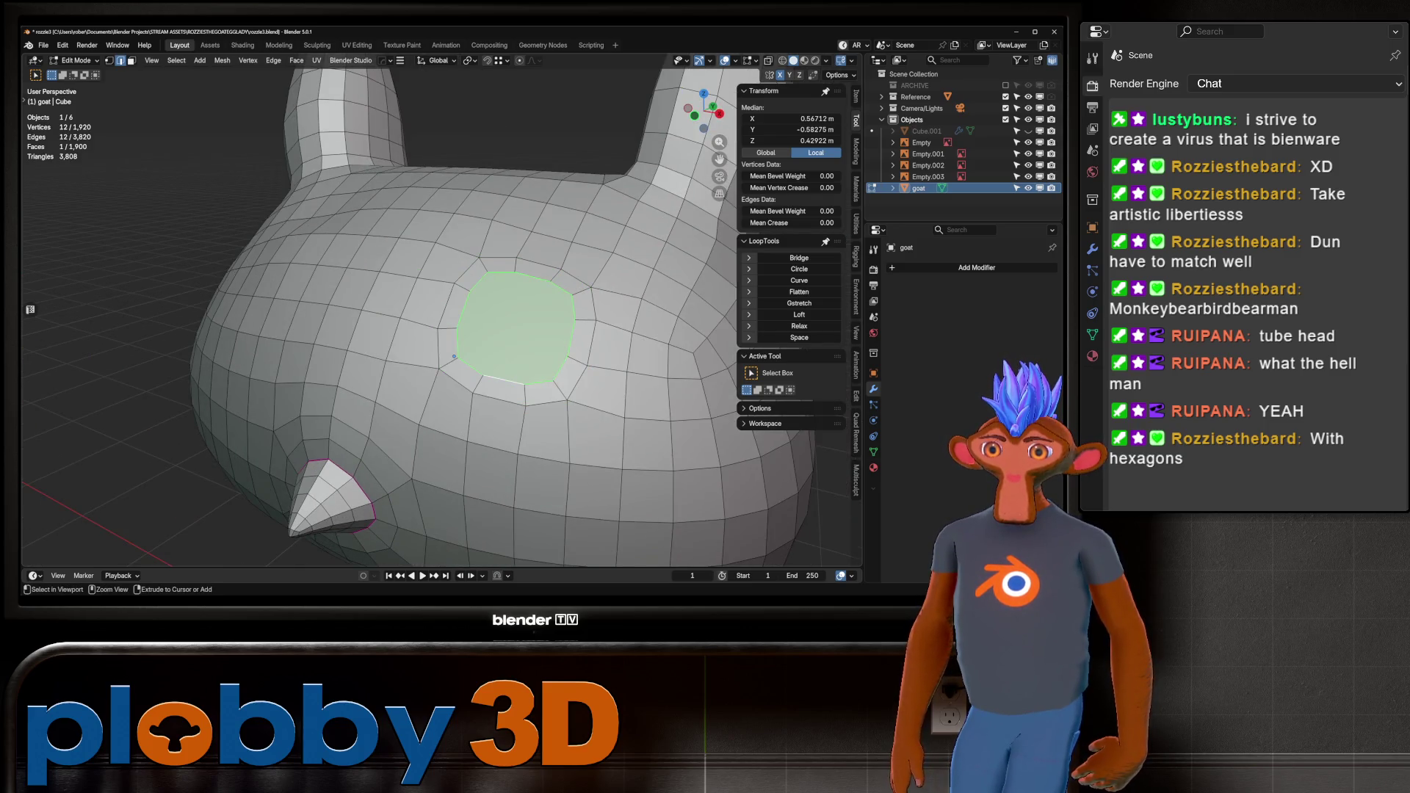
key("ctrl+KP_Add")
key("i")
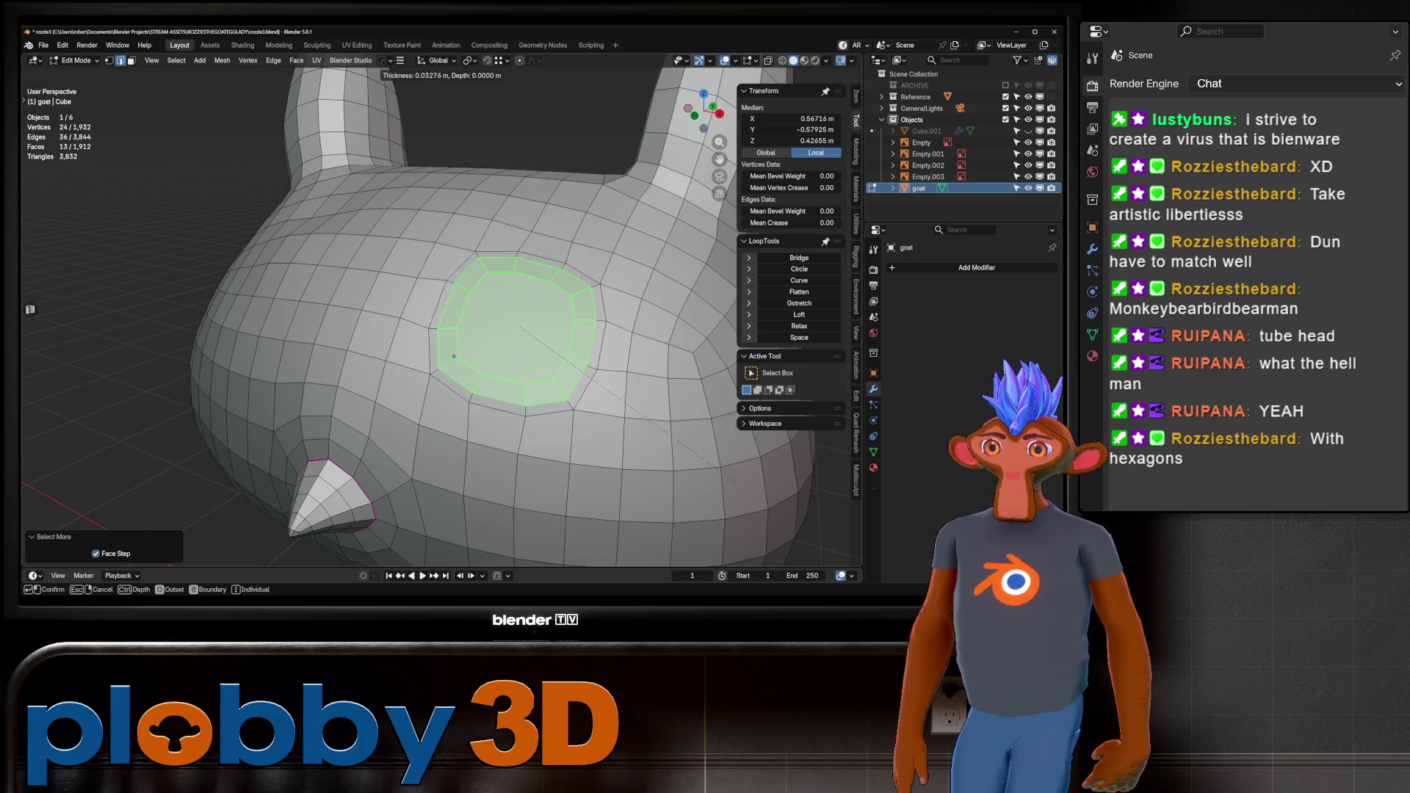
left_click(454, 356)
key("3")
key("ctrl+KP_Subtract")
key("KP_3")
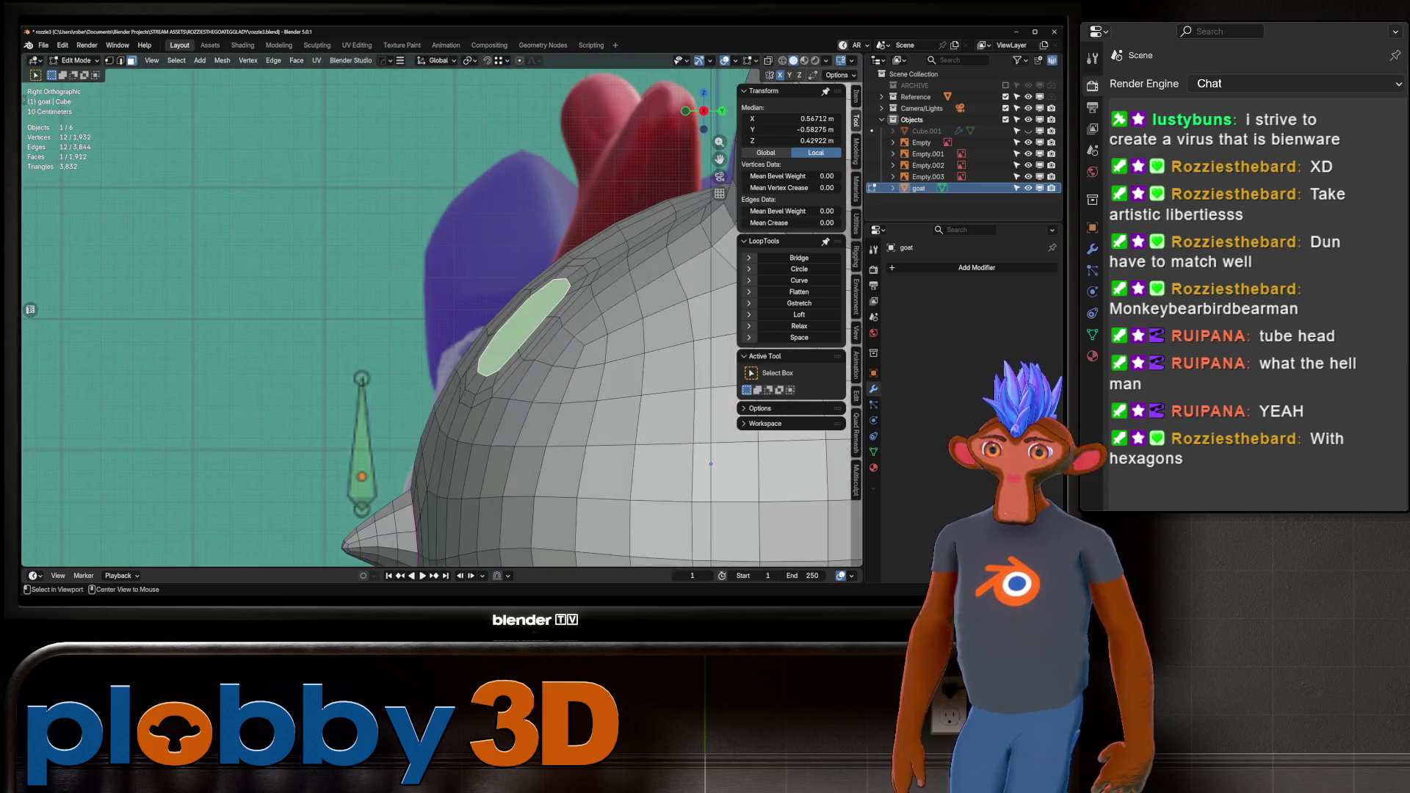
middle_click_drag(735, 456, 672, 482, "shift")
Extrude the forehead face outward and reposition it twice.
key("e")
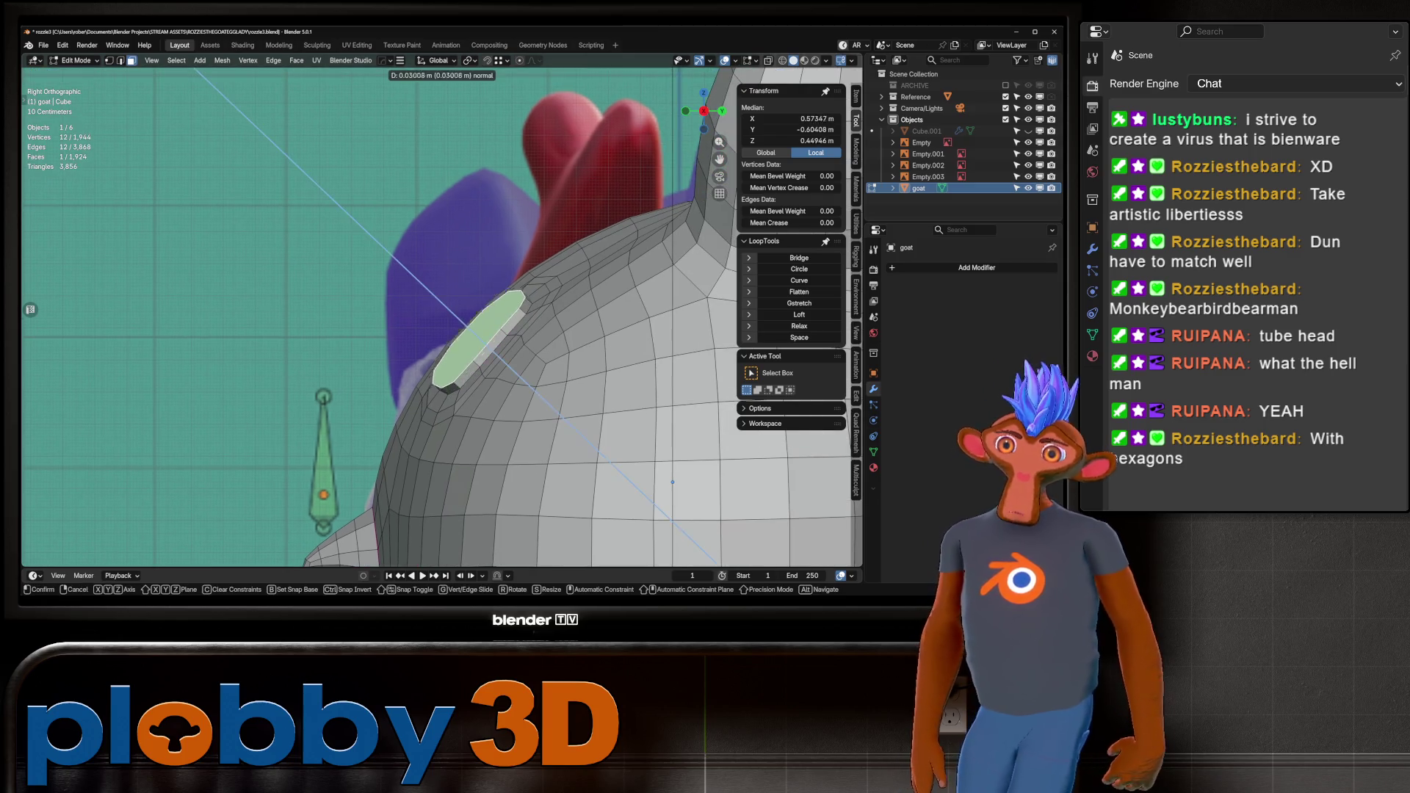
left_click(671, 481)
key("g")
left_click(672, 482)
key("g")
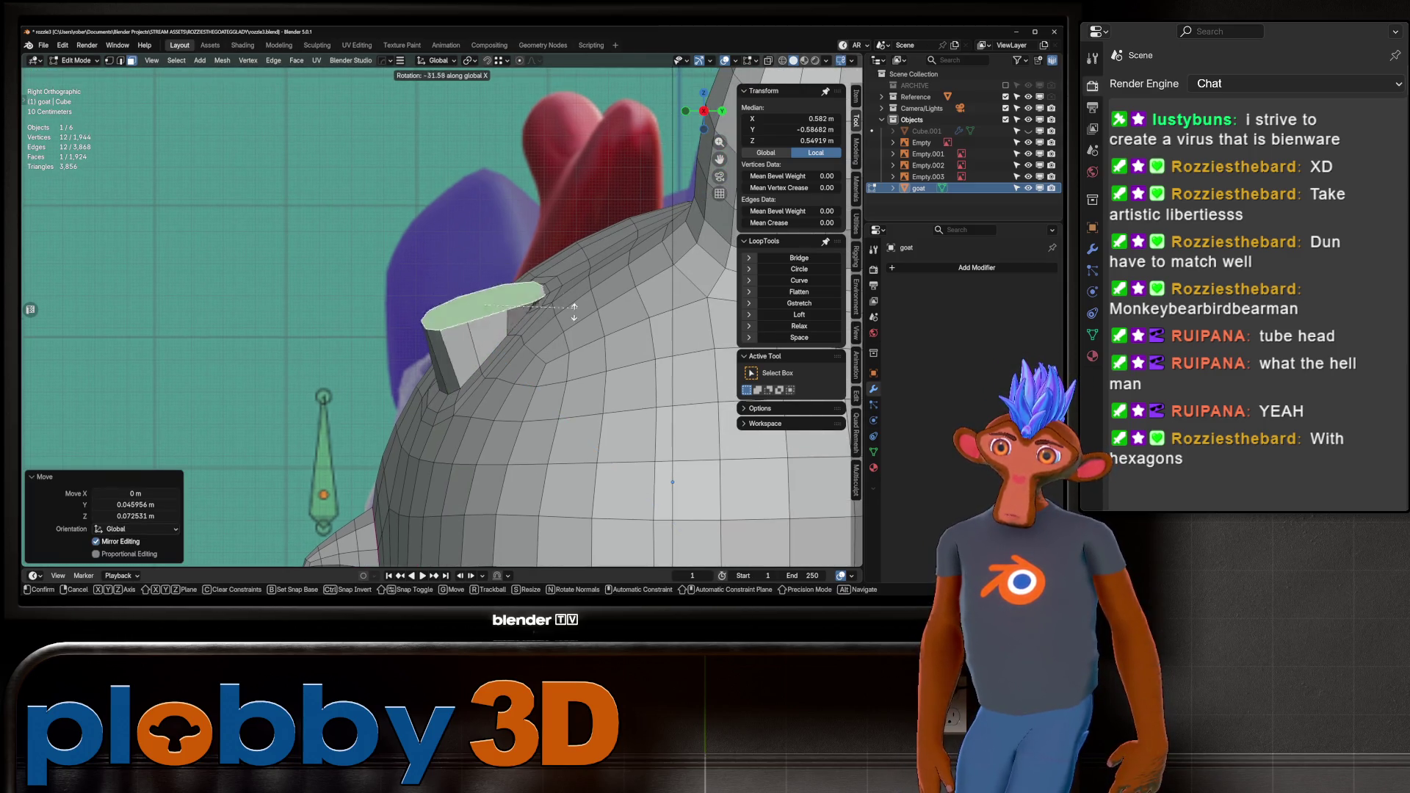
left_click(672, 482)
Try extruding and tilting an upper tube segment, then undo it.
key("e")
left_click(646, 345)
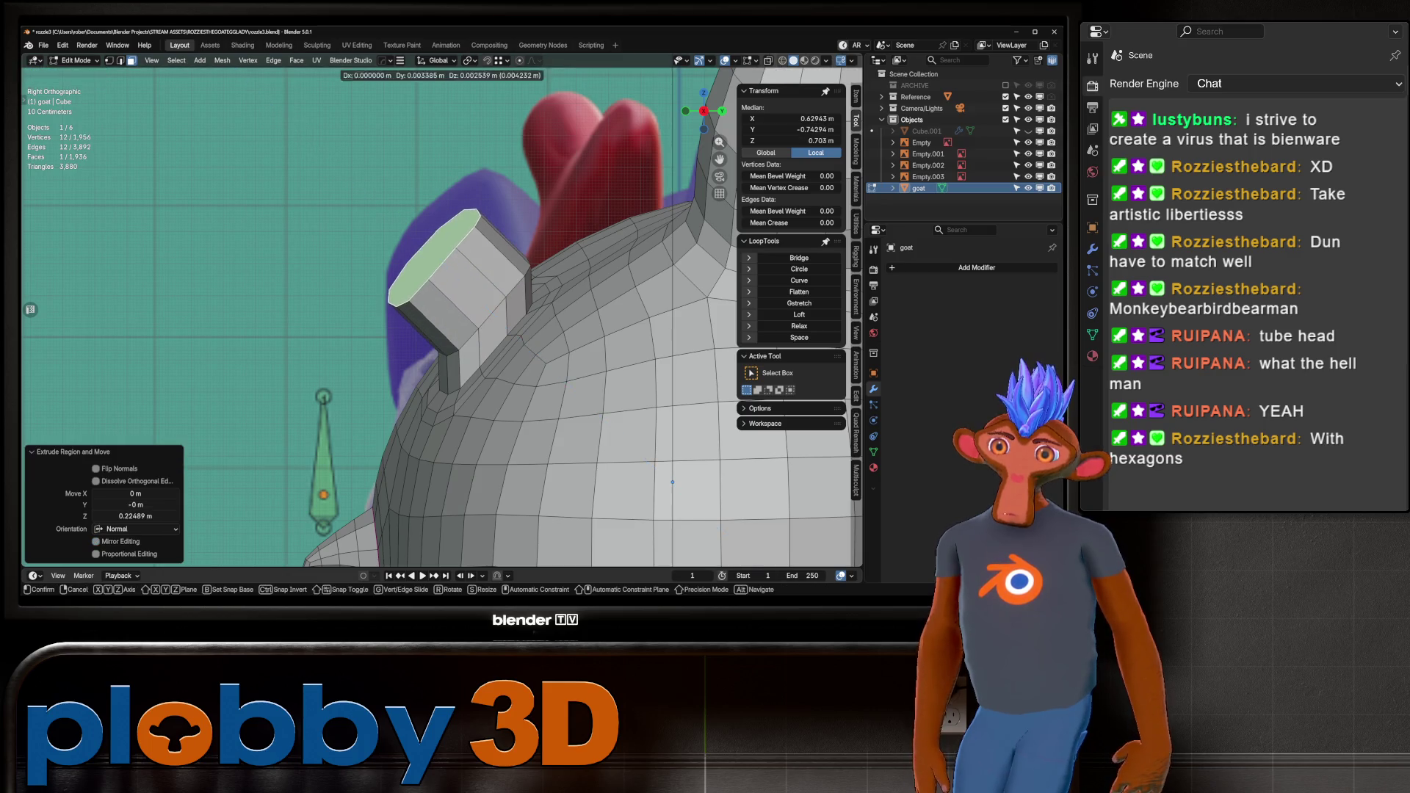
key("r")
left_click(576, 298)
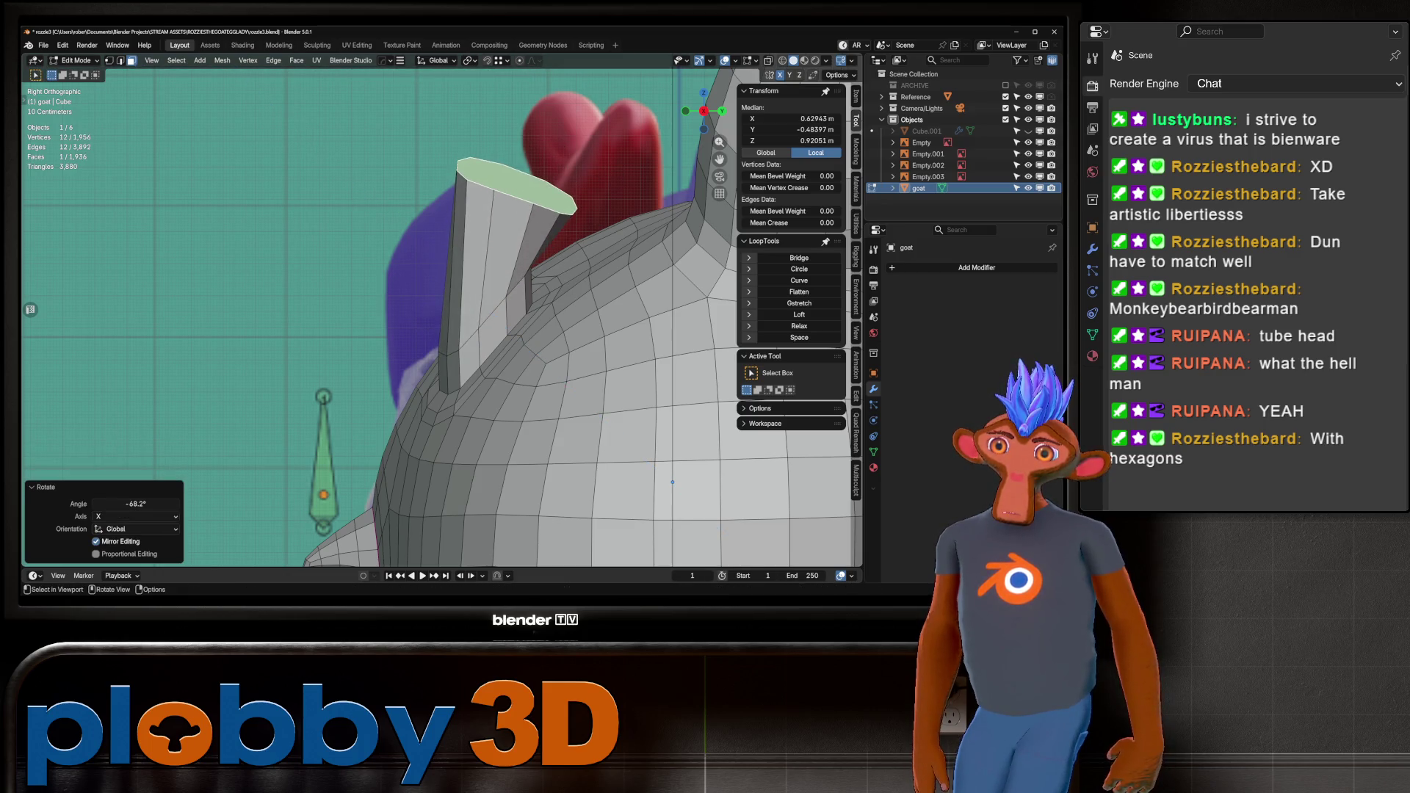
key("ctrl+z")
Rotate an edge loop on the tube and slide it along the tube.
key("2")
left_click(488, 310, "alt")
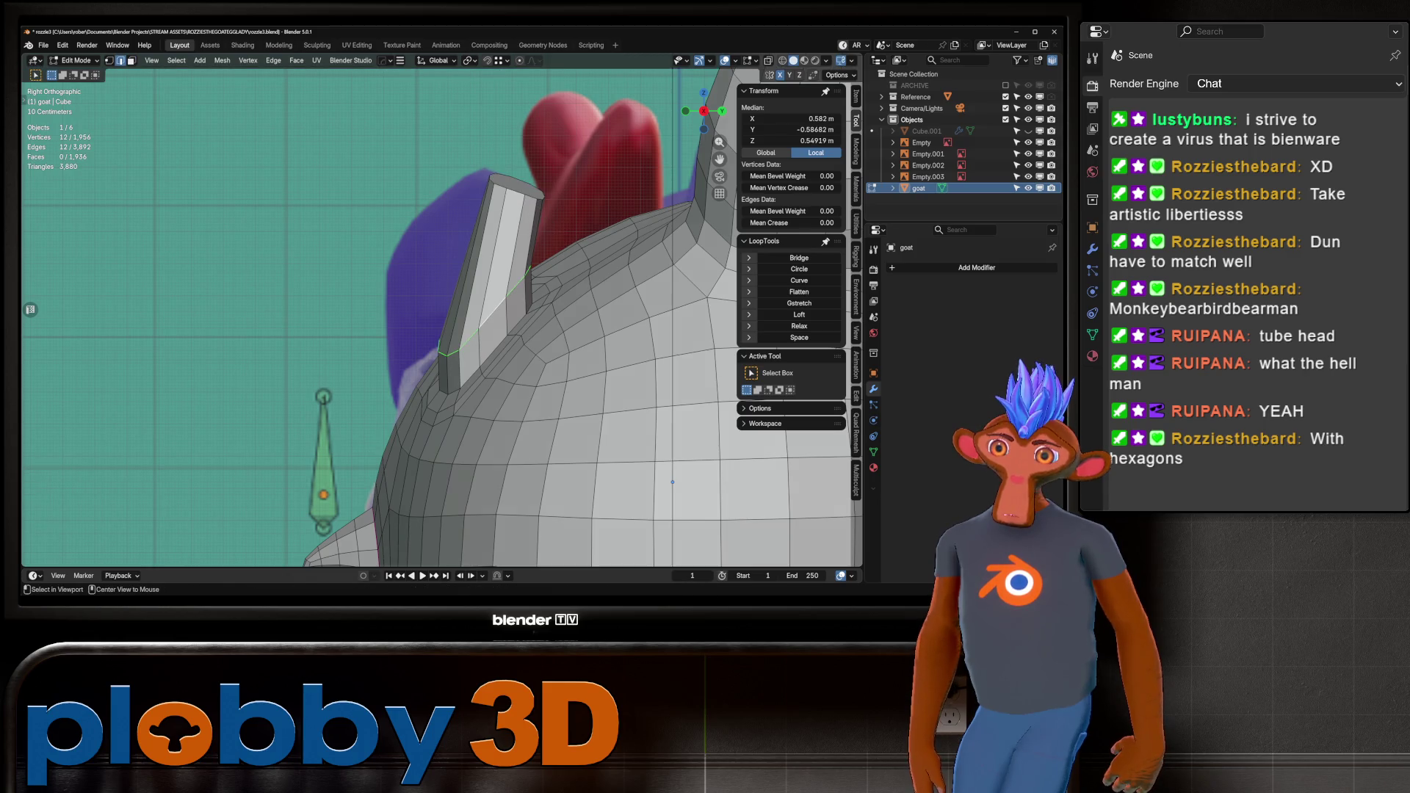
key("r")
key("Return")
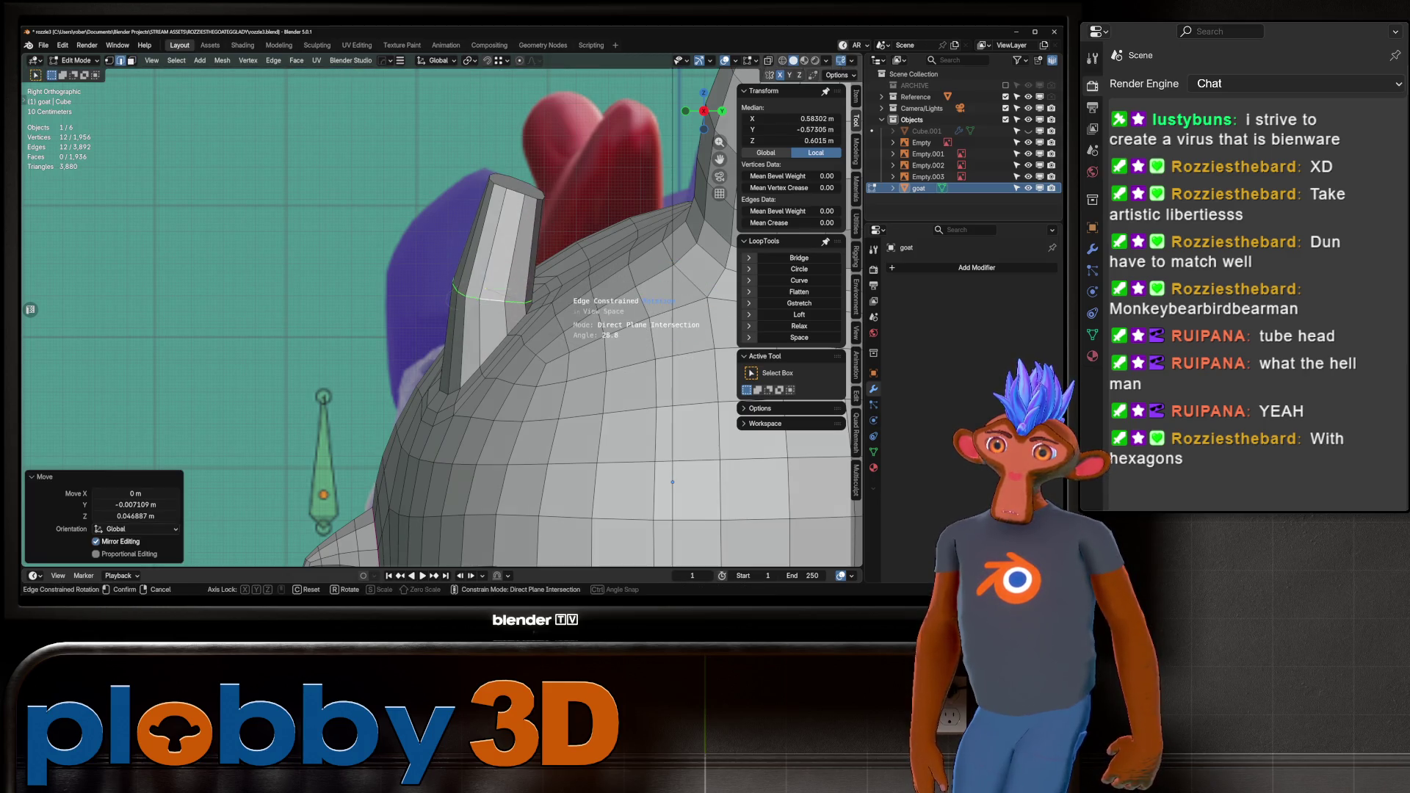
key("g")
key("Return")
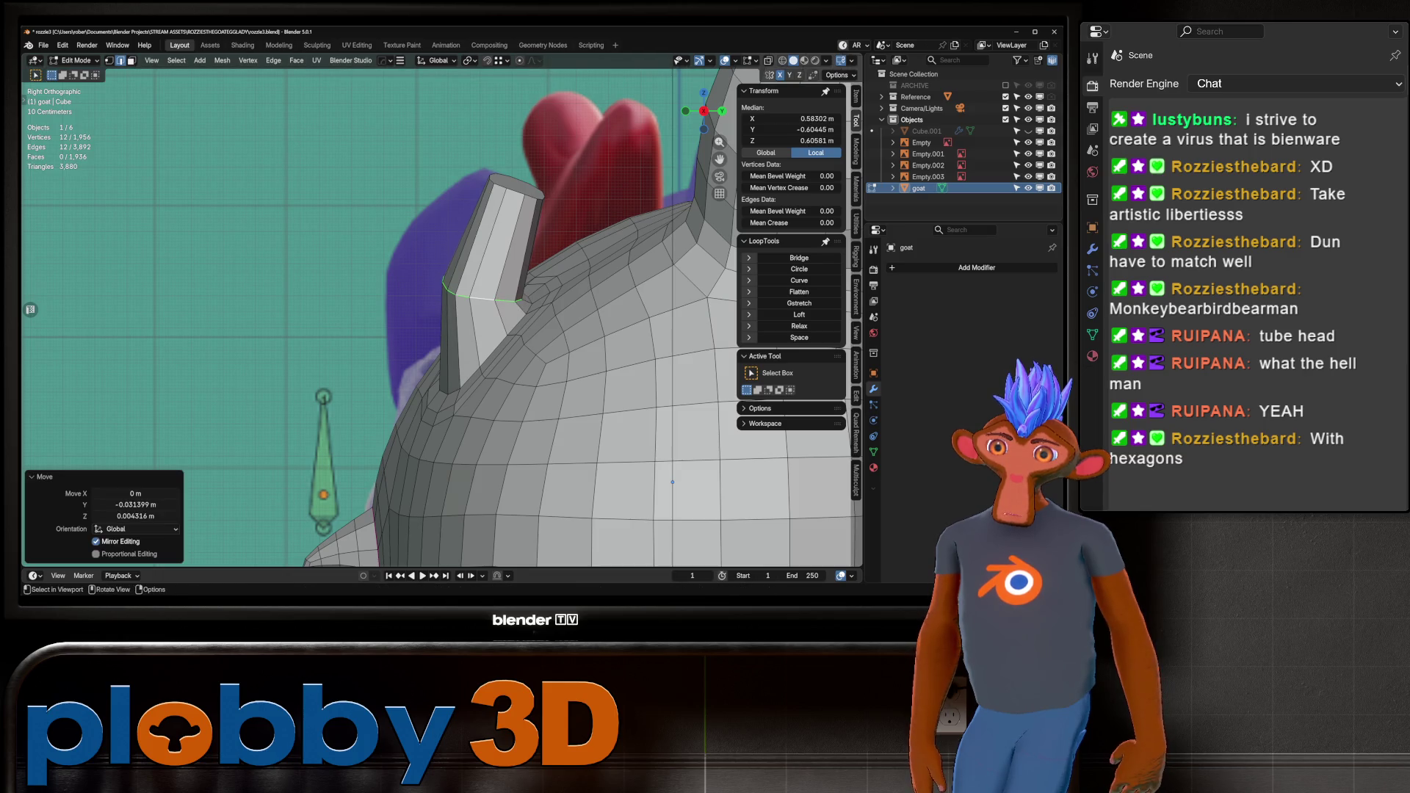
Move the tube's top face up and outward.
key("alt+z")
key("alt+z")
key("3")
left_click(462, 194)
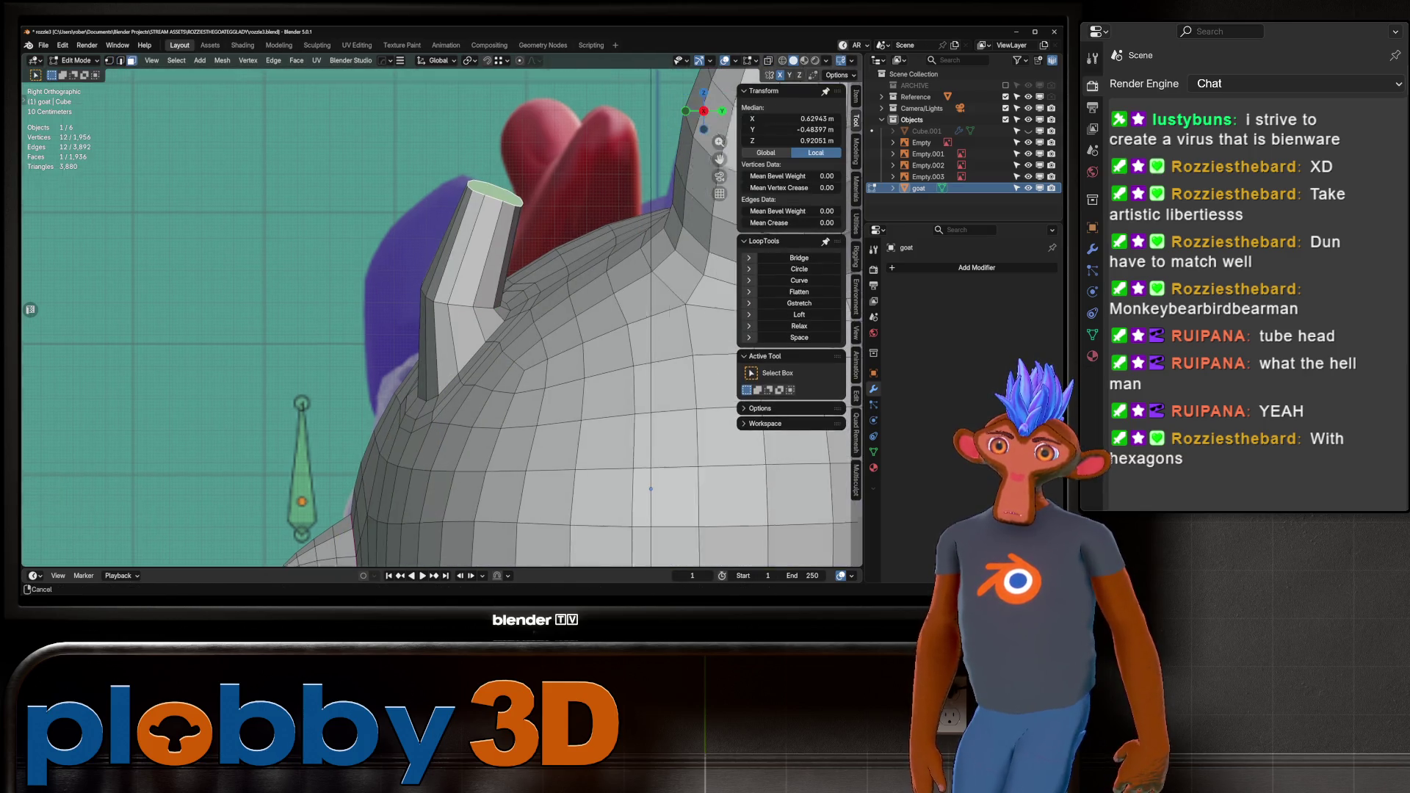
key("g")
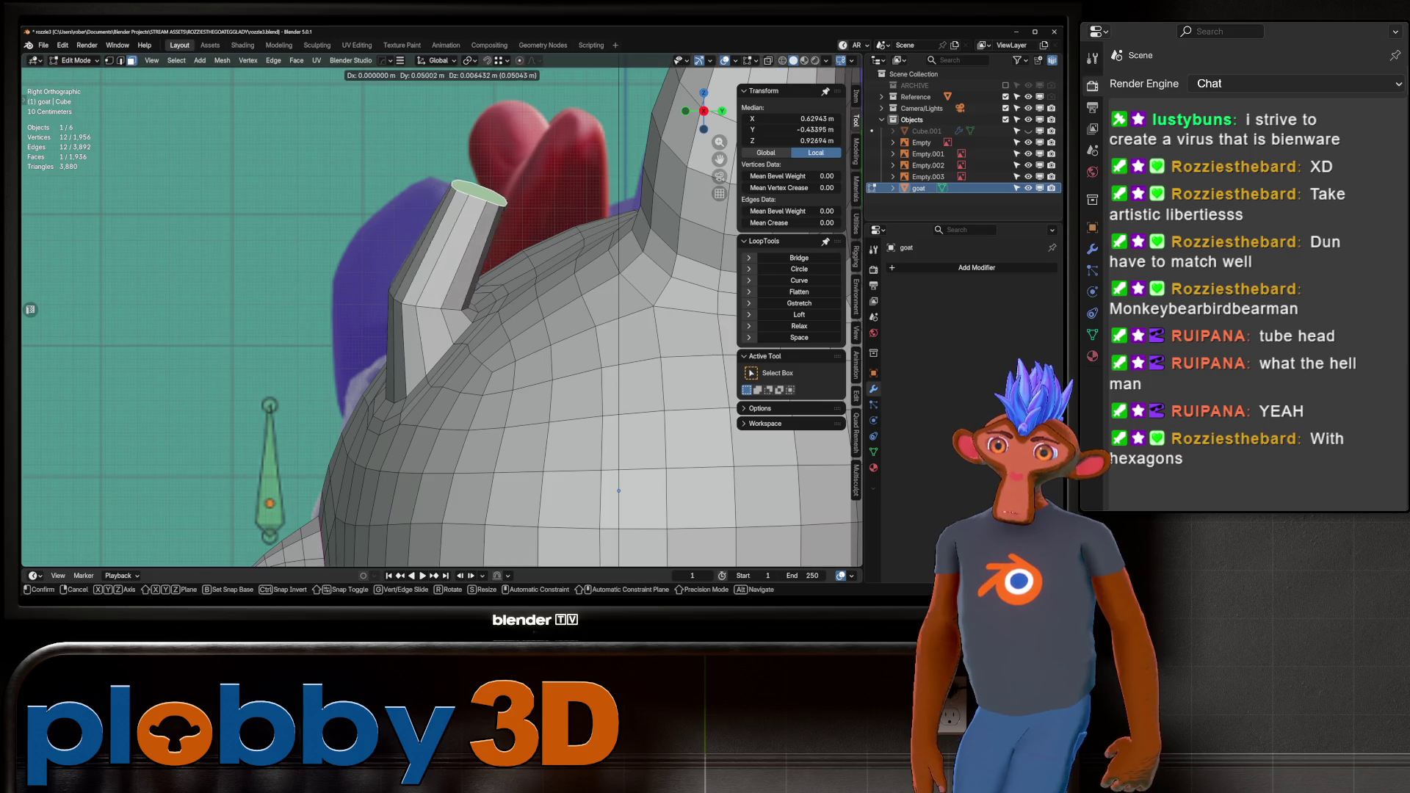
key("Return")
Shift the low edge loop on the tube up and to the left.
key("2")
left_click(514, 323, "alt")
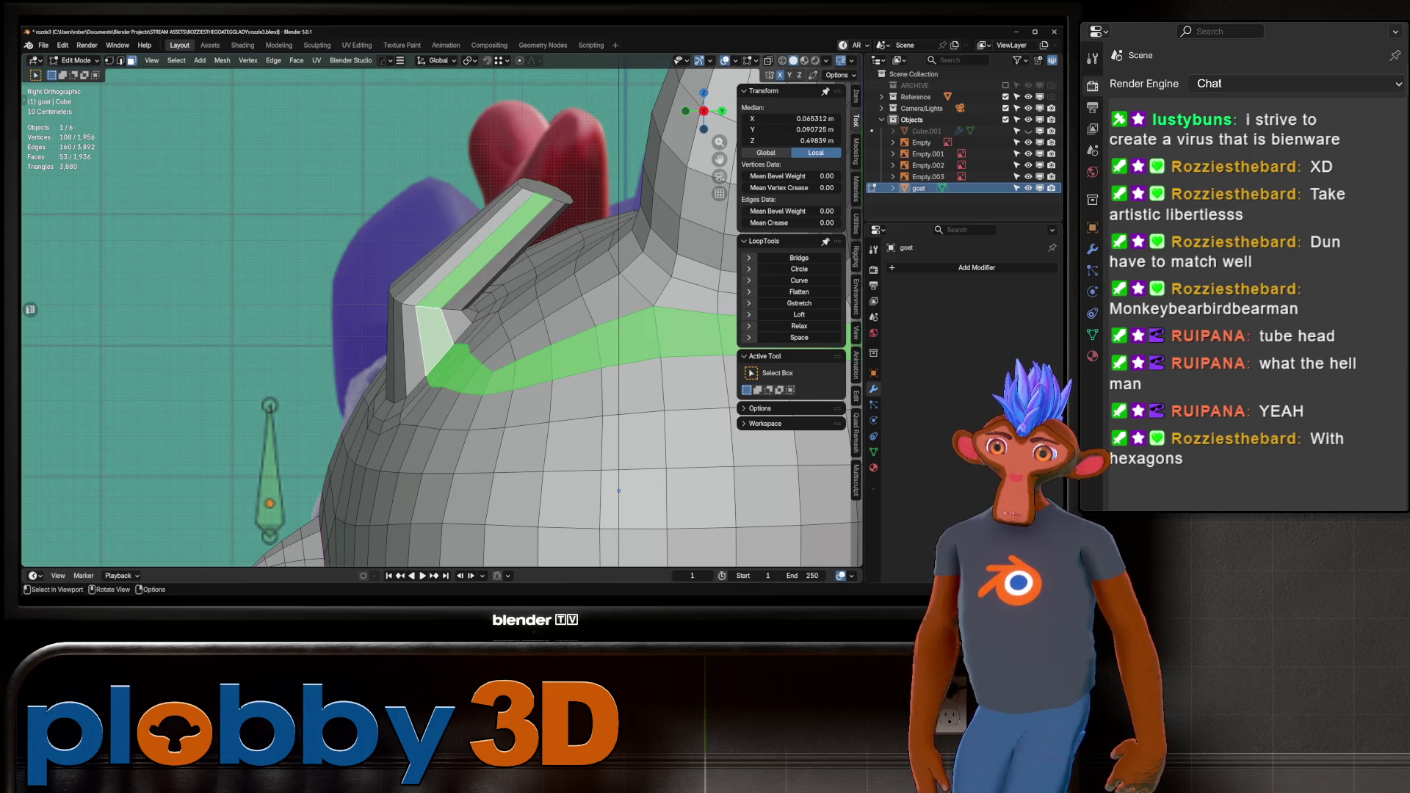
left_click(459, 286, "alt")
key("g")
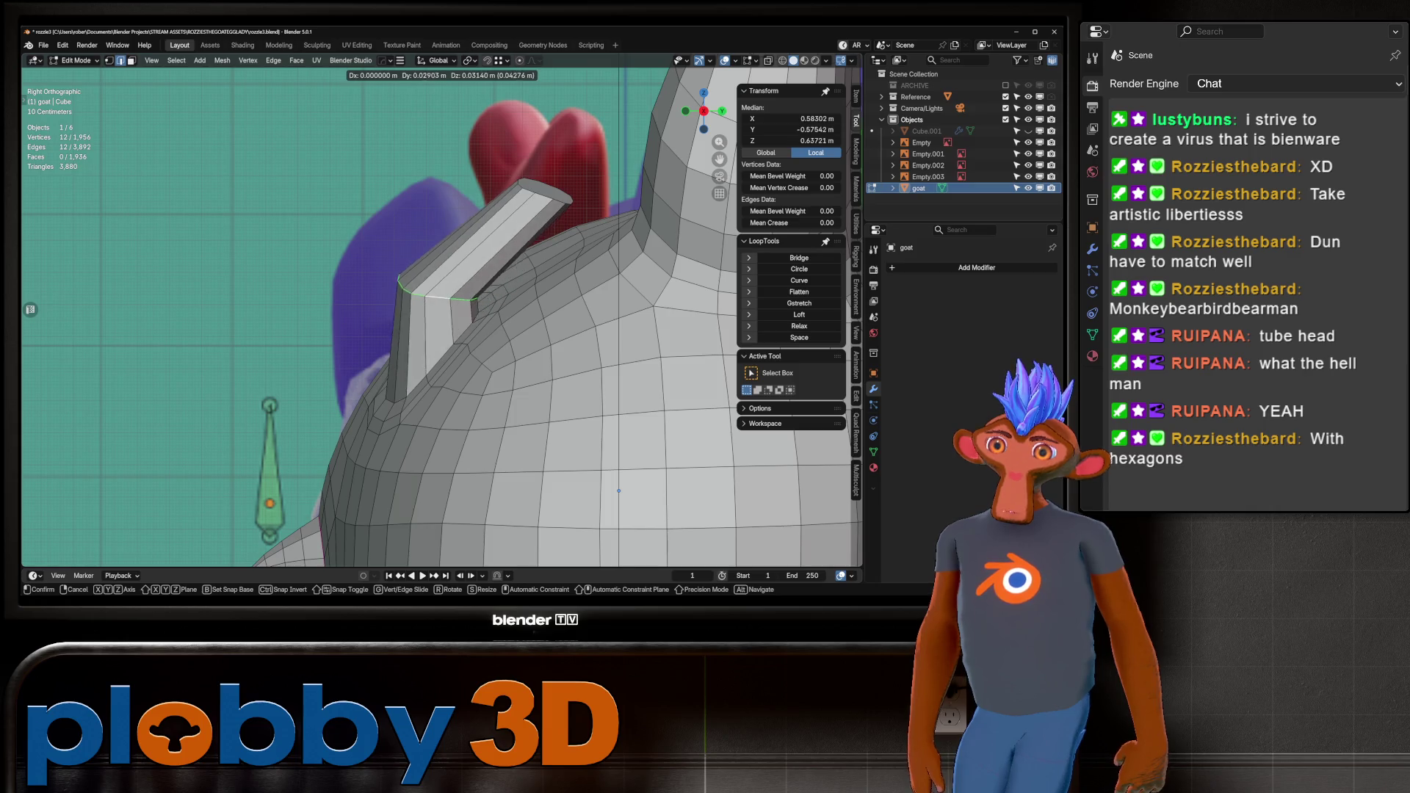
key("Return")
Extrude the edge ring at the tube's bend and settle it back at the bend.
left_click(440, 345, "alt")
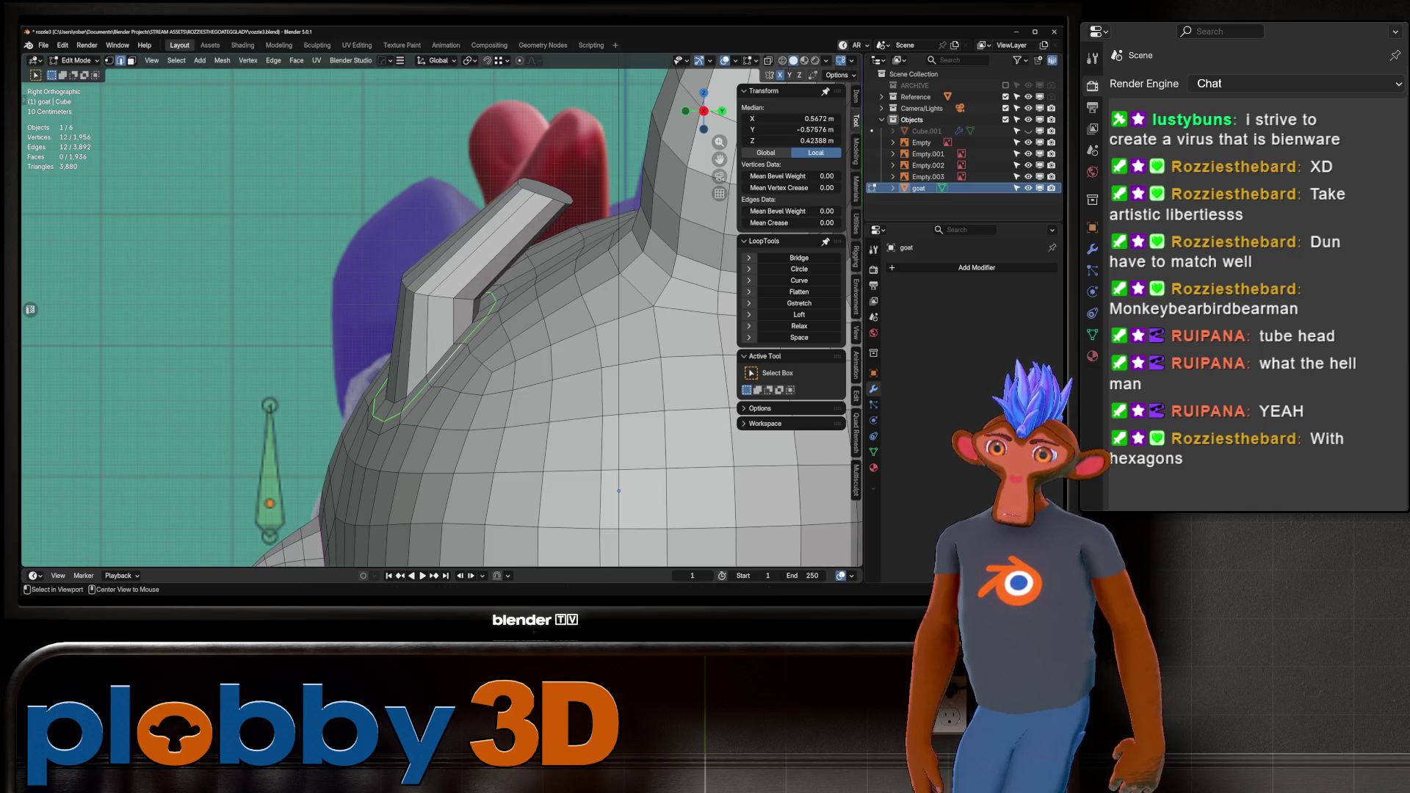
key("ctrl+b")
key("Escape")
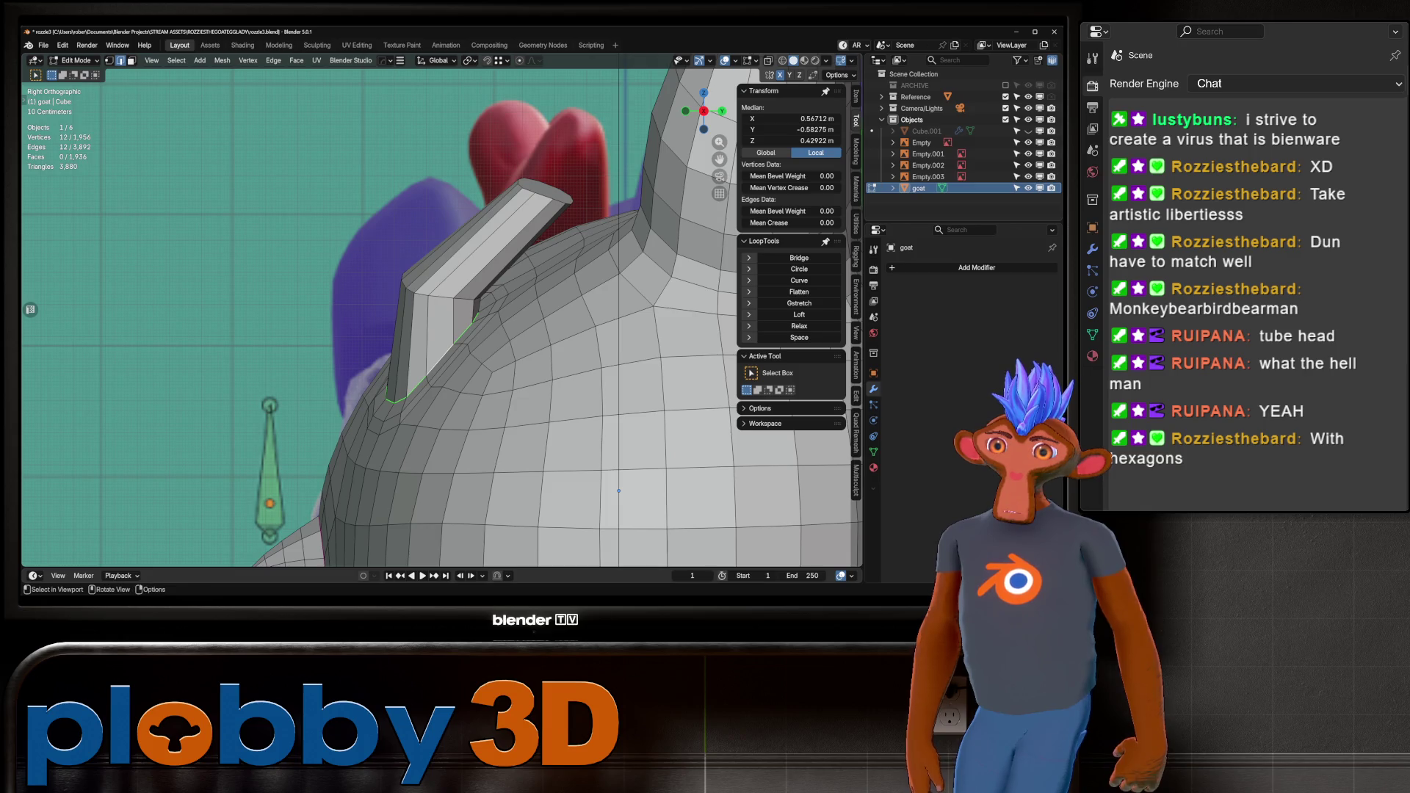
left_click(427, 334, "alt")
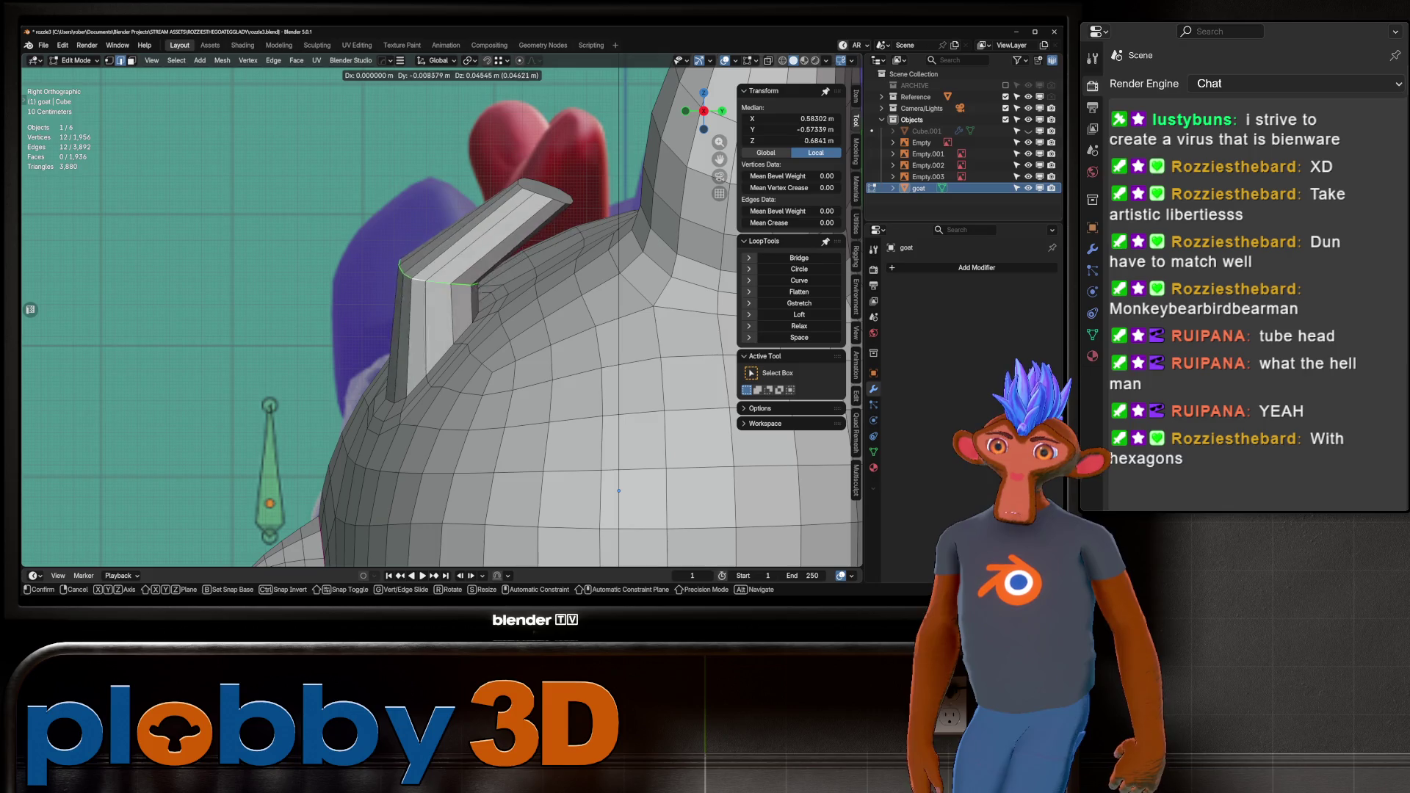
left_click(441, 296, "alt")
key("e")
key("g")
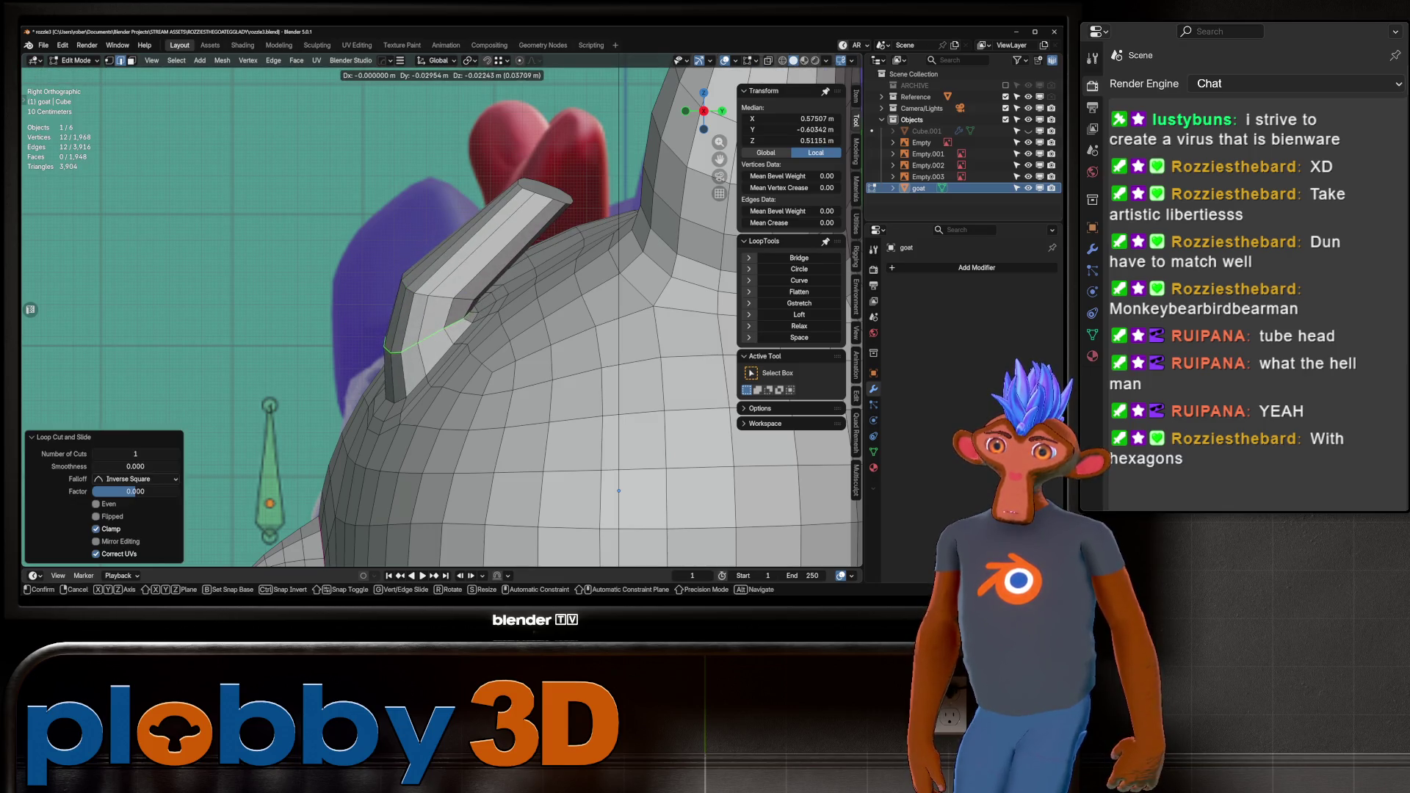
key("g")
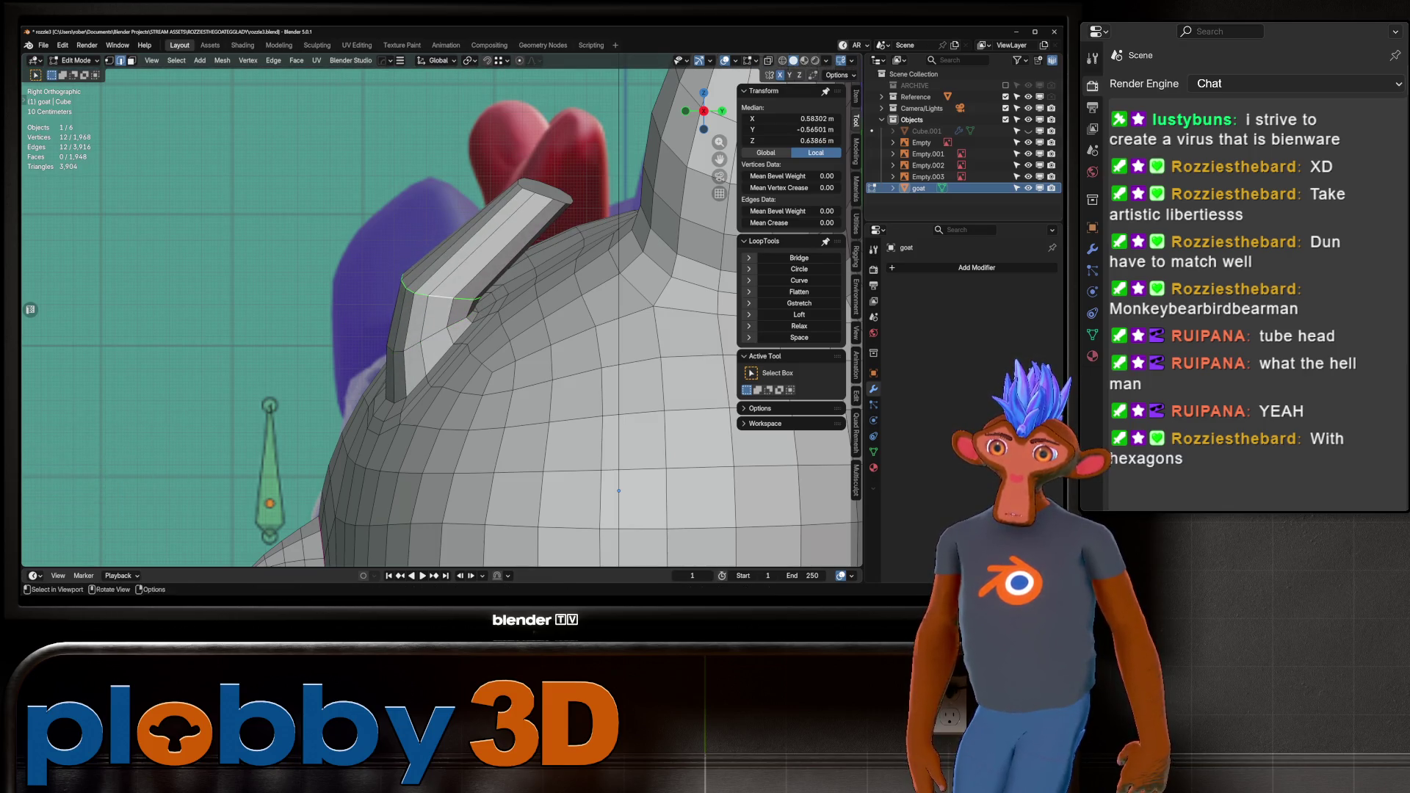
key("Return")
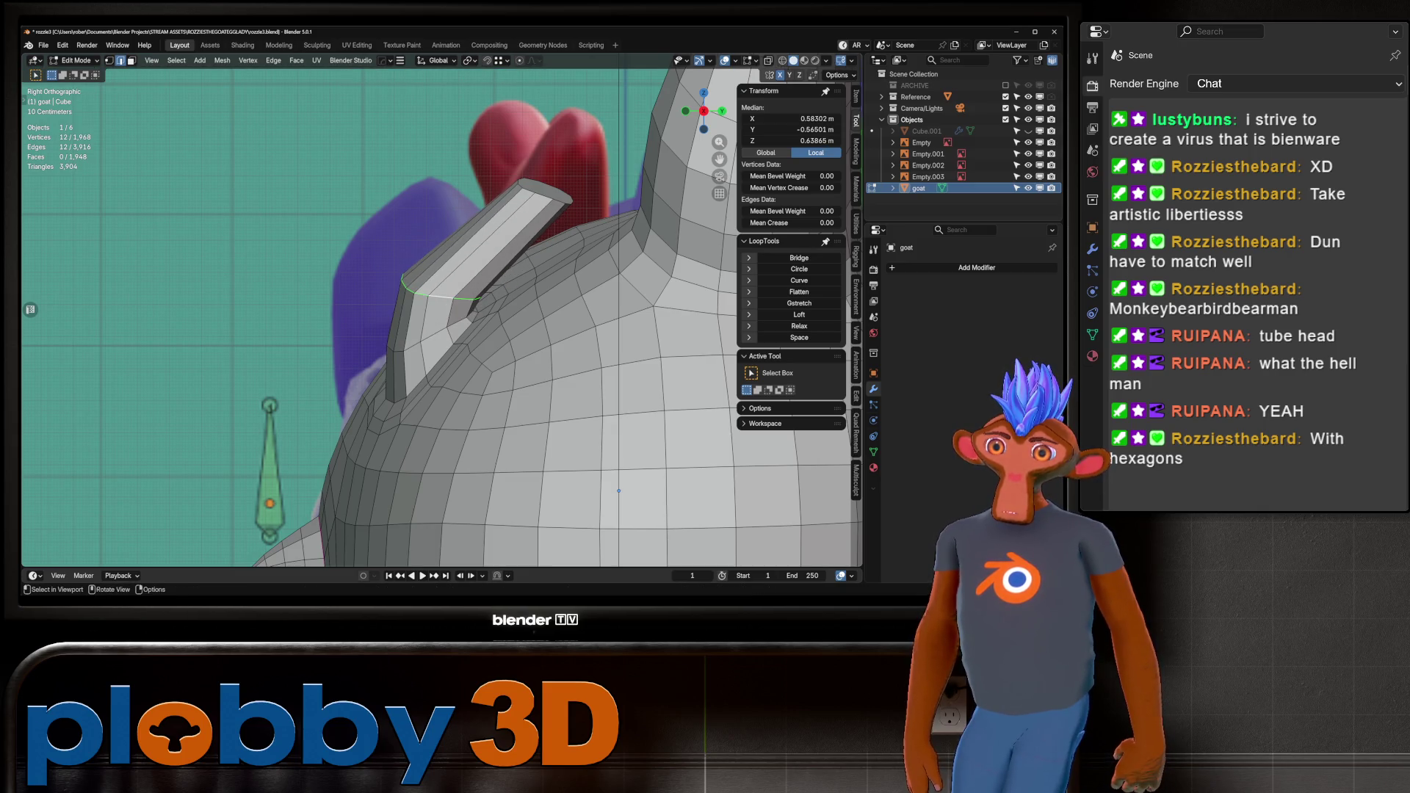
Slide the cap face up the tube, then move it right and up to bend the tube.
key("alt+z")
key("alt+z")
key("3")
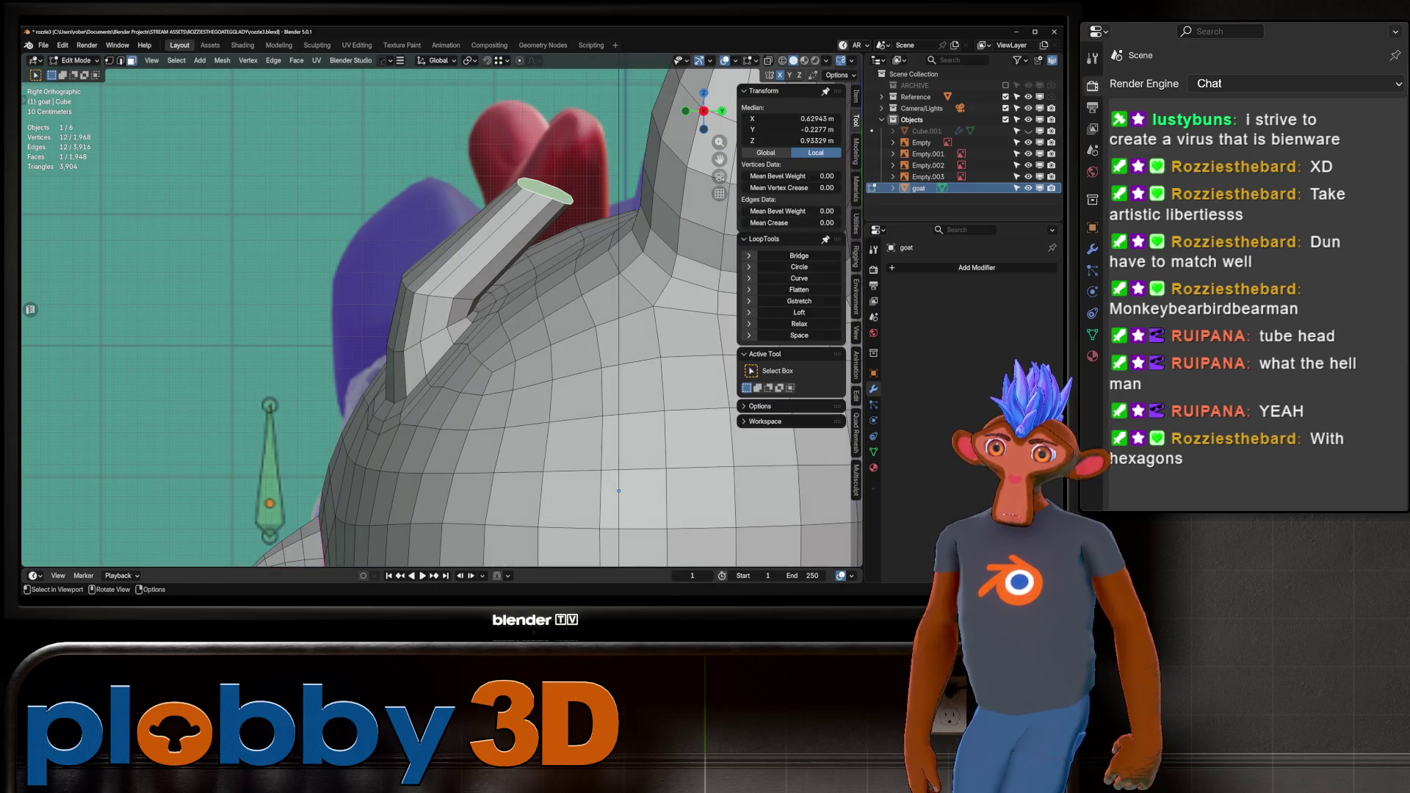
key("g")
key("g")
key("Return")
key("alt+z")
key("alt+z")
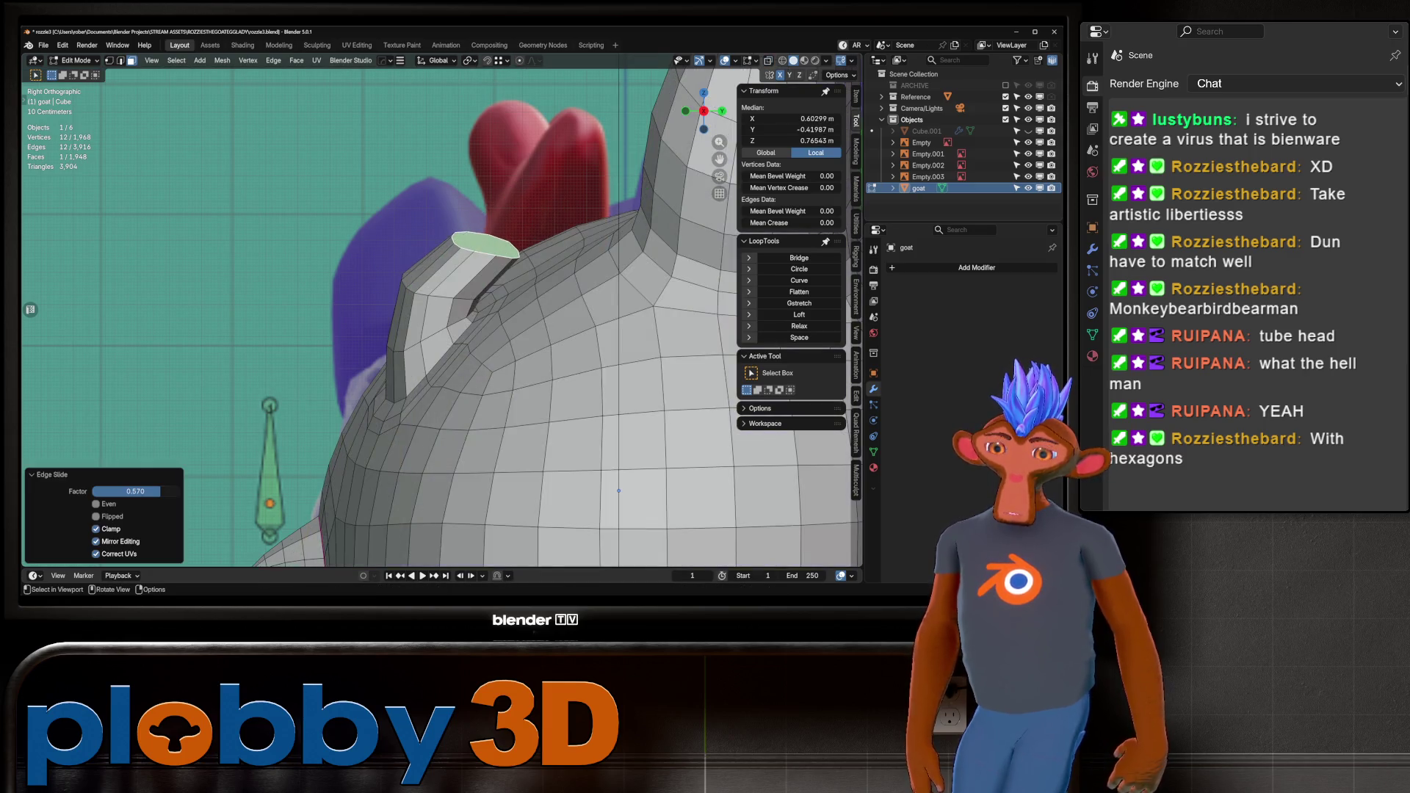
key("KP_1")
key("alt+z")
key("g")
key("Return")
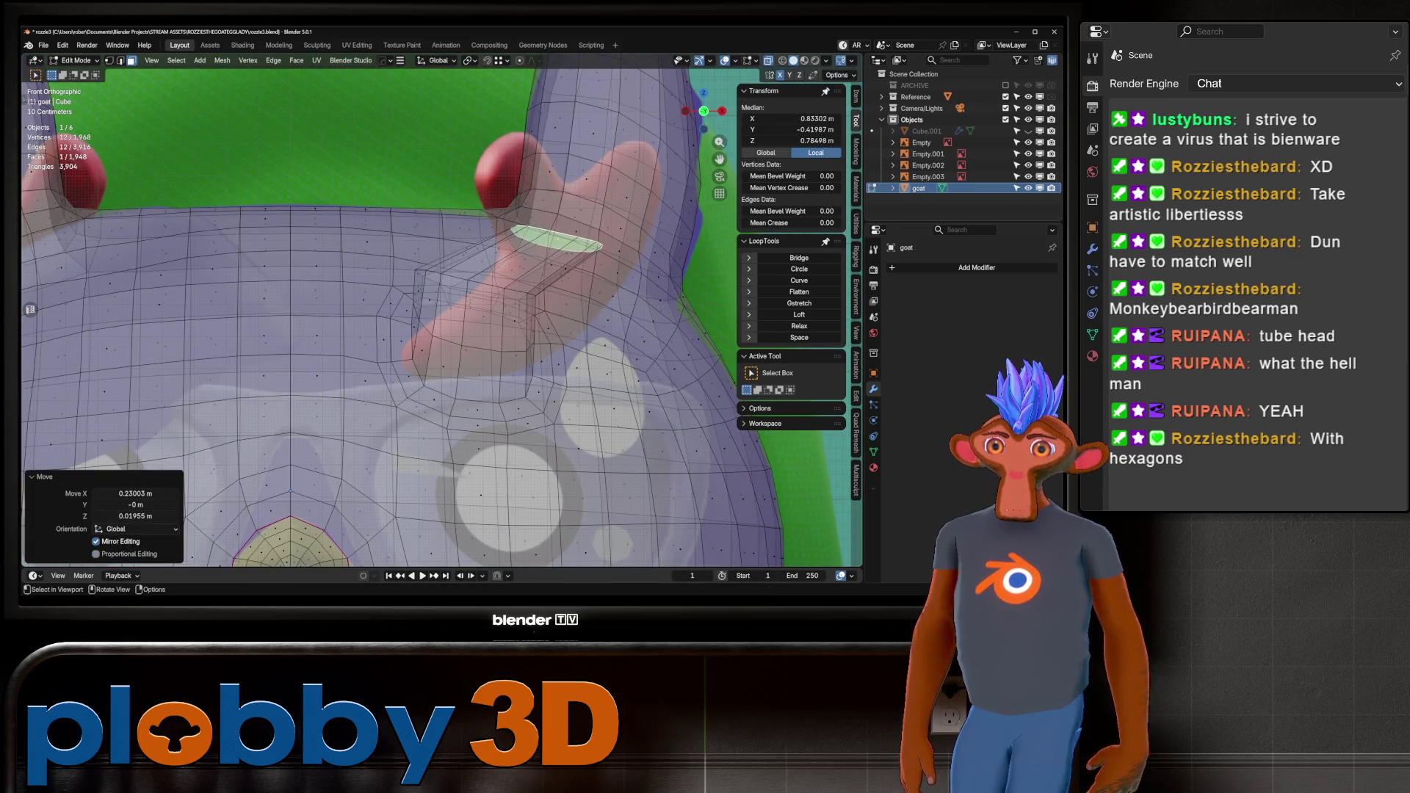
key("alt+z")
Push the middle and lower edge loops of the tube right and down.
key("2")
left_click(485, 268, "alt")
key("g")
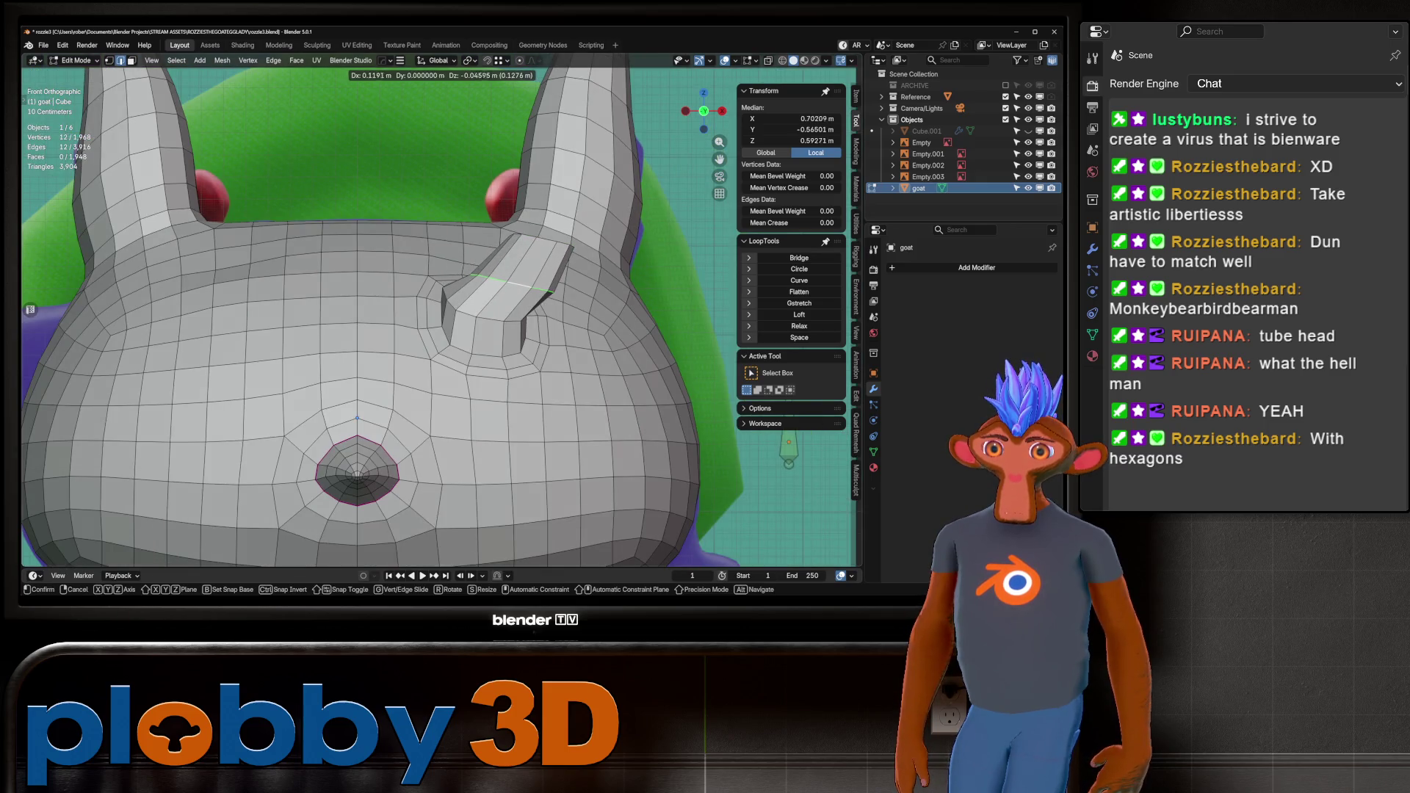
key("Return")
left_click(481, 305, "alt")
key("g")
key("Return")
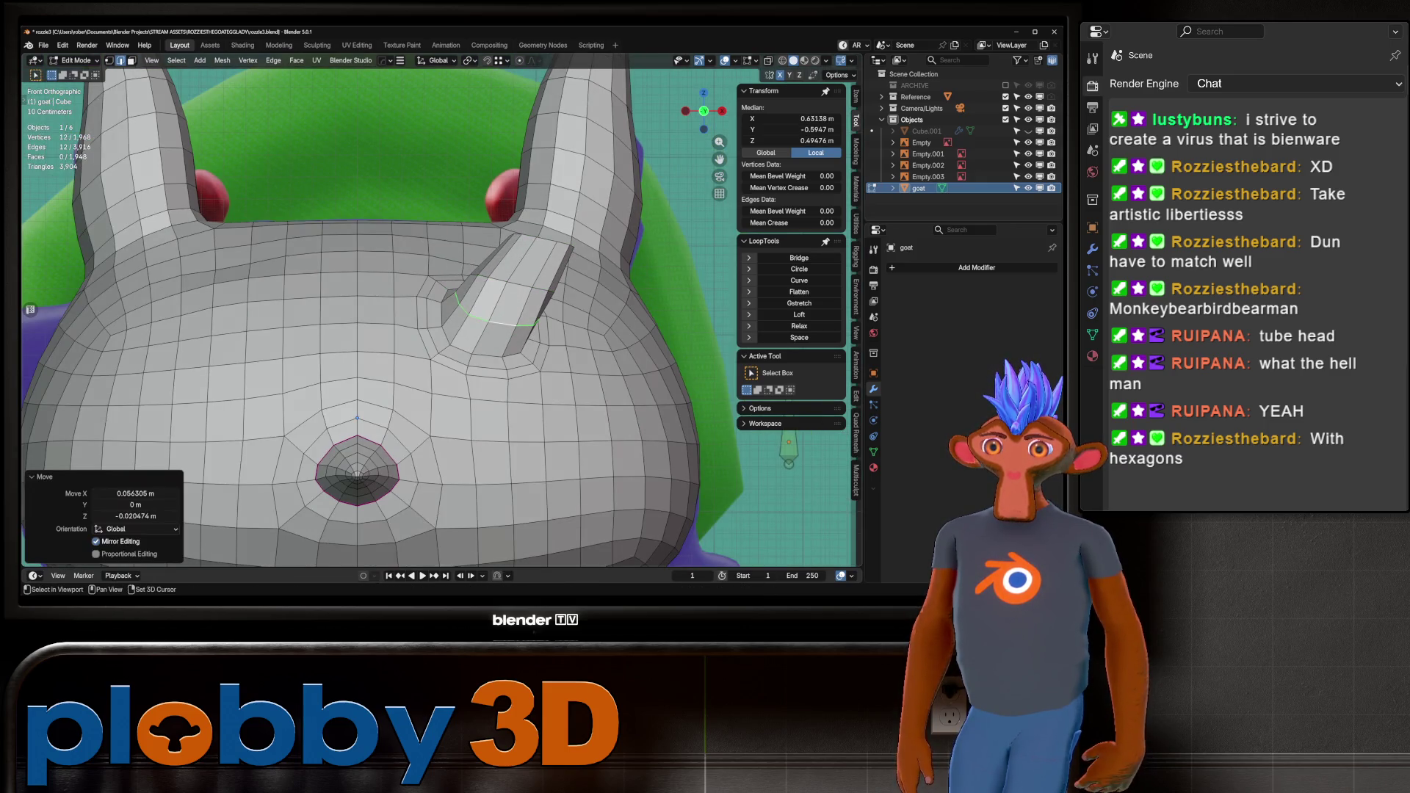
Move the higher edge loop and the top edge loop to the right.
left_click(507, 273, "alt")
key("g")
key("Return")
key("alt+z")
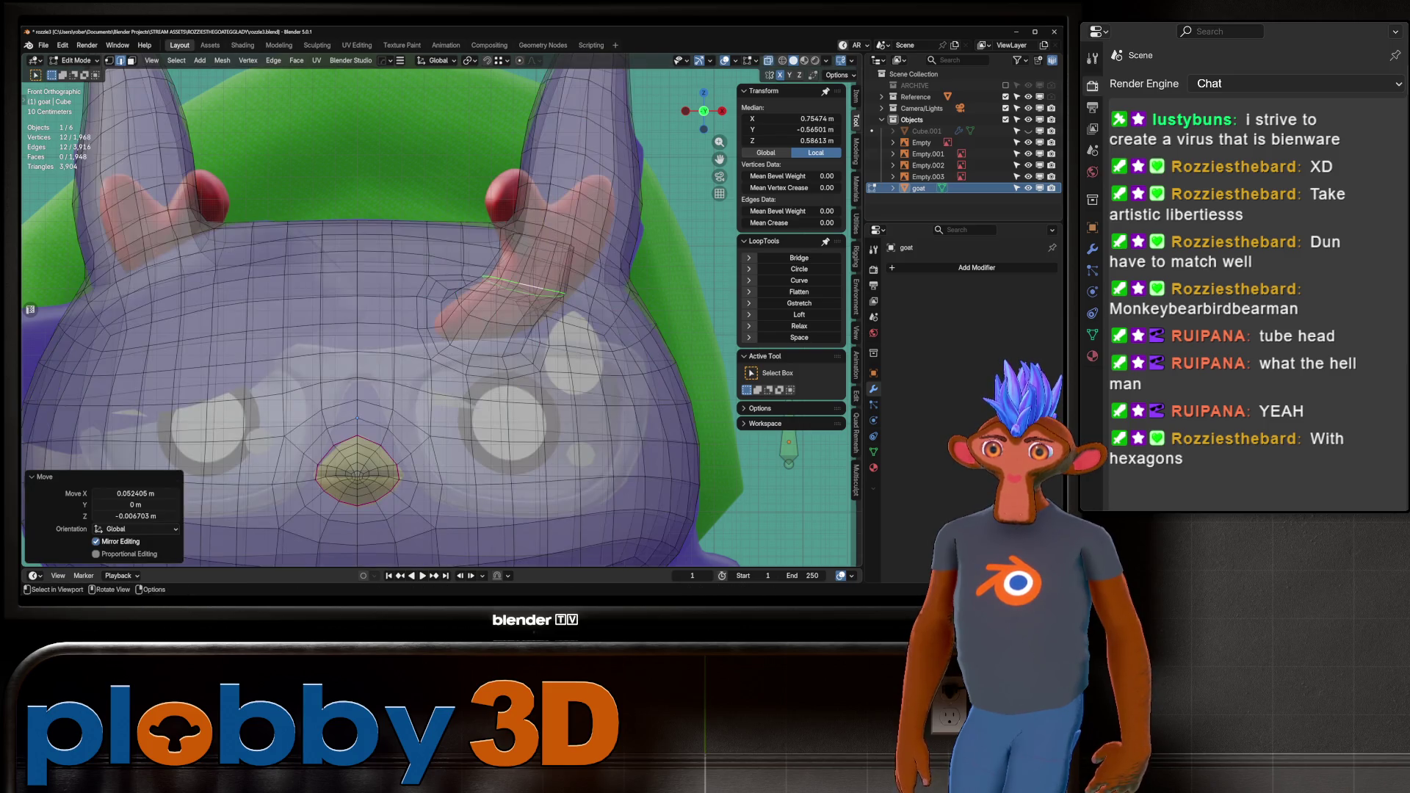
key("alt+z")
left_click(541, 244, "alt")
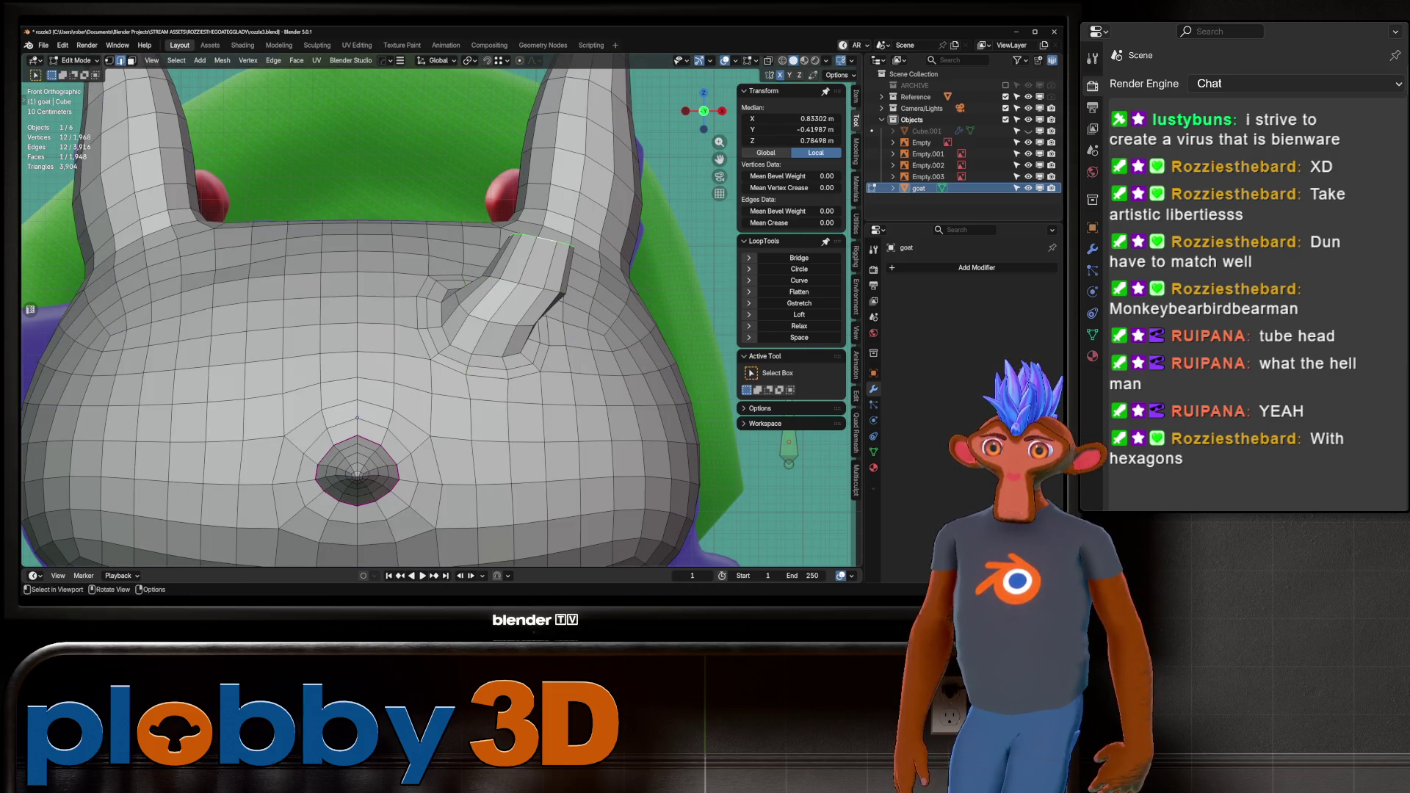
key("alt+z")
key("g")
key("Return")
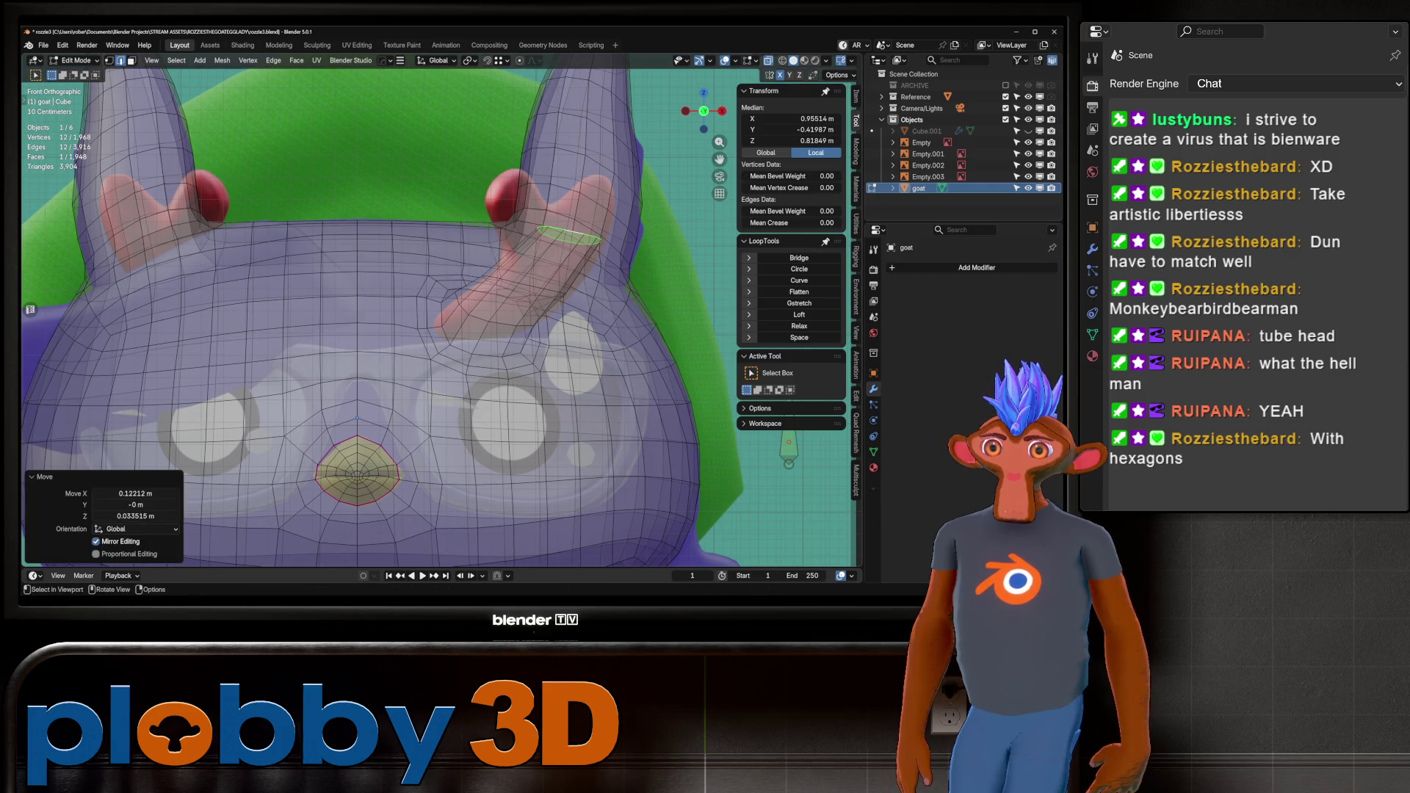
key("alt+z")
Extrude the top loop into a new horn section placed up and to the right.
mouse_move(441, 330)
middle_mouse_down()
mouse_move(514, 323)
mouse_move(441, 330)
middle_mouse_up()
key("KP_1")
key("alt+z")
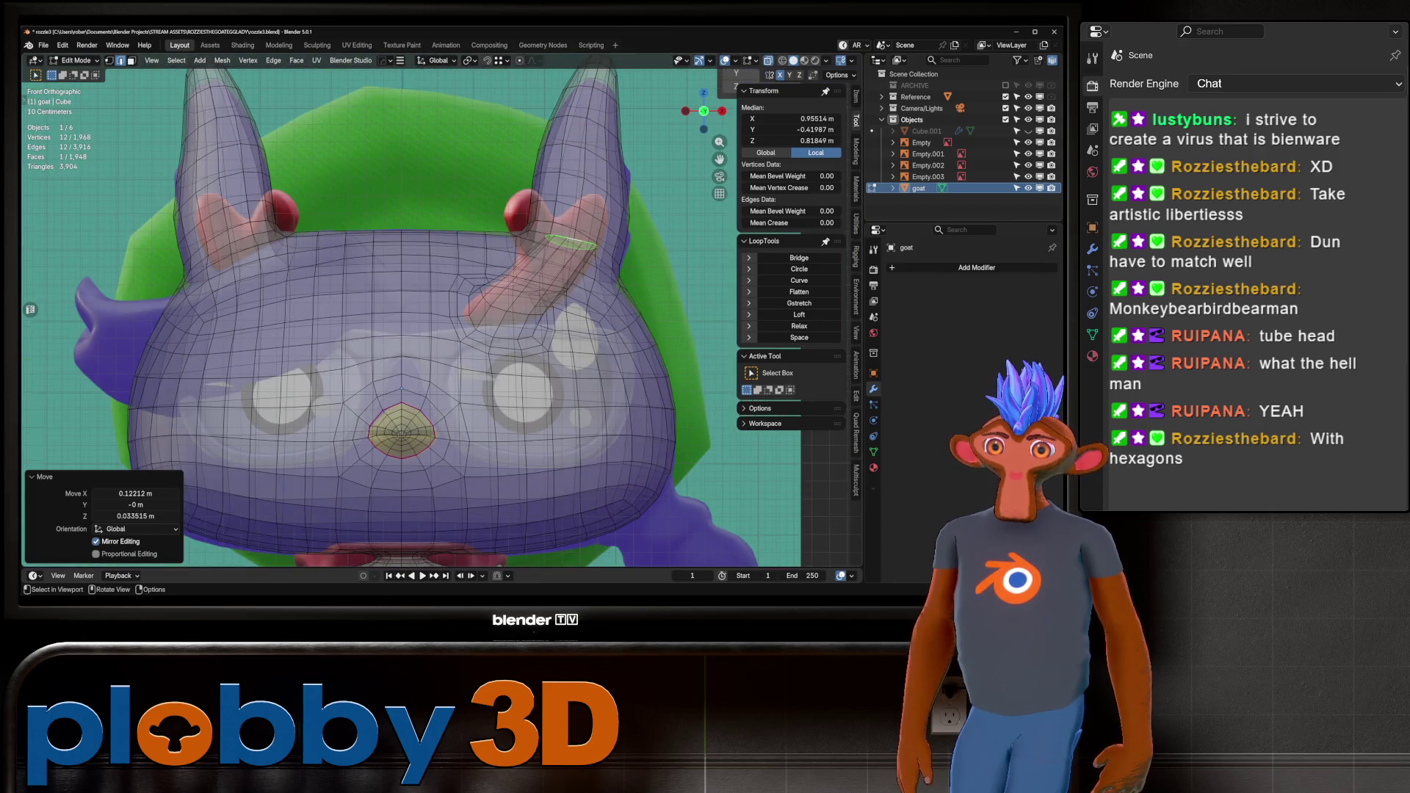
key("alt+z")
key("e")
key("Return")
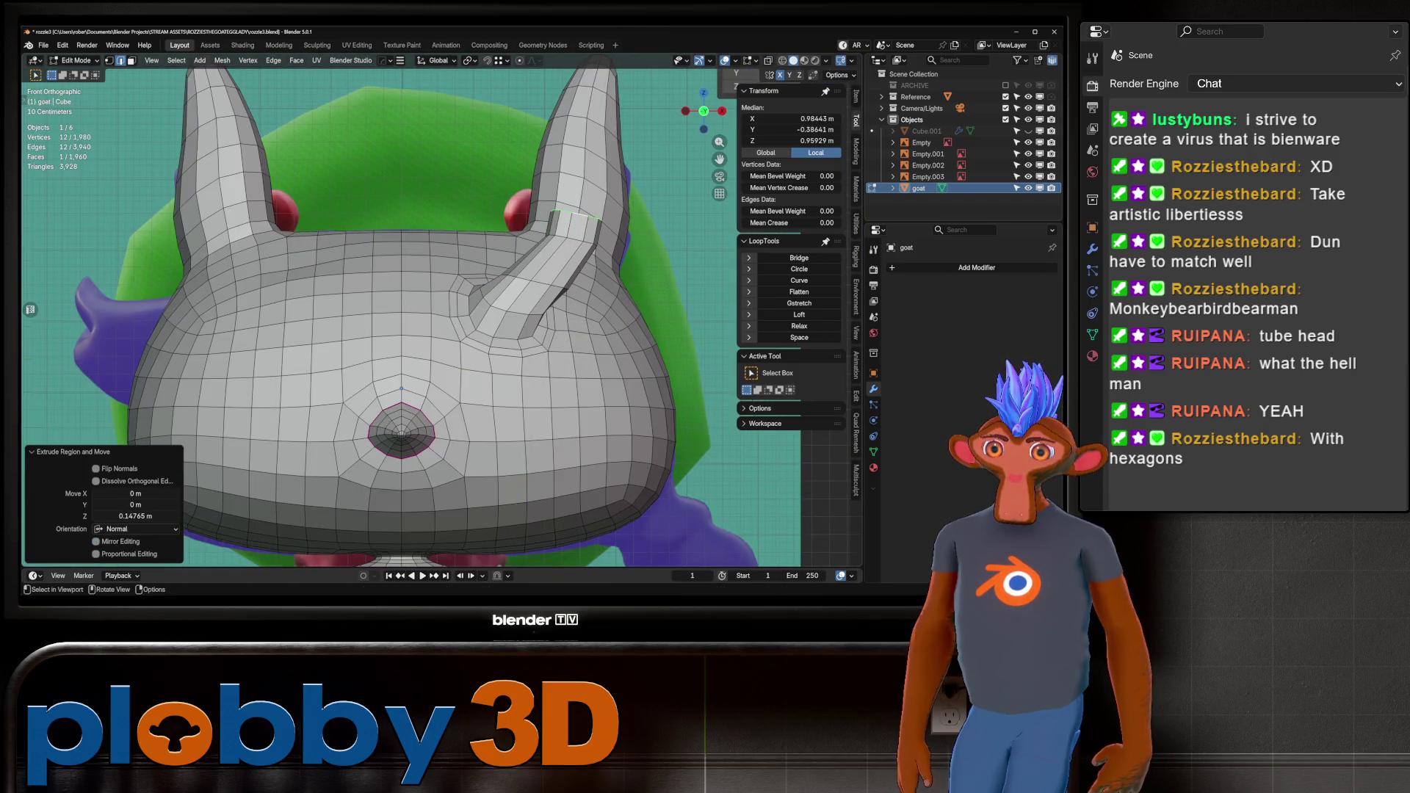
key("g")
key("Return")
Shrink the horn tip toward a point, nudge and rotate it, then enlarge it.
key("ctrl+b")
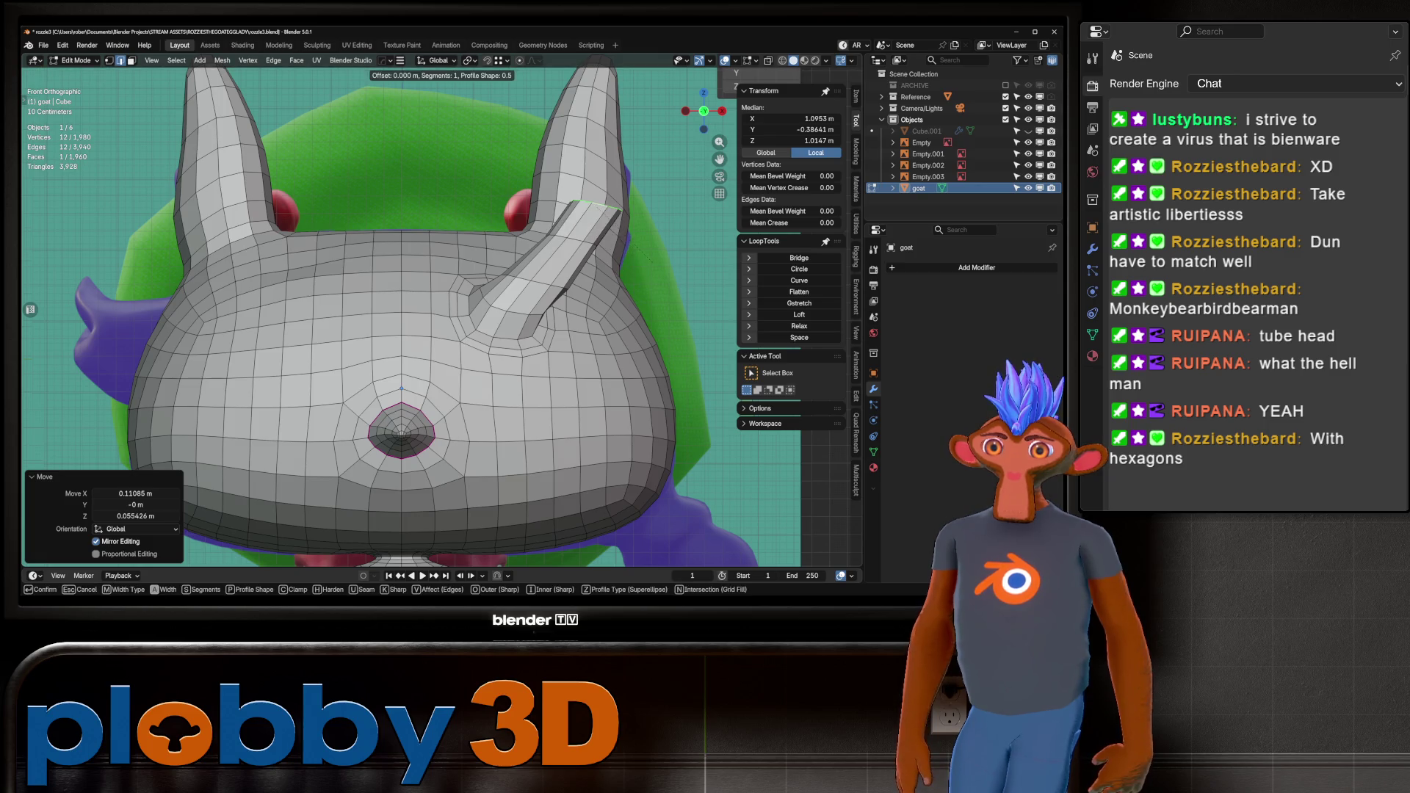
key("Escape")
key("s")
key("Return")
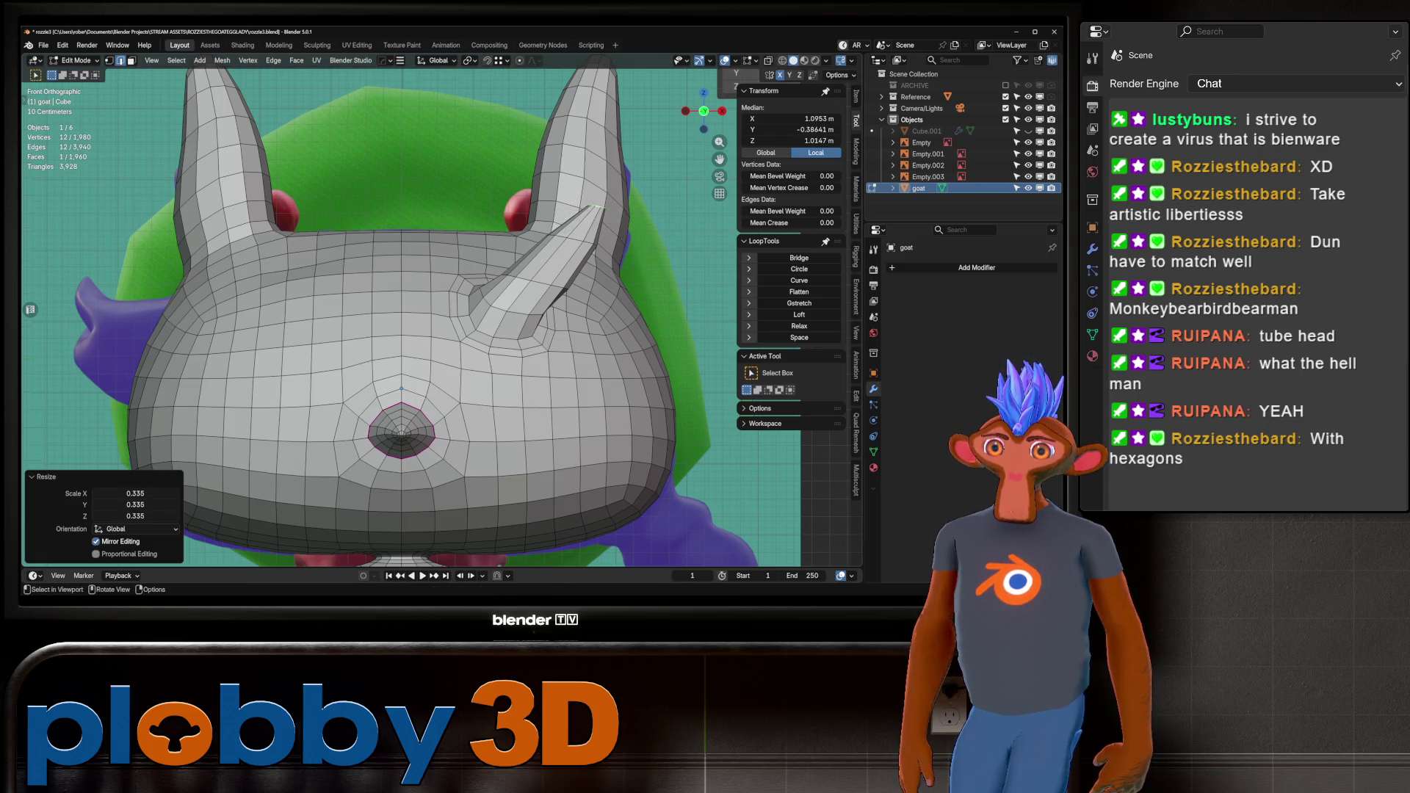
key("g")
key("Return")
key("alt+z")
key("alt+z")
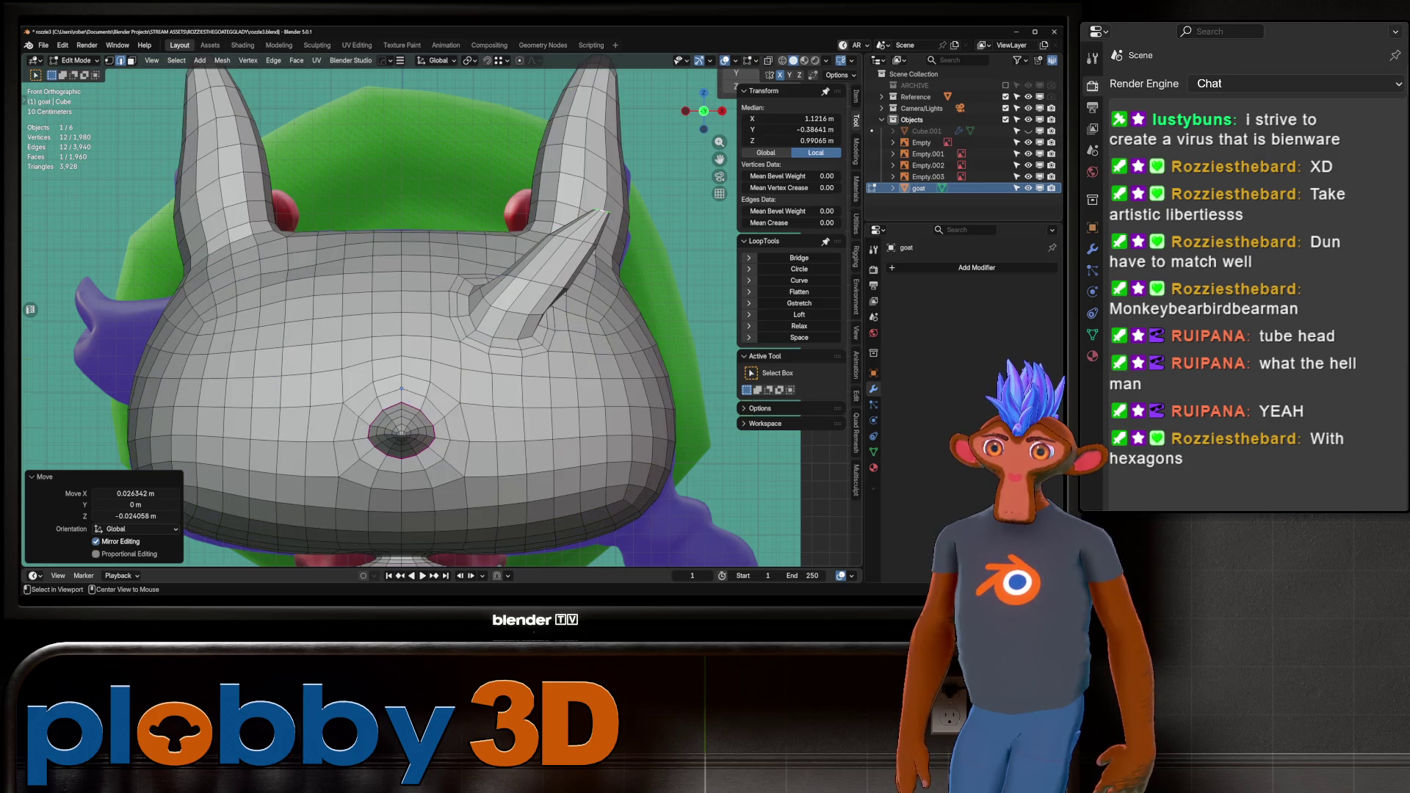
key("r")
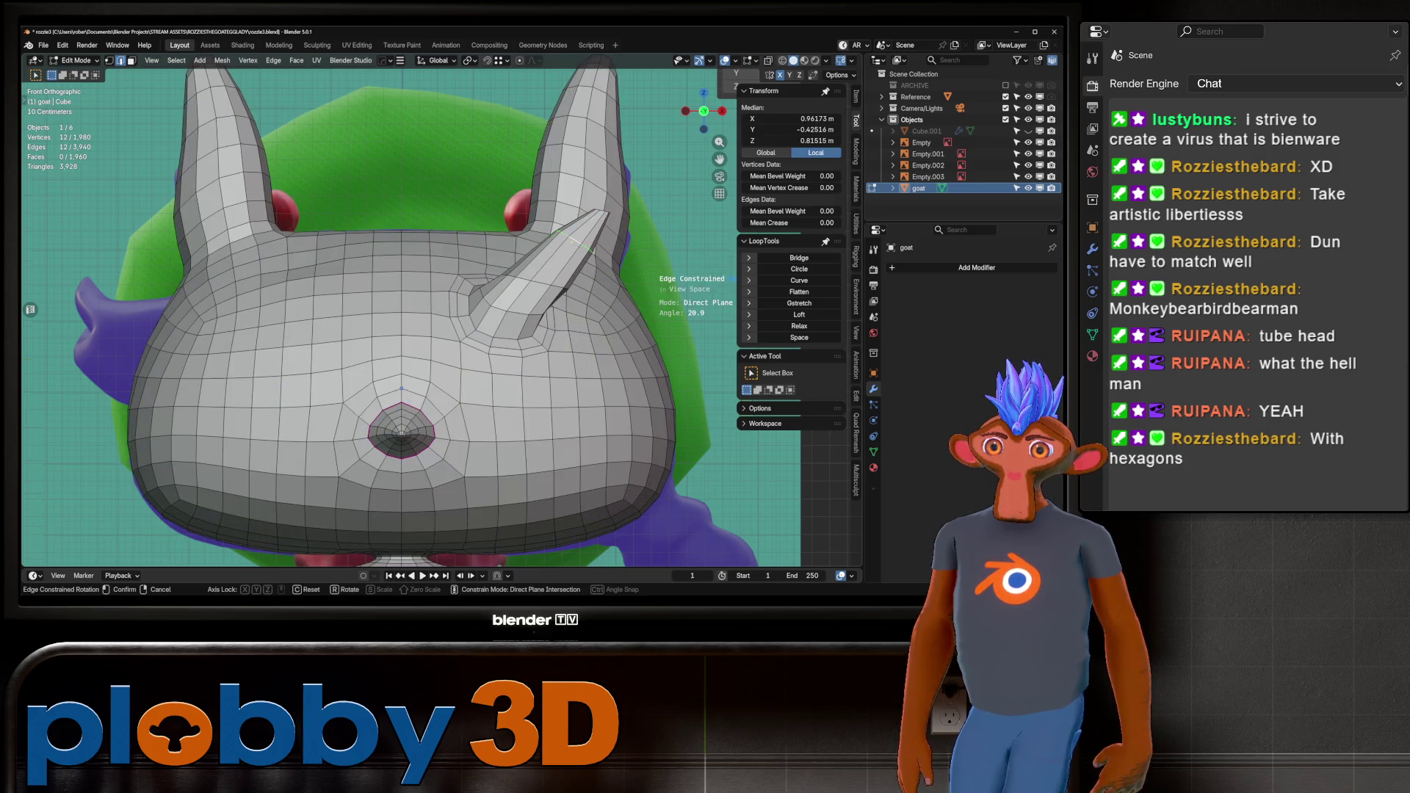
key("Return")
key("s")
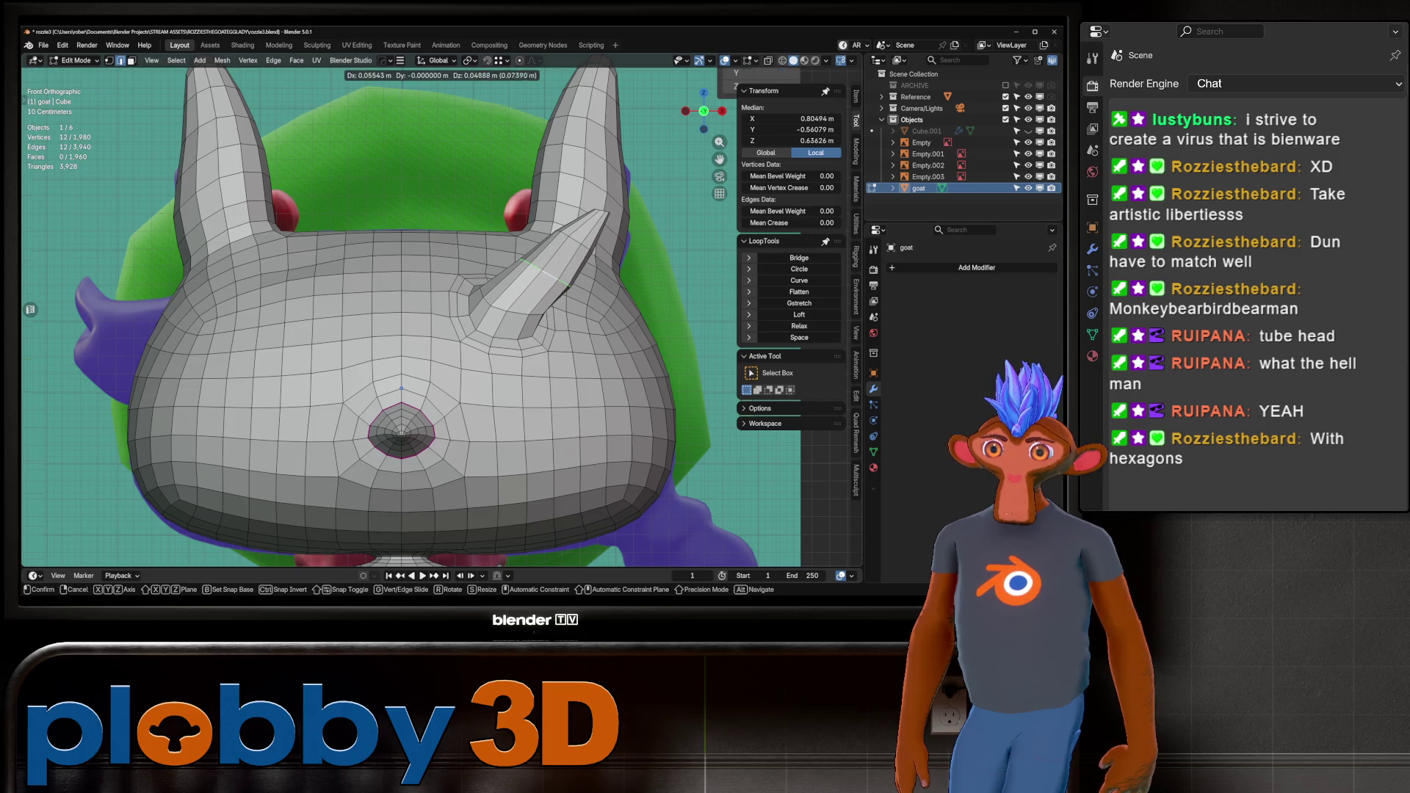
key("Return")
Scale the horn tip up slightly and shift it outward along X.
key("alt+z")
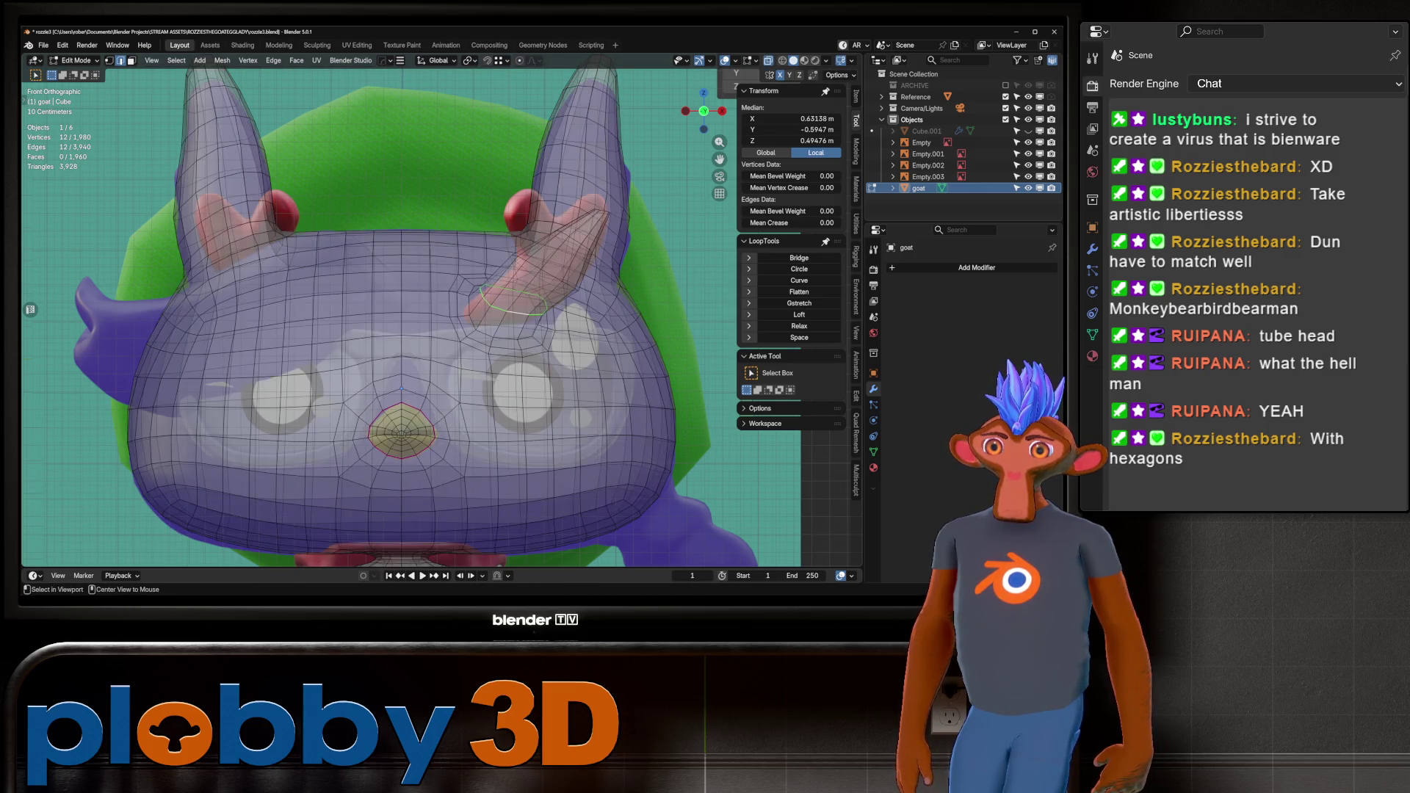
key("alt+z")
key("s")
key("Return")
key("g")
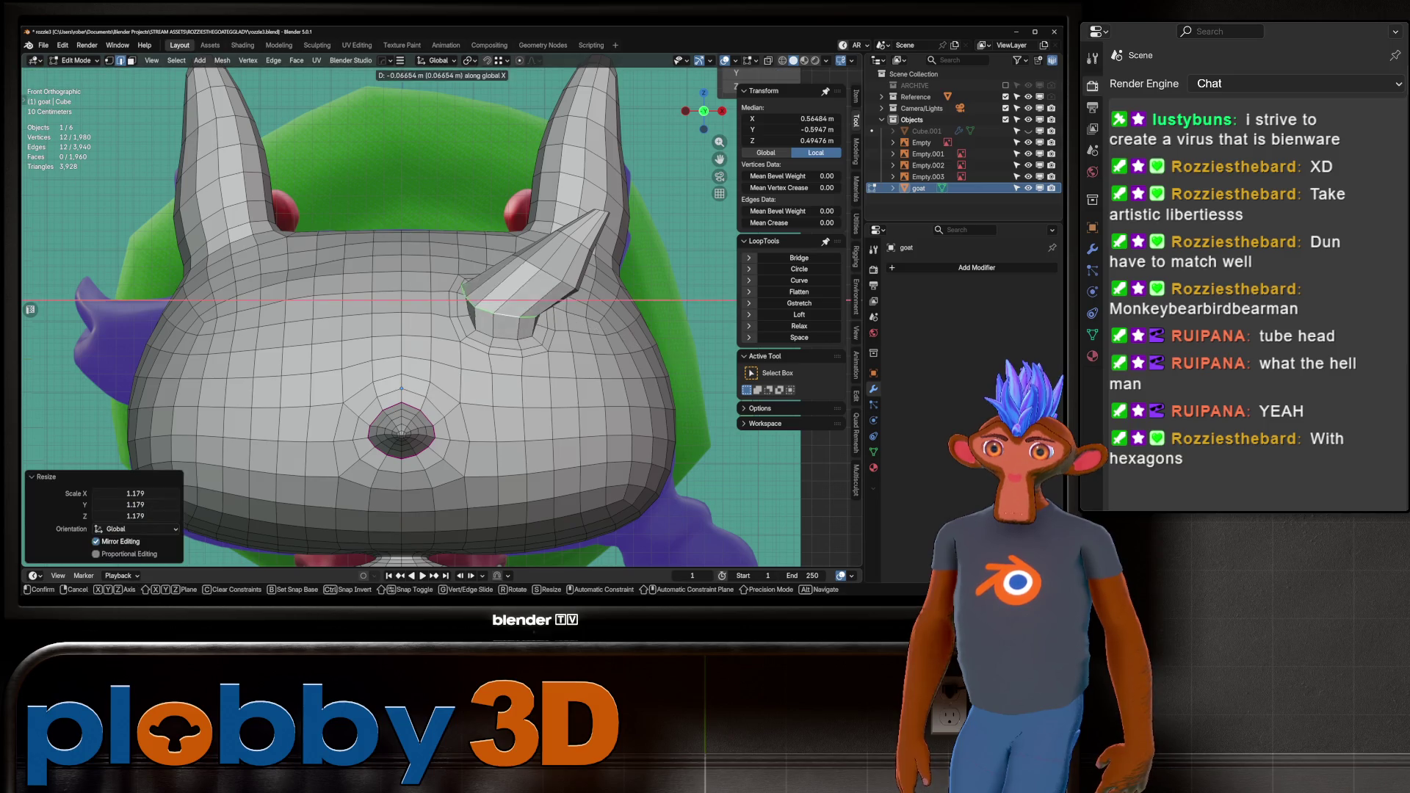
key("Escape")
key("g")
key("x")
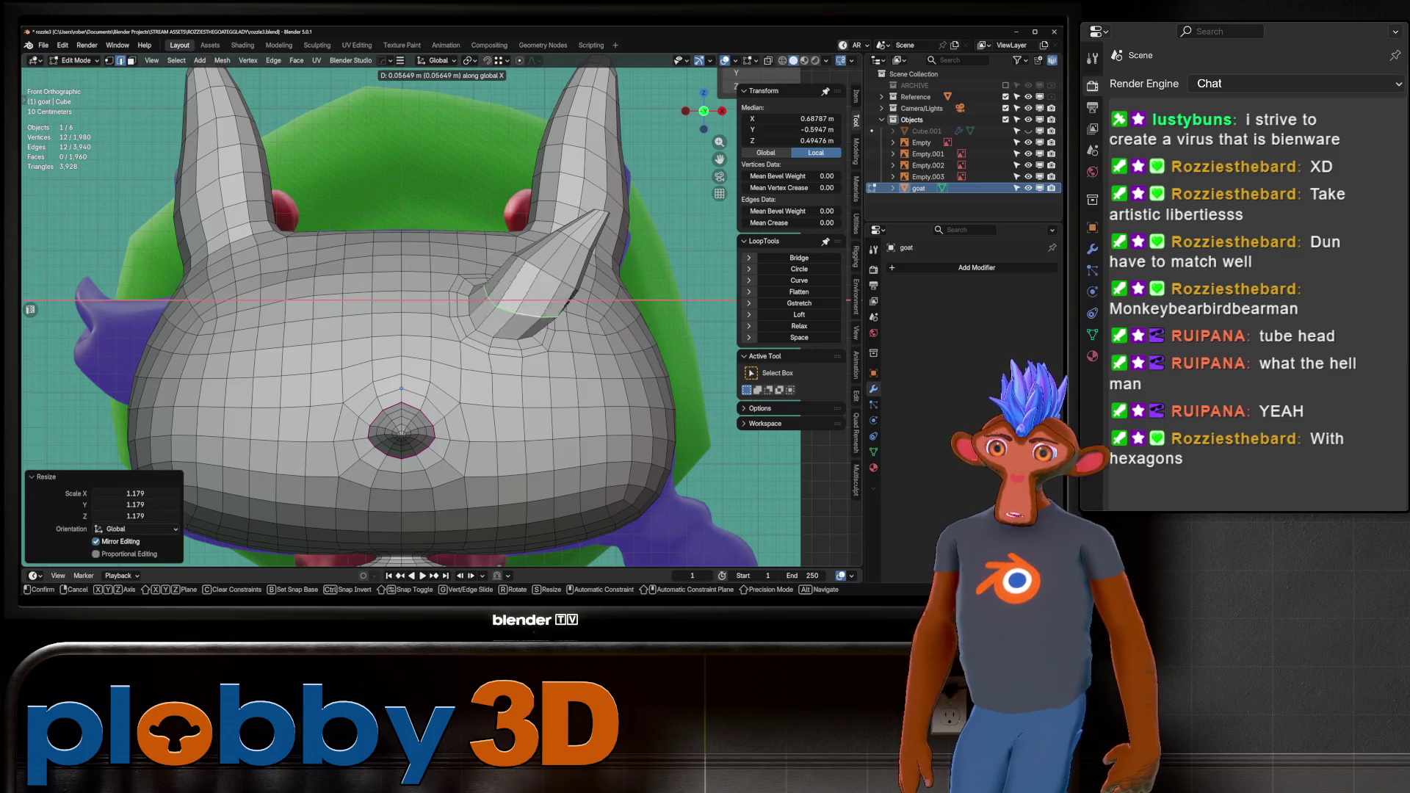
key("Return")
key("alt+z")
key("alt+z")
Bring the horn tip back down and in, and scale it up slightly.
key("g")
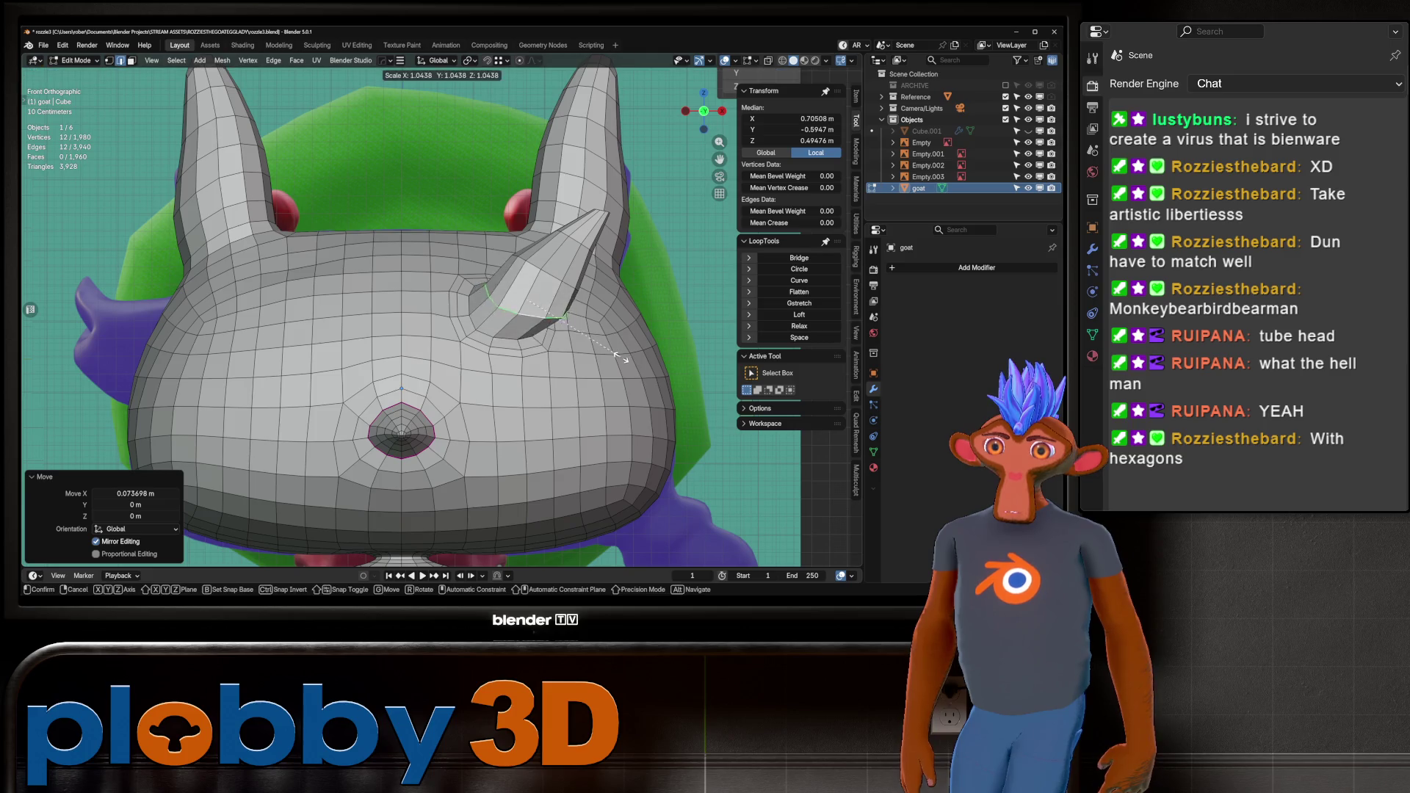
key("Return")
key("s")
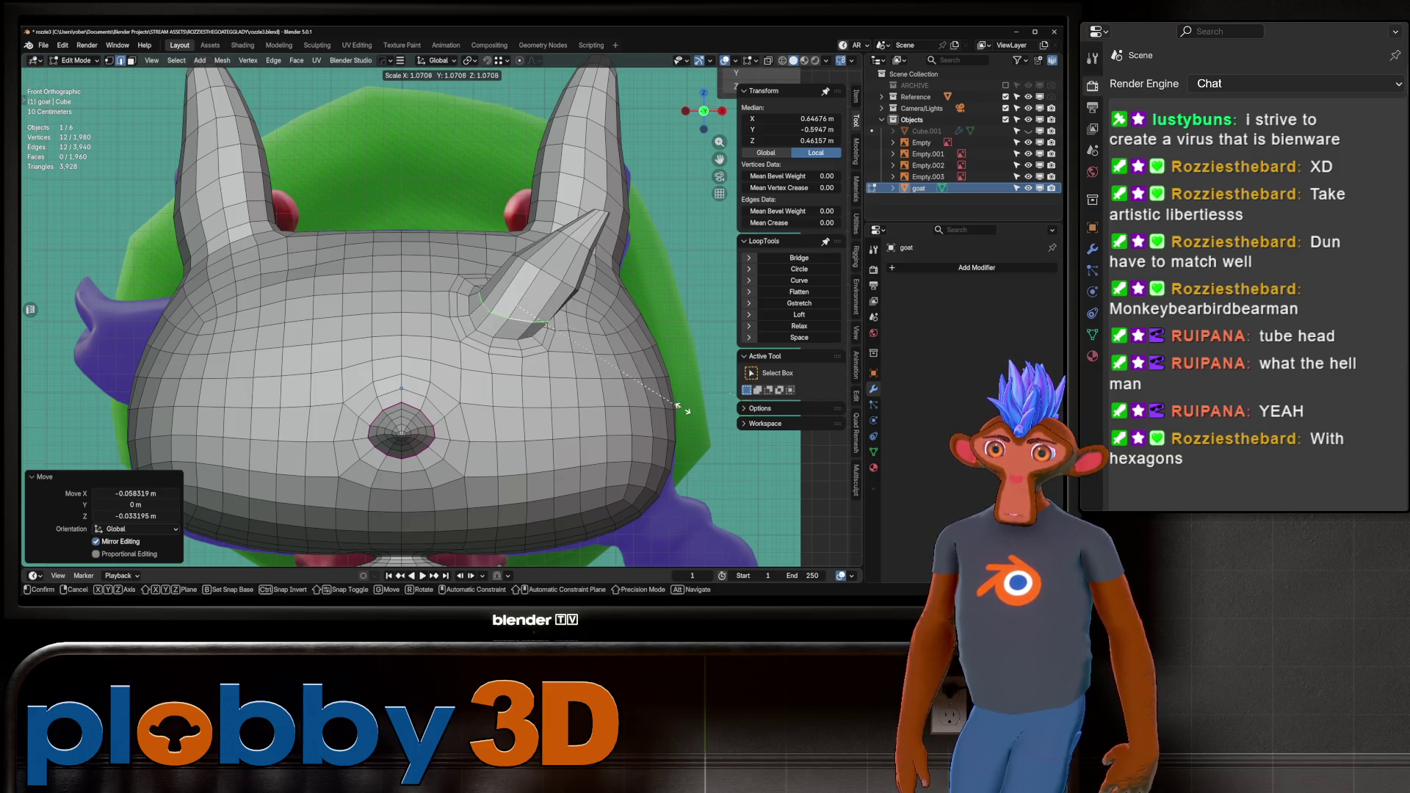
key("Return")
key("alt+z")
key("alt+z")
scroll(522, 330, "up", 1)
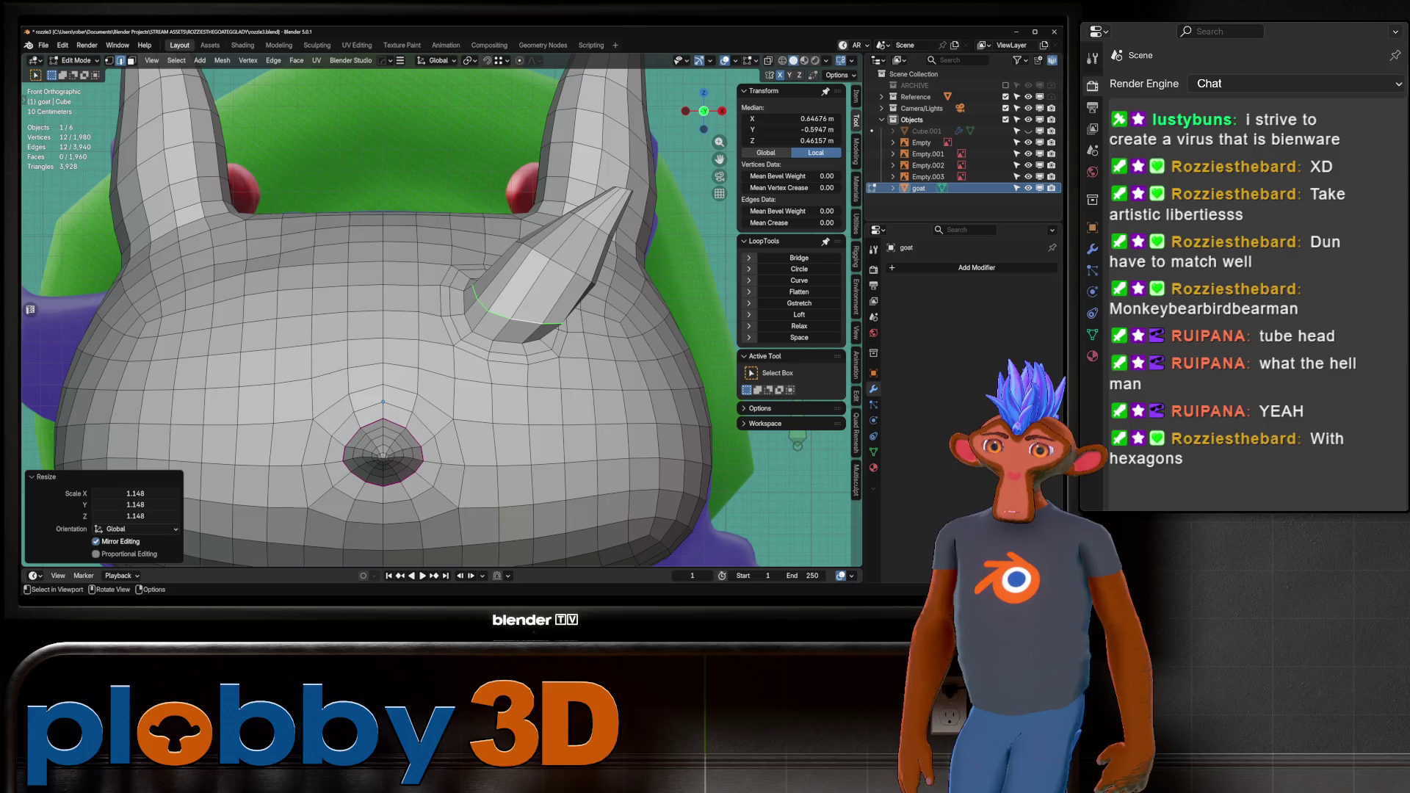
key("alt+z")
key("alt+z")
Slide an edge loop up the horn and move it along the Y axis.
left_click(554, 262, "alt")
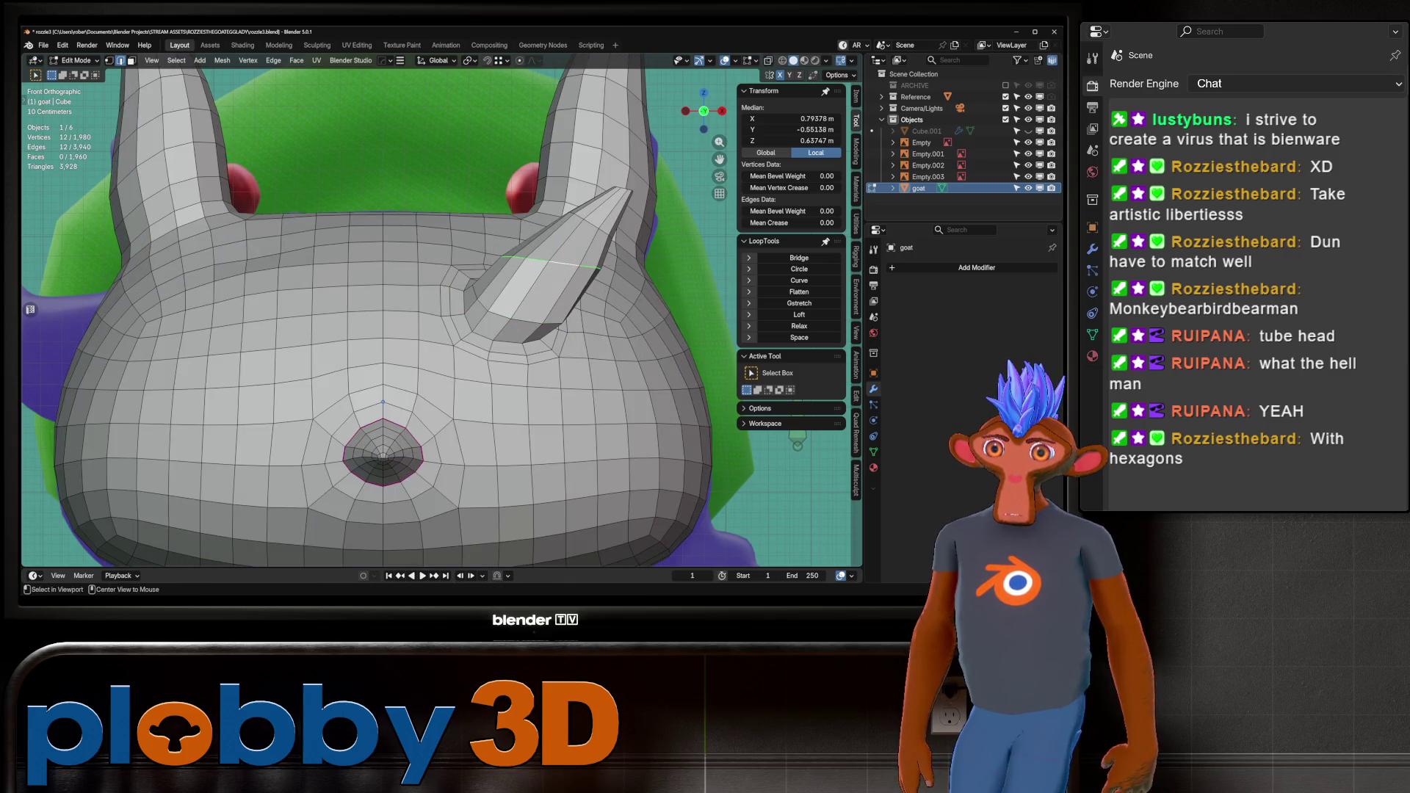
key("g")
key("g")
left_click(580, 283)
key("r")
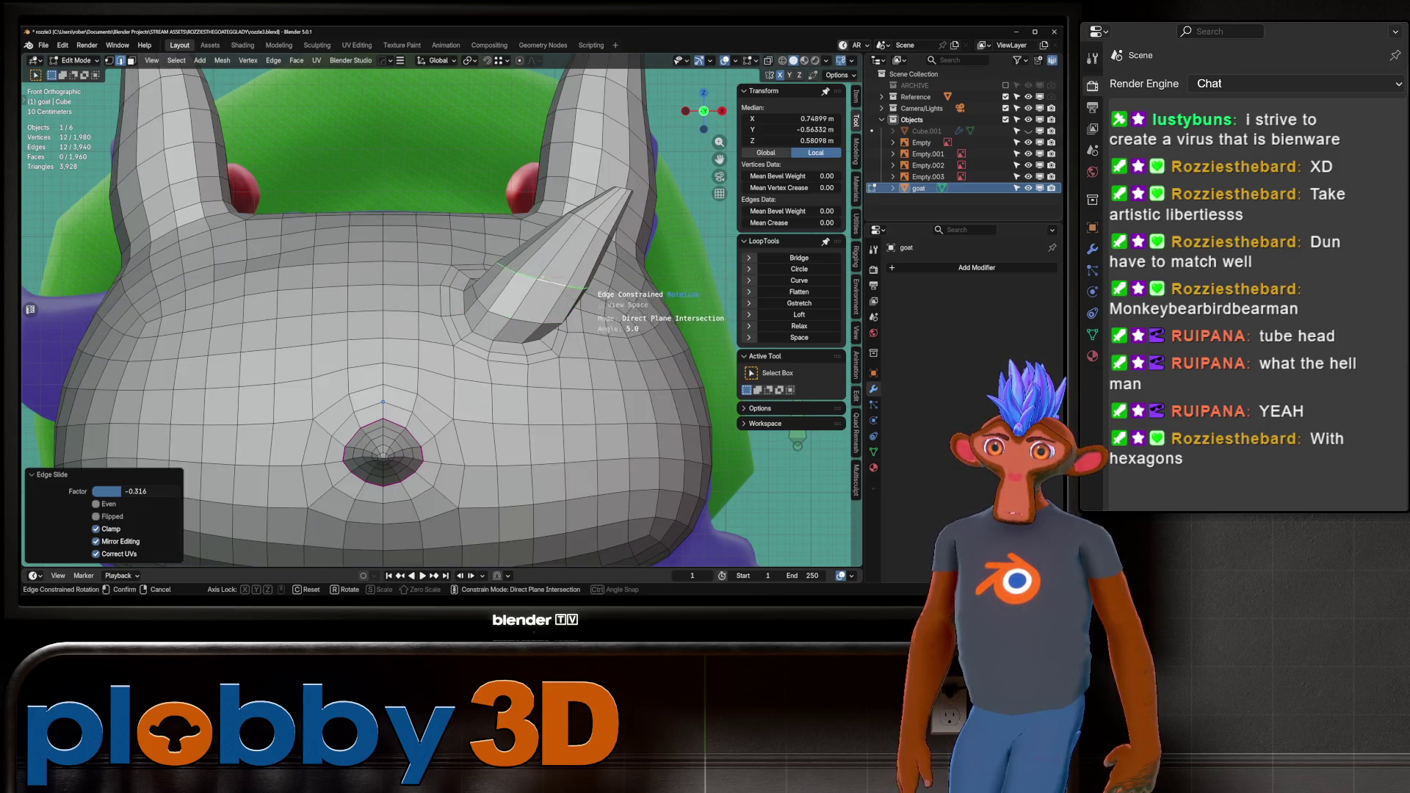
middle_click_drag(588, 288, 514, 242)
key("Escape")
key("g")
key("y")
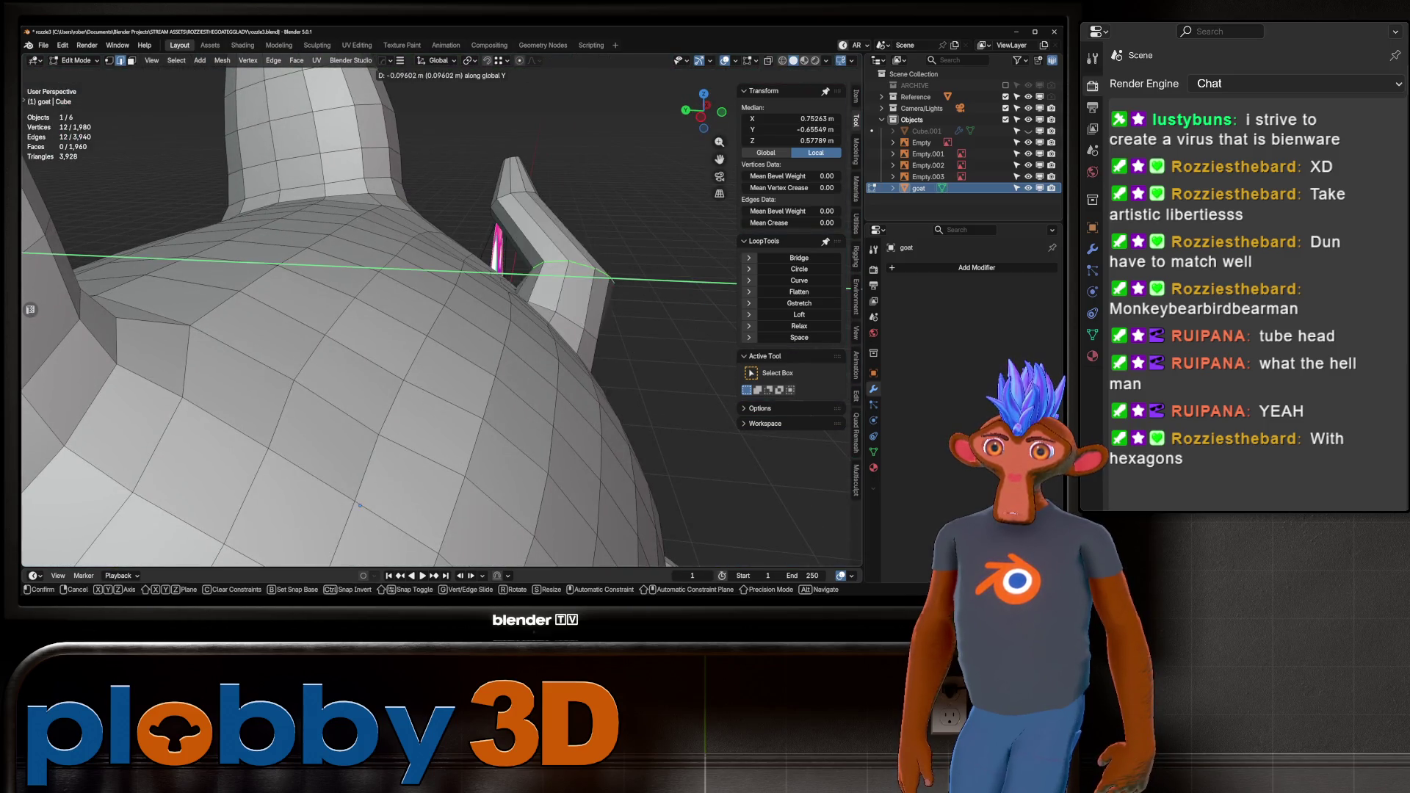
key("Return")
From the side view, move the edge loop further along Y.
key("KP_3")
key("alt+z")
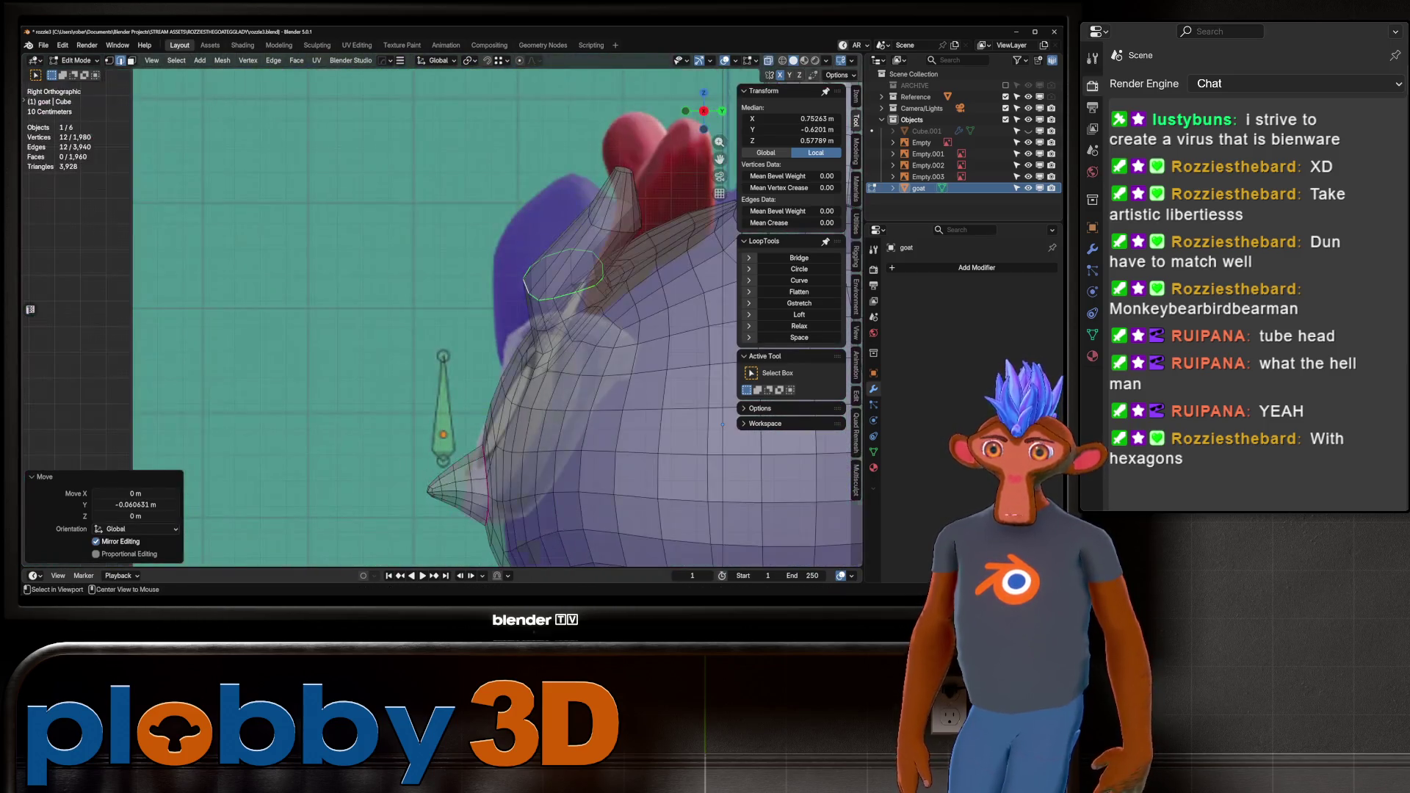
key("alt+z")
key("g")
key("y")
key("Return")
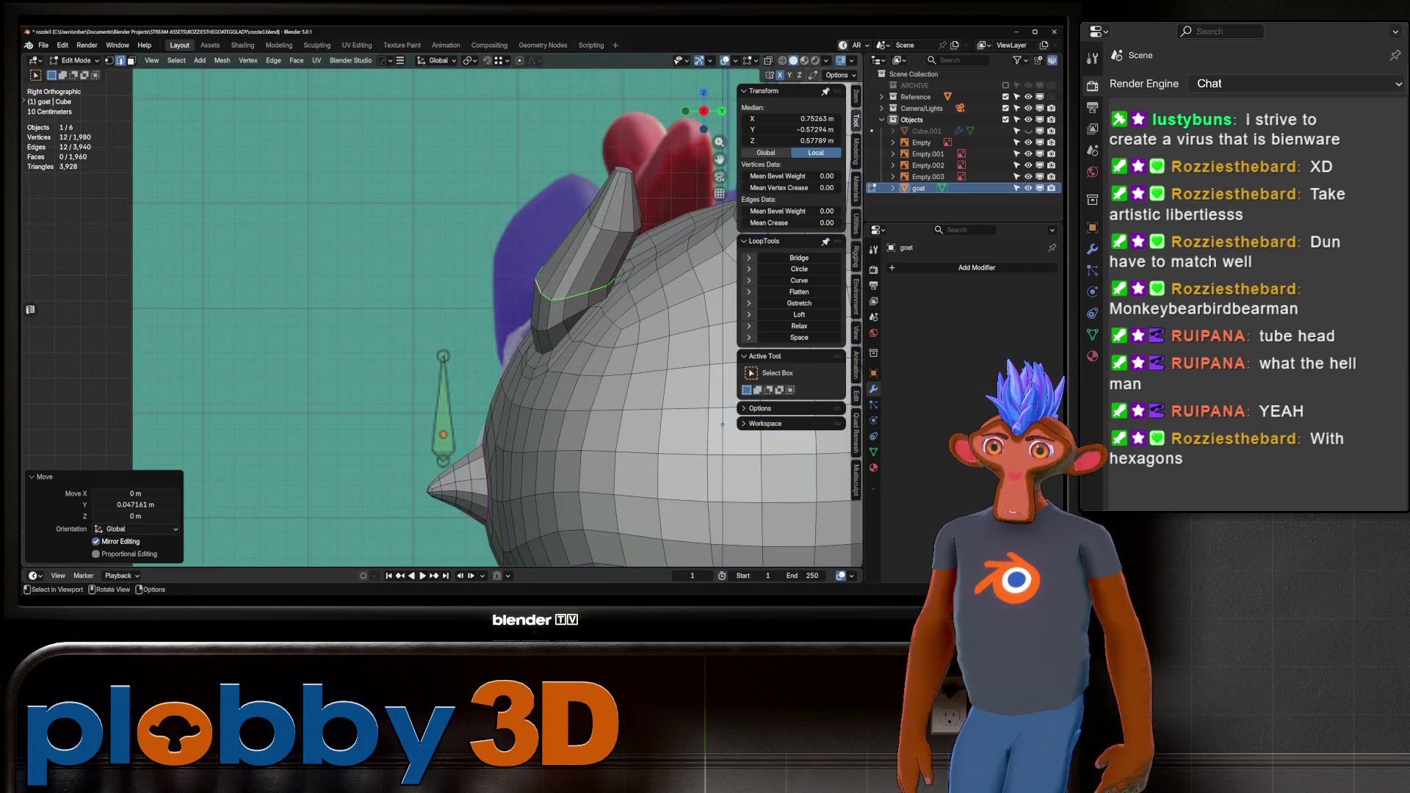
middle_click_drag(587, 330, 537, 342, "shift")
Clear the selection and select the face at the horn tip in front view.
left_click(670, 434, "alt+shift")
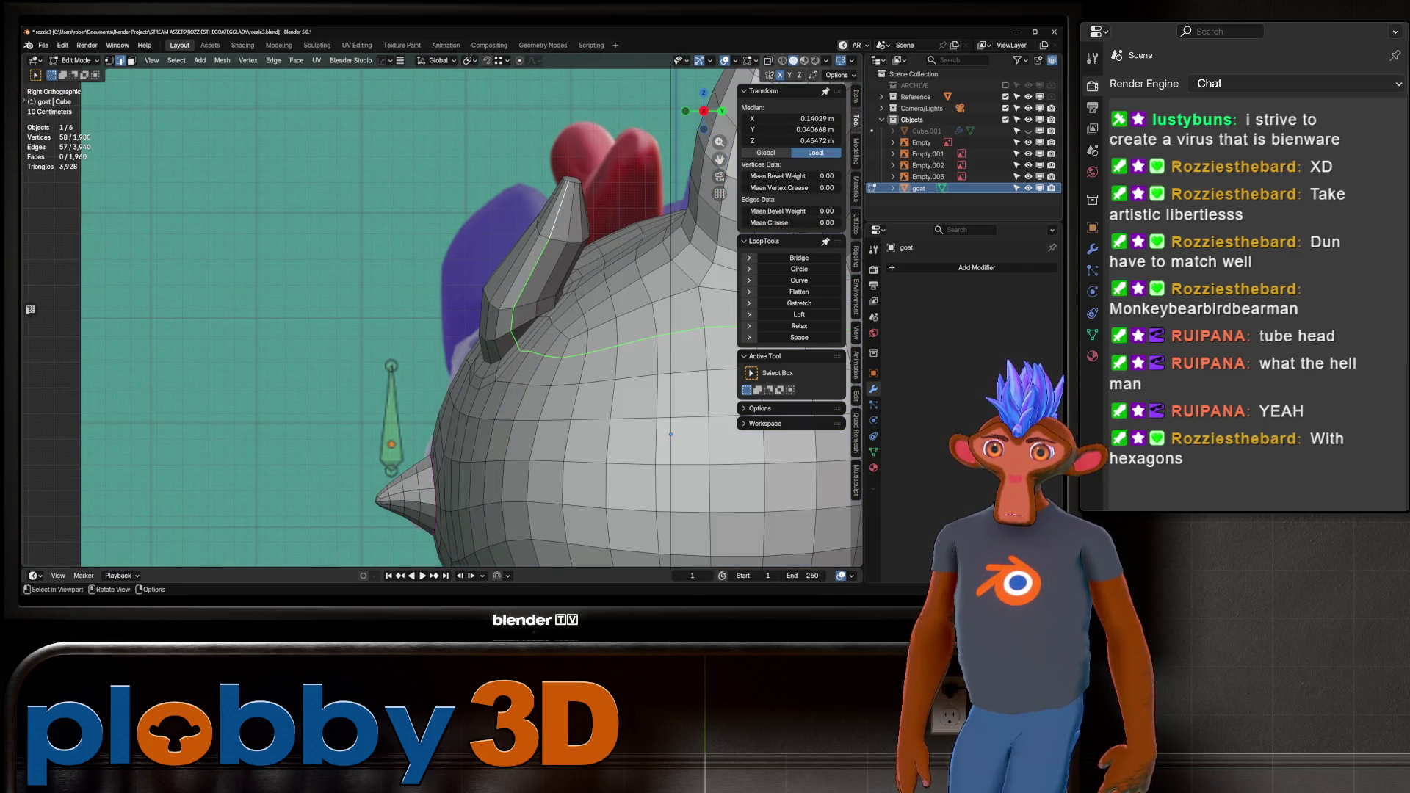
key("KP_1")
key("alt+z")
scroll(294, 316, "up", 2)
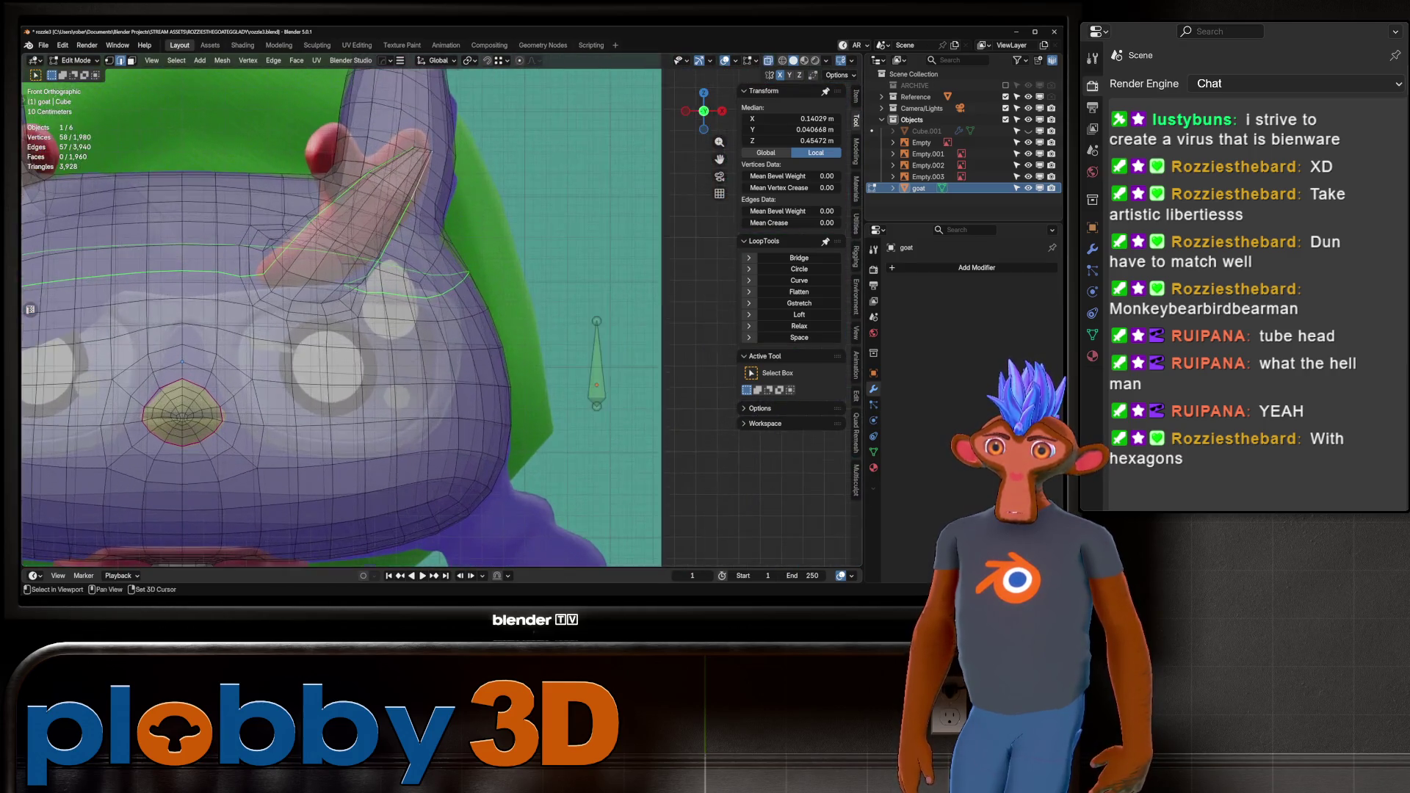
key("alt+z")
key("alt+a")
left_click(539, 207)
middle_click_drag(539, 208, 500, 228)
key("KP_1")
key("alt+z")
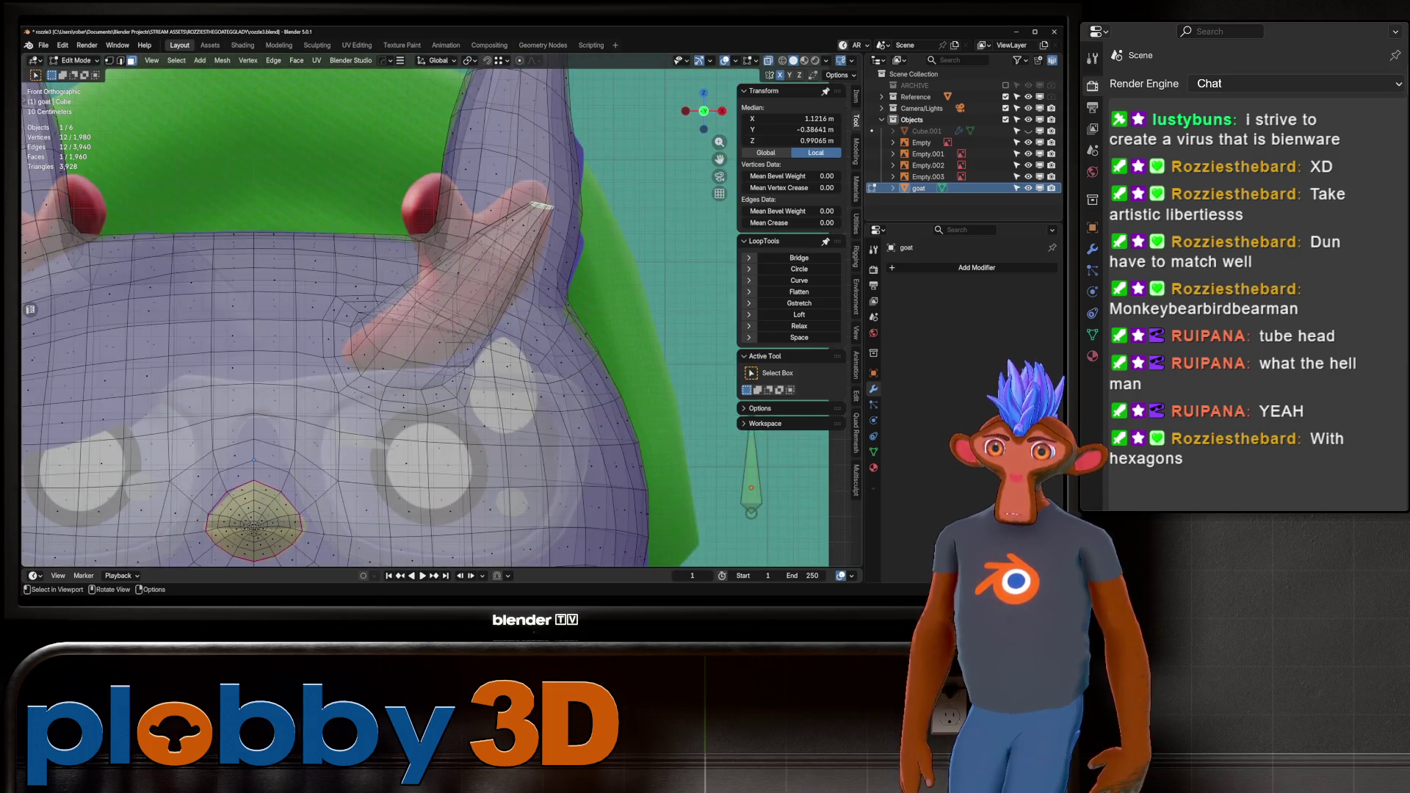
Move the horn-tip face, rotate it 34.1°, scale it 2.196×, and begin insetting it.
key("g")
left_click(631, 220)
key("r")
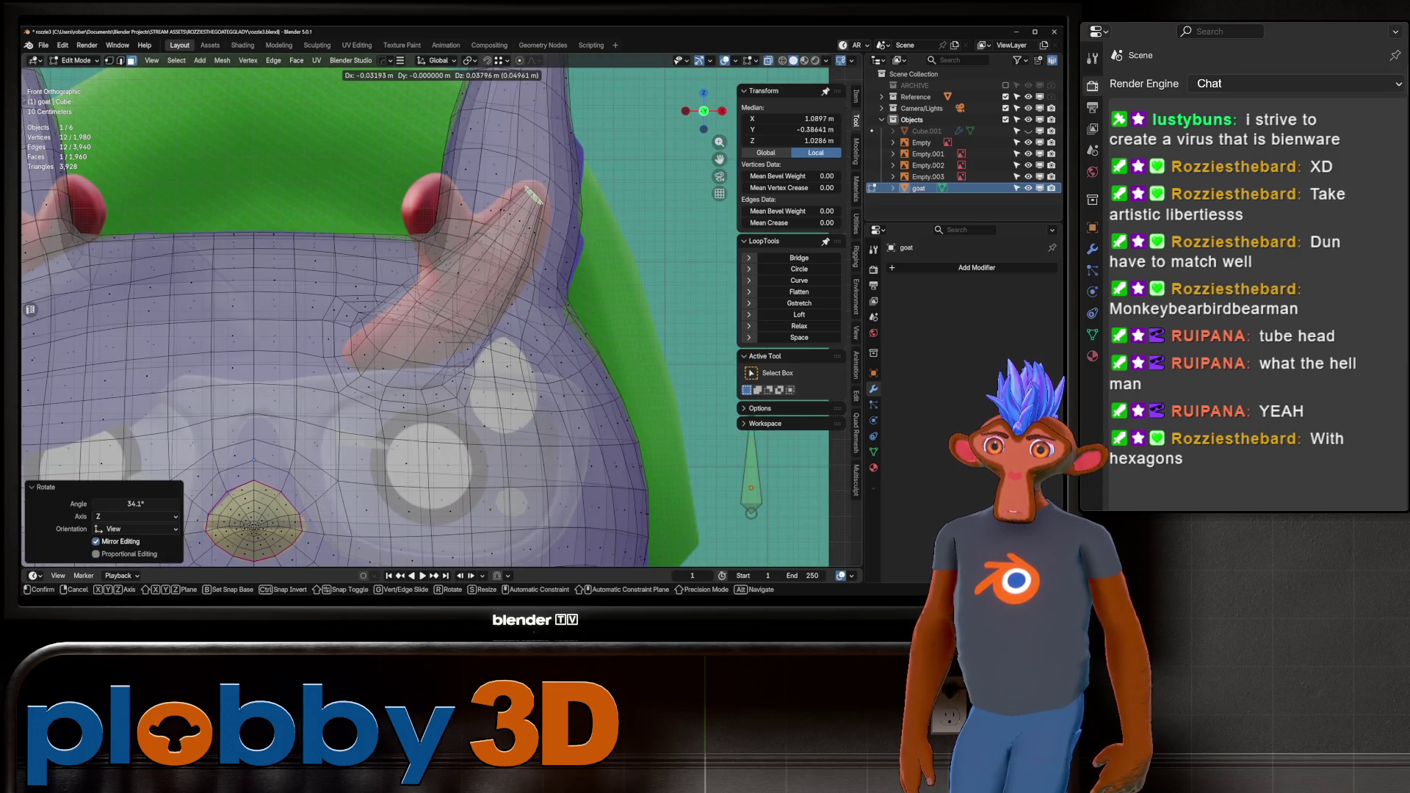
left_click(634, 220)
key("s")
key("Return")
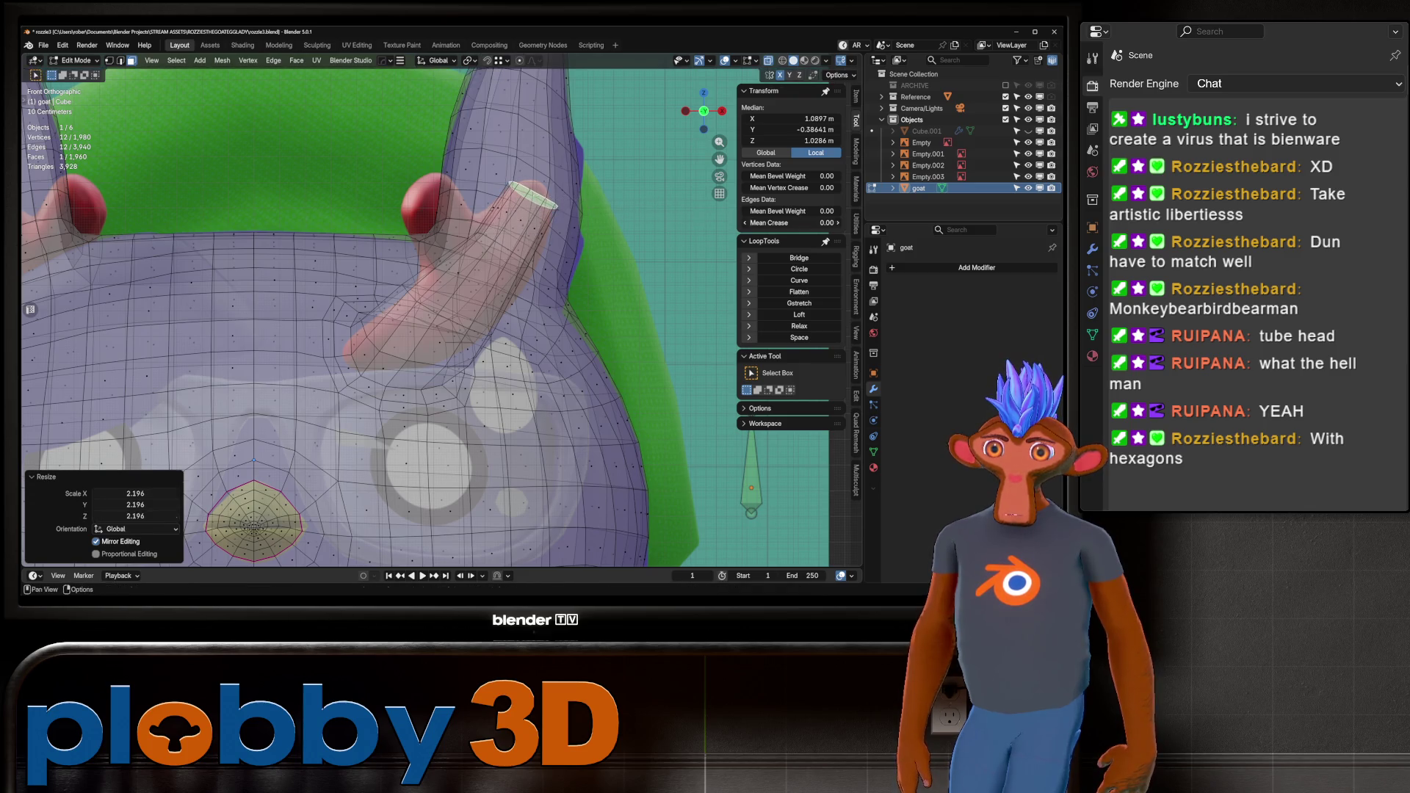
key("alt+z")
middle_click_drag(253, 461, 375, 219)
key("i")
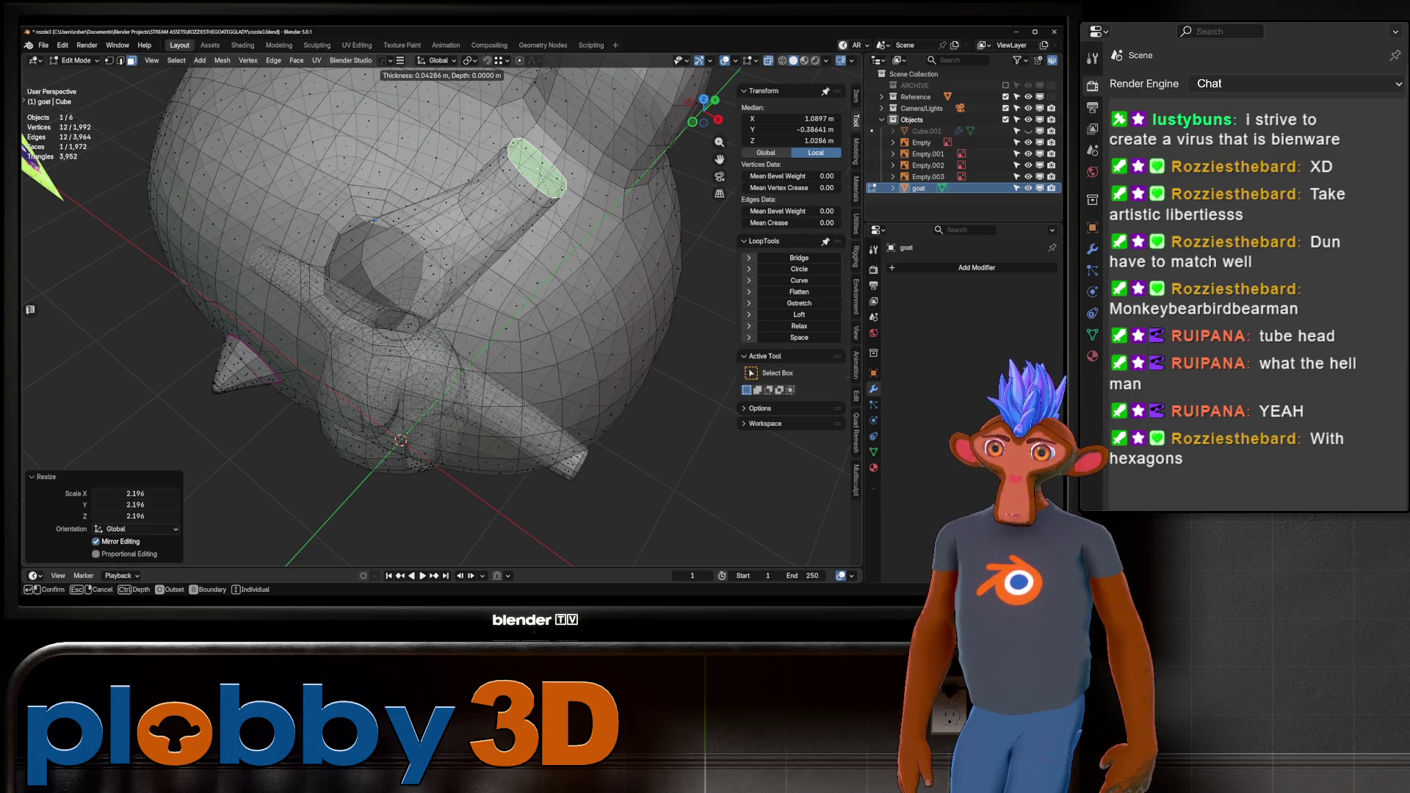
Confirm the inset and grid-fill the forehead horn's tip.
key("Return")
key("q")
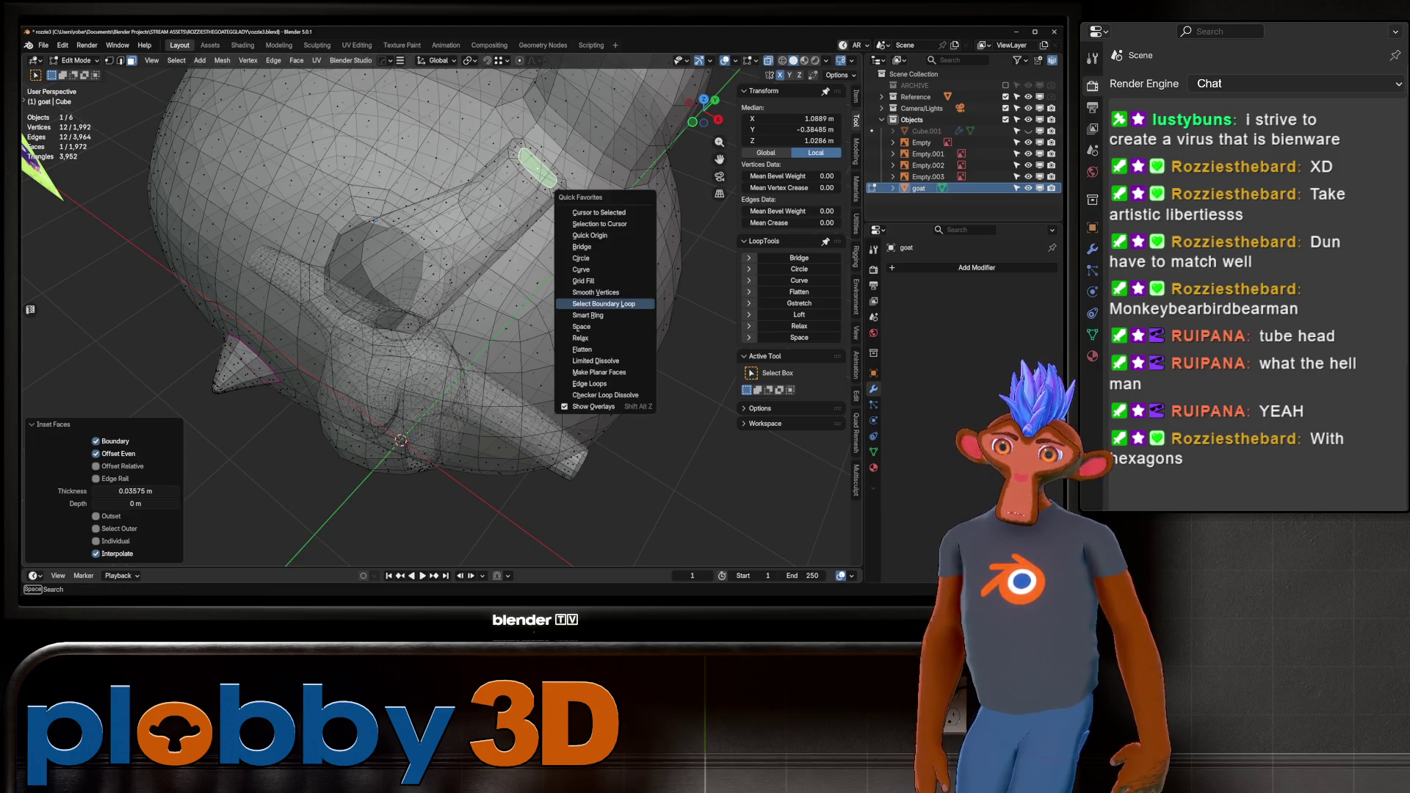
left_click(587, 280)
key("alt+z")
middle_click_drag(587, 281, 397, 271)
scroll(396, 271, "up", 3)
Add loop cuts around the forehead horn below its tip.
key("ctrl+r")
left_click(371, 283)
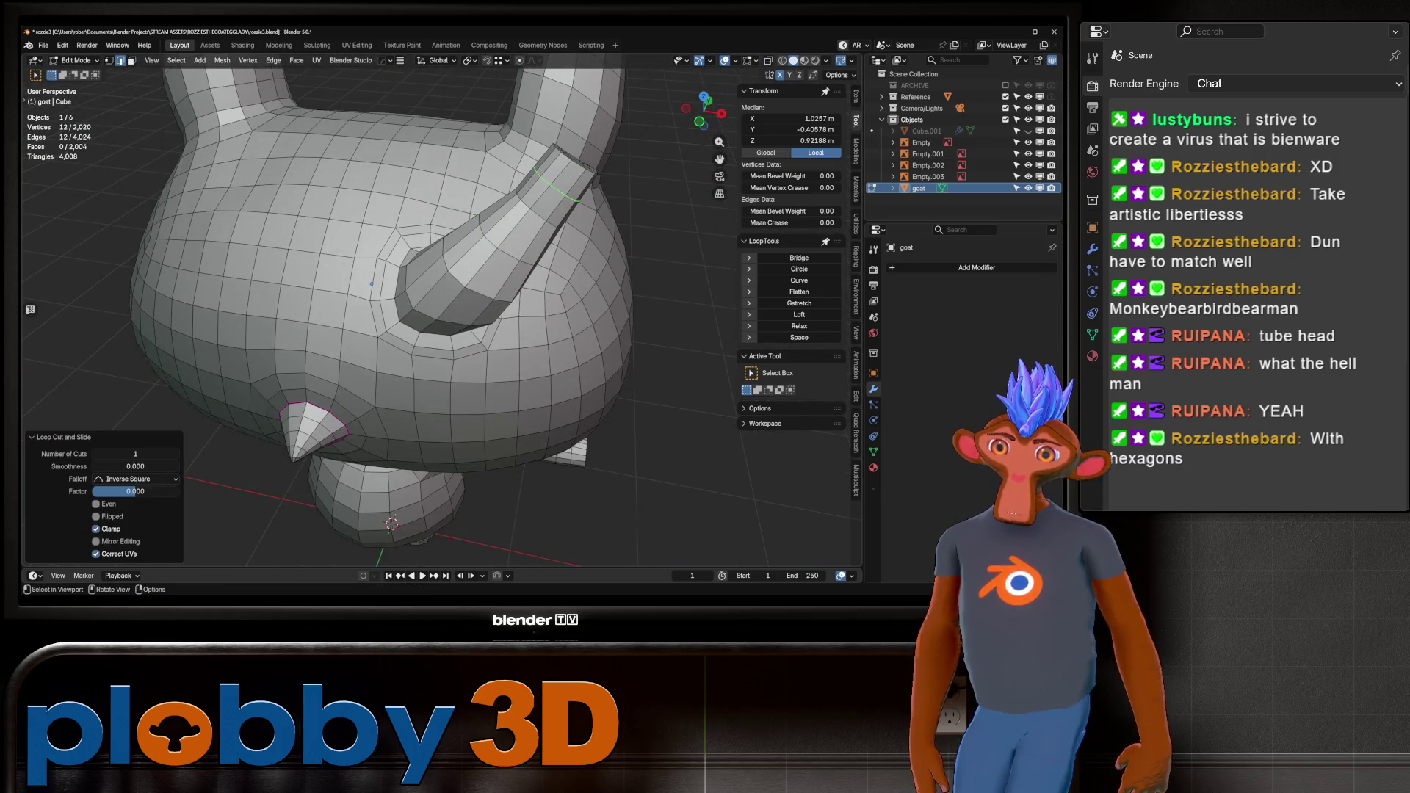
scroll(372, 283, "up", 3)
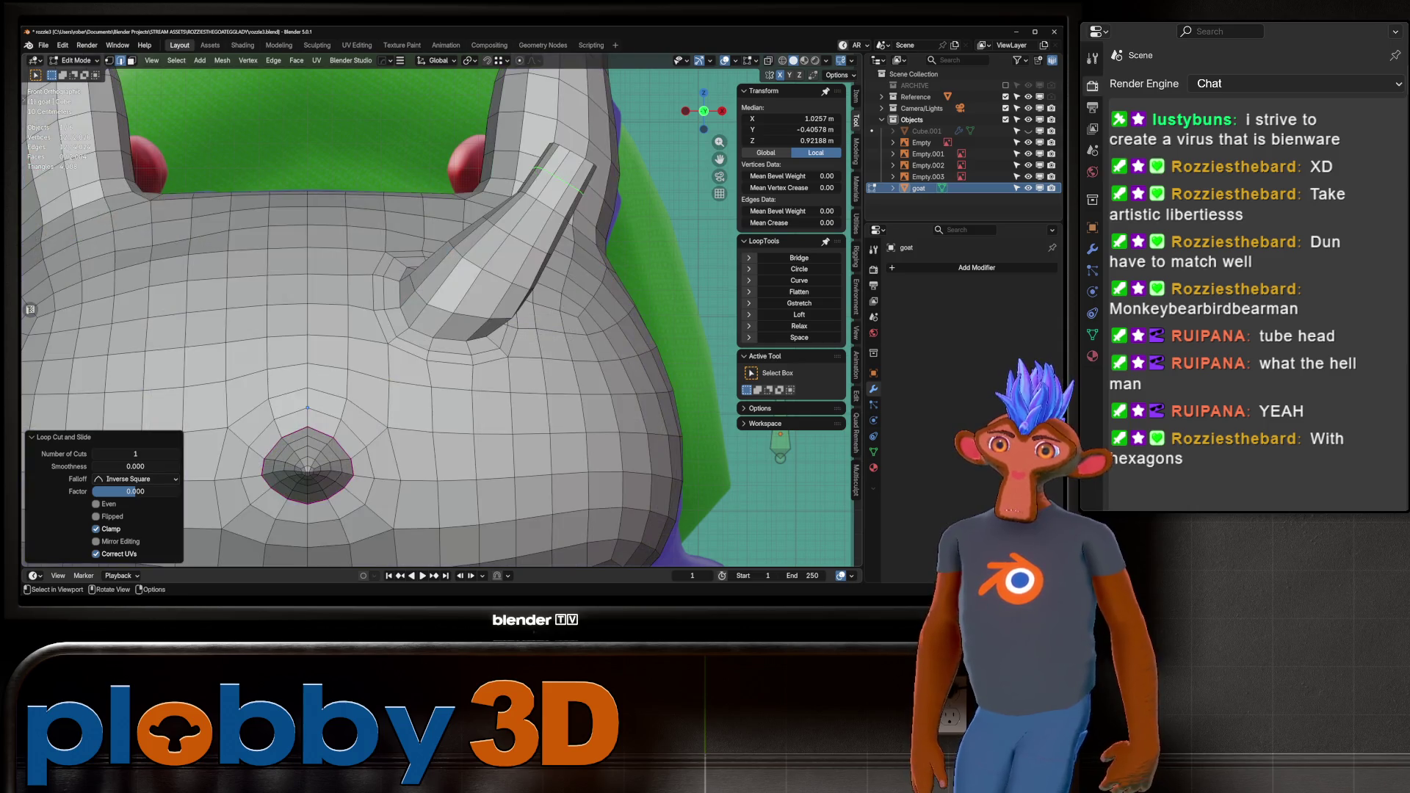
mouse_move(371, 283)
middle_mouse_down()
mouse_move(269, 463)
mouse_move(324, 534)
mouse_move(379, 509)
middle_mouse_up()
key("3")
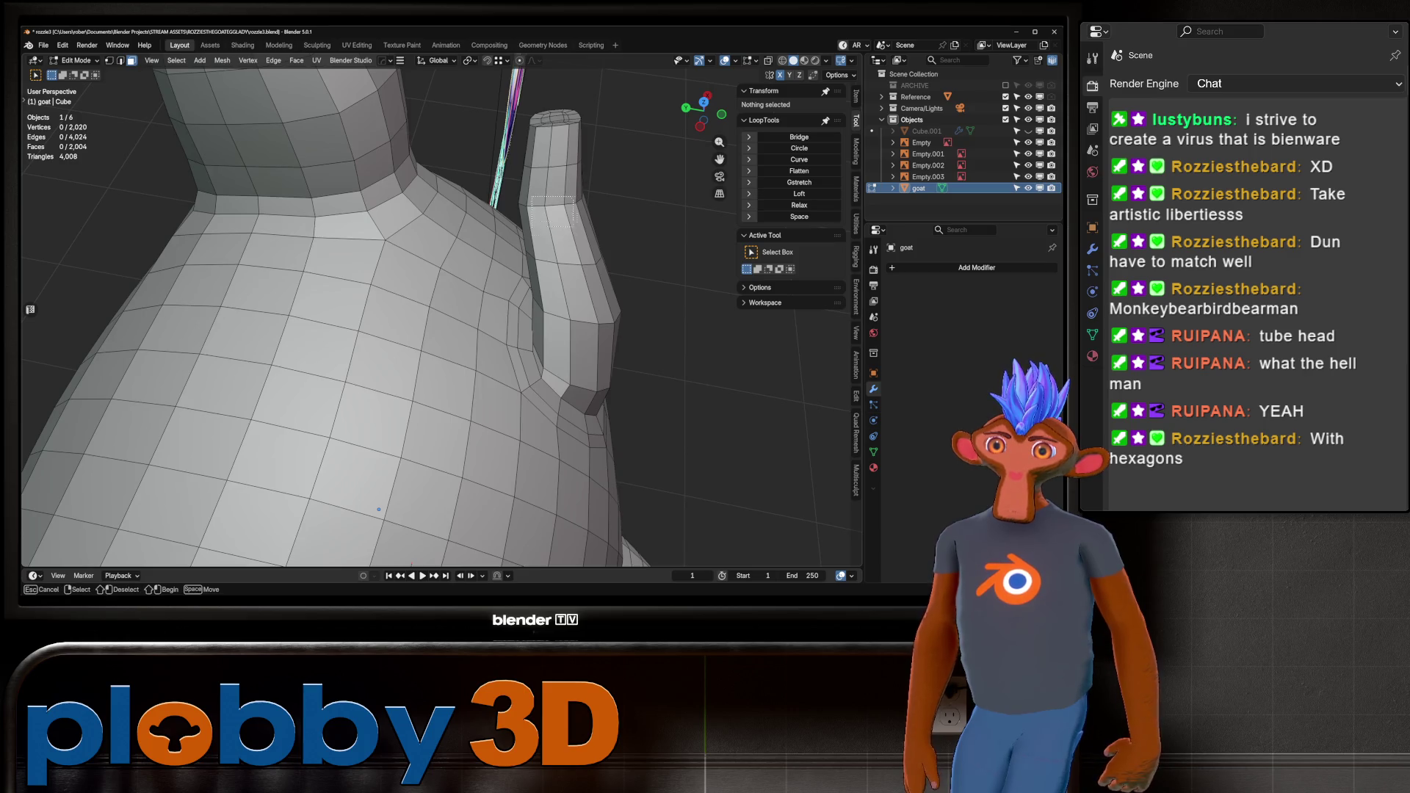
key("ctrl+r")
left_click(576, 206)
Select a ring of horn faces and view the goat see-through from the front.
left_click(565, 197, "alt")
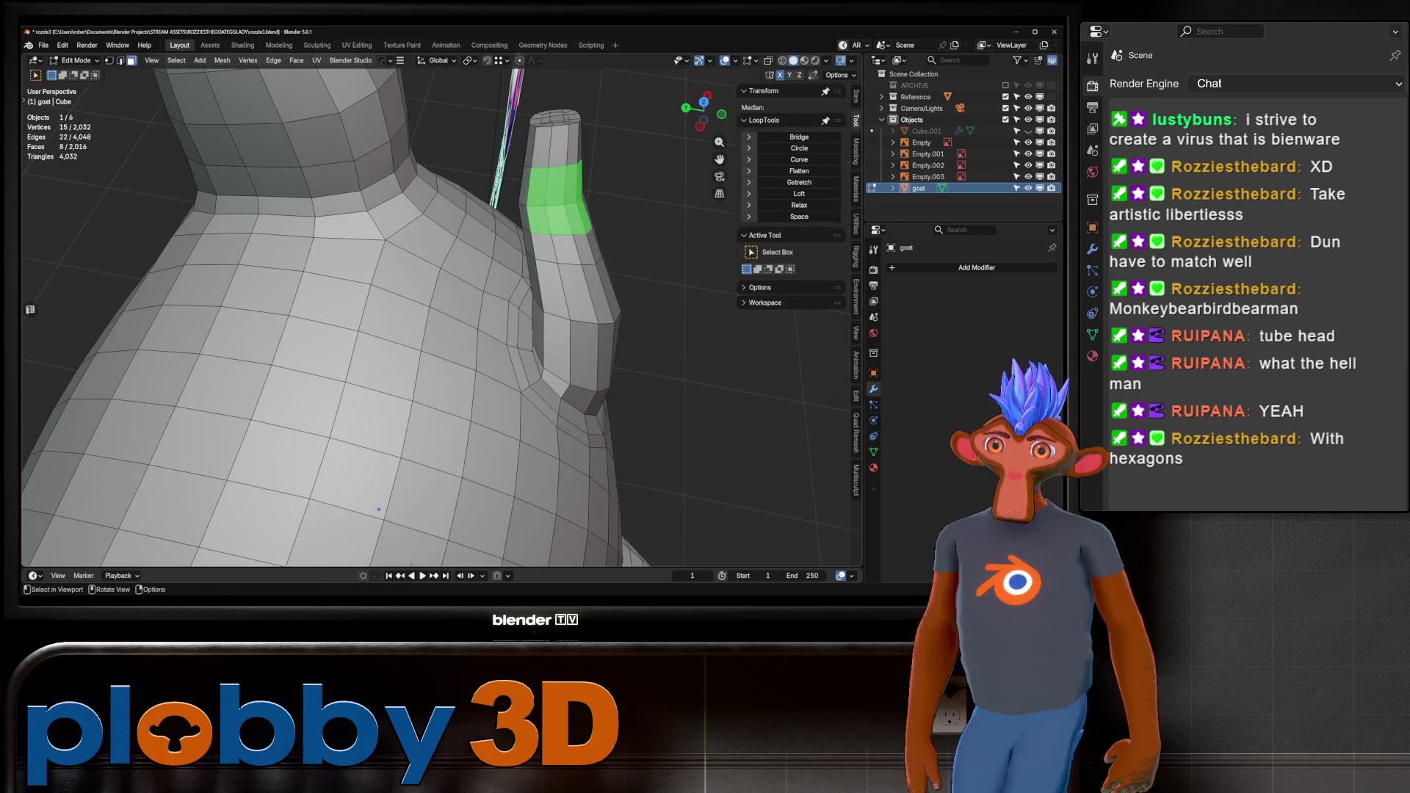
mouse_move(565, 197)
middle_mouse_down()
mouse_move(254, 402)
mouse_move(724, 529)
mouse_move(219, 529)
middle_mouse_up()
key("alt+z")
key("alt+z")
key("alt+z")
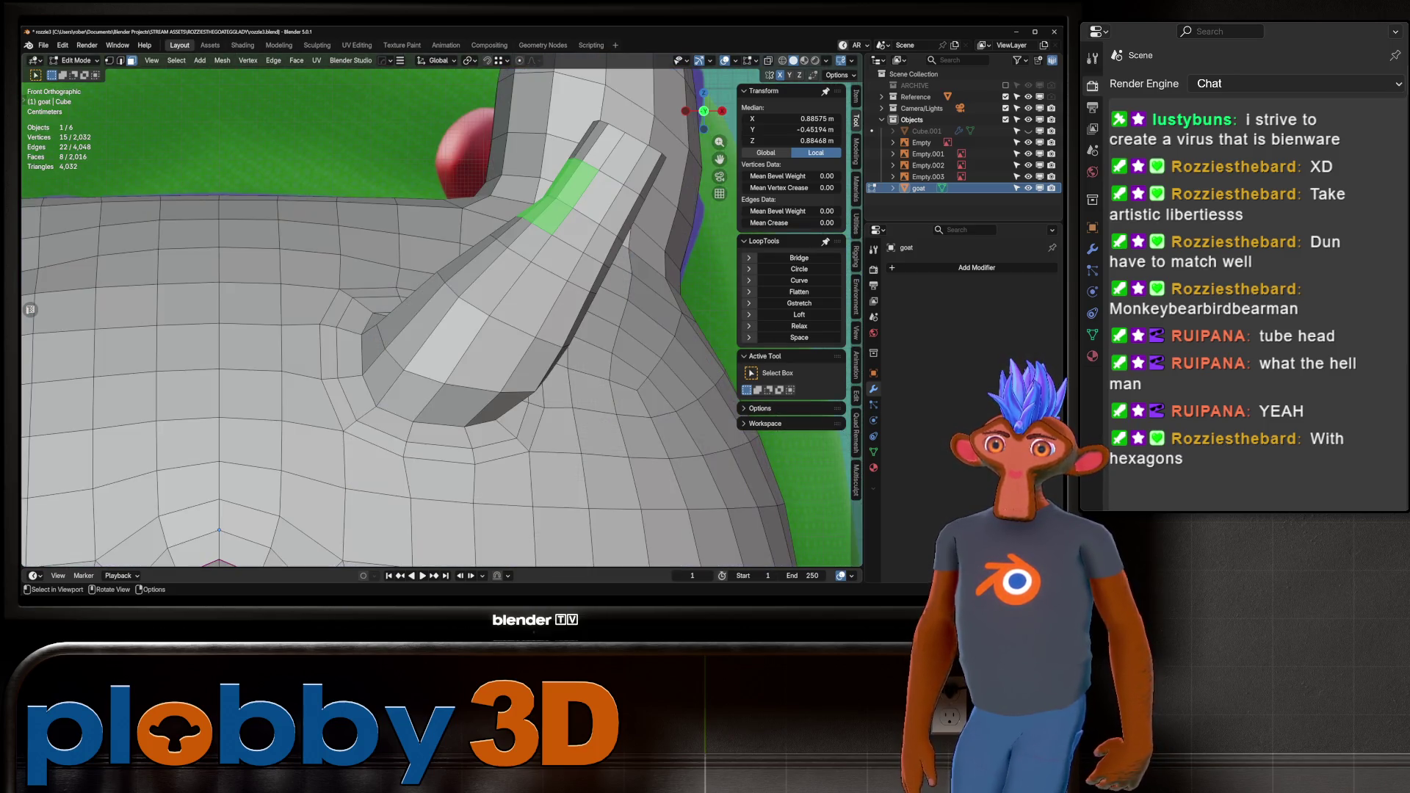
scroll(507, 176, "down", 10)
key("alt+z")
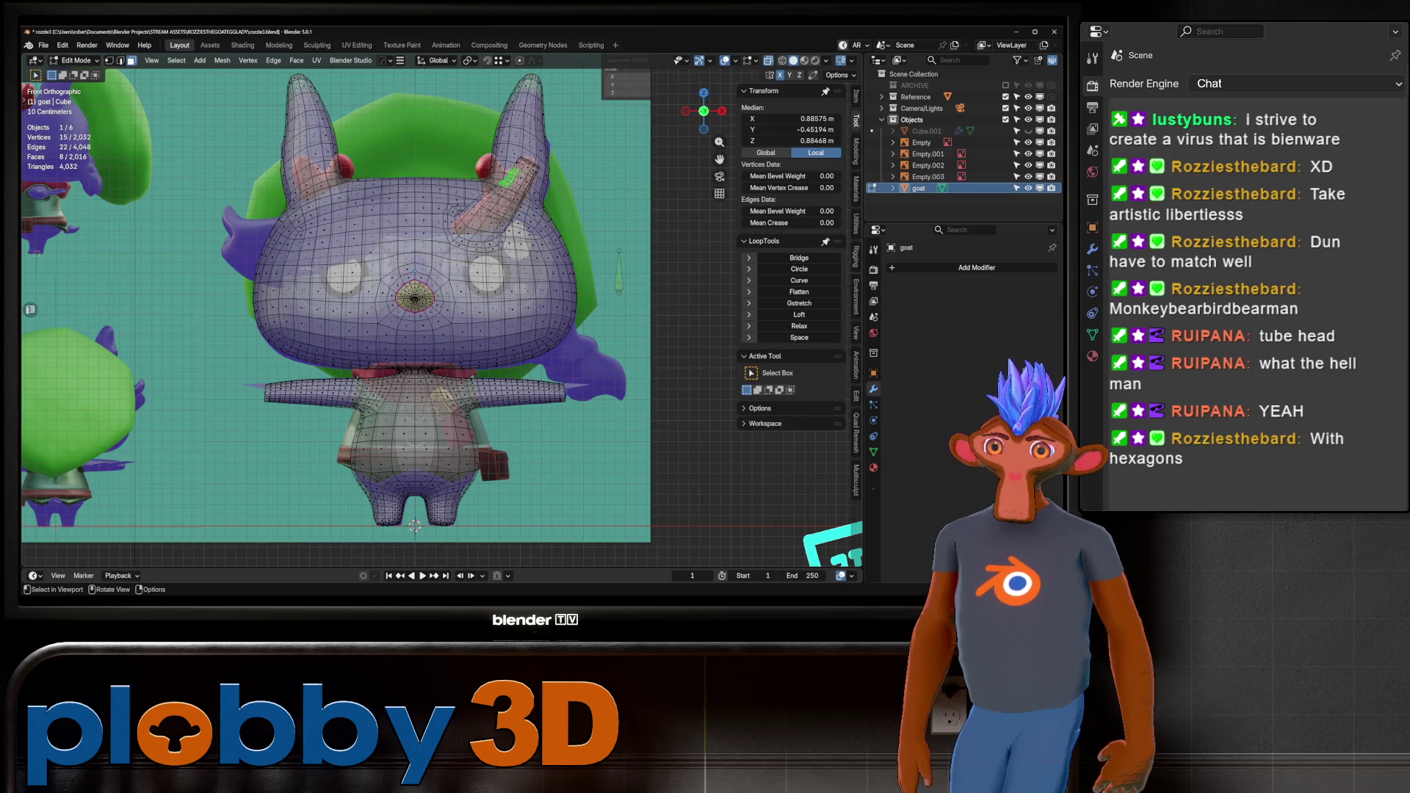
key("alt+z")
Select a patch of faces on the horn's side and outset it.
scroll(507, 176, "up", 10)
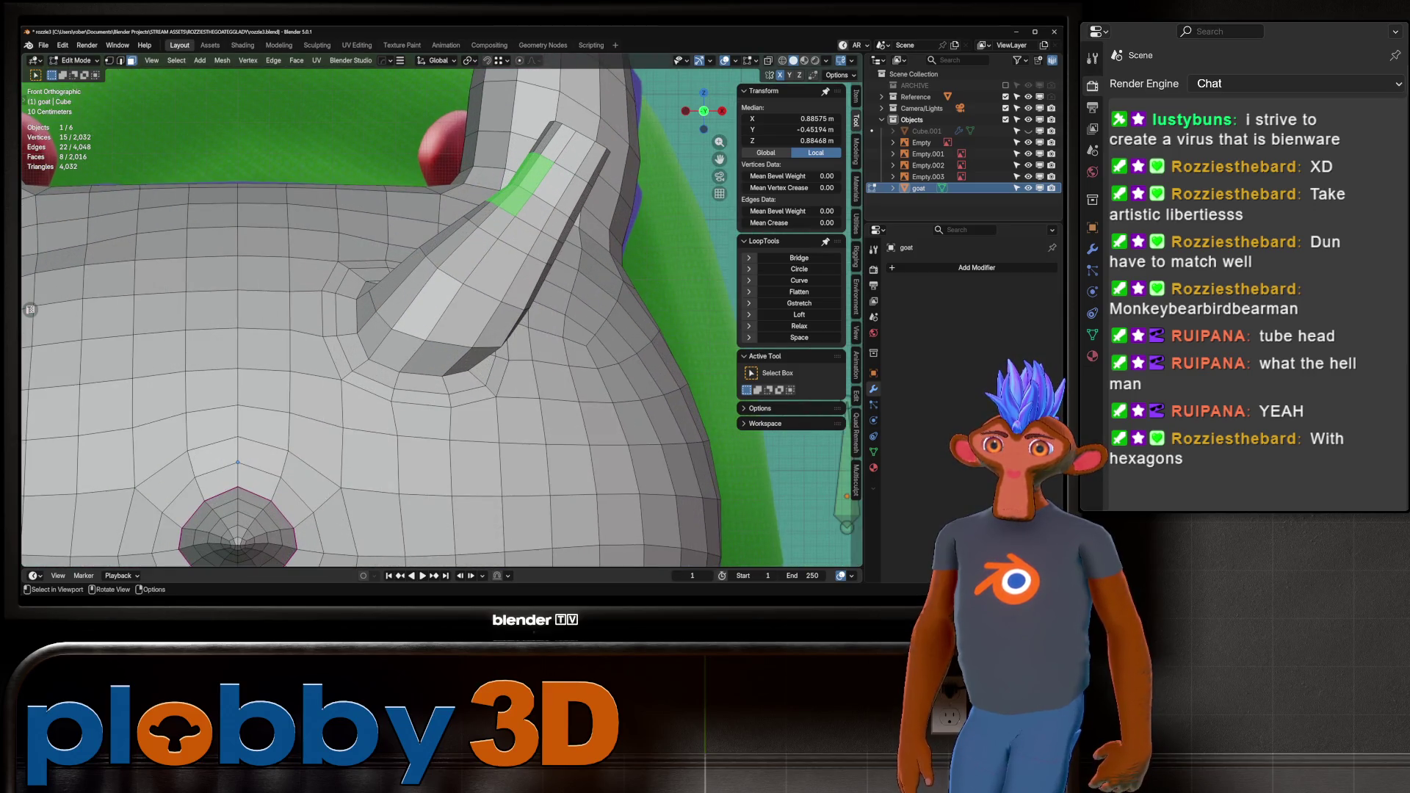
middle_click_drag(237, 462, 177, 545)
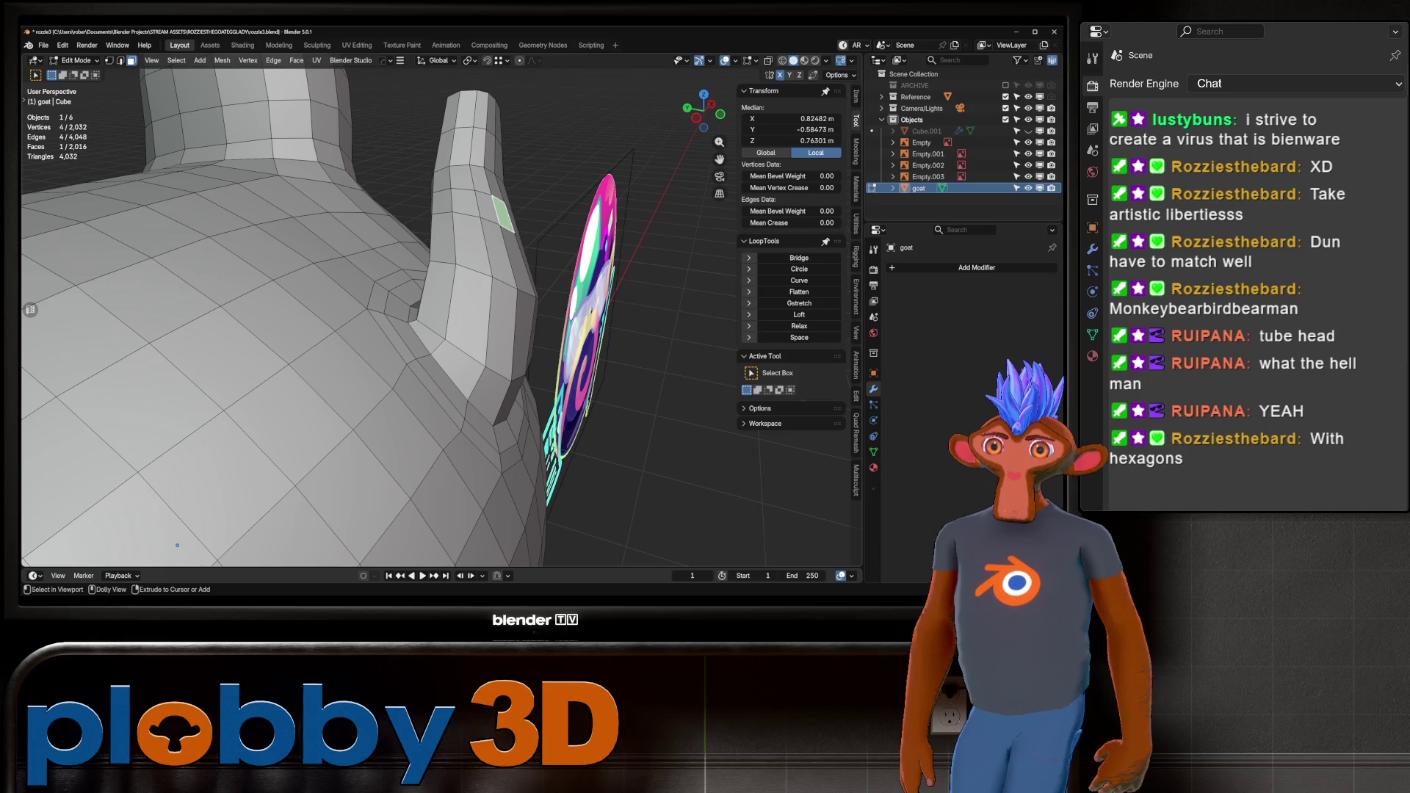
left_click(452, 213, "ctrl+shift")
middle_click_drag(451, 213, 267, 407)
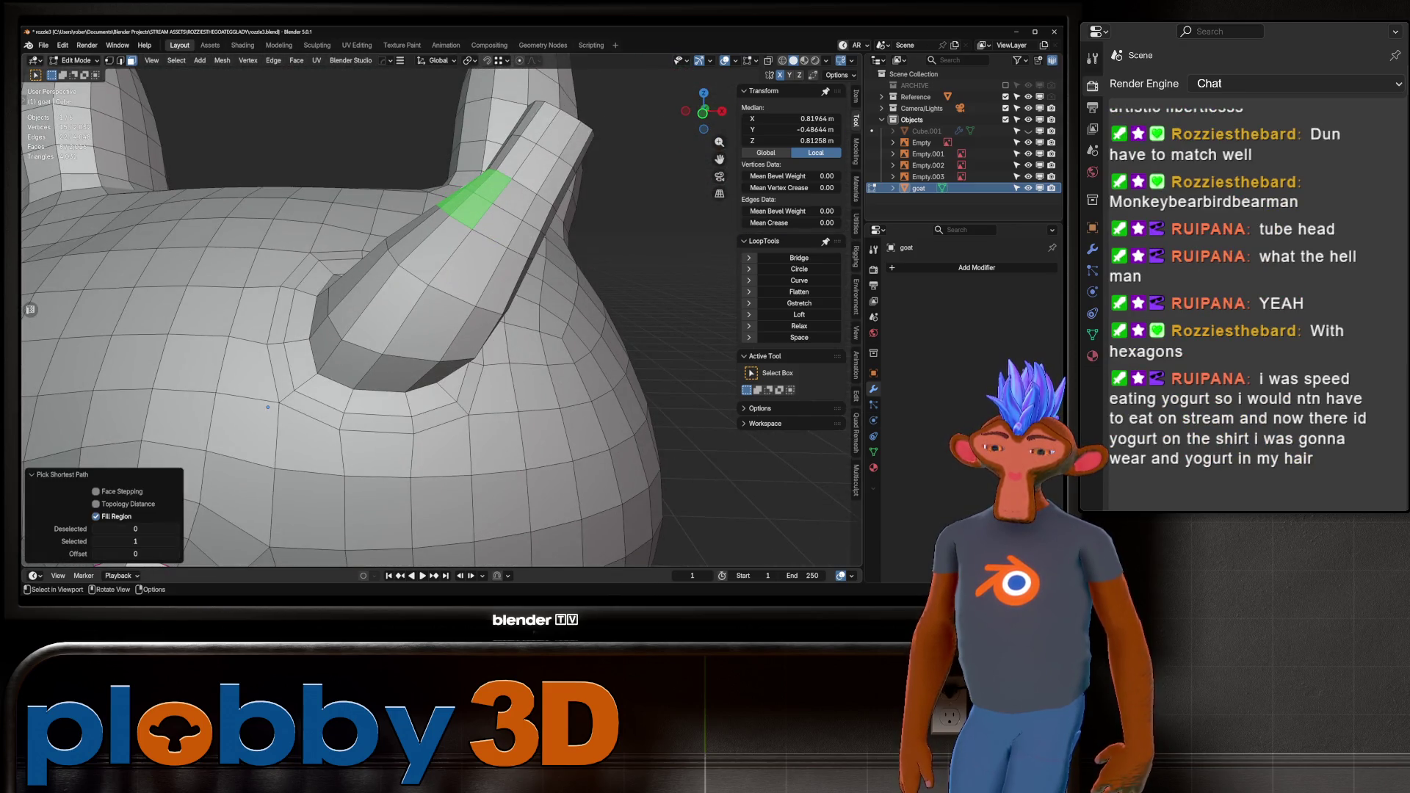
key("i")
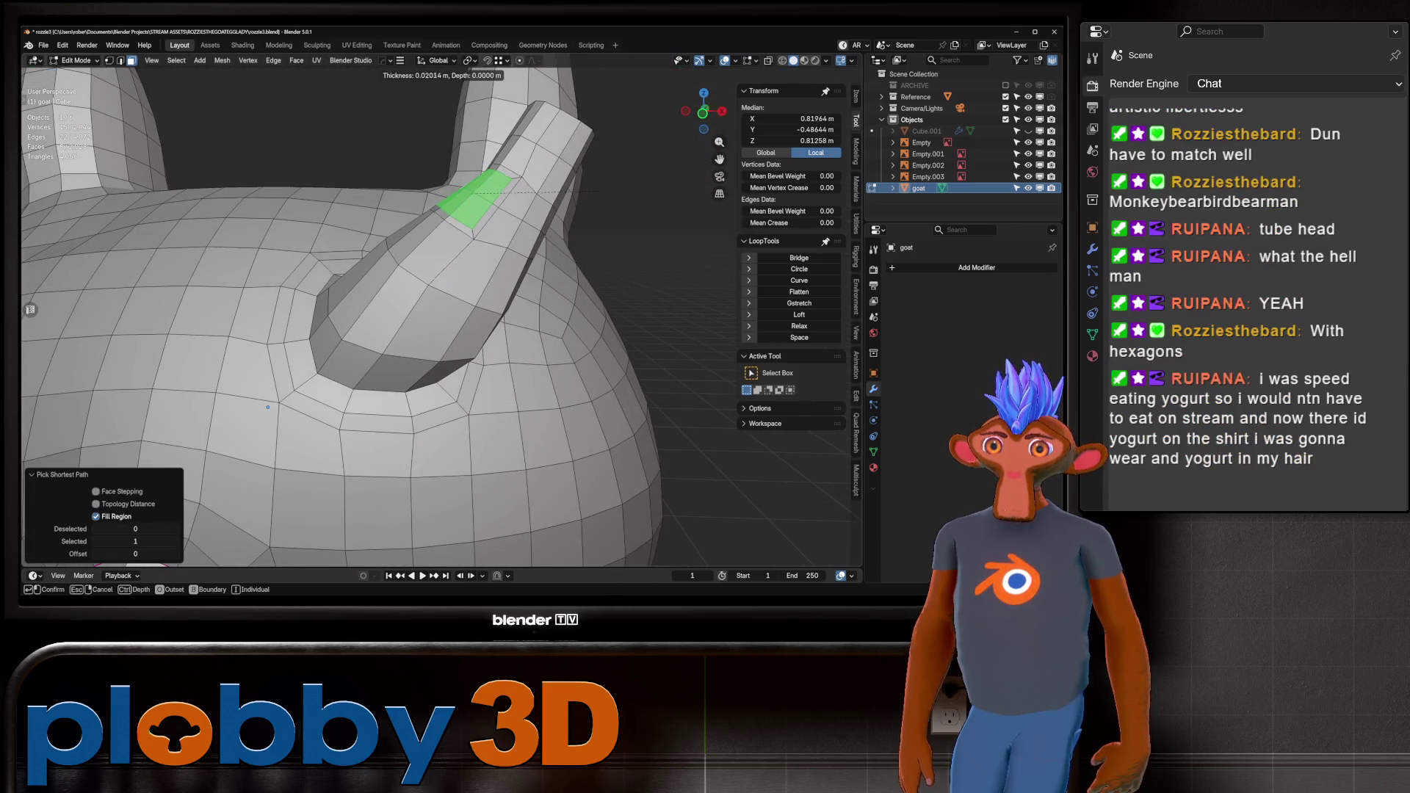
left_click(267, 407)
Extrude the patch outward into a small boxy branch.
key("KP_1")
key("alt+z")
key("alt+z")
key("e")
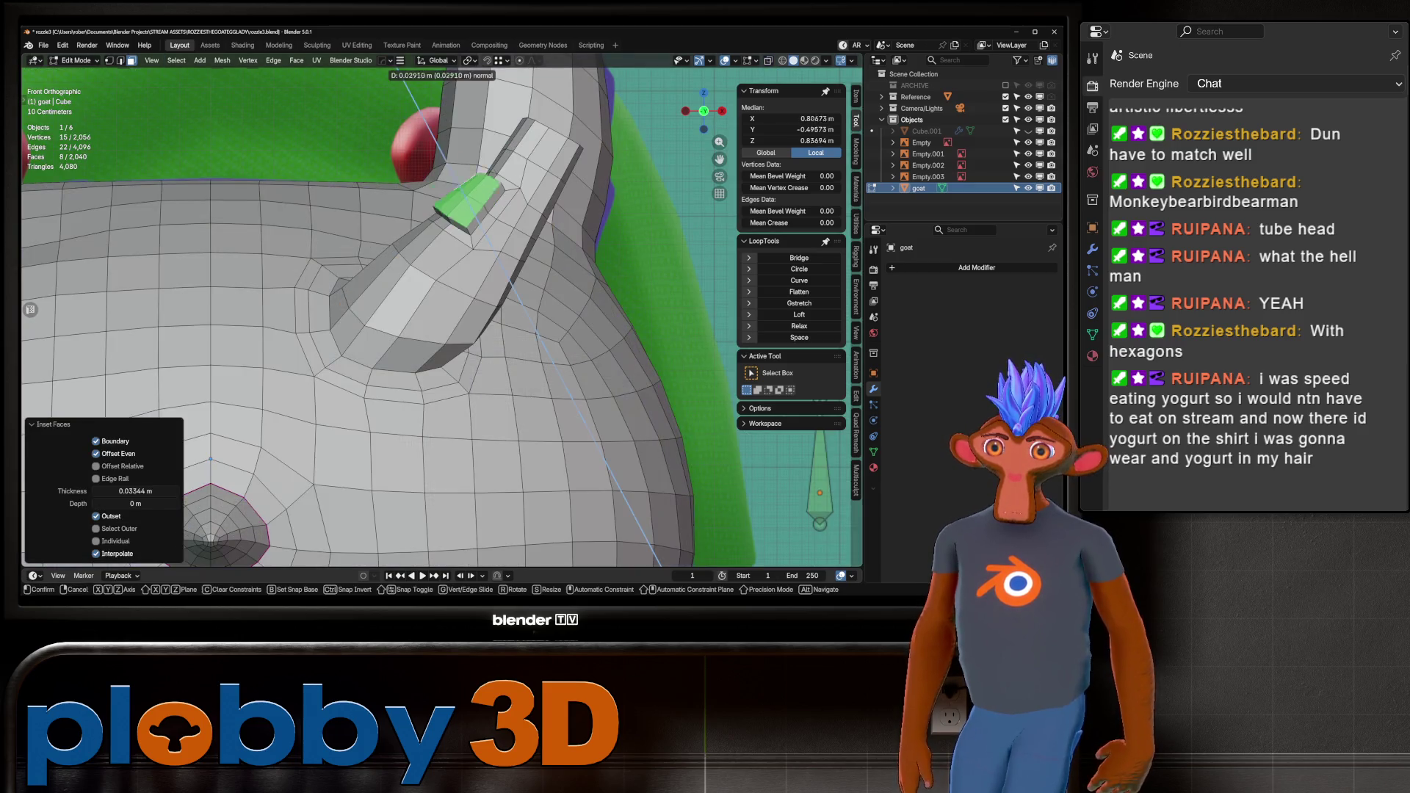
left_click(211, 459)
middle_click_drag(211, 458, 238, 475, "shift")
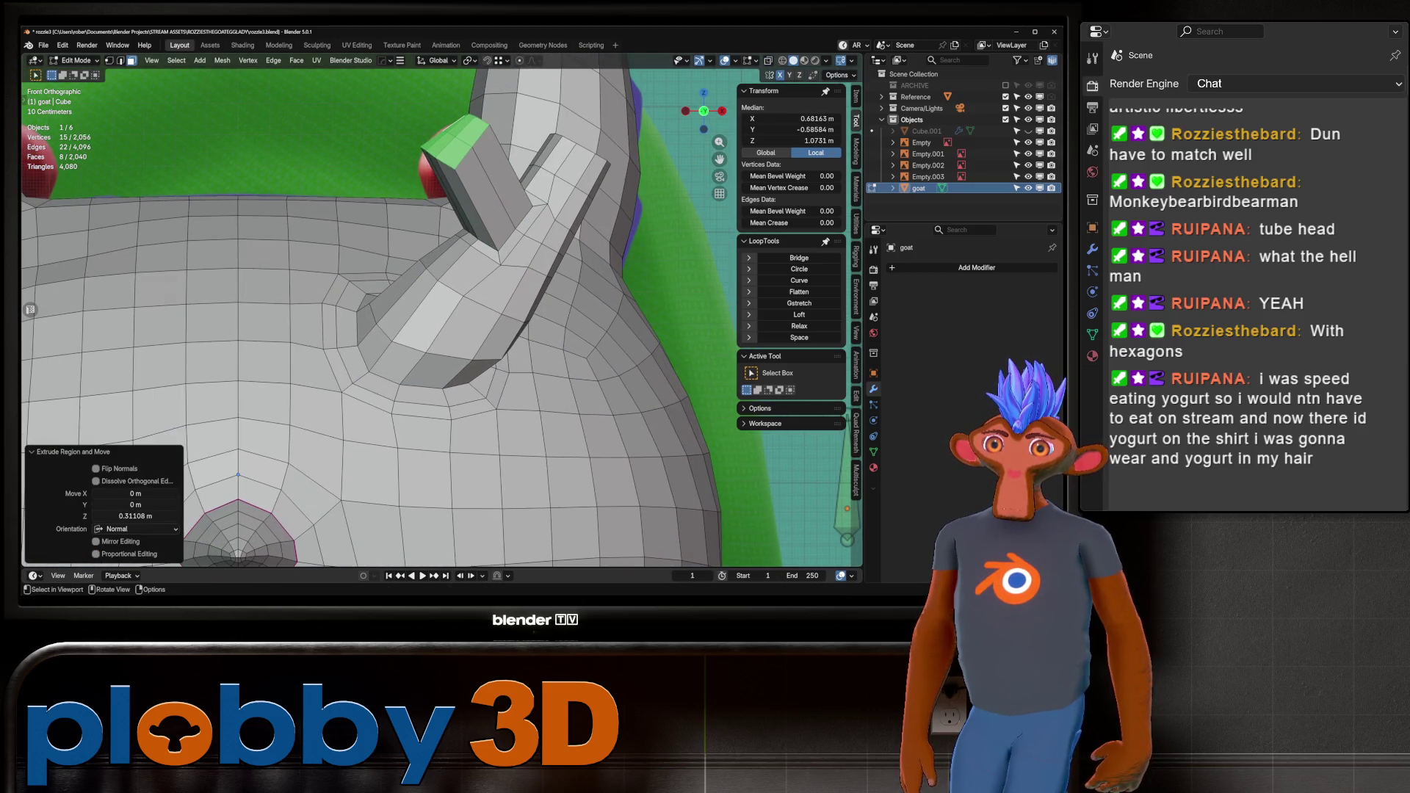
Add a centred loop cut around the branch and return to Object Mode.
key("ctrl+r")
left_click(481, 220)
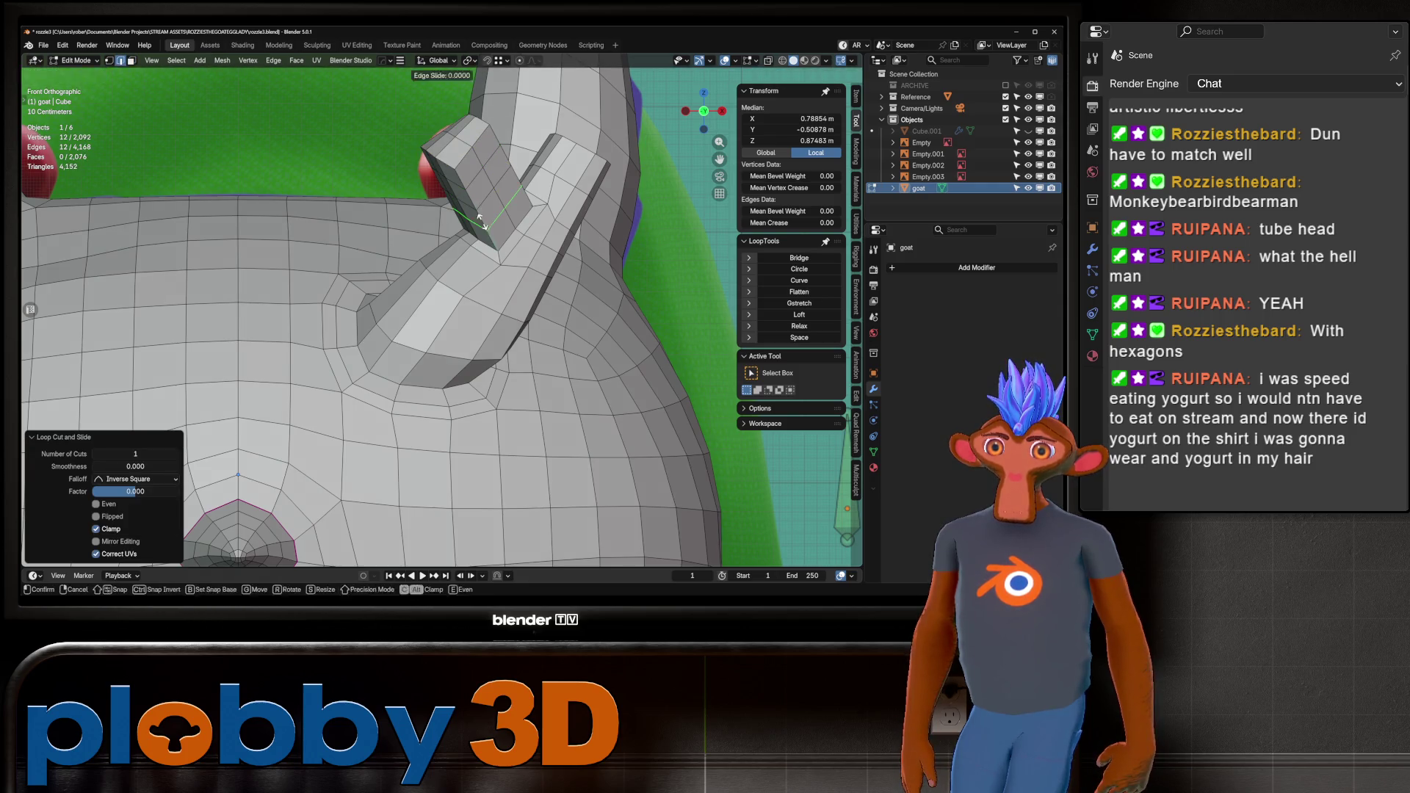
right_click(481, 221)
scroll(481, 220, "down", 4)
key("Tab")
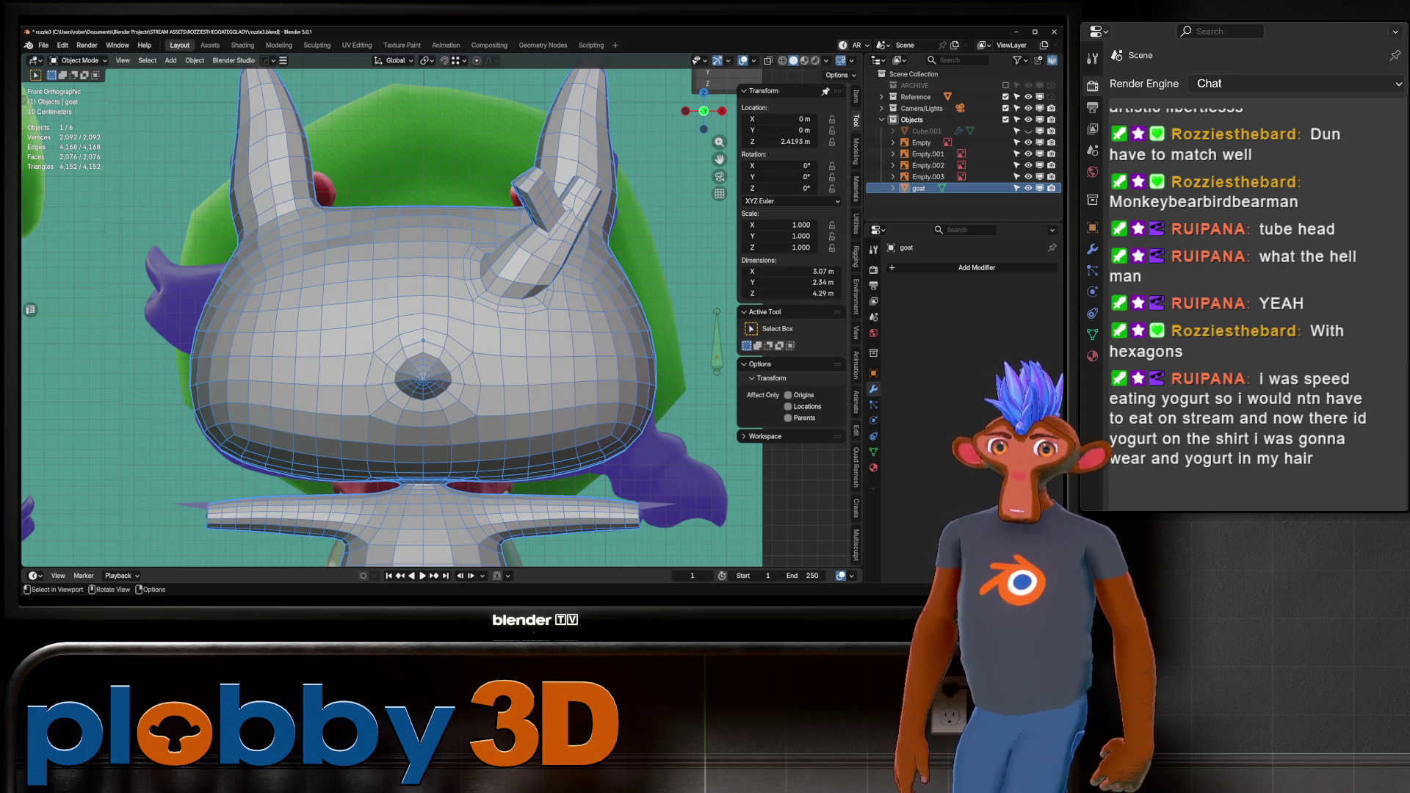
right_click(724, 509)
mouse_move(724, 509)
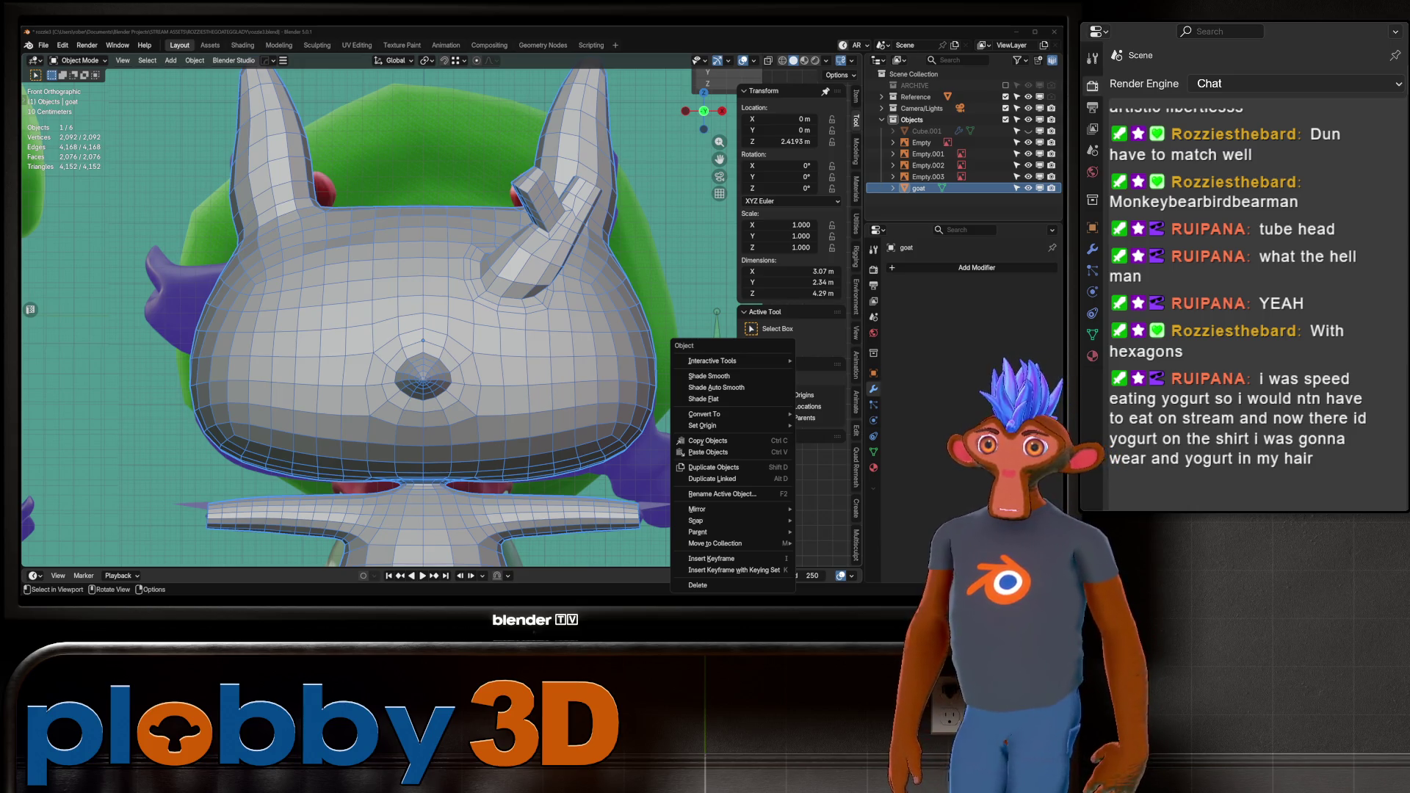
mouse_move(709, 414)
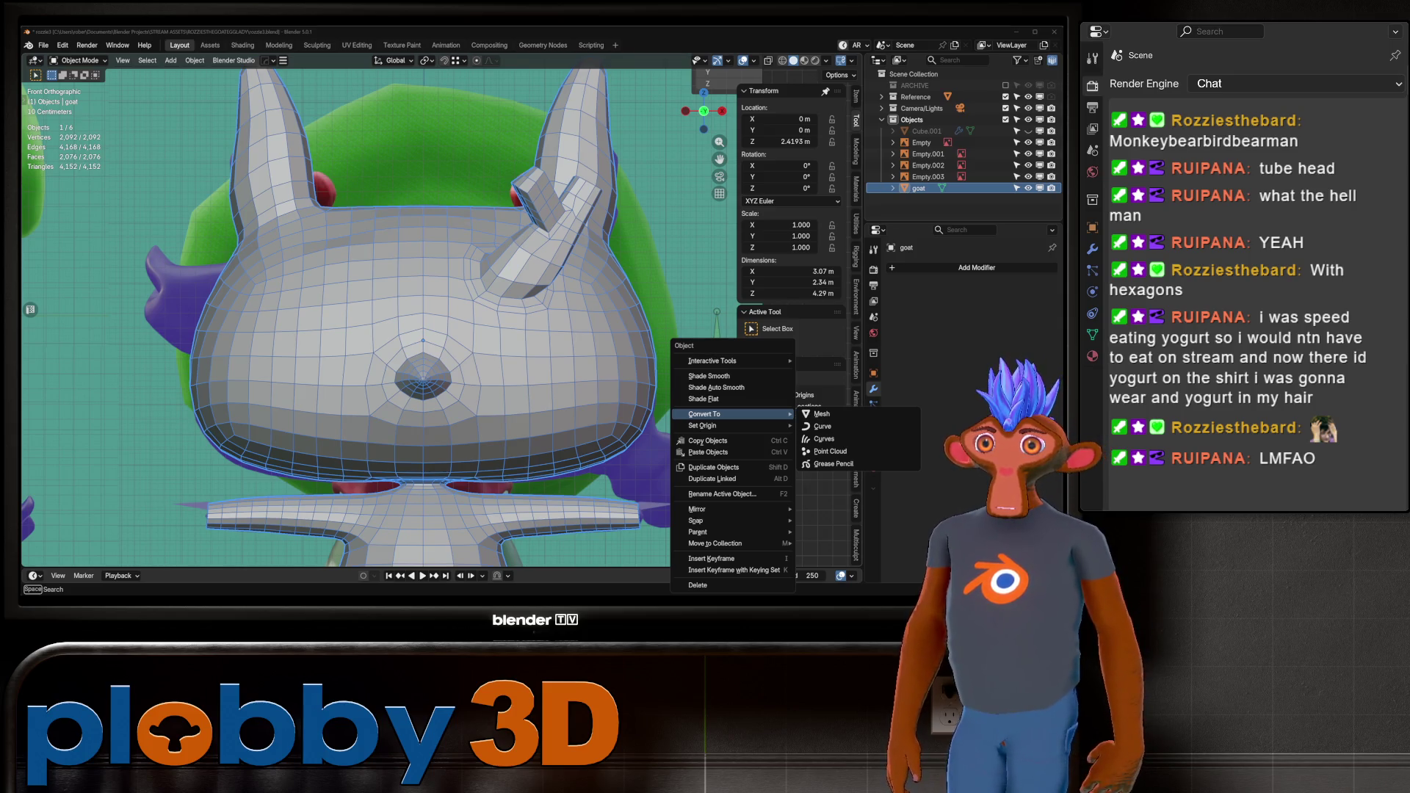
key("Escape")
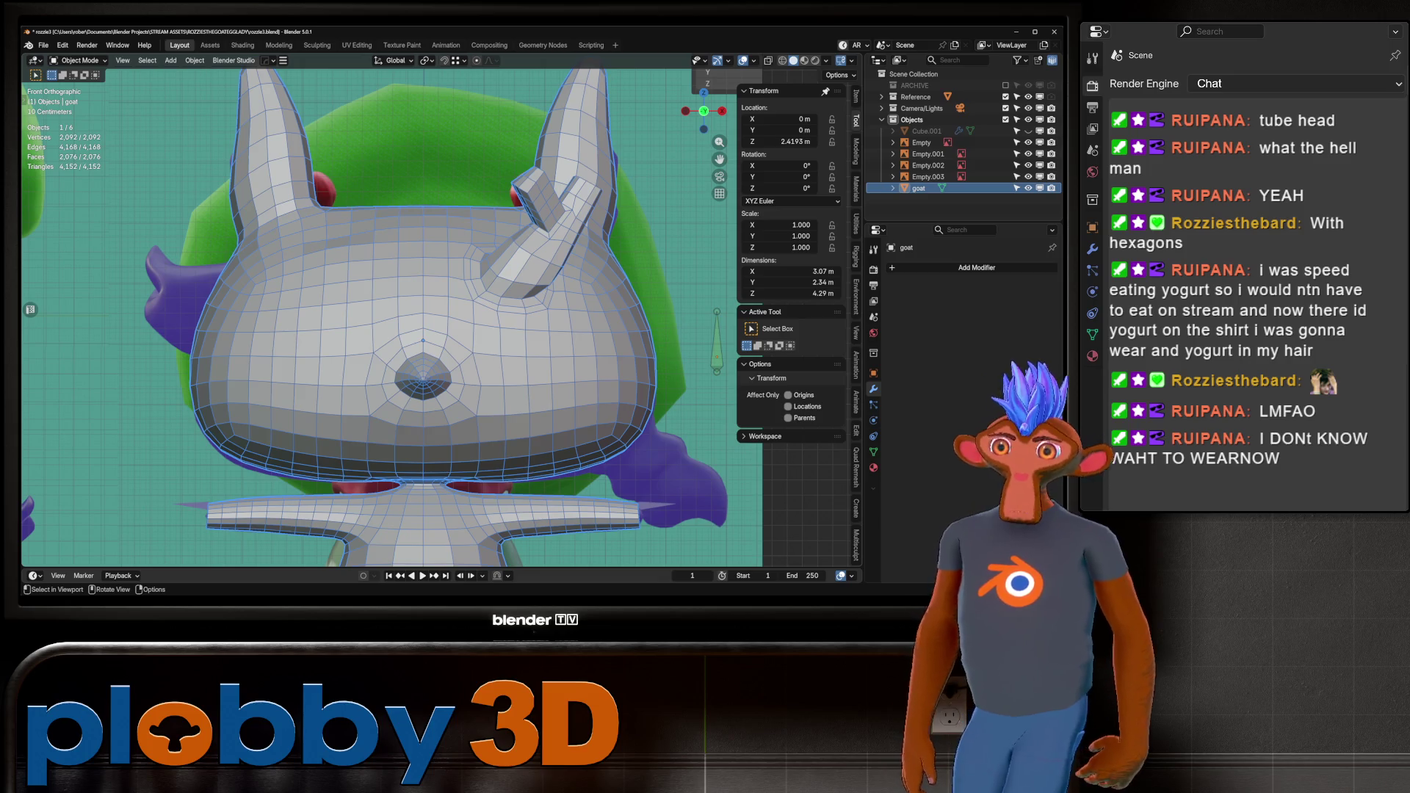
Enter Sculpt Mode and set up a 350 px Smooth brush.
key("ctrl+Tab")
left_click(646, 422)
scroll(551, 142, "up", 3)
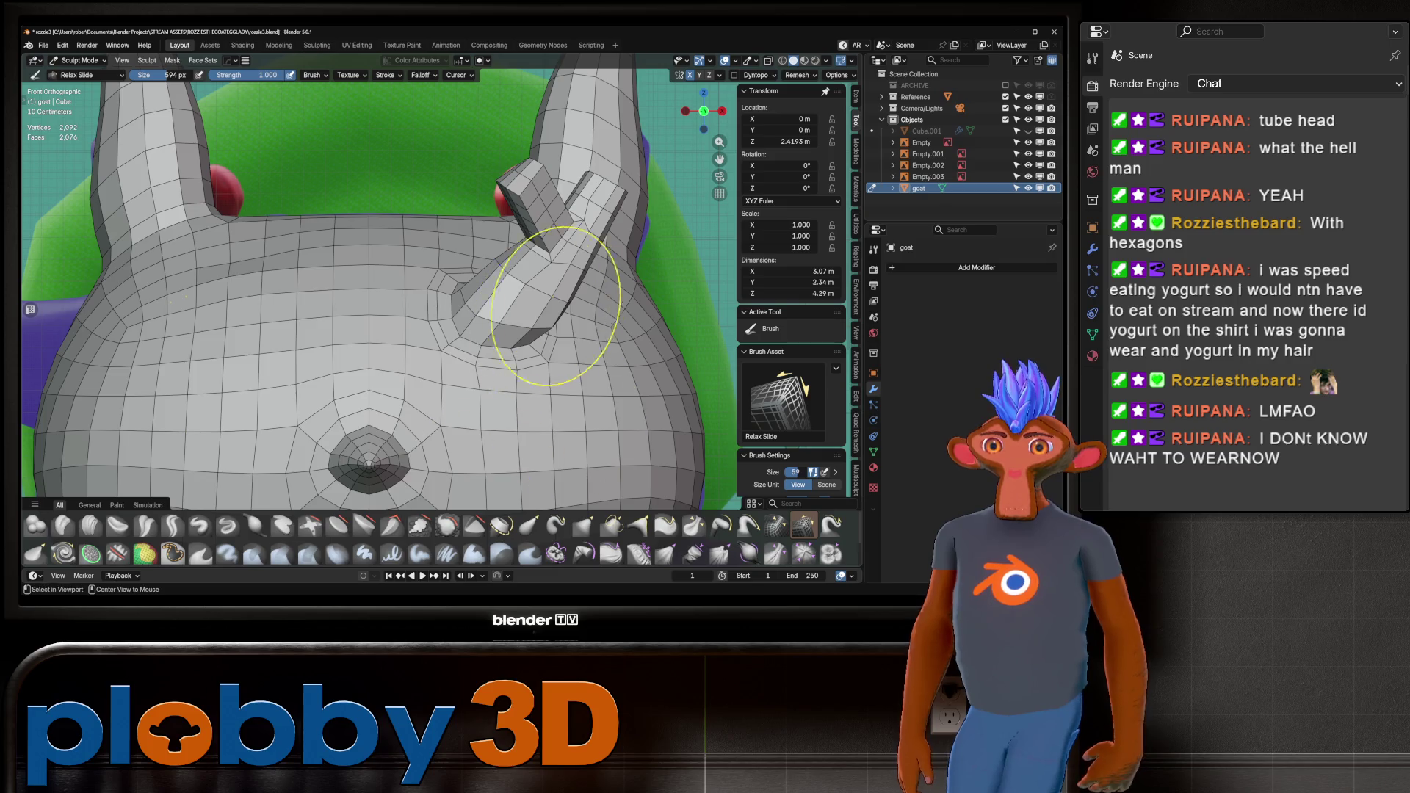
left_click(420, 526)
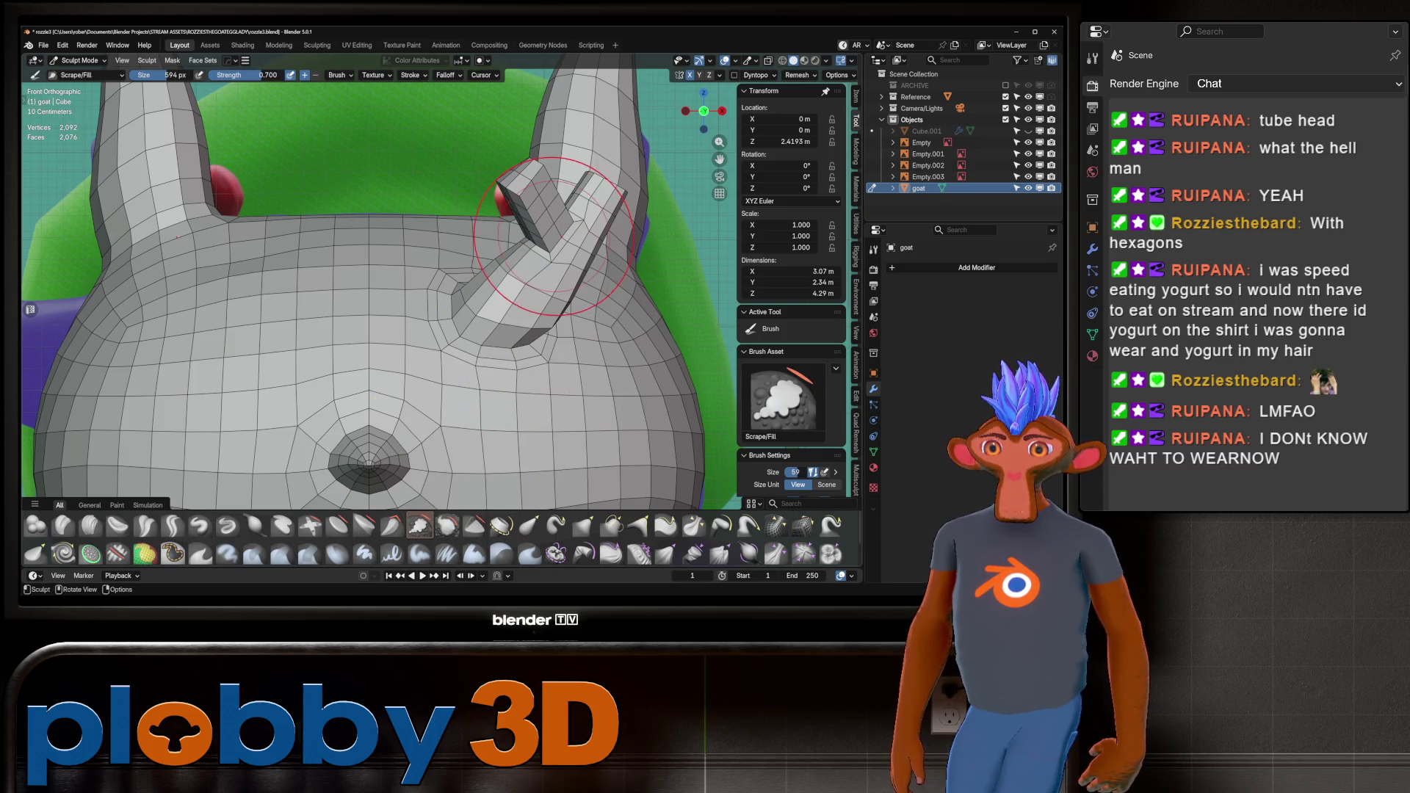
left_click(447, 526)
key("f")
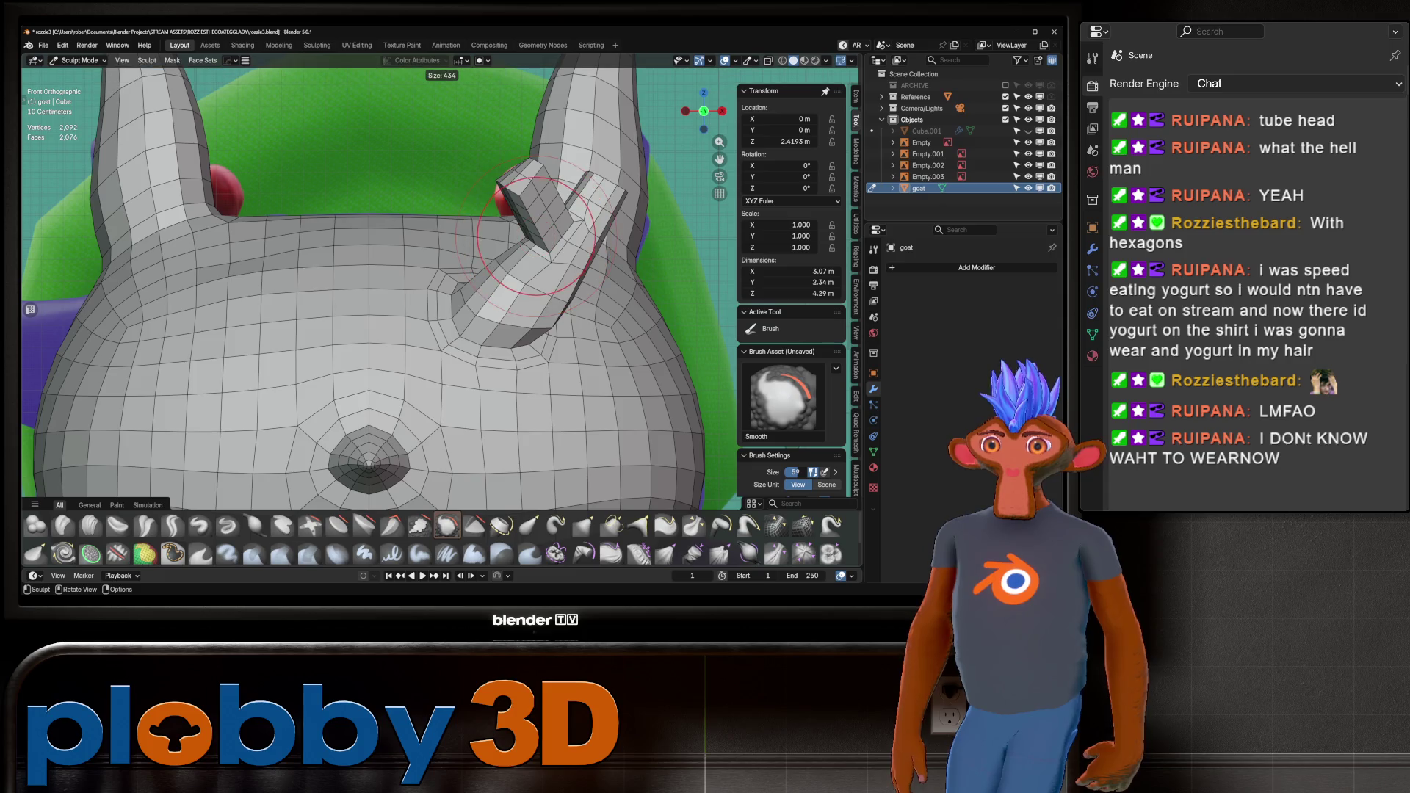
left_click(544, 213)
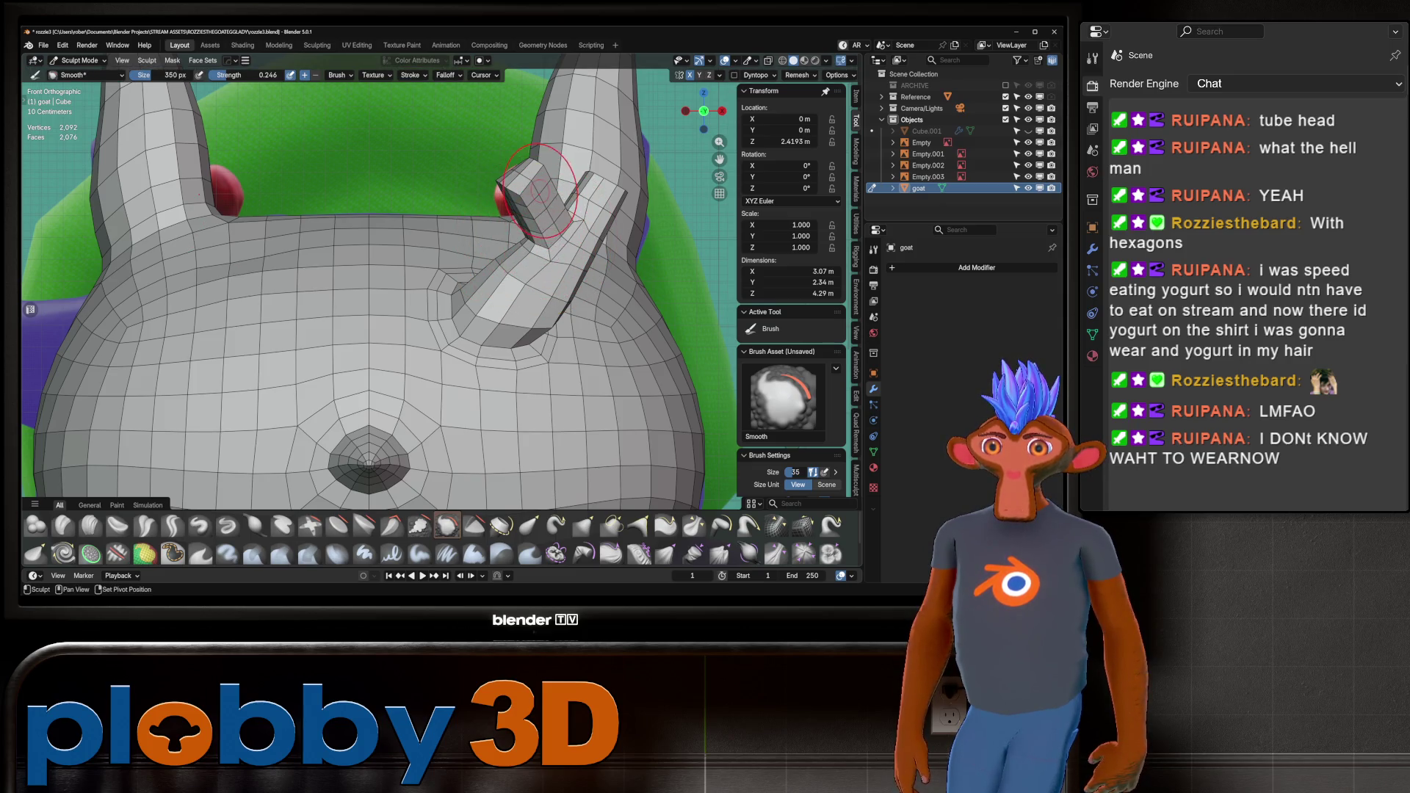
Smooth the horn and branch, then close Blender's crash report.
mouse_move(540, 191)
left_mouse_down()
mouse_move(528, 180)
mouse_move(511, 200)
mouse_move(520, 238)
mouse_move(504, 259)
mouse_move(513, 195)
left_mouse_up()
key("g")
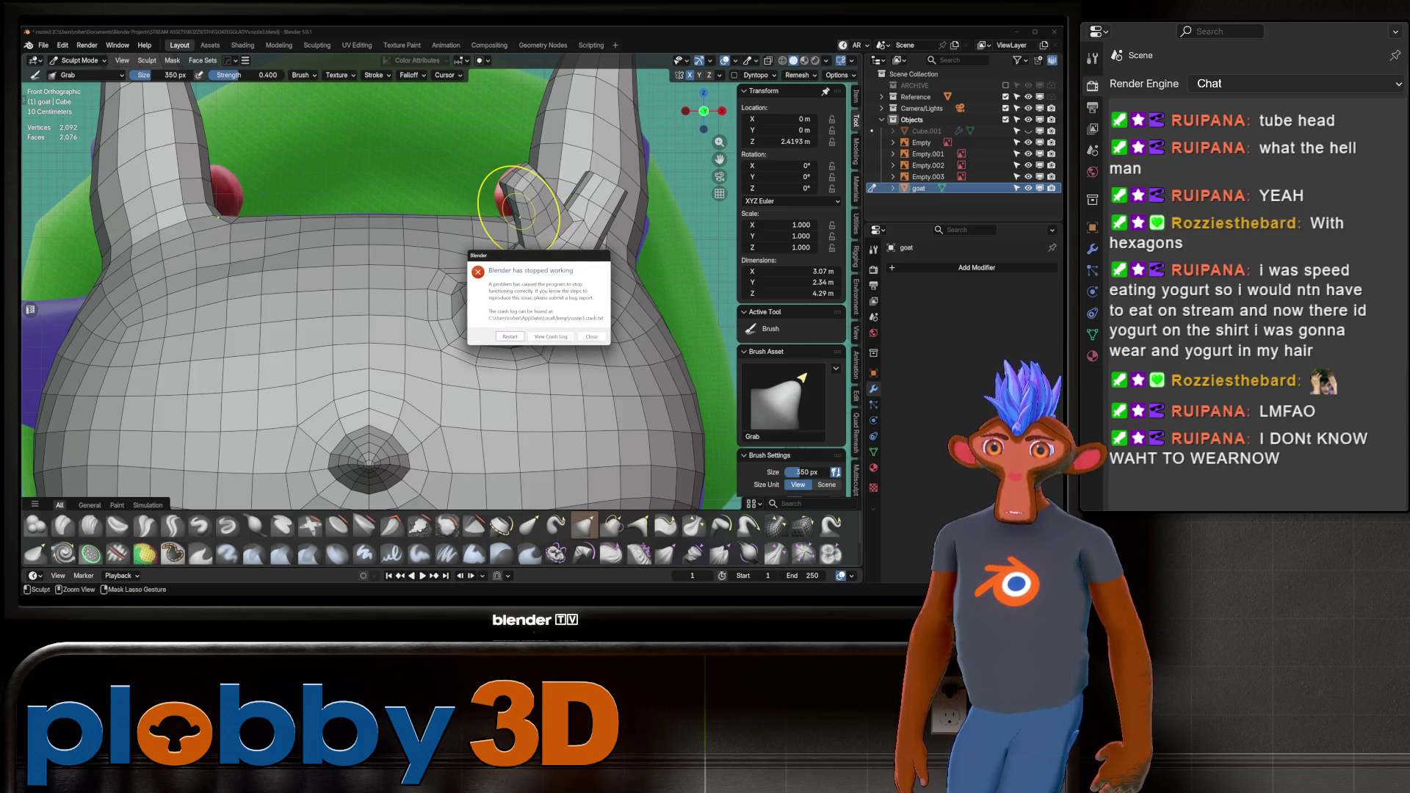
left_click(591, 336)
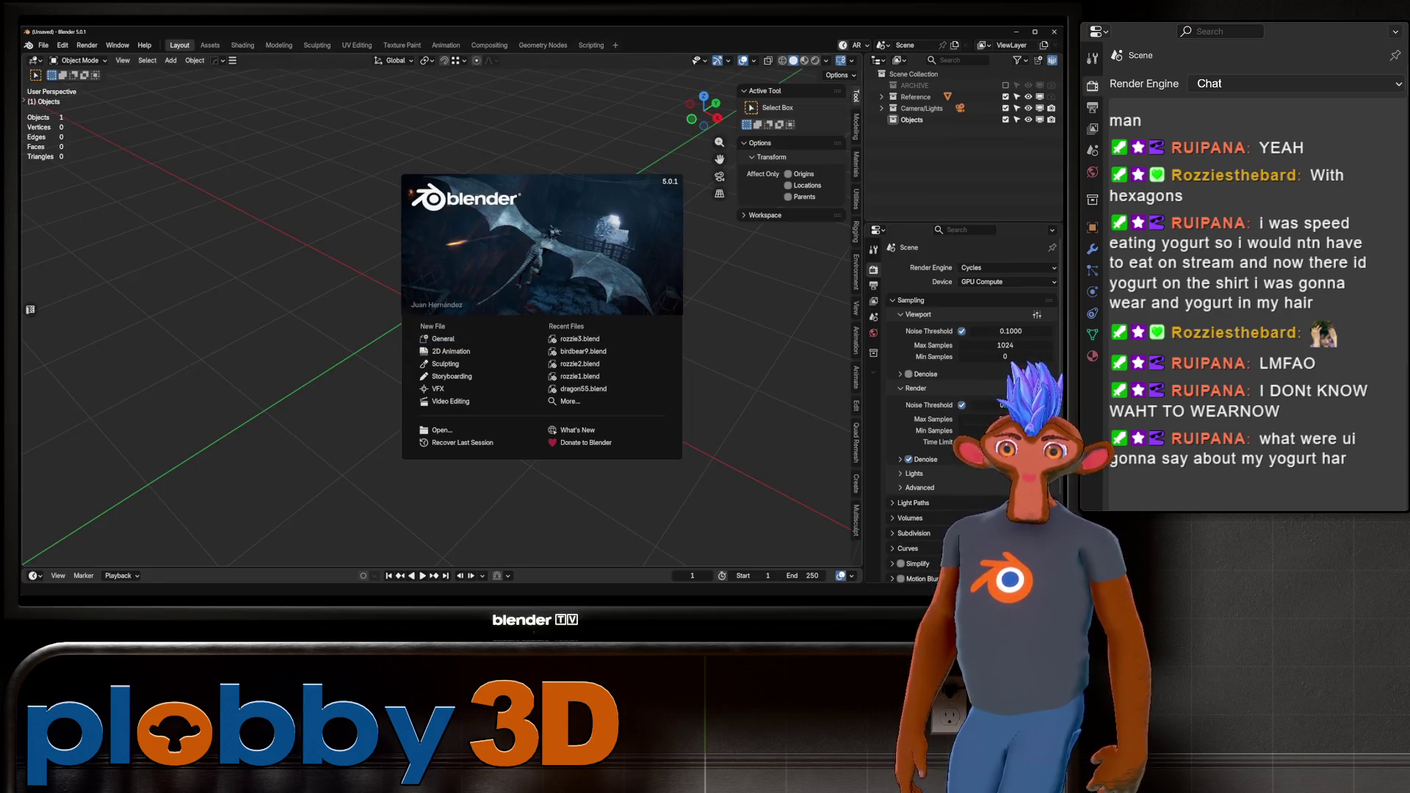
Dismiss the startup splash and bring up the File menu's auto-save recovery options.
key("Escape")
left_click(43, 45)
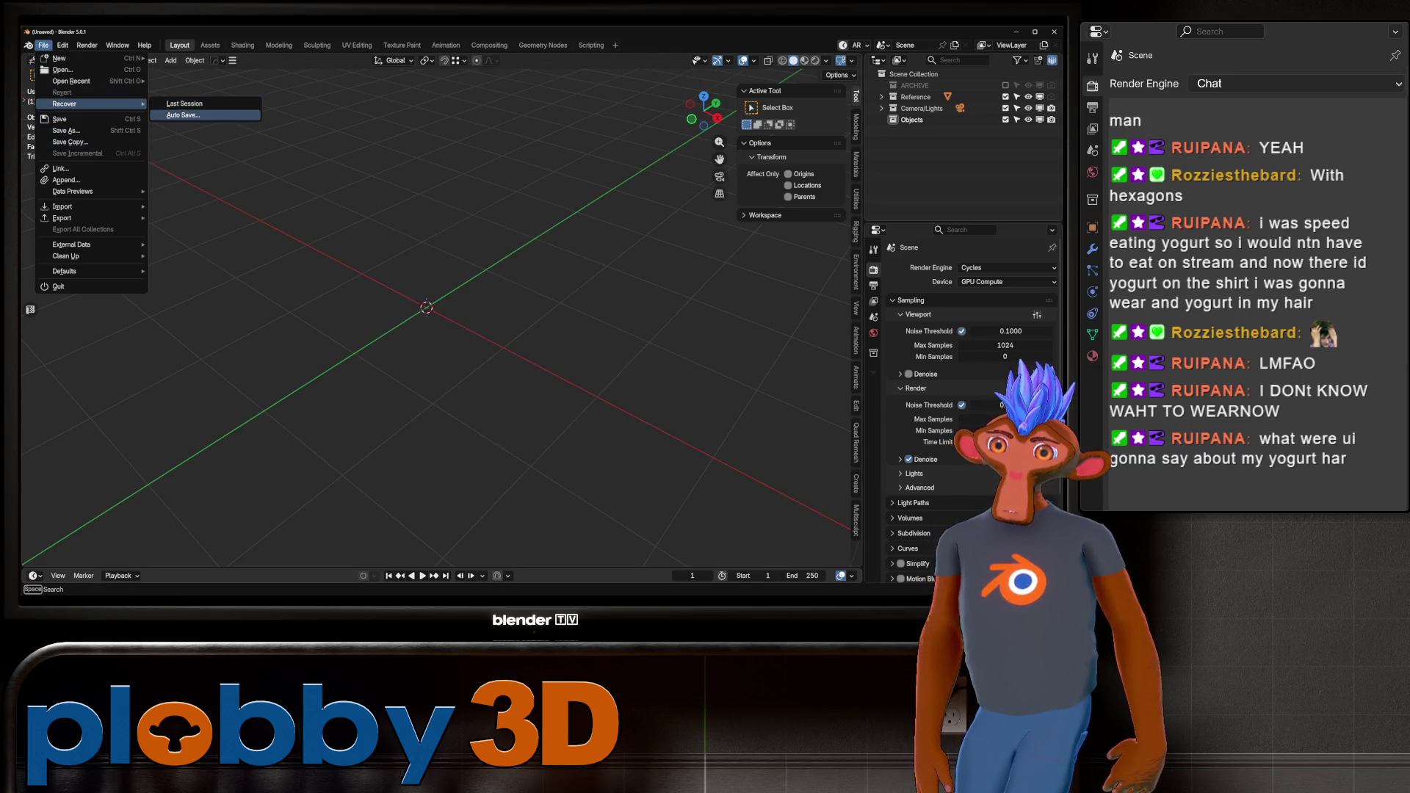
key("Escape")
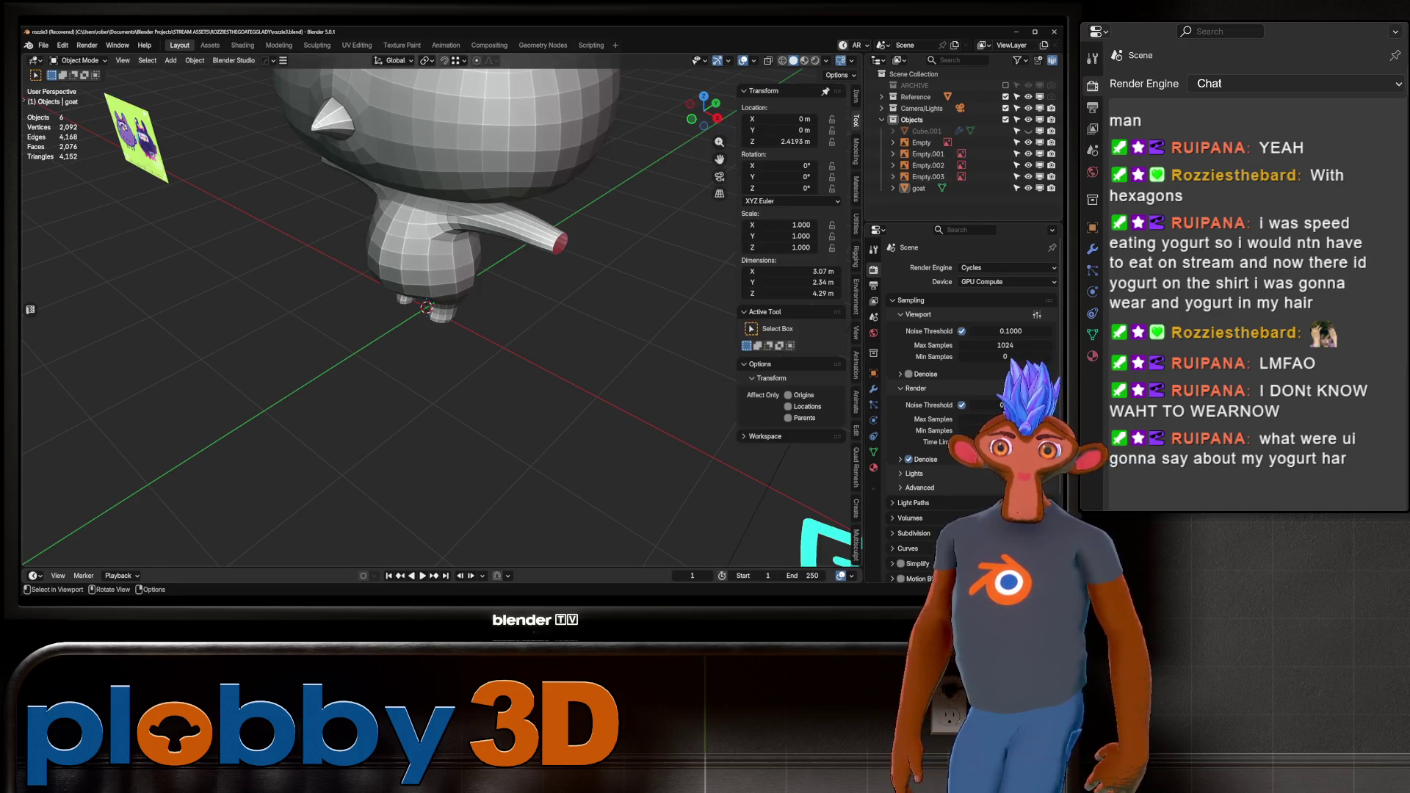
Line up a front orthographic view of the recovered goat.
scroll(446, 294, "up", 4)
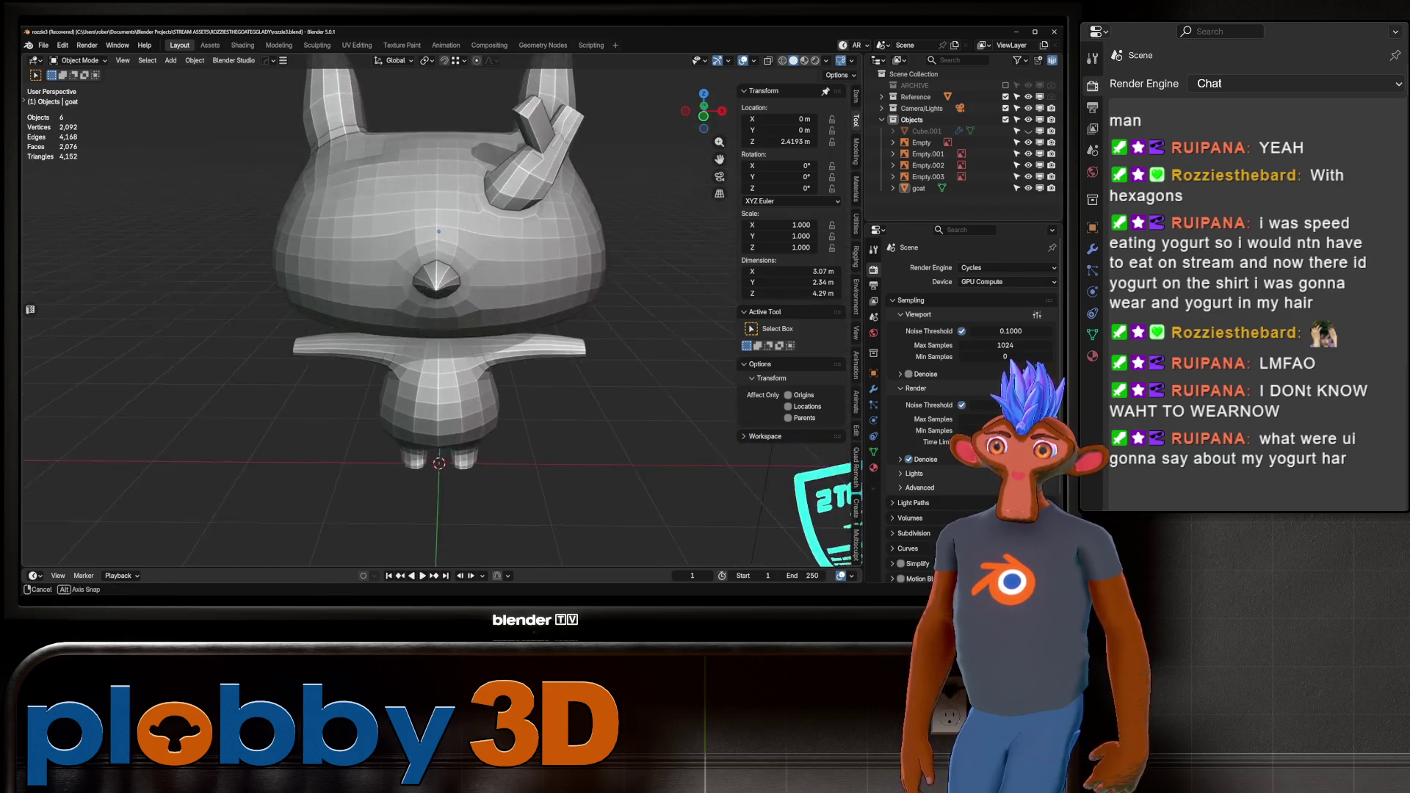
middle_click_drag(441, 294, 720, 279)
scroll(661, 283, "down", 5)
key("KP_1")
scroll(440, 294, "up", 5)
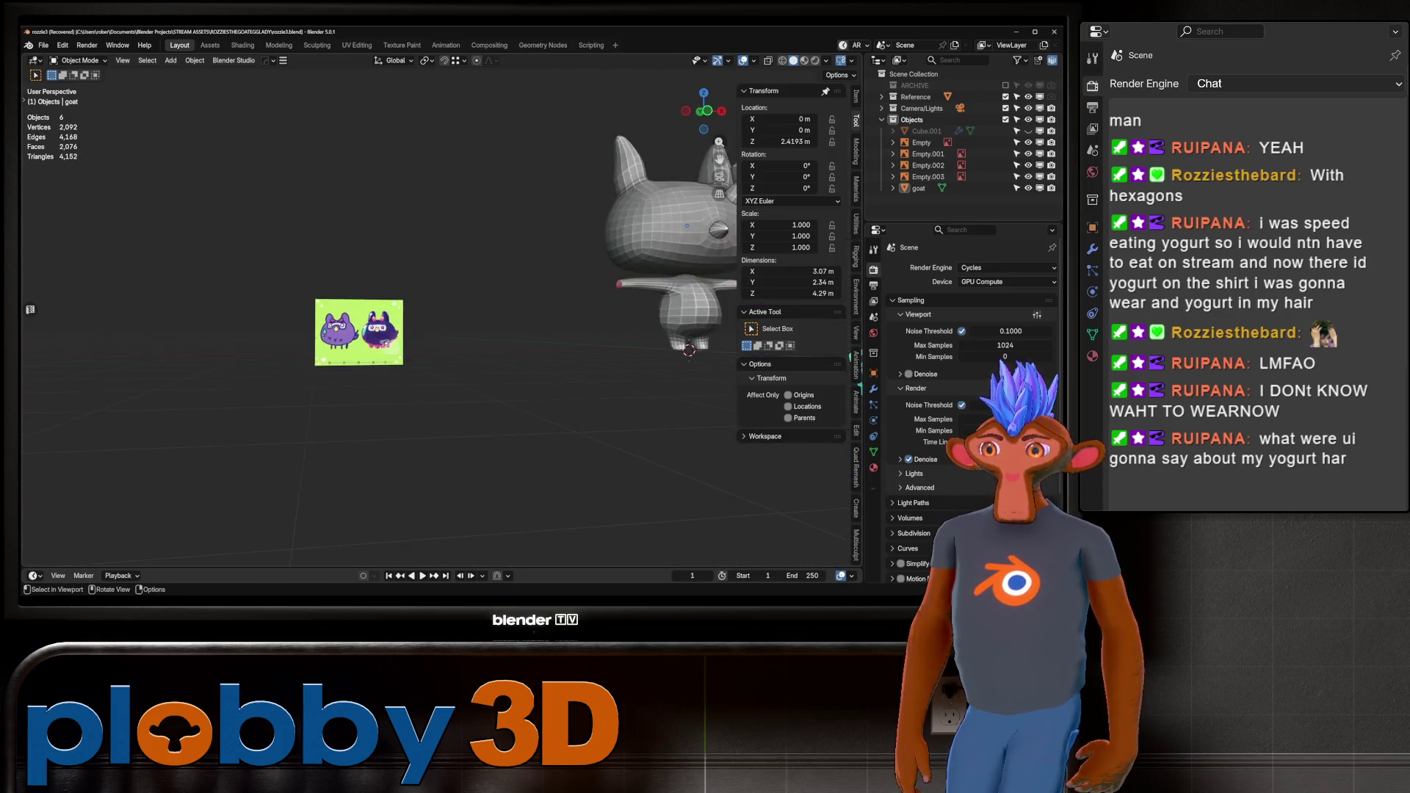
key("KP_1")
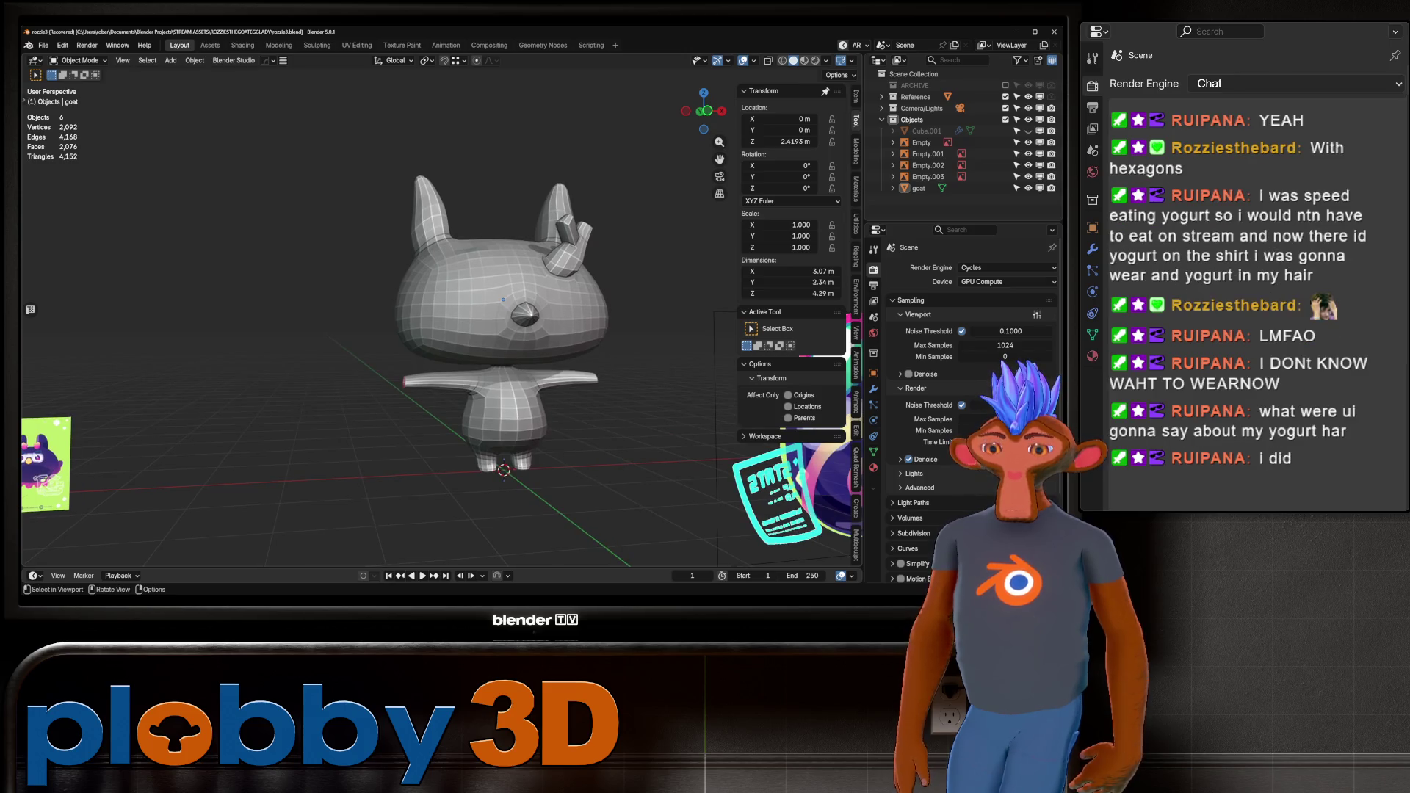
key("KP_5")
Toggle X-ray against the reference, then go via Edit Mode into Sculpt Mode.
key("alt+z")
key("alt+z")
middle_click_drag(440, 294, 380, 280, "shift")
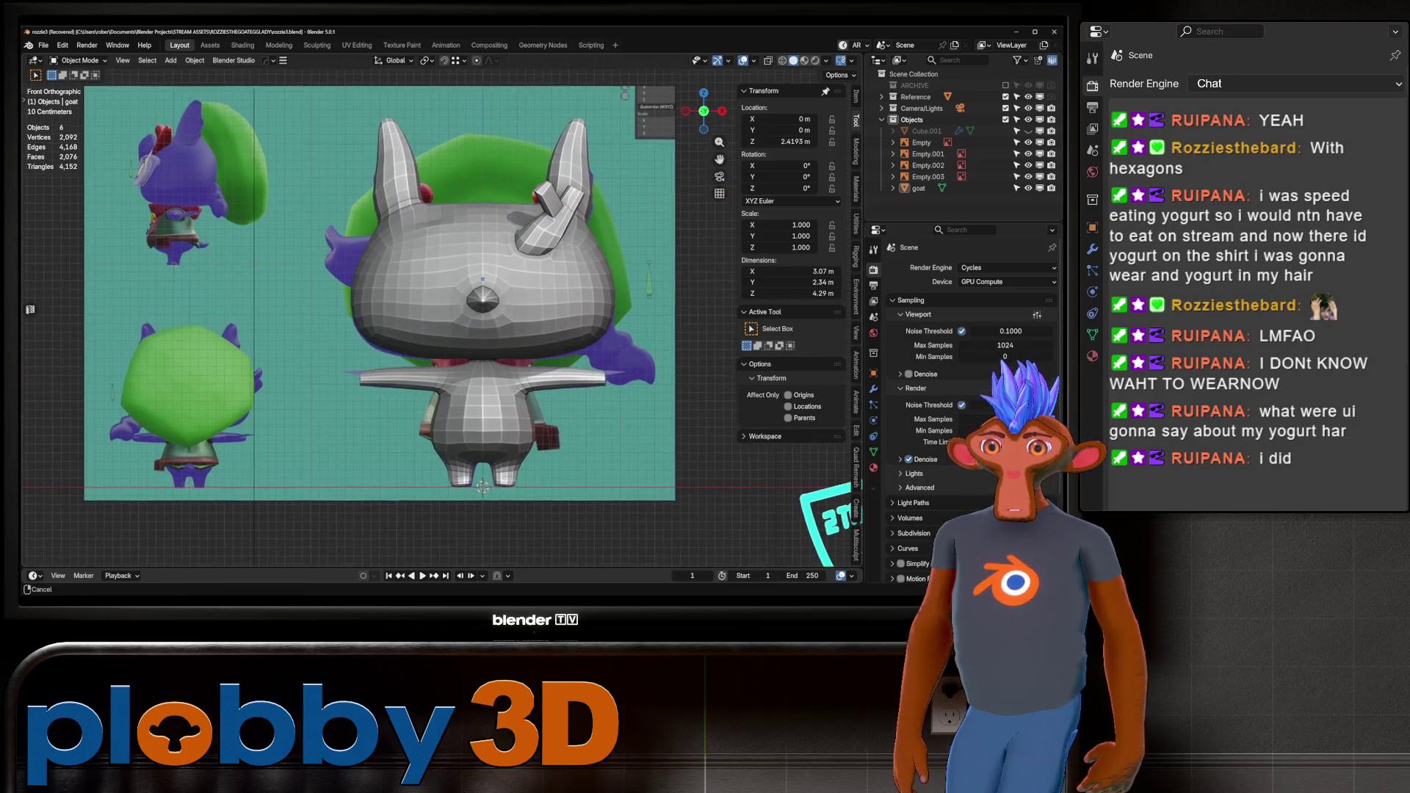
key("alt+z")
key("alt+z")
scroll(412, 308, "up", 5)
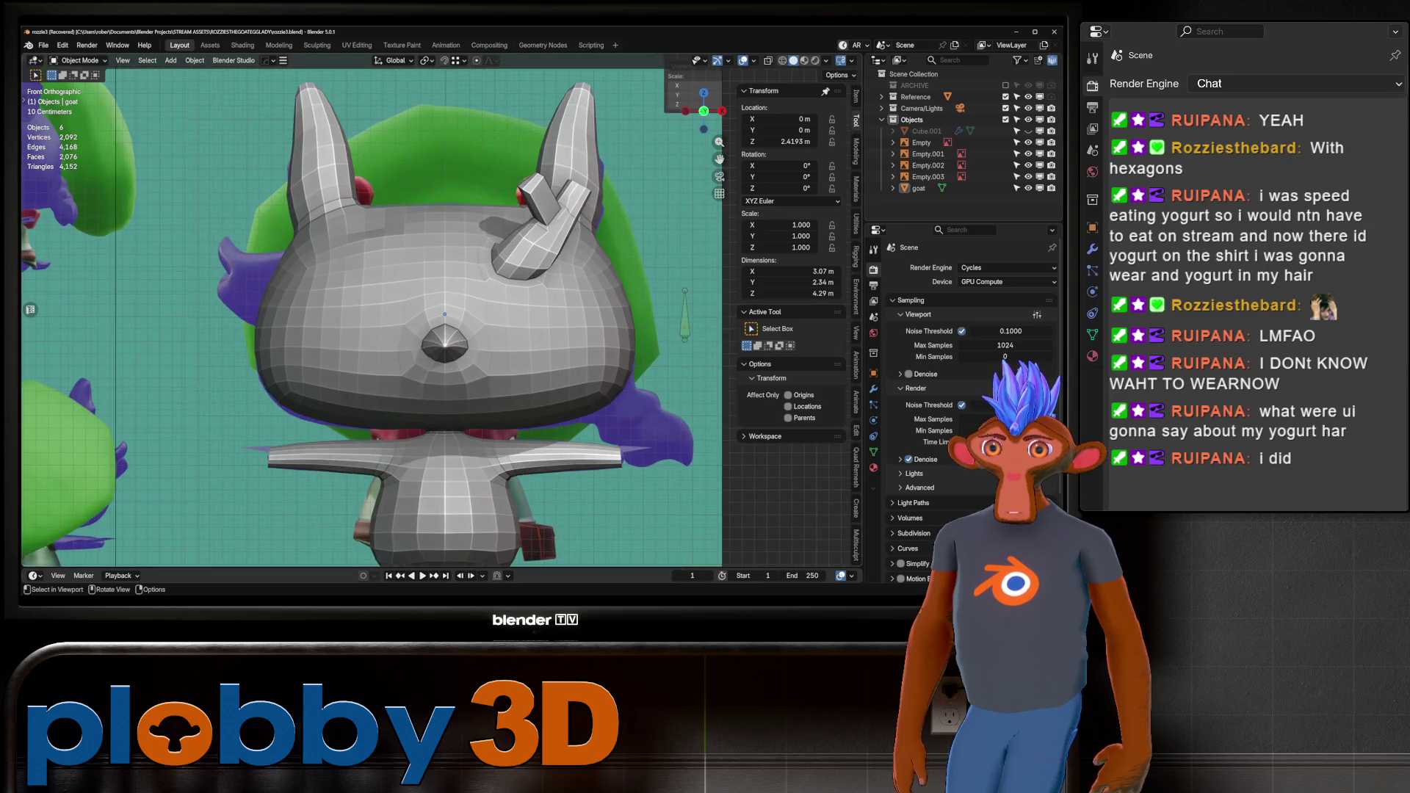
key("Tab")
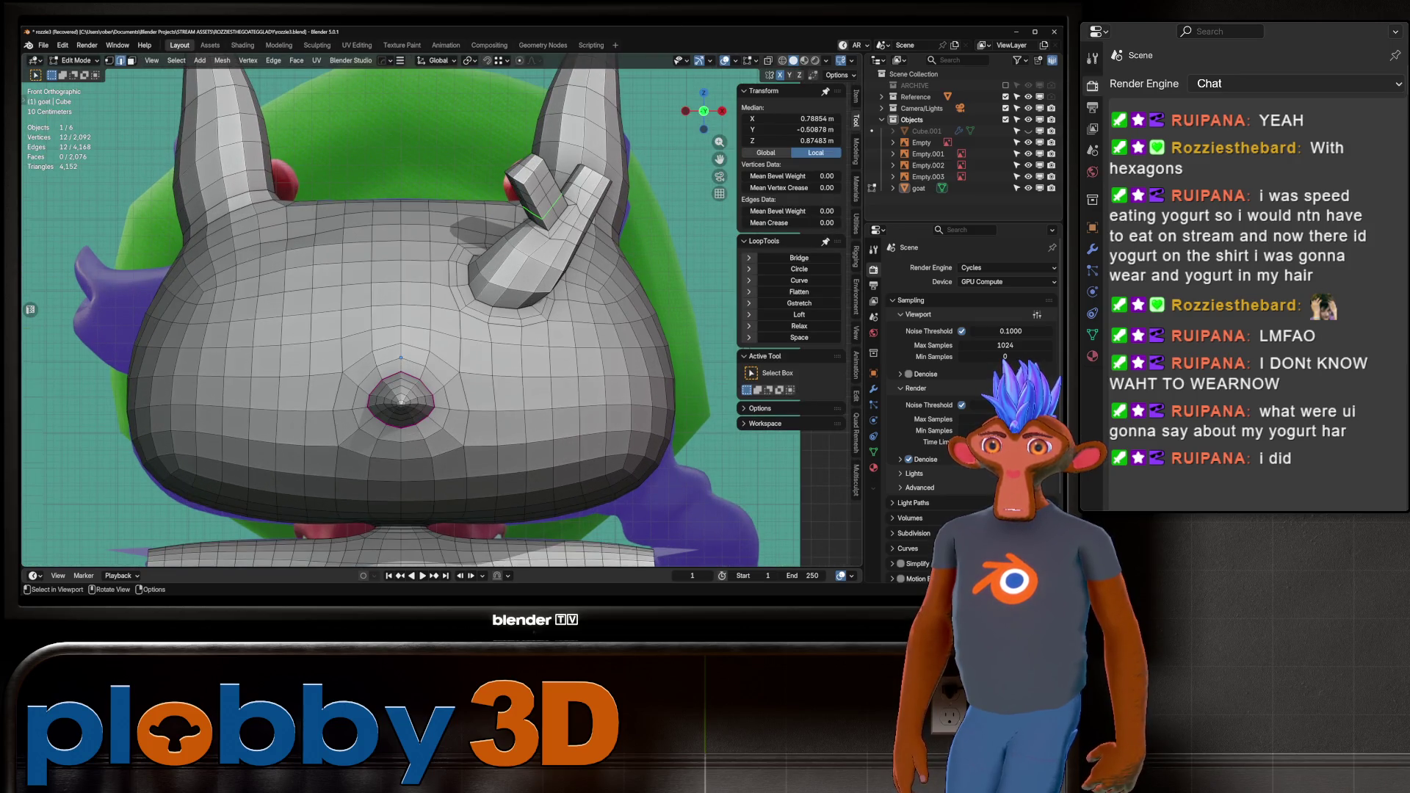
key("ctrl+Tab")
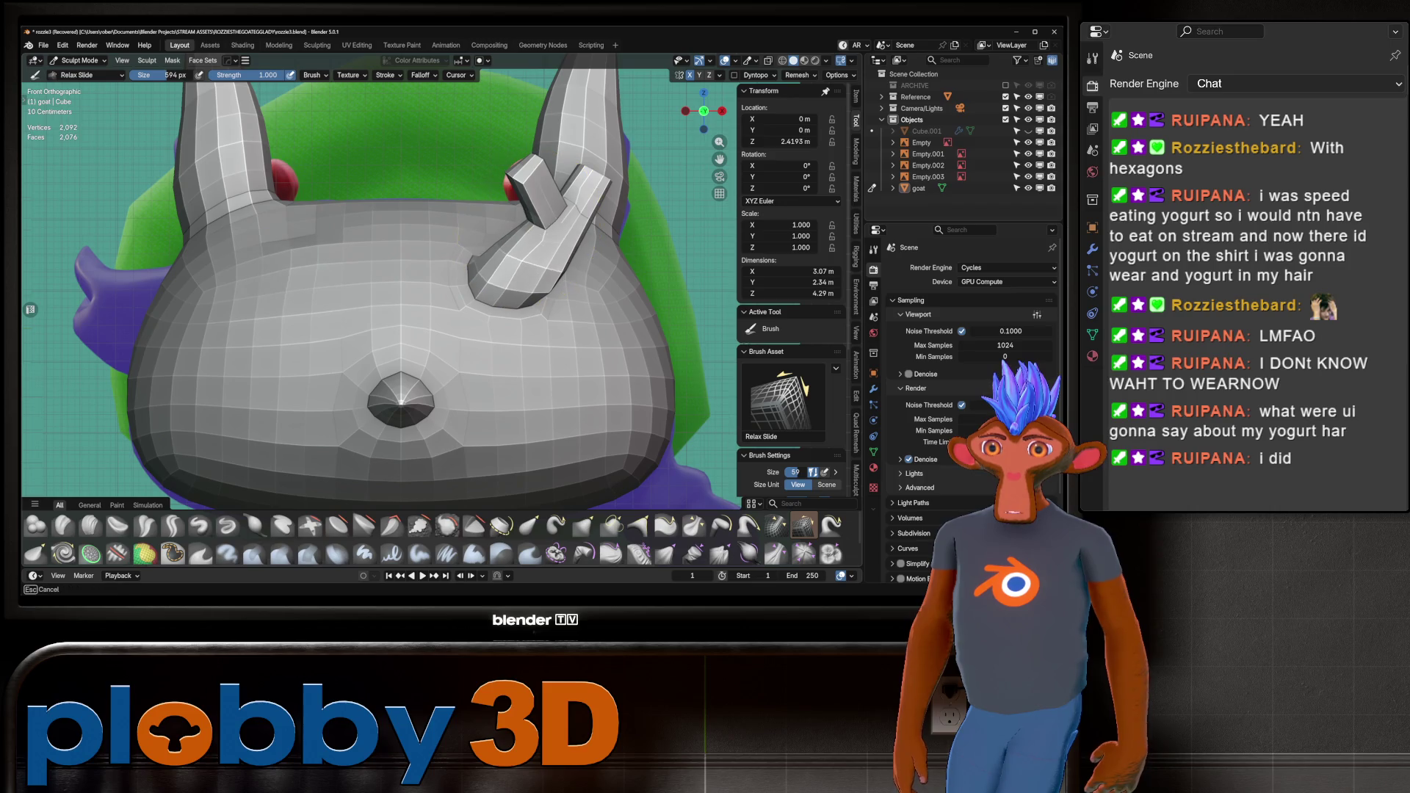
With a 594 px Grab brush, pull the horn tip lower and narrower.
scroll(513, 229, "up", 2)
key("f")
left_click(536, 222)
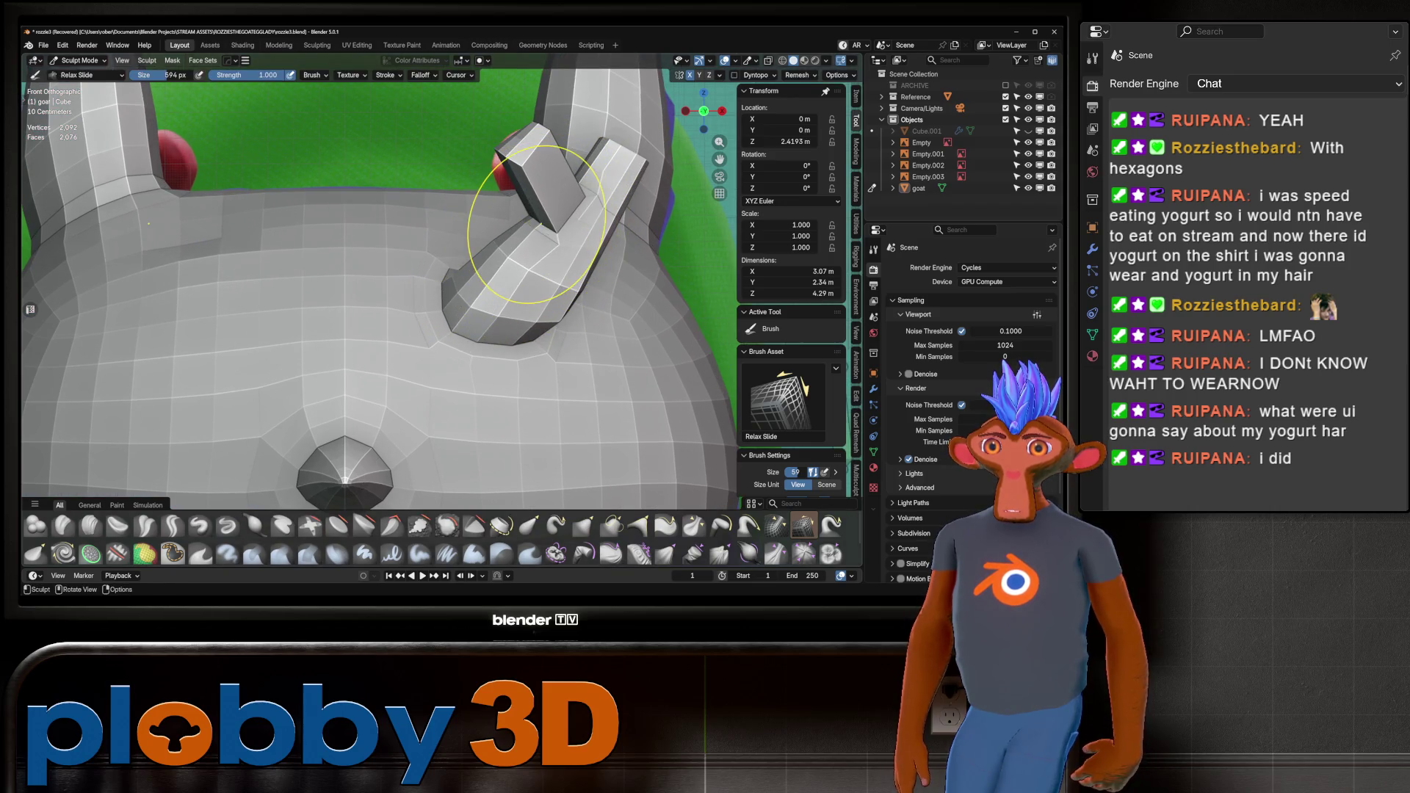
key("g")
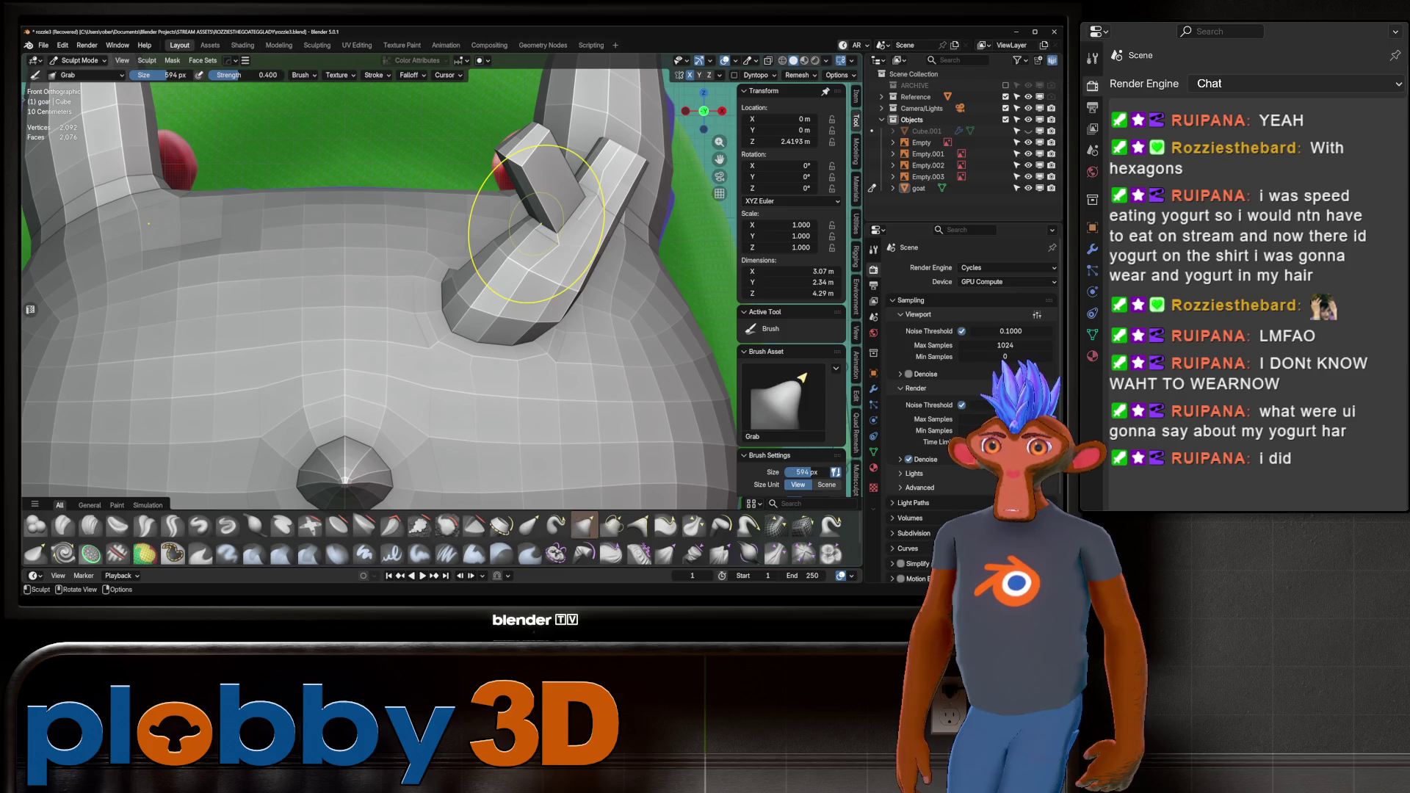
mouse_move(537, 222)
left_mouse_down()
mouse_move(526, 147)
mouse_move(514, 213)
left_mouse_up()
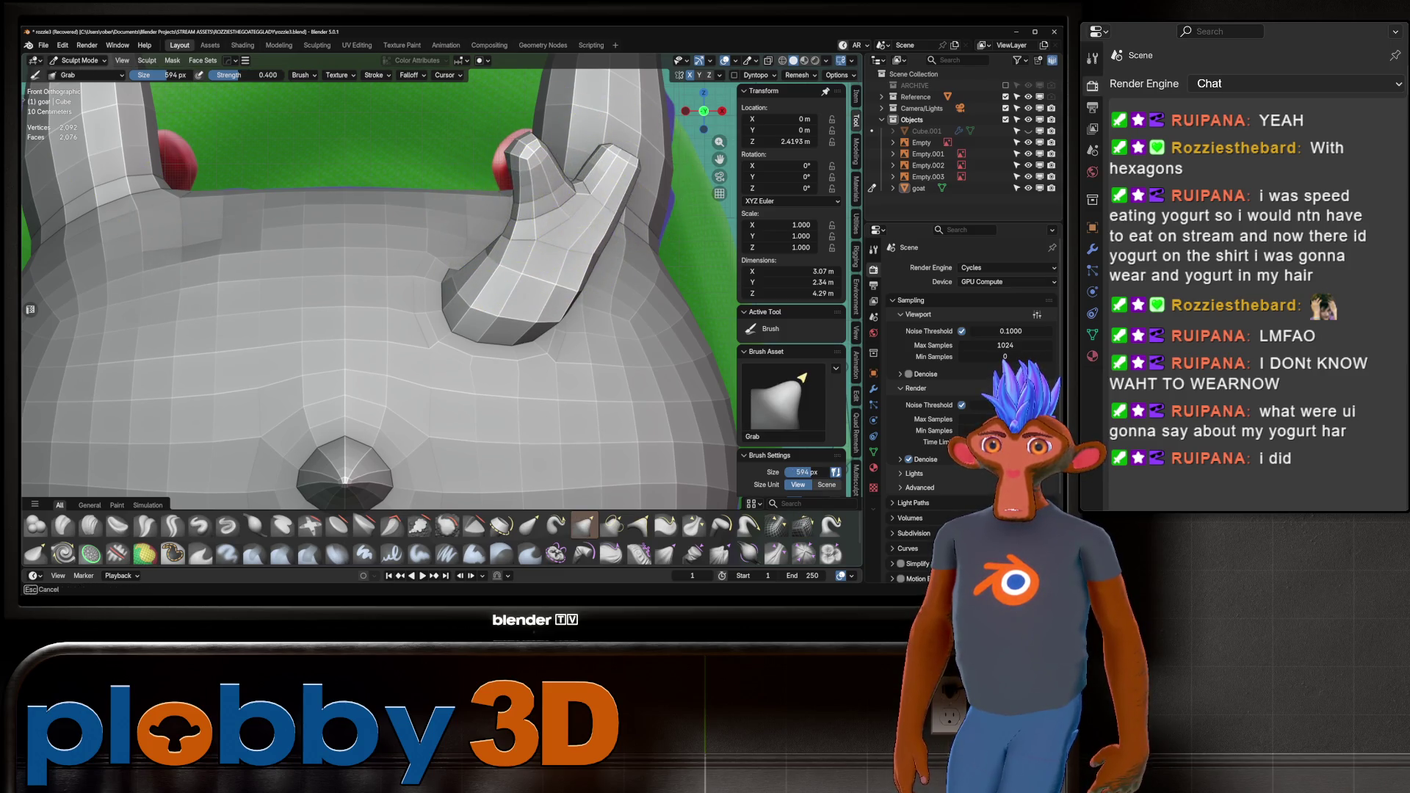
mouse_move(539, 221)
middle_mouse_down()
mouse_move(627, 143)
mouse_move(547, 197)
mouse_move(551, 299)
mouse_move(558, 242)
middle_mouse_up()
key("KP_5")
key("KP_1")
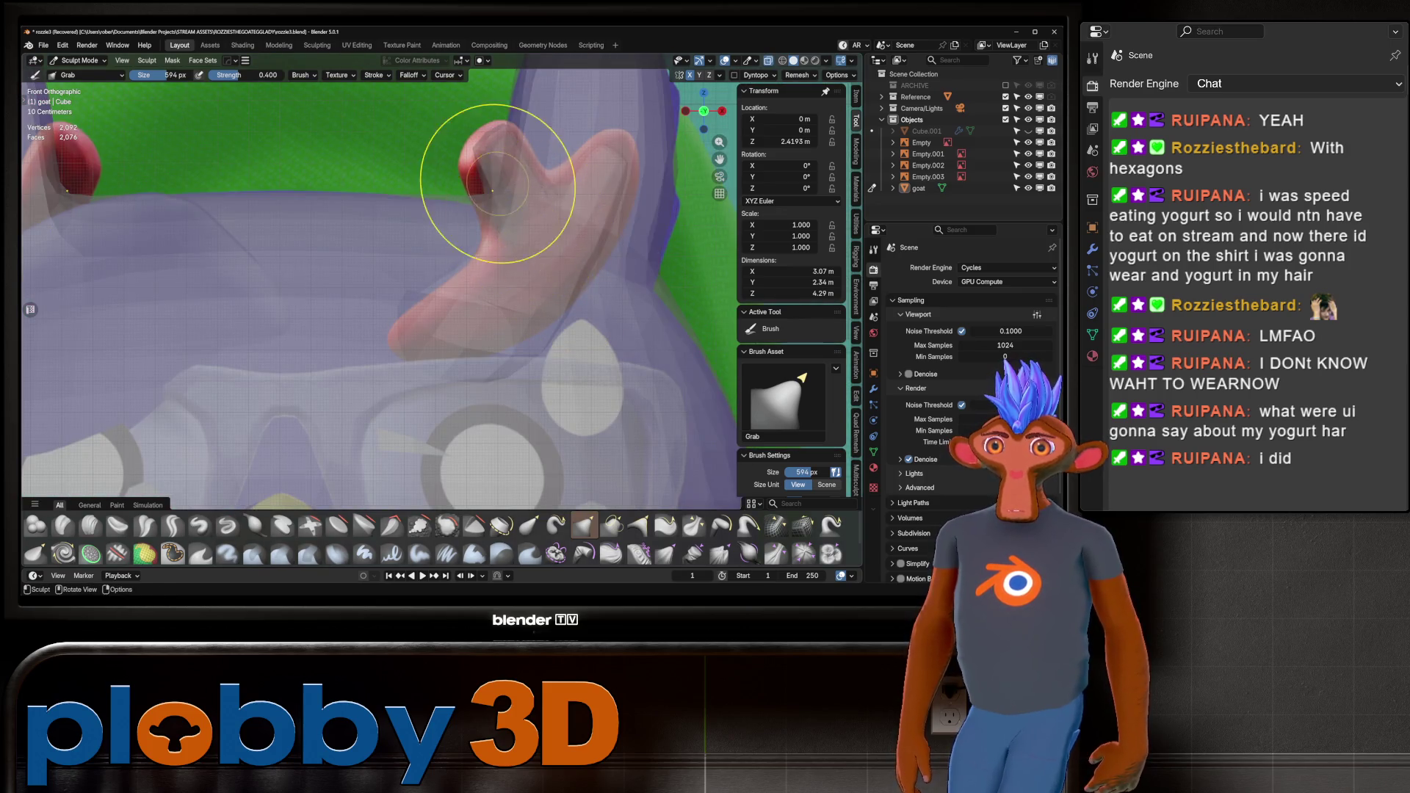
scroll(488, 188, "down", 2)
middle_click_drag(492, 189, 535, 188)
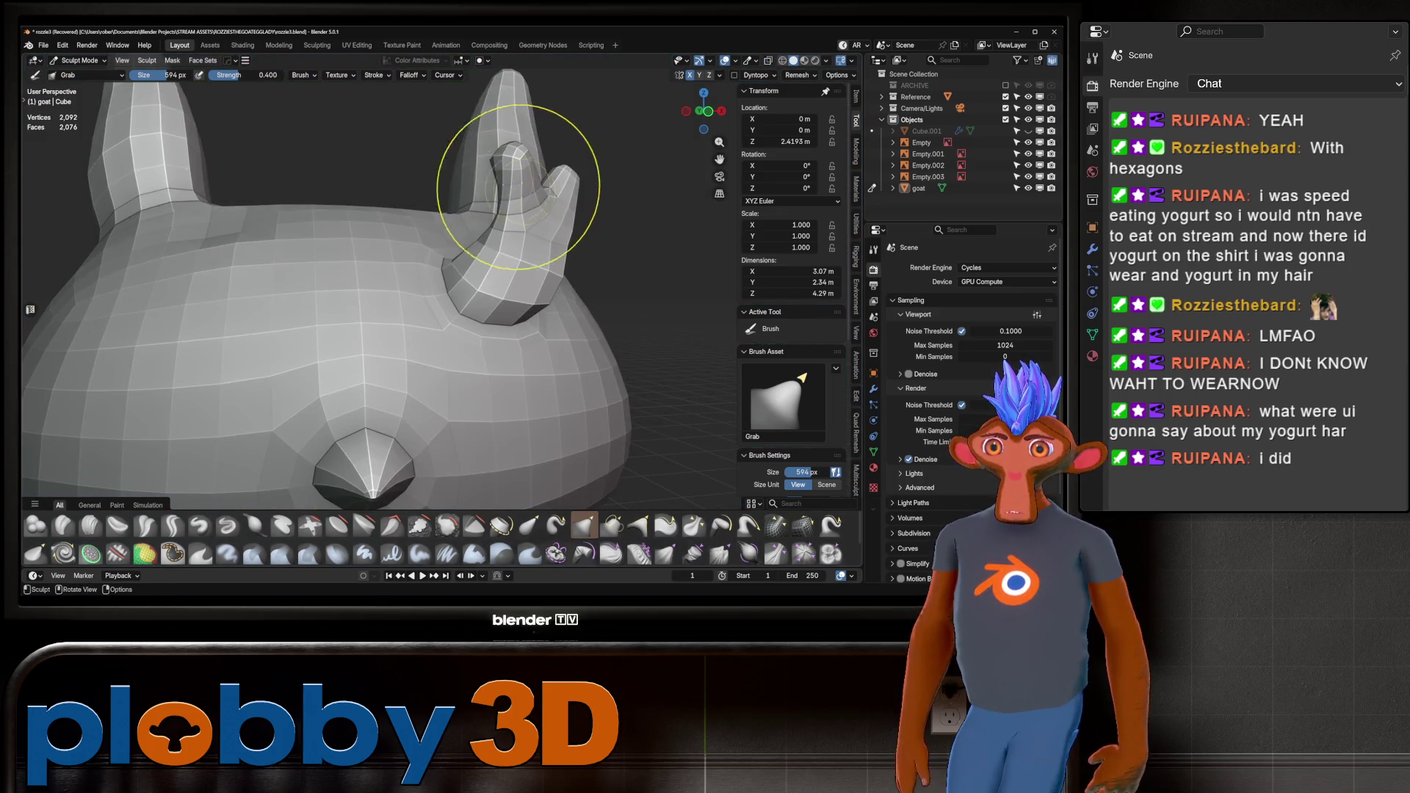
mouse_move(494, 245)
middle_mouse_down()
mouse_move(514, 220)
mouse_move(566, 236)
middle_mouse_up()
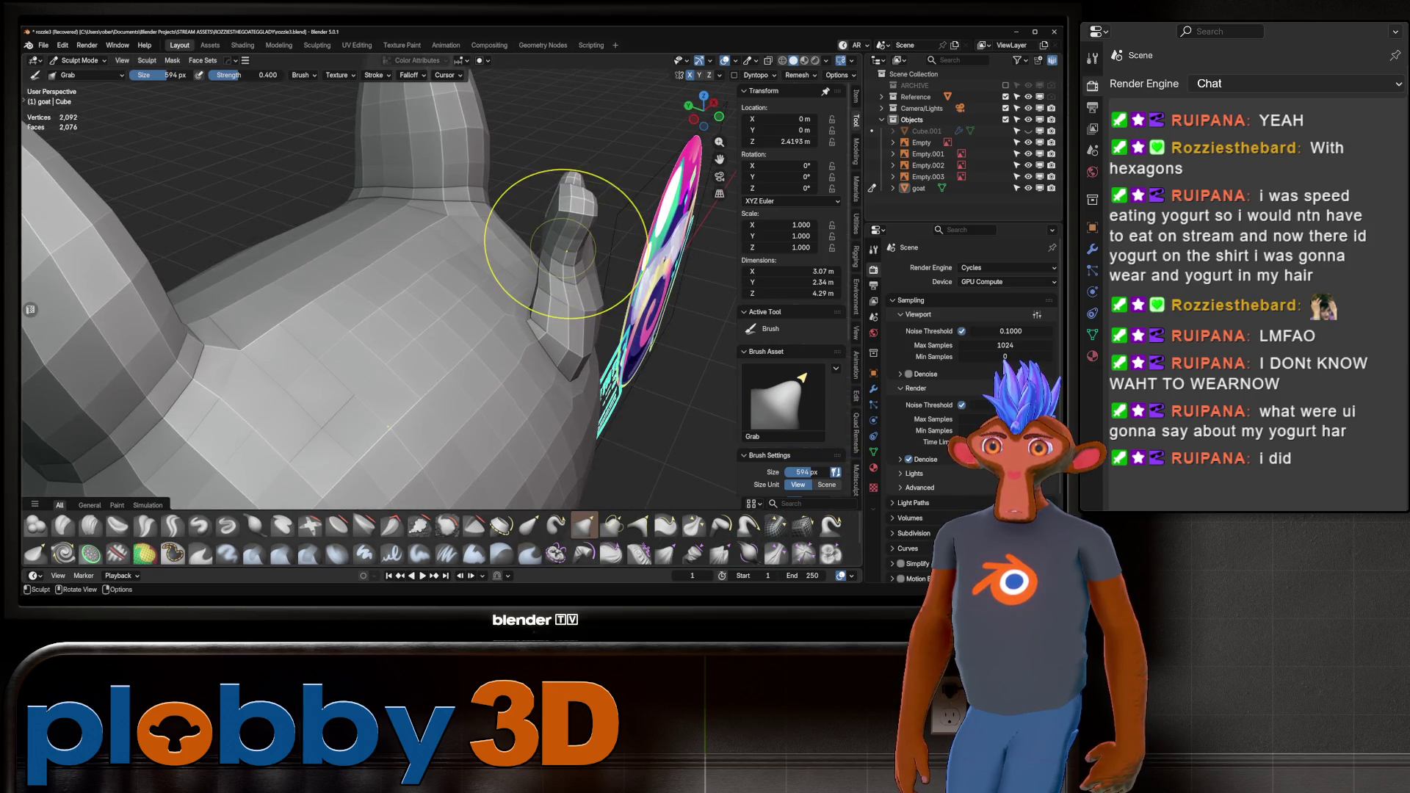
Thicken the horn with a 404 px Inflate brush.
key("f")
left_click(529, 237)
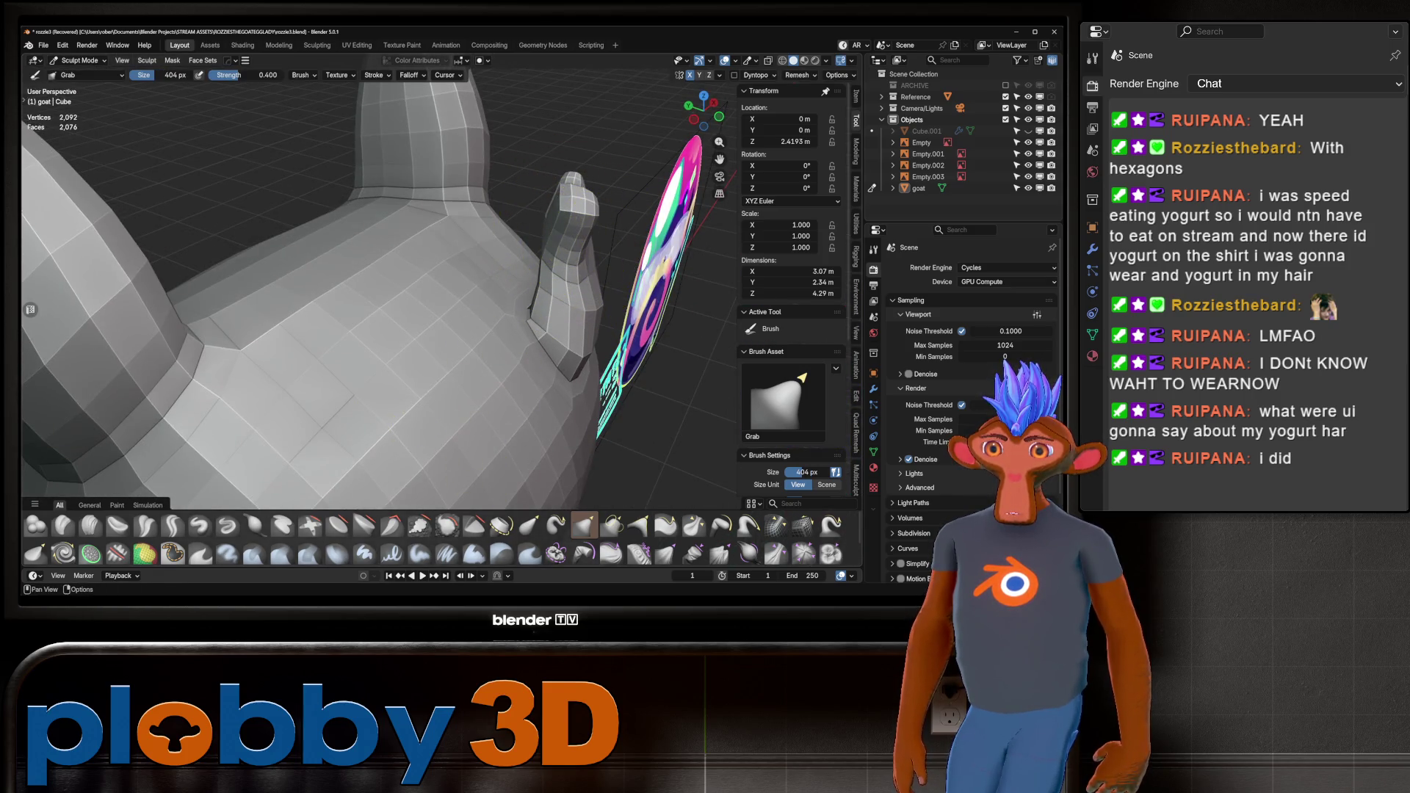
key("i")
mouse_move(397, 419)
middle_mouse_down()
mouse_move(449, 408)
mouse_move(591, 266)
middle_mouse_up()
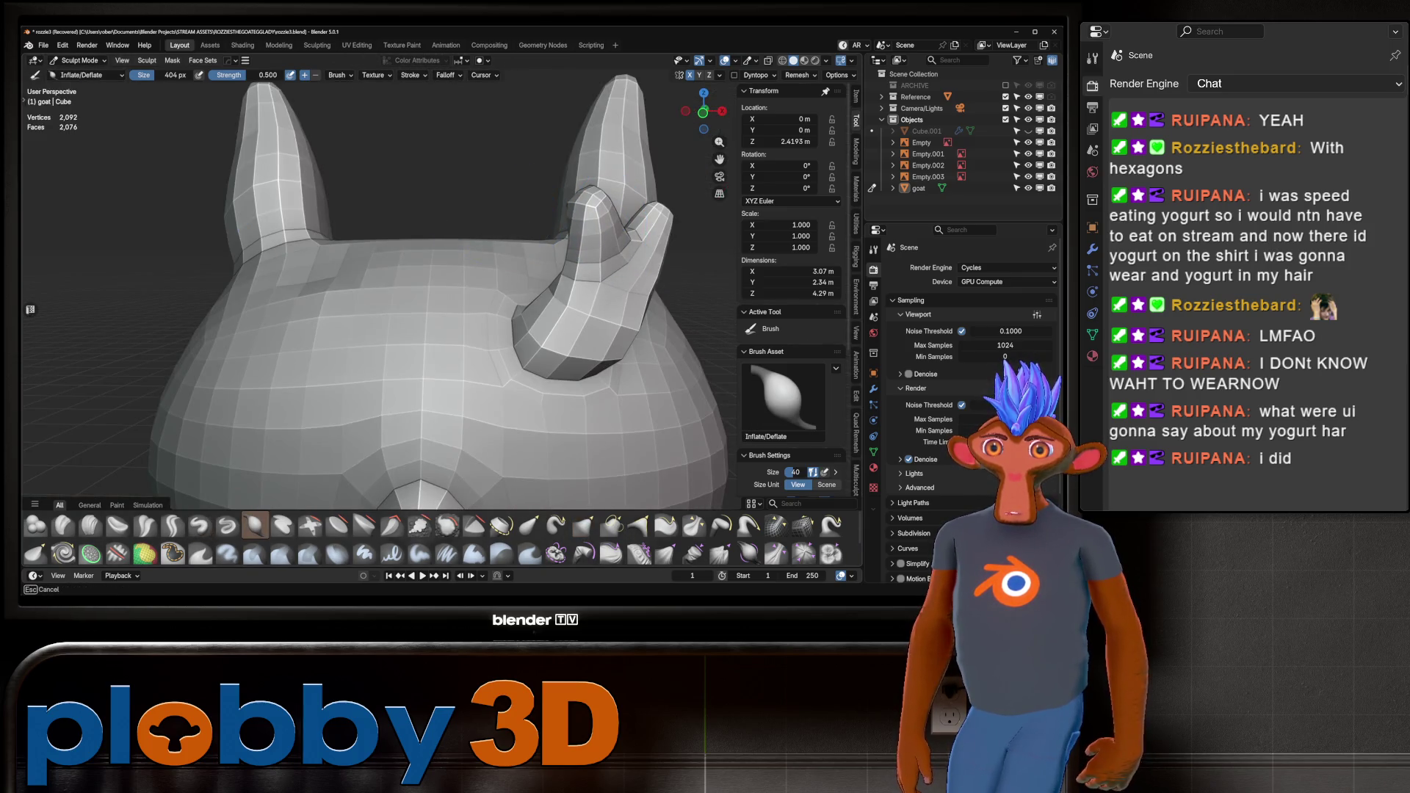
mouse_move(592, 266)
left_mouse_down()
mouse_move(646, 250)
mouse_move(646, 301)
left_mouse_up()
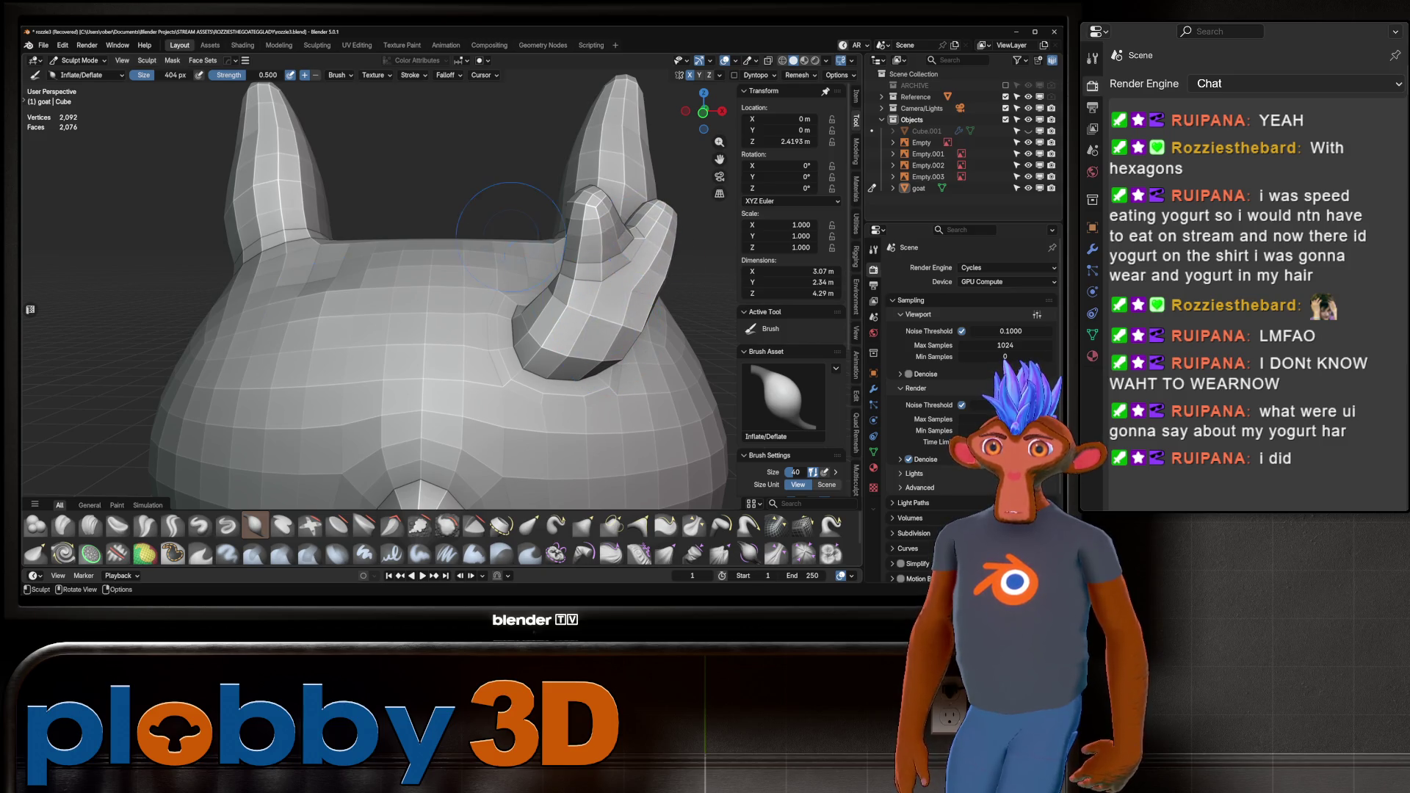
scroll(659, 399, "down", 3)
mouse_move(658, 399)
middle_mouse_down()
mouse_move(588, 411)
mouse_move(682, 389)
mouse_move(514, 412)
middle_mouse_up()
scroll(681, 389, "up", 3)
scroll(681, 389, "down", 2)
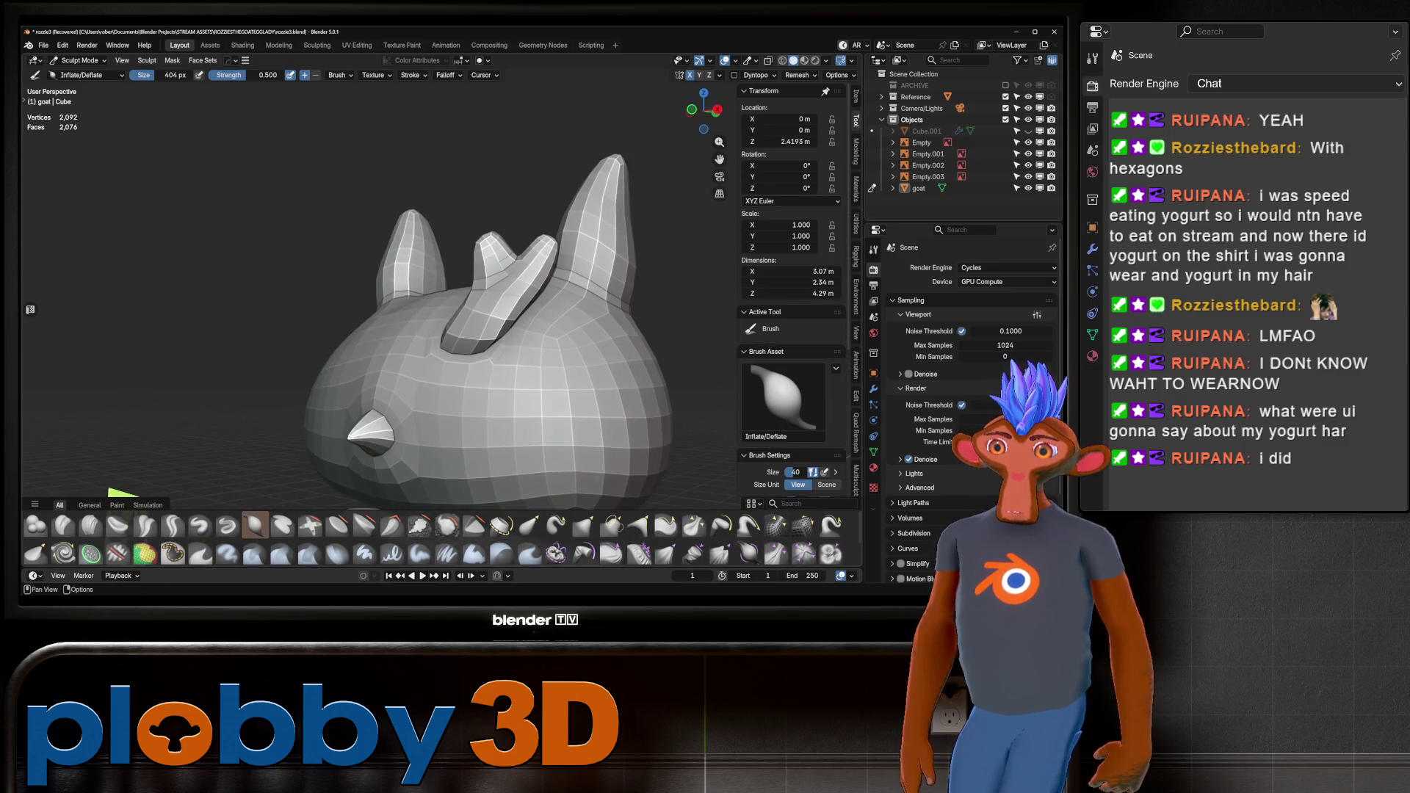
Smooth the horn's surface with a lower-strength Smooth brush.
key("shift+s")
left_click_drag(264, 74, 227, 75)
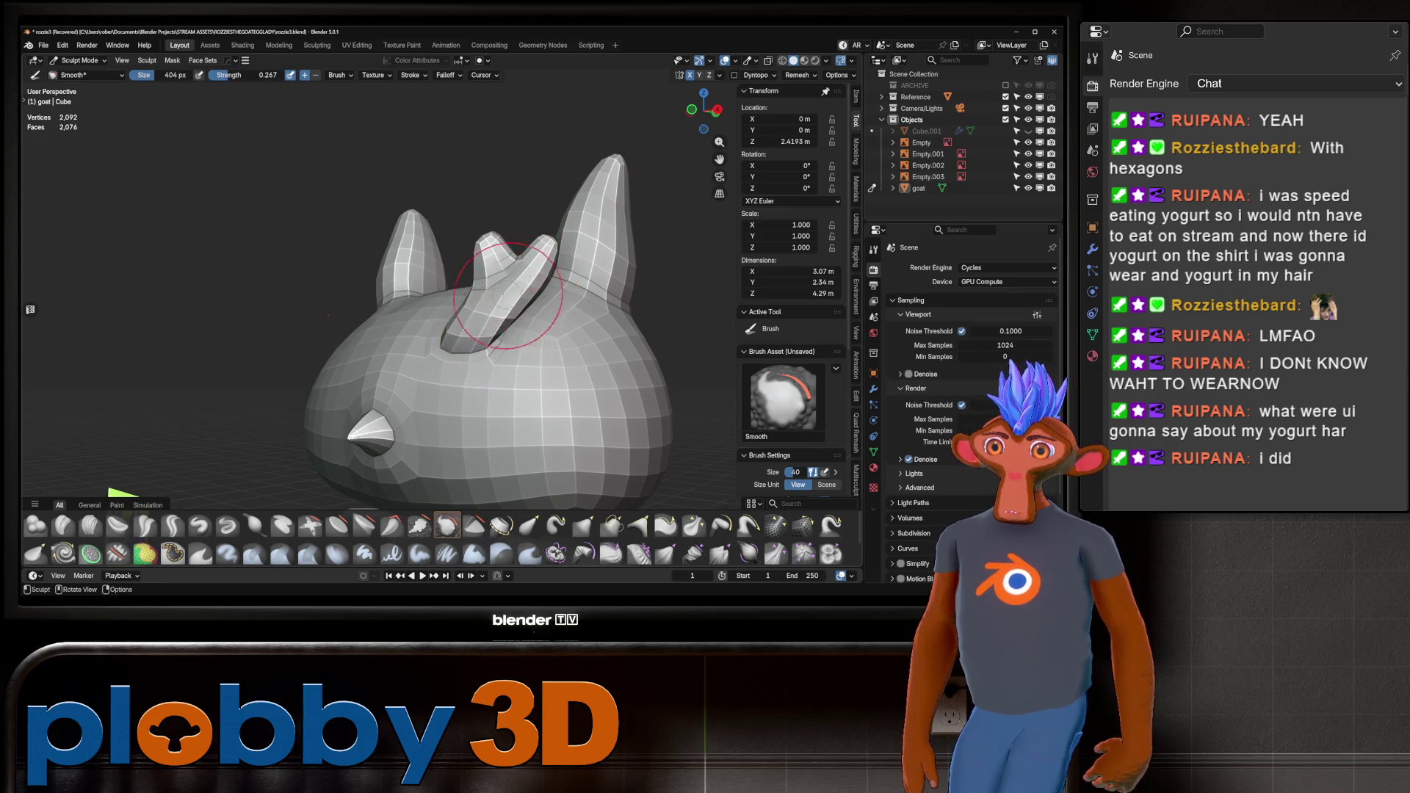
middle_click_drag(507, 293, 482, 242)
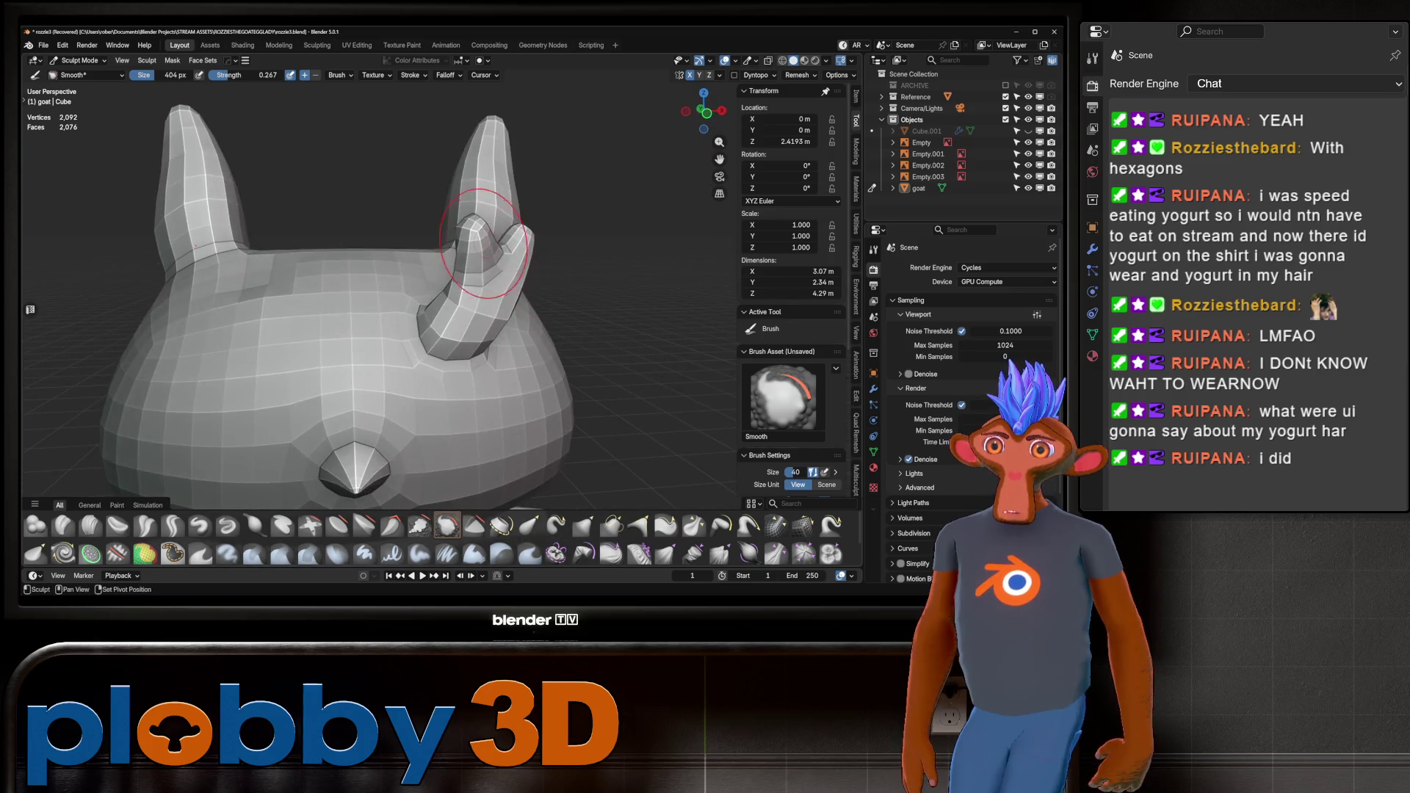
left_click_drag(472, 220, 481, 232)
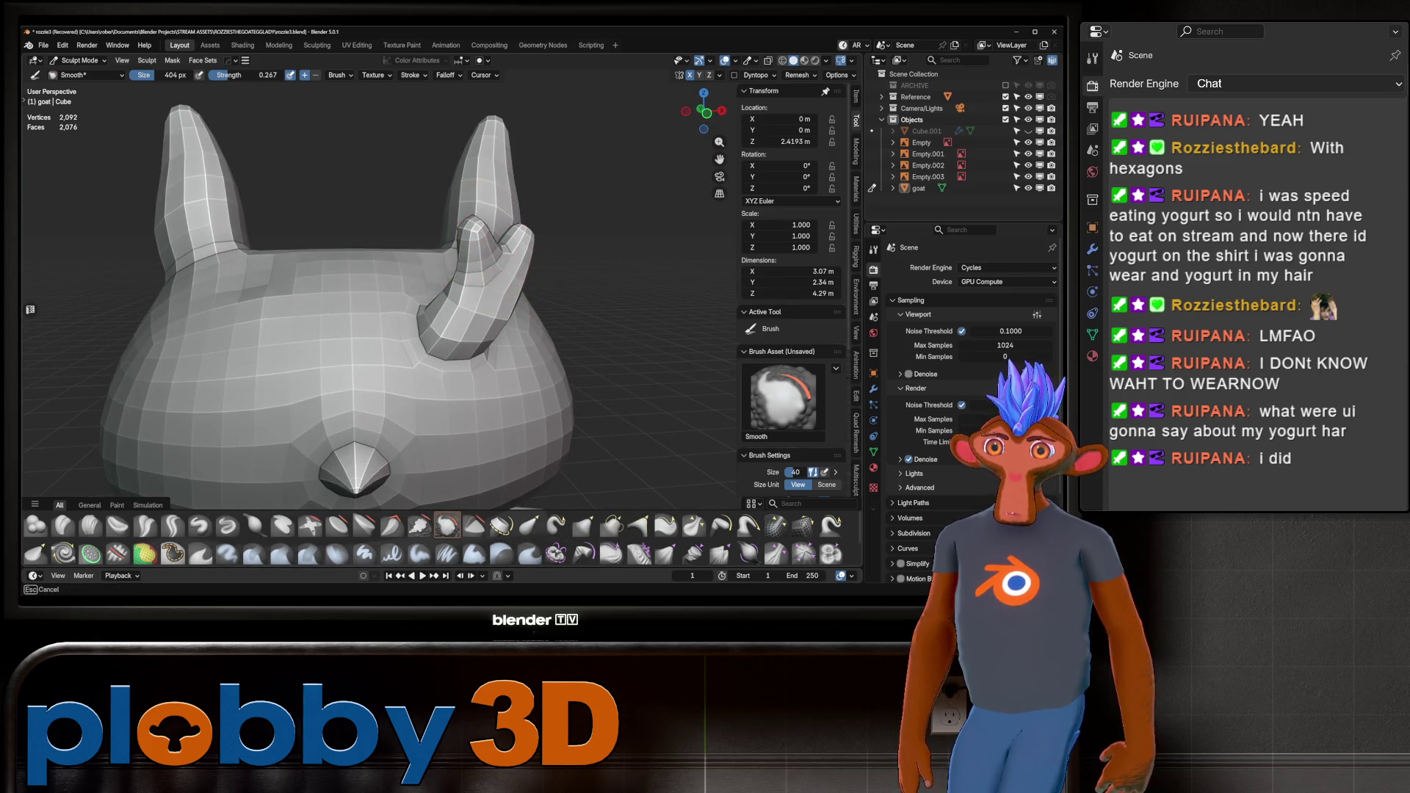
mouse_move(480, 231)
middle_mouse_down()
mouse_move(455, 272)
mouse_move(425, 283)
mouse_move(485, 308)
middle_mouse_up()
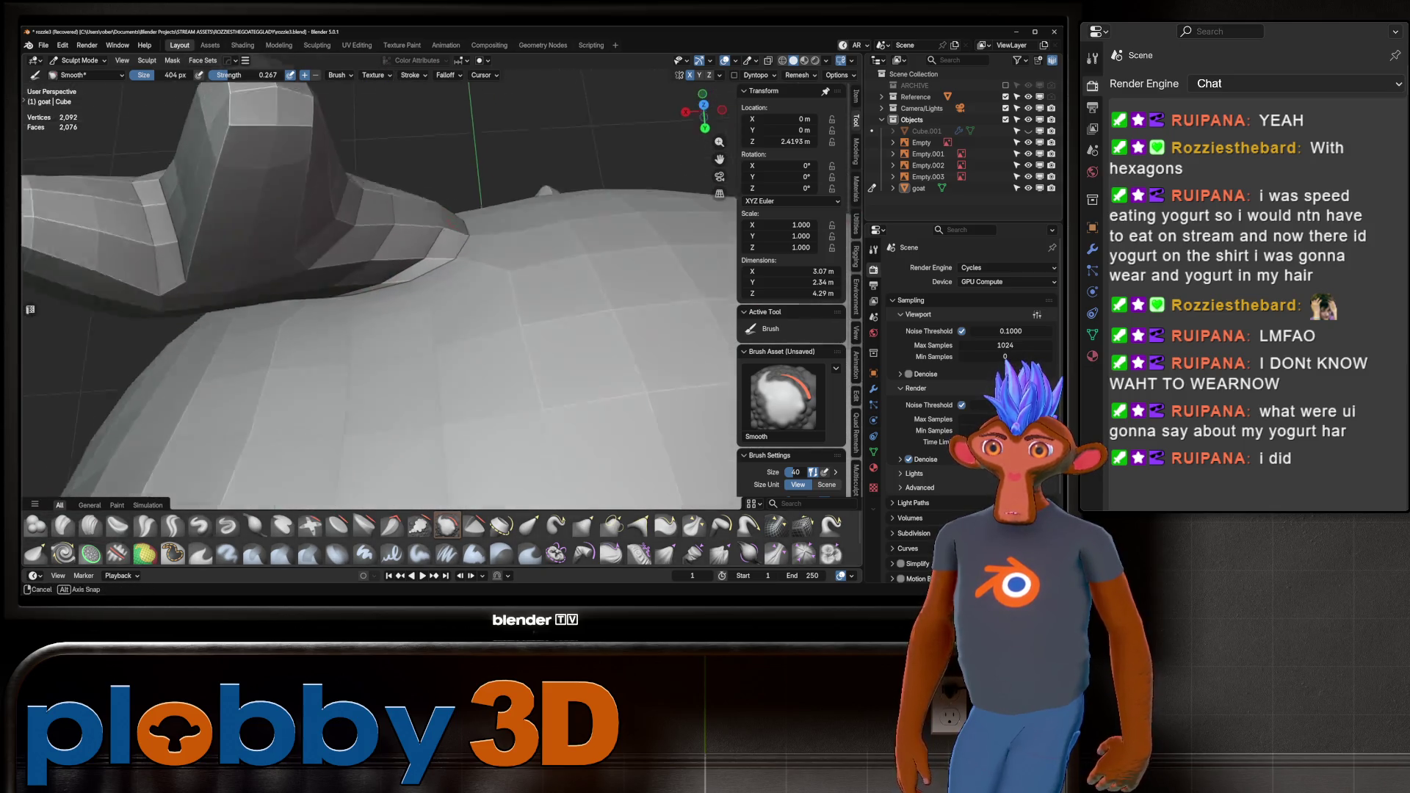
mouse_move(367, 286)
middle_mouse_down()
mouse_move(220, 253)
mouse_move(267, 306)
mouse_move(395, 312)
mouse_move(385, 264)
mouse_move(470, 228)
middle_mouse_up()
scroll(394, 312, "down", 3)
scroll(378, 286, "up", 3)
Grab the small horn down and left, then shrink the brush to 514 px.
key("g")
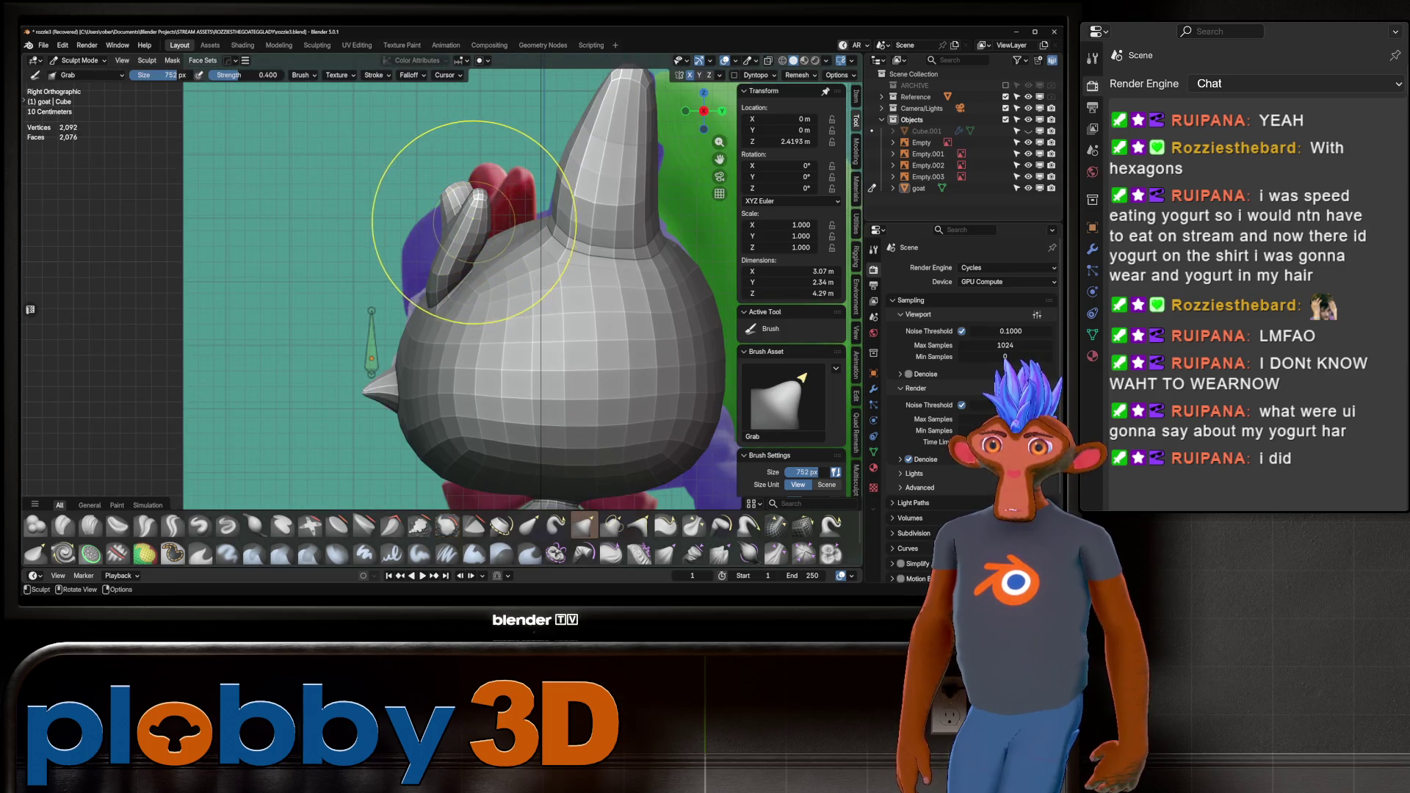
mouse_move(473, 222)
left_mouse_down()
mouse_move(492, 194)
mouse_move(471, 212)
mouse_move(490, 228)
left_mouse_up()
key("f")
left_click(478, 211)
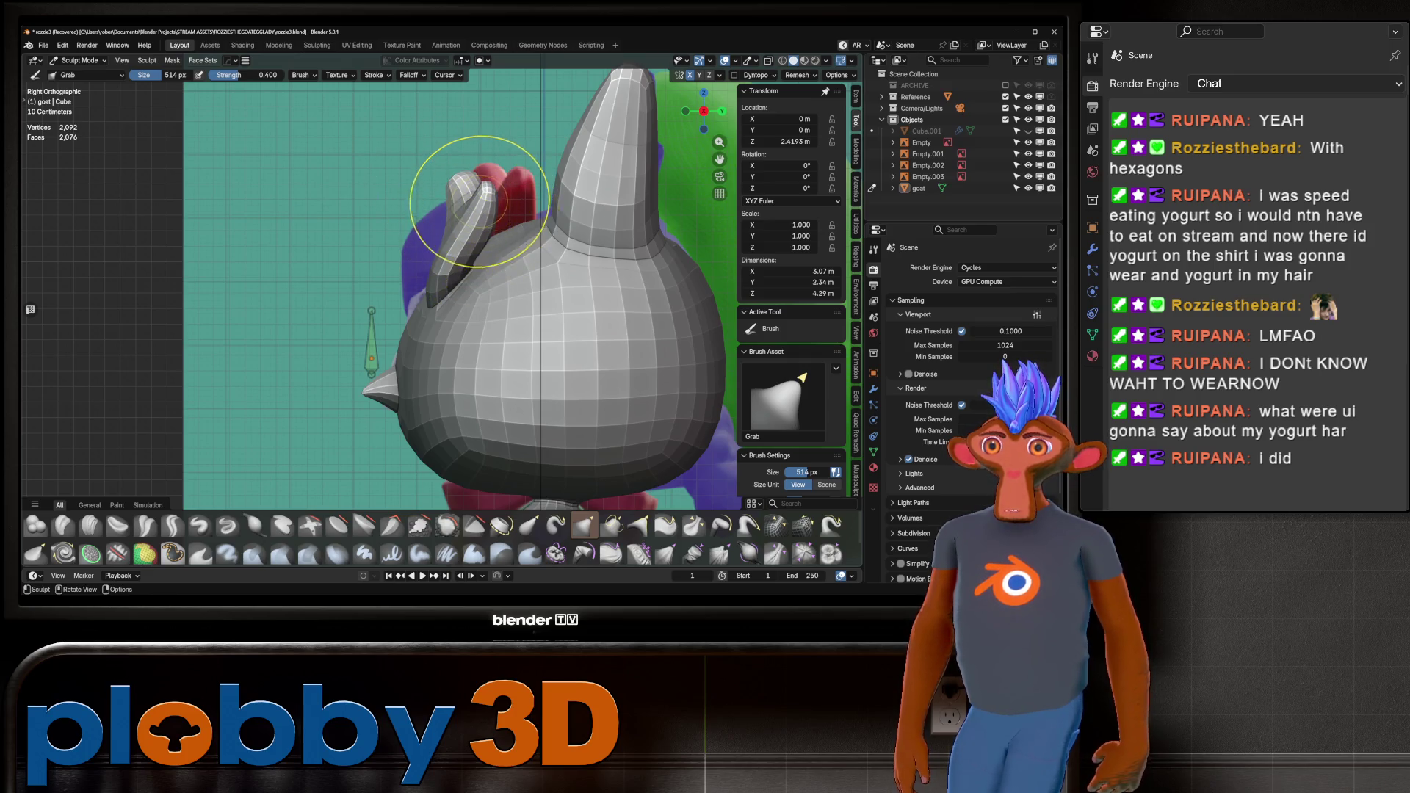
Switch to a 344 px Inflate brush and orbit around to inspect the goat.
key("i")
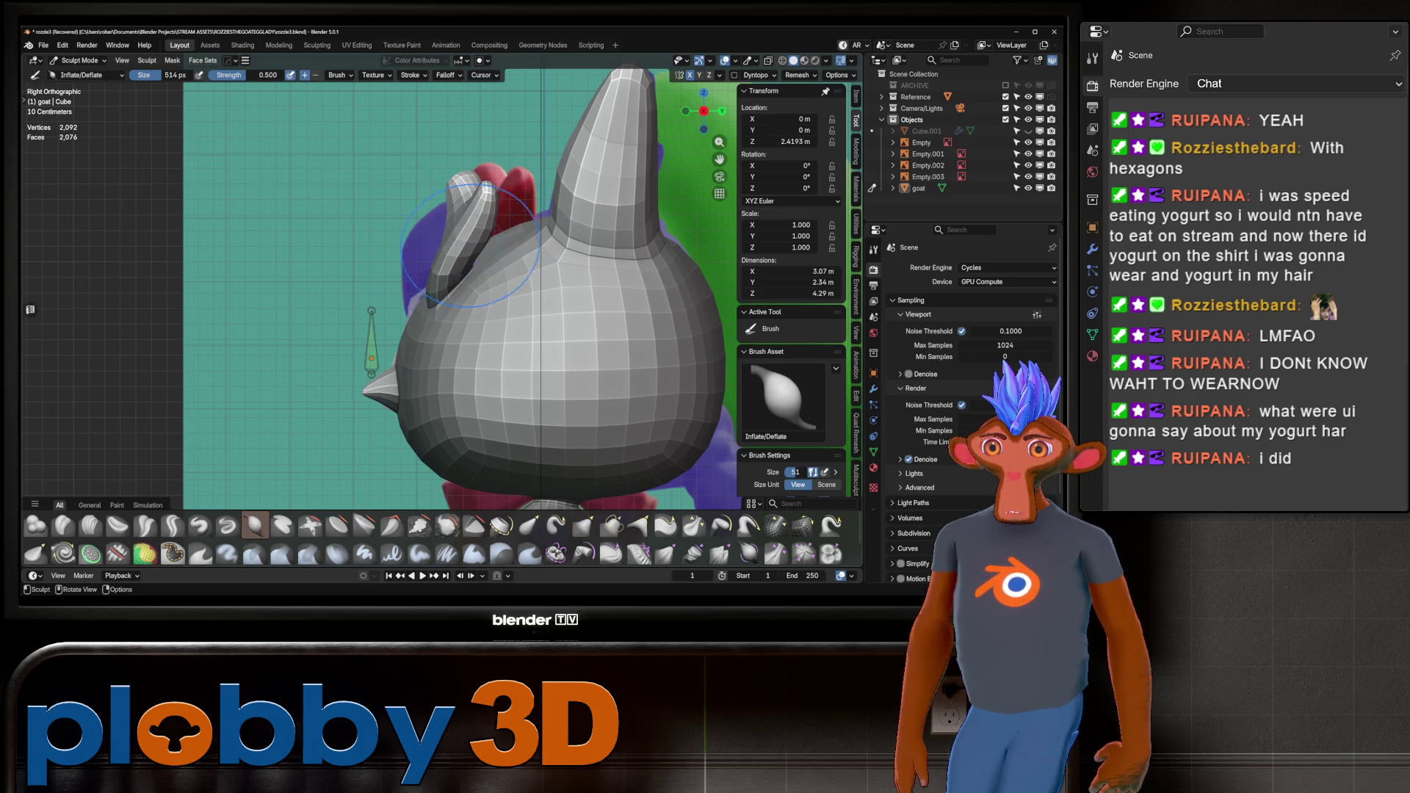
key("f")
left_click(518, 228)
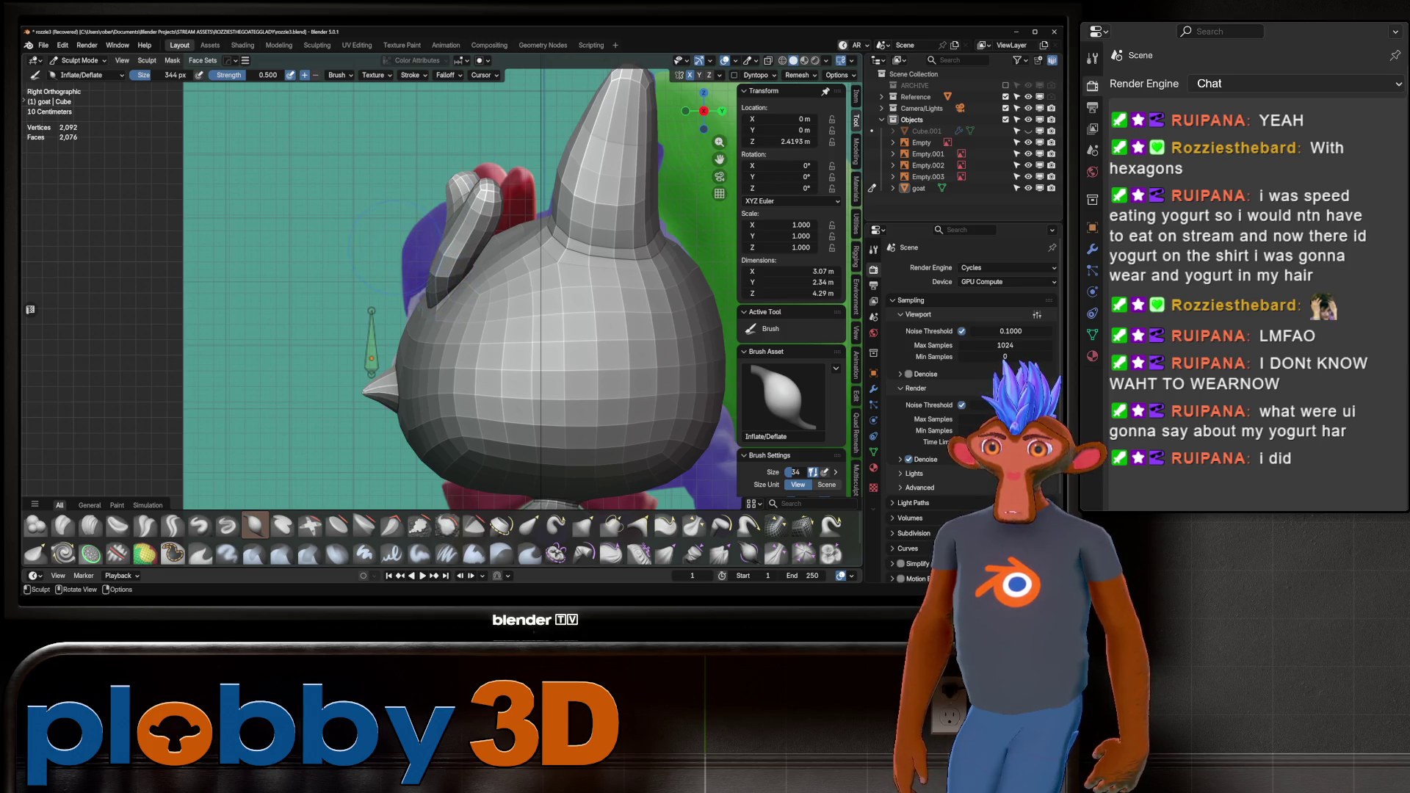
mouse_move(403, 244)
middle_mouse_down()
mouse_move(463, 231)
mouse_move(438, 273)
mouse_move(417, 250)
middle_mouse_up()
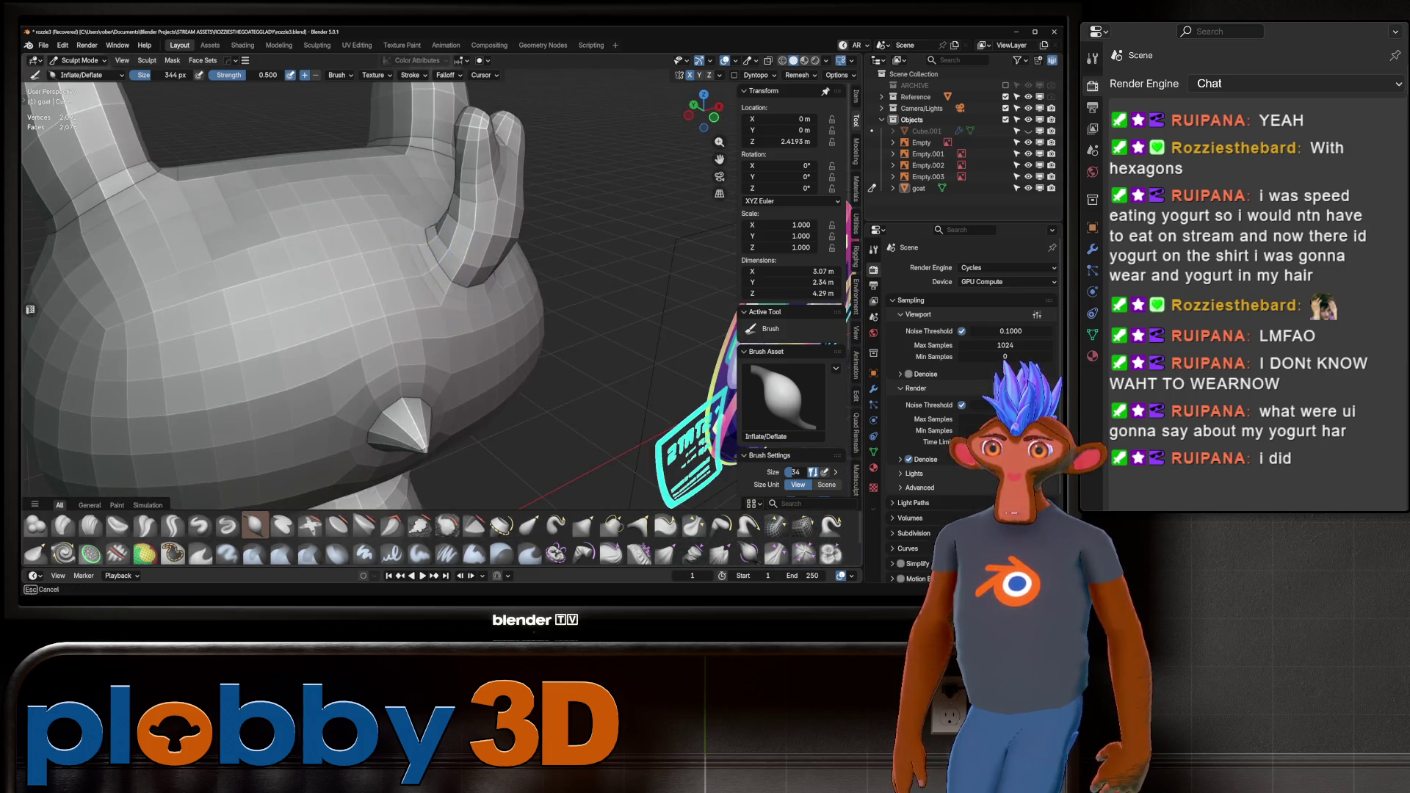
mouse_move(465, 301)
middle_mouse_down()
mouse_move(440, 283)
mouse_move(521, 237)
middle_mouse_up()
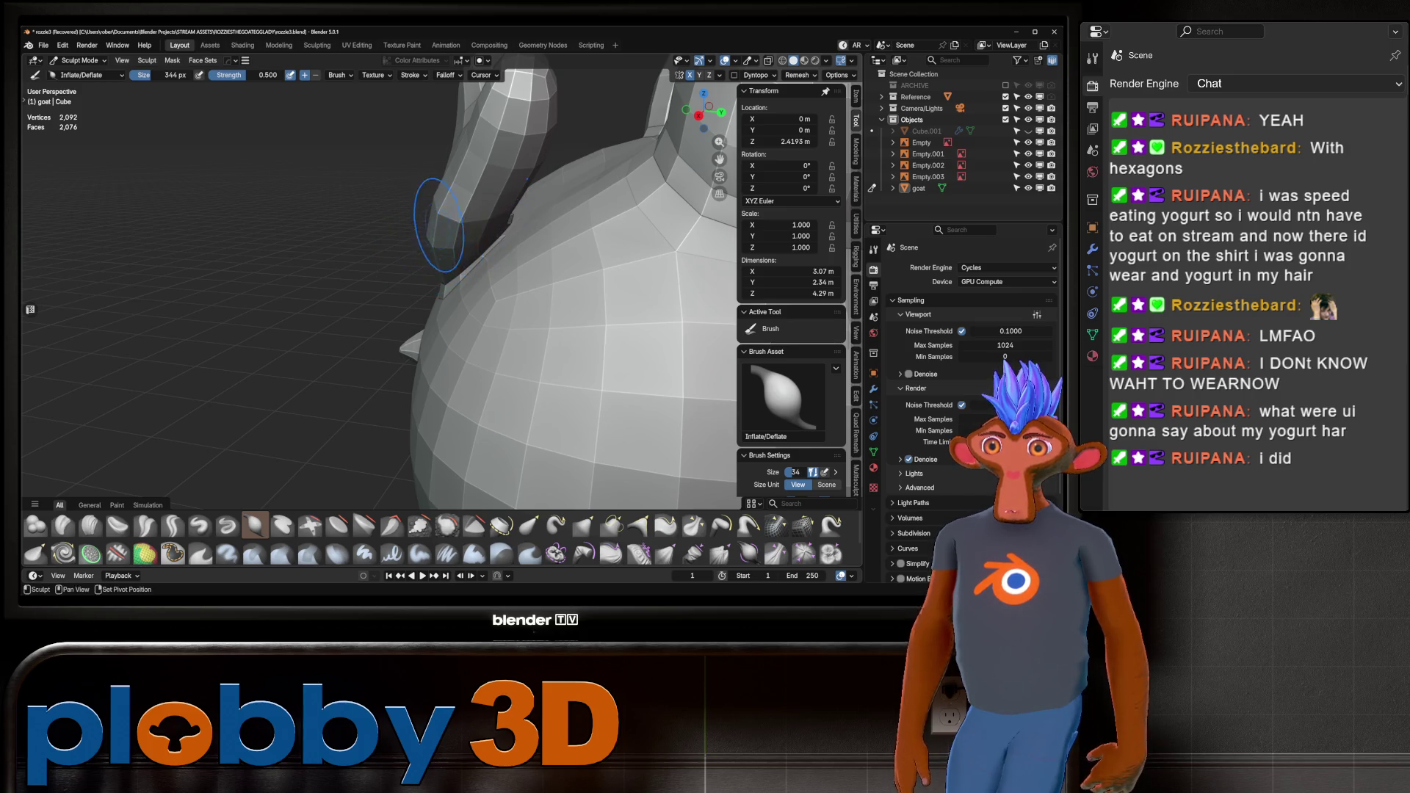
middle_click_drag(422, 250, 538, 213)
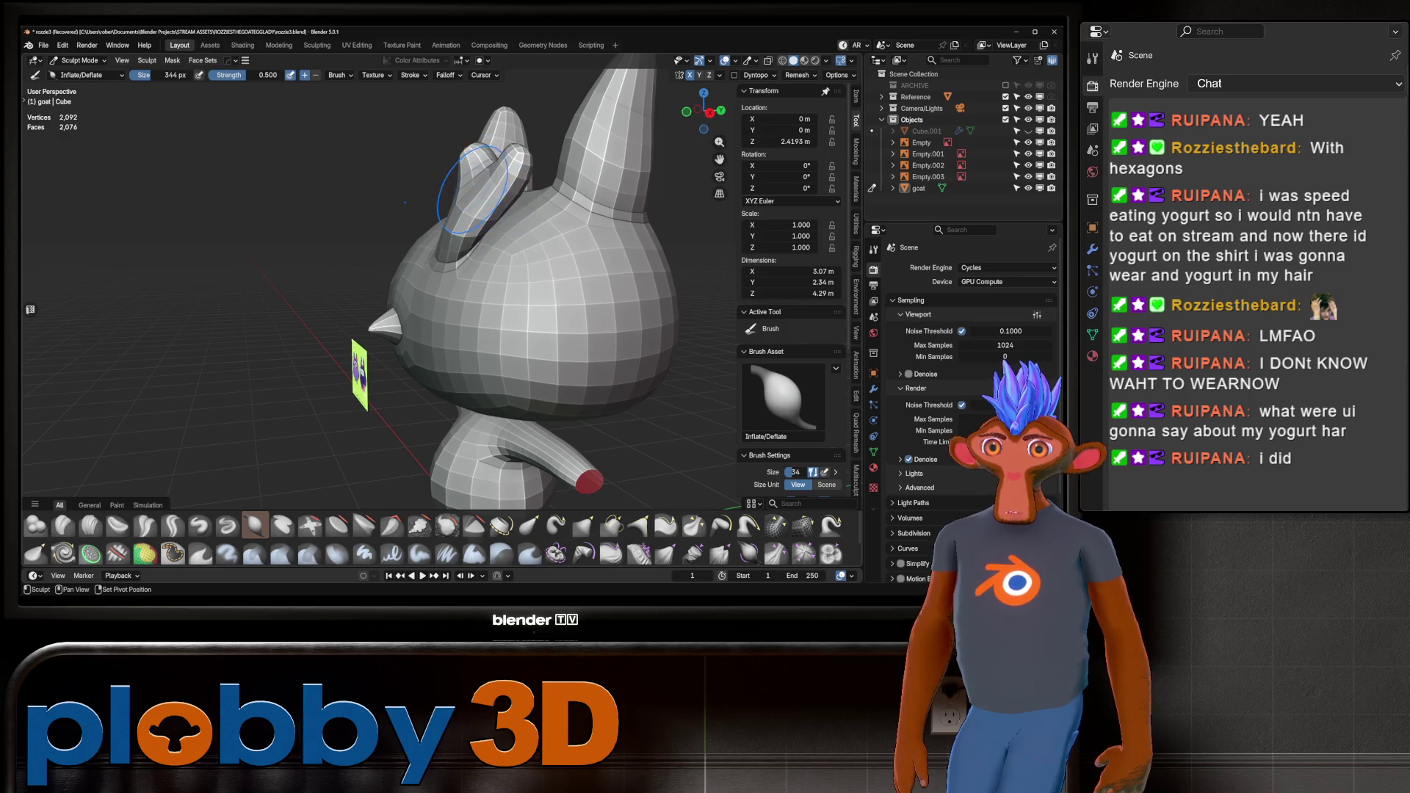
middle_click_drag(477, 171, 426, 183)
mouse_move(458, 134)
middle_mouse_down()
mouse_move(514, 147)
mouse_move(441, 175)
middle_mouse_up()
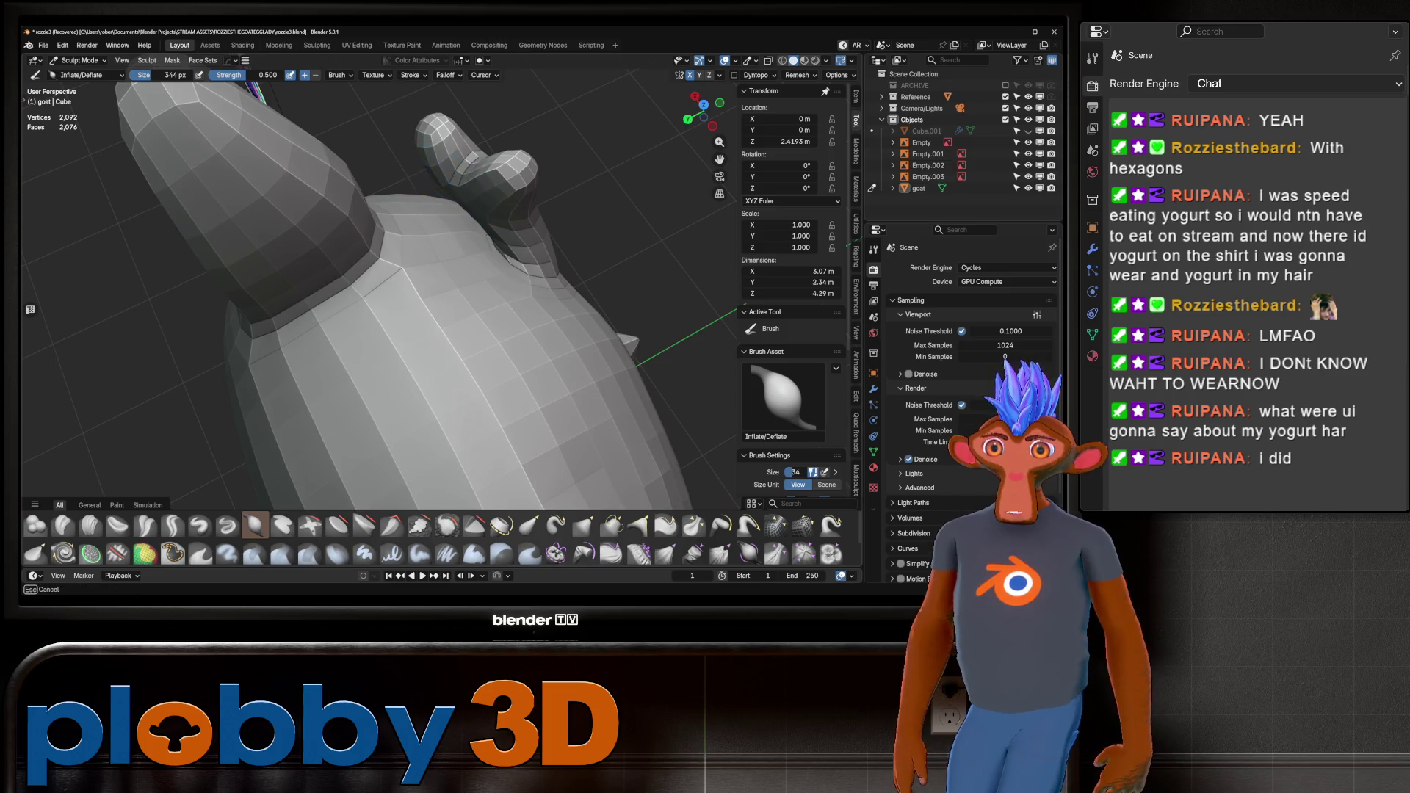
scroll(552, 229, "down", 6)
middle_click_drag(529, 235, 552, 230)
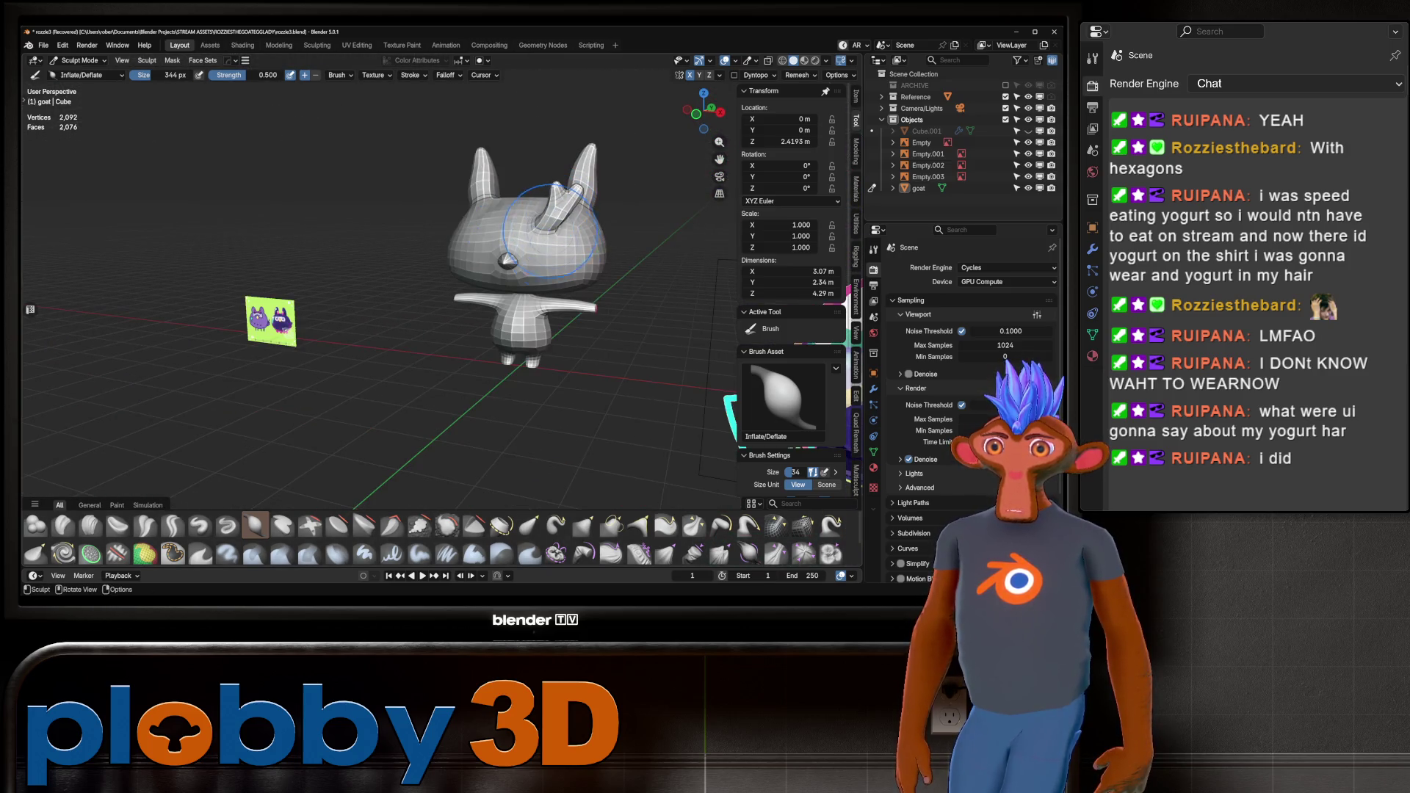
Zoom in on the goat's head in front view with the Grab brush active.
key("KP_1")
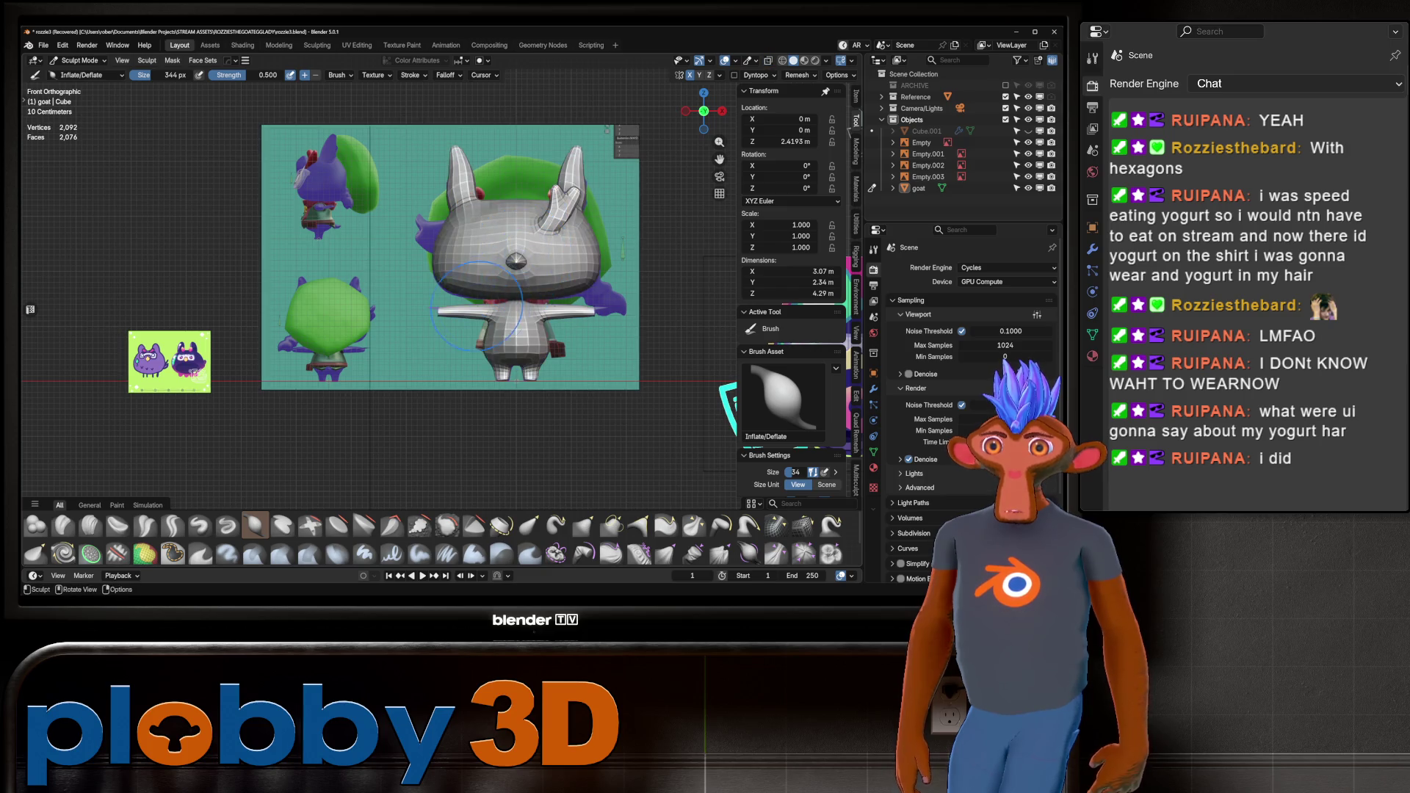
scroll(477, 301, "up", 3)
key("g")
scroll(514, 250, "up", 3)
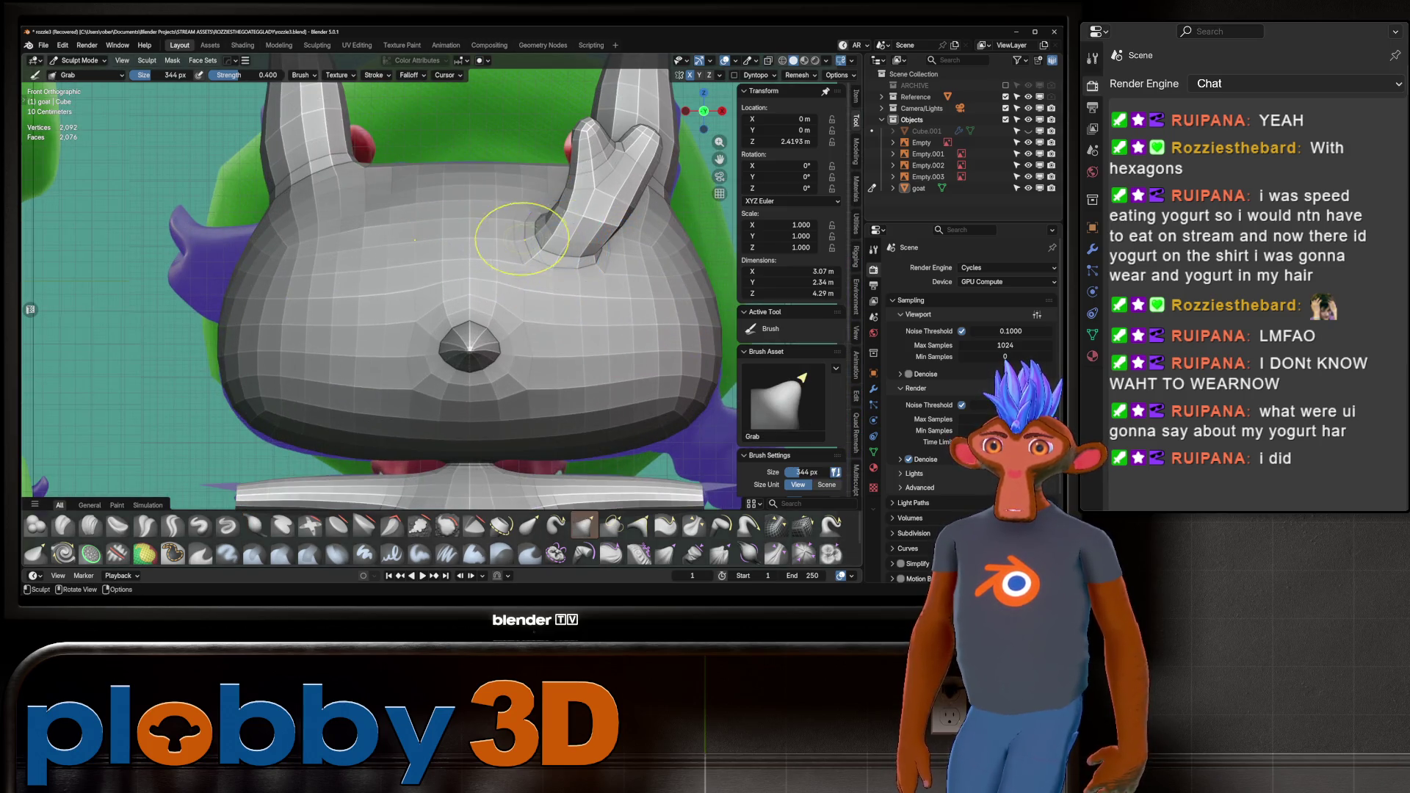
Grab-pull the mesh at the horn base, then return to Edit Mode in front view.
left_click_drag(521, 238, 567, 253)
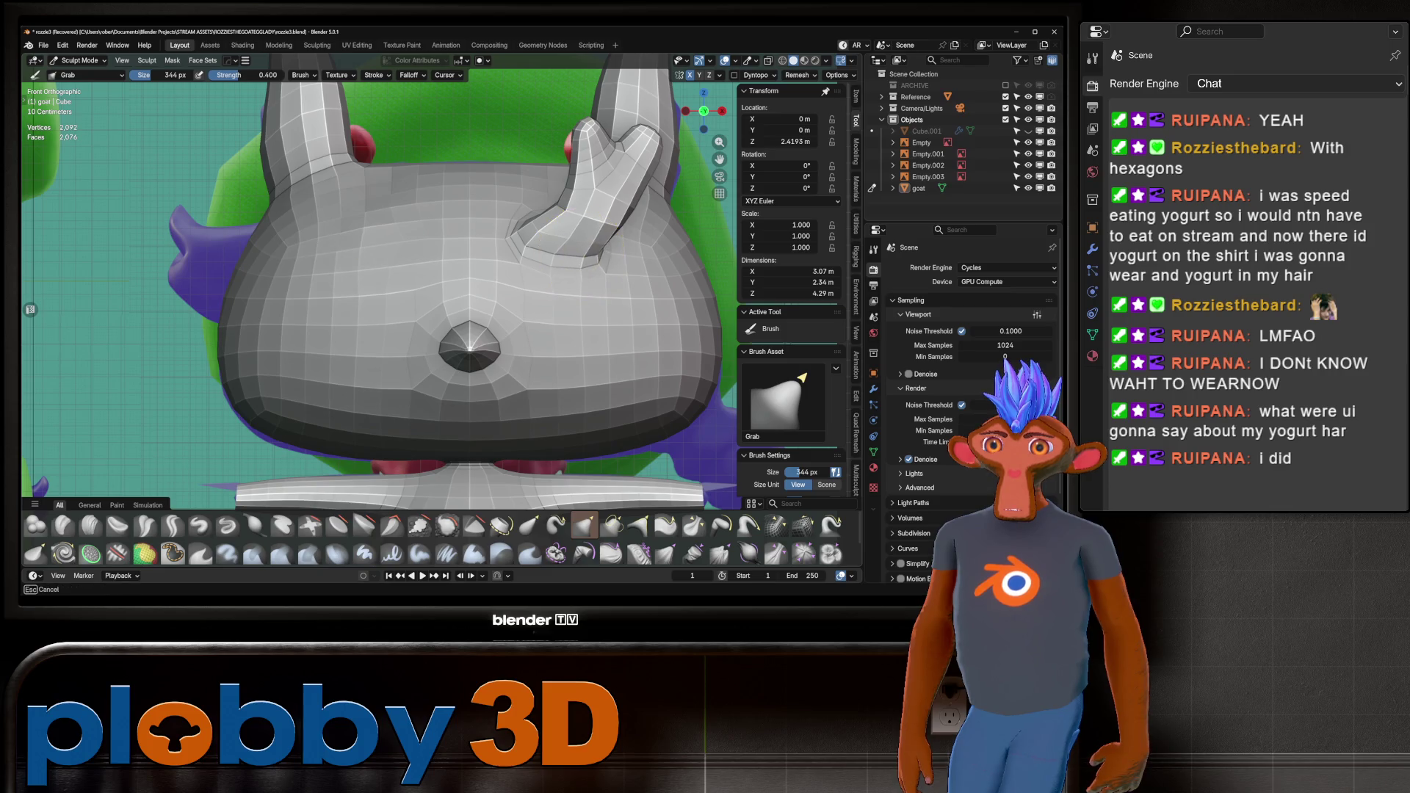
middle_click_drag(566, 253, 676, 308)
middle_click_drag(487, 213, 487, 210)
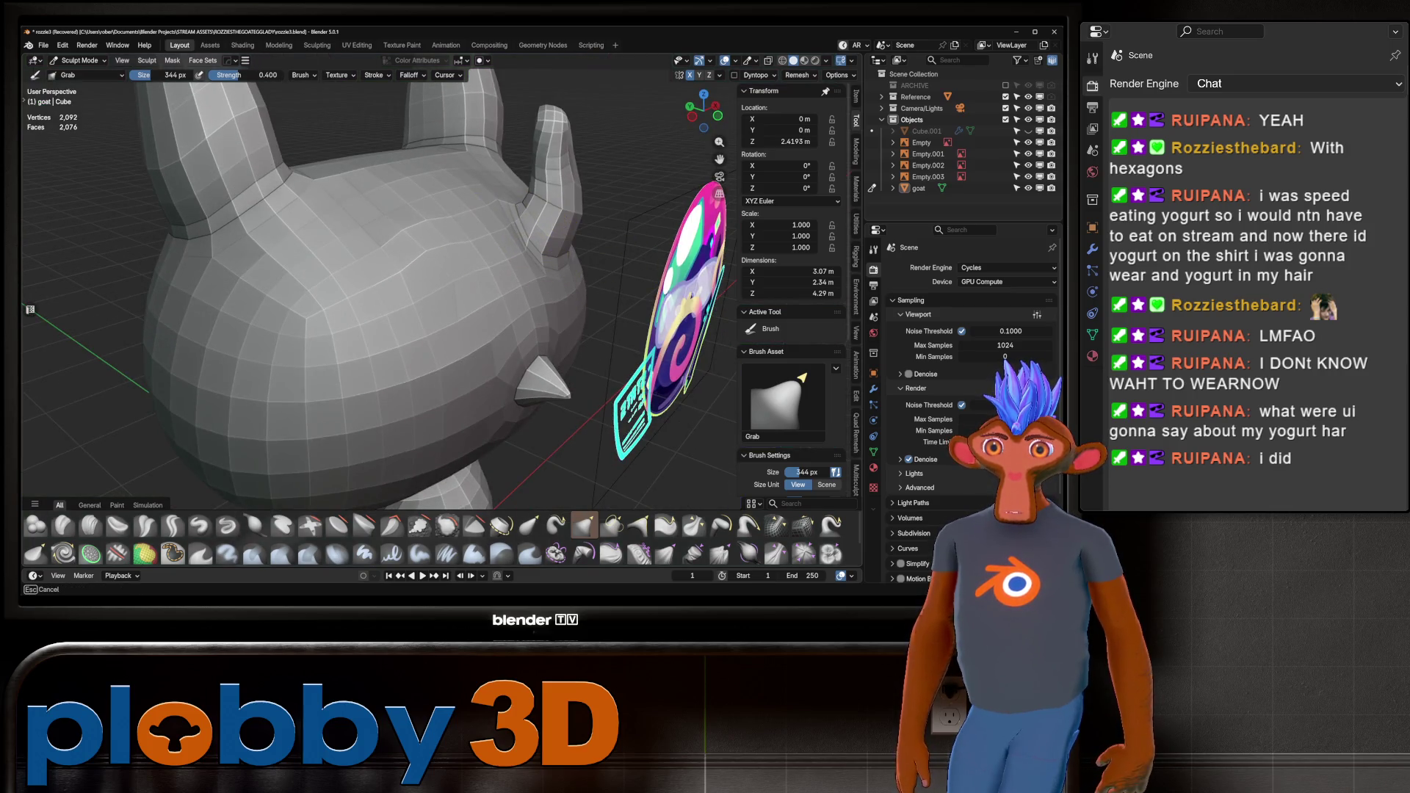
left_click_drag(512, 232, 514, 232)
middle_click_drag(503, 193, 448, 176)
mouse_move(489, 152)
middle_mouse_down()
mouse_move(528, 267)
mouse_move(551, 213)
mouse_move(681, 179)
mouse_move(300, 234)
mouse_move(407, 302)
middle_mouse_up()
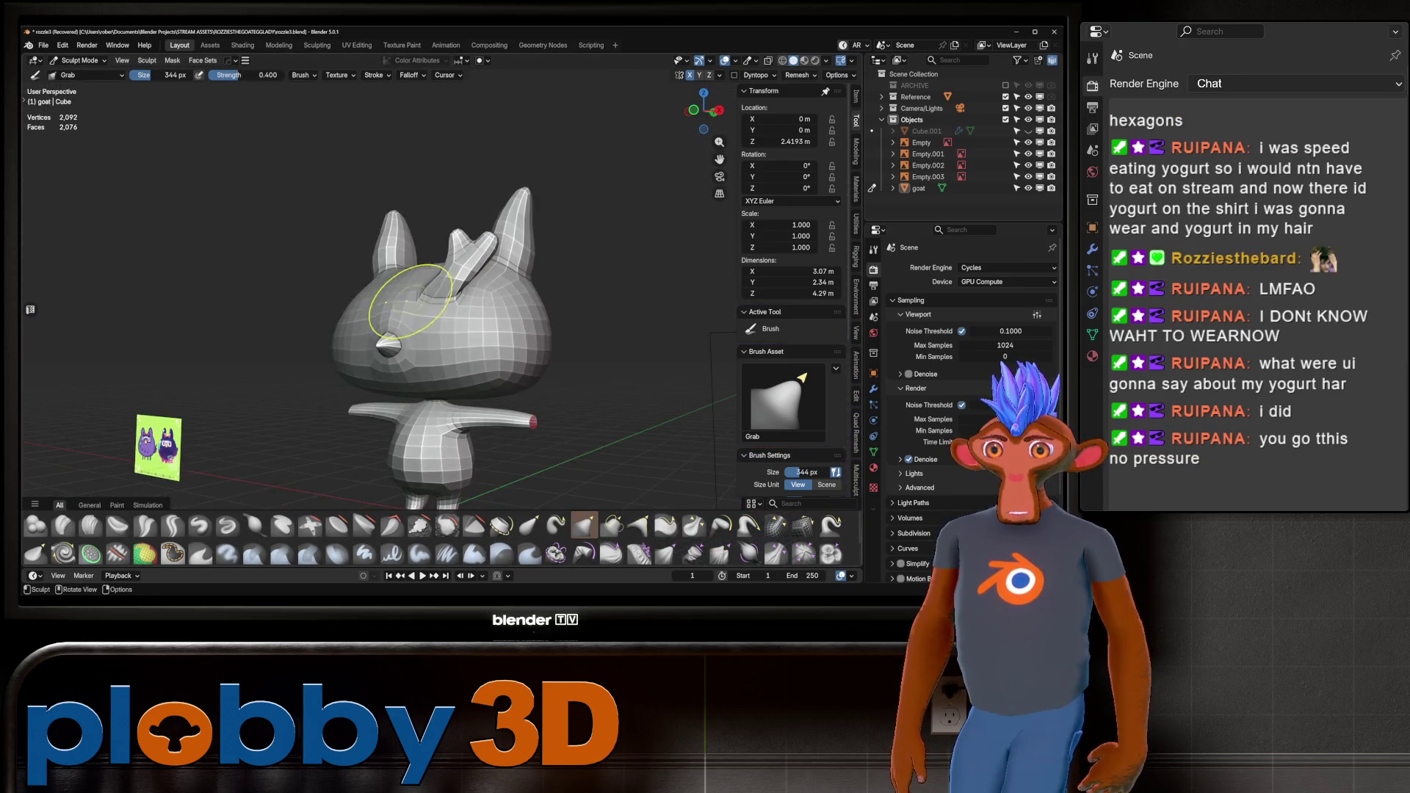
key("Tab")
key("KP_1")
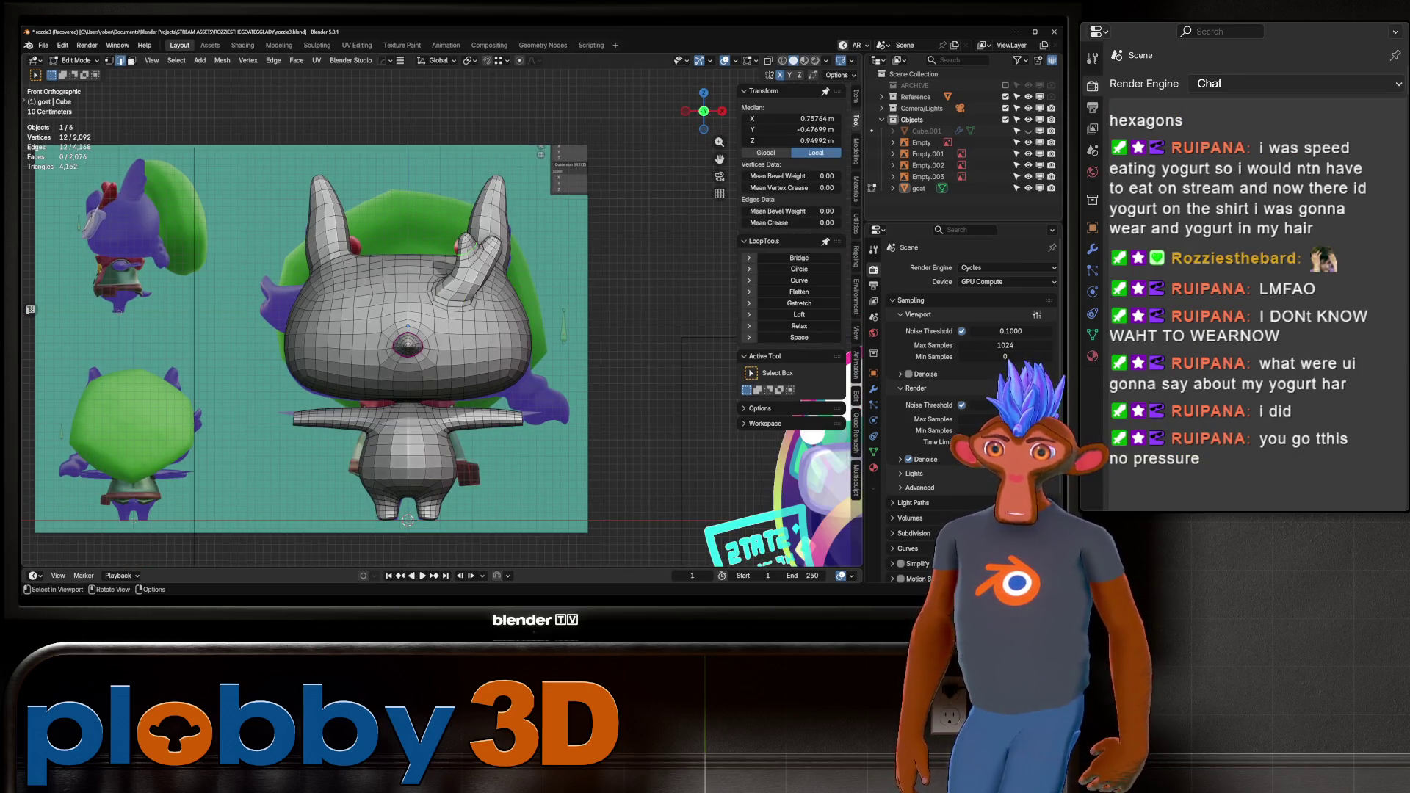
Deselect the goat in Object Mode, then return it to Sculpt Mode.
key("Tab")
middle_click_drag(373, 314, 417, 273, "shift")
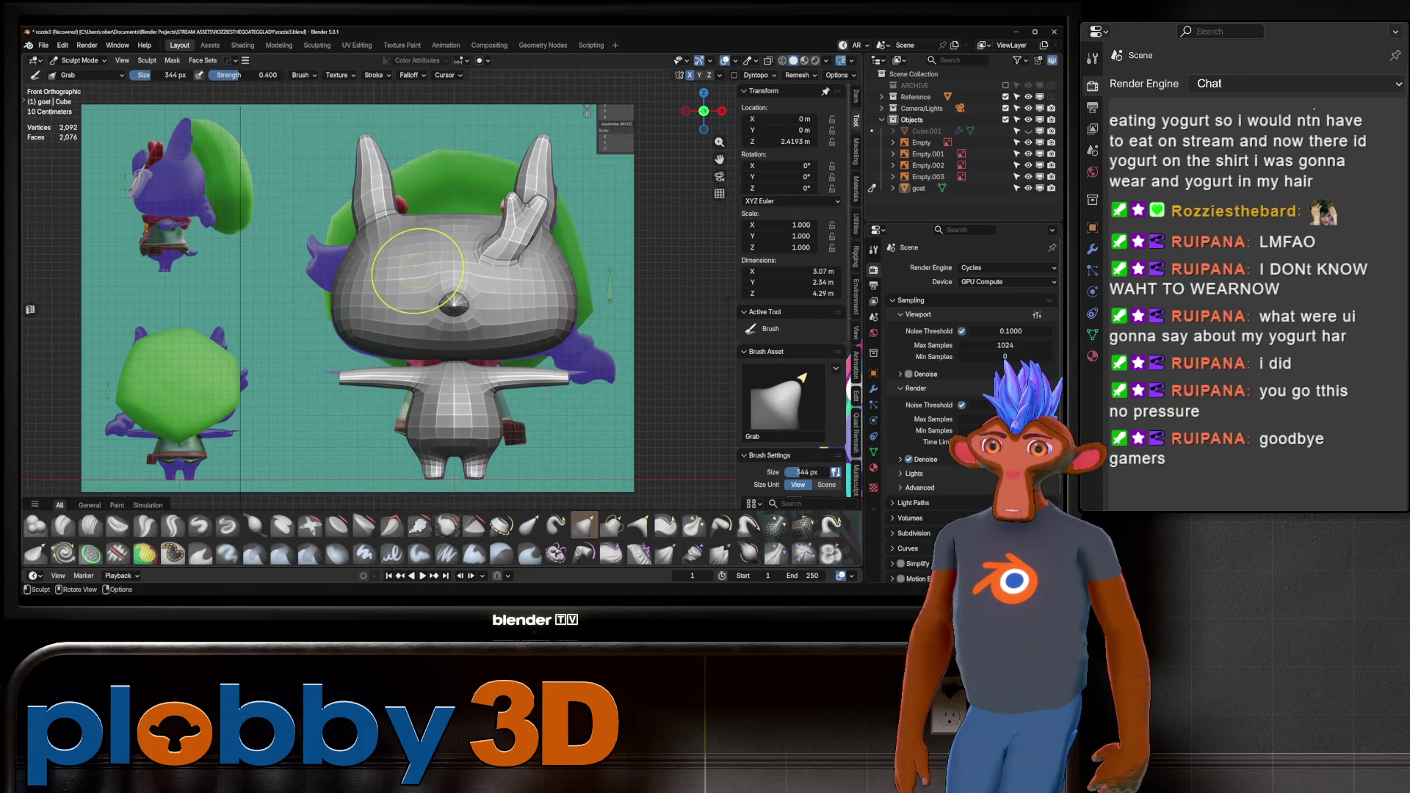
key("ctrl+Tab")
left_click(317, 270)
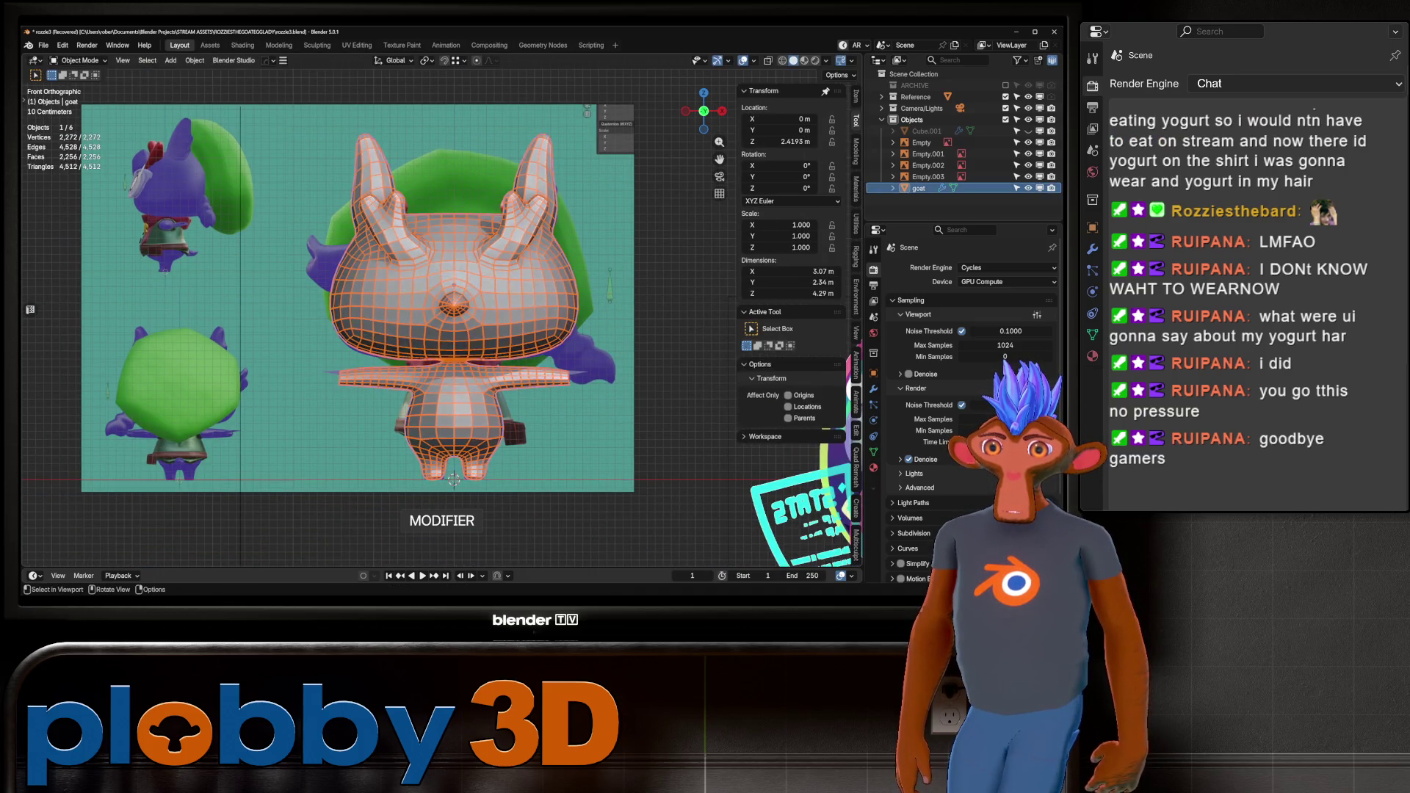
key("alt+a")
scroll(530, 257, "down", 3)
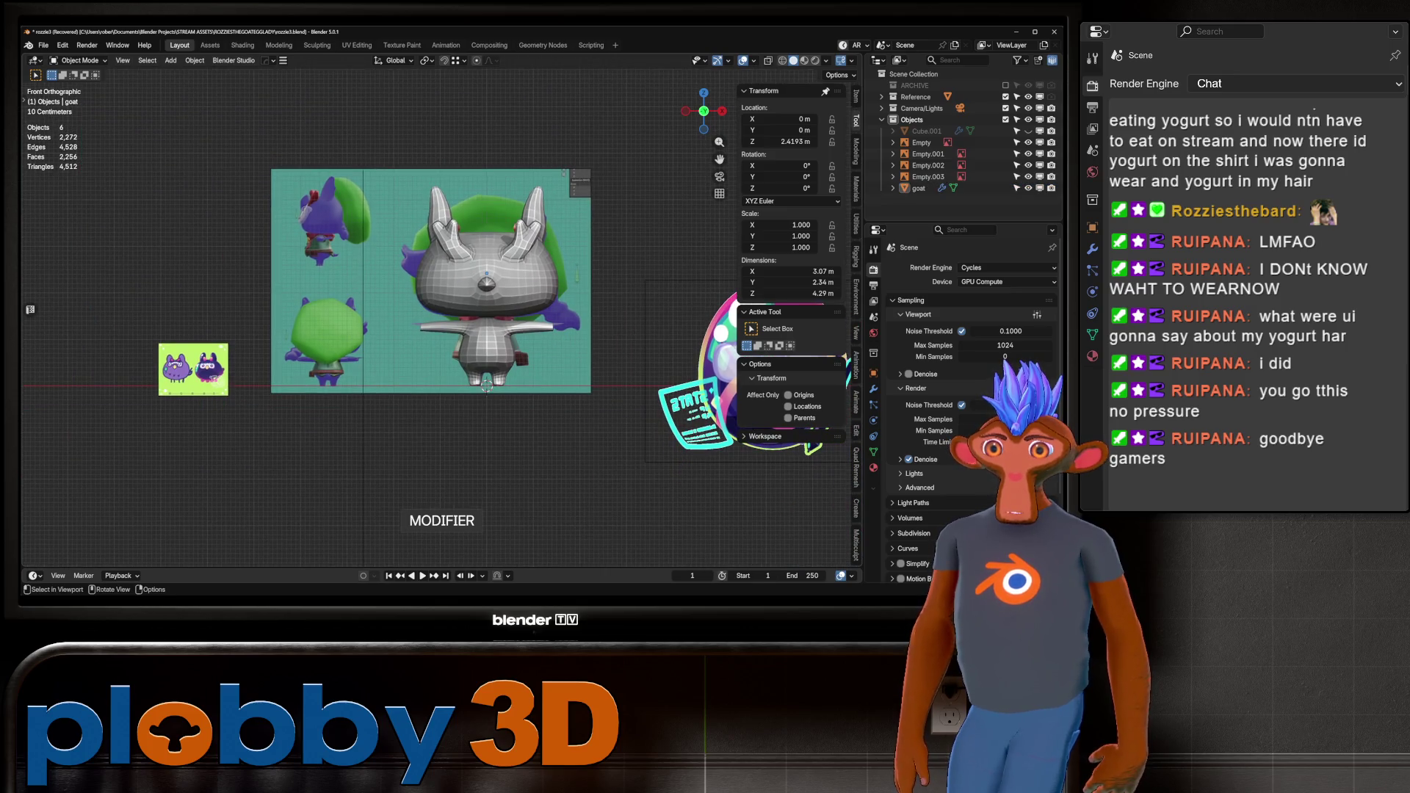
scroll(511, 224, "up", 6)
key("ctrl+Tab")
left_click(513, 220)
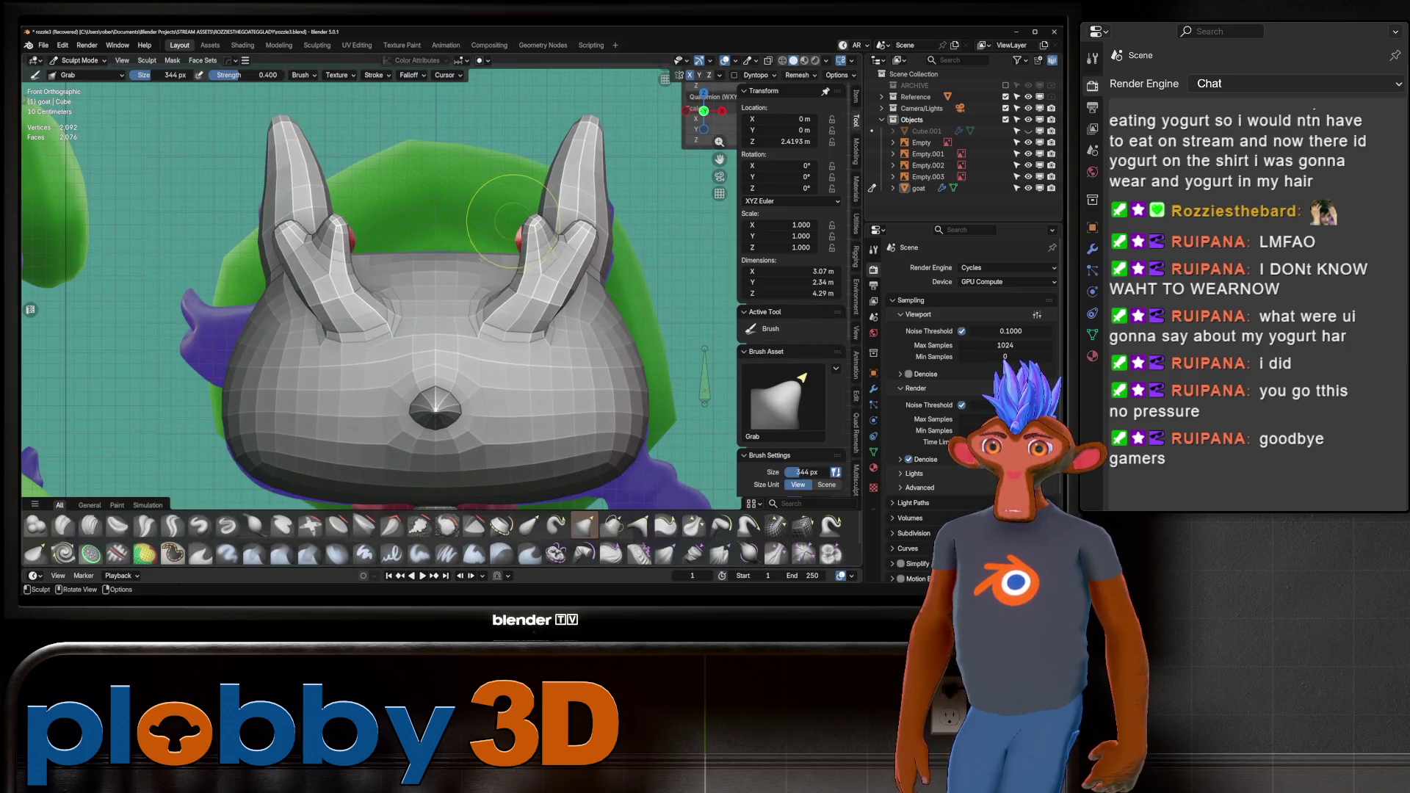
Resize the Grab brush to 610 px and toggle X-ray to compare against the references.
key("f")
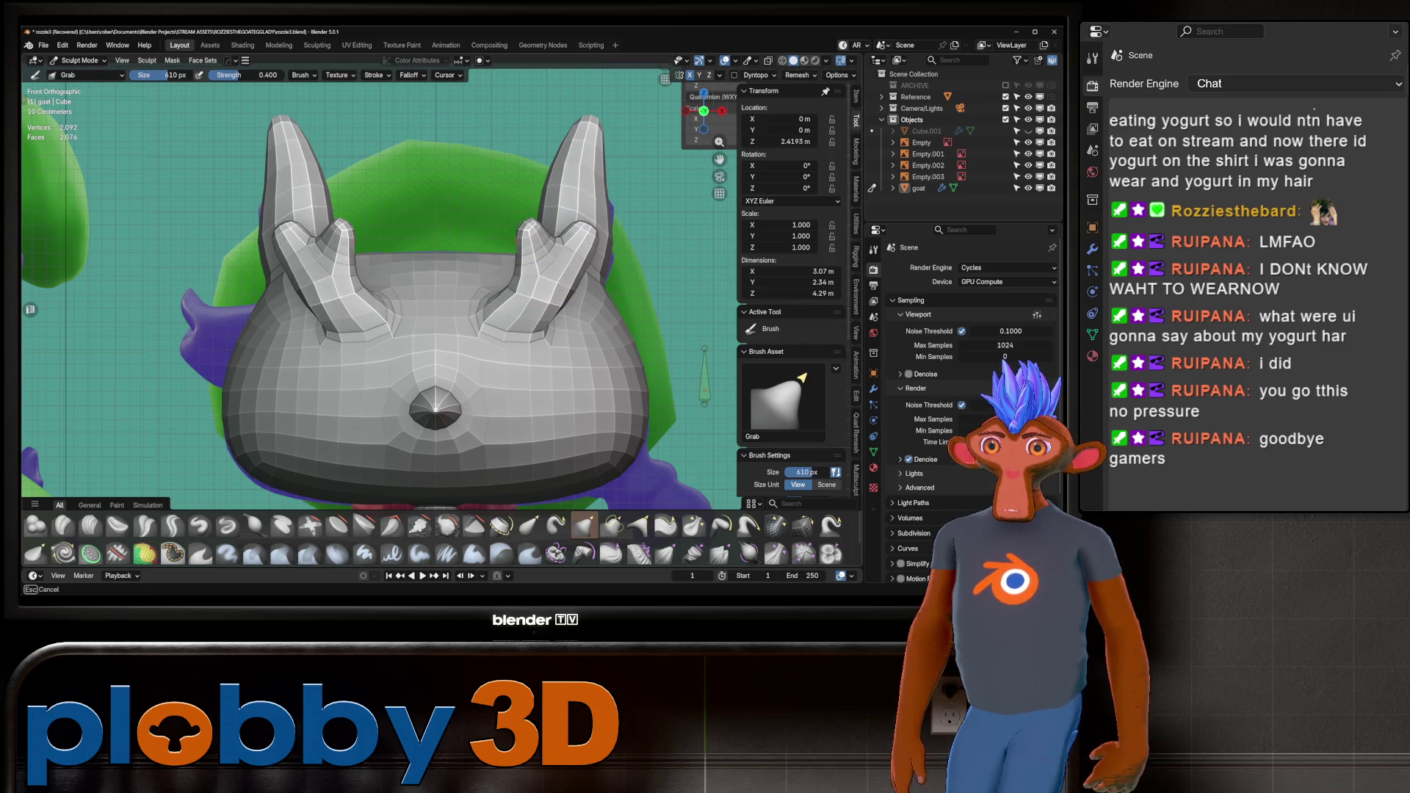
scroll(551, 268, "up", 4)
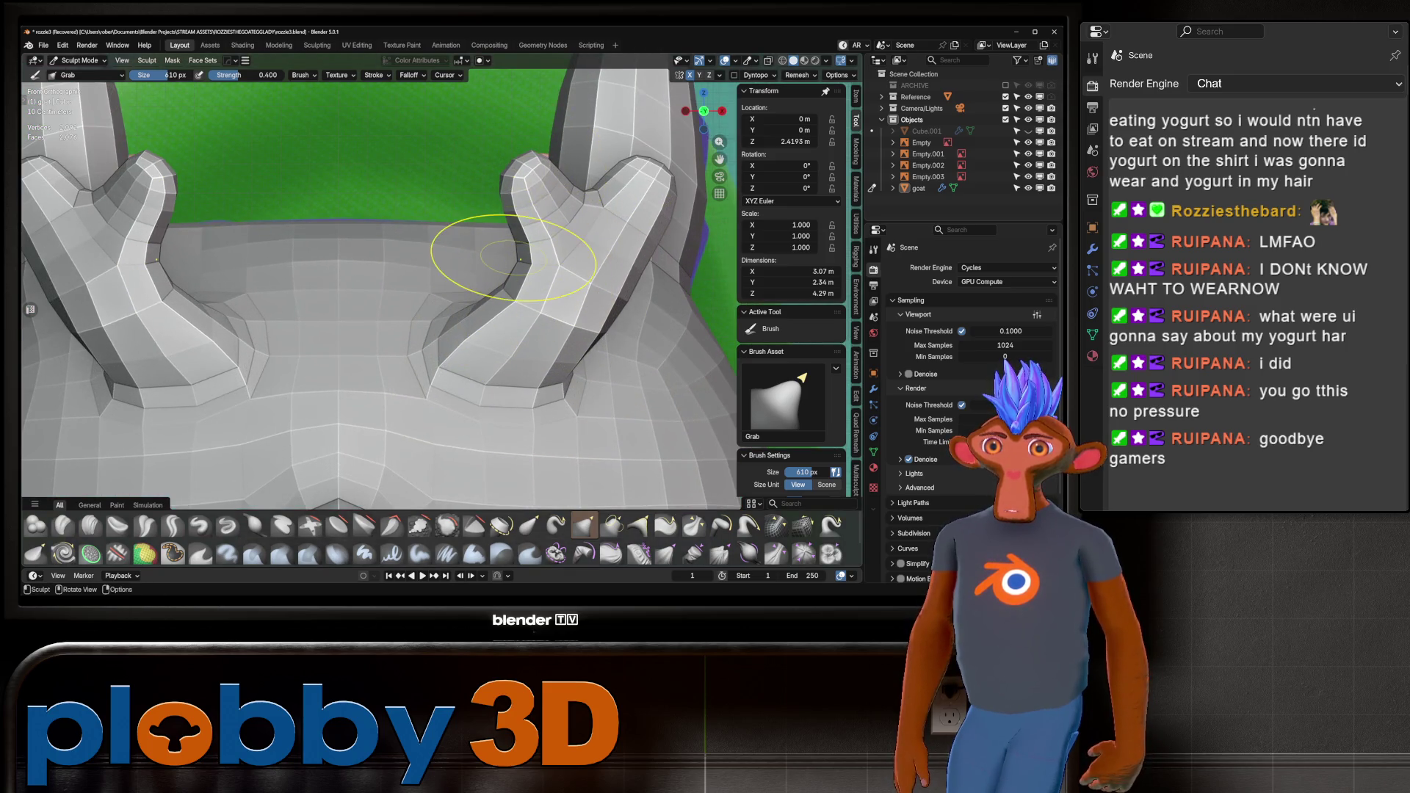
key("alt+z")
key("alt+z")
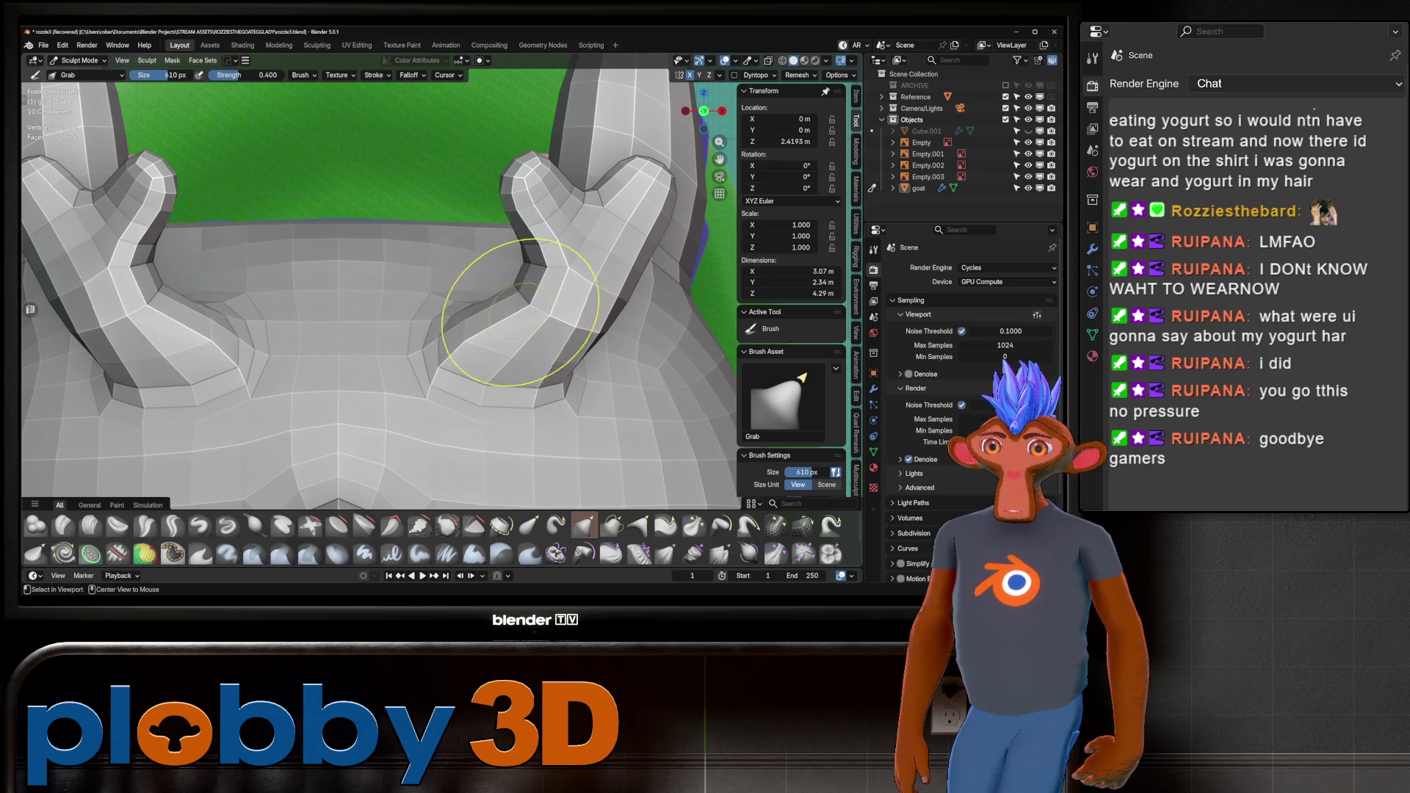
key("alt+z")
key("alt+z")
key("alt+z")
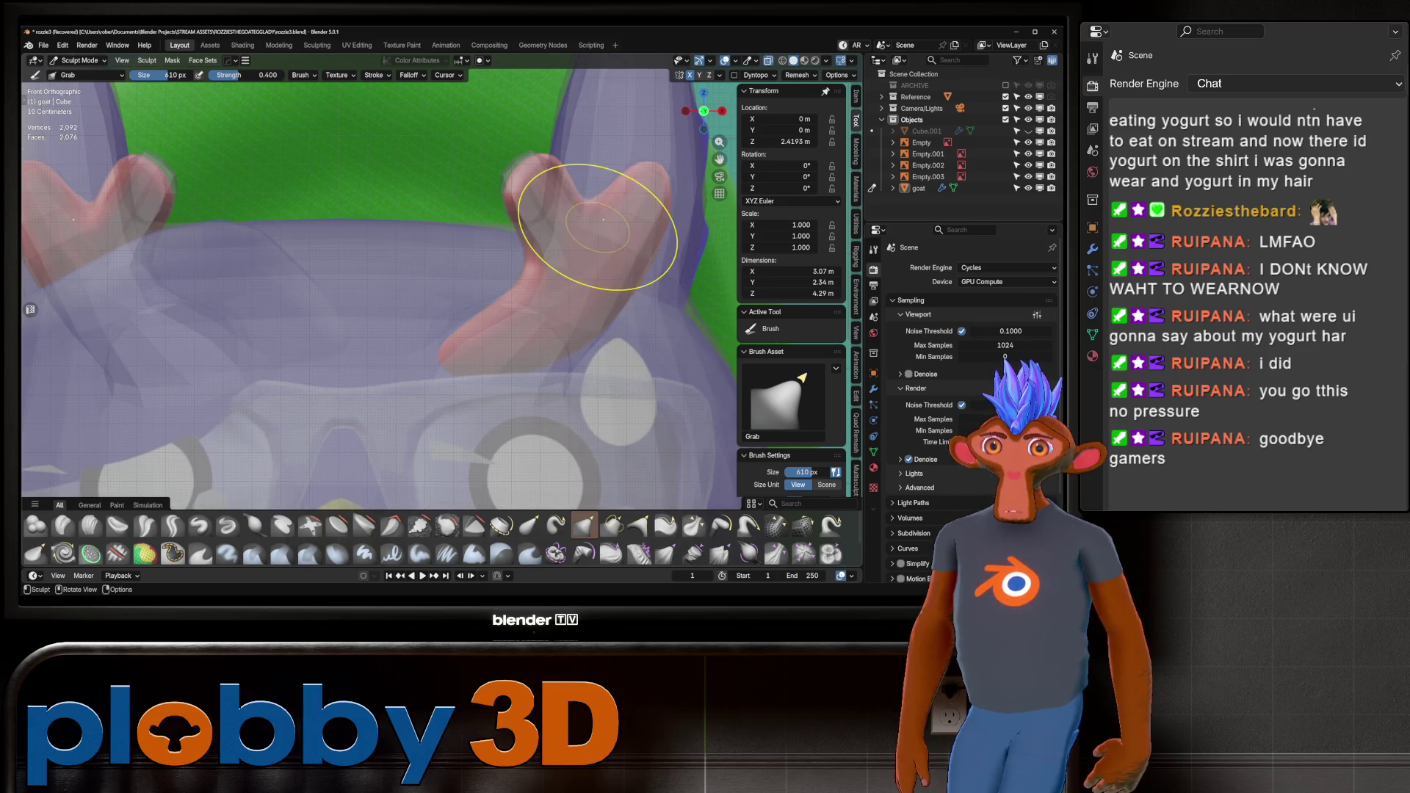
key("alt+z")
key("alt+z")
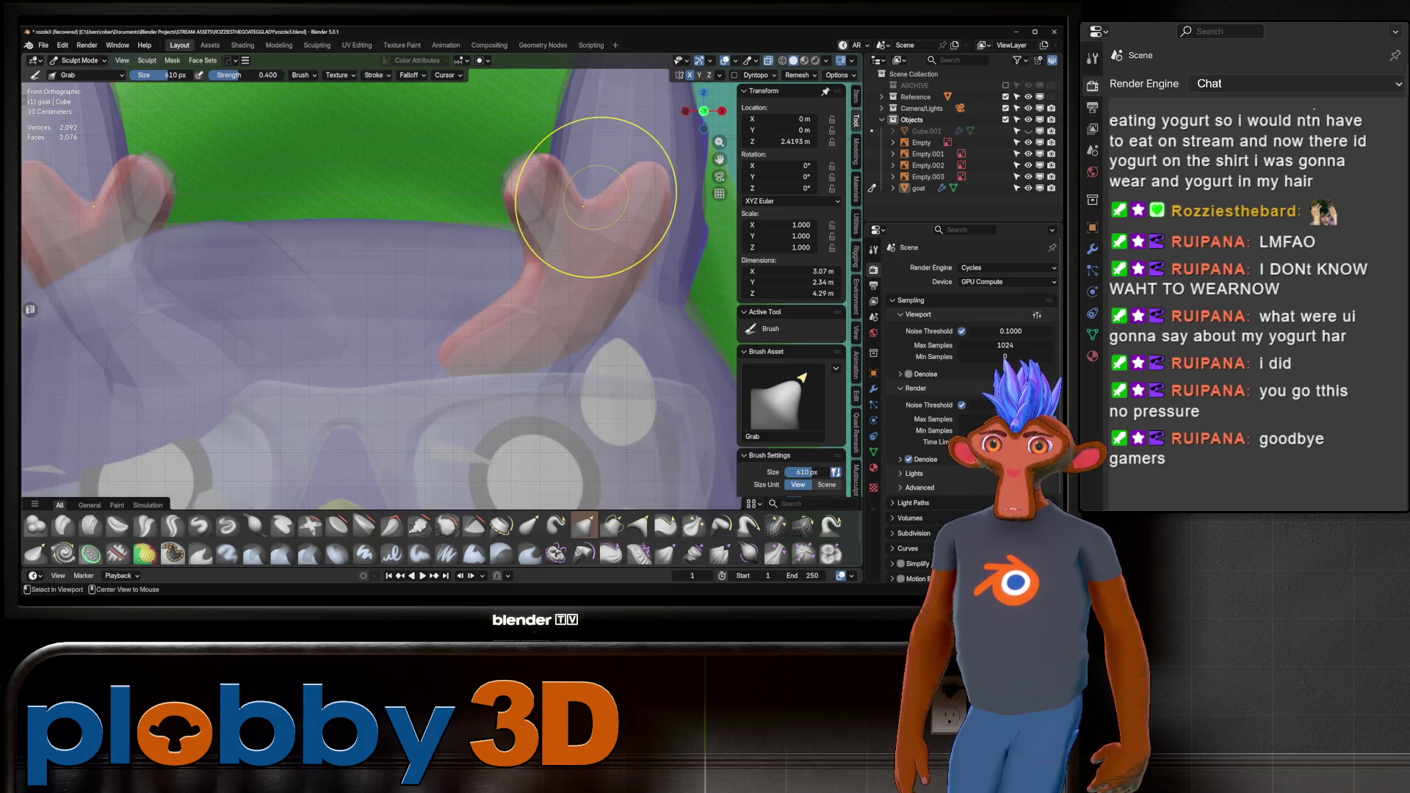
key("alt+z")
scroll(595, 197, "down", 10)
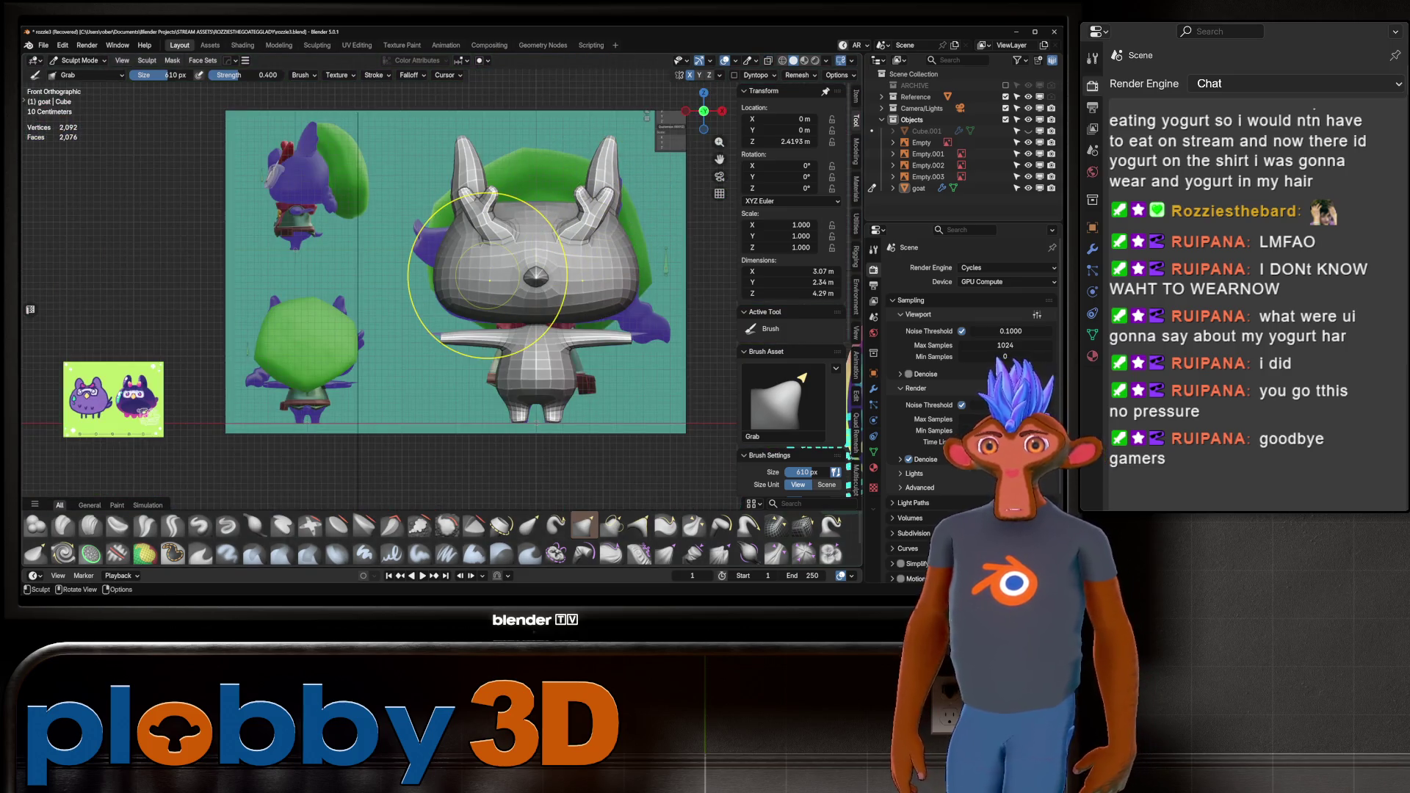
key("alt+z")
key("alt+z")
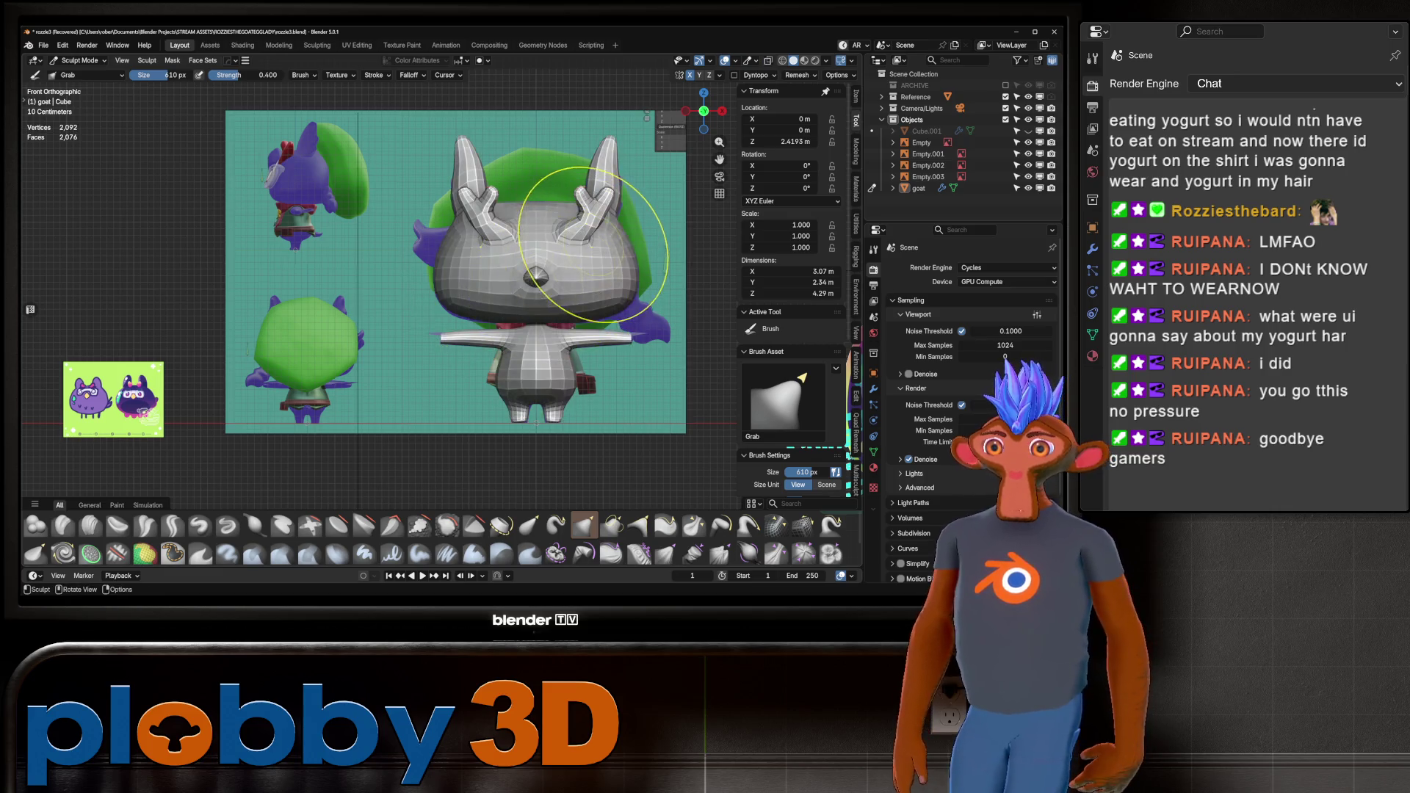
scroll(588, 246, "up", 4)
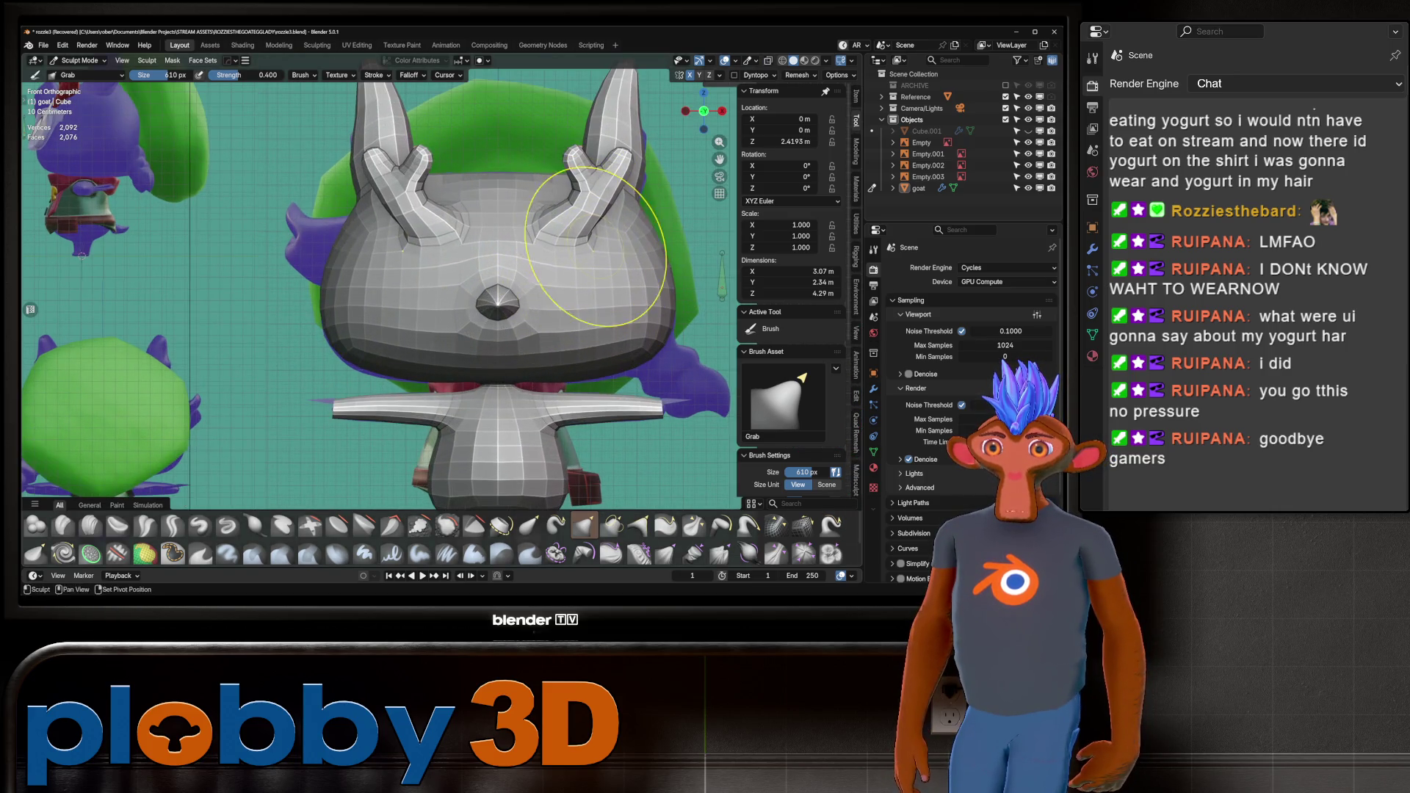
scroll(487, 303, "down", 5)
key("alt+z")
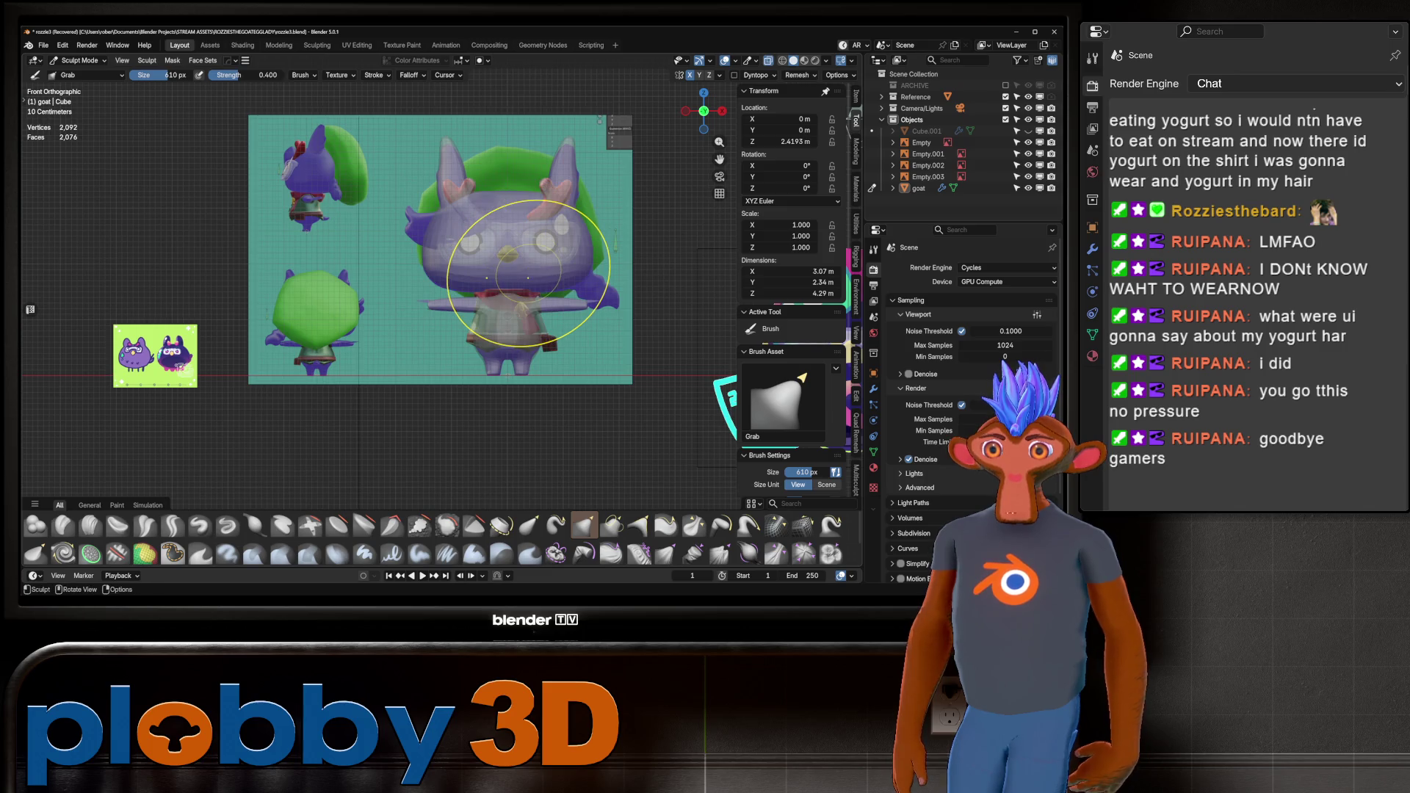
key("alt+z")
key("alt+z")
key("alt+z")
Orbit around the goat's head and Grab-pull the horn's small side branch into shape.
scroll(506, 255, "up", 6)
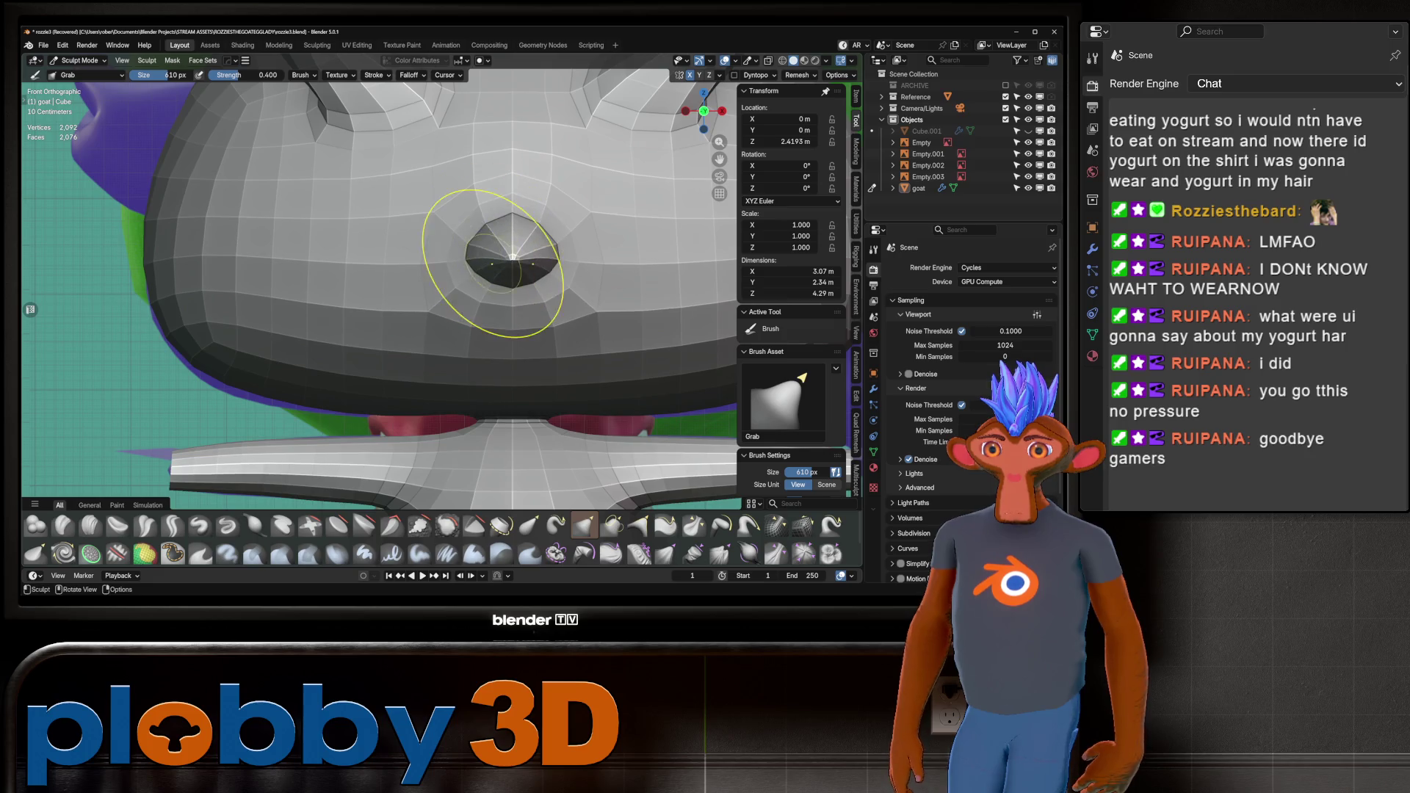
scroll(510, 253, "down", 3)
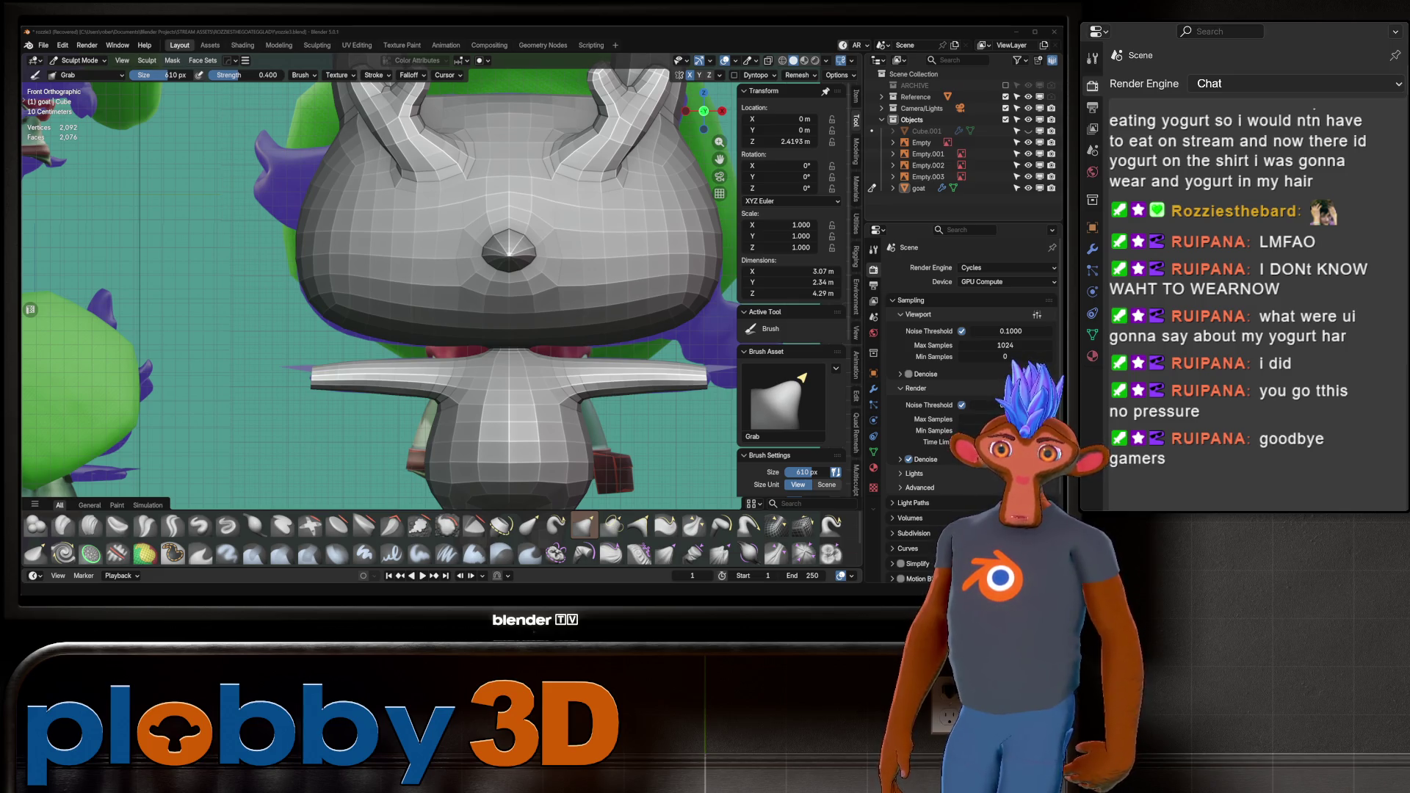
scroll(495, 227, "down", 4)
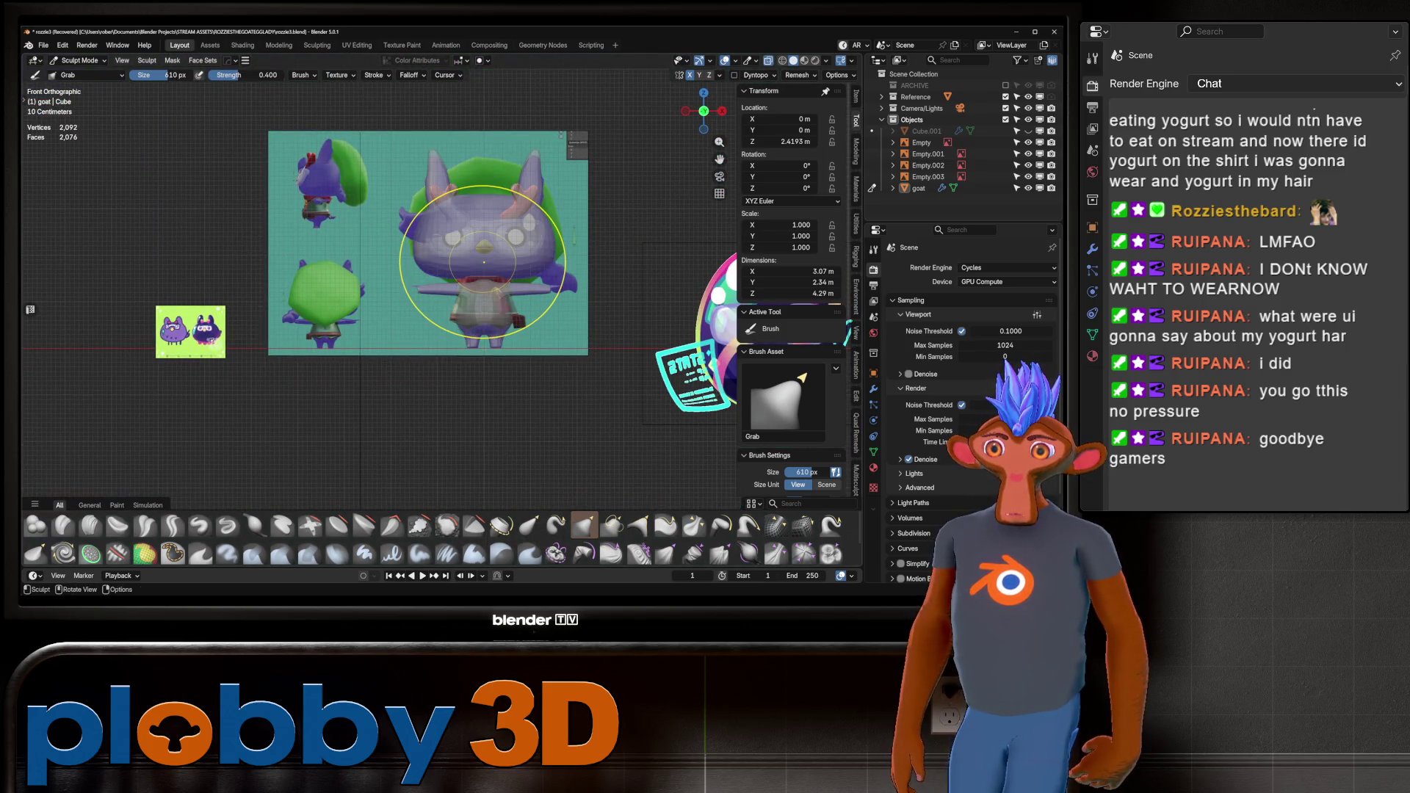
scroll(495, 227, "up", 4)
mouse_move(472, 242)
middle_mouse_down("shift")
mouse_move(506, 220)
mouse_move(470, 246)
middle_mouse_up("shift")
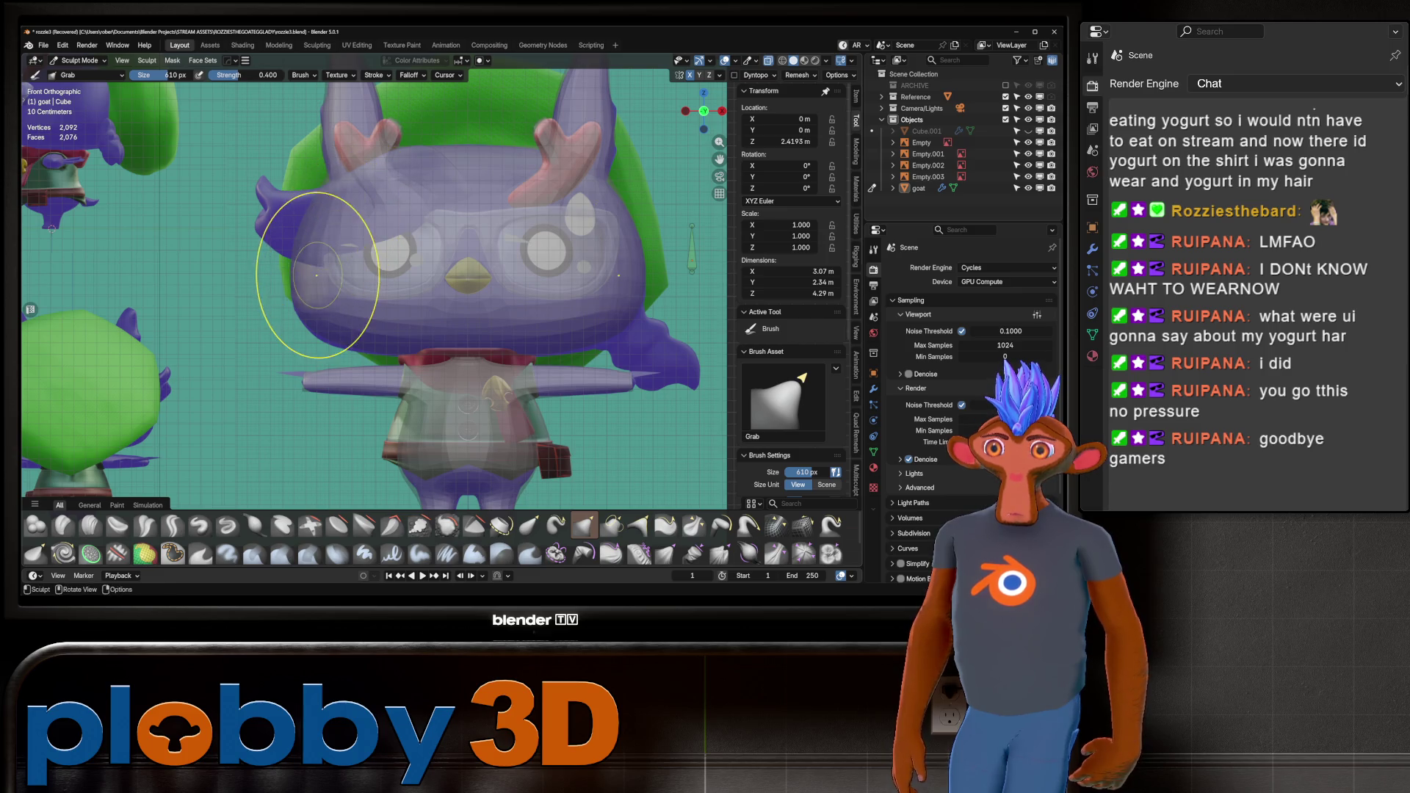
scroll(337, 237, "down", 4)
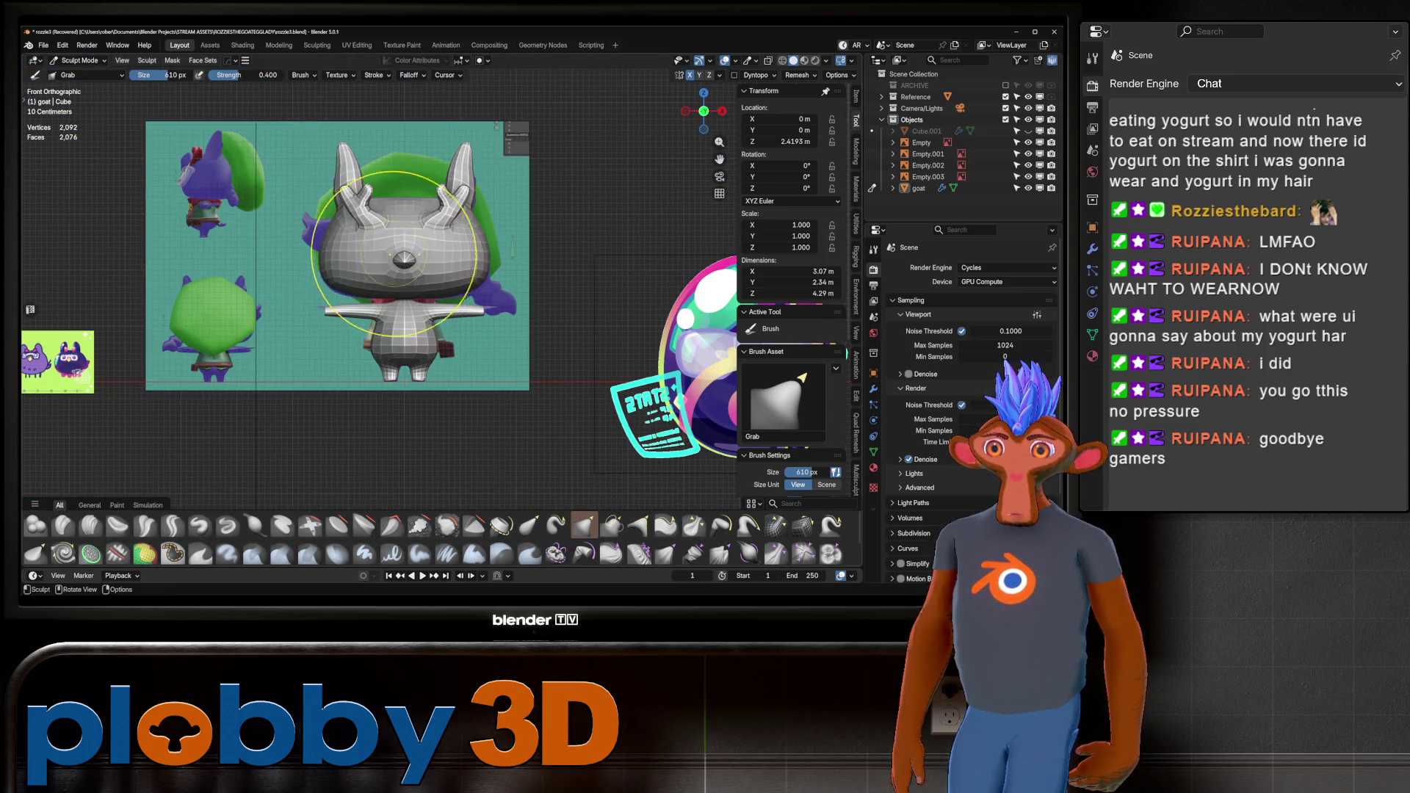
scroll(507, 276, "down", 3)
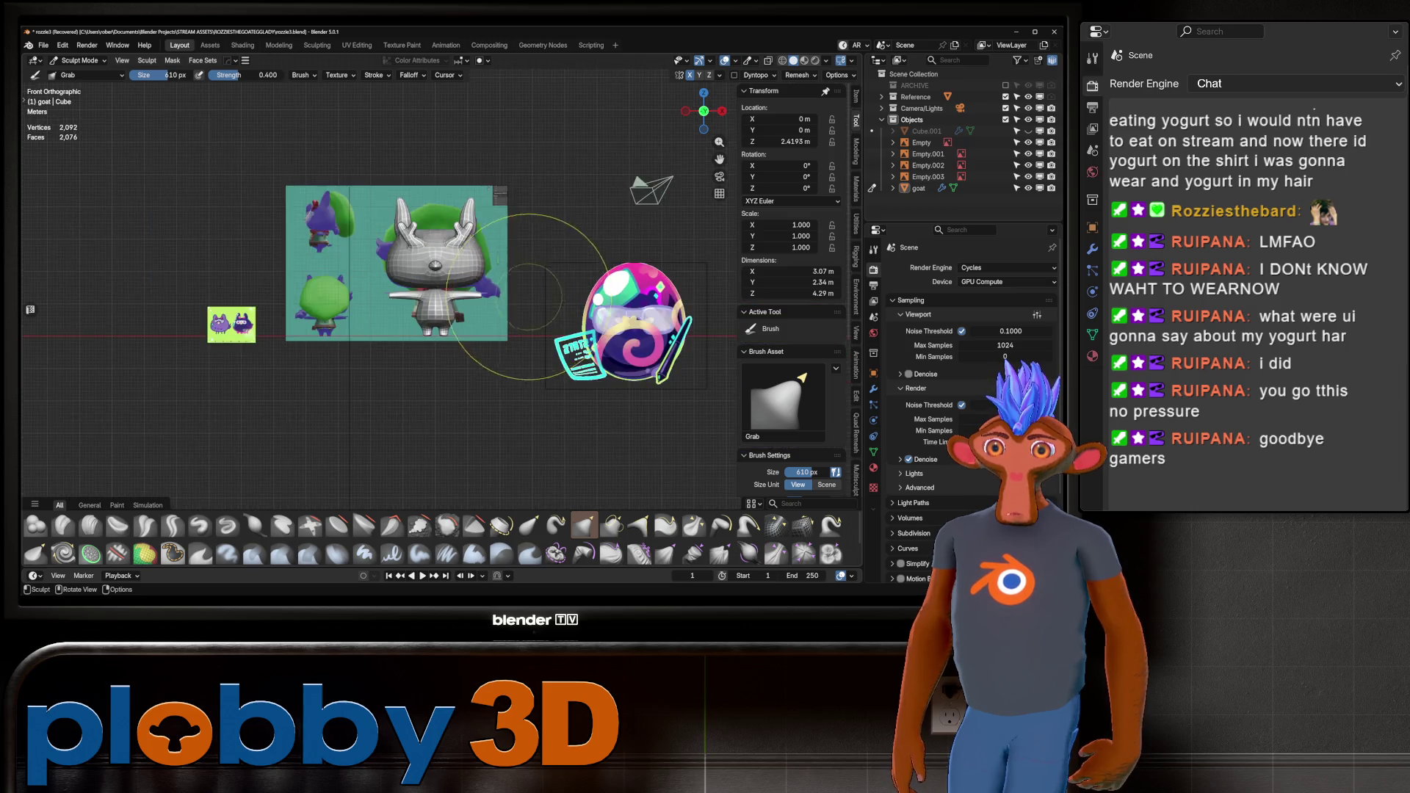
mouse_move(513, 237)
middle_mouse_down()
mouse_move(526, 290)
mouse_move(587, 240)
mouse_move(481, 228)
mouse_move(536, 258)
mouse_move(588, 220)
mouse_move(567, 220)
middle_mouse_up()
left_click_drag(567, 220, 576, 215)
Switch to Right view and uncheck Cavity shading from Quick Favorites.
scroll(577, 215, "up", 1)
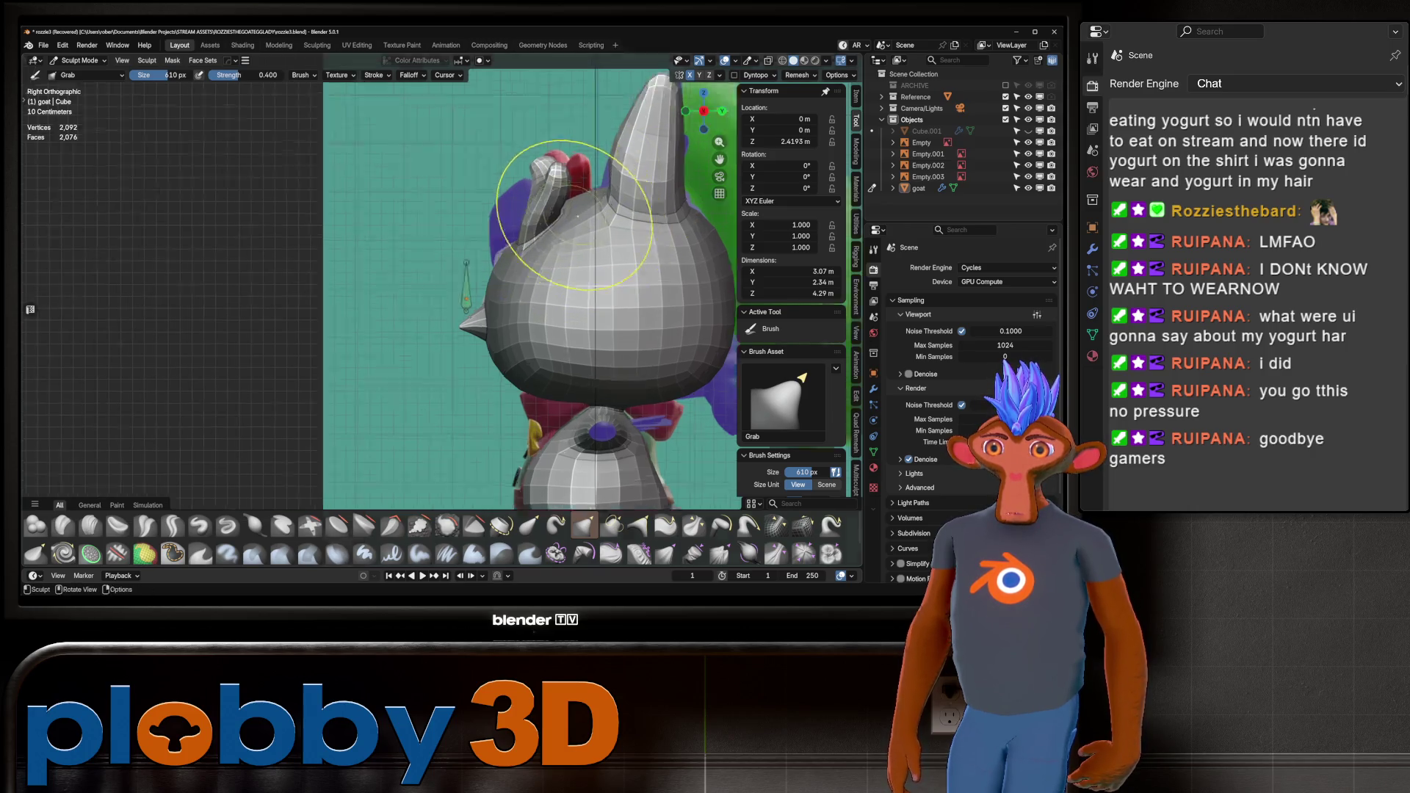
middle_click_drag(577, 216, 543, 169)
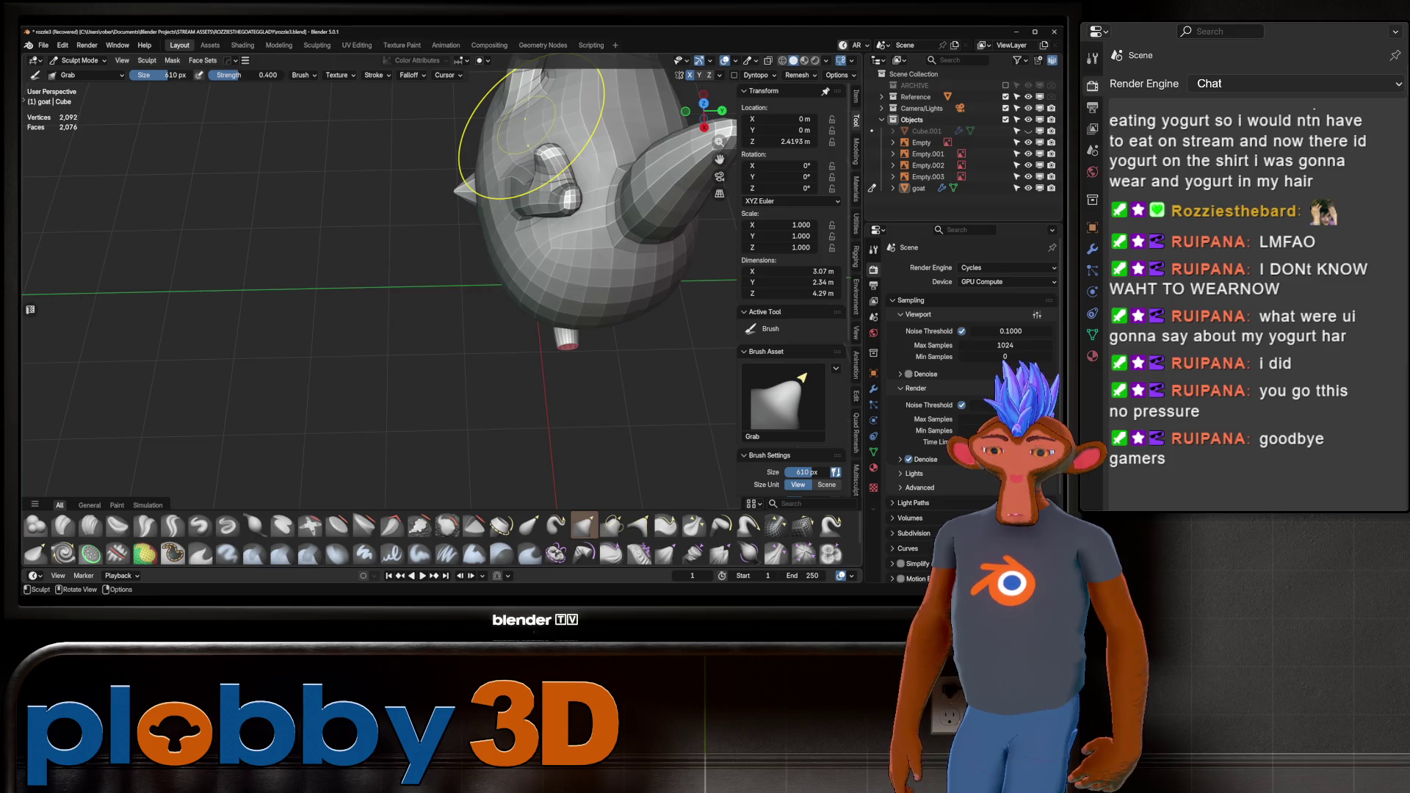
key("KP_3")
key("q")
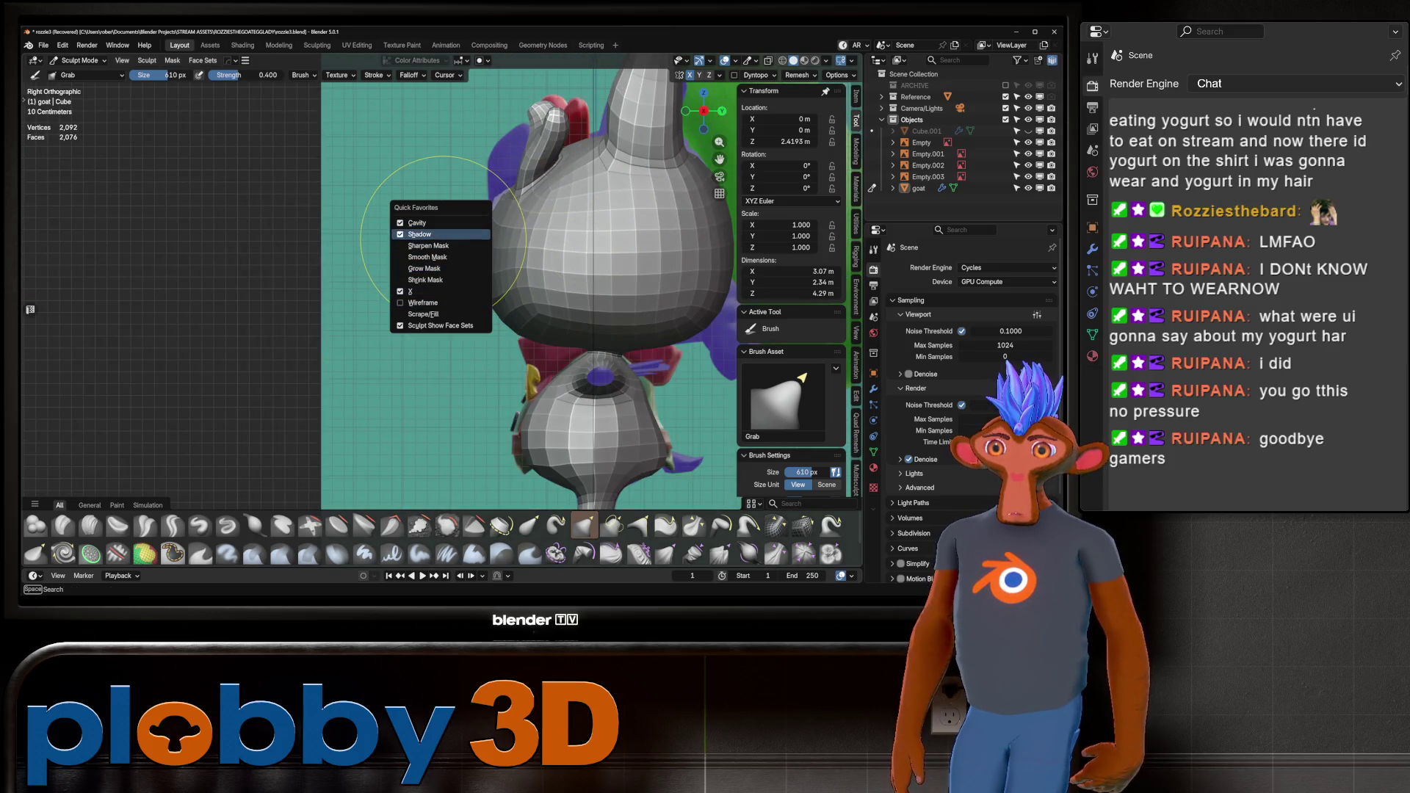
left_click(416, 223)
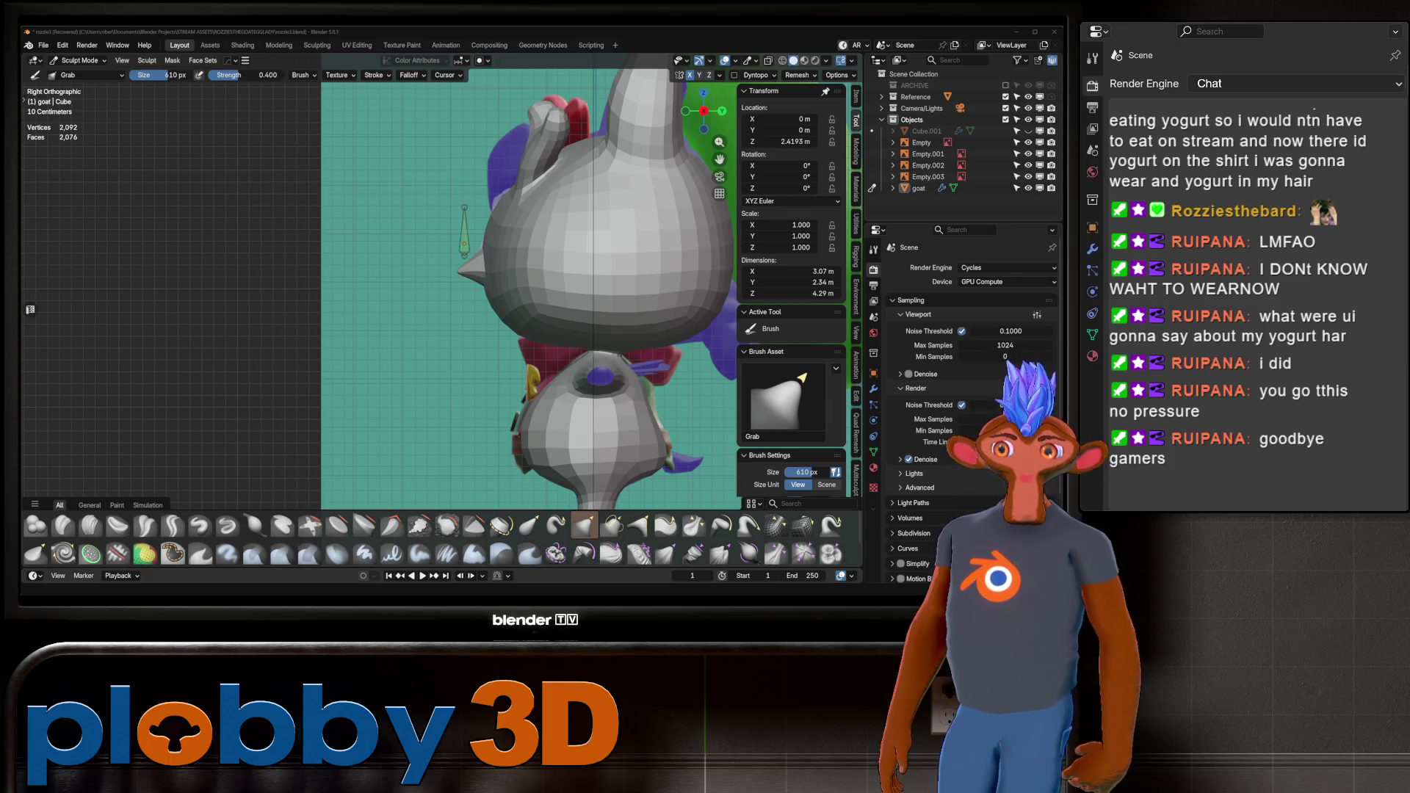
scroll(503, 299, "up", 1)
mouse_move(504, 299)
middle_mouse_down("shift")
mouse_move(425, 266)
mouse_move(514, 411)
mouse_move(566, 434)
mouse_move(507, 441)
mouse_move(498, 361)
middle_mouse_up("shift")
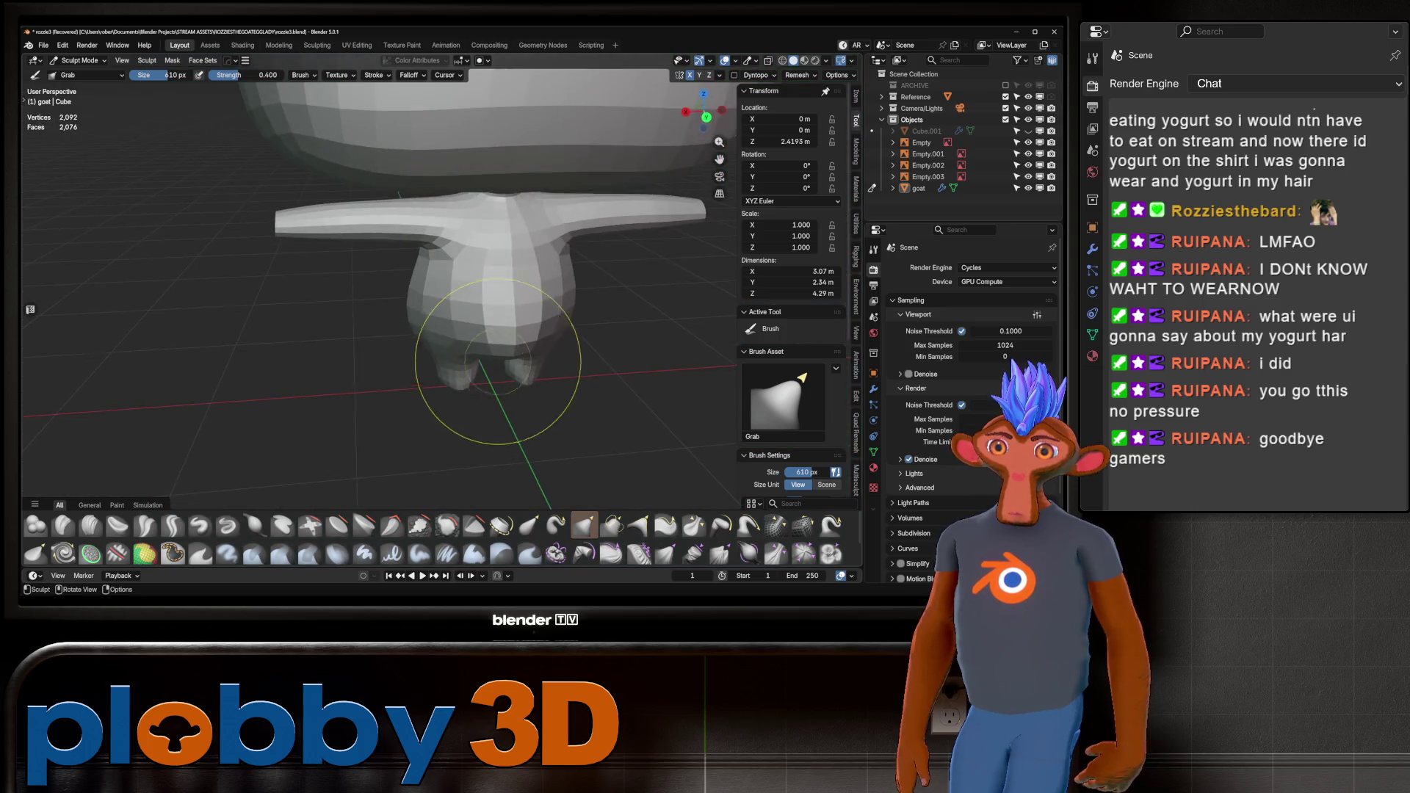
Enter Edit Mode and check the goat in Front and Right views with X-ray.
key("Tab")
scroll(498, 362, "up", 5)
scroll(498, 362, "down", 3)
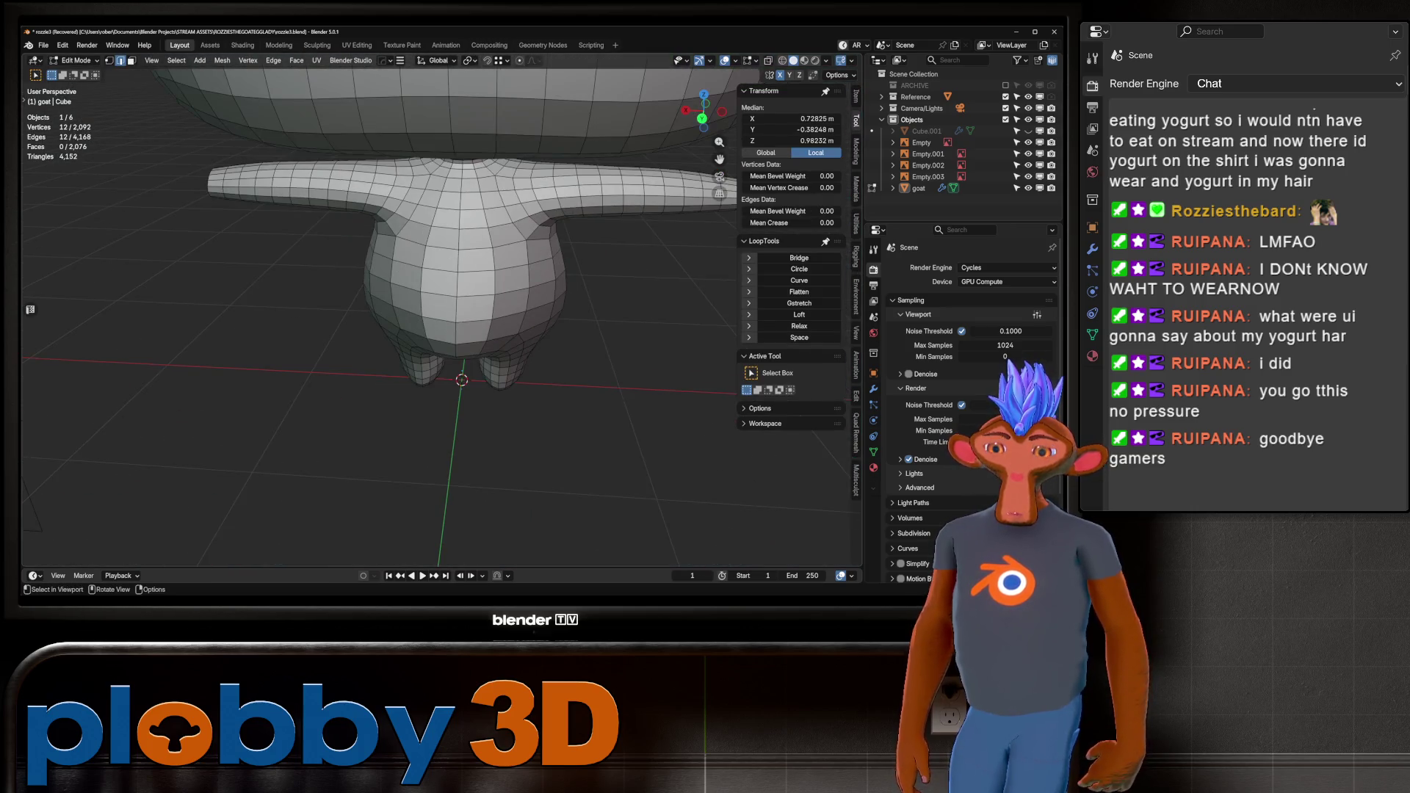
key("KP_1")
scroll(732, 405, "down", 3)
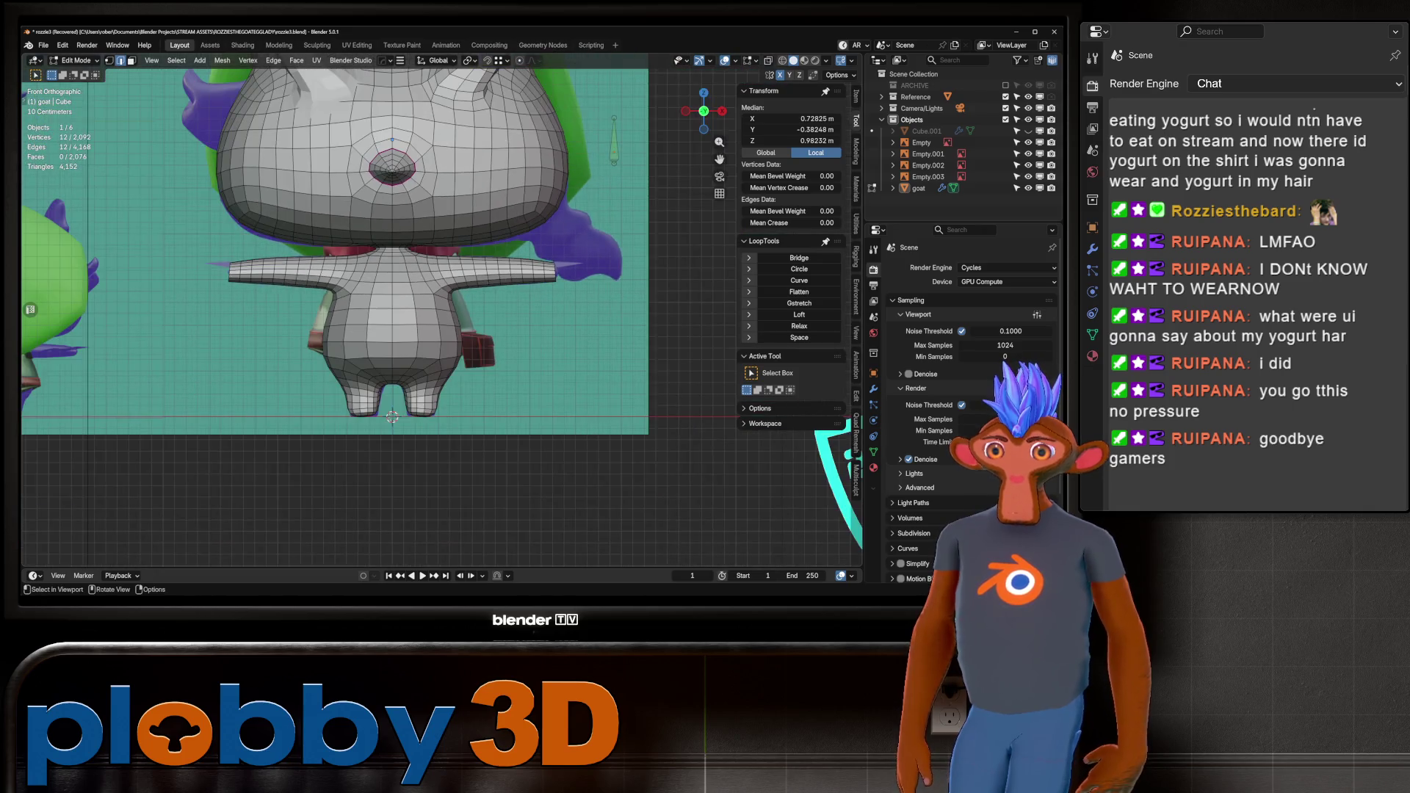
key("alt+z")
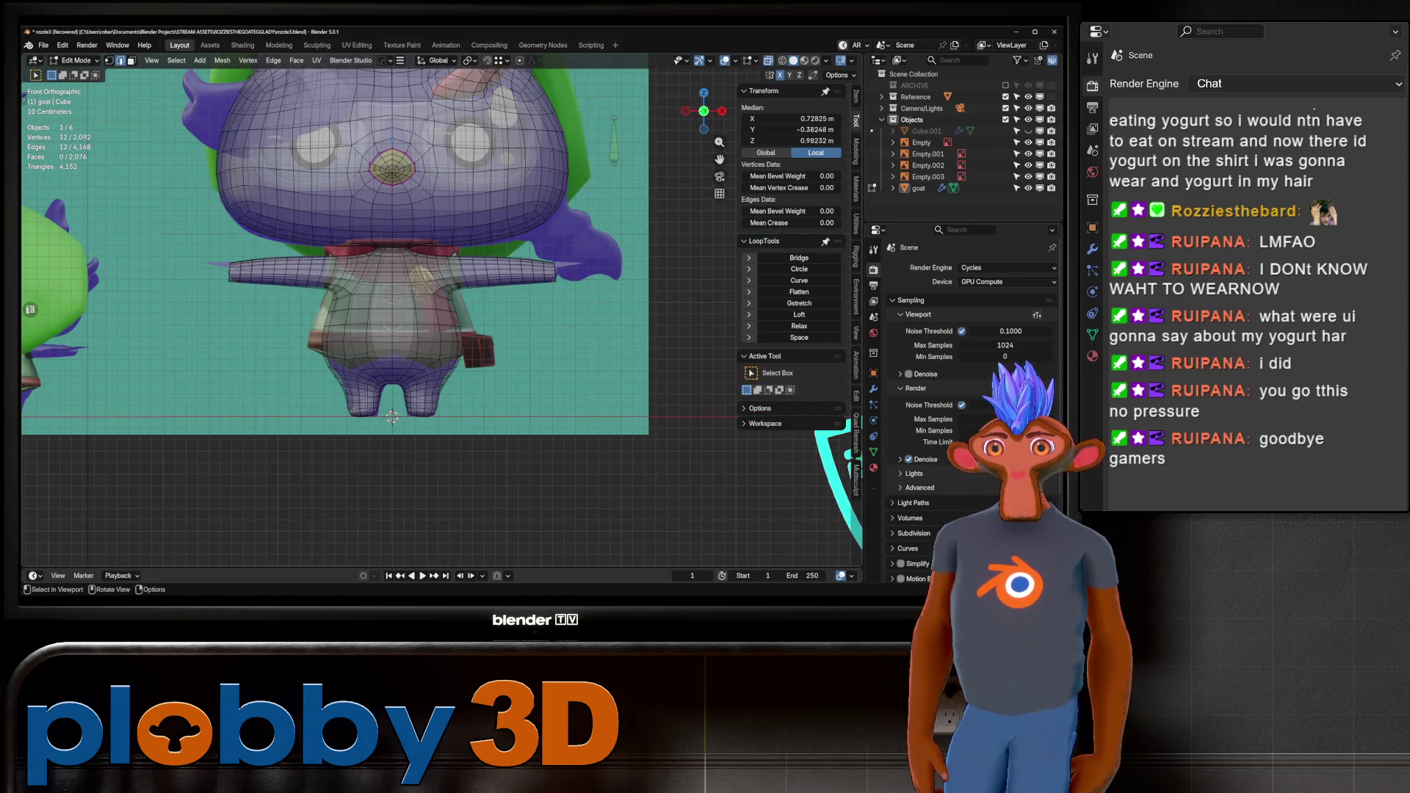
key("alt+z")
scroll(439, 303, "down", 4)
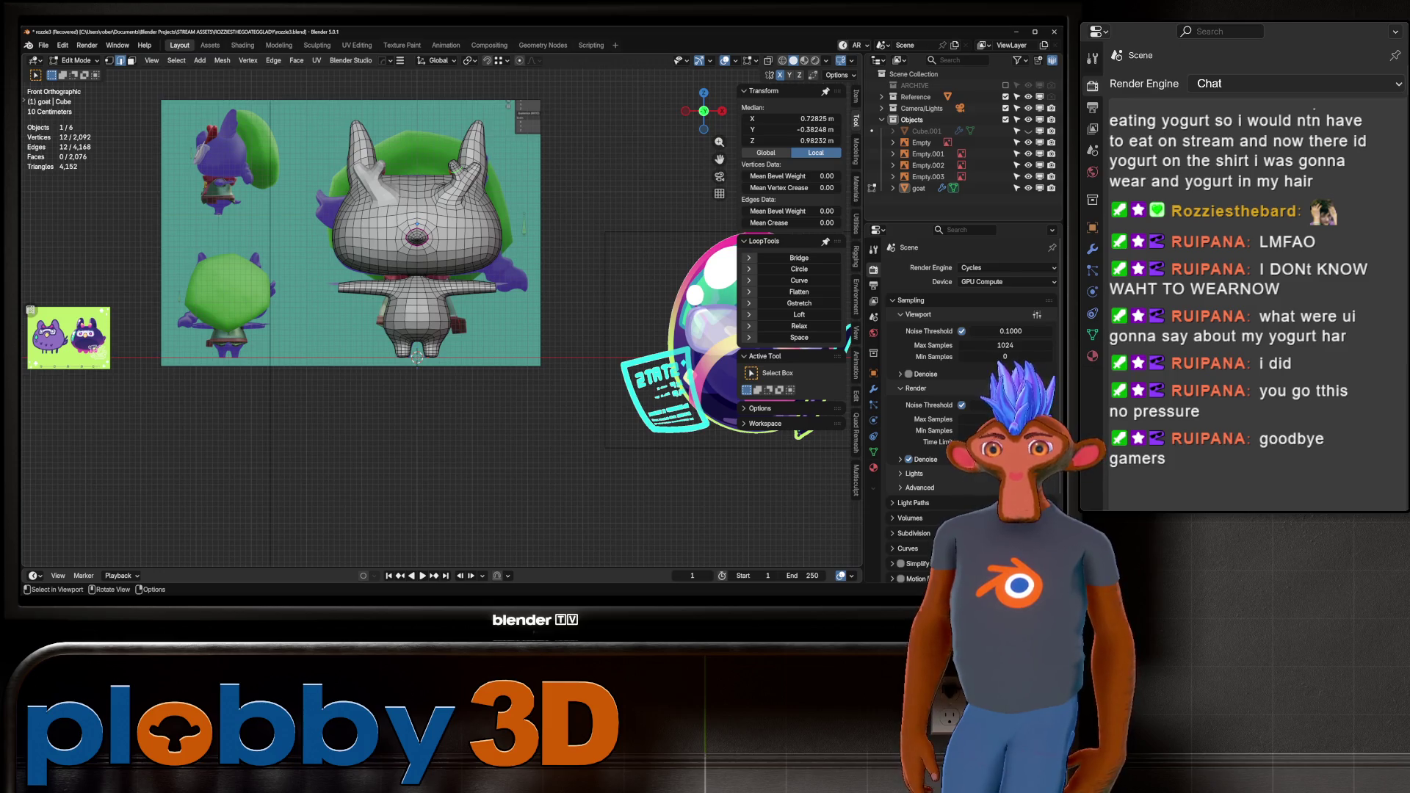
key("KP_3")
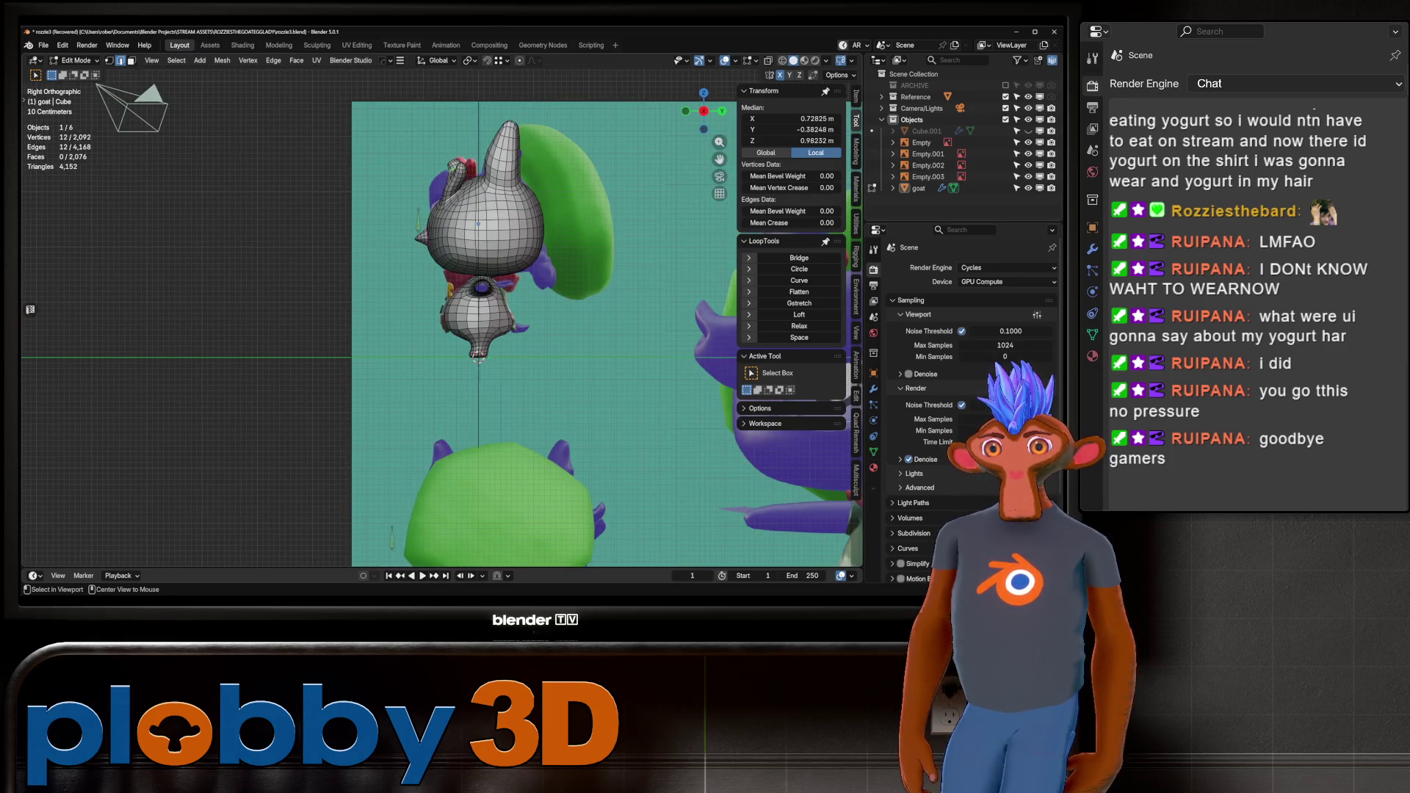
scroll(460, 185, "up", 2)
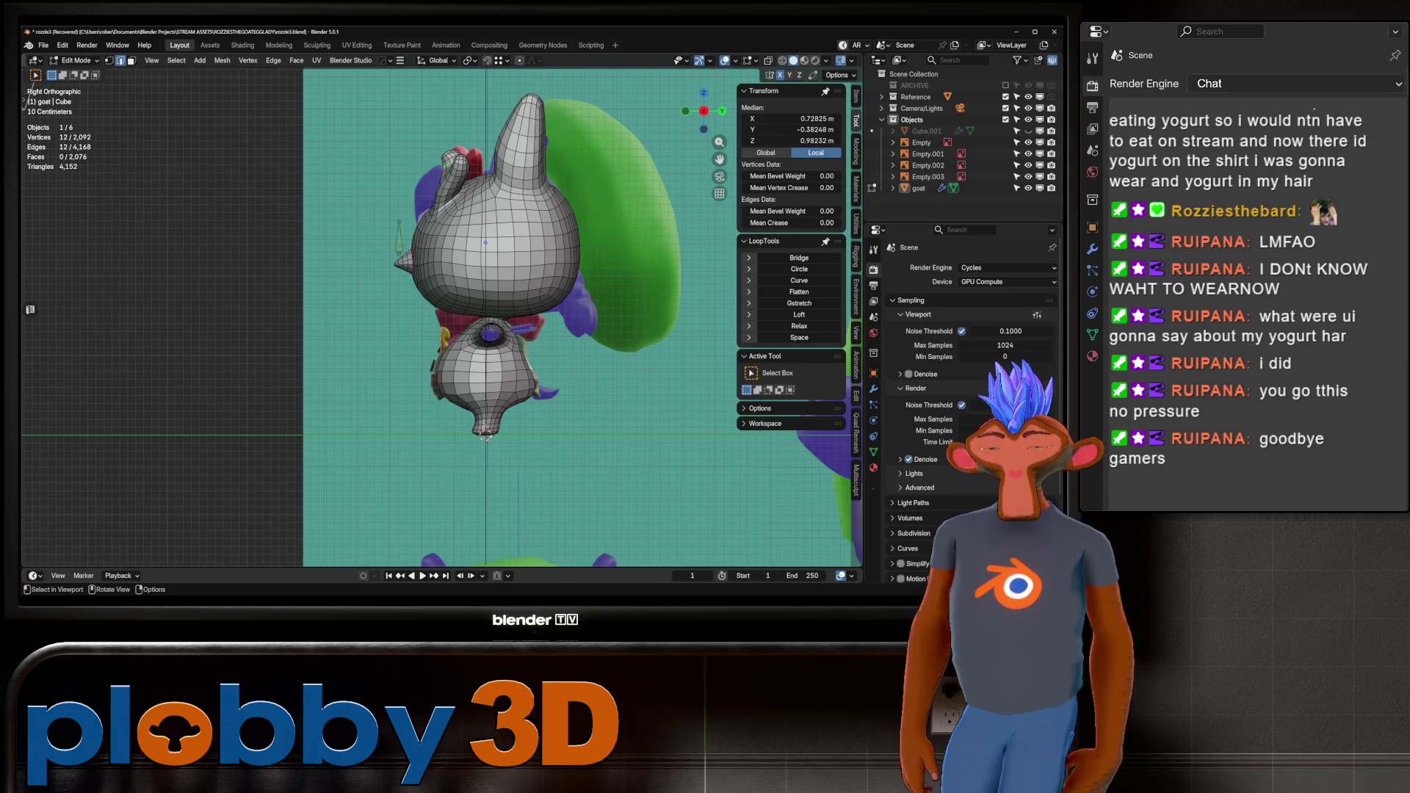
Return to Sculpt Mode and Grab-drag the ear flap down along the head.
key("ctrl+Tab")
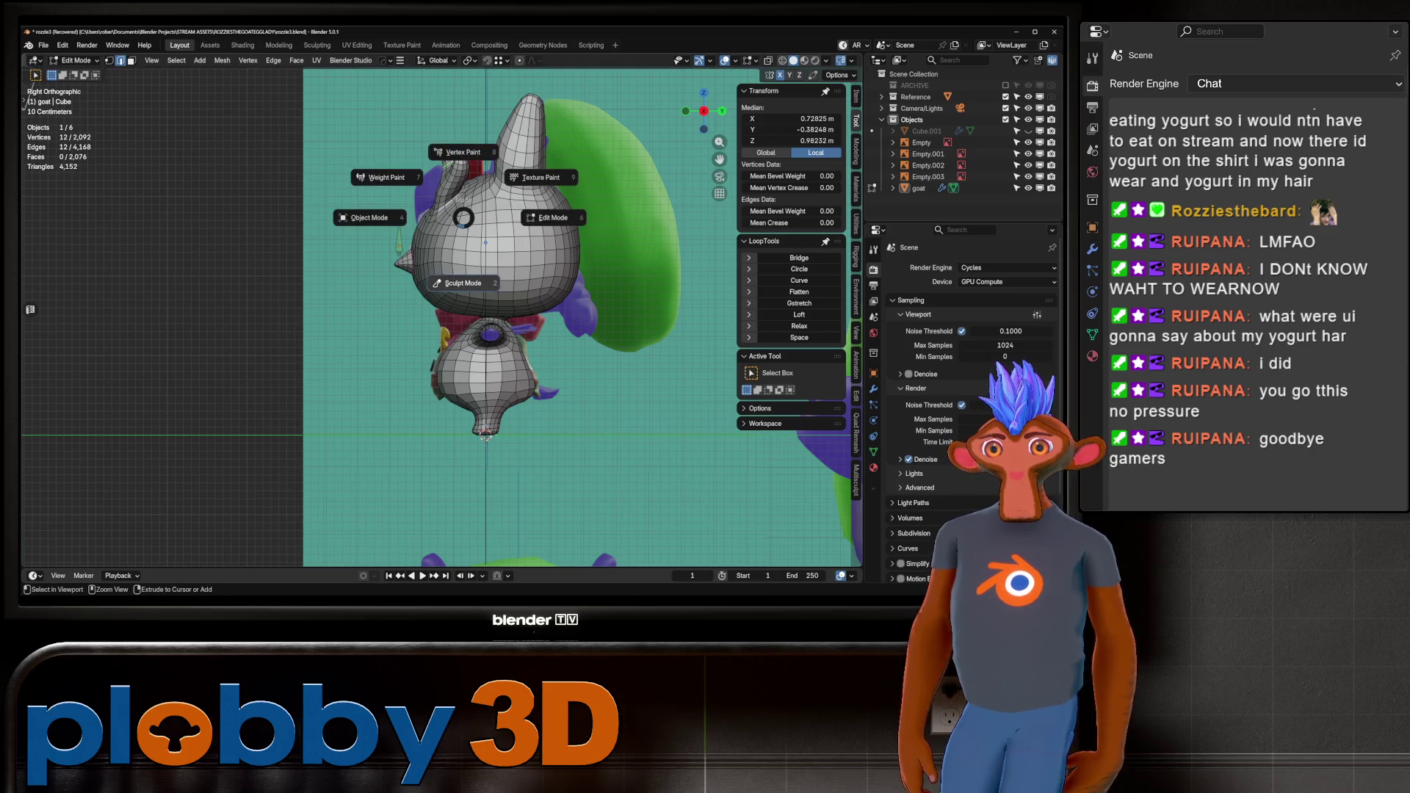
left_click(464, 213)
scroll(438, 206, "up", 3)
mouse_move(438, 206)
left_mouse_down()
mouse_move(394, 282)
mouse_move(425, 267)
left_mouse_up()
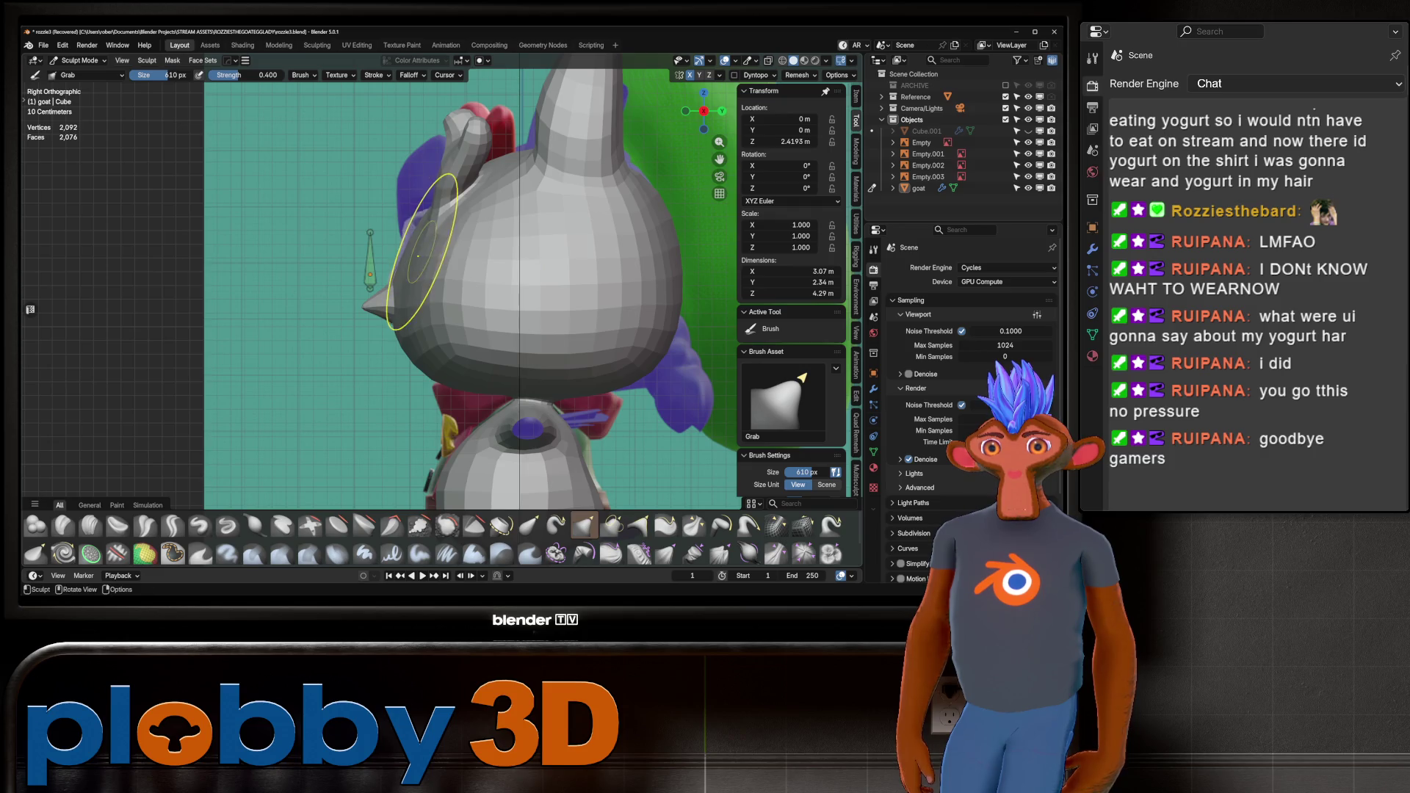
Reshape the ear flap, then shrink the Grab brush to 368 px.
mouse_move(484, 180)
left_mouse_down()
mouse_move(472, 179)
mouse_move(487, 158)
mouse_move(449, 107)
mouse_move(470, 140)
left_mouse_up()
key("f")
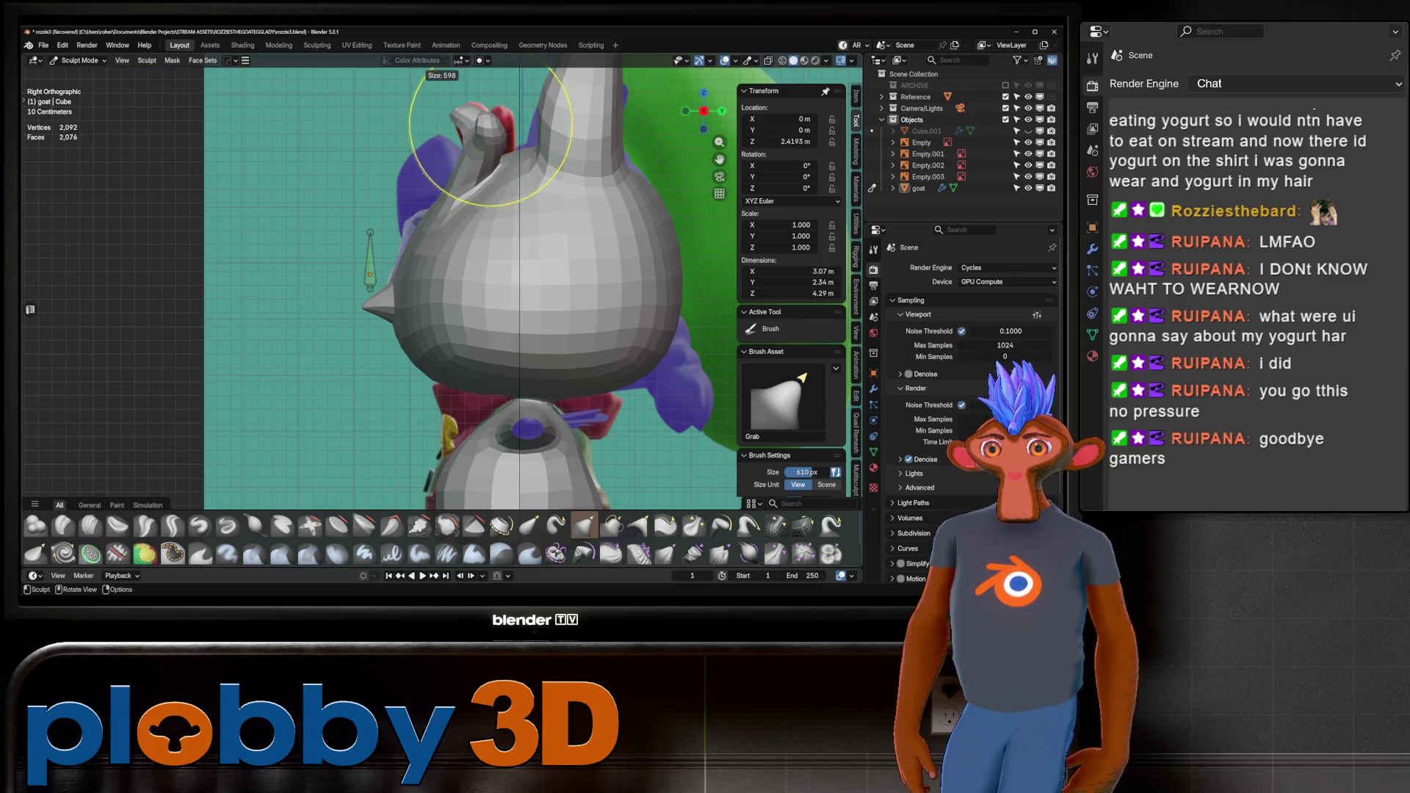
left_click(514, 122)
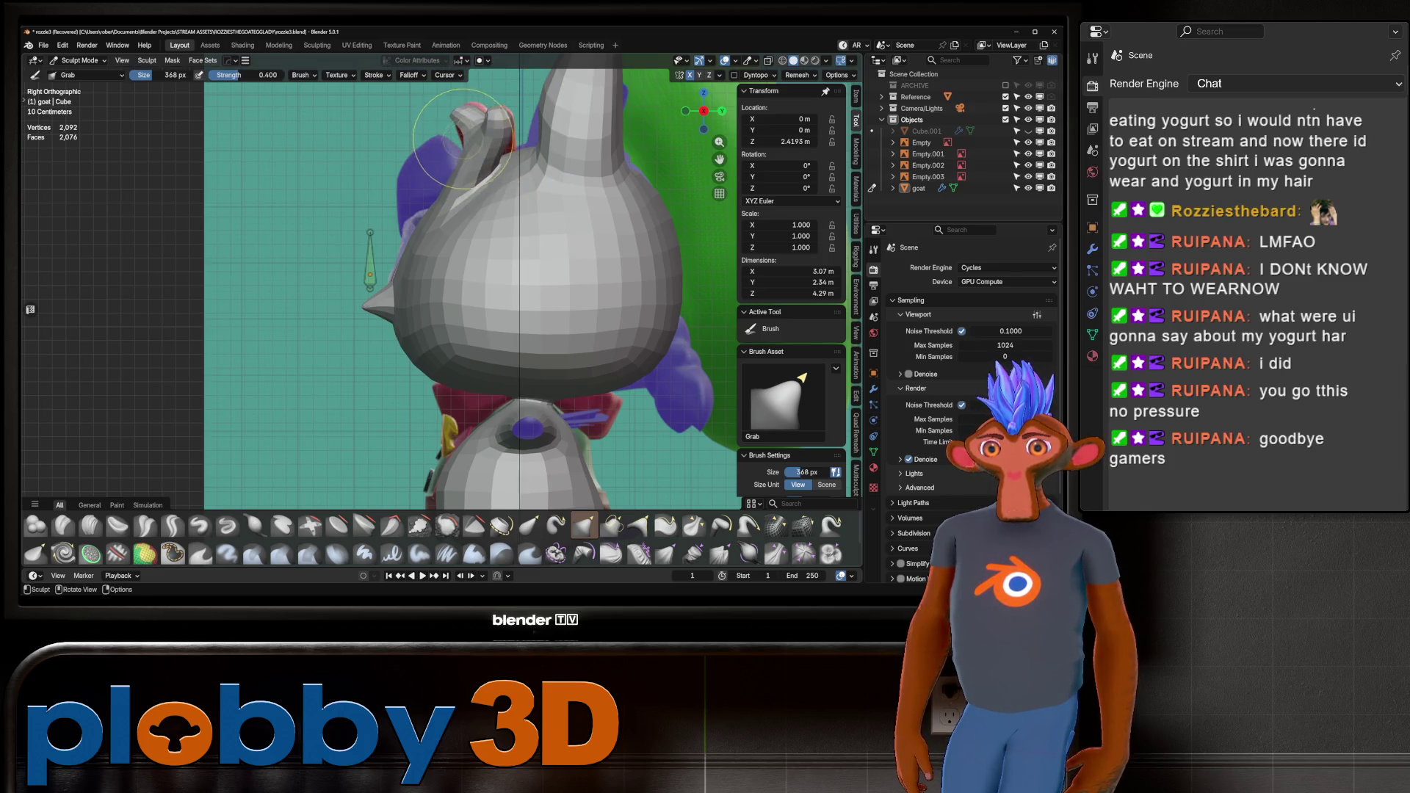
Orbit around the goat and toggle X-ray to check the head against the references.
mouse_move(455, 140)
middle_mouse_down()
mouse_move(519, 205)
mouse_move(514, 184)
mouse_move(580, 213)
mouse_move(387, 201)
middle_mouse_up()
scroll(488, 174, "down", 3)
scroll(387, 201, "up", 5)
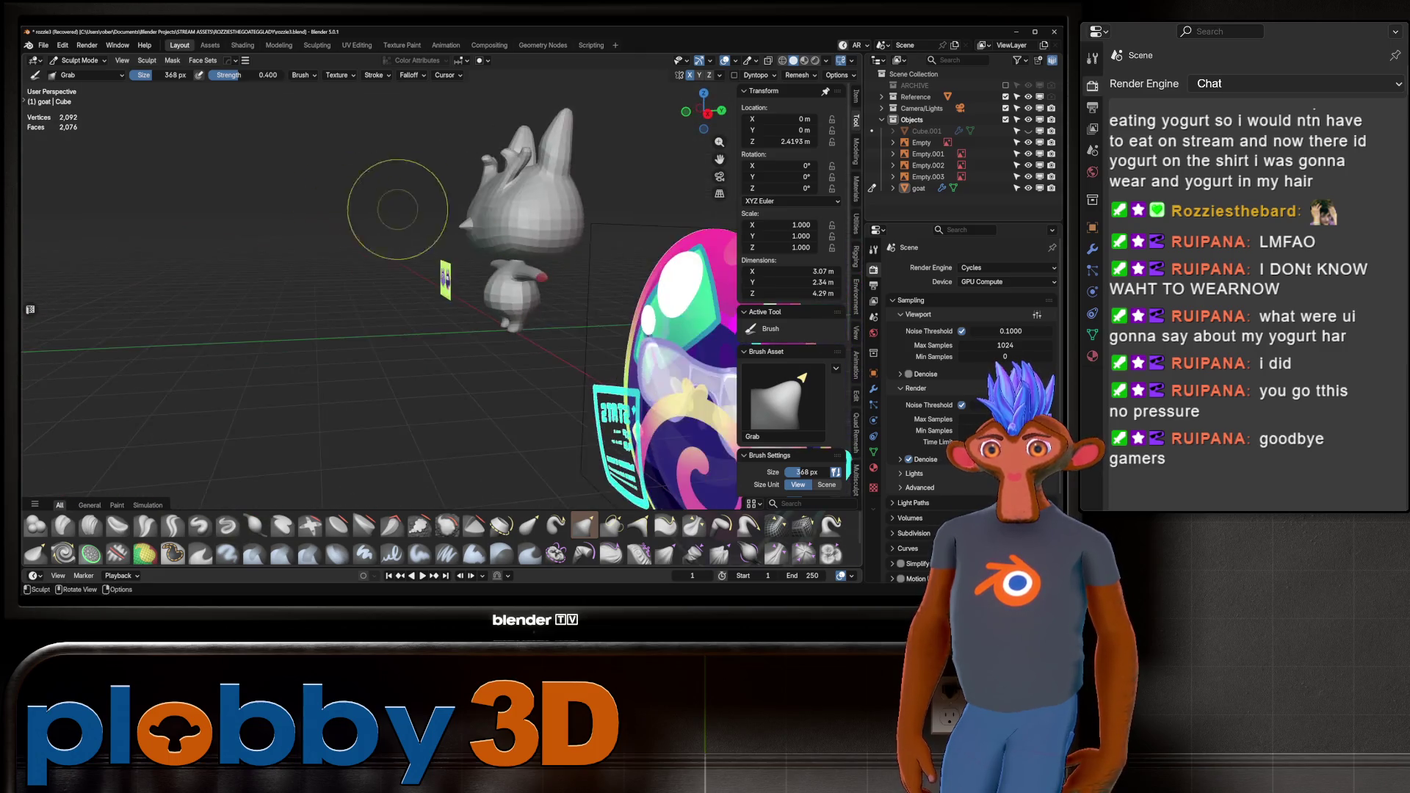
mouse_move(495, 215)
middle_mouse_down()
mouse_move(629, 220)
mouse_move(434, 213)
mouse_move(283, 235)
mouse_move(368, 305)
mouse_move(384, 268)
middle_mouse_up()
scroll(411, 213, "down", 3)
scroll(384, 268, "up", 5)
key("alt+z")
key("alt+z")
key("alt+z")
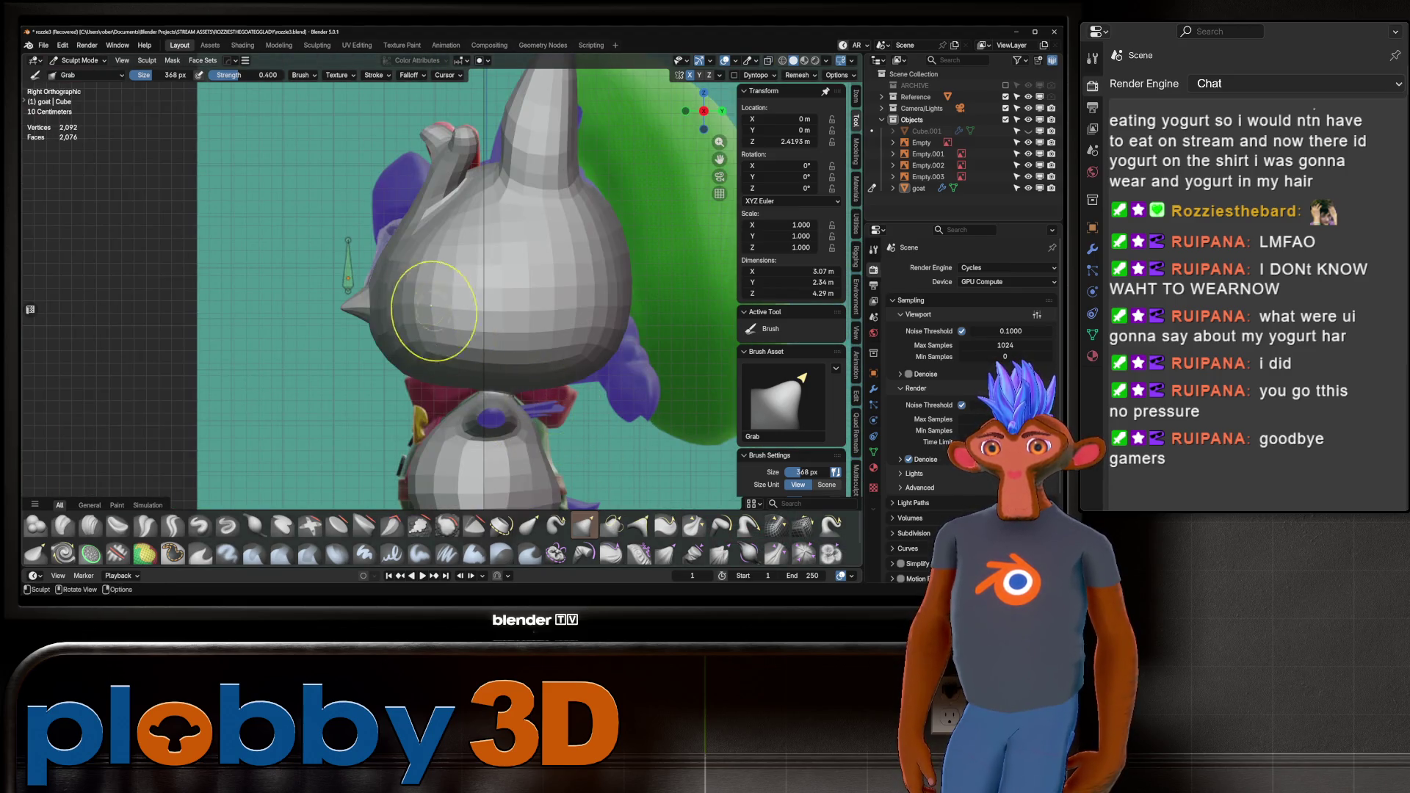
key("alt+z")
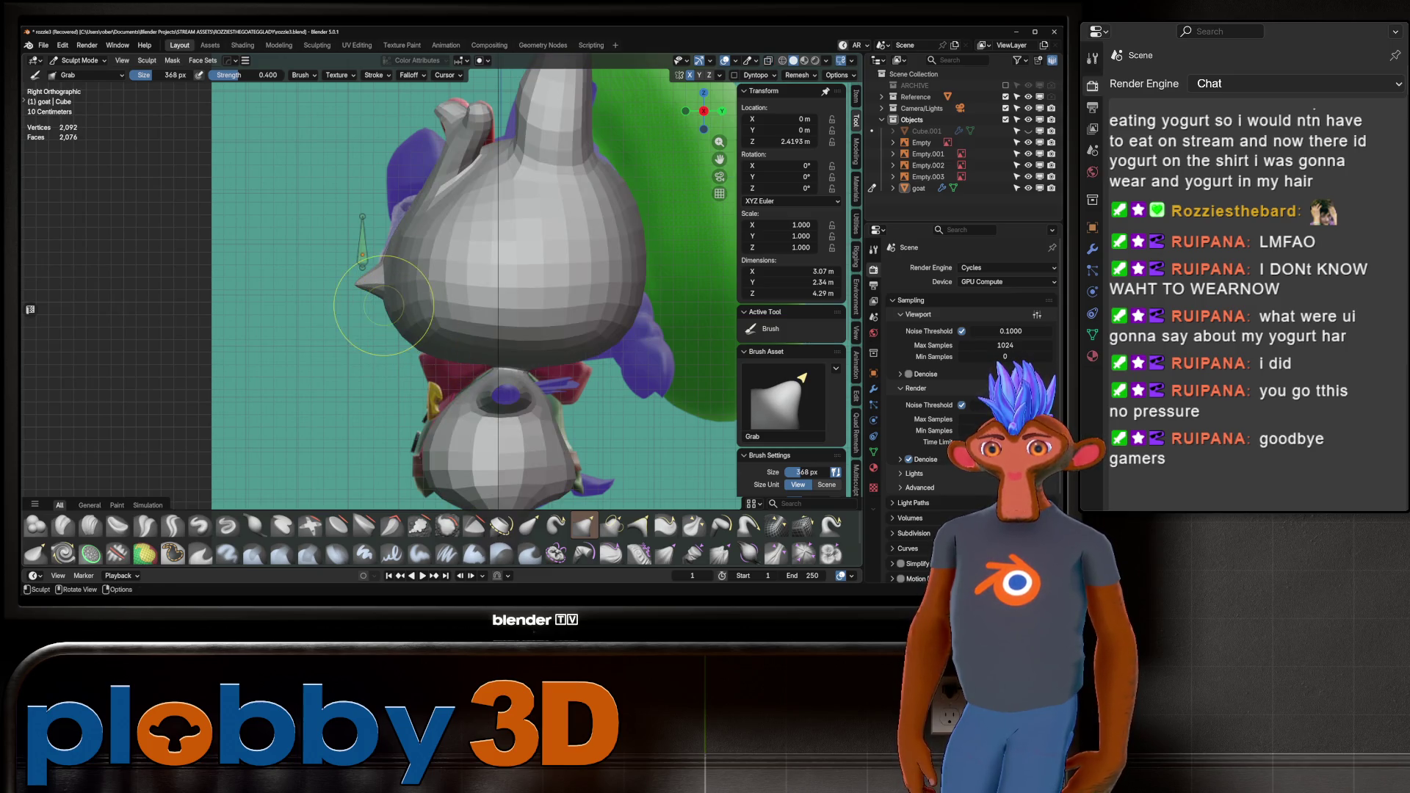
key("alt+z")
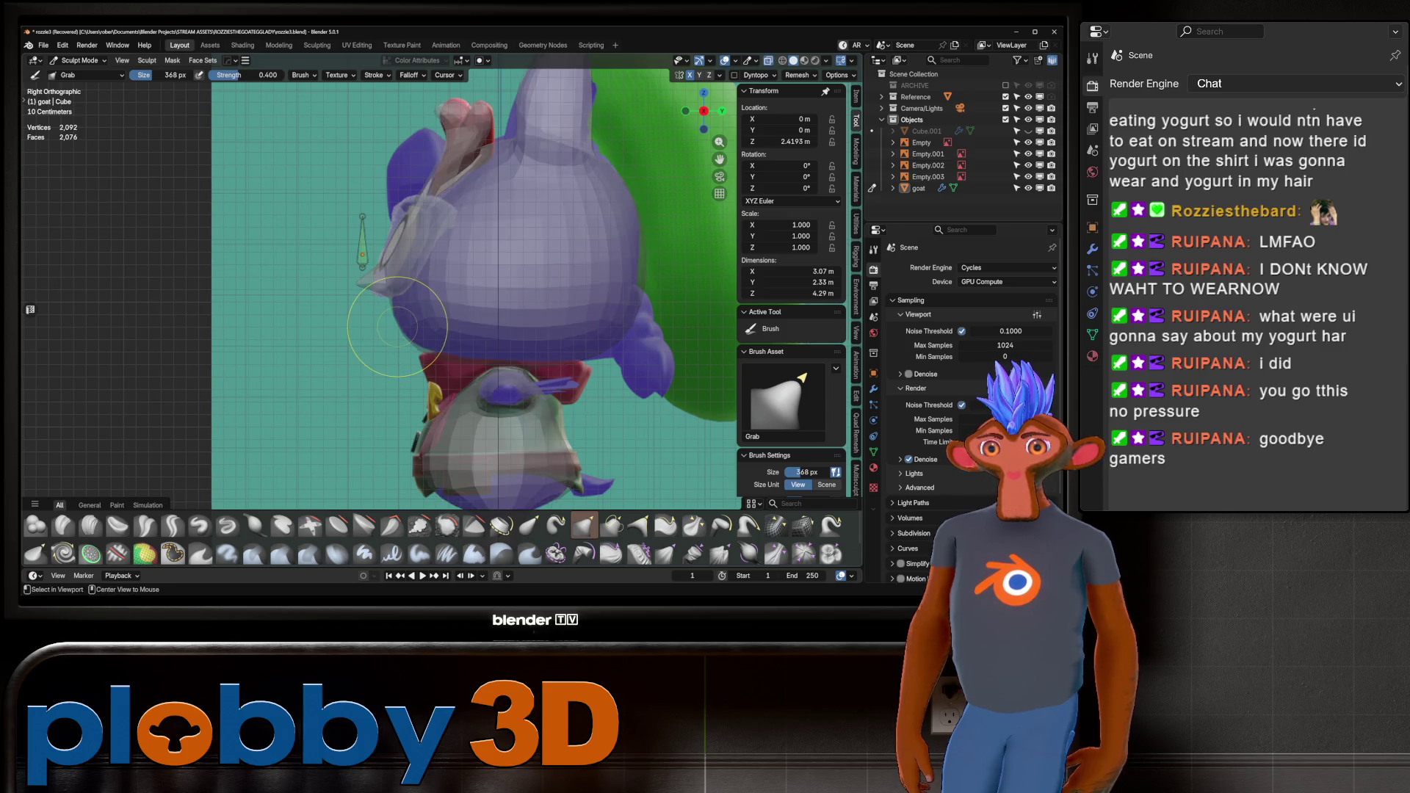
key("alt+z")
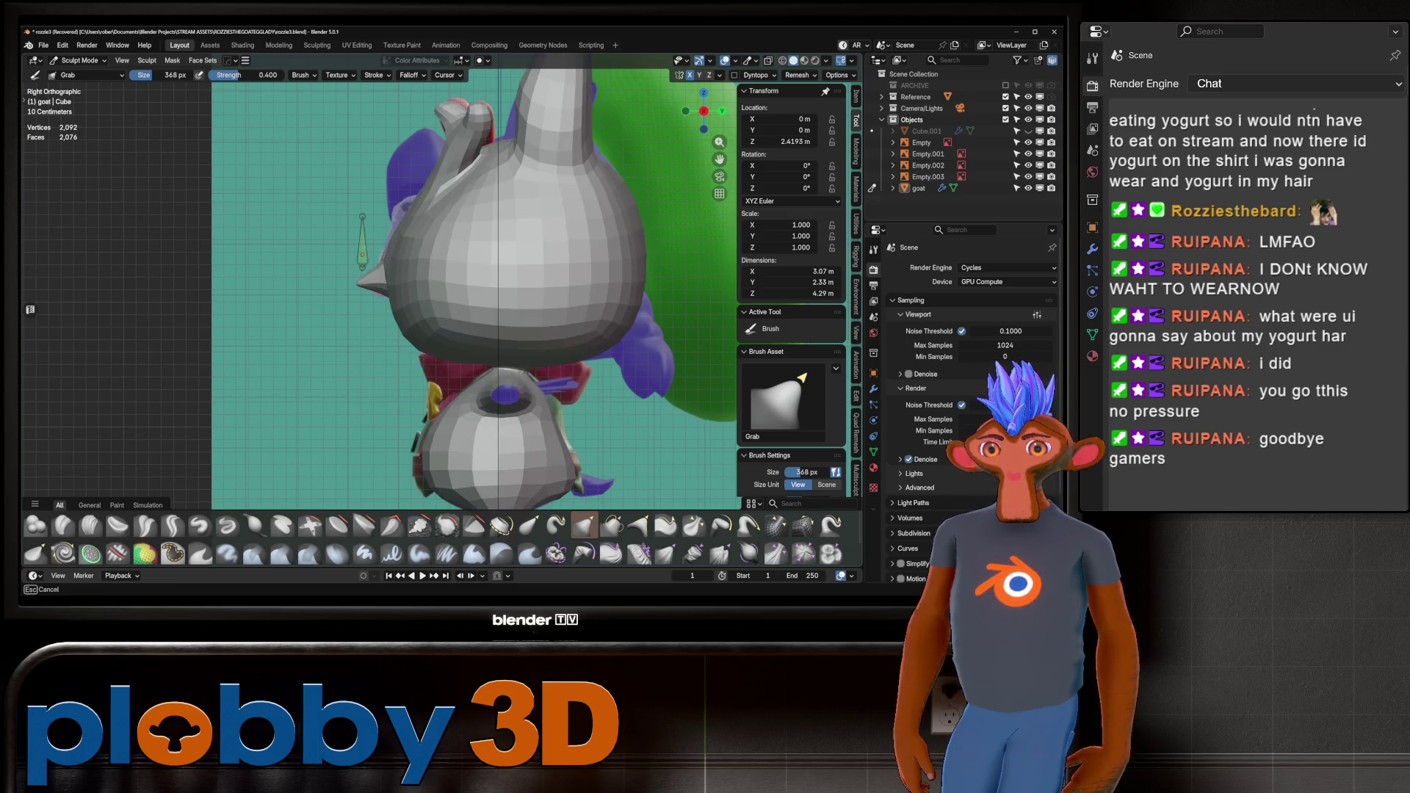
Orbit out to the whole goat, then view it from the front in X-ray.
middle_click_drag(441, 325, 536, 324)
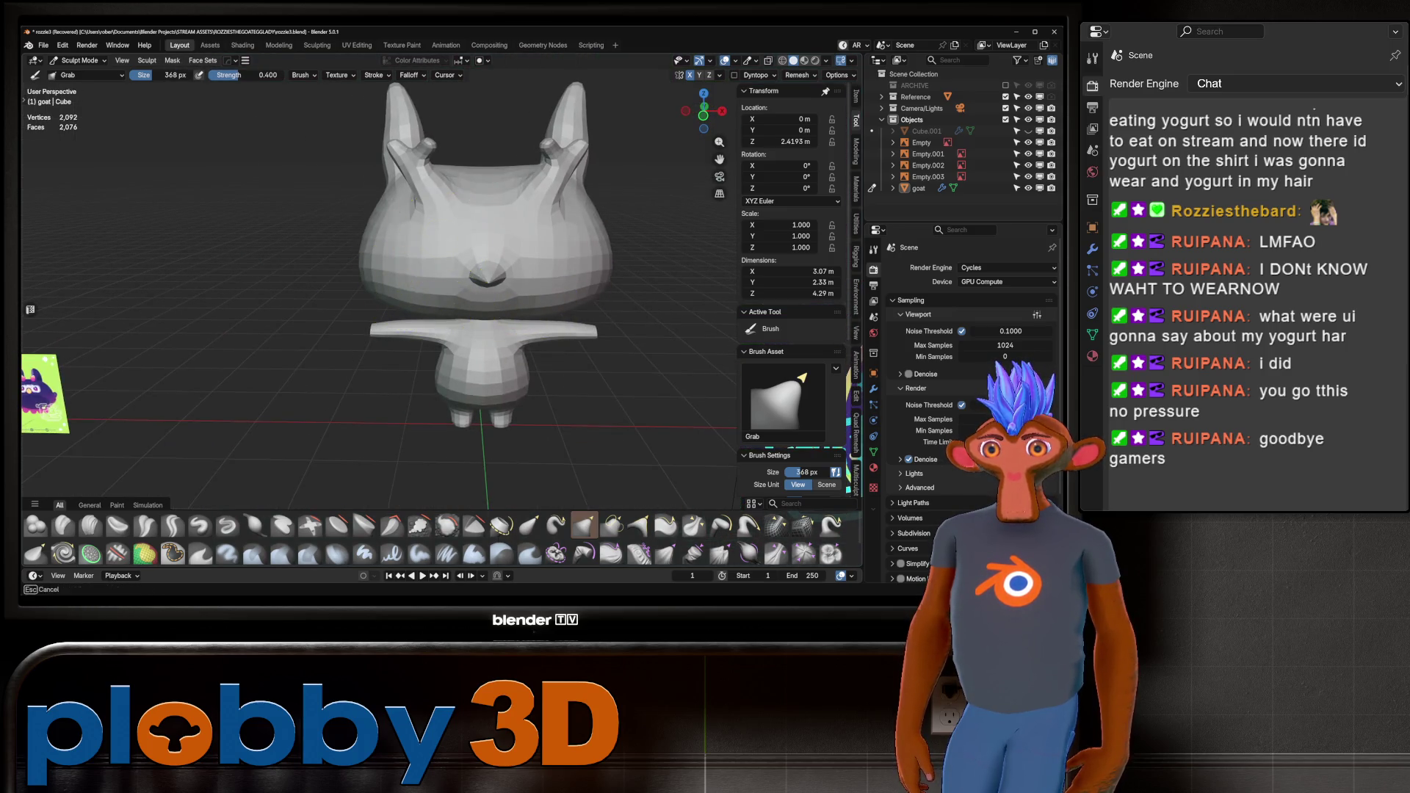
mouse_move(456, 245)
middle_mouse_down()
mouse_move(590, 364)
mouse_move(492, 286)
mouse_move(472, 289)
mouse_move(507, 348)
mouse_move(519, 267)
mouse_move(541, 235)
middle_mouse_up()
scroll(491, 286, "up", 5)
key("KP_1")
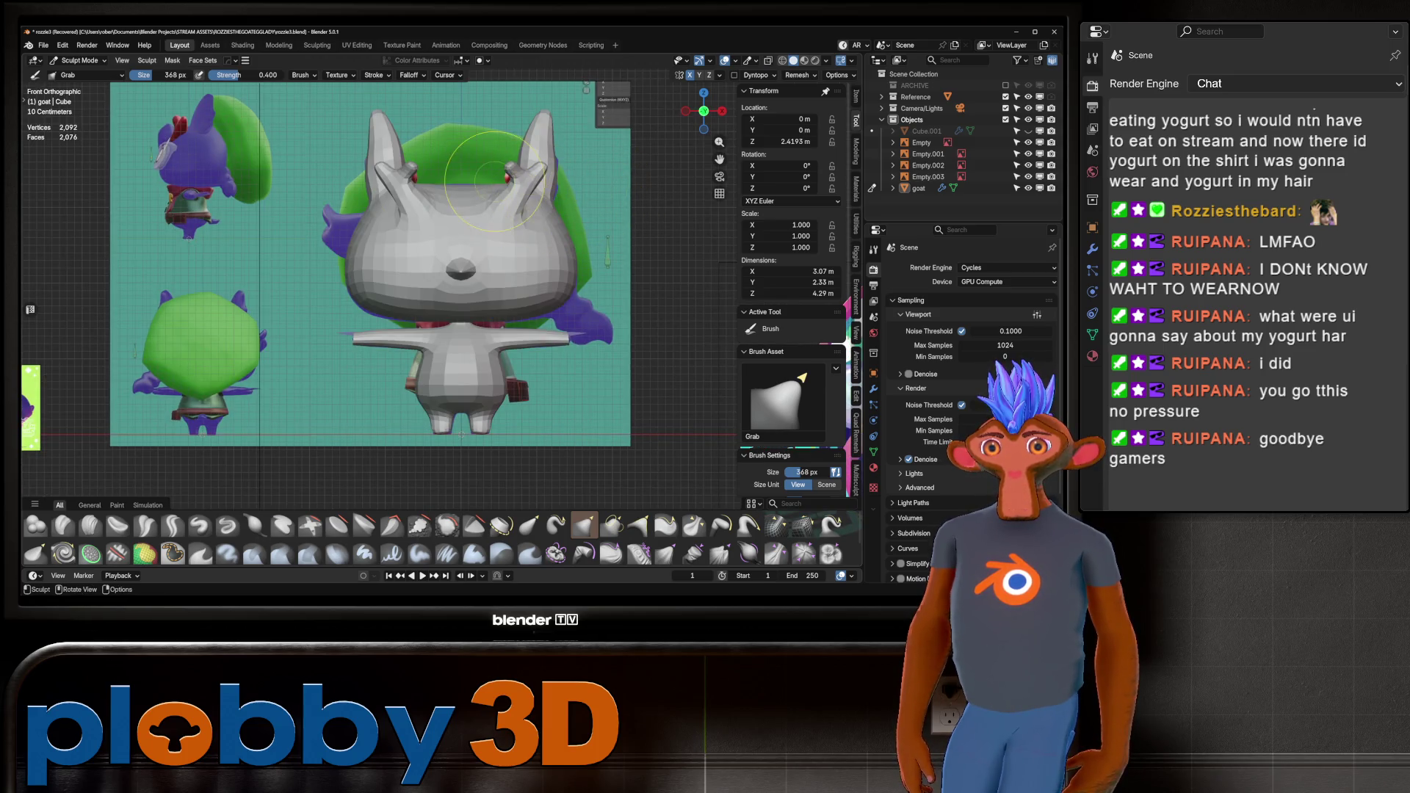
key("alt+z")
key("alt+z")
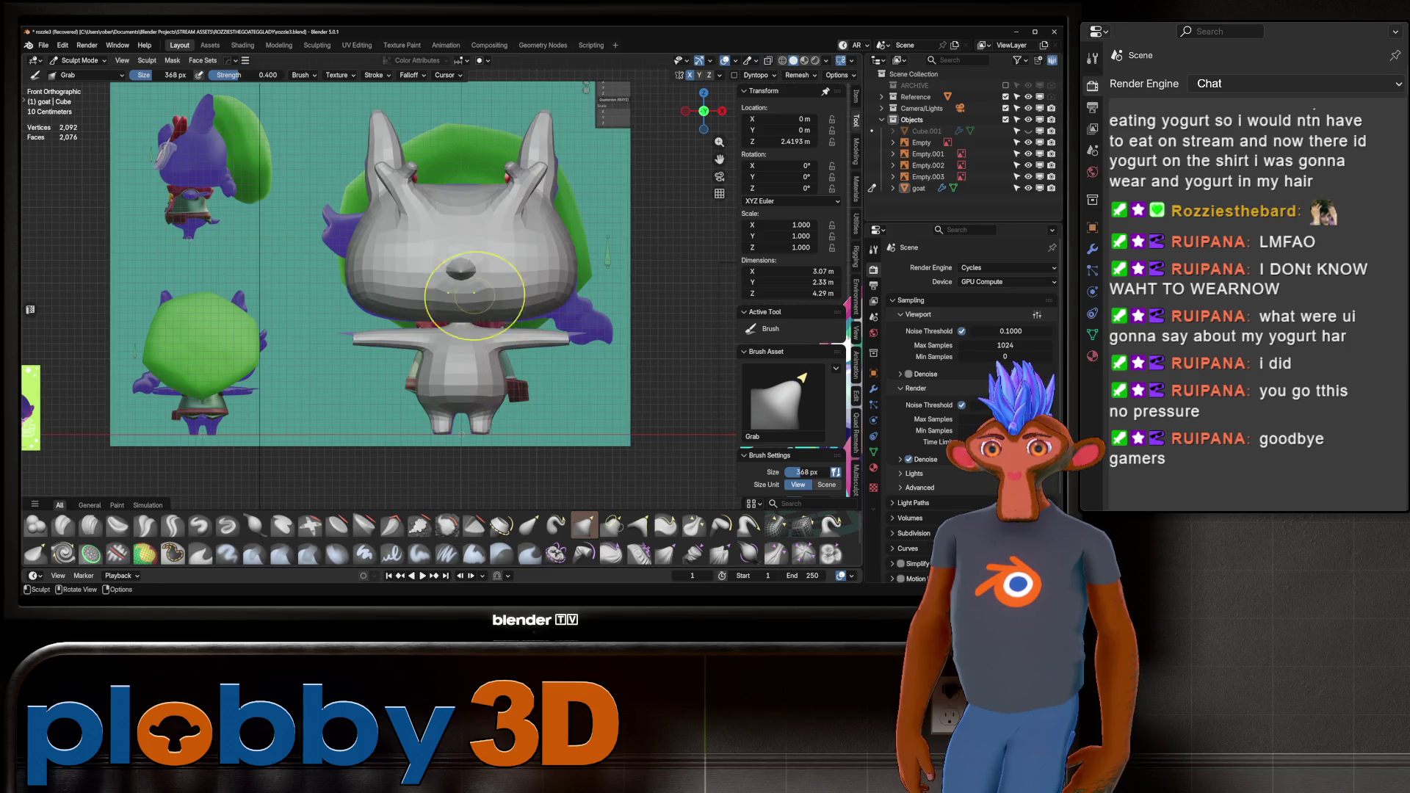
middle_click_drag(451, 215, 472, 252)
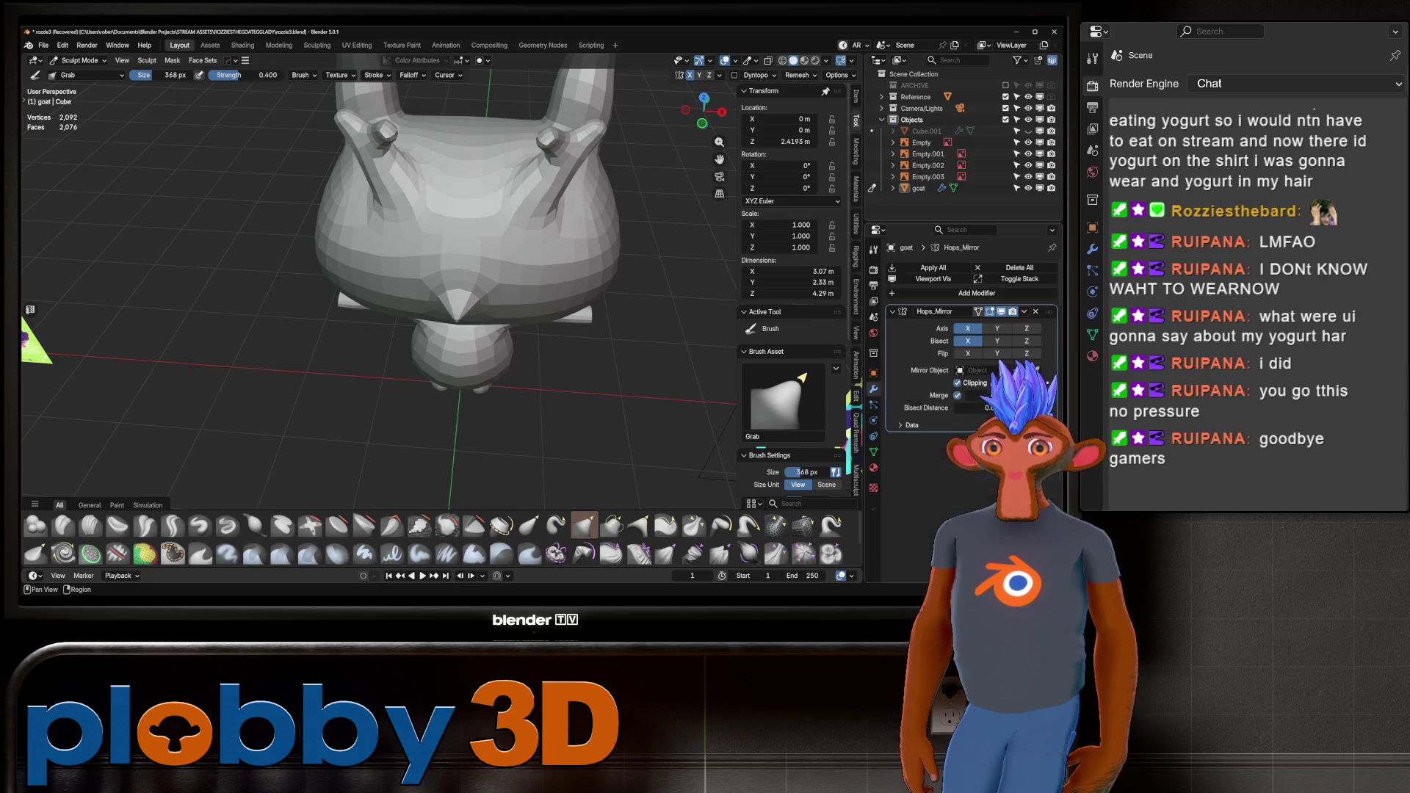
Apply the Hops_Mirror modifier via Edit Mode, then compare the front view with the reference in X-ray.
key("Tab")
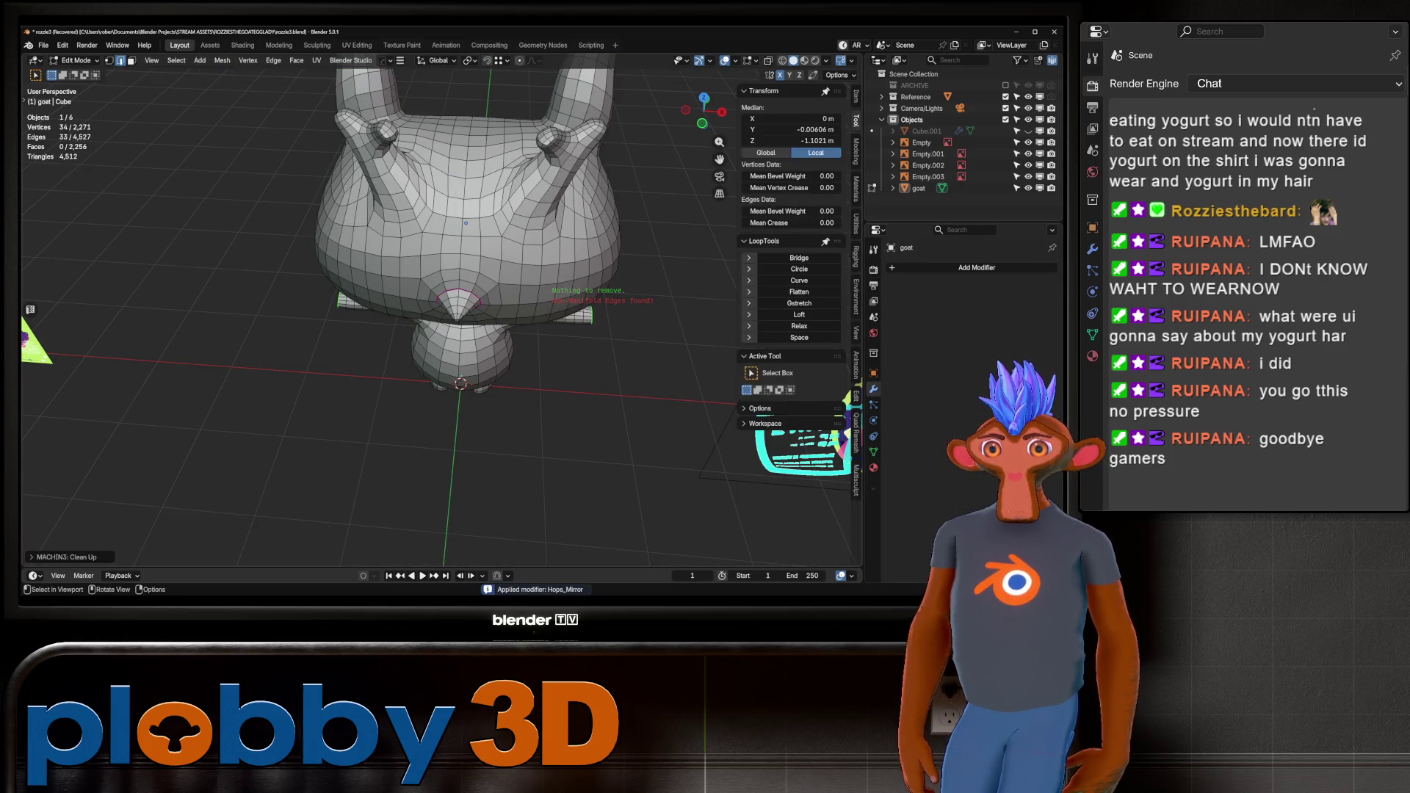
key("Tab")
middle_click_drag(536, 299, 540, 272)
mouse_move(537, 247)
middle_mouse_down()
mouse_move(566, 242)
mouse_move(645, 142)
mouse_move(470, 238)
middle_mouse_up()
scroll(484, 279, "up", 5)
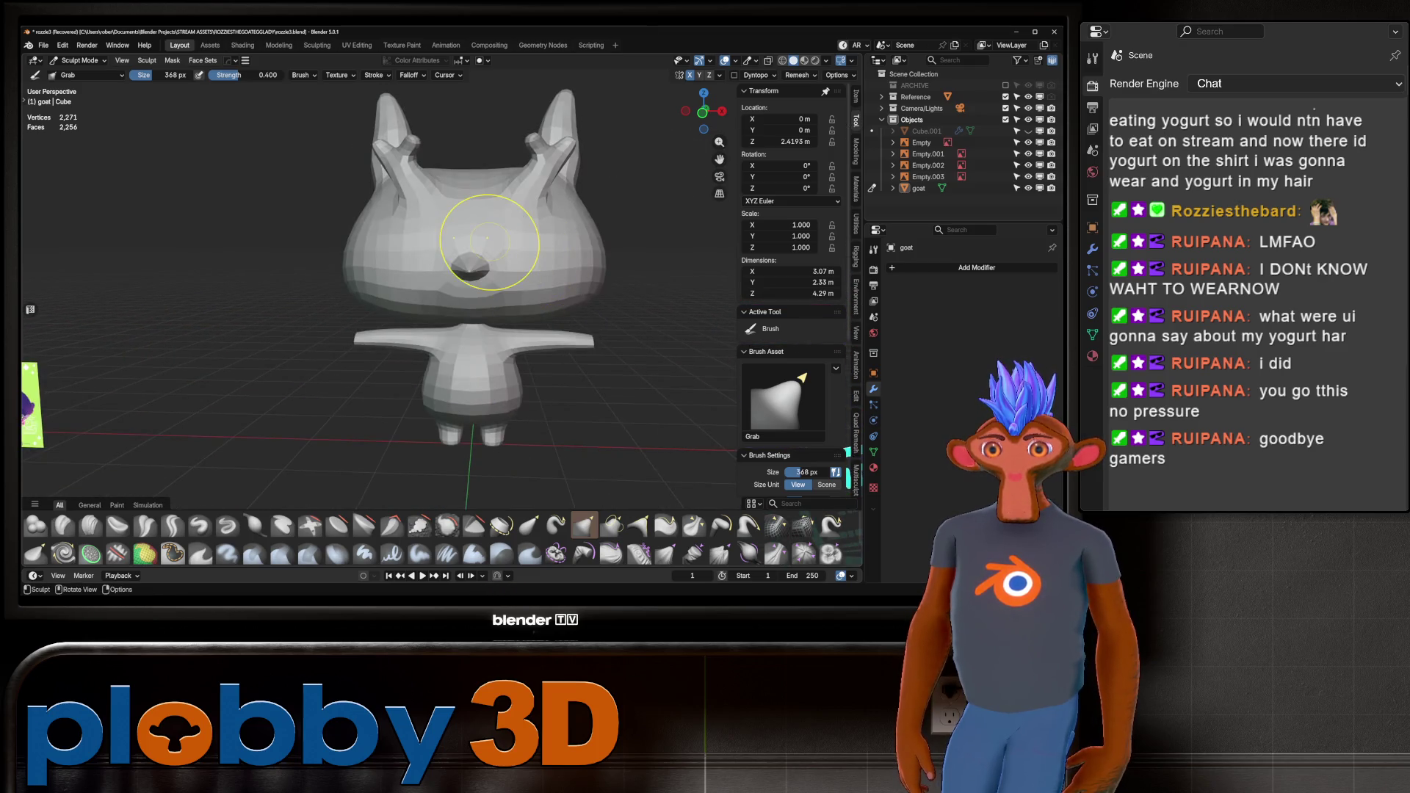
key("KP_1")
key("alt+z")
key("alt+z")
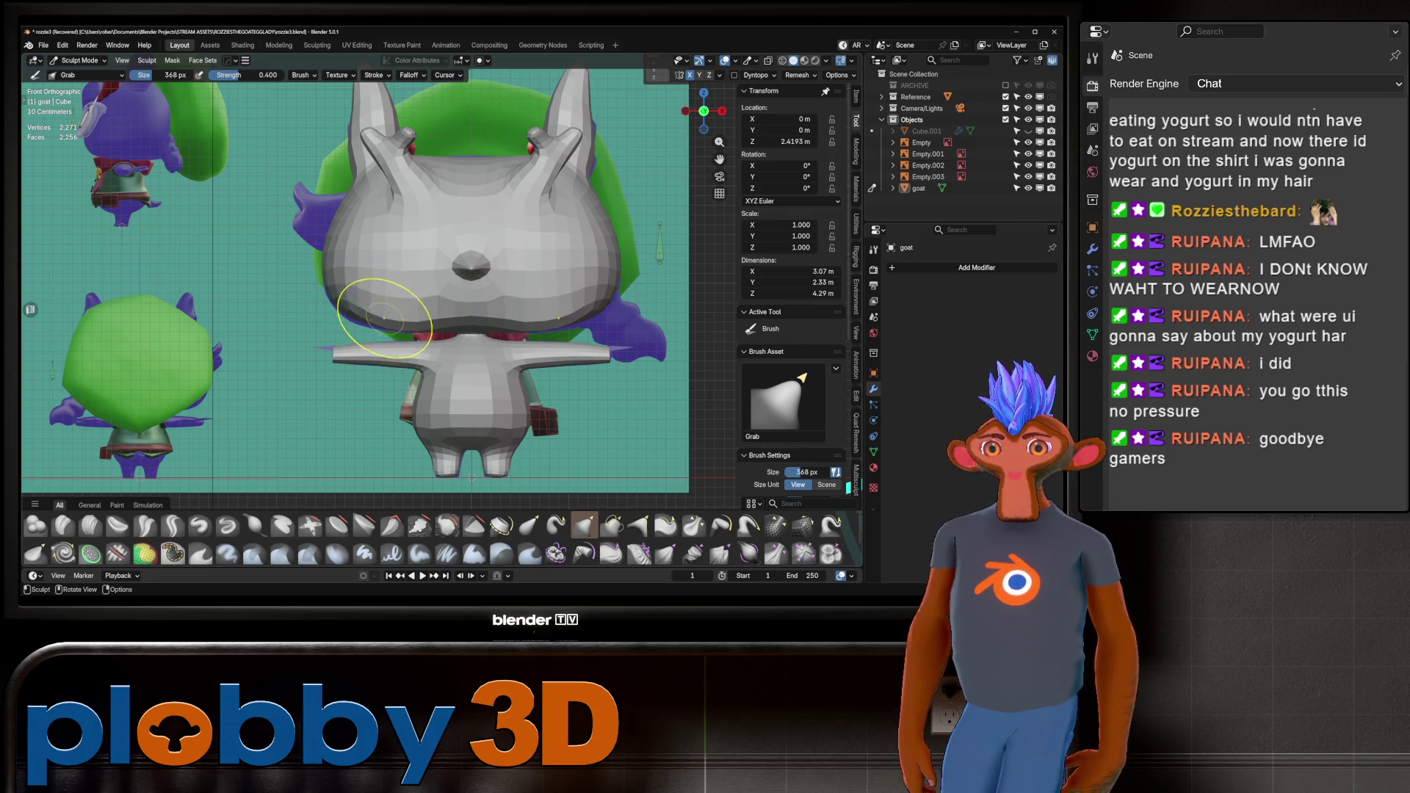
key("alt+z")
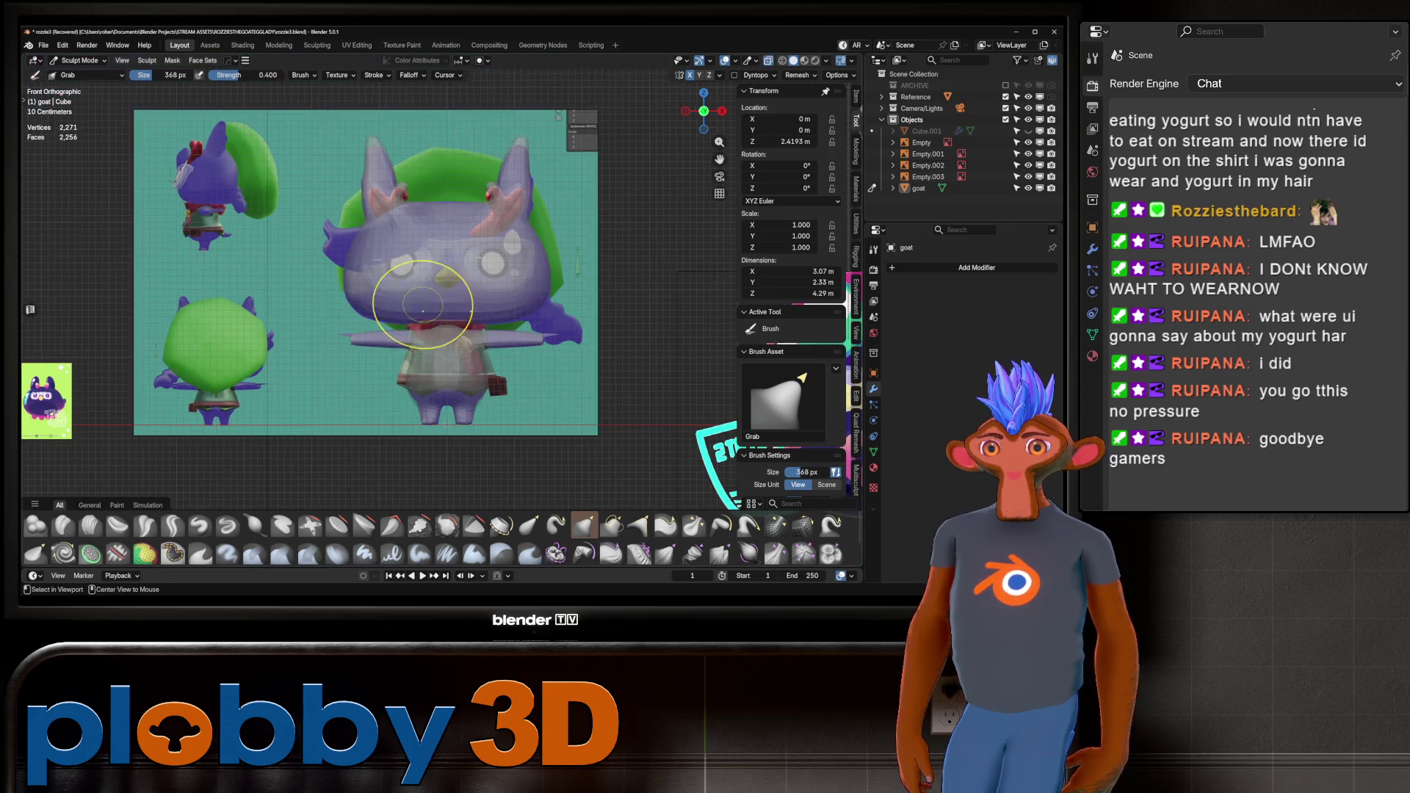
key("alt+z")
key("alt+z")
key("alt+z")
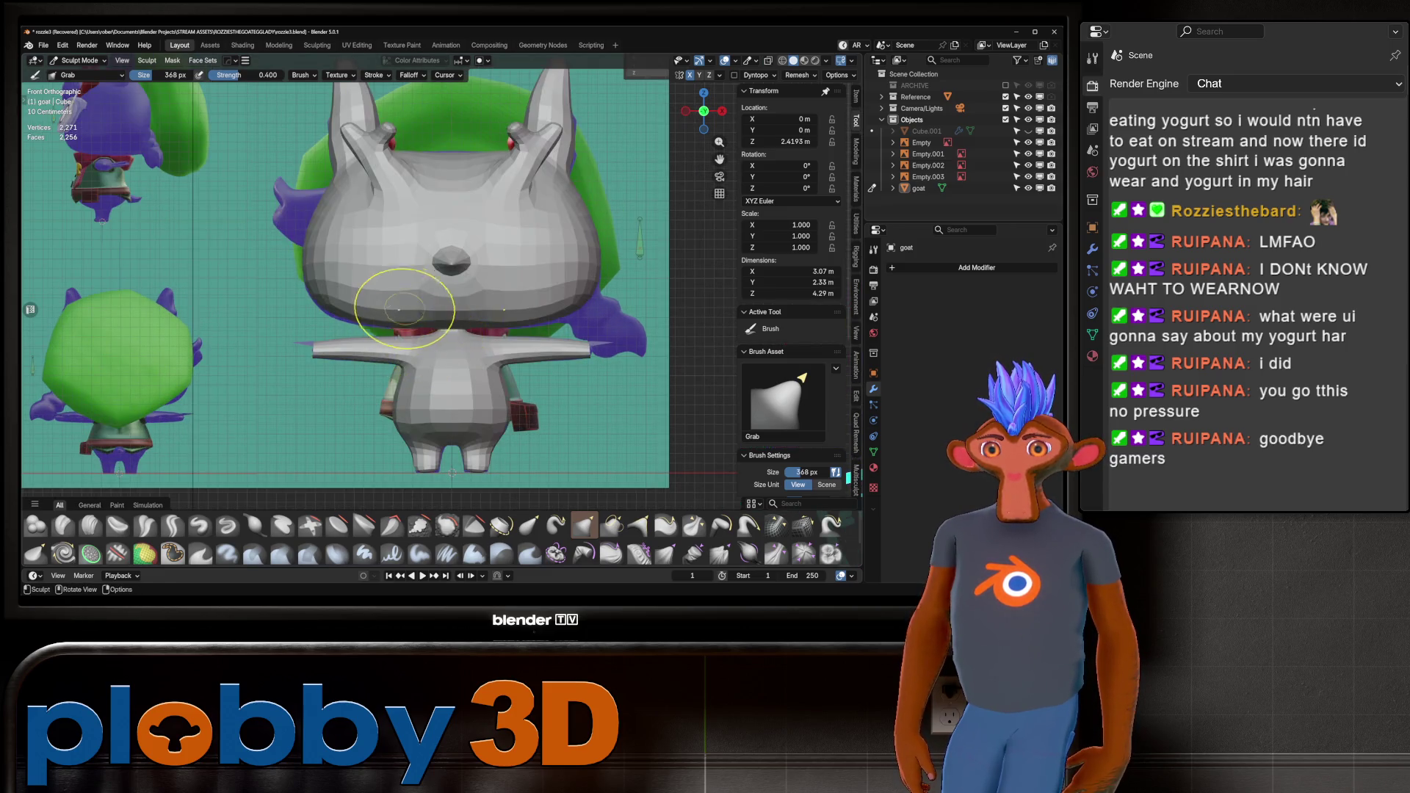
middle_click_drag(405, 305, 311, 306)
scroll(395, 280, "down", 5)
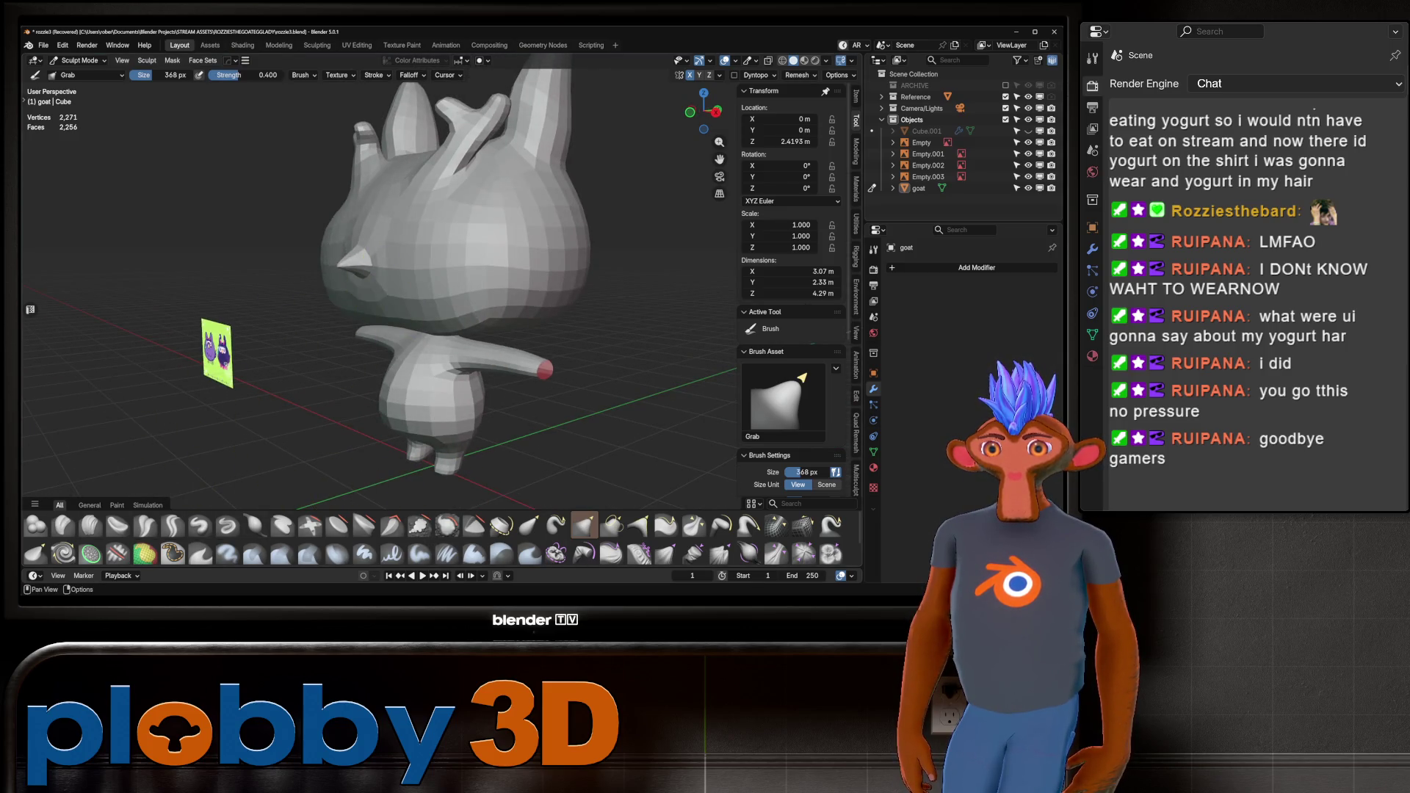
Switch to the Inflate/Deflate brush and puff out the goat's cheek.
left_click(254, 525)
scroll(451, 312, "up", 4)
left_click_drag(451, 312, 496, 304)
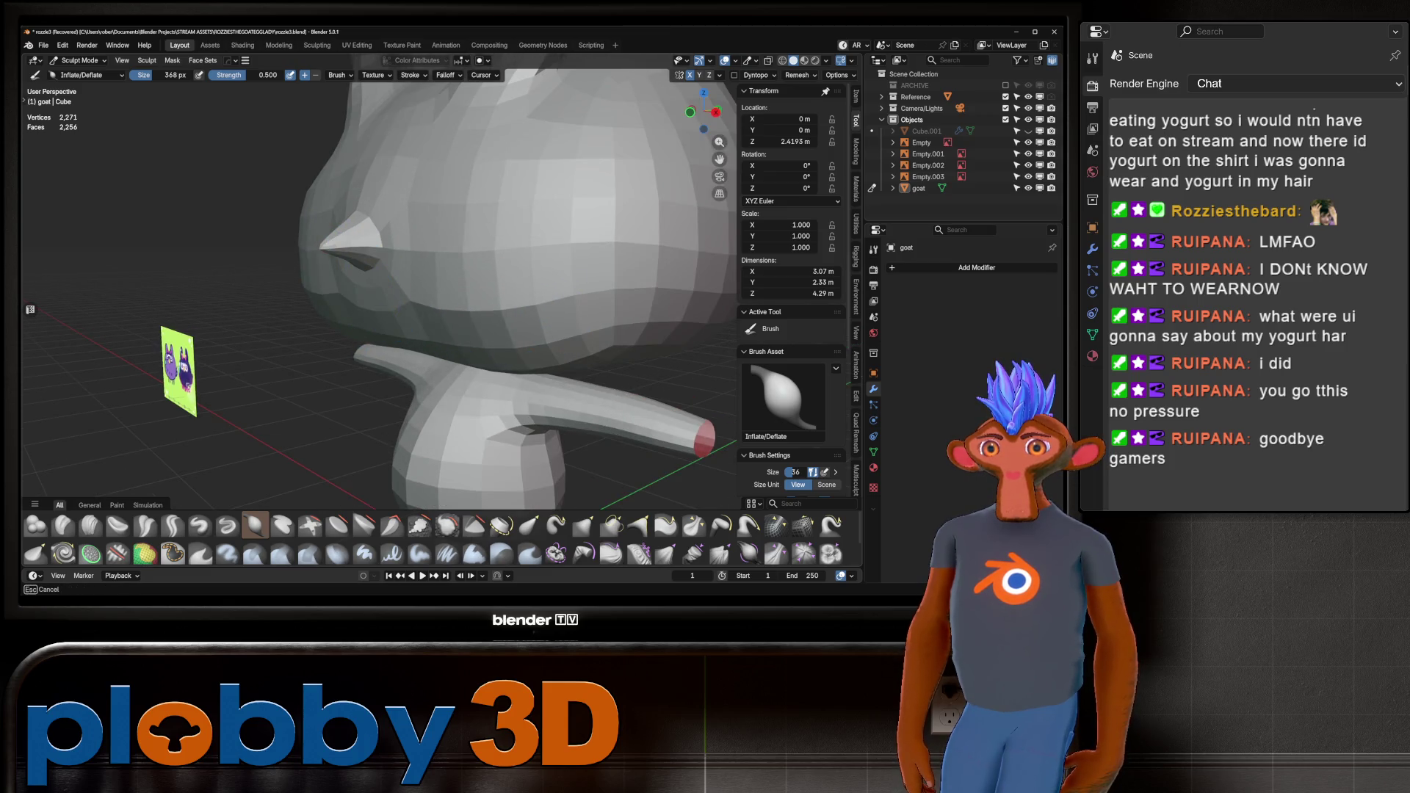
scroll(466, 252, "down", 3)
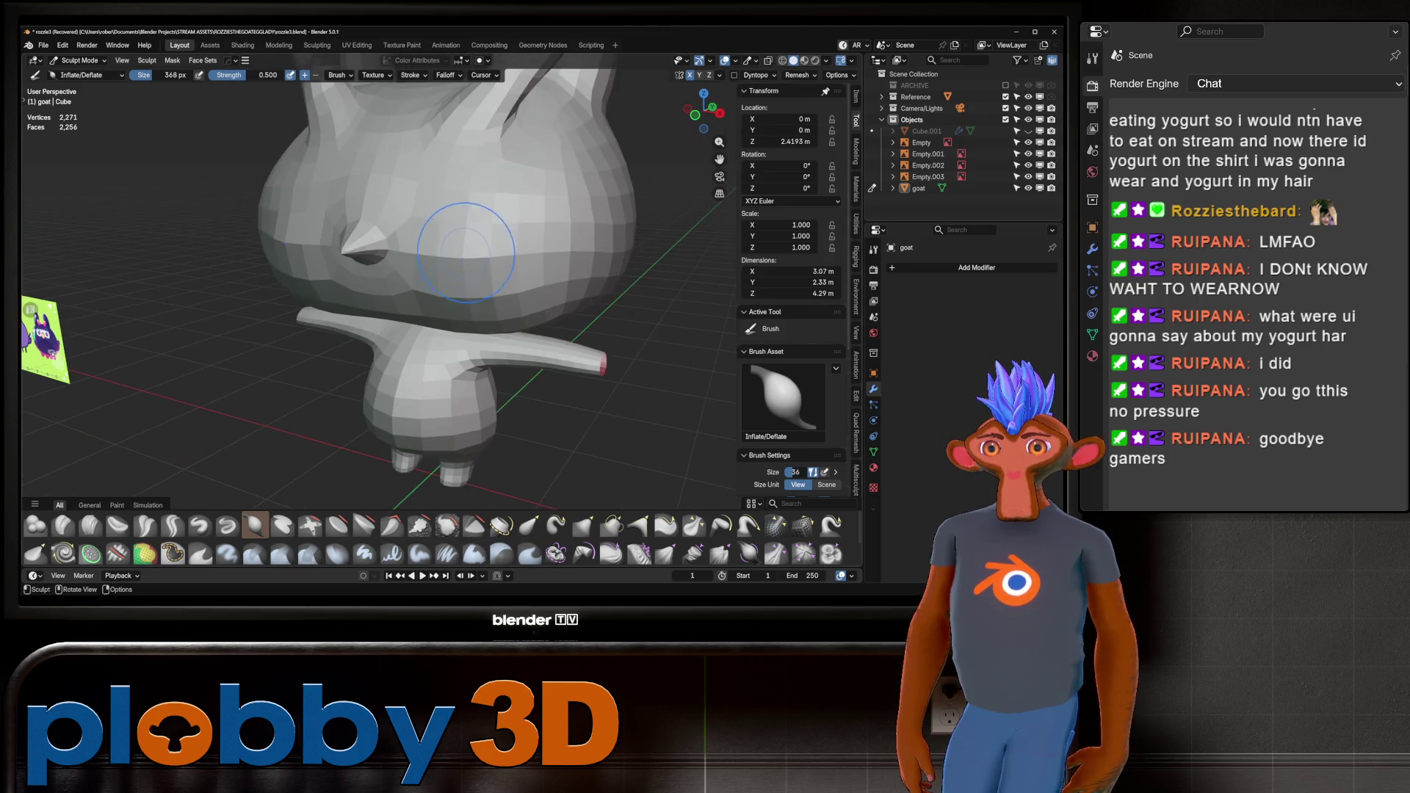
scroll(465, 252, "down", 5)
mouse_move(465, 252)
middle_mouse_down()
mouse_move(411, 250)
mouse_move(384, 358)
middle_mouse_up()
scroll(383, 358, "up", 4)
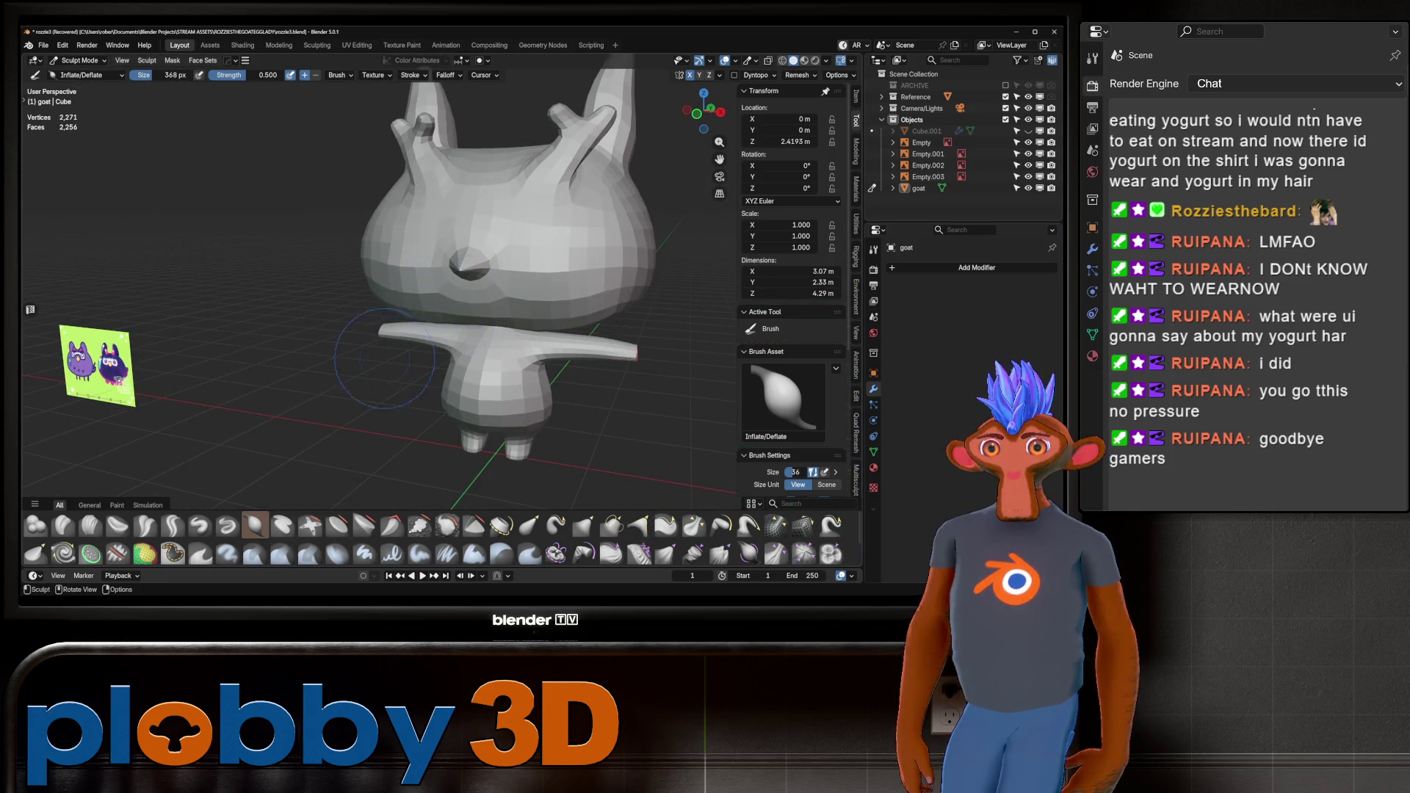
Compare the front view with the reference in X-ray, then select the front reference image in Object Mode.
key("KP_1")
key("alt+z")
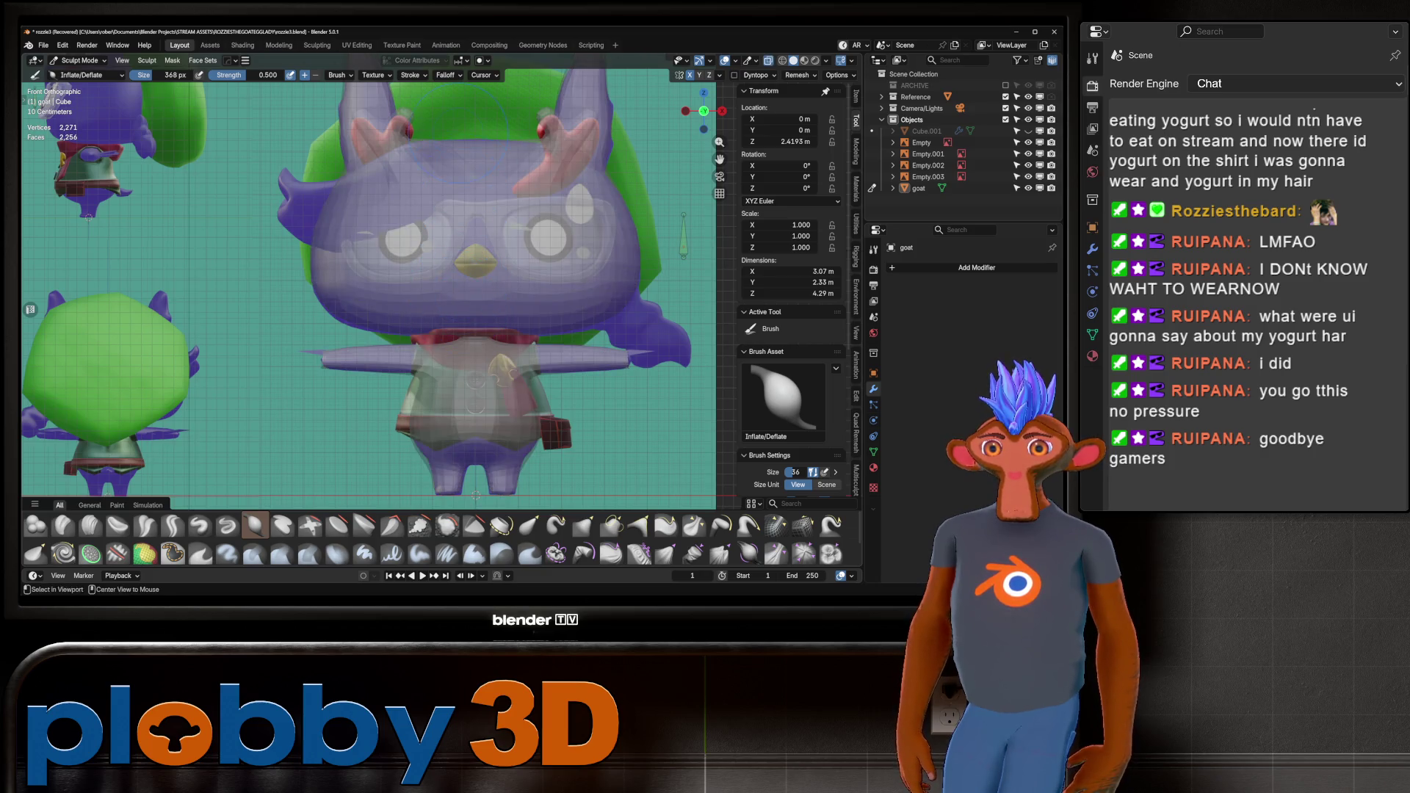
key("alt+z")
scroll(367, 286, "down", 4)
key("alt+z")
key("alt+z")
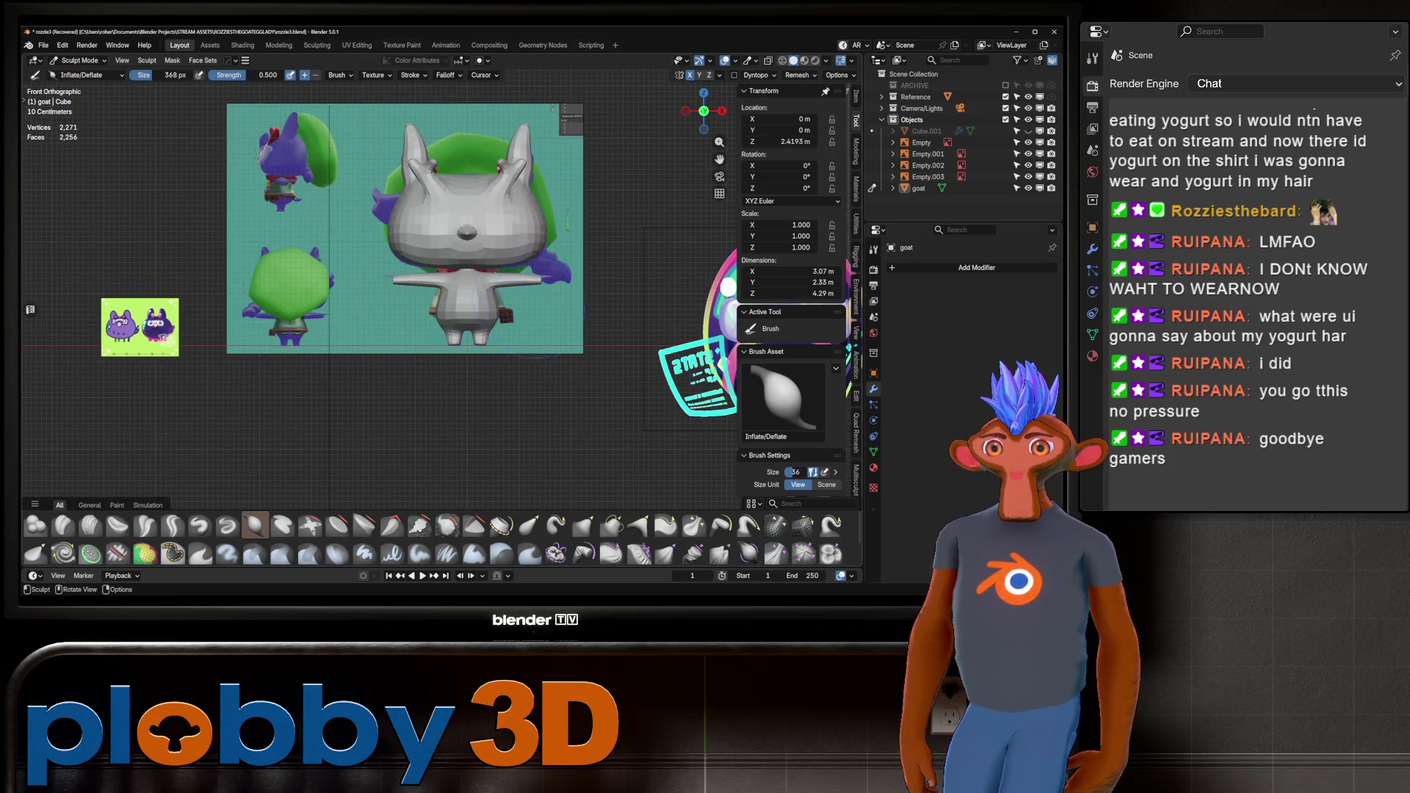
key("ctrl+Tab")
left_click(409, 229)
Make the front reference image more opaque and set its Depth to Default.
left_click(408, 230)
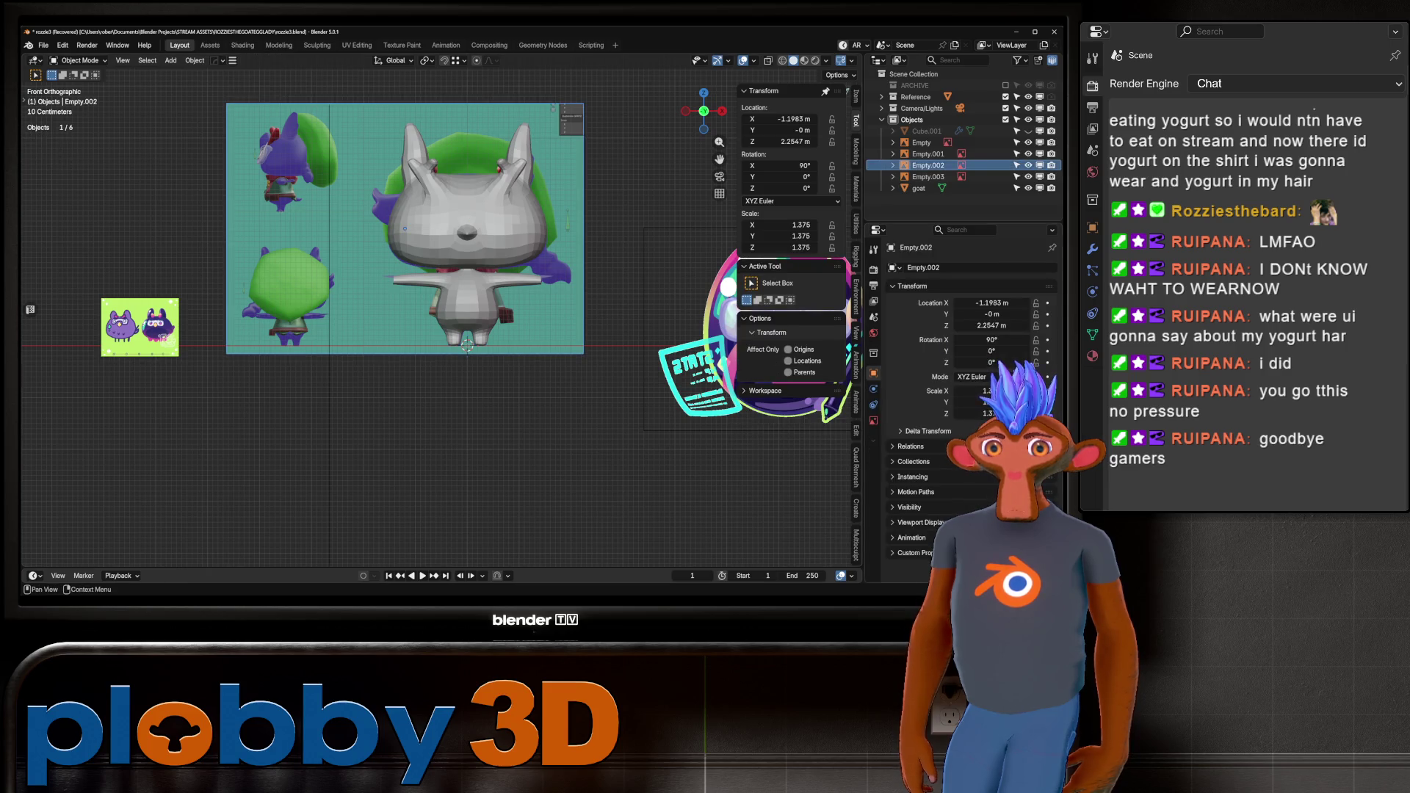
left_click(873, 419)
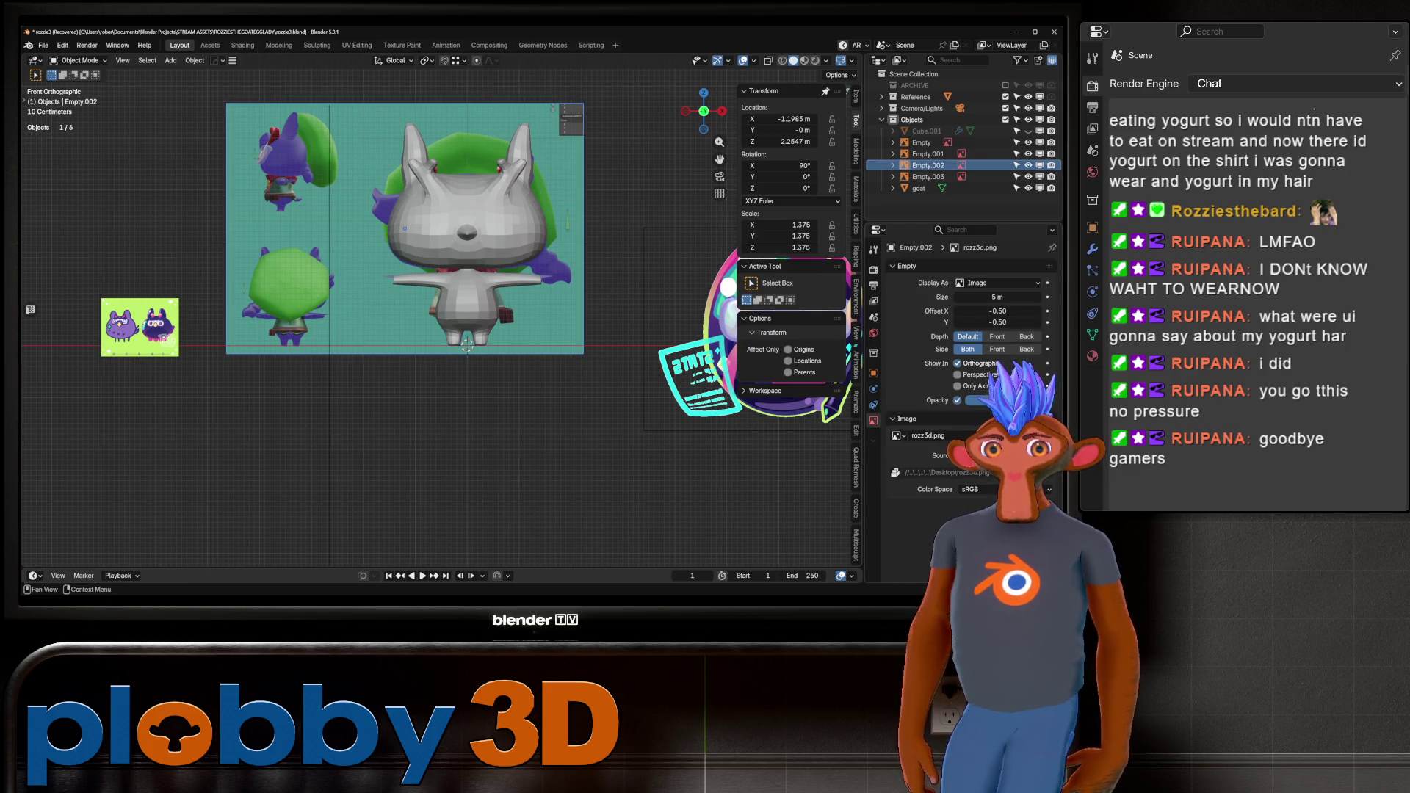
left_click_drag(976, 400, 998, 400)
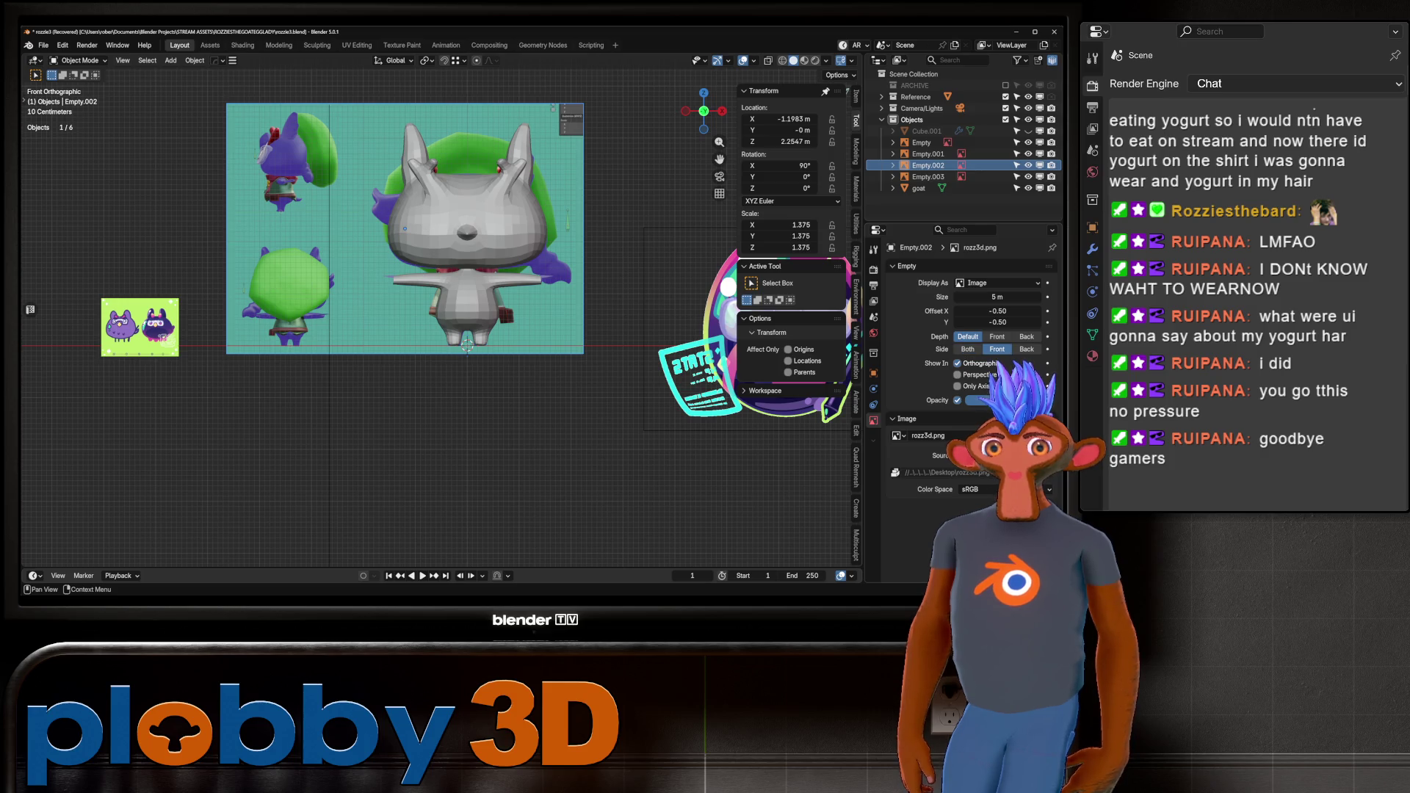
left_click(996, 336)
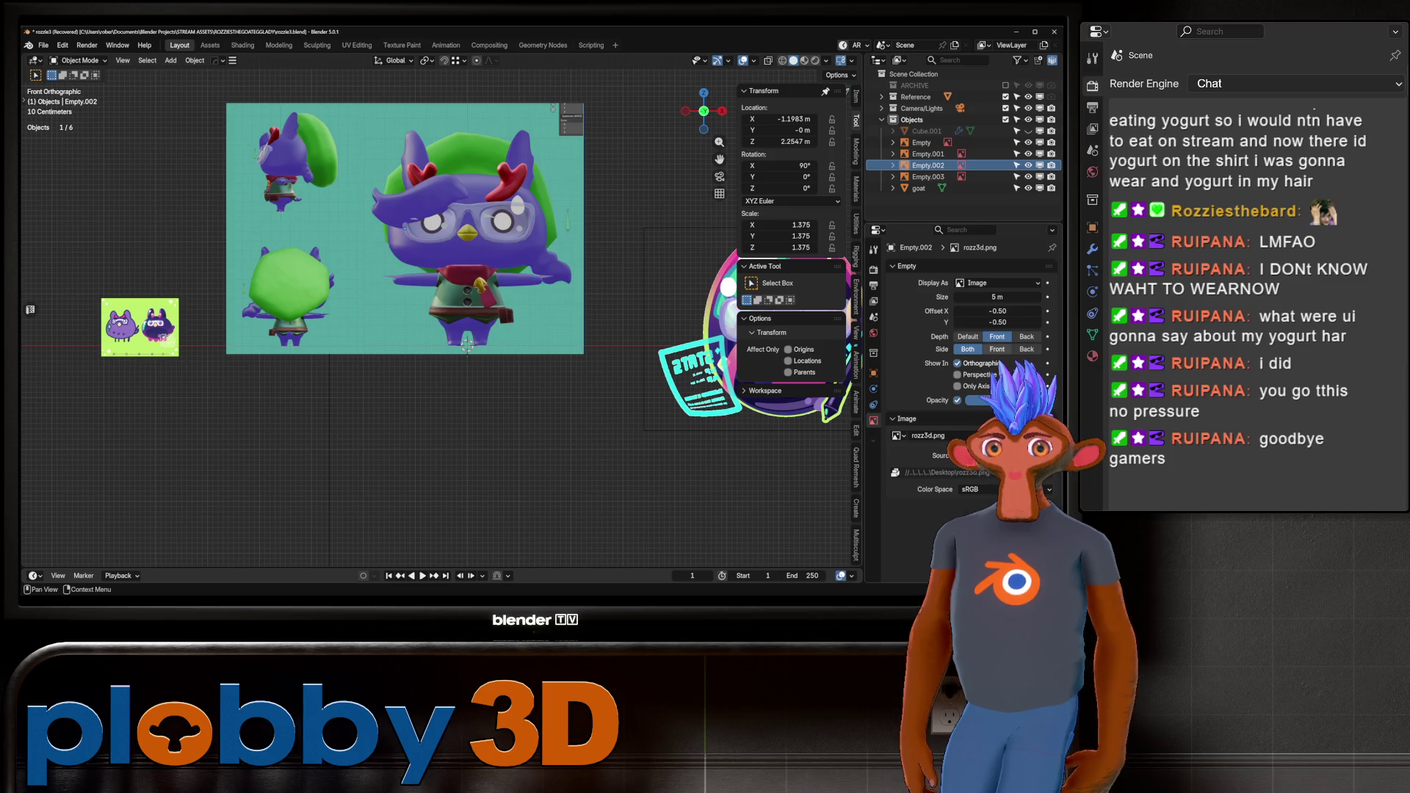
left_click(968, 336)
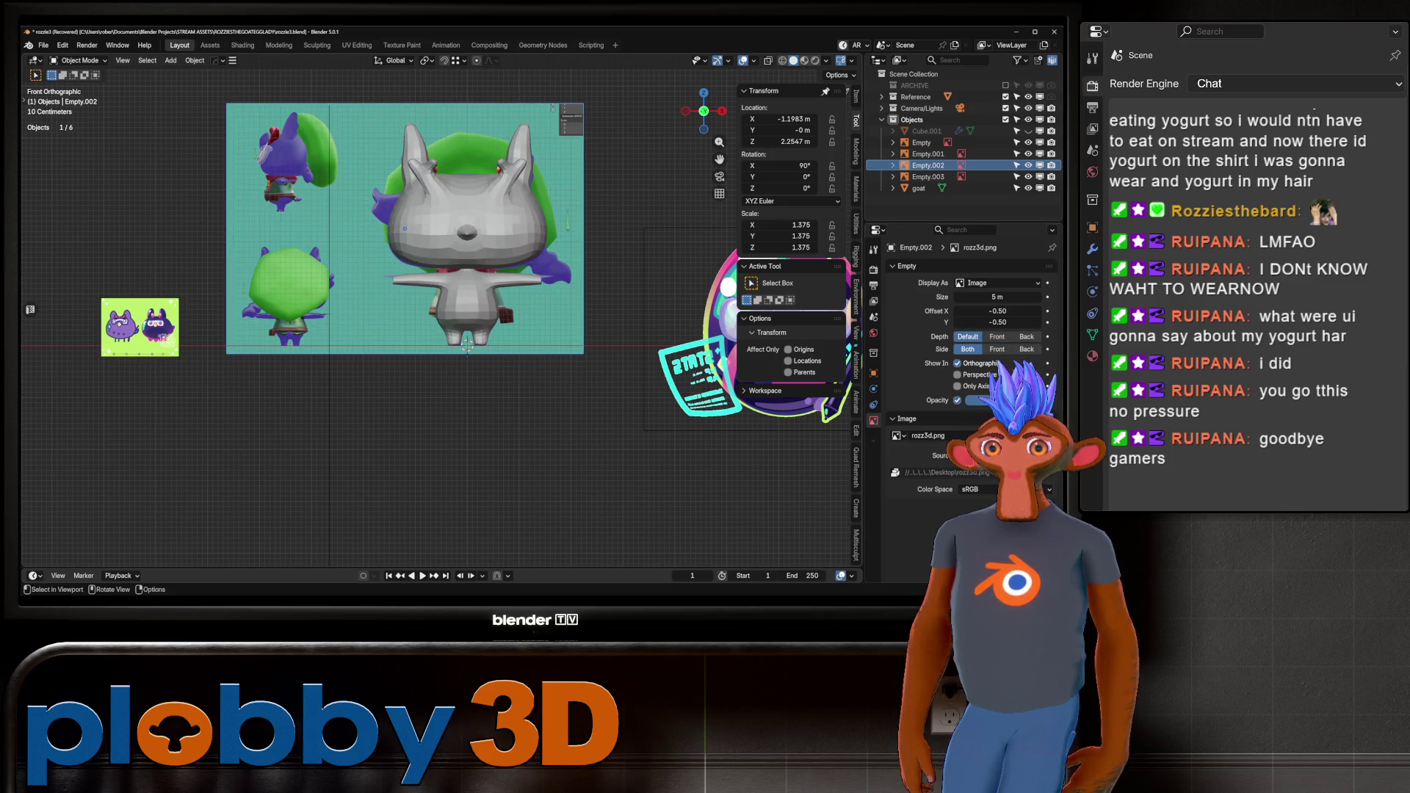
Select the goat mesh and enter Edit Mode, zoomed in on its face.
left_click(404, 228)
scroll(404, 228, "up", 2)
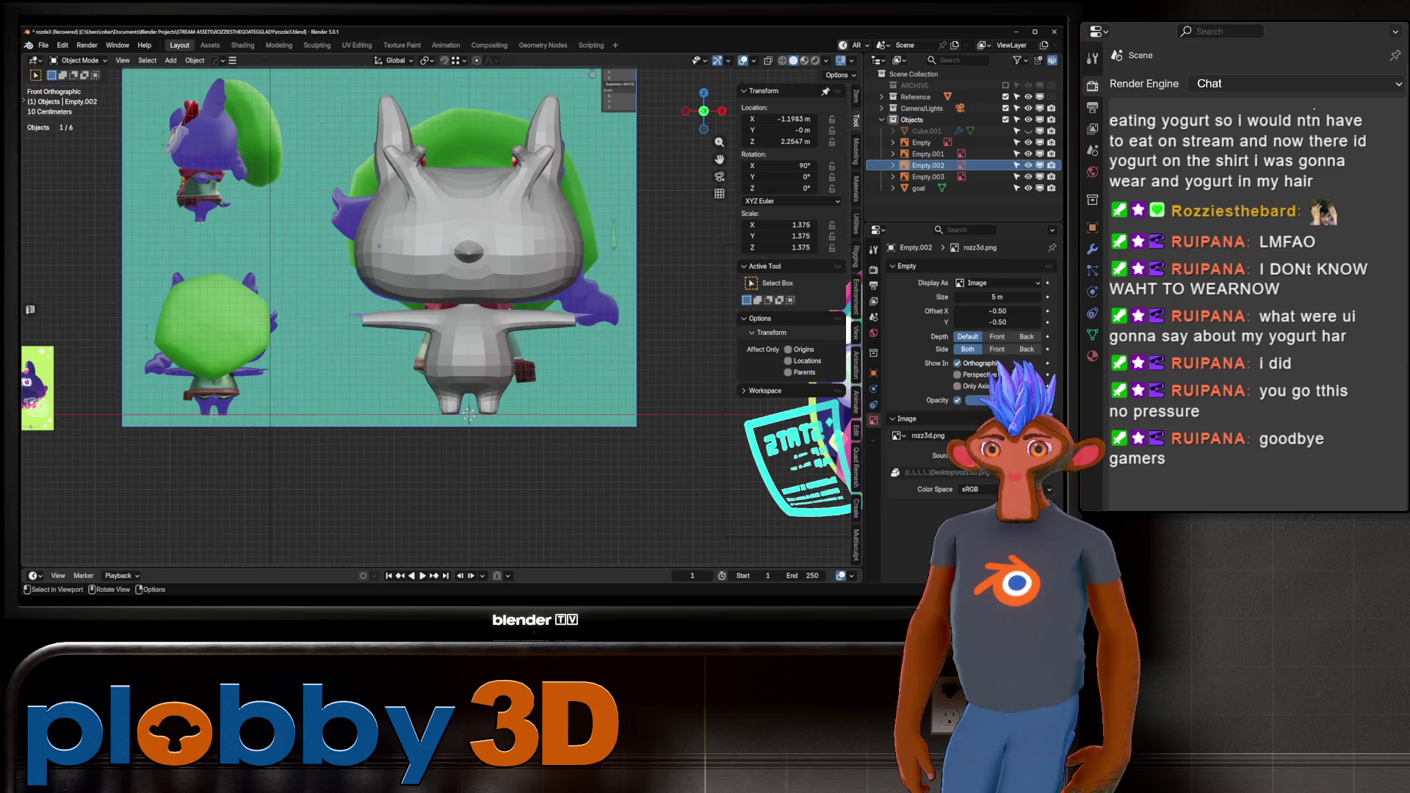
key("Tab")
scroll(477, 260, "up", 2)
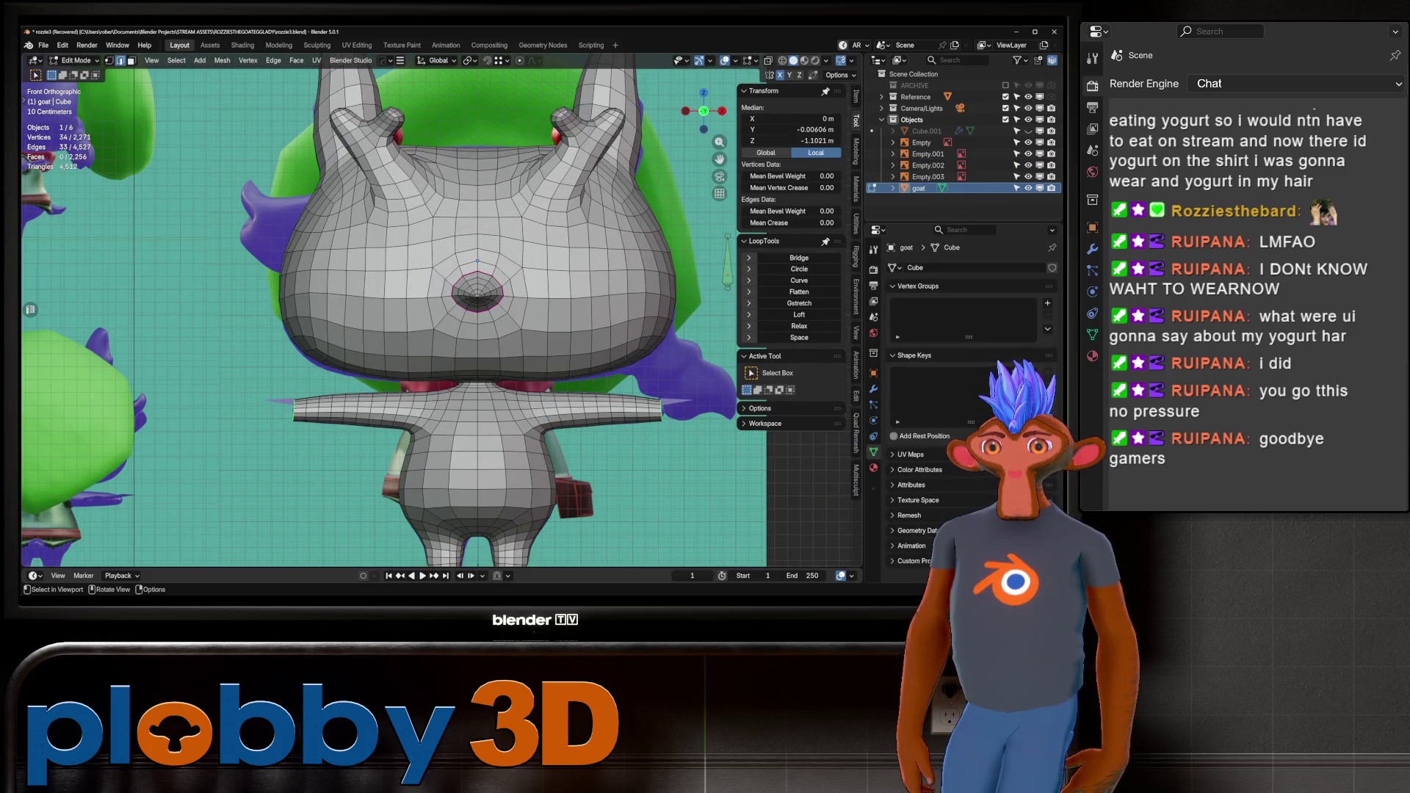
Inset four forehead faces and delete them to open a hole.
mouse_move(451, 179)
left_mouse_down()
mouse_move(500, 217)
mouse_move(470, 197)
left_mouse_up()
key("3")
key("alt+z")
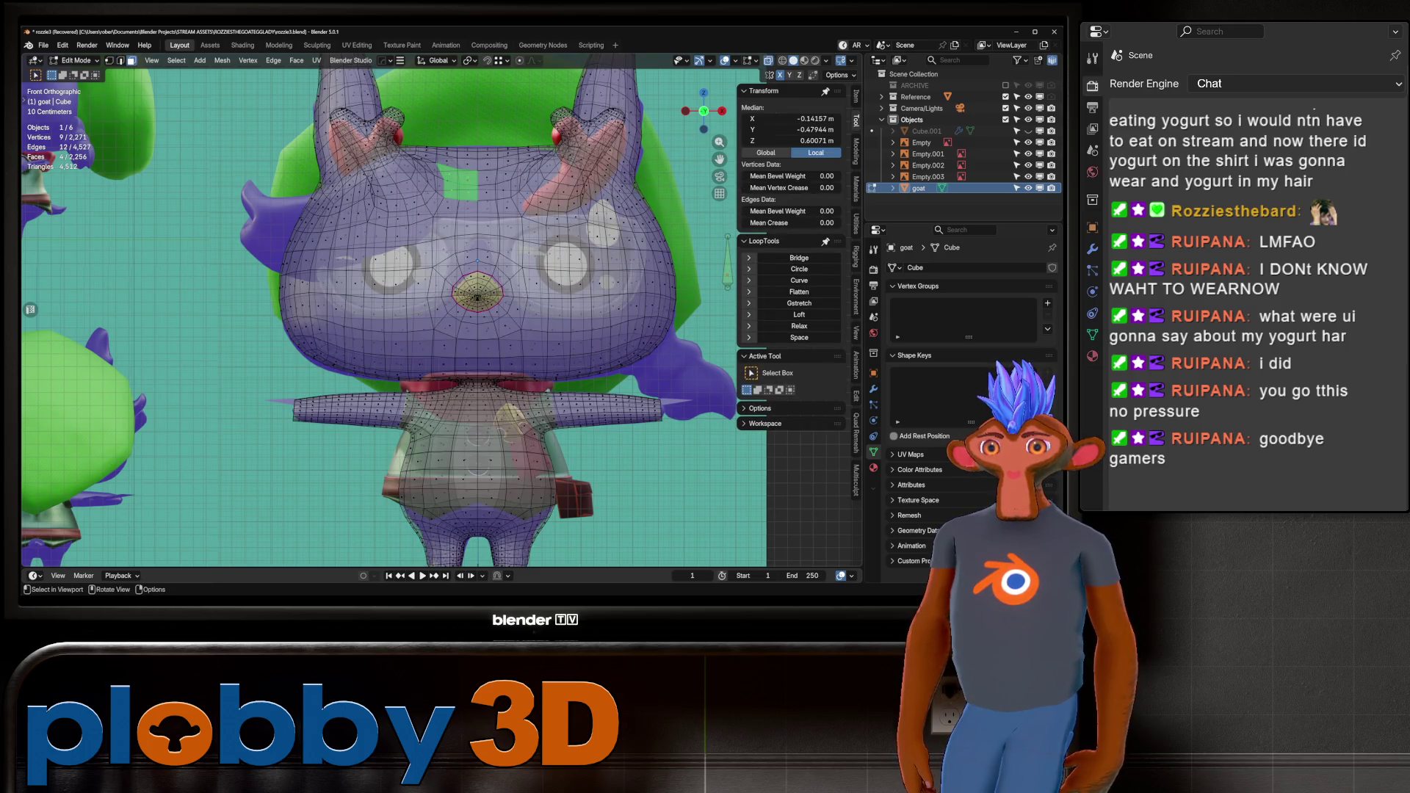
key("alt+z")
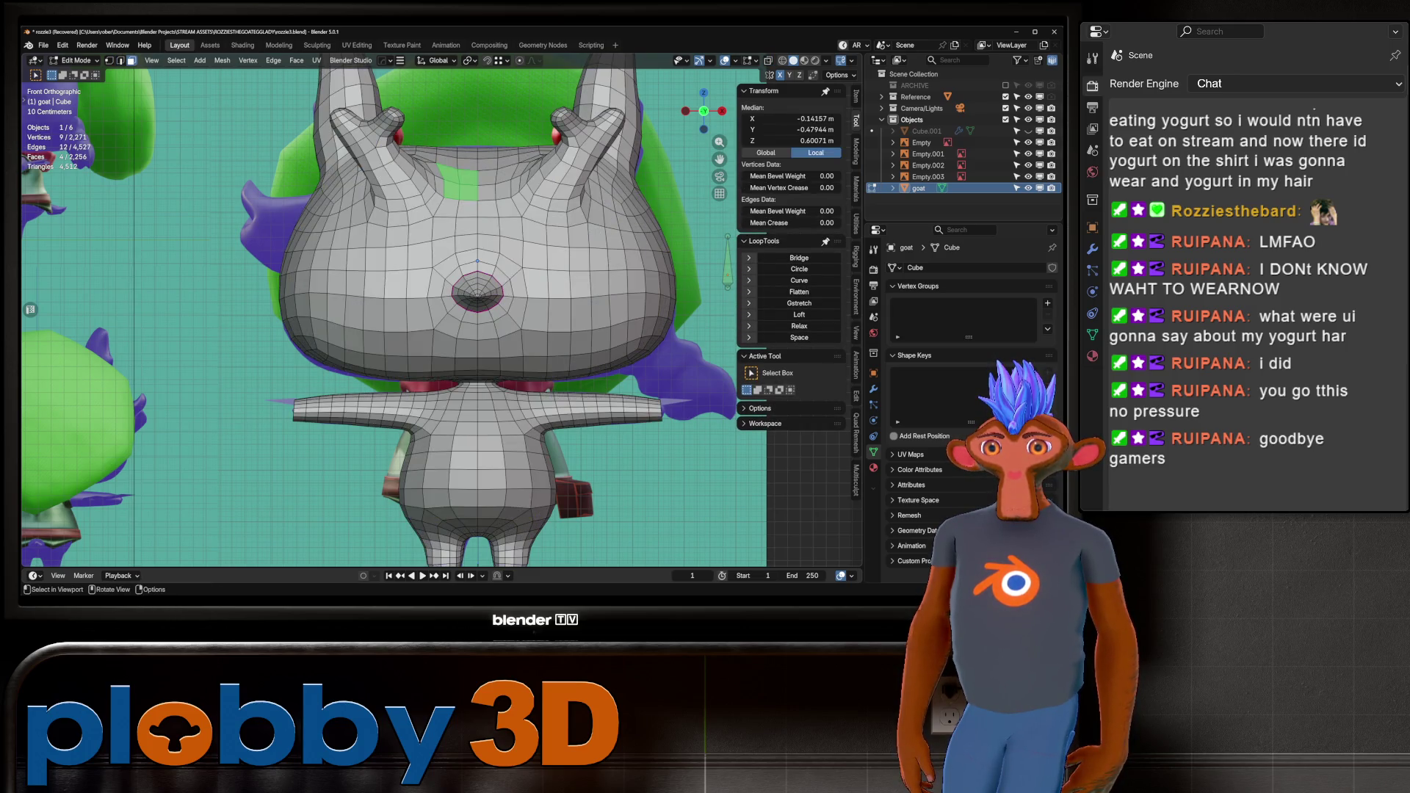
key("i")
key("Return")
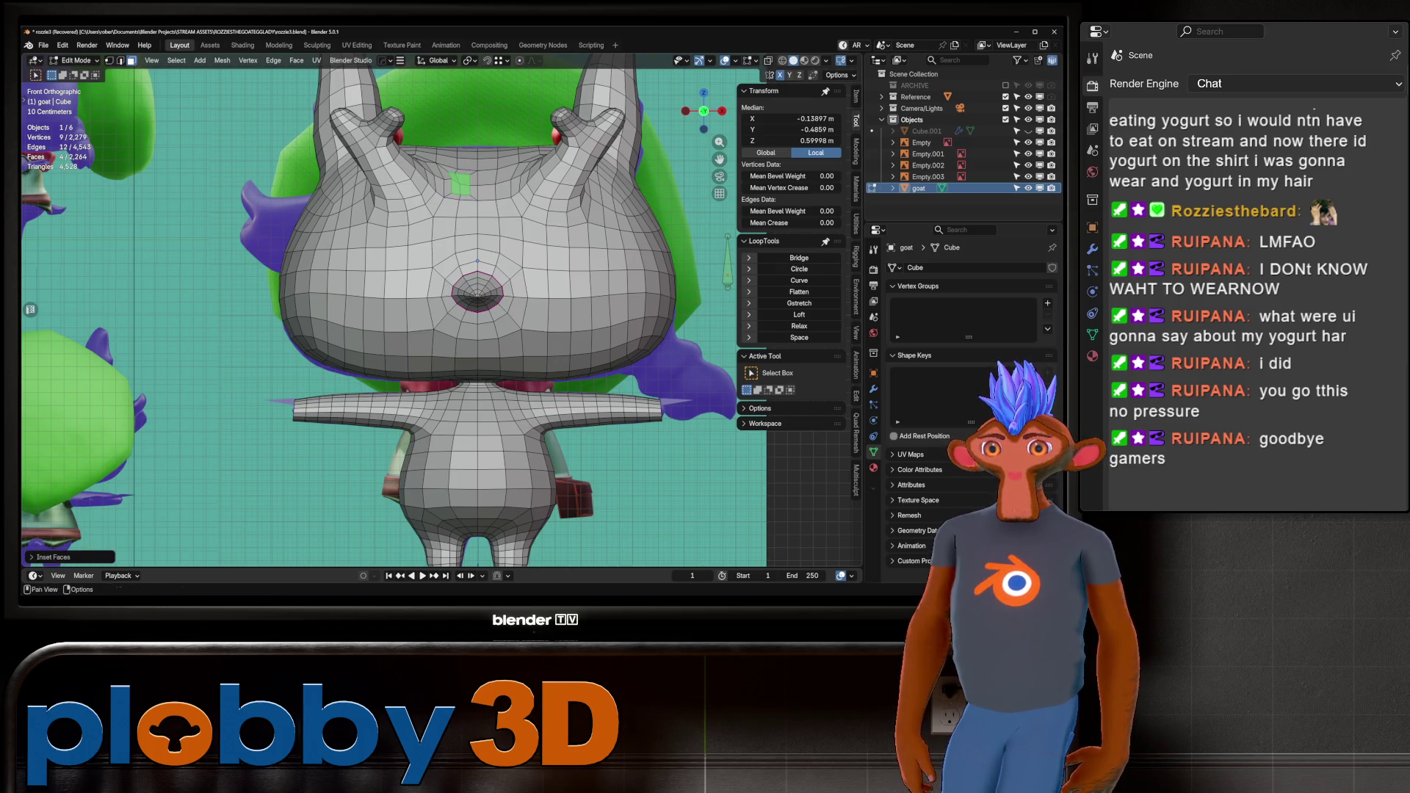
key("x")
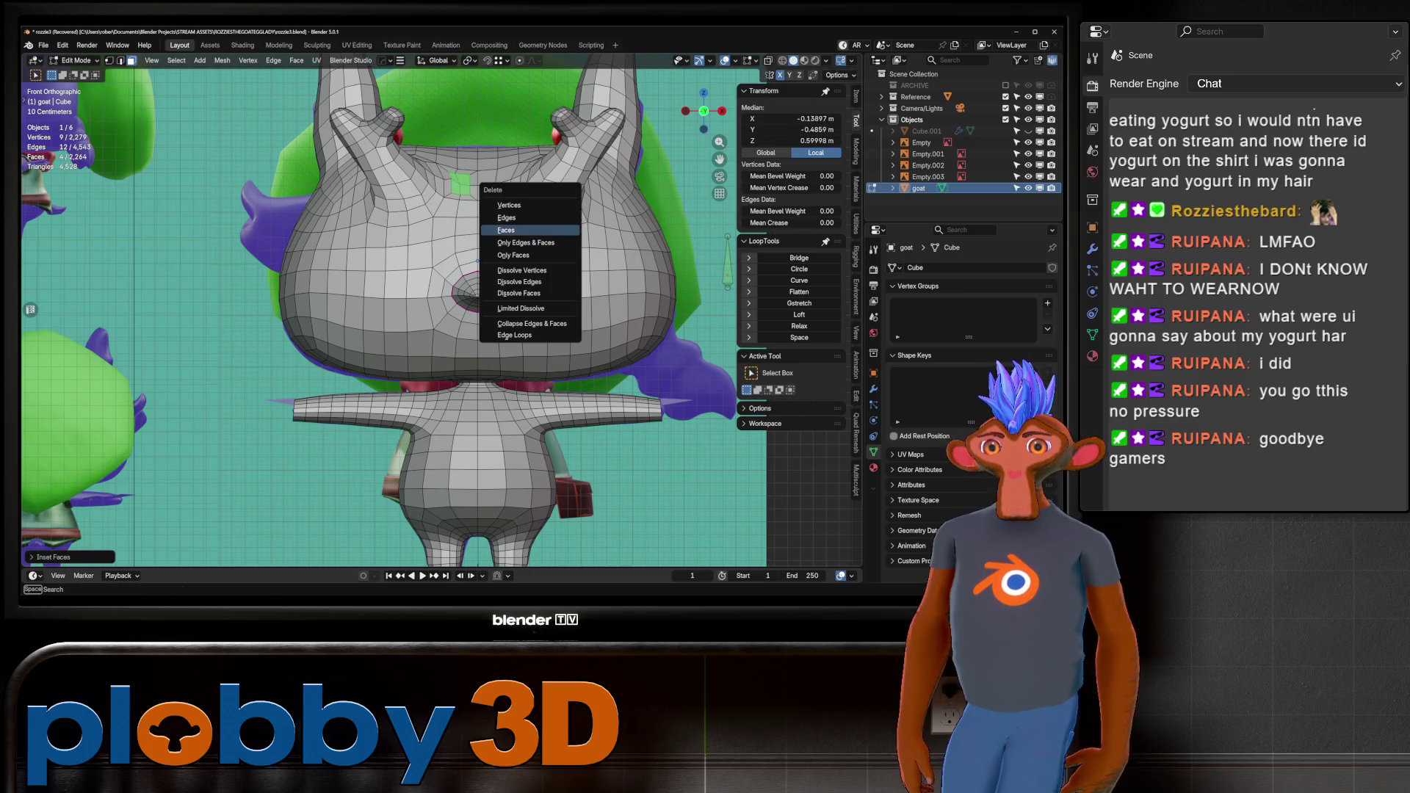
left_click(514, 227)
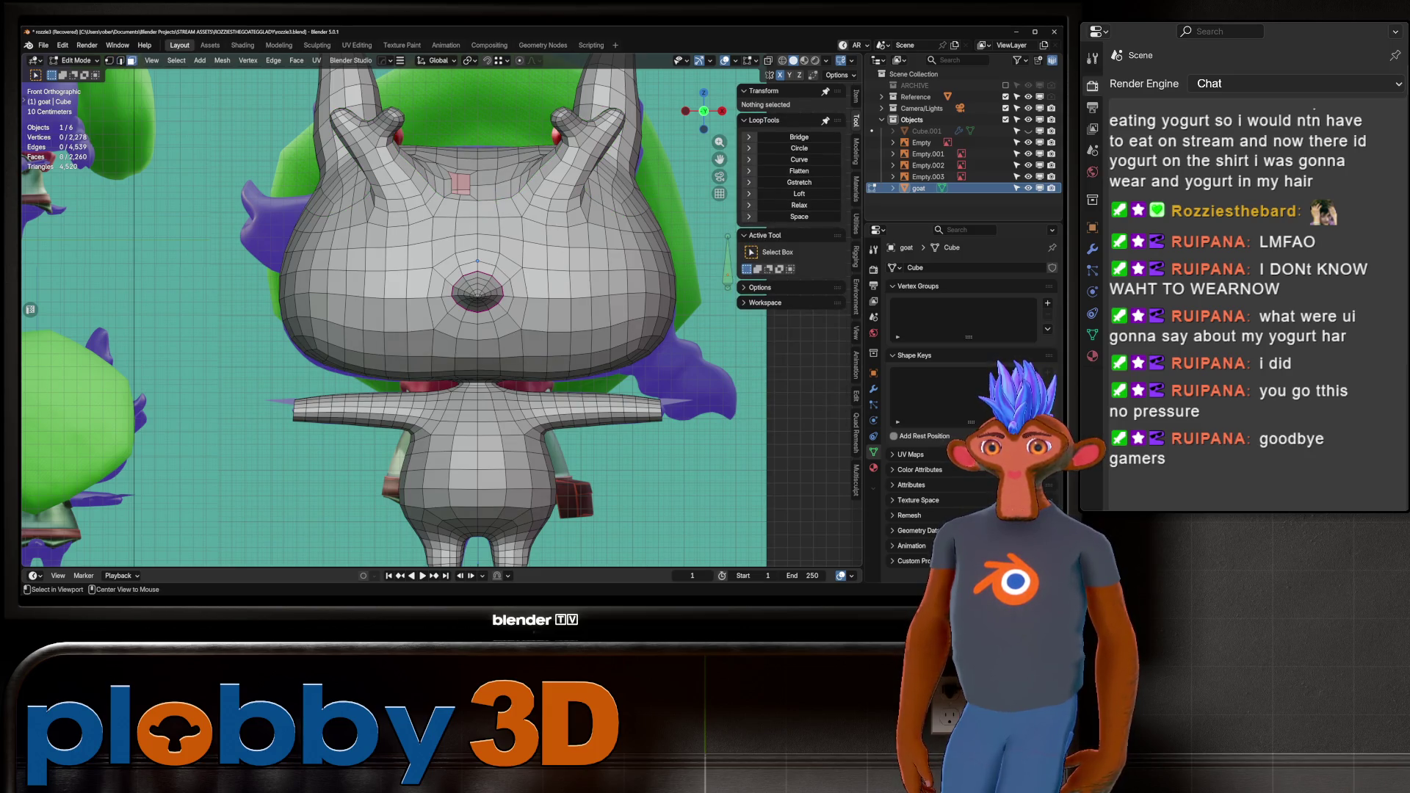
Select the hole's boundary loop with Smart Ring and relax it with LoopTools.
left_click(449, 180, "alt")
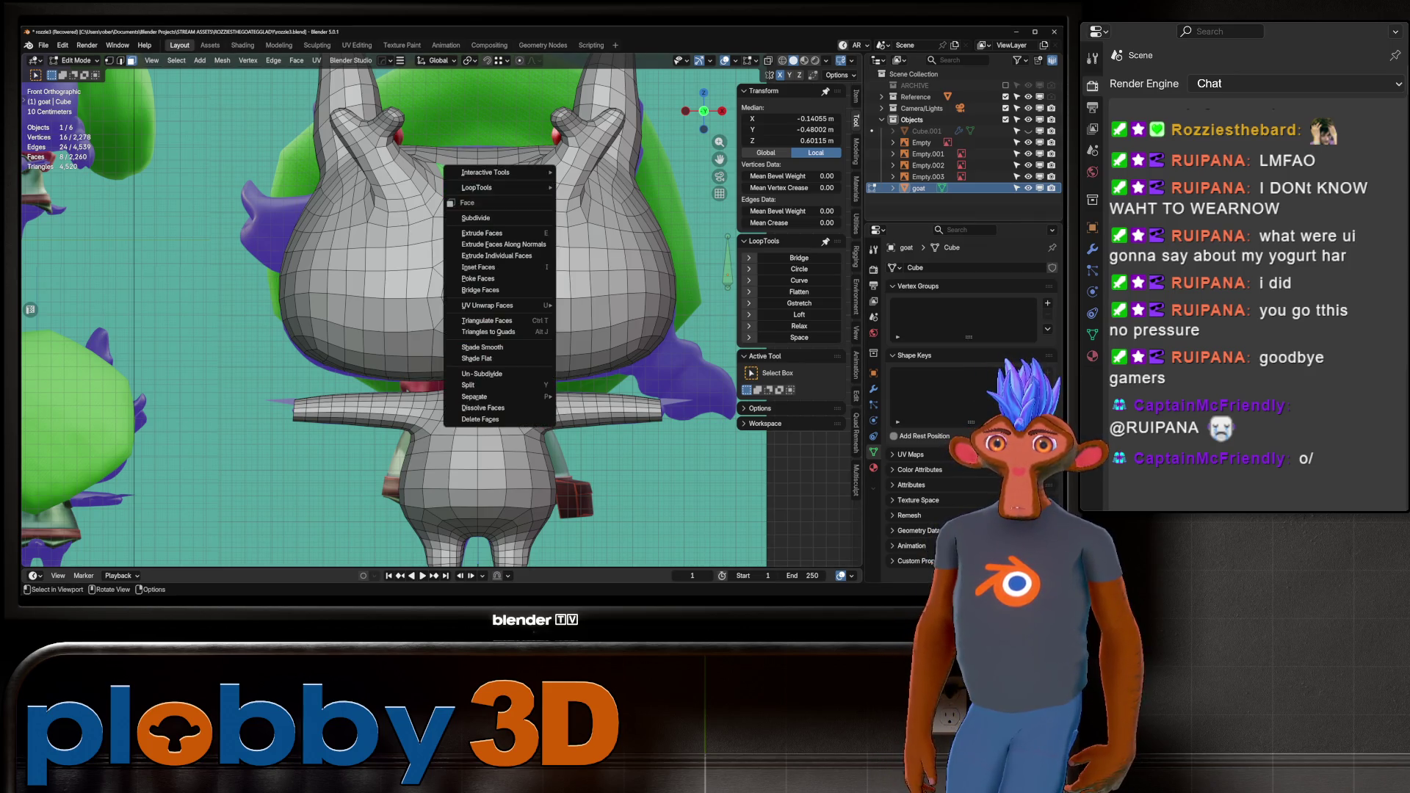
key("q")
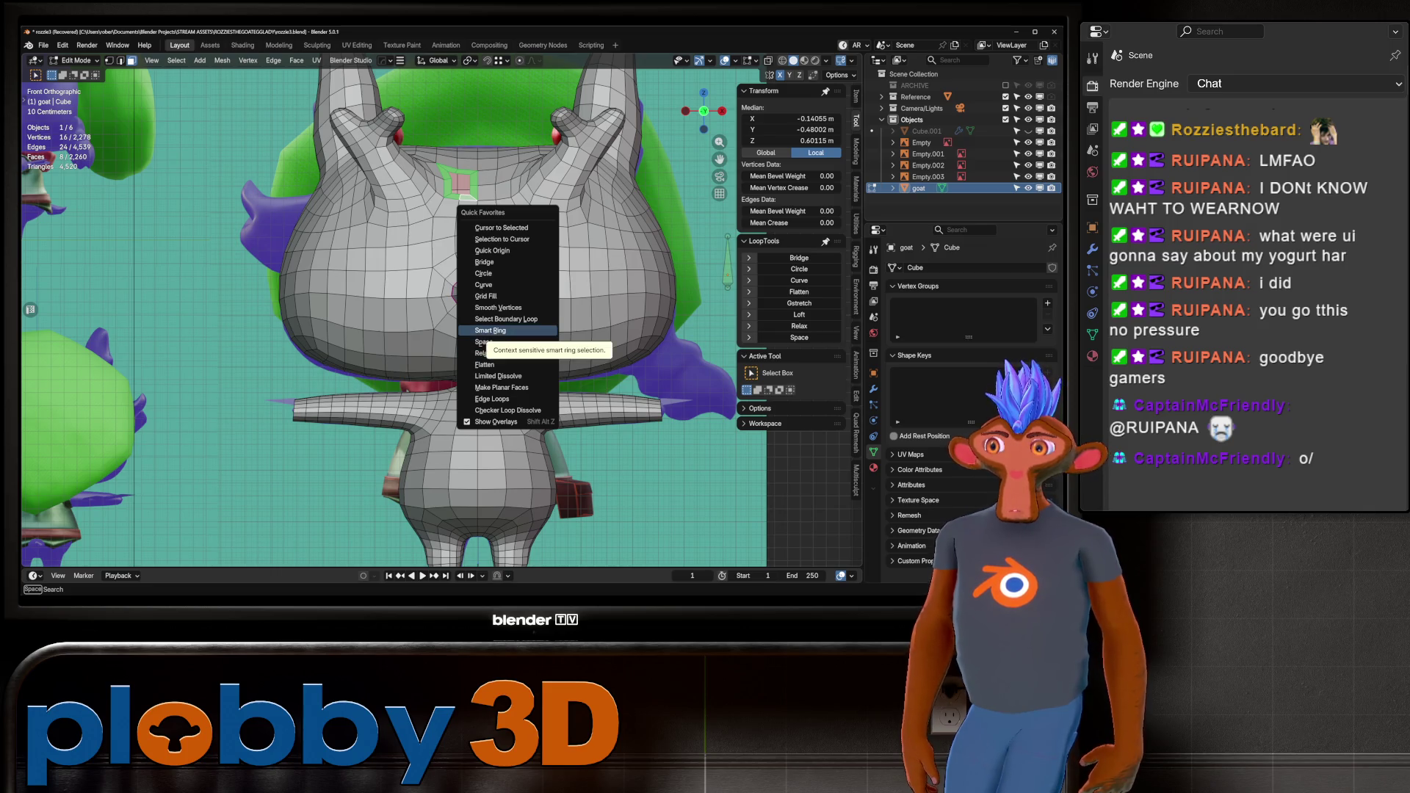
left_click(491, 330)
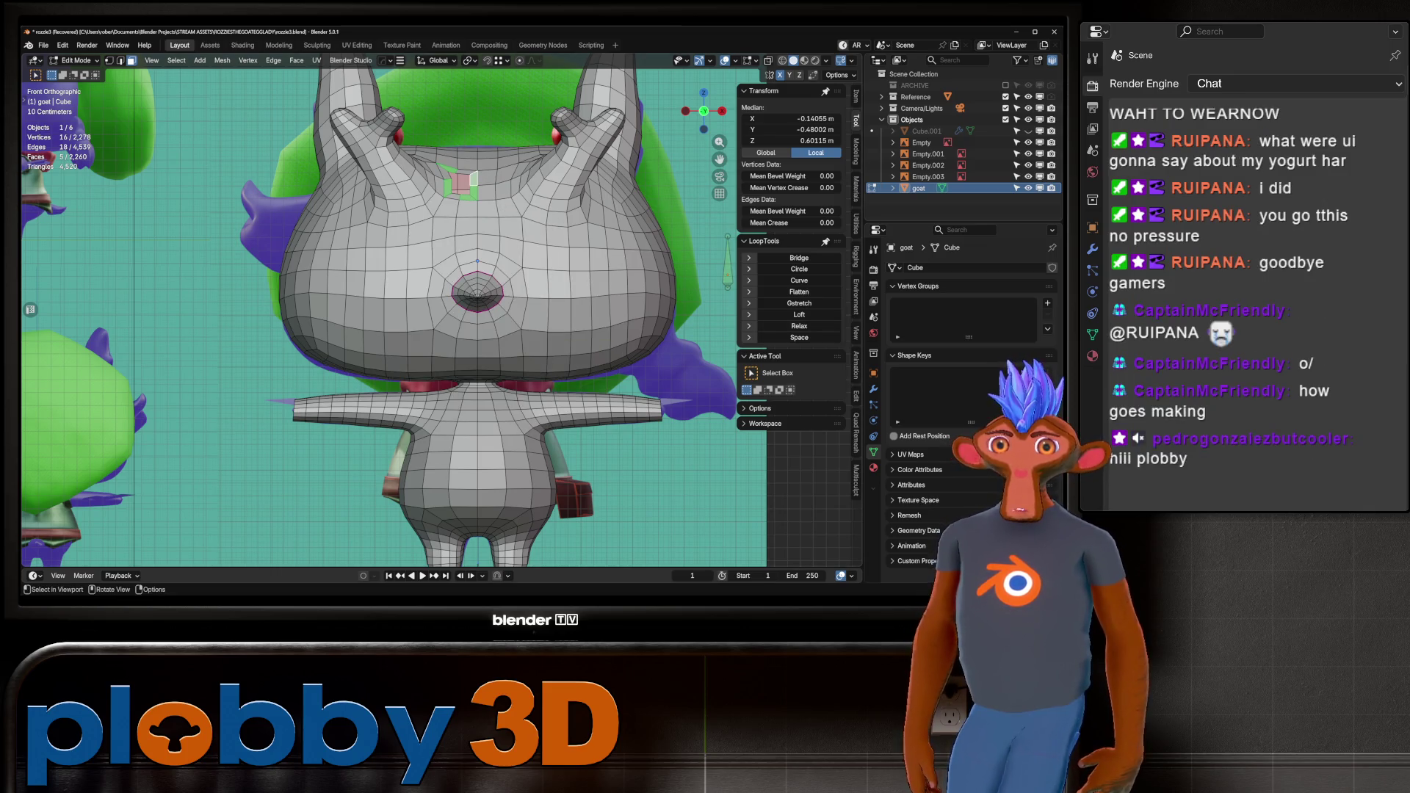
key("q")
left_click(518, 231)
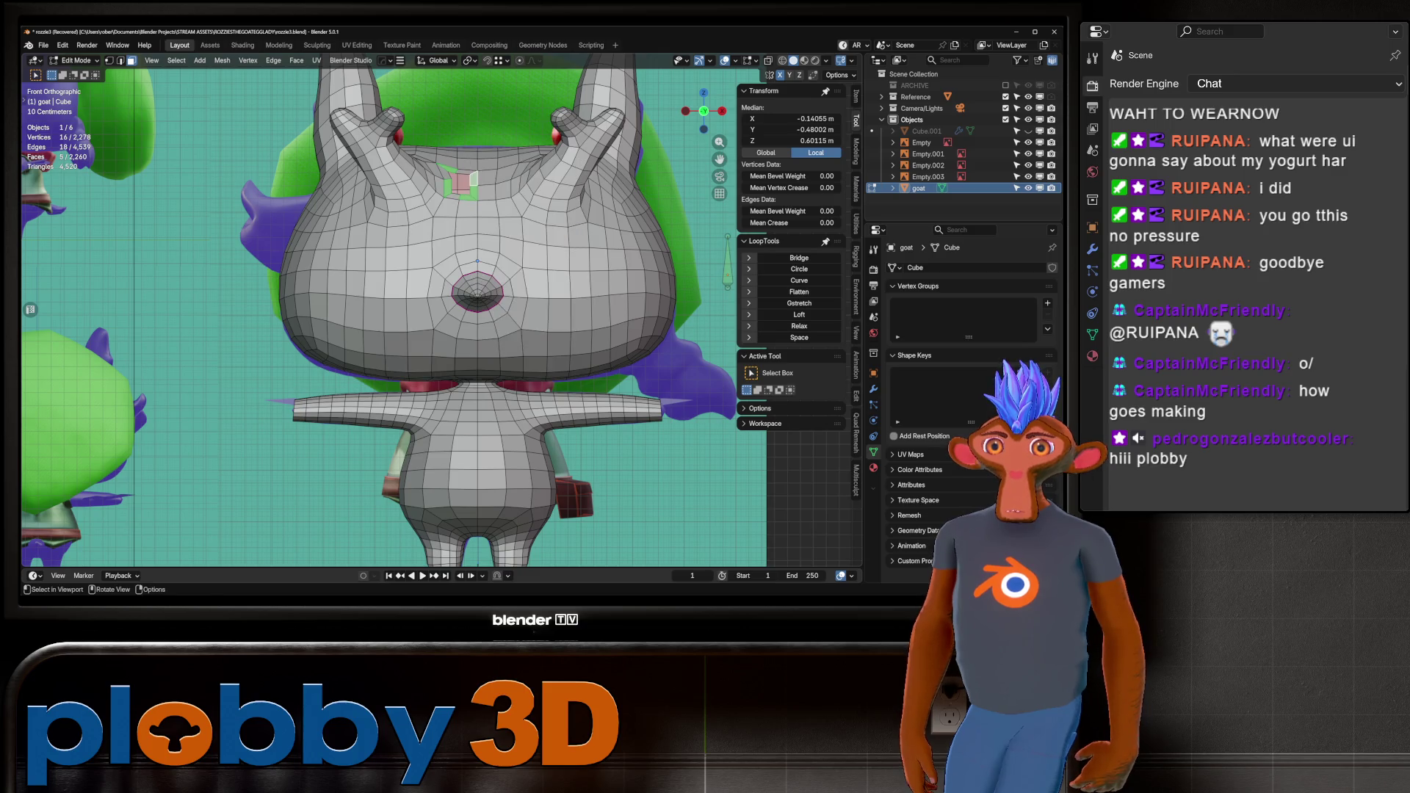
key("q")
left_click(517, 231)
key("shift")
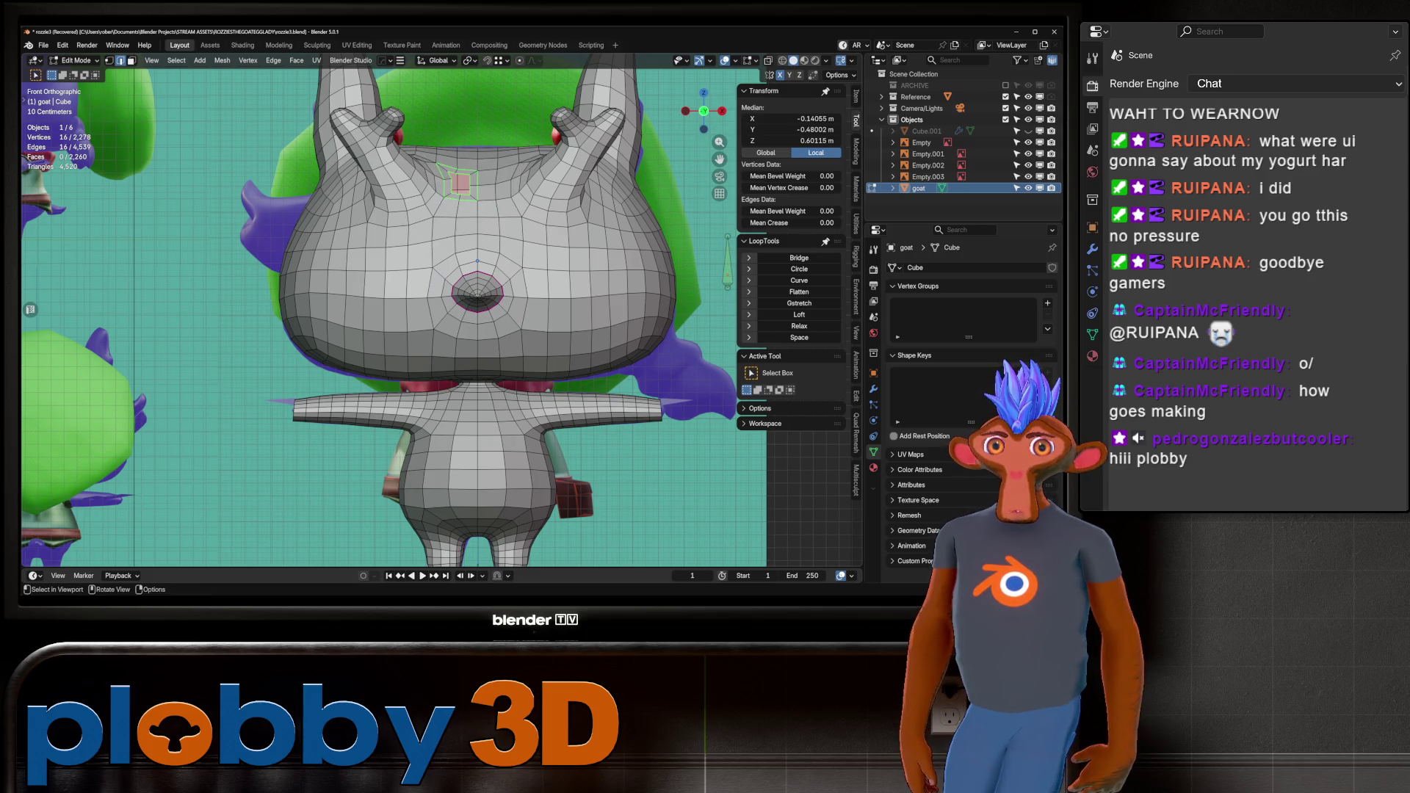
left_click(798, 326)
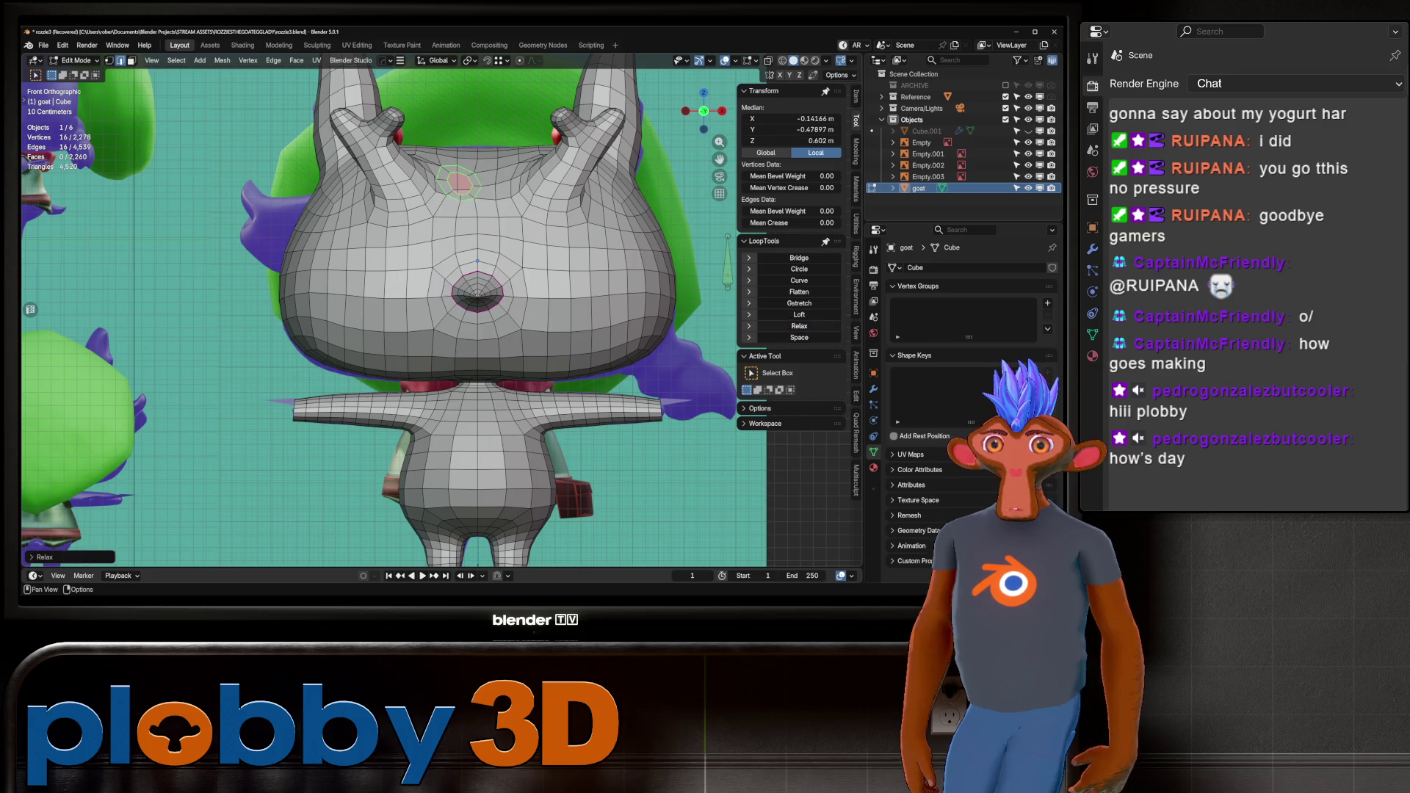
Rotate the loop, then undo the opening, return to Object Mode and subdivide with Ctrl+1.
mouse_move(478, 294)
middle_mouse_down()
mouse_move(22, 290)
mouse_move(367, 257)
mouse_move(506, 187)
middle_mouse_up()
key("g")
key("r")
left_click(507, 187)
scroll(507, 187, "up", 2)
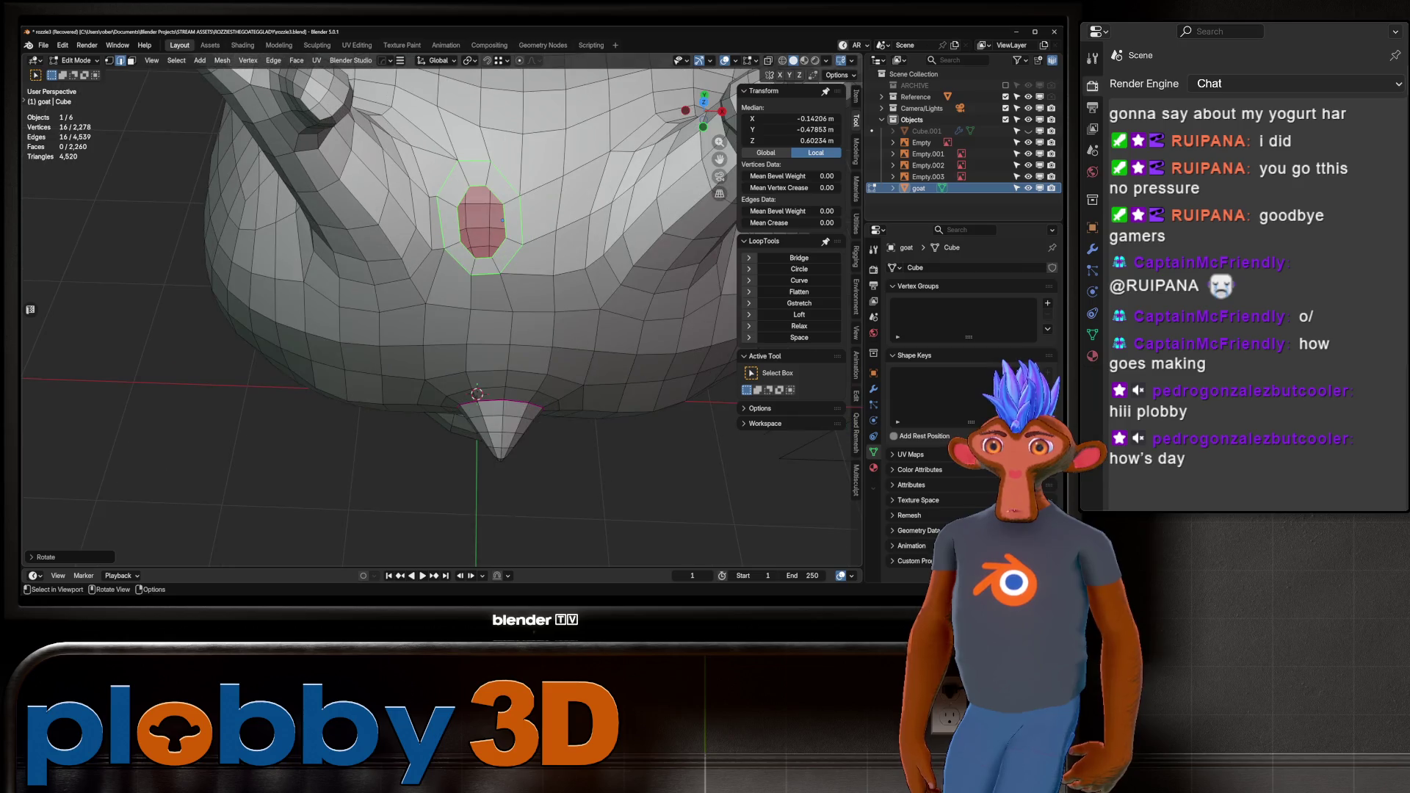
key("ctrl+z")
key("ctrl+z")
key("ctrl+z")
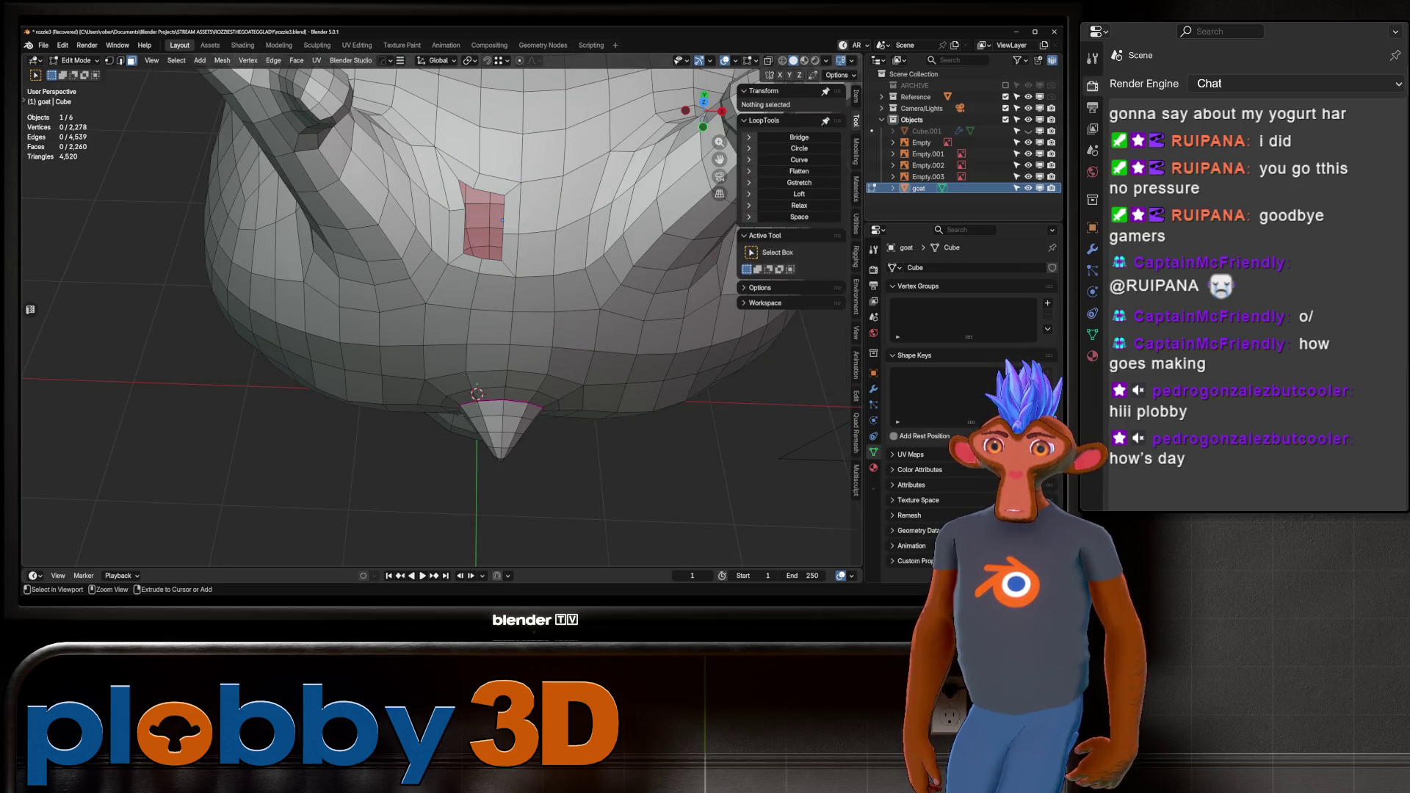
key("ctrl+z")
key("ctrl+z")
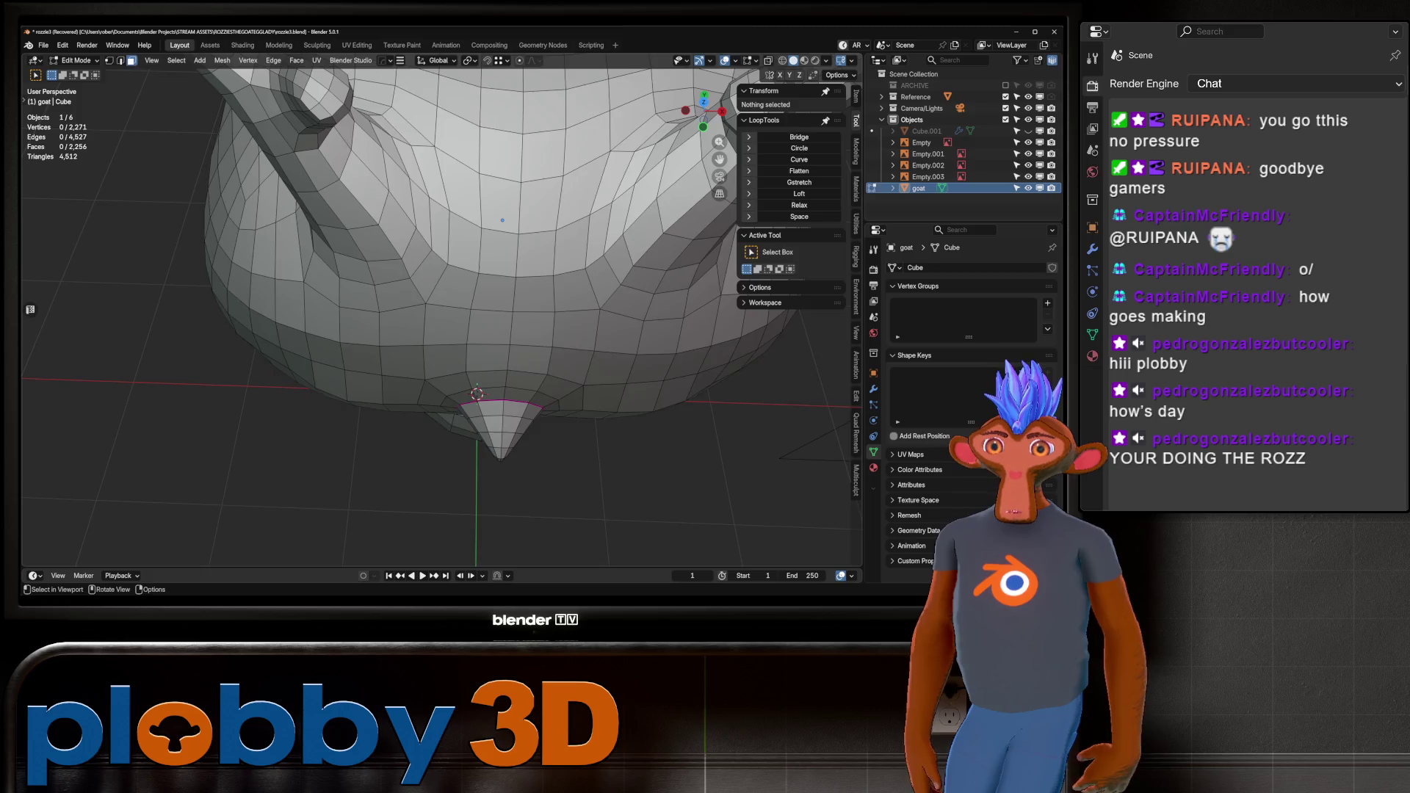
key("Tab")
scroll(470, 294, "down", 3)
key("ctrl+1")
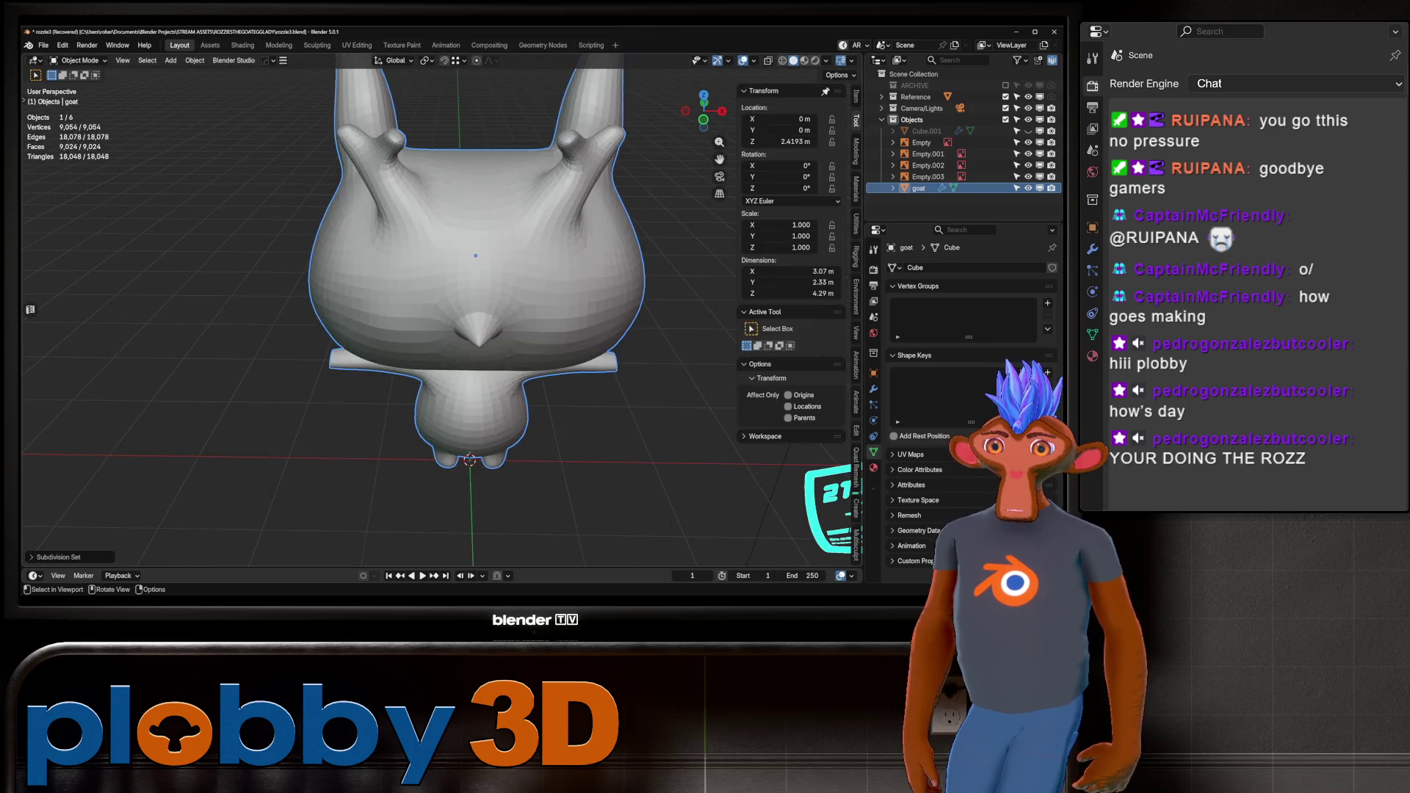
Switch the goat into Sculpt Mode and line it up front-on with the reference.
scroll(441, 308, "down", 4)
scroll(441, 309, "up", 5)
mouse_move(440, 309)
middle_mouse_down()
mouse_move(440, 279)
mouse_move(441, 352)
mouse_move(506, 345)
mouse_move(566, 323)
mouse_move(580, 279)
middle_mouse_up()
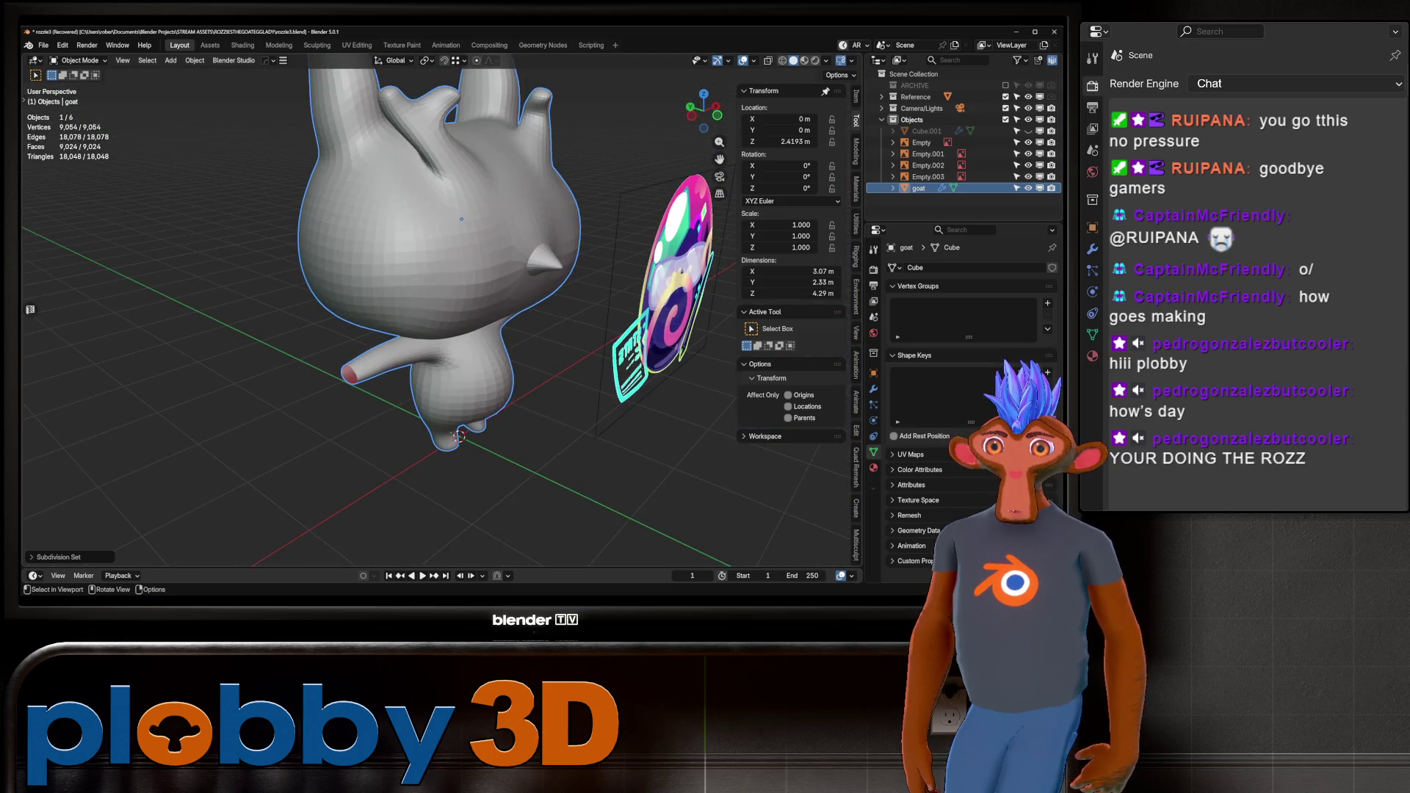
key("ctrl+Tab")
left_click(479, 403)
scroll(424, 296, "up", 2)
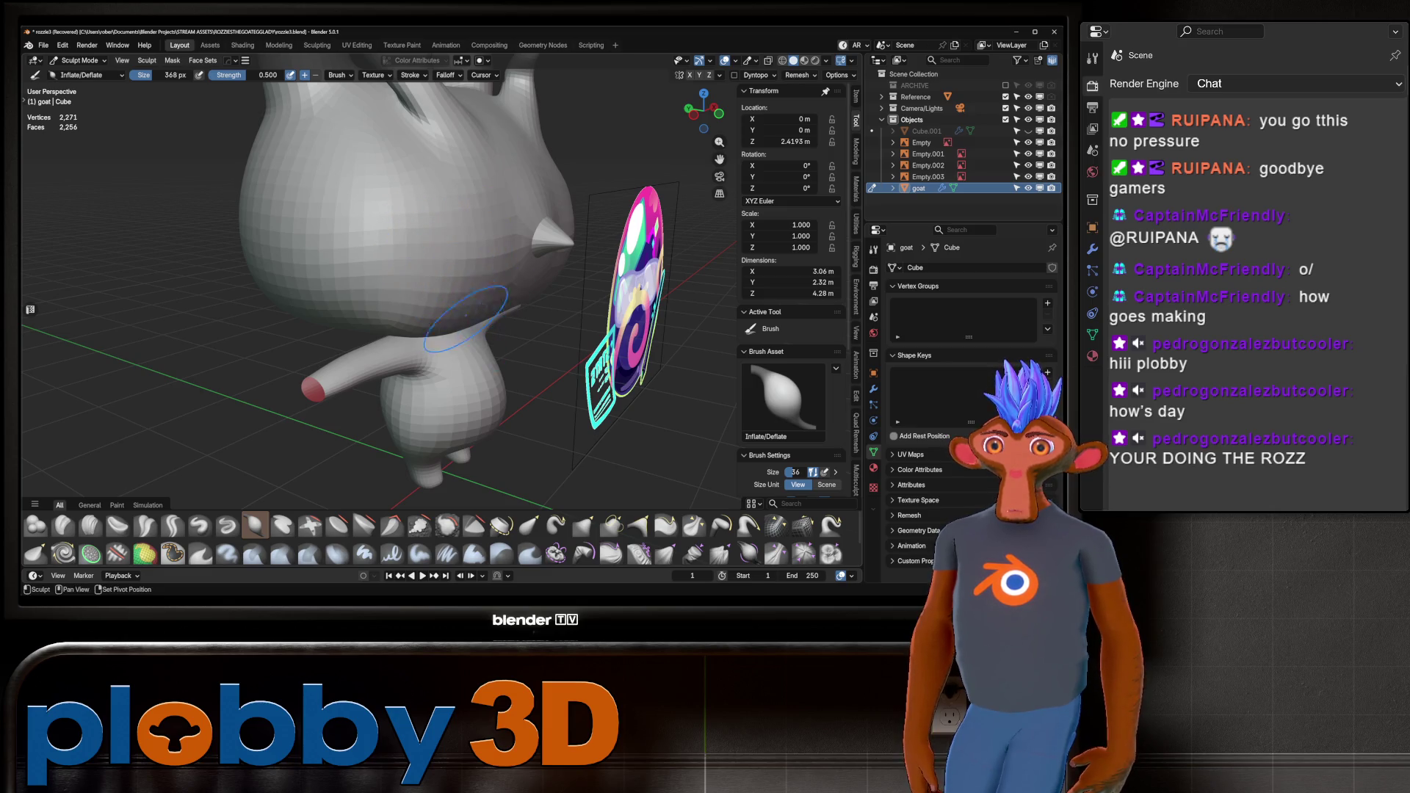
mouse_move(460, 253)
middle_mouse_down()
mouse_move(294, 294)
mouse_move(309, 309)
middle_mouse_up()
scroll(309, 308, "up", 6)
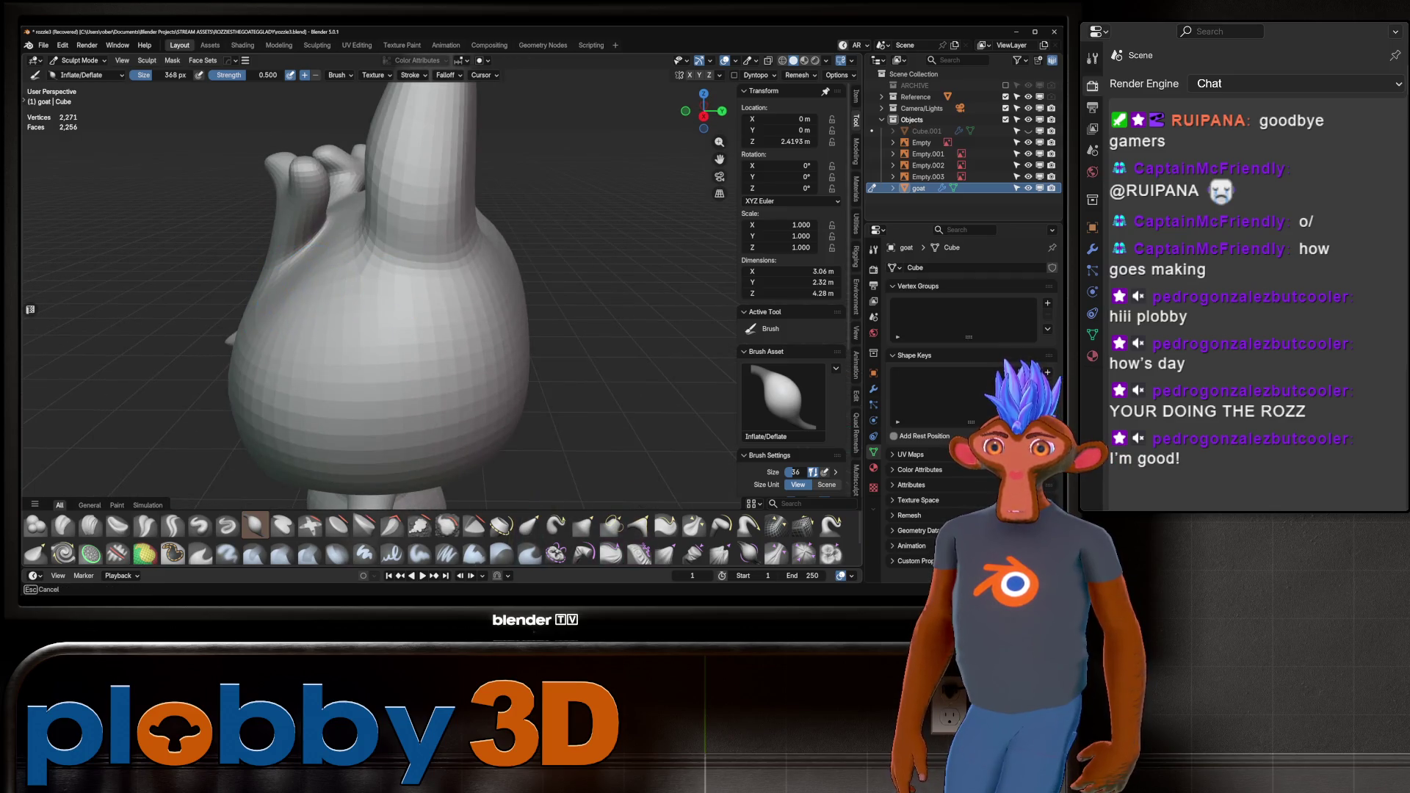
scroll(290, 331, "down", 5)
middle_click_drag(289, 330, 371, 299)
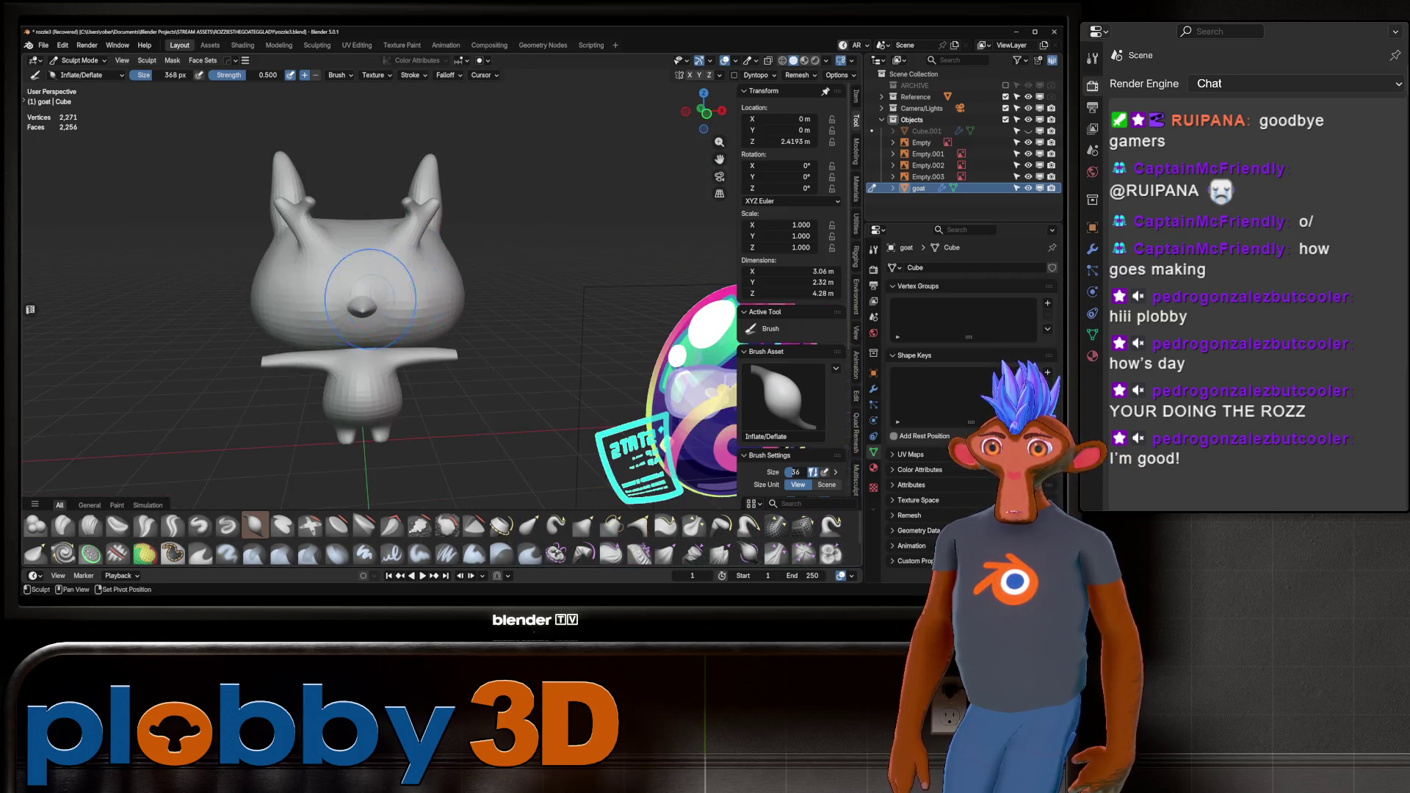
key("KP_1")
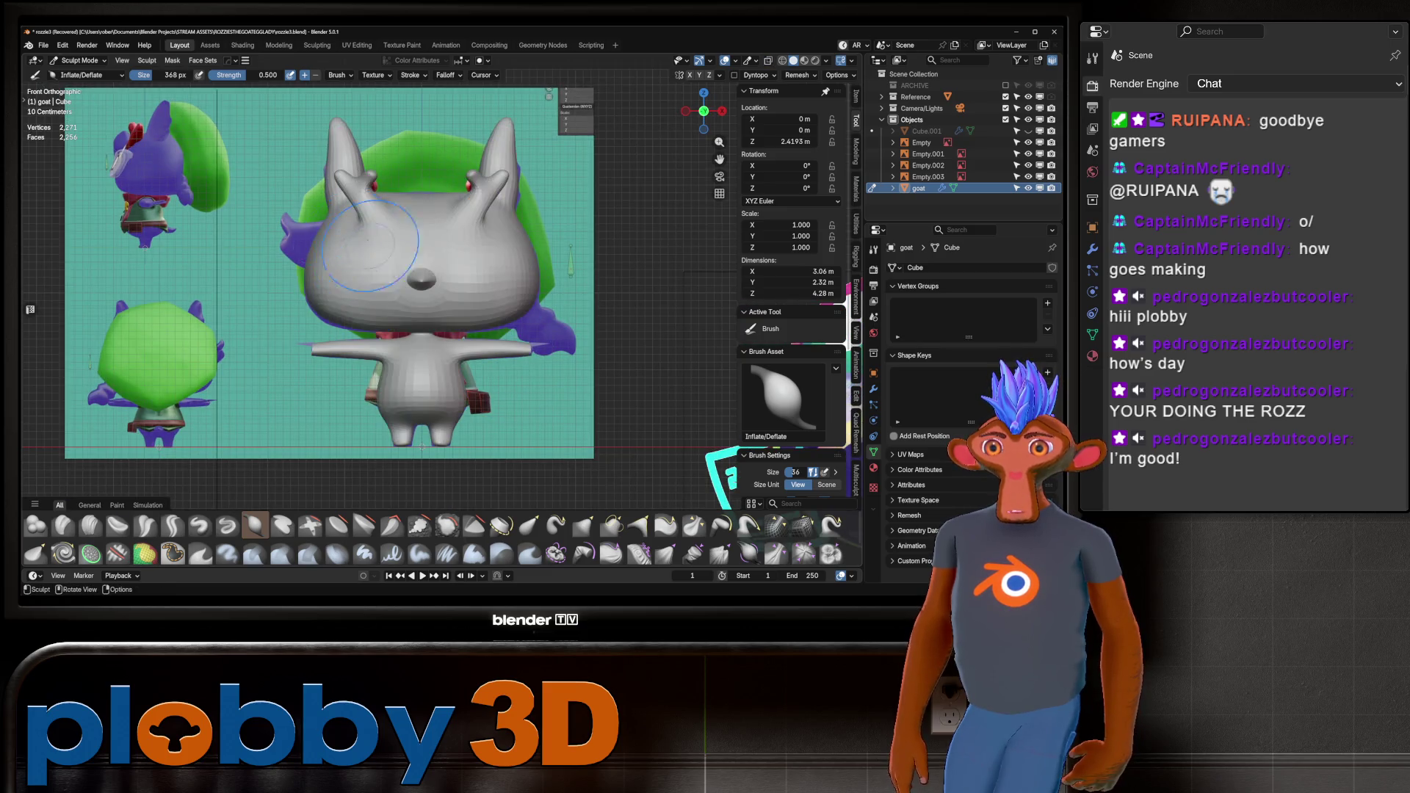
scroll(370, 241, "up", 4)
scroll(375, 250, "down", 3)
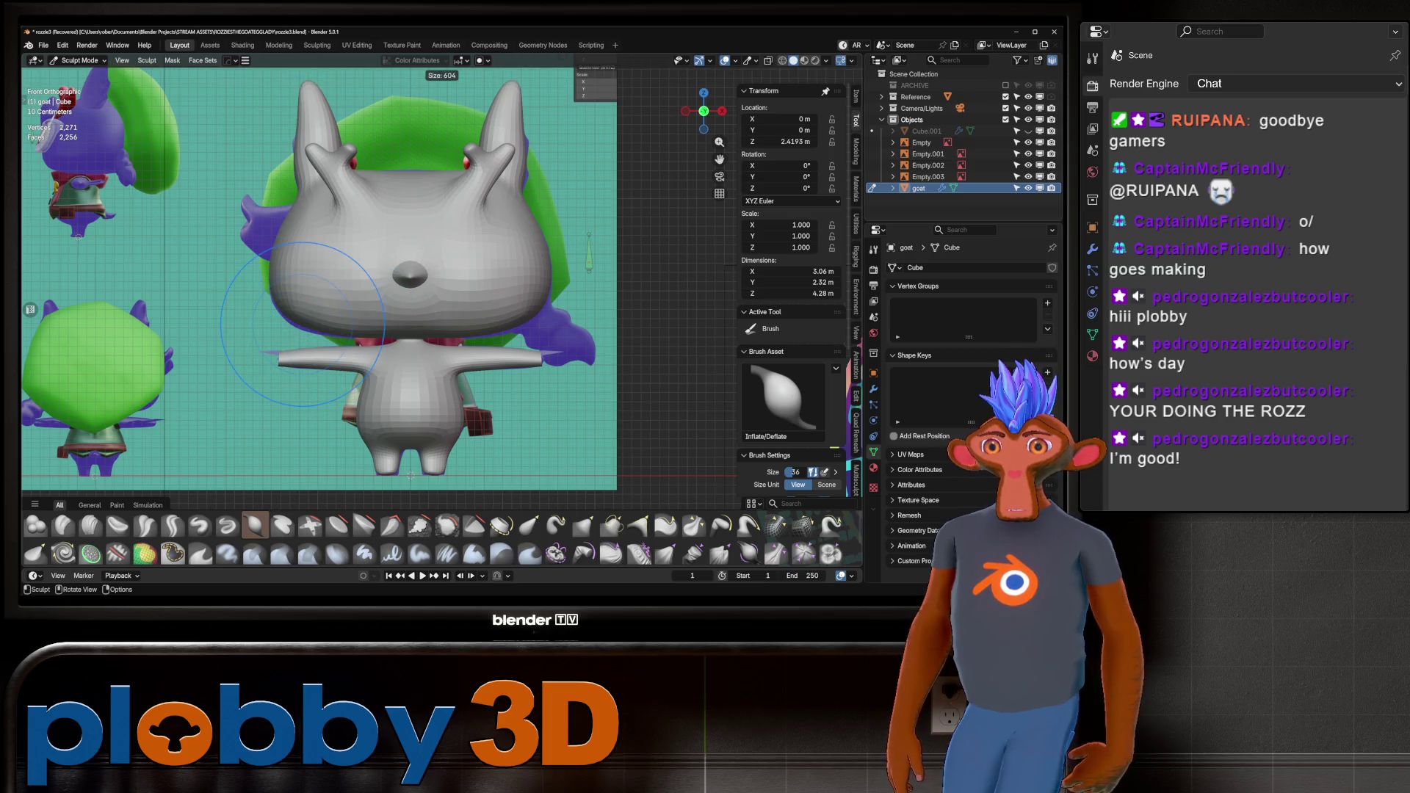
Grab-sculpt the side of the goat's head and its arm, then return to Edit Mode.
key("g")
left_click_drag(299, 323, 253, 352)
left_click_drag(519, 298, 523, 309)
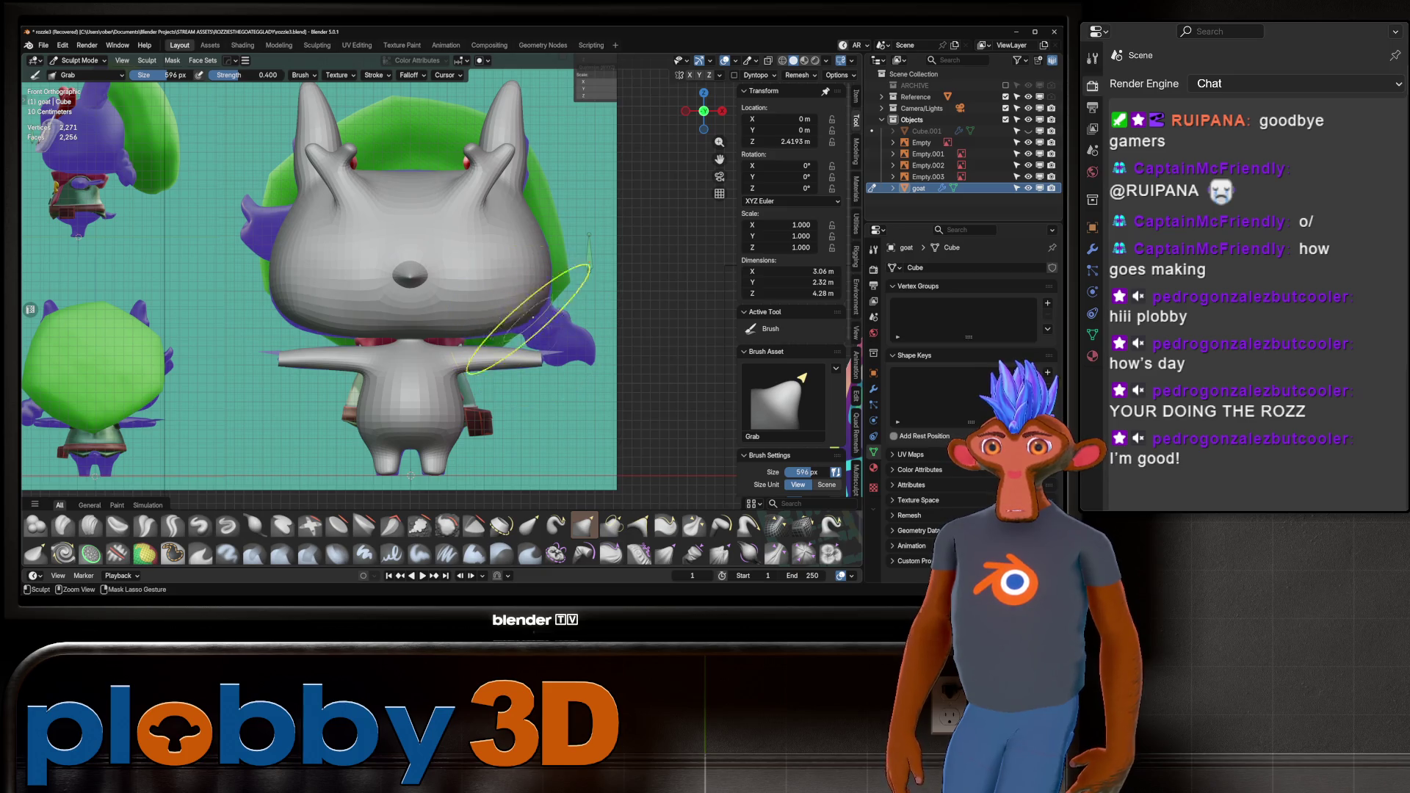
scroll(507, 307, "up", 5)
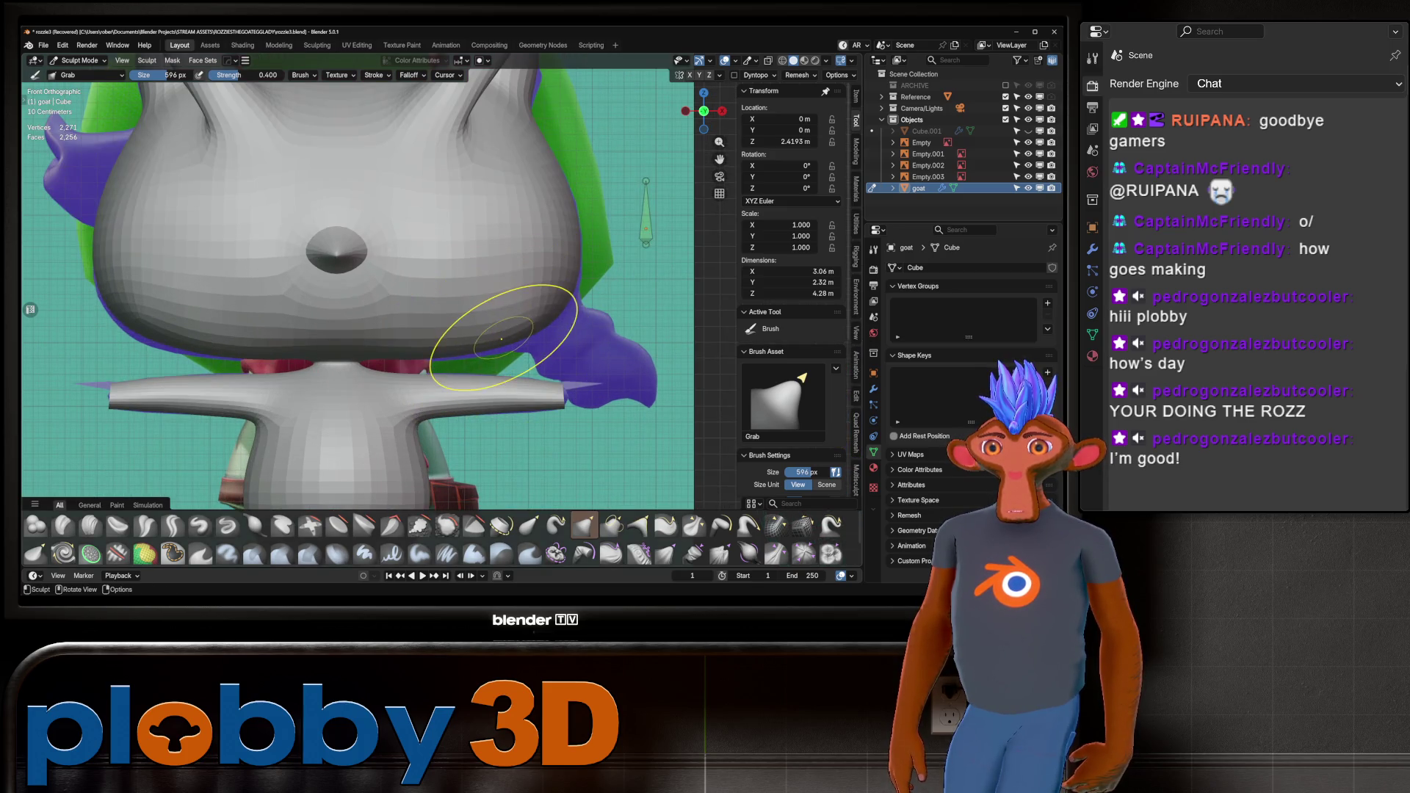
scroll(477, 286, "down", 5)
key("Tab")
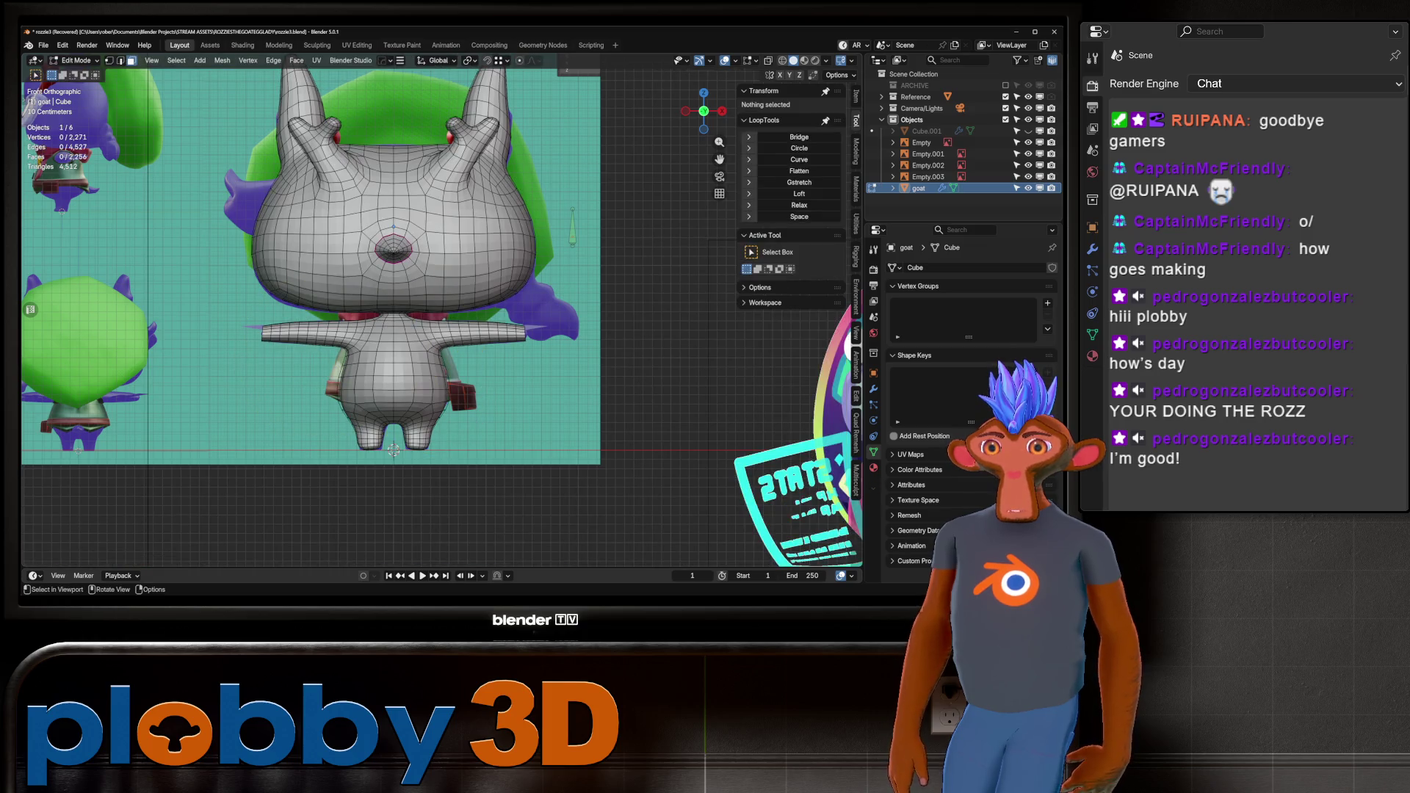
Select the goat's belly faces and grow the selection up to the neck.
left_click(382, 352, "alt")
left_click(383, 383, "alt")
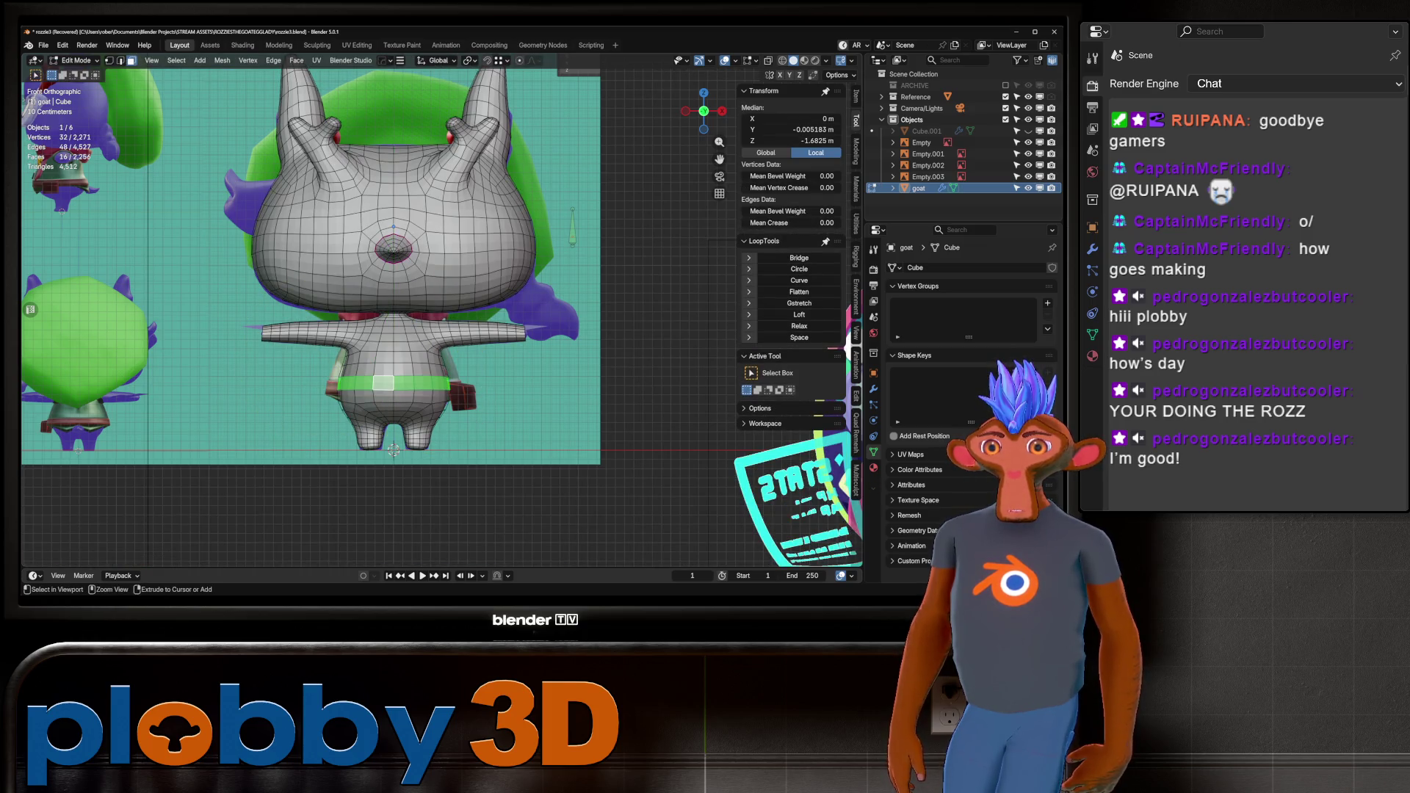
key("ctrl+KP_Add")
key("ctrl+KP_Add")
key("ctrl+KP_Add")
key("ctrl+KP_Add")
key("ctrl+KP_Subtract")
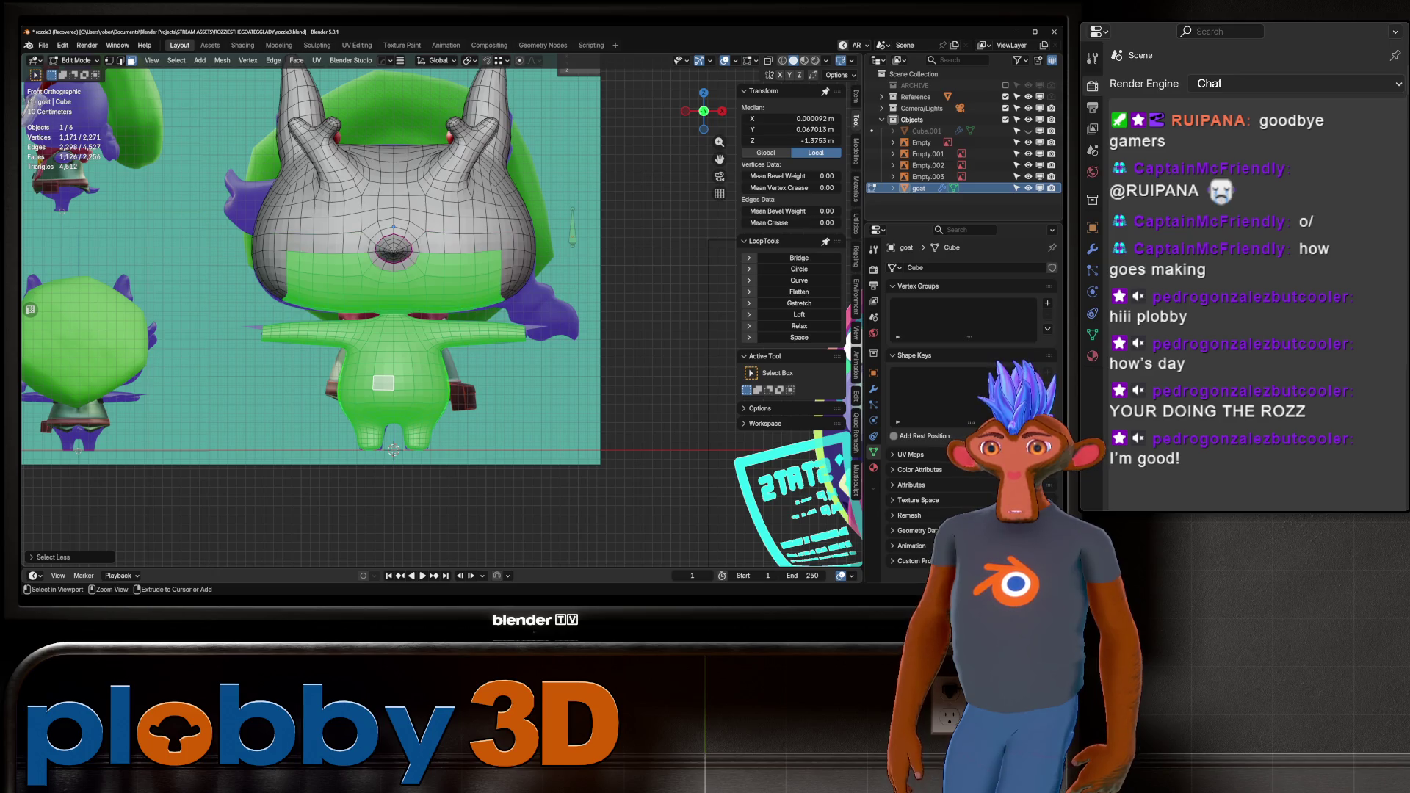
key("ctrl+KP_Subtract")
key("ctrl+KP_Subtract")
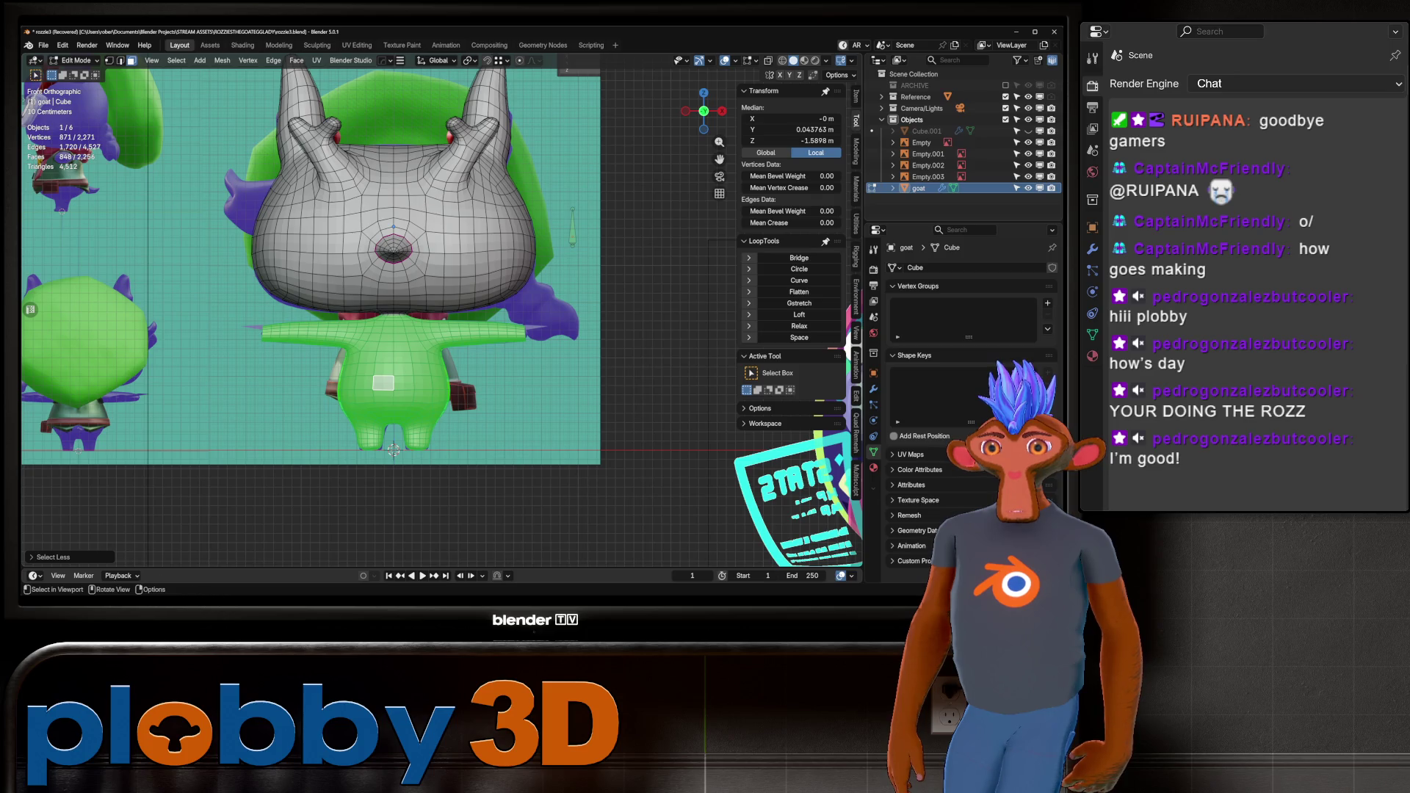
Back in Sculpt Mode, turn the selected body into a face set and enable X-ray.
key("ctrl+Tab")
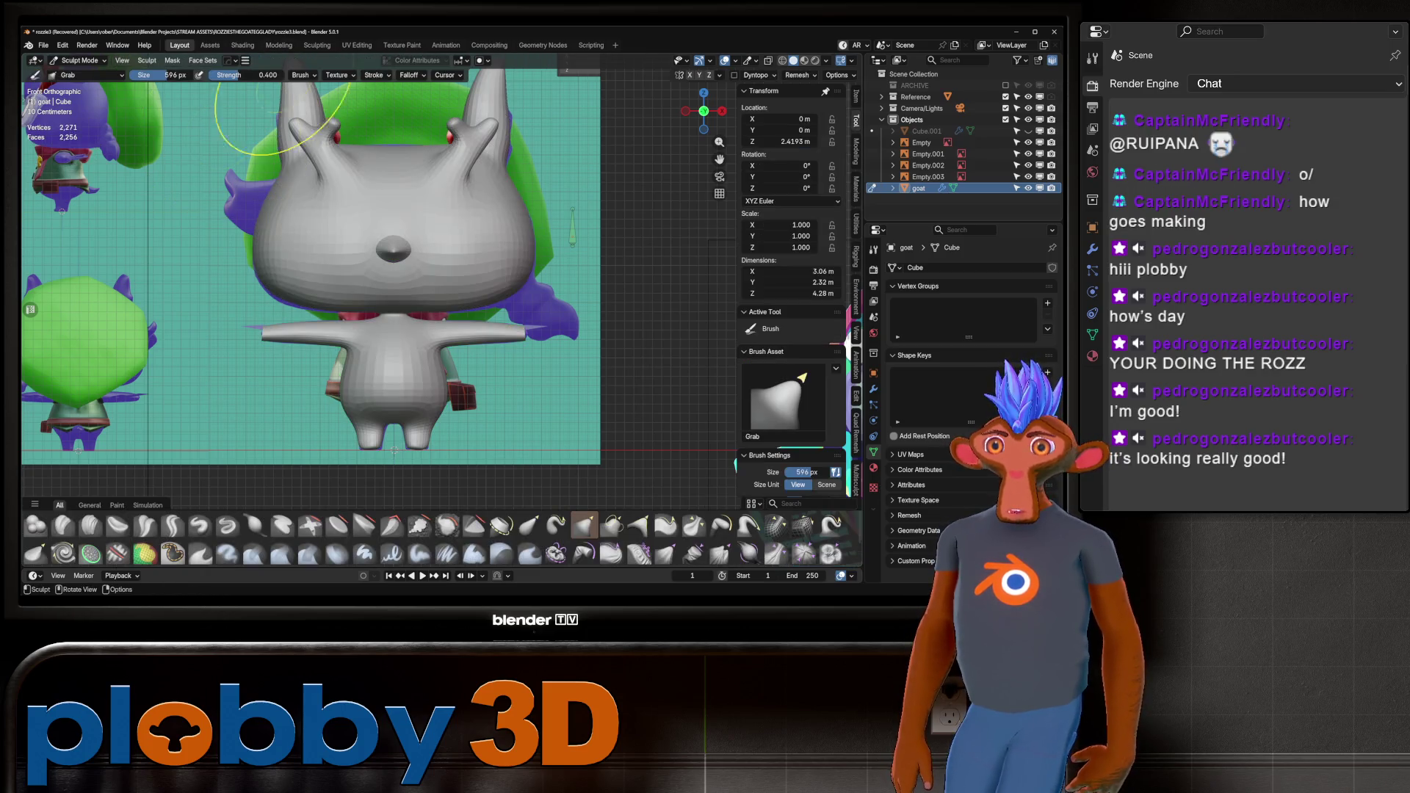
left_click(203, 60)
left_click(234, 96)
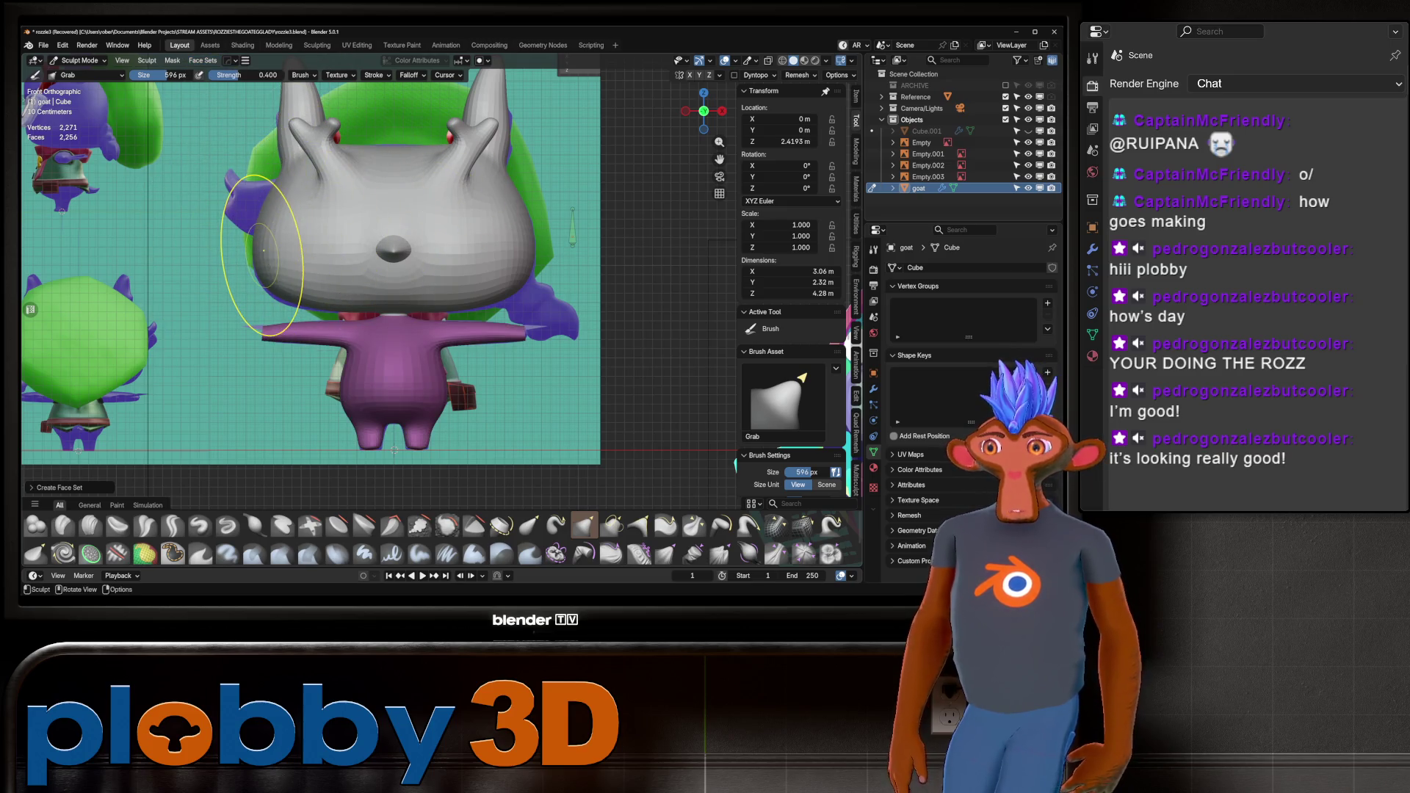
scroll(376, 276, "down", 2)
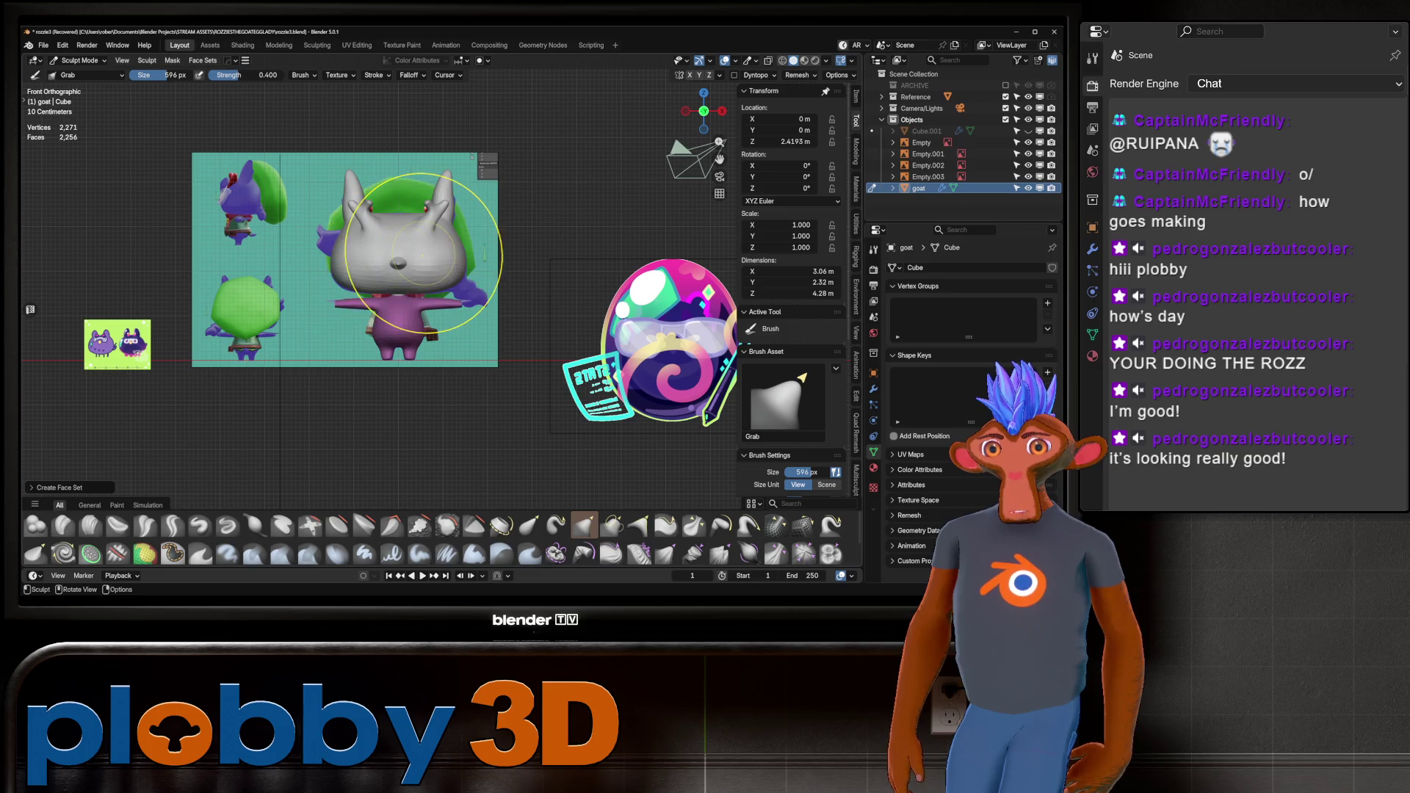
scroll(371, 273, "up", 2)
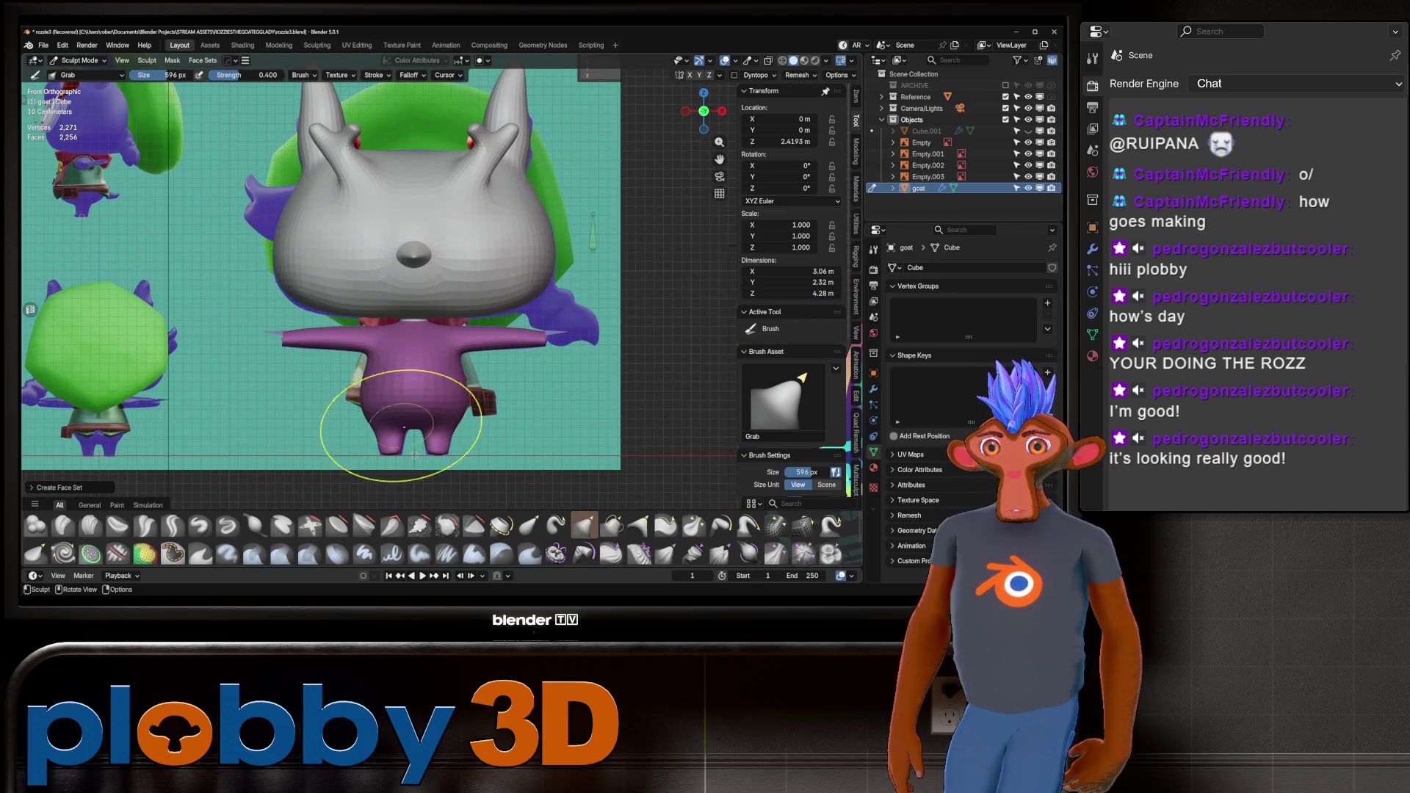
key("alt+z")
key("alt+z")
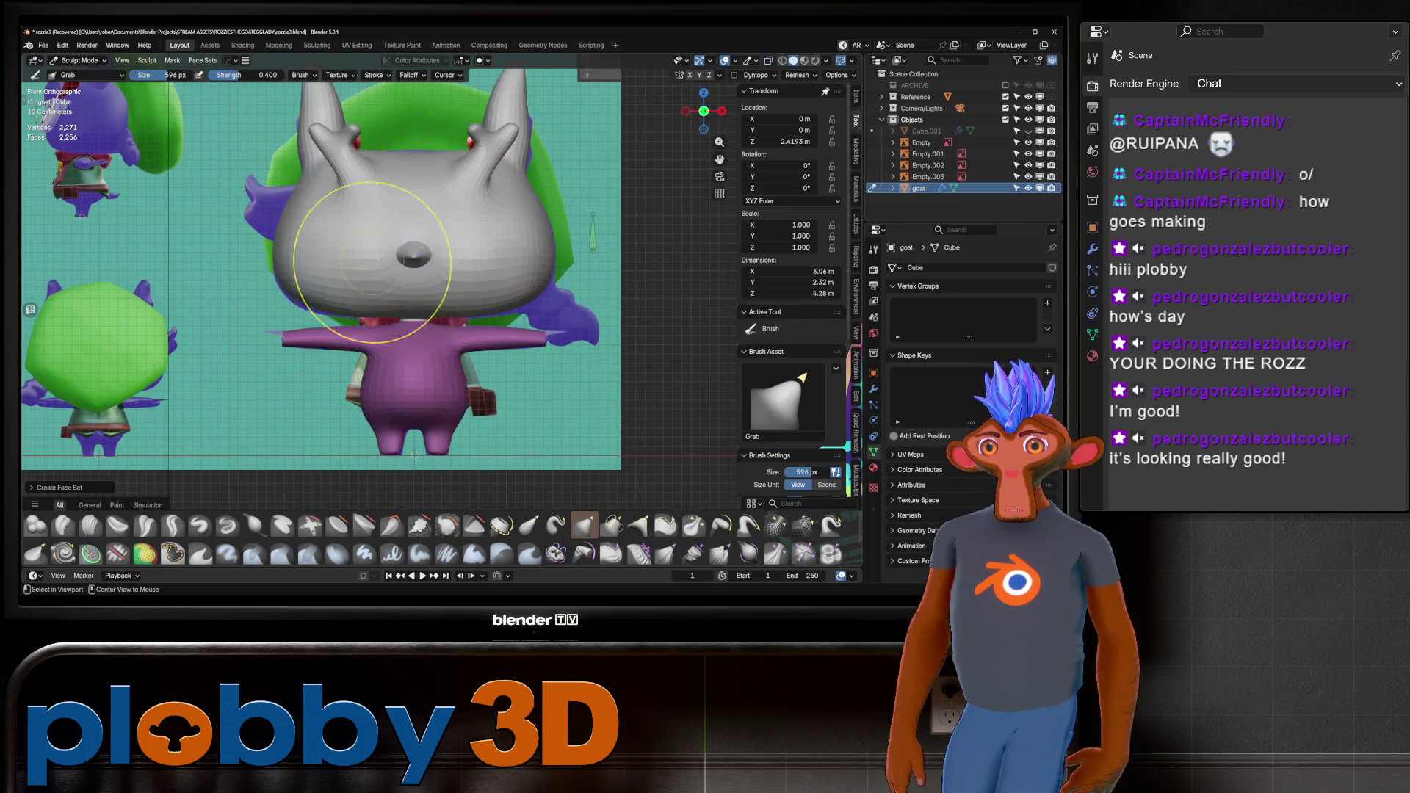
Grab-sculpt the goat's left cheek outward and reshape its chest, then enter Edit Mode.
left_click_drag(287, 286, 273, 246)
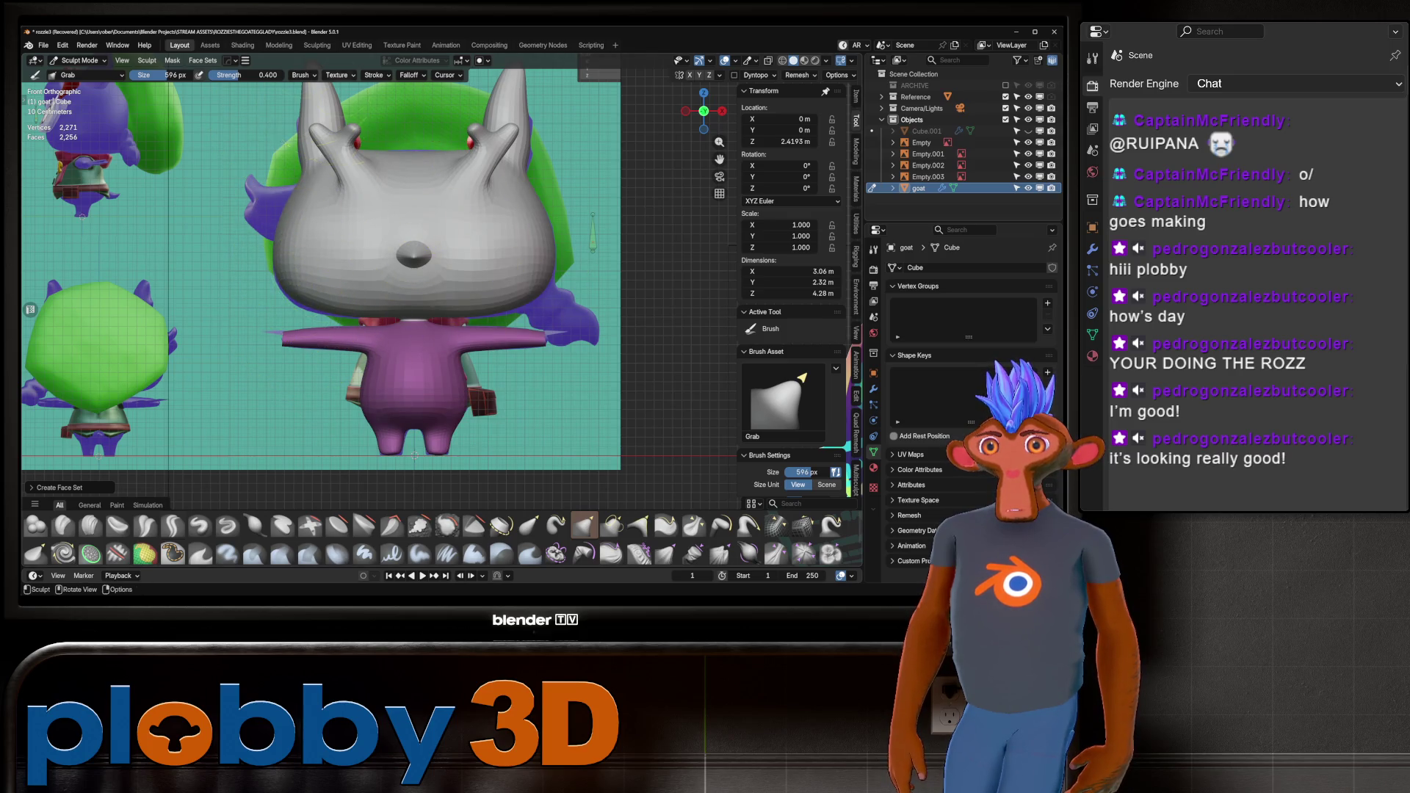
left_click(301, 75)
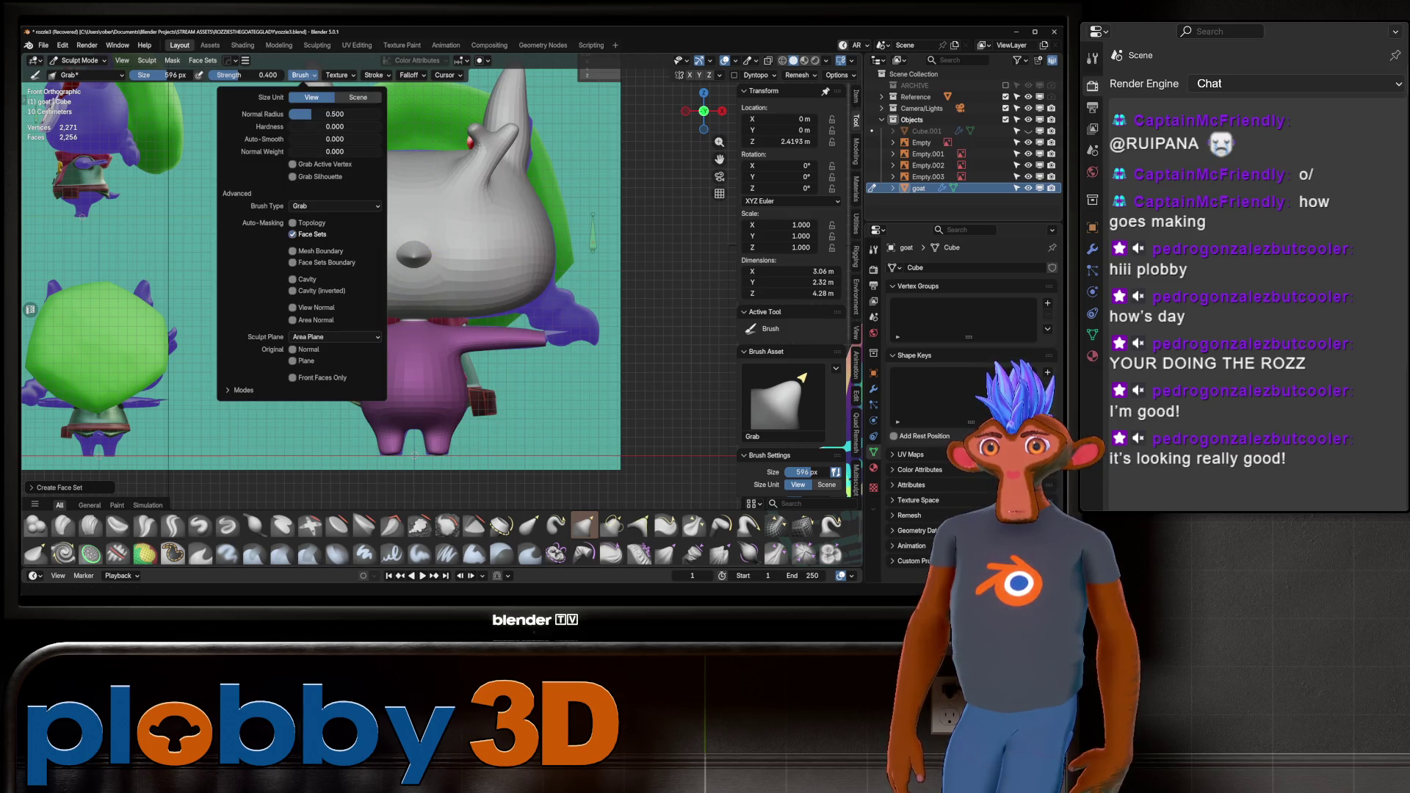
left_click_drag(213, 301, 294, 278)
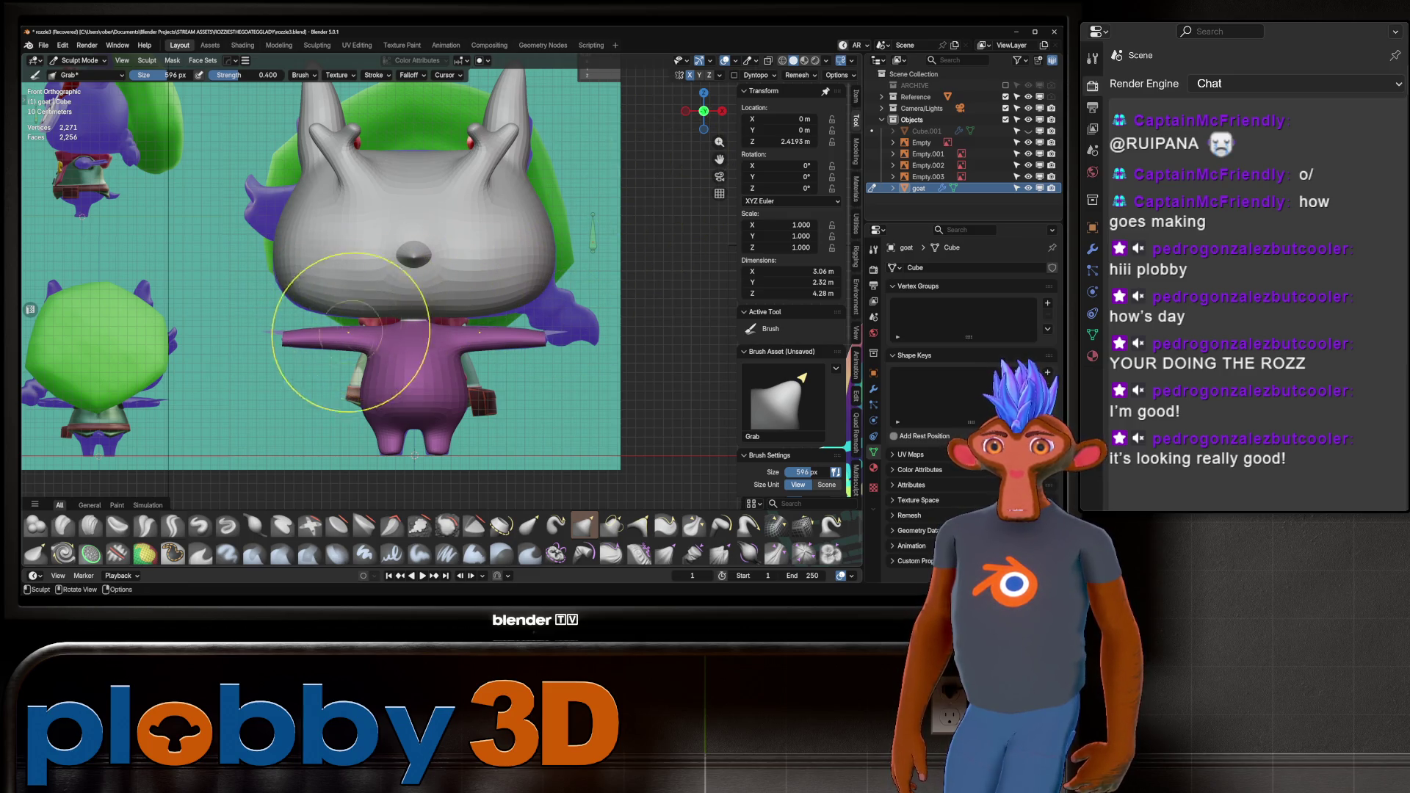
mouse_move(316, 302)
left_mouse_down()
mouse_move(408, 301)
mouse_move(396, 320)
mouse_move(314, 267)
mouse_move(314, 236)
mouse_move(297, 227)
mouse_move(409, 205)
mouse_move(377, 235)
left_mouse_up()
scroll(377, 235, "up", 4)
key("Tab")
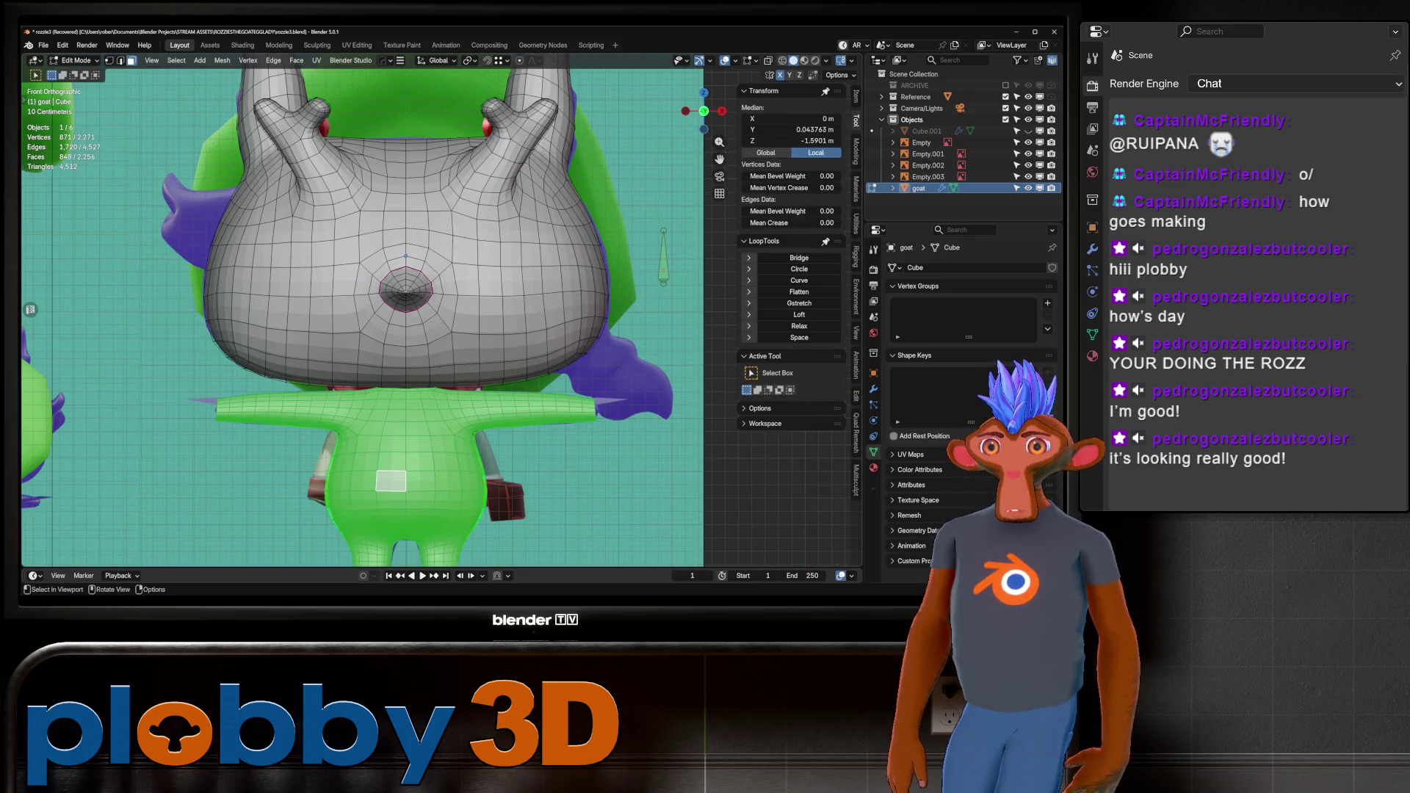
Apply the goat's Subdivision modifier permanently.
key("Tab")
left_click(873, 389)
key("ctrl+a")
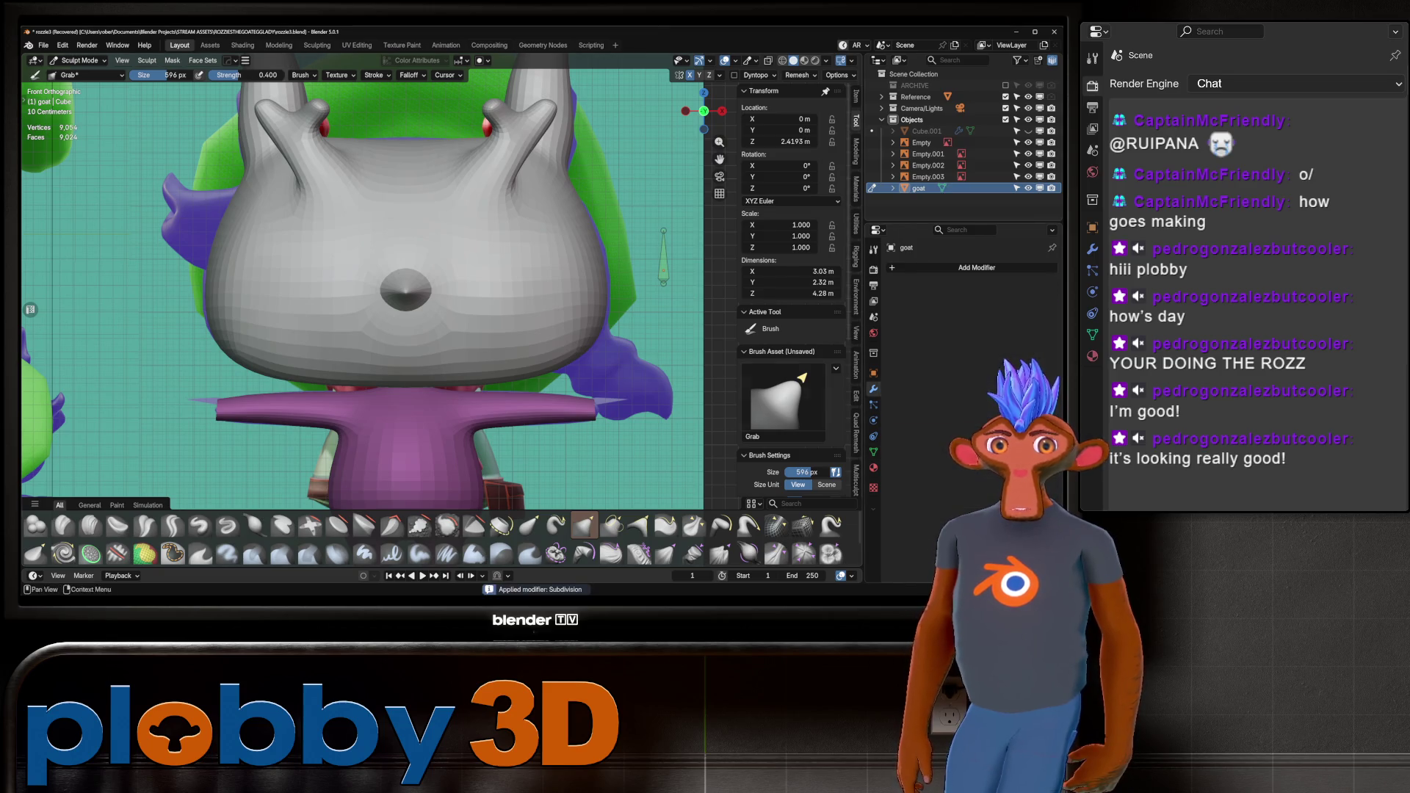
key("Tab")
Box-select a 3x3 patch of forehead faces and check it from the front.
scroll(405, 293, "up", 2)
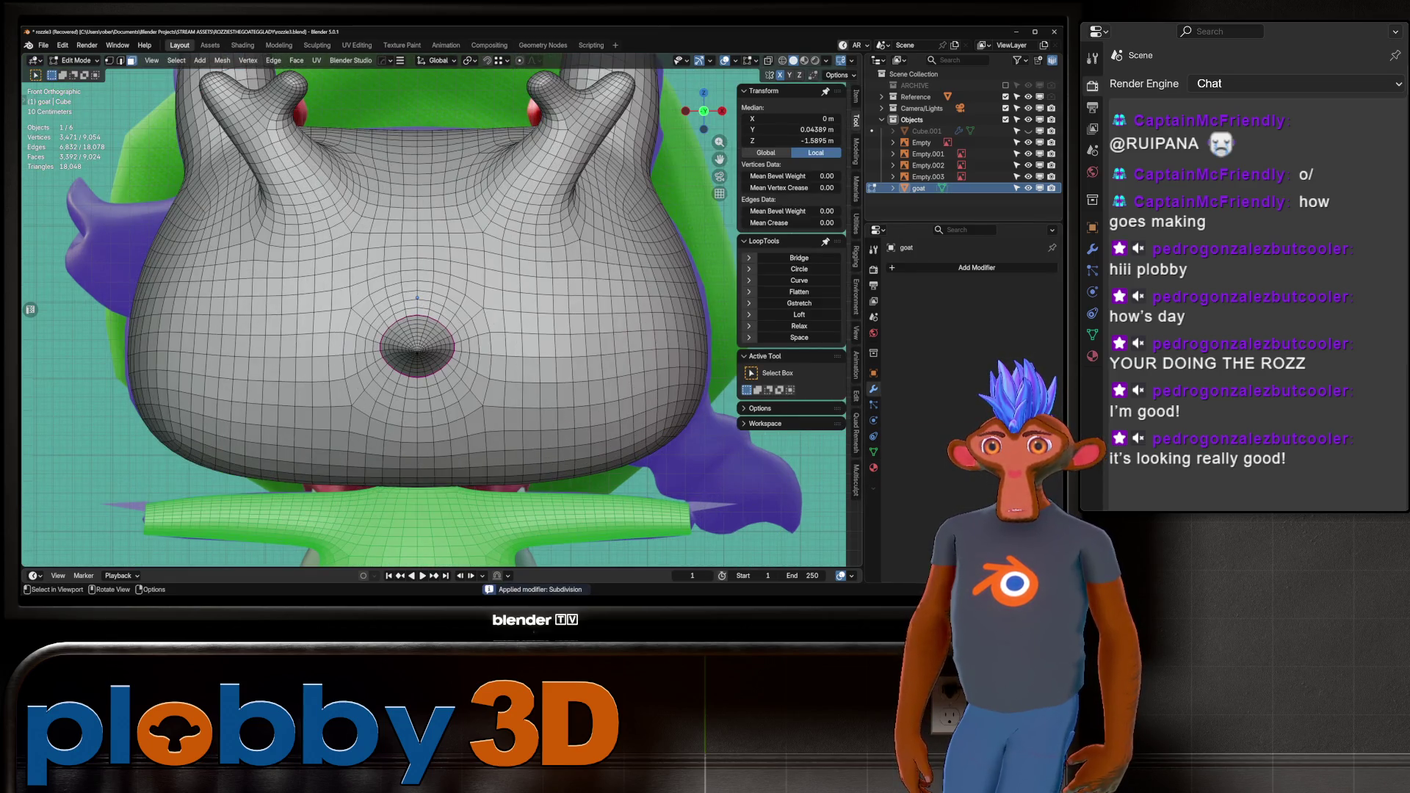
left_click_drag(378, 169, 417, 208)
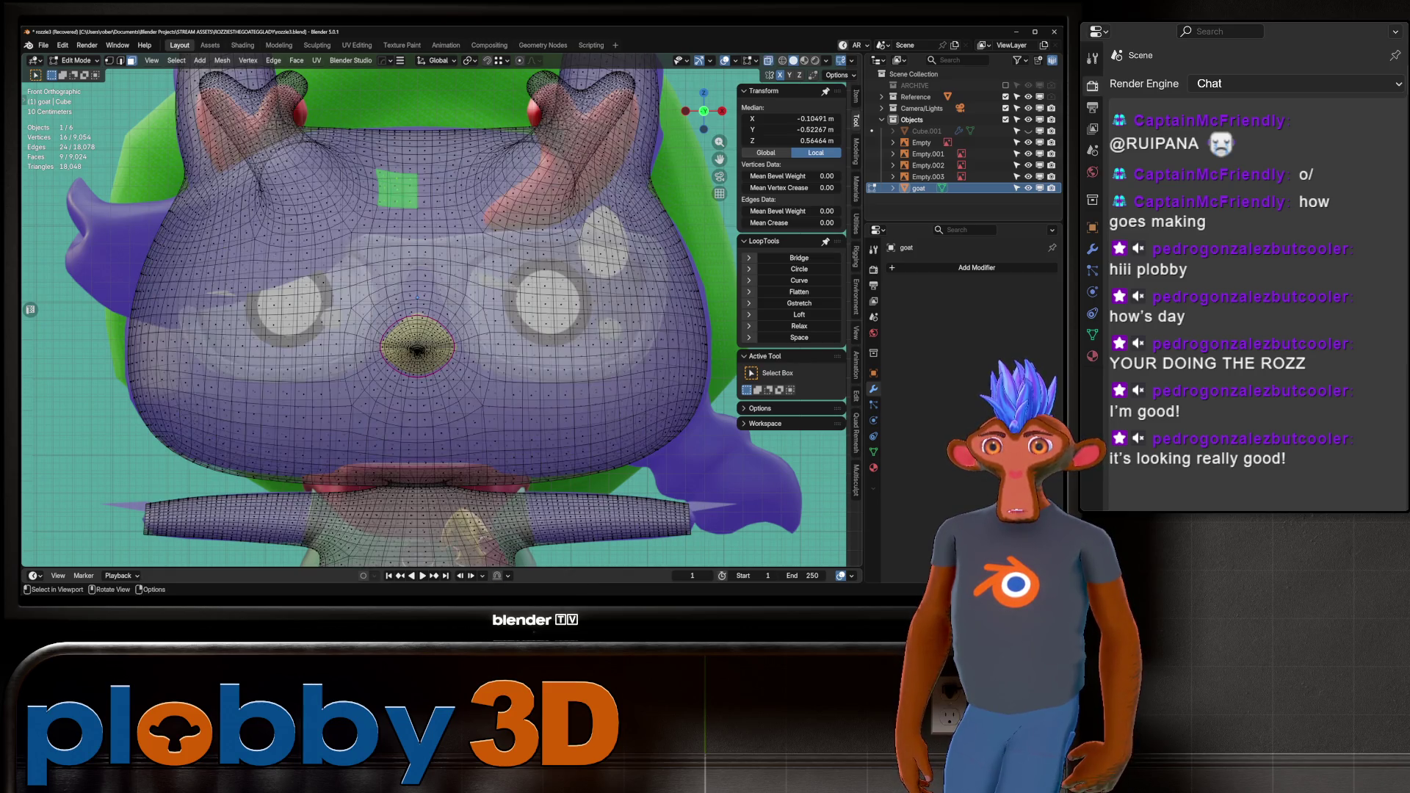
key("alt+z")
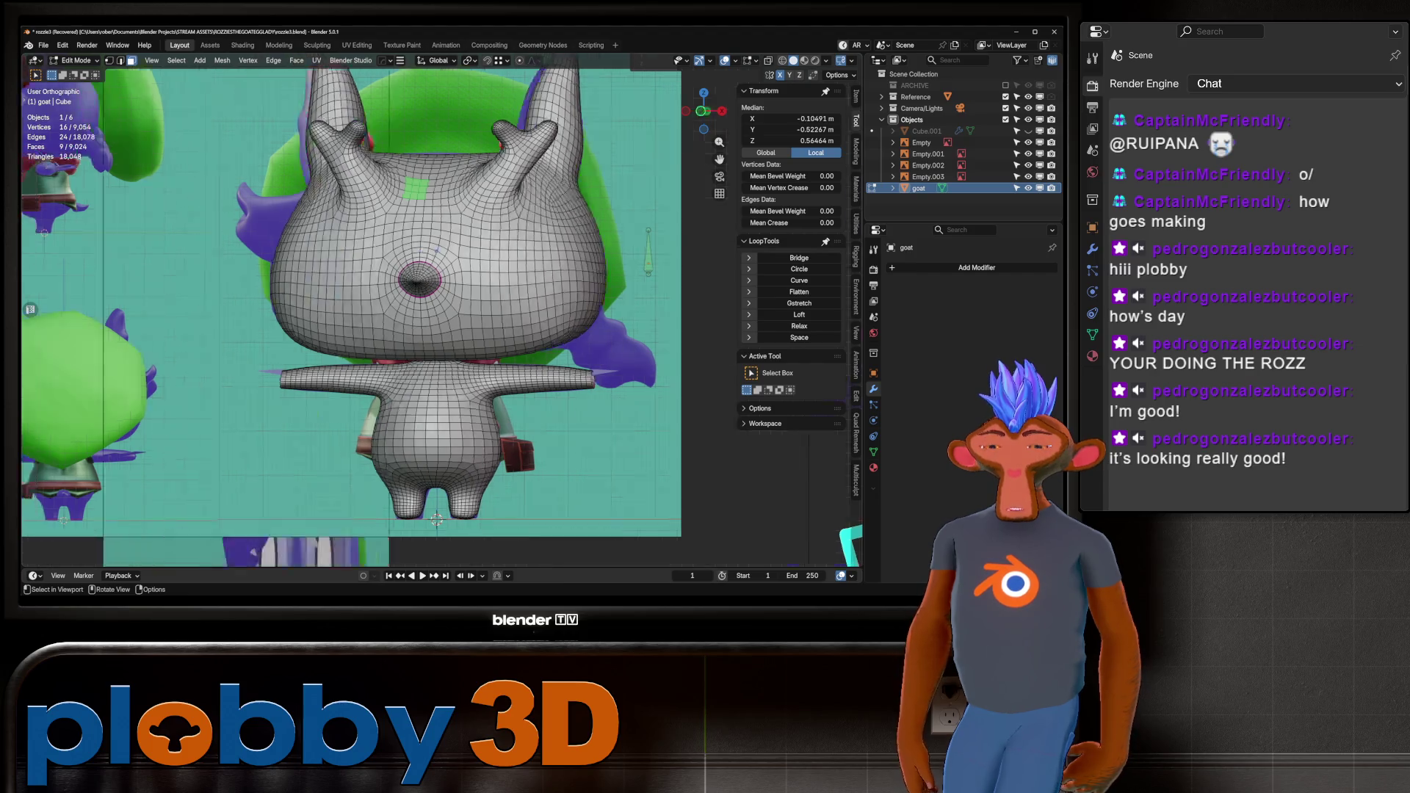
key("alt+z")
key("KP_3")
key("alt+z")
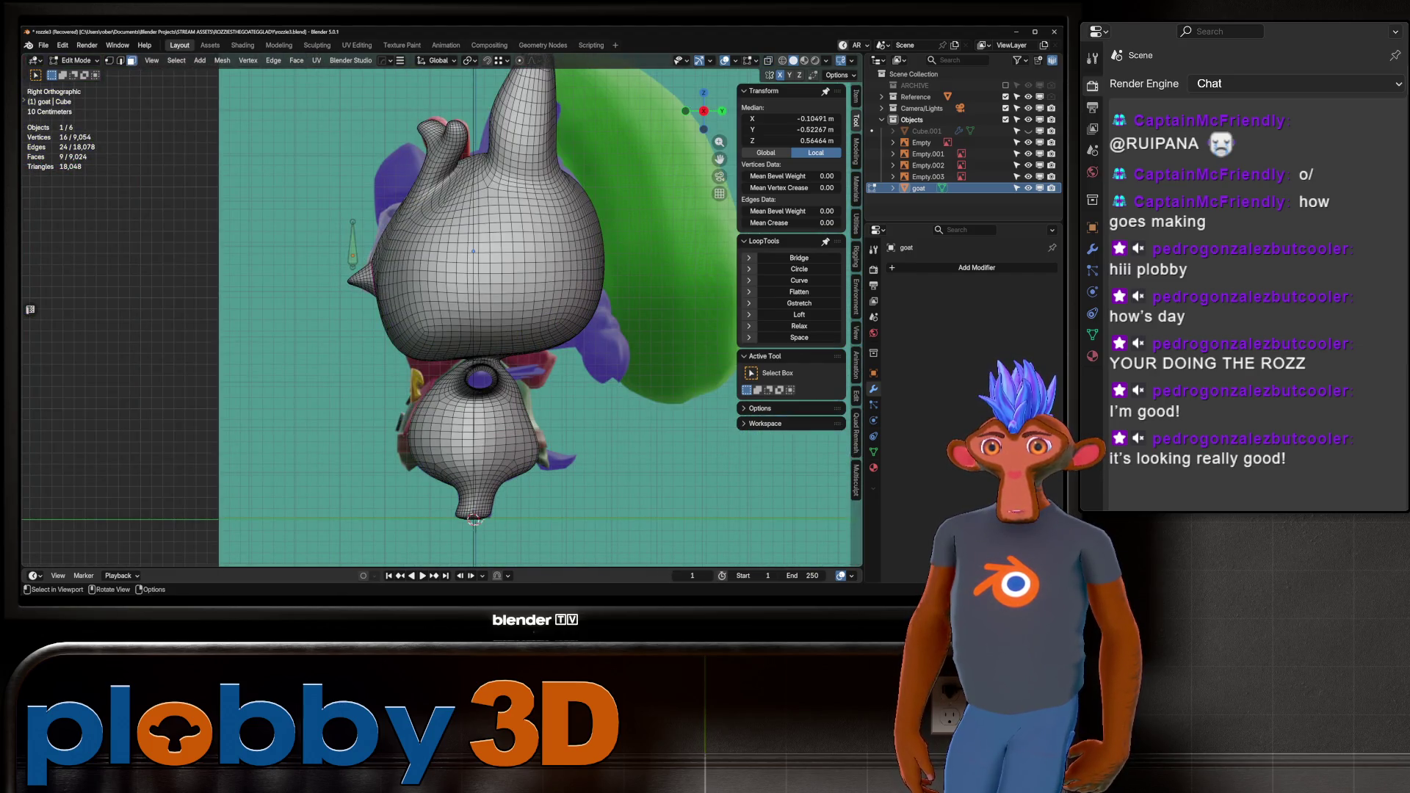
scroll(440, 308, "down", 5)
mouse_move(441, 308)
middle_mouse_down("shift")
mouse_move(328, 323)
mouse_move(301, 279)
mouse_move(330, 265)
mouse_move(387, 278)
middle_mouse_up("shift")
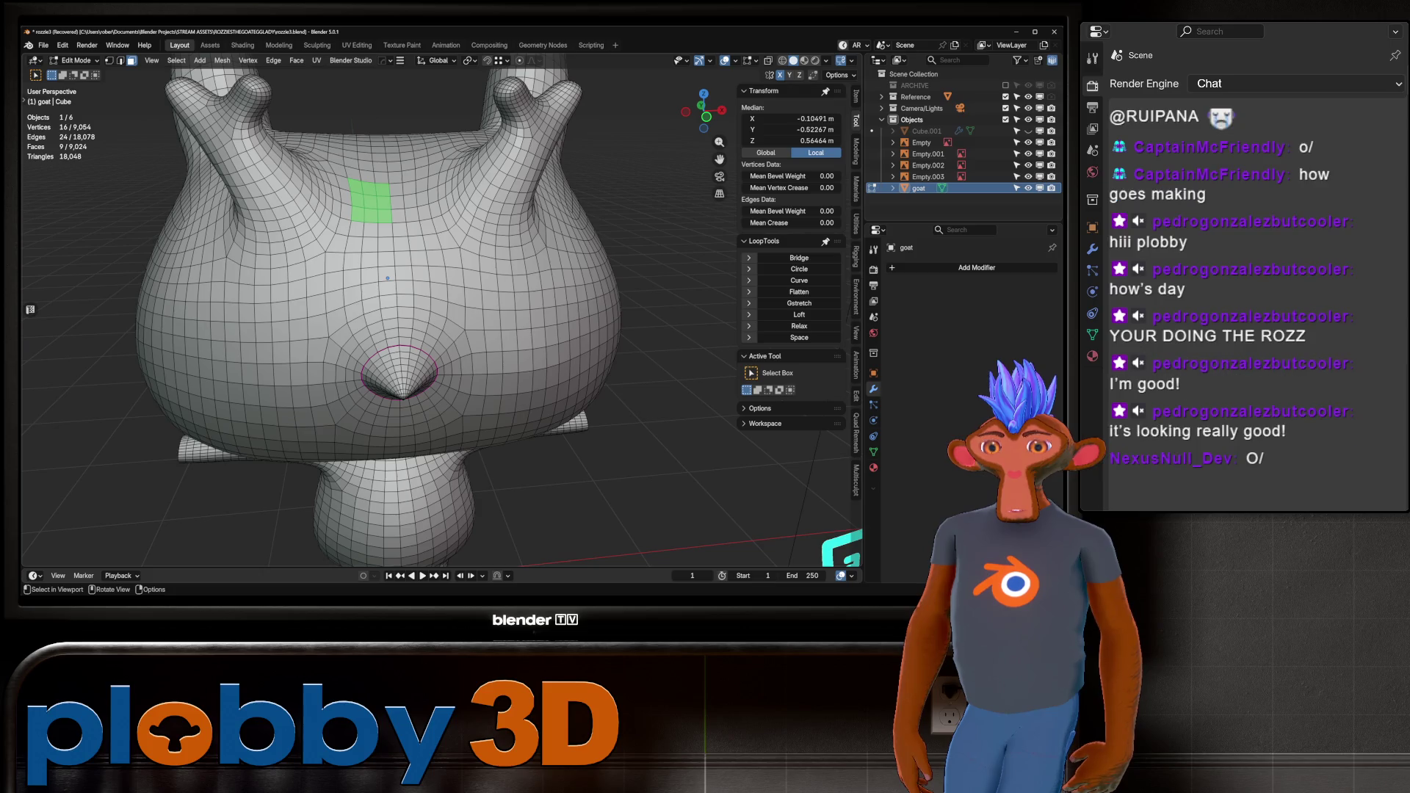
key("KP_1")
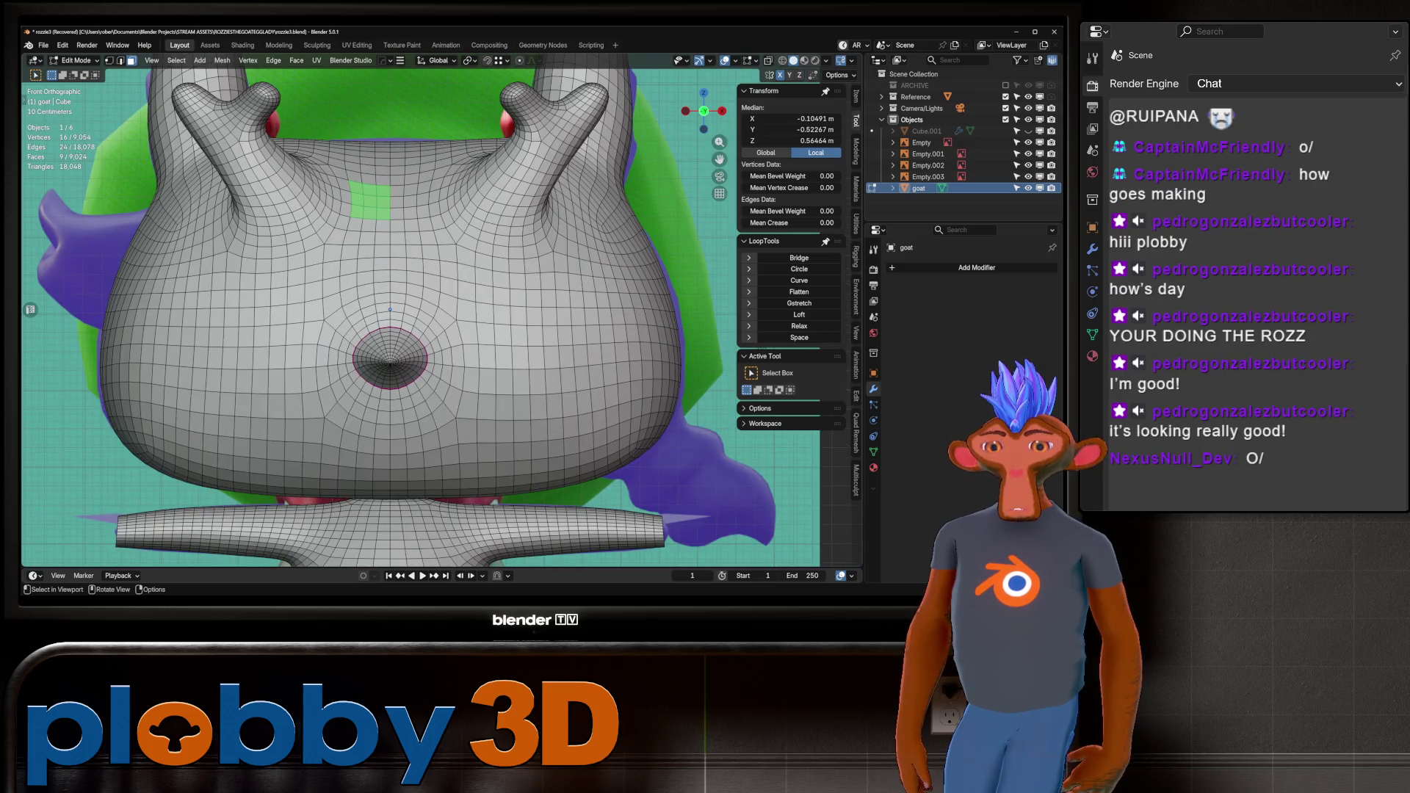
Inset the forehead patch once, then delete the selected forehead faces.
key("i")
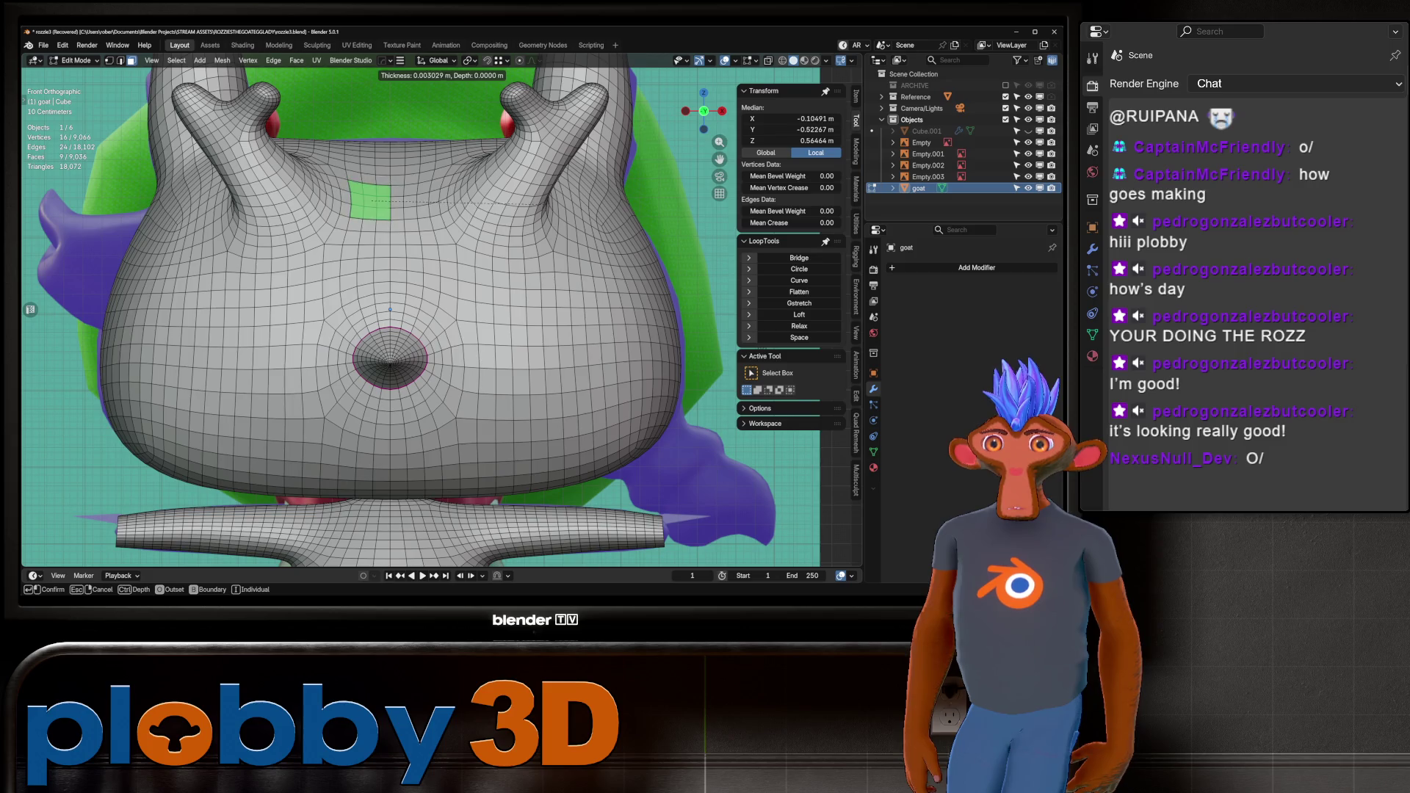
key("Return")
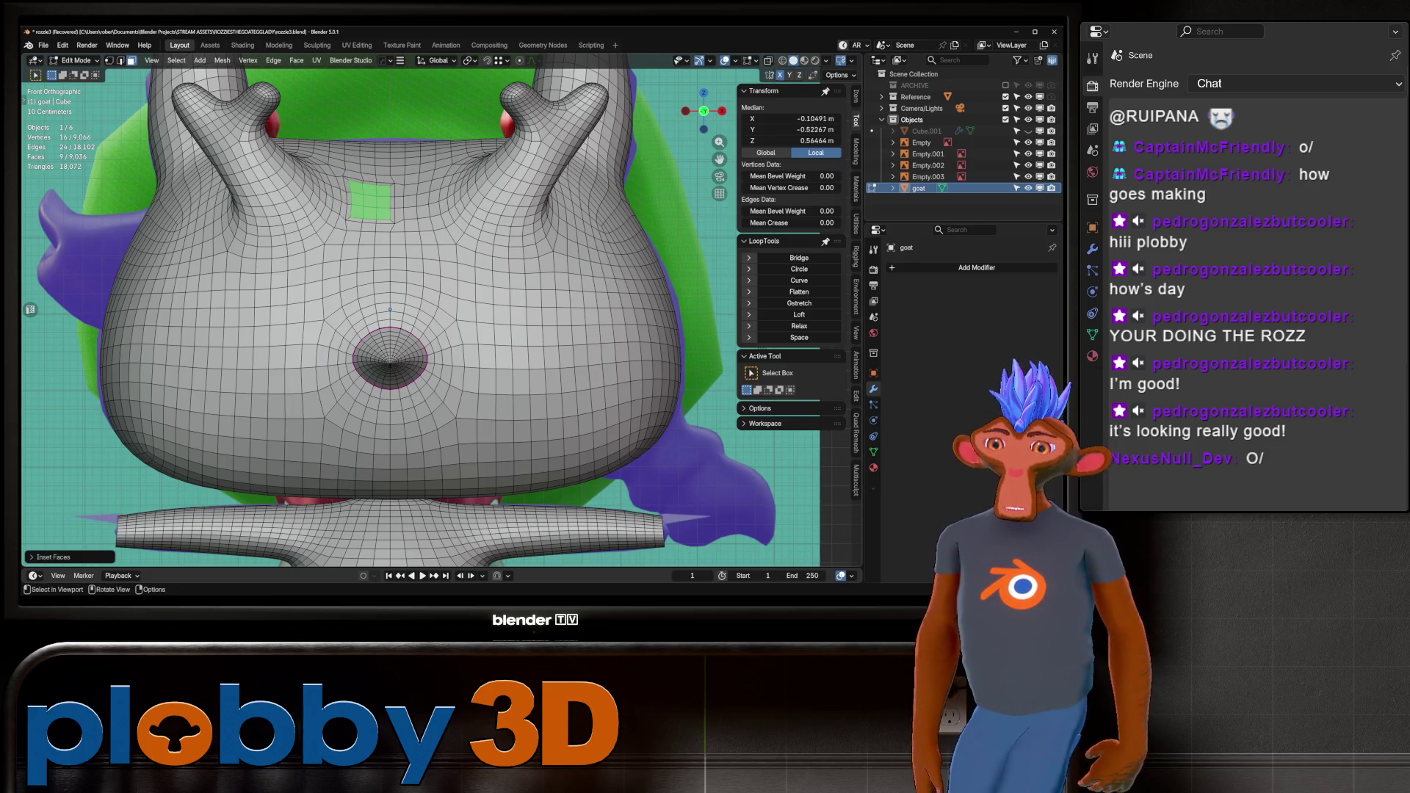
key("i")
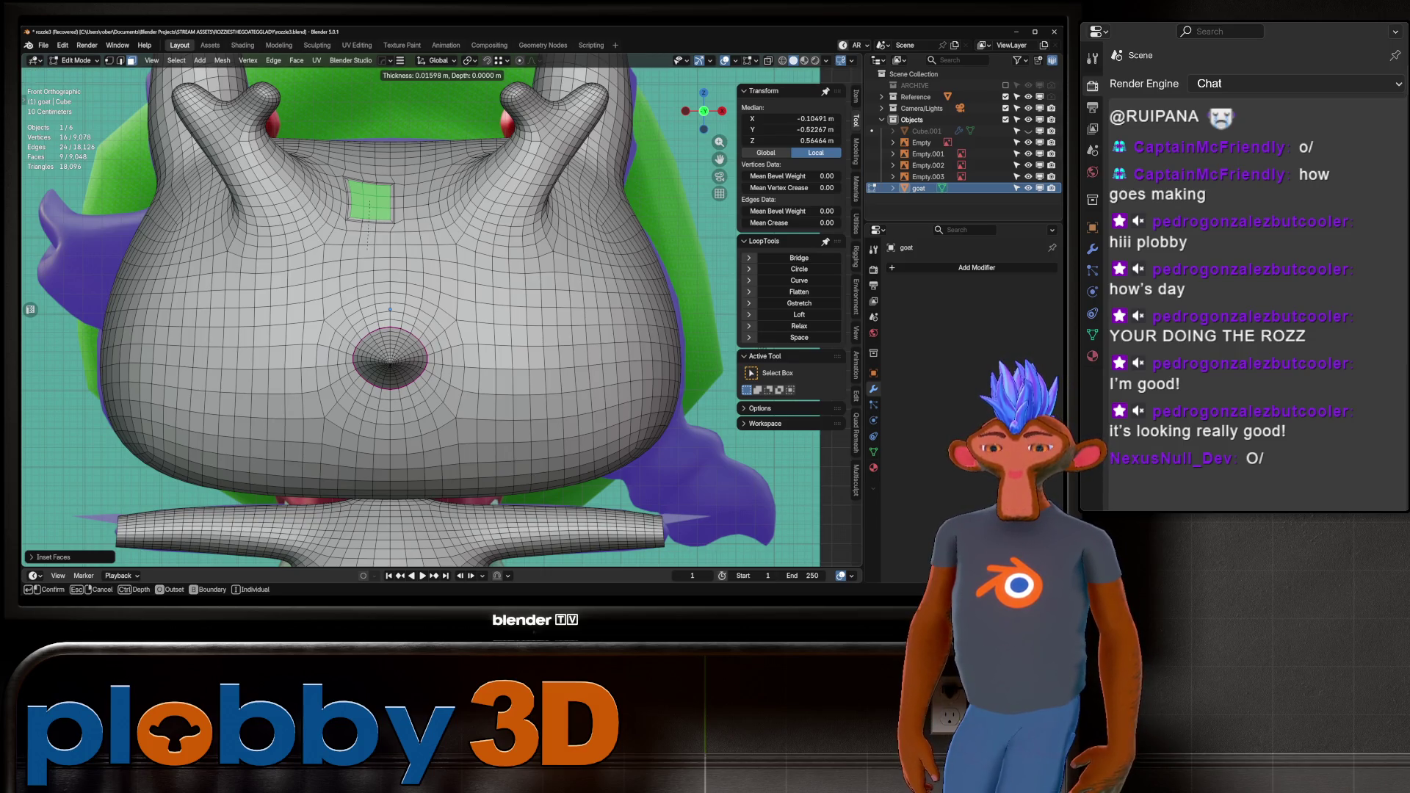
key("Escape")
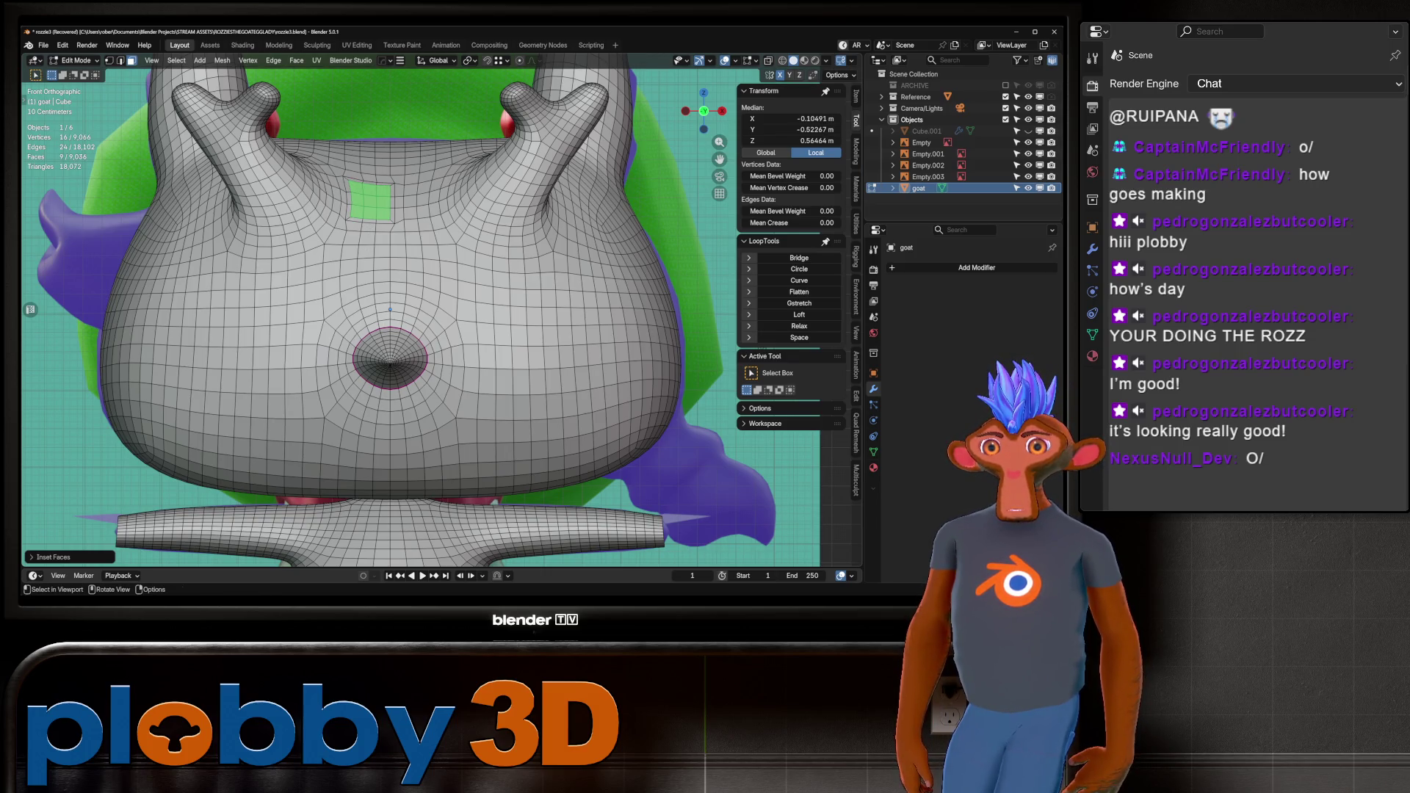
scroll(342, 207, "up", 1)
key("i")
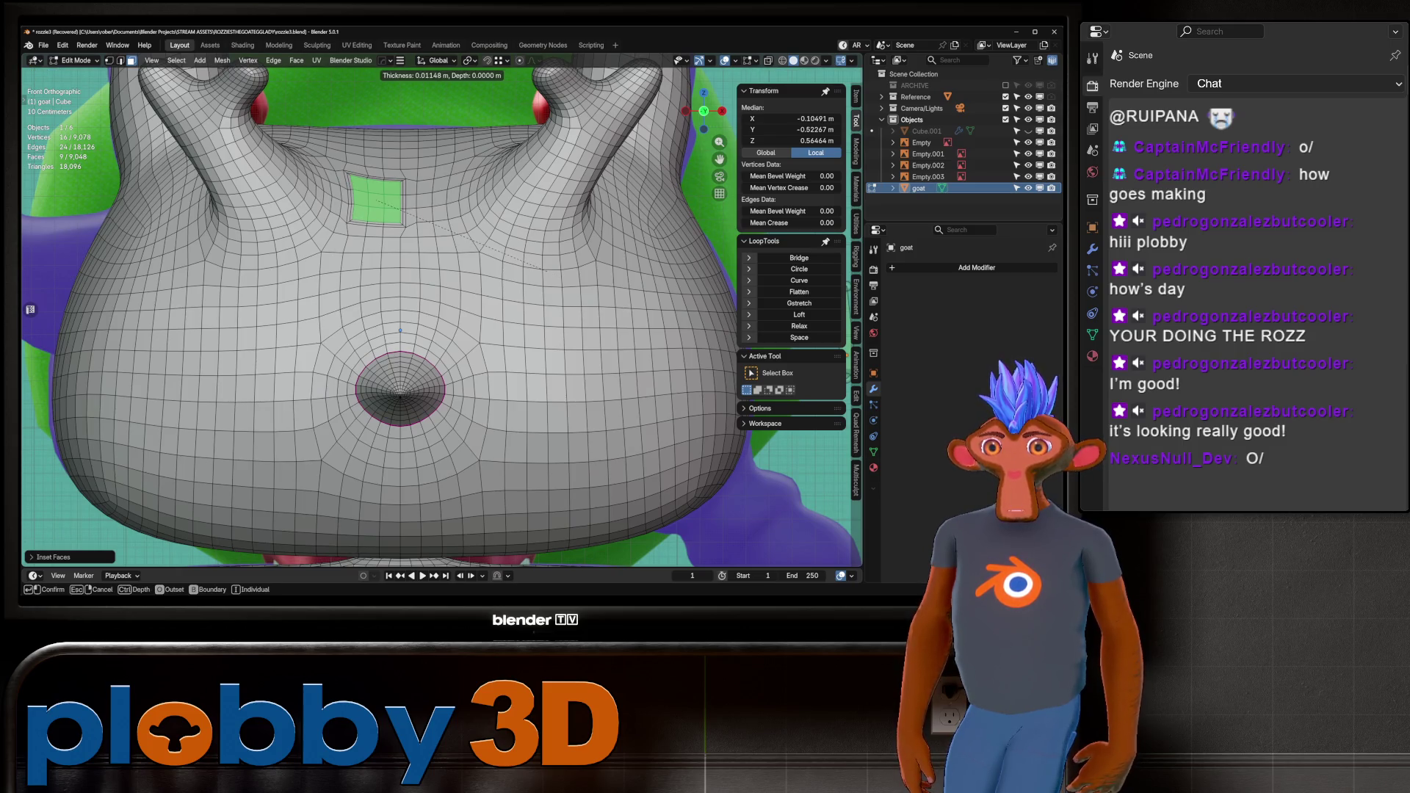
key("Escape")
key("x")
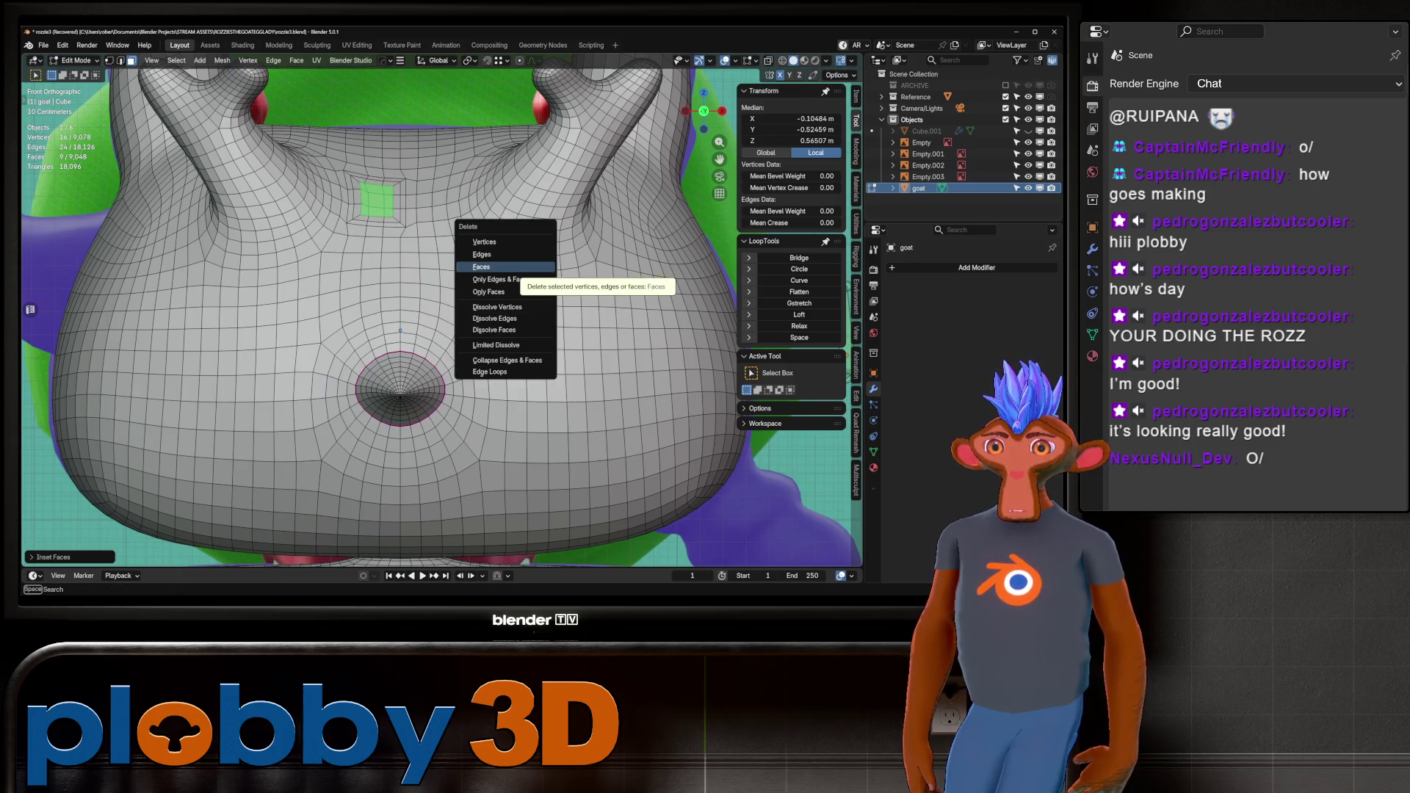
left_click(506, 259)
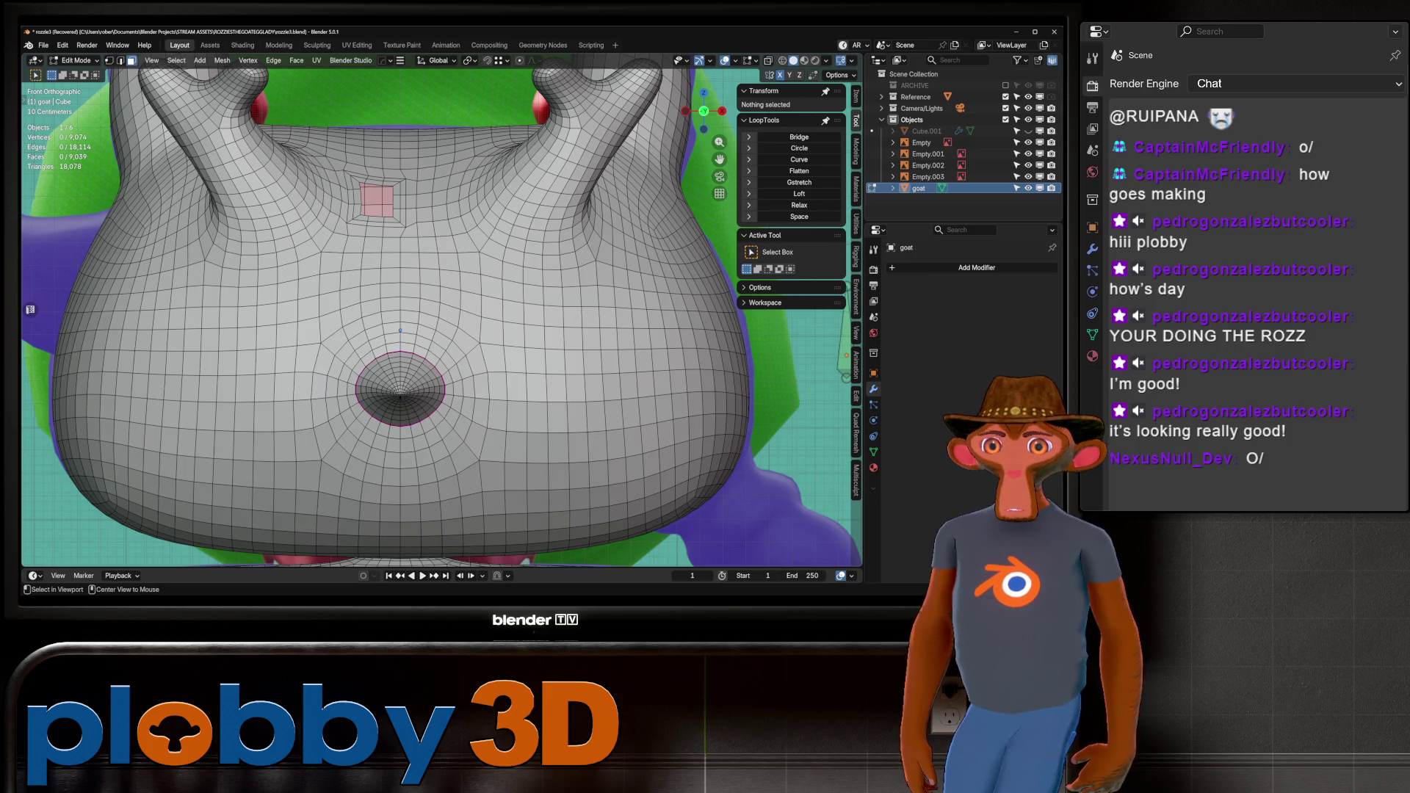
Convert the ring around the hole to its edge loop and relax it round with LoopTools.
left_click(356, 210, "alt")
key("q")
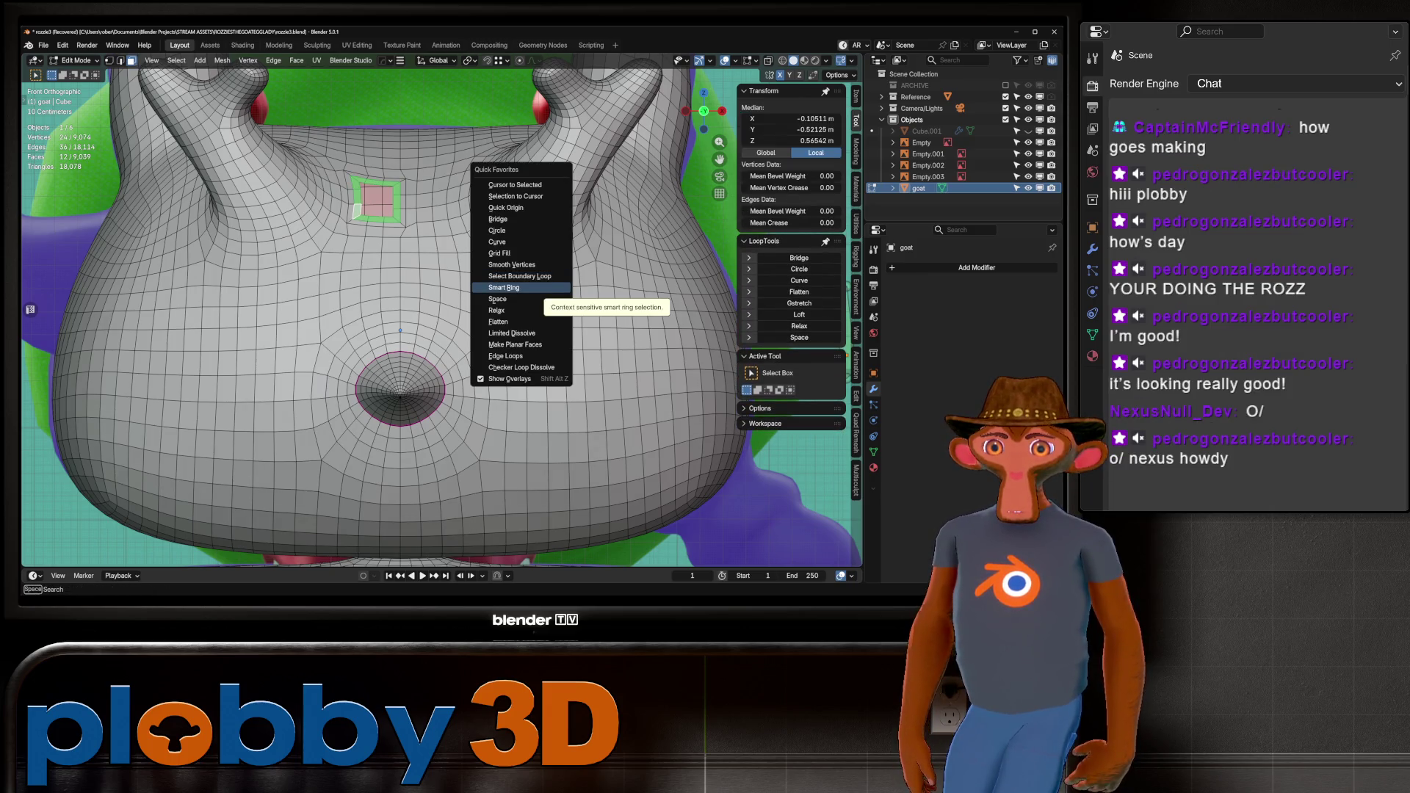
left_click(514, 287)
key("q")
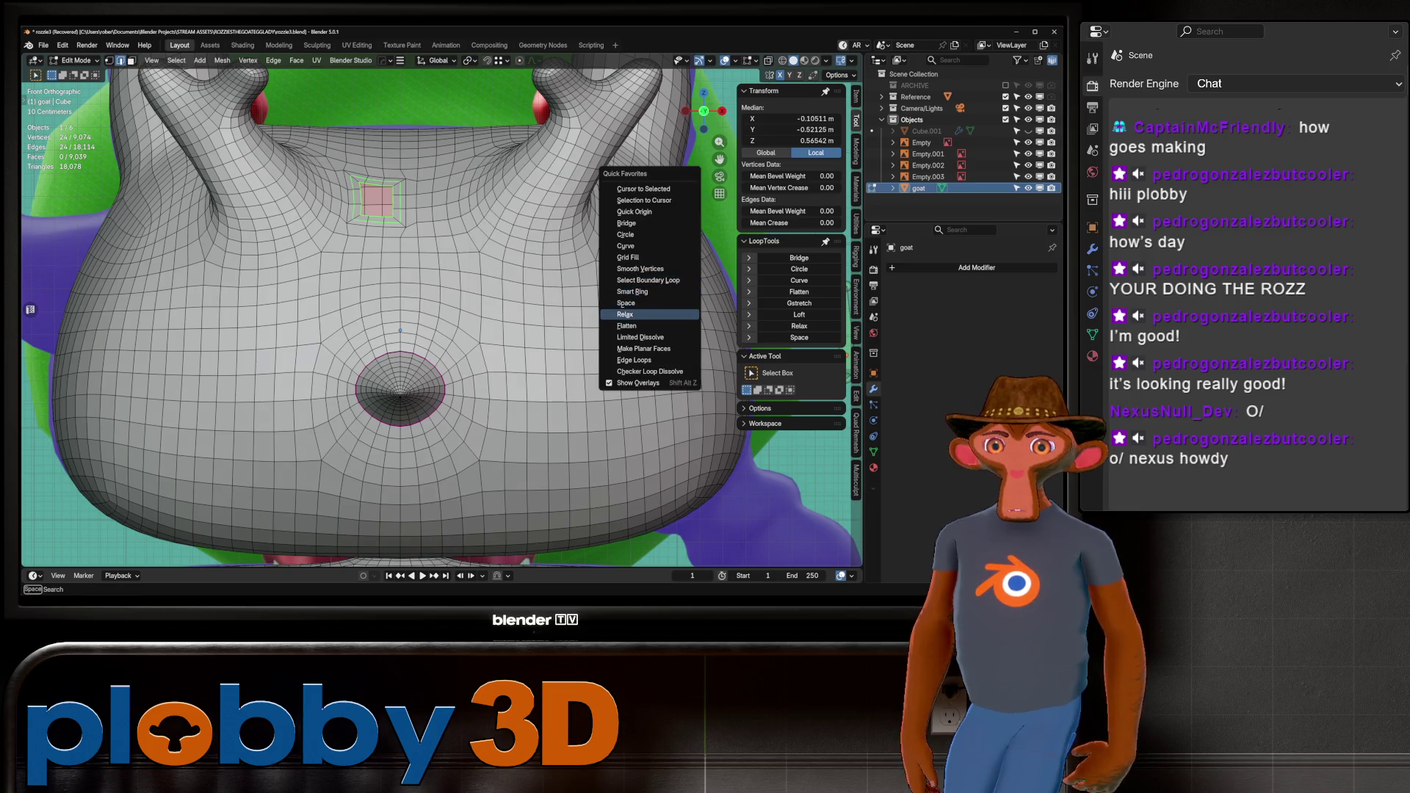
left_click(624, 314)
key("q")
left_click(569, 314)
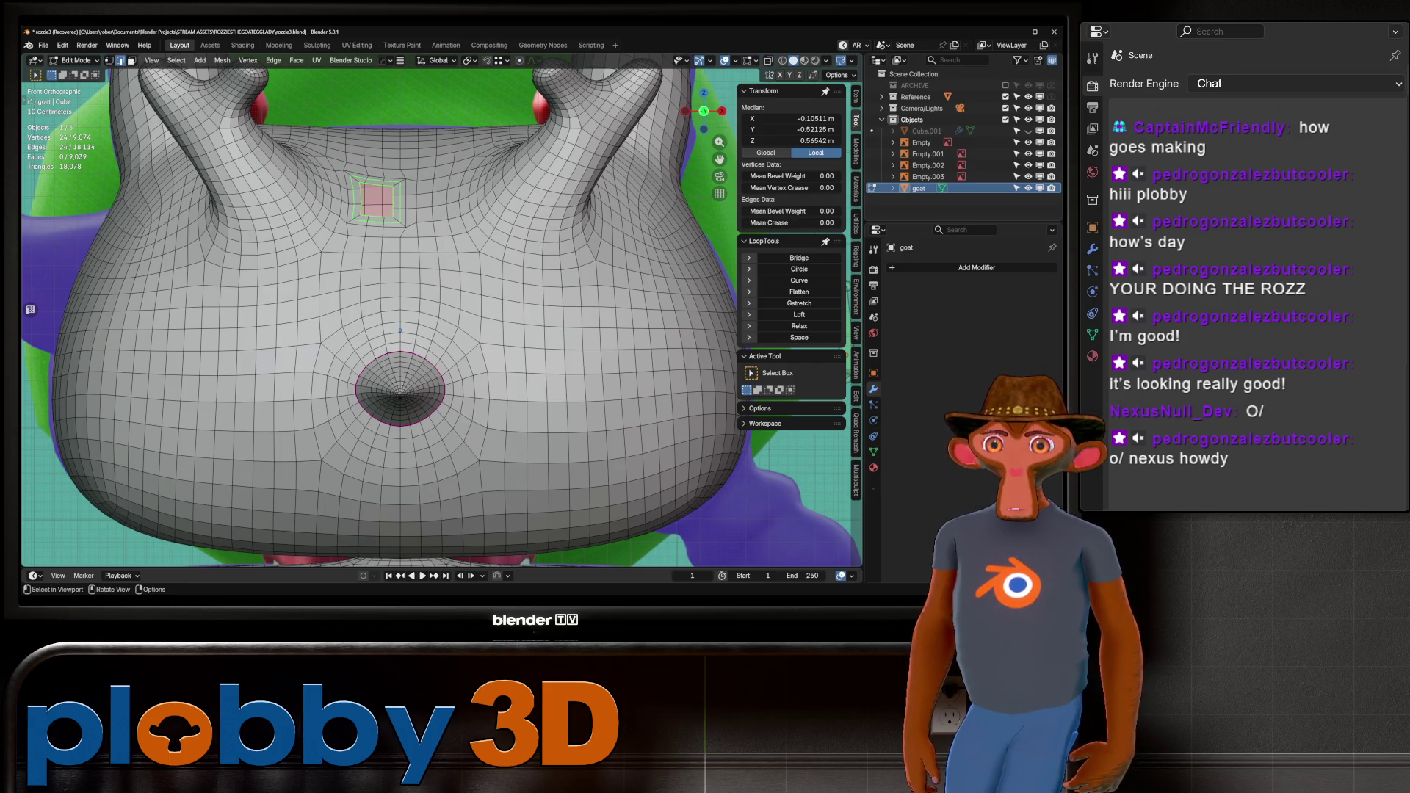
key("q")
left_click(561, 229)
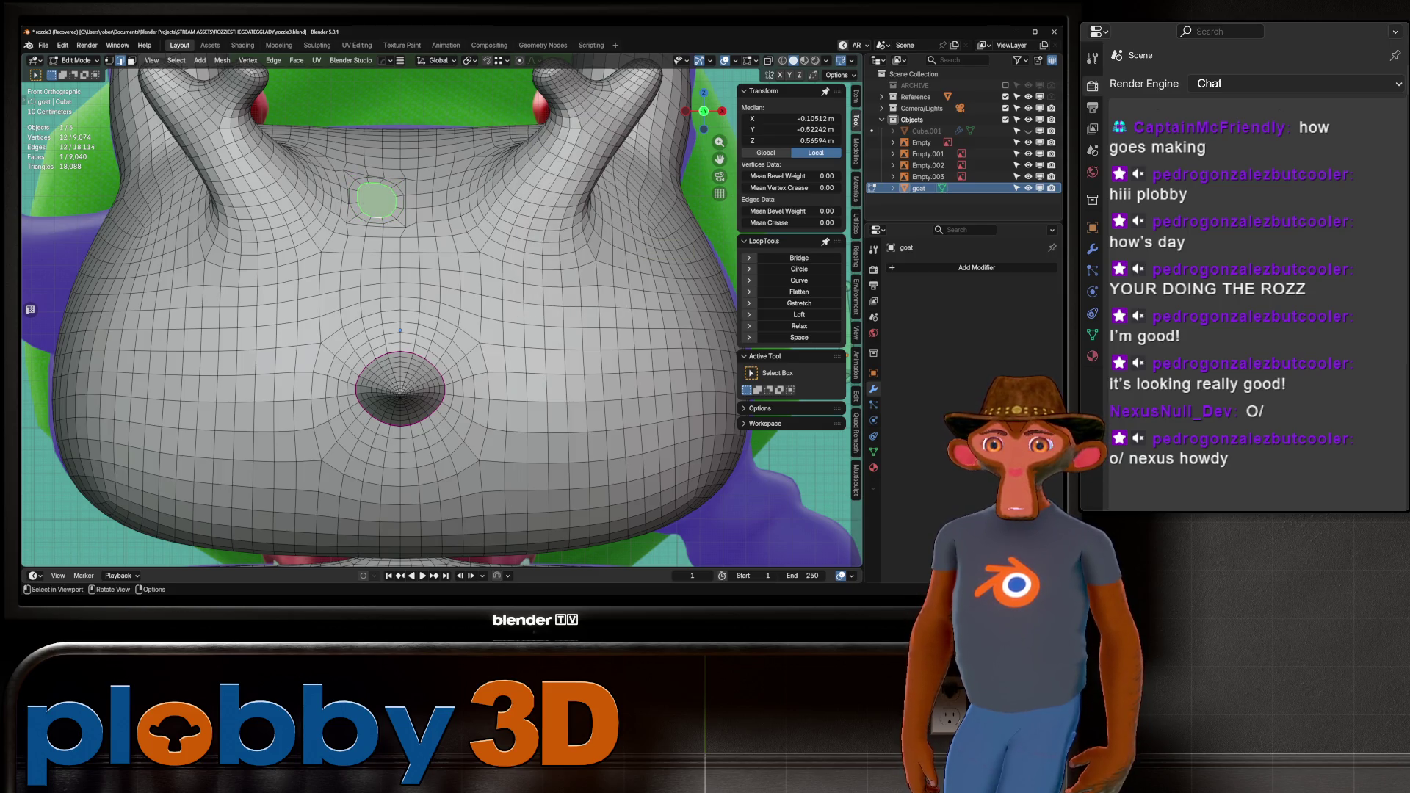
Extrude the rounded forehead face outward into a short stub.
scroll(400, 329, "down", 3)
middle_click_drag(400, 330, 400, 257)
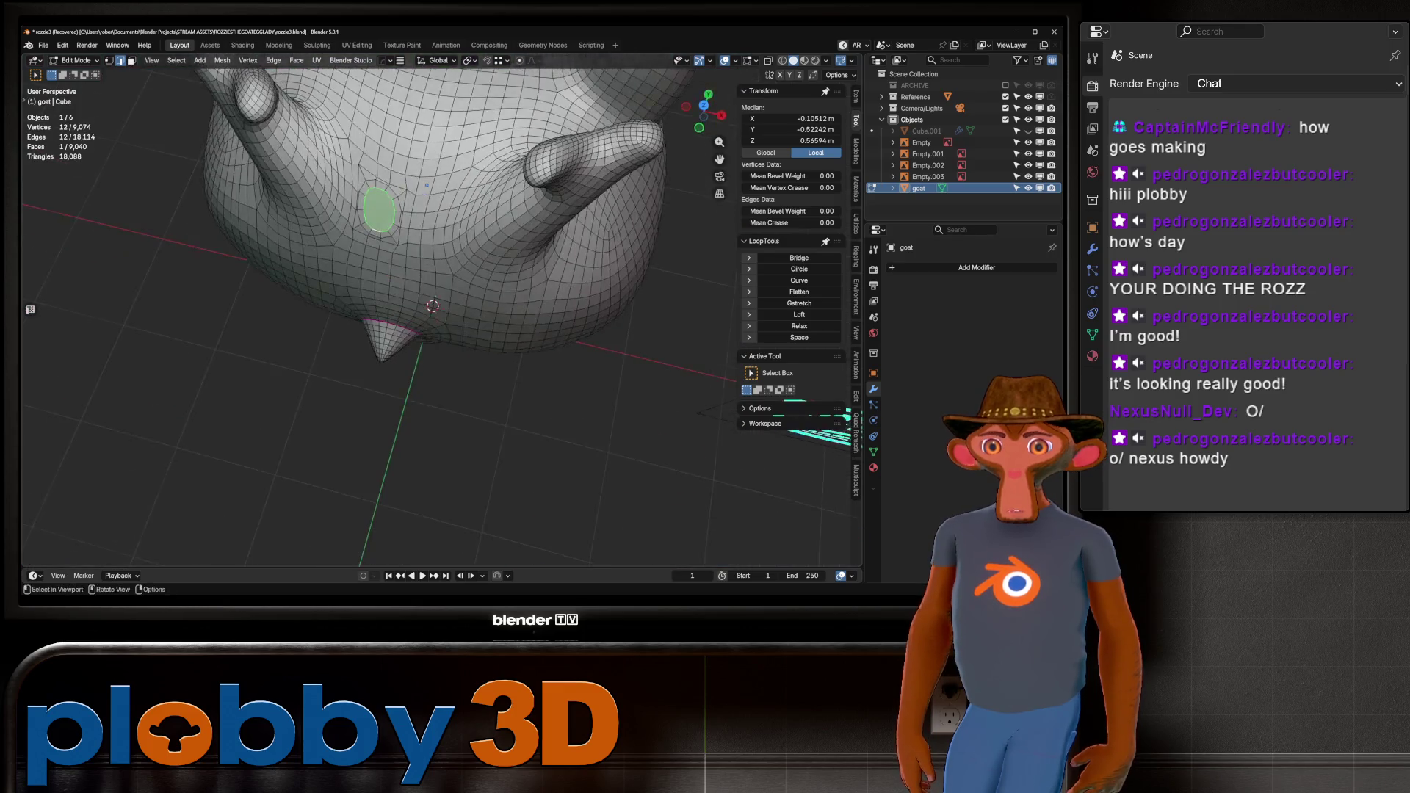
key("e")
middle_click_drag(427, 185, 419, 308)
left_click(417, 265)
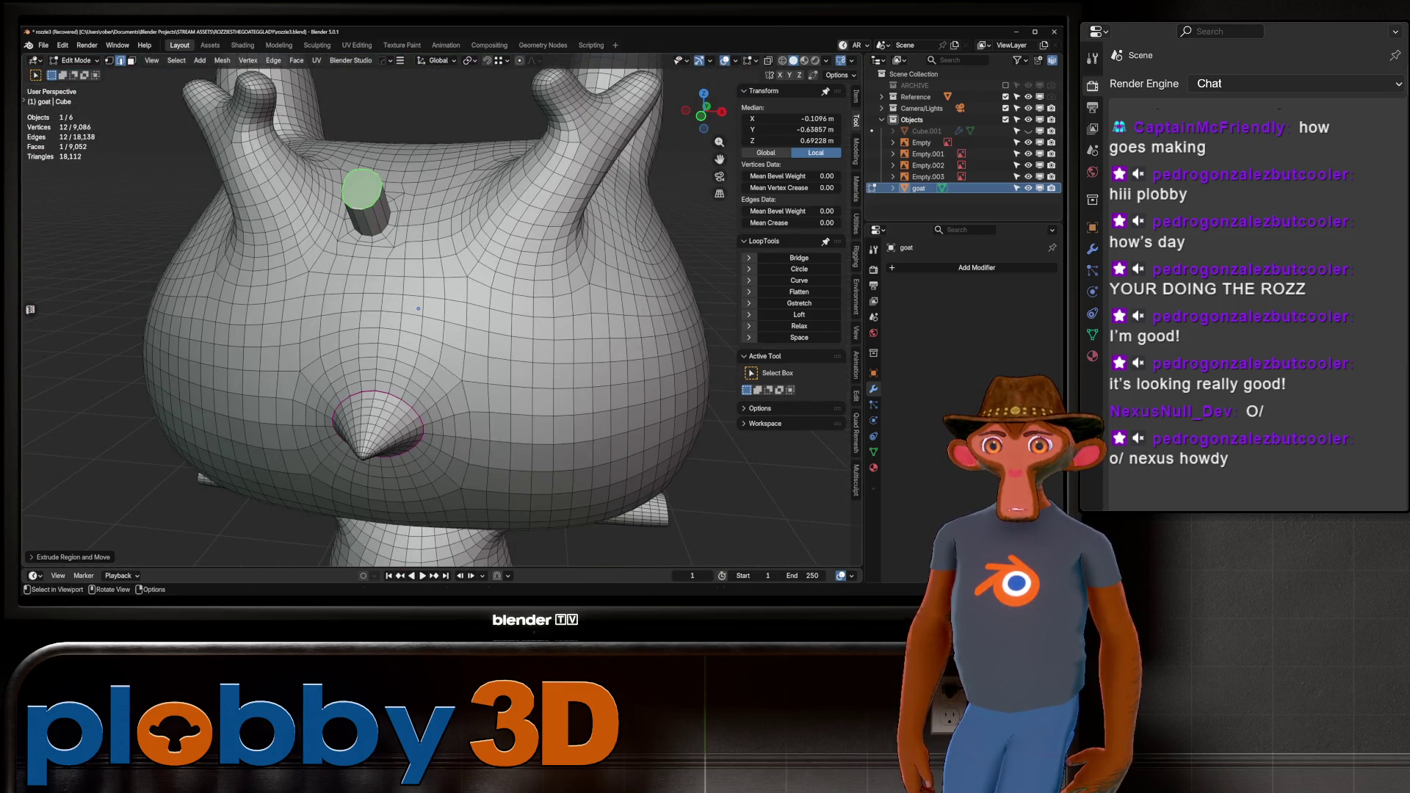
Slide the stub's top edge, then extrude, edge-slide and rotate a first horn block.
key("g")
key("g")
left_click(418, 308)
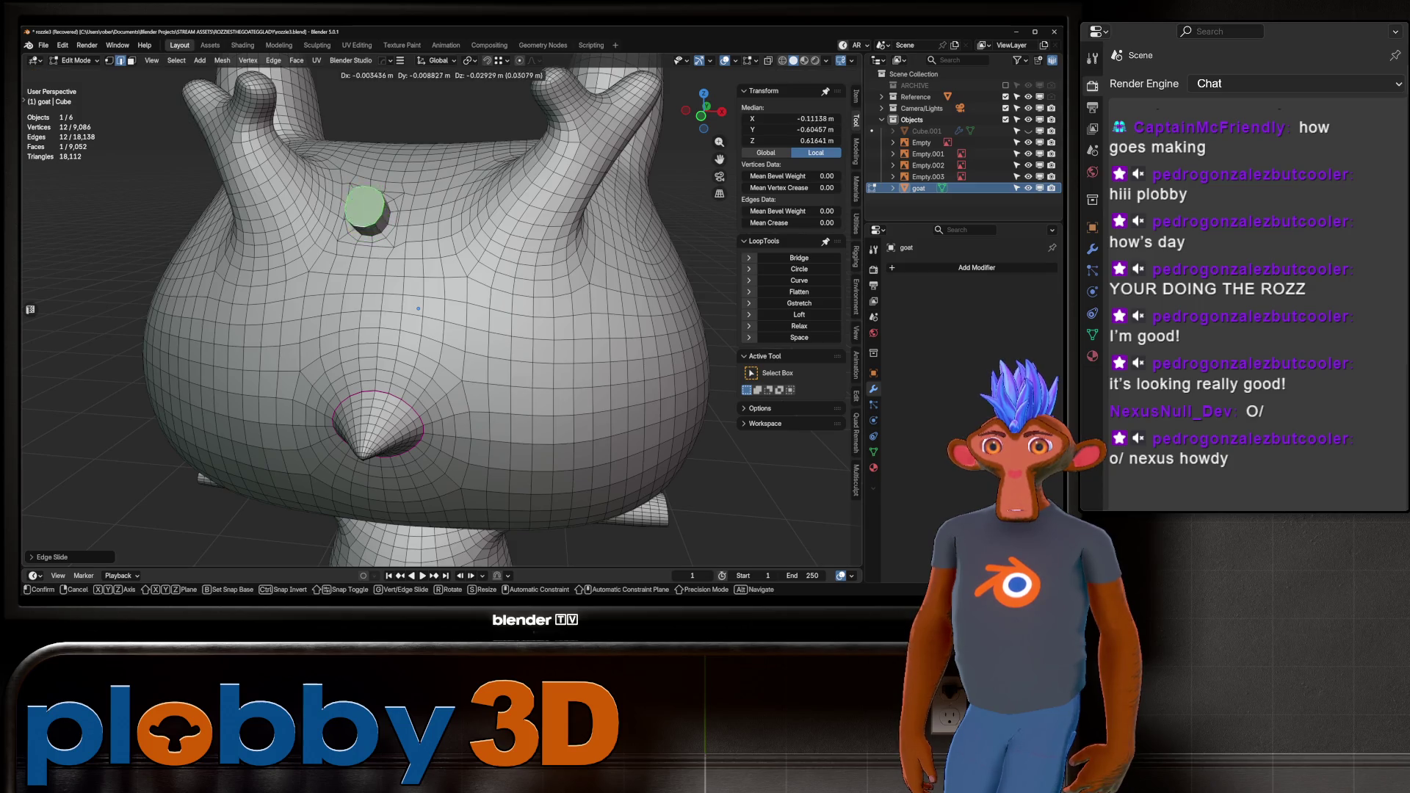
key("KP_1")
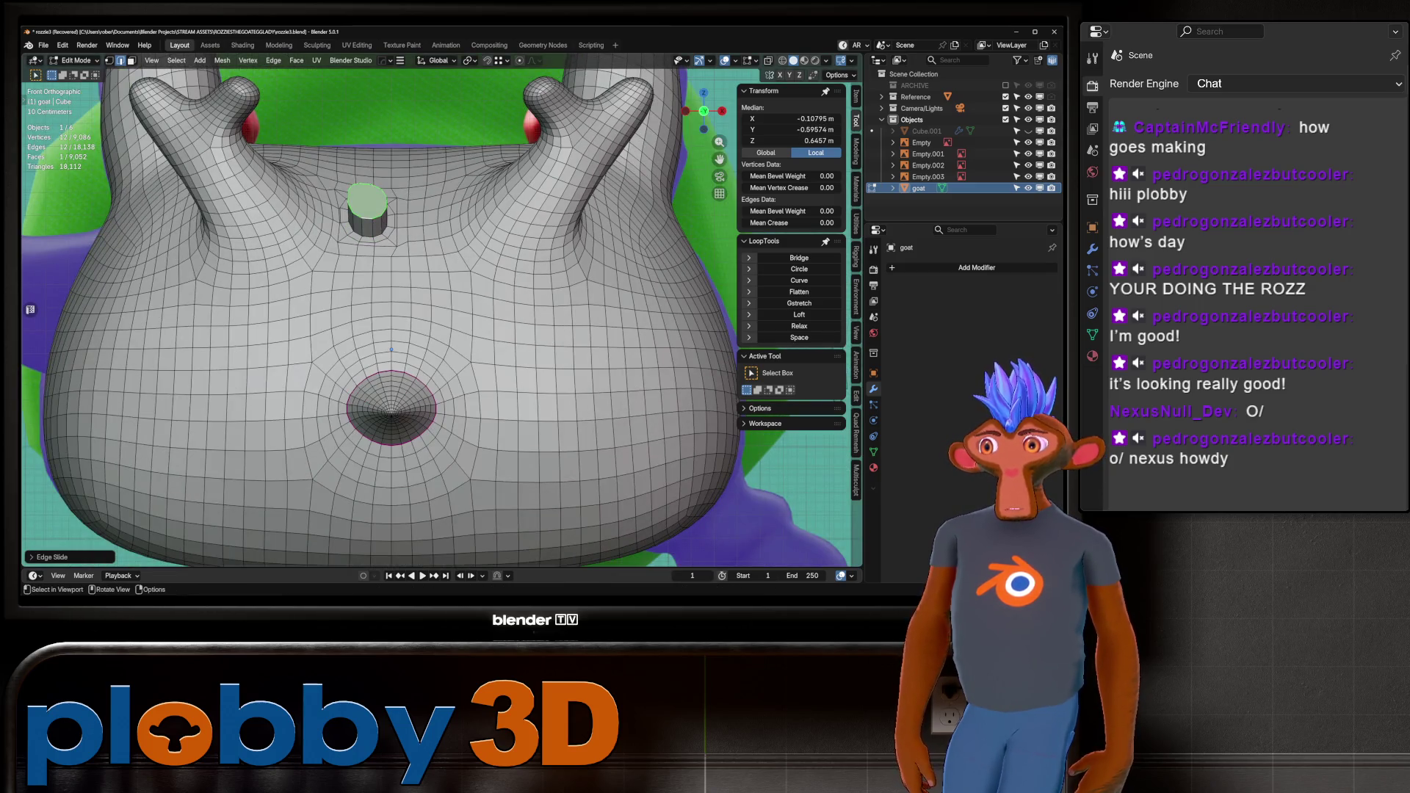
key("alt+z")
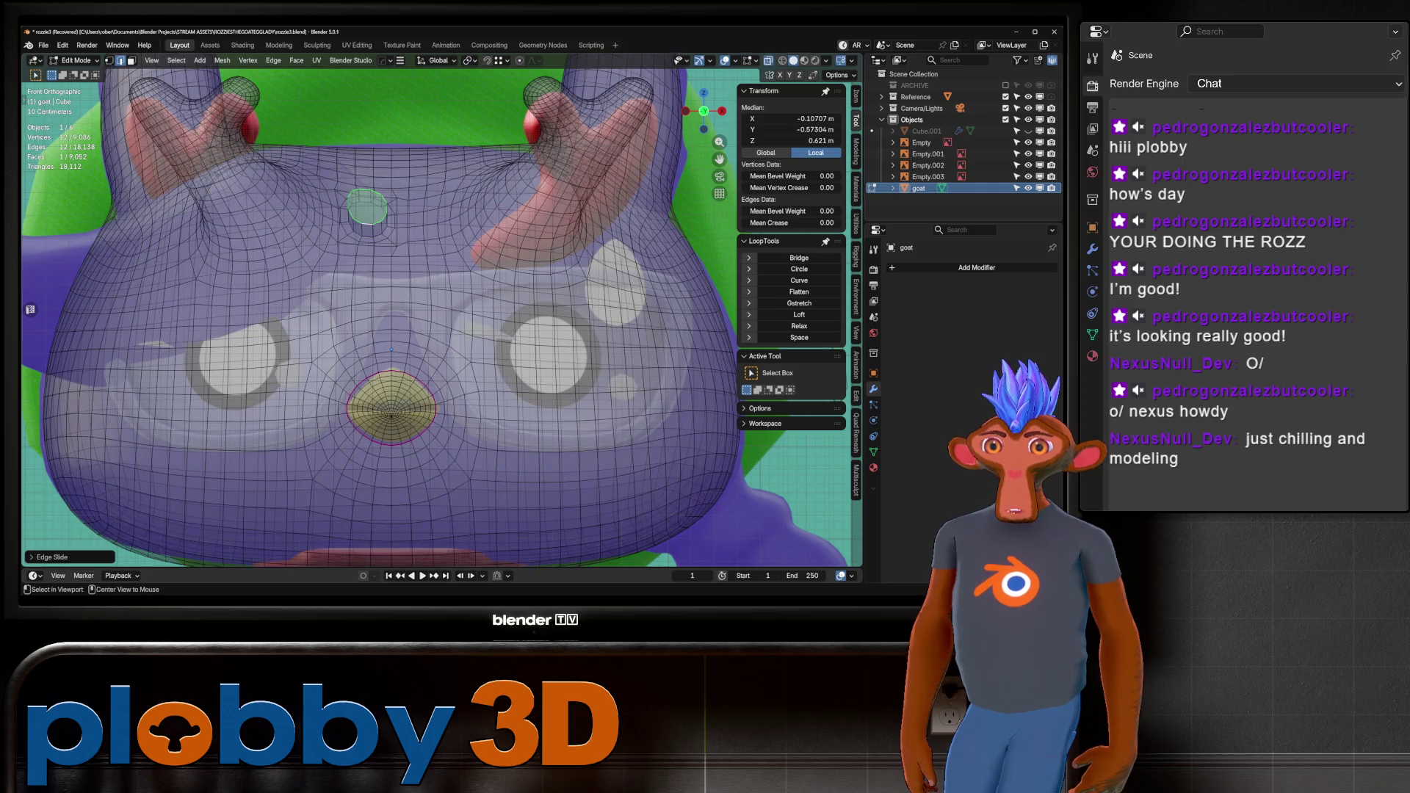
key("alt+z")
key("KP_3")
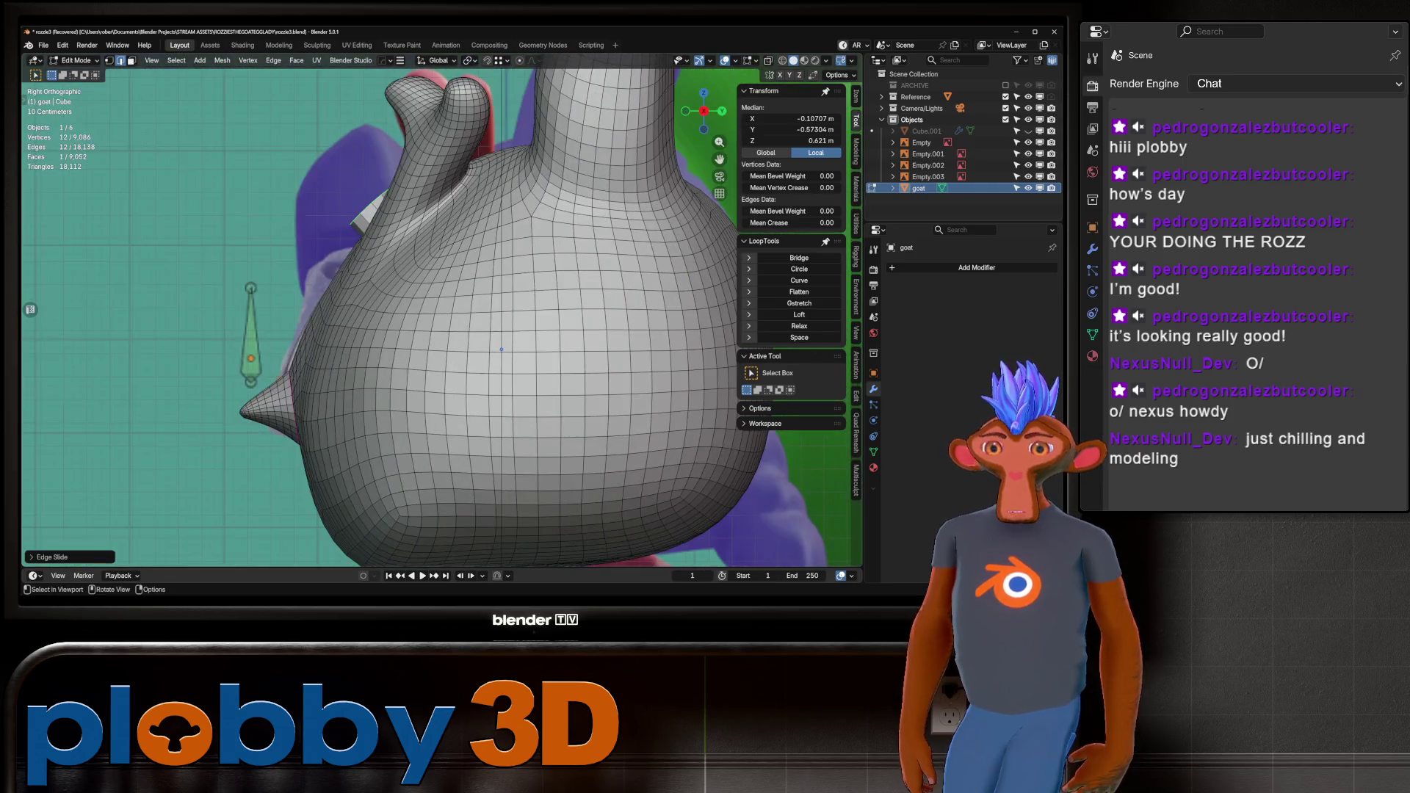
key("e")
key("g")
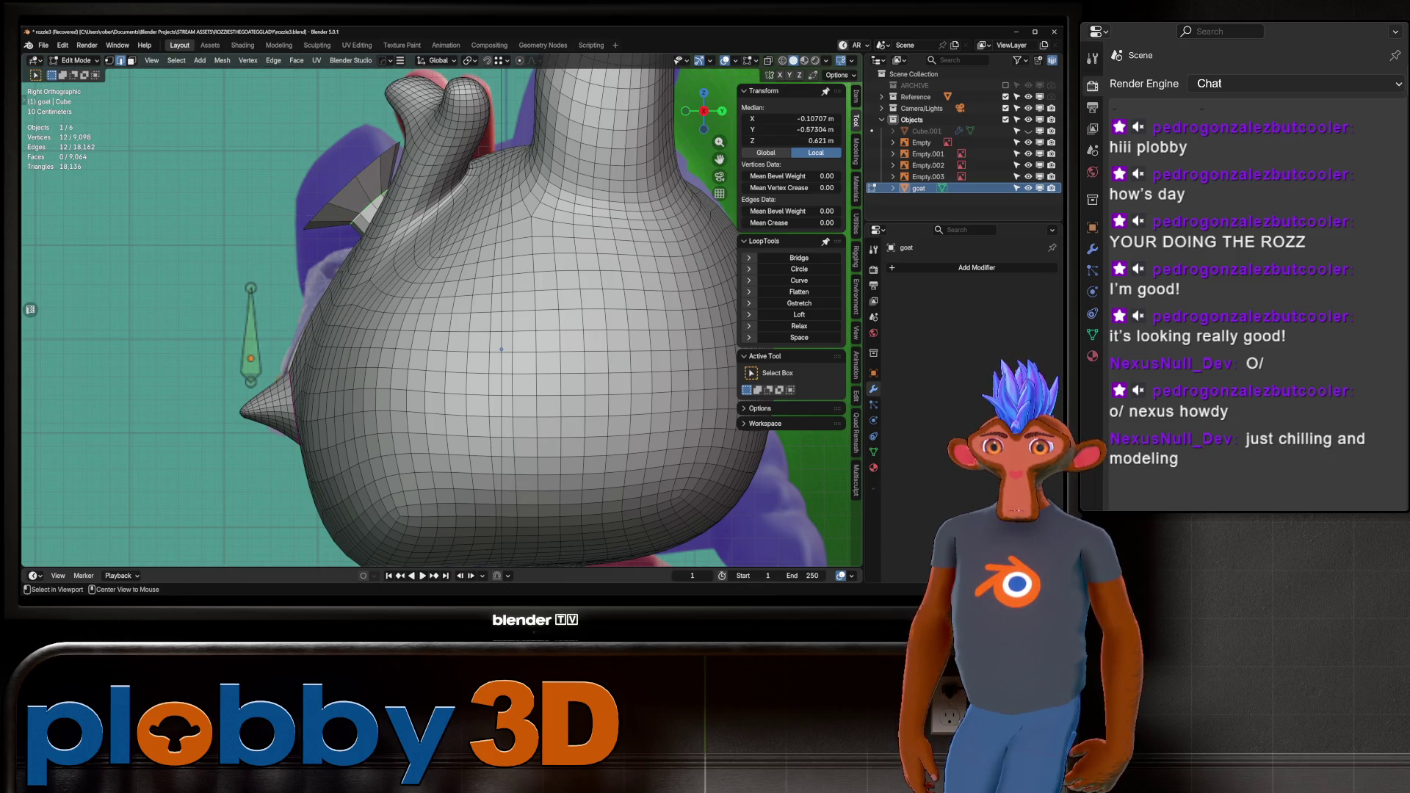
key("g")
key("g")
left_click(434, 369)
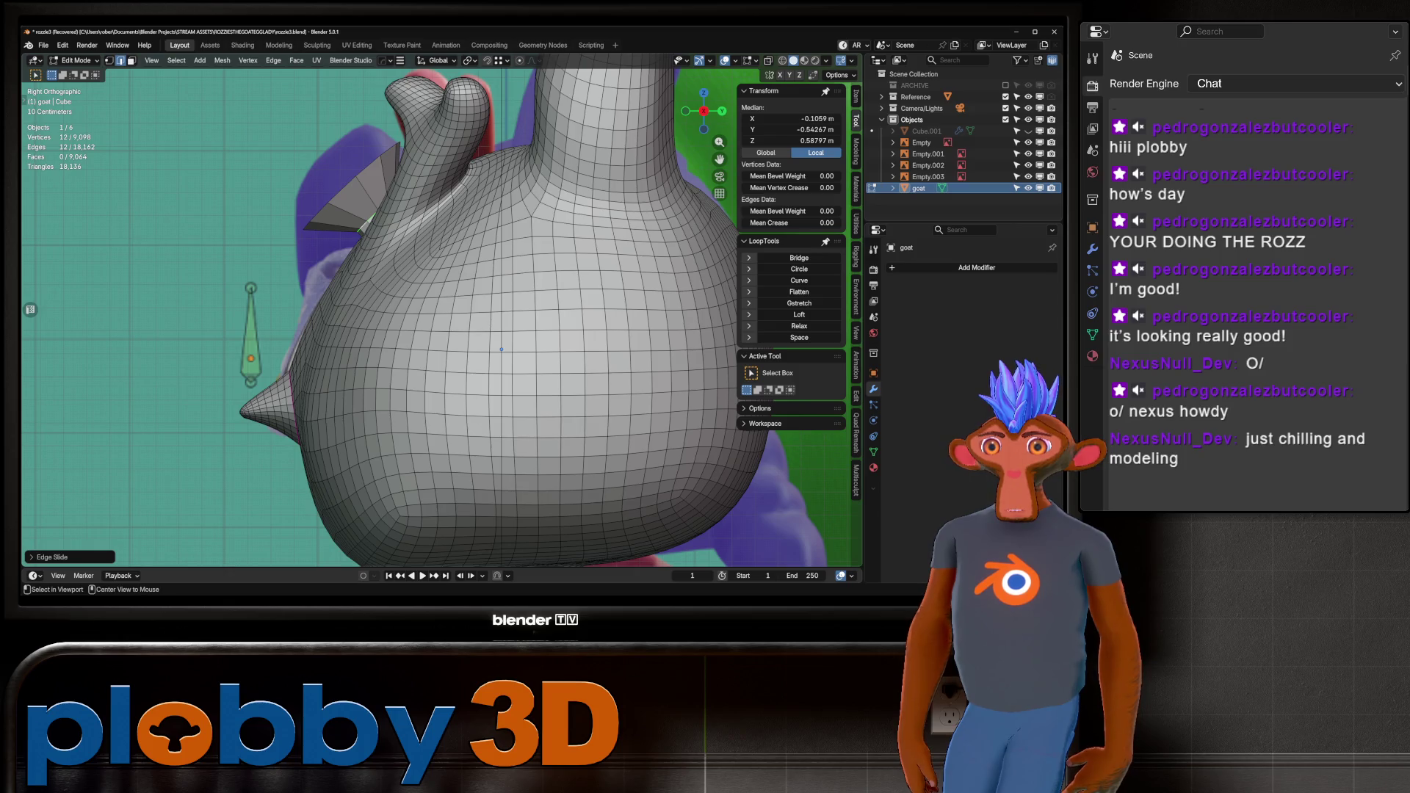
key("r")
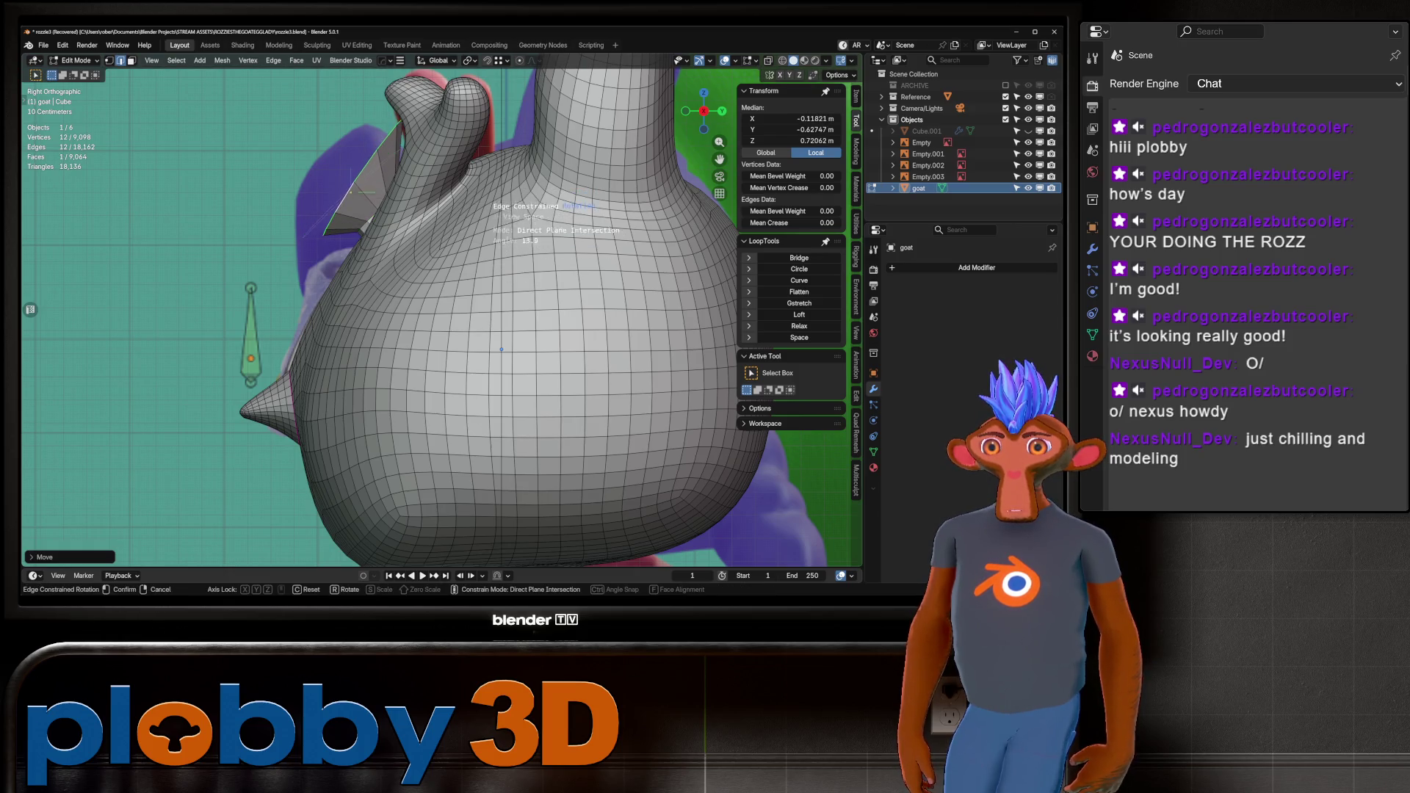
key("Return")
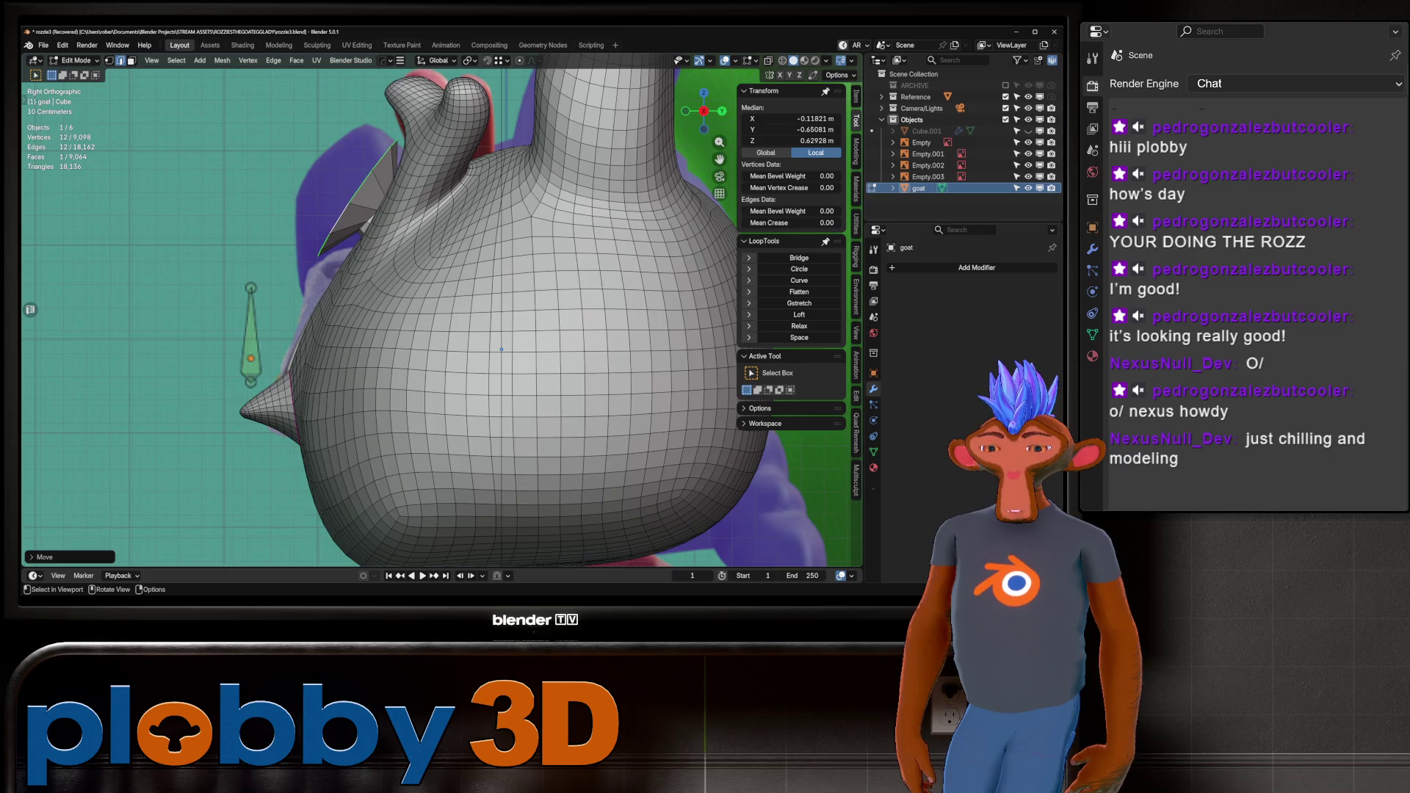
Rotate the forehead face around the Z axis.
key("KP_1")
key("alt+z")
key("alt+z")
key("r")
key("z")
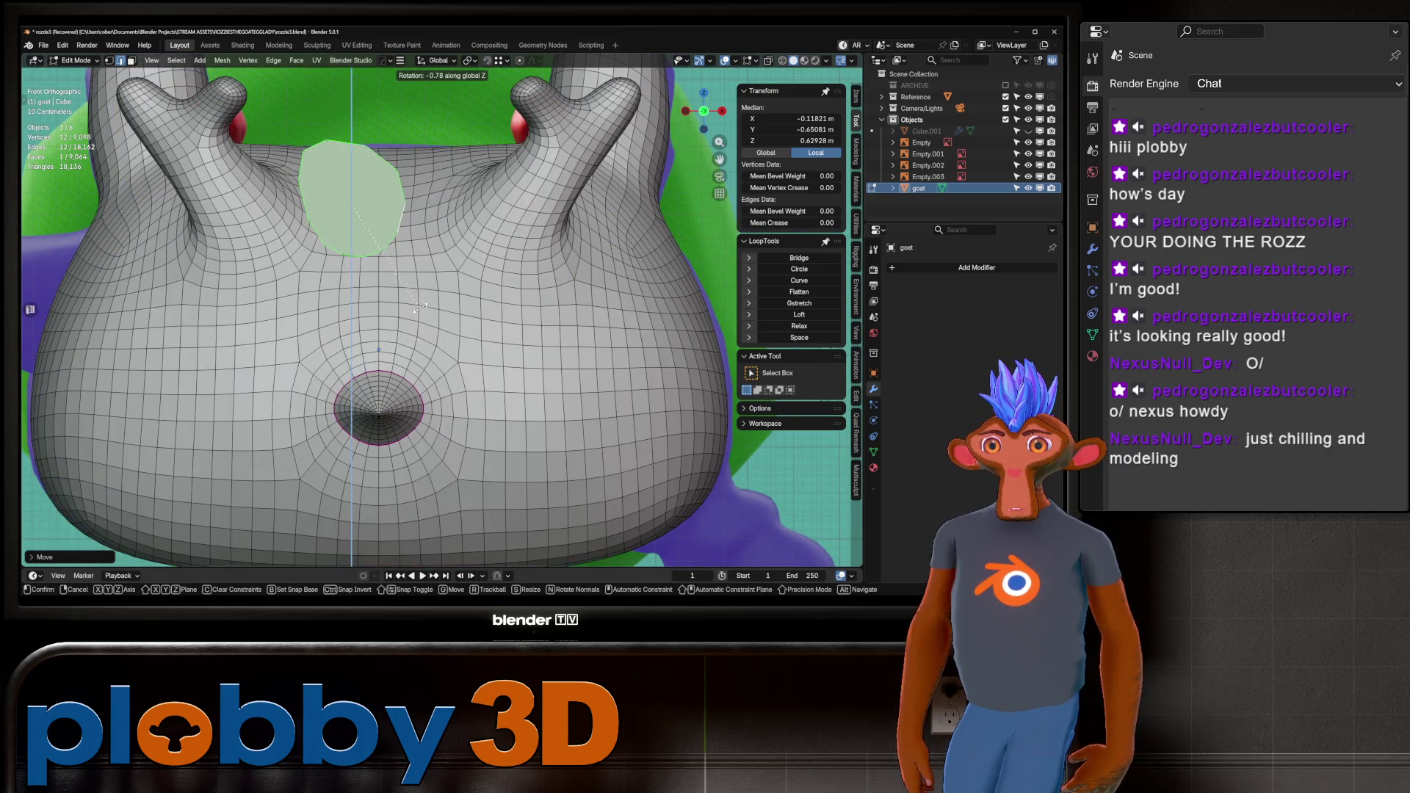
left_click(382, 275)
middle_click_drag(383, 275, 440, 286)
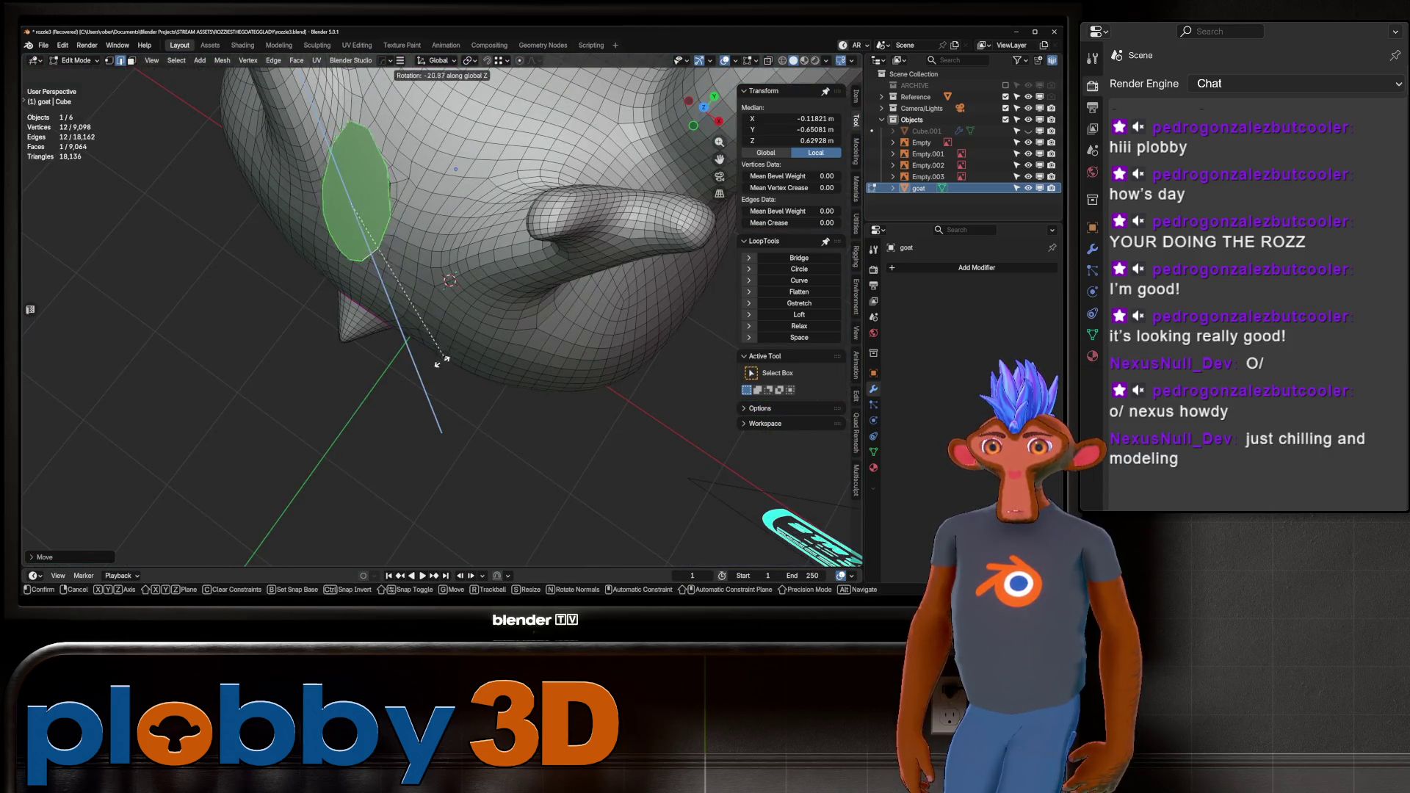
Extrude the forehead face out of the head and move it into place.
key("e")
left_click(455, 169)
middle_click_drag(455, 169, 482, 218)
scroll(466, 188, "down", 3)
key("KP_1")
key("alt+z")
key("alt+z")
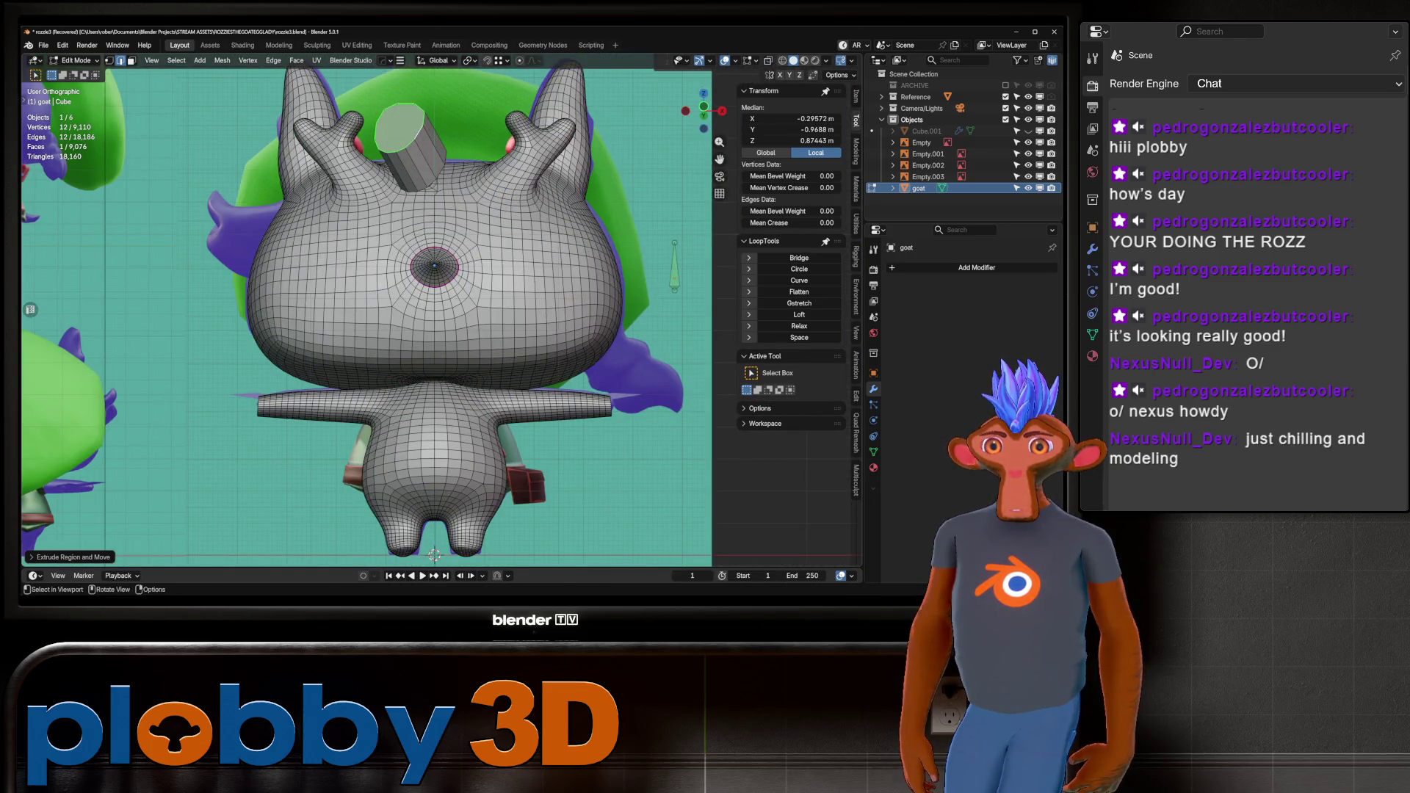
key("g")
key("Return")
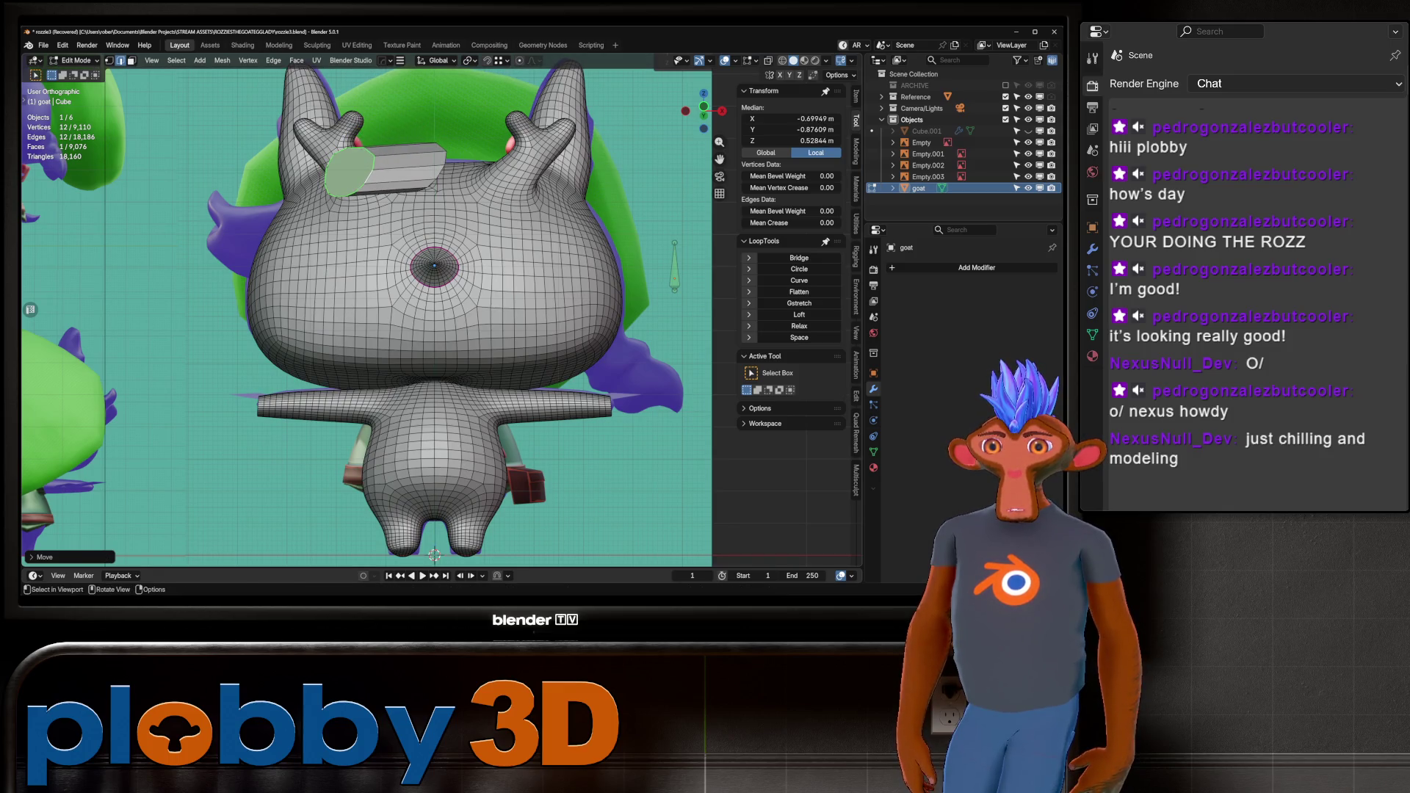
Turn the horn face around the Z axis and lift the horn block vertically.
mouse_move(411, 220)
middle_mouse_down()
mouse_move(400, 389)
mouse_move(455, 294)
middle_mouse_up()
key("r")
key("z")
left_click(388, 405)
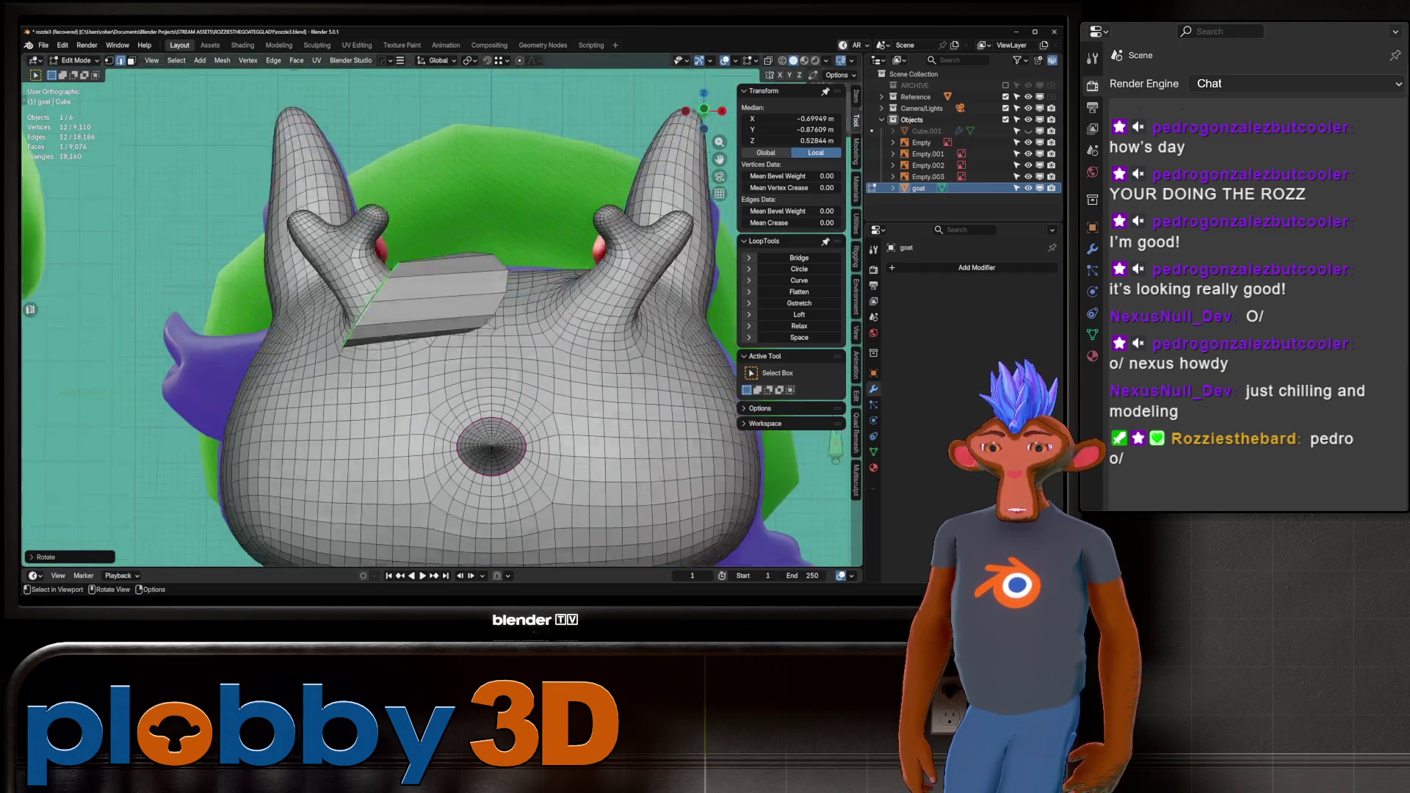
key("KP_1")
key("alt+z")
key("alt+z")
key("g")
key("z")
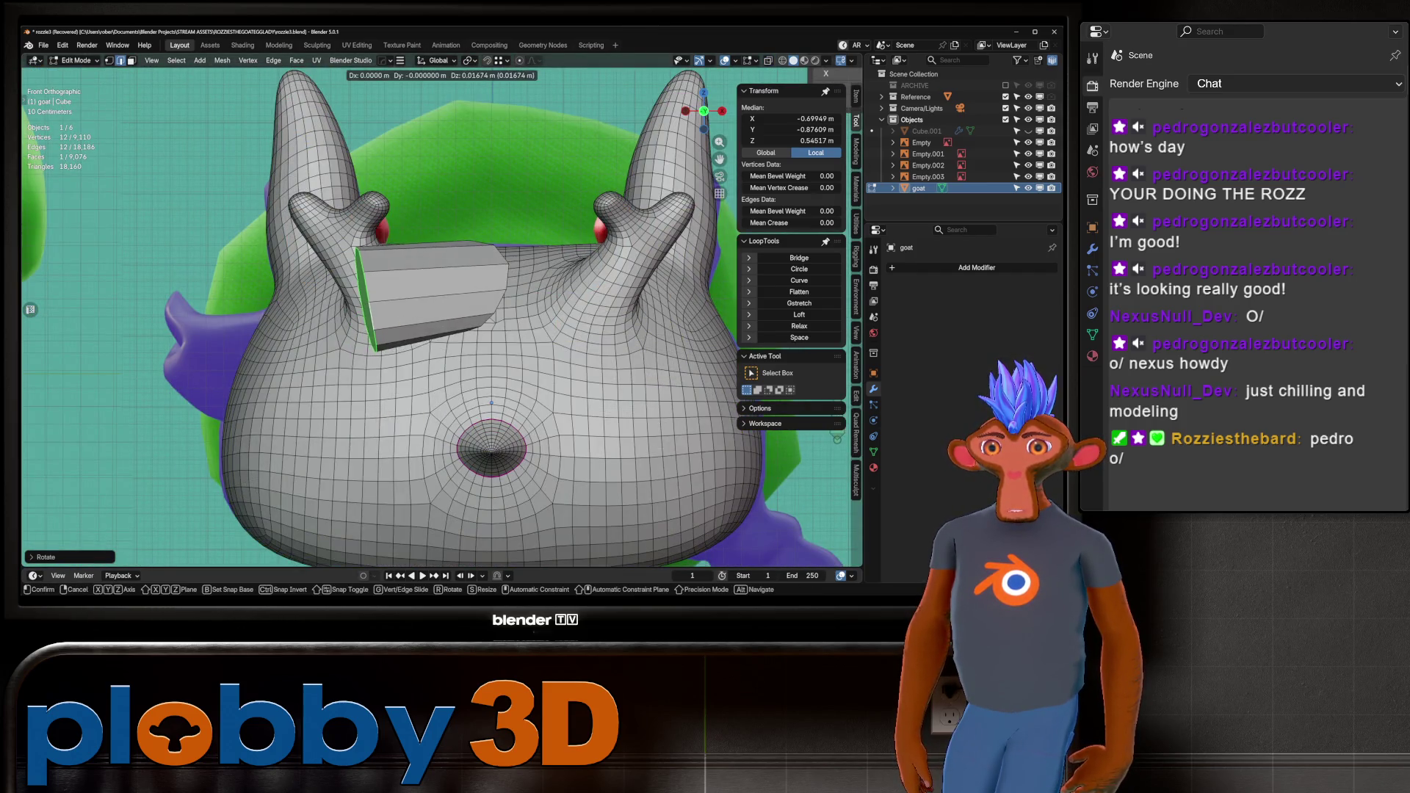
key("Return")
Extrude two more horn segments, scale the end face smaller and position the tip.
key("e")
key("Return")
key("g")
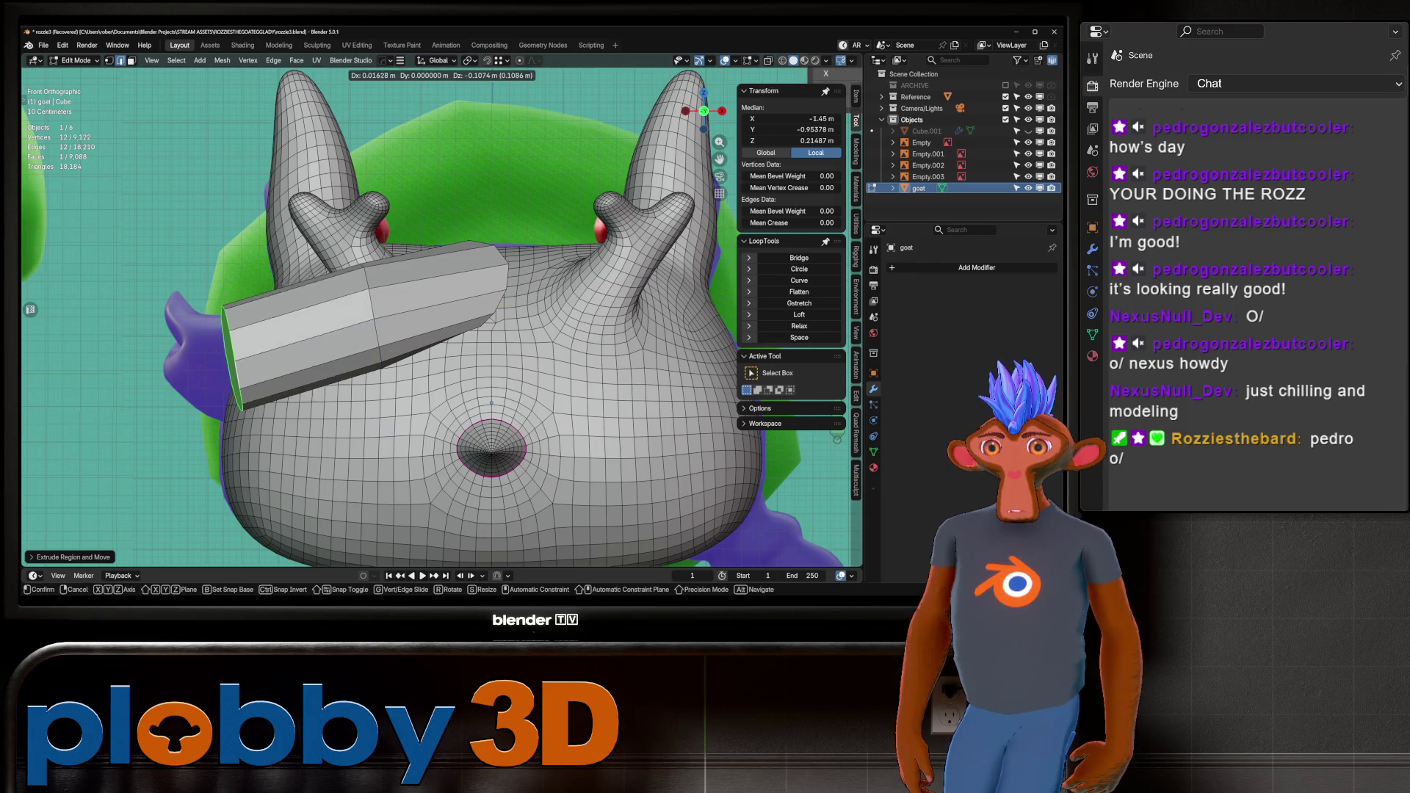
key("Return")
key("e")
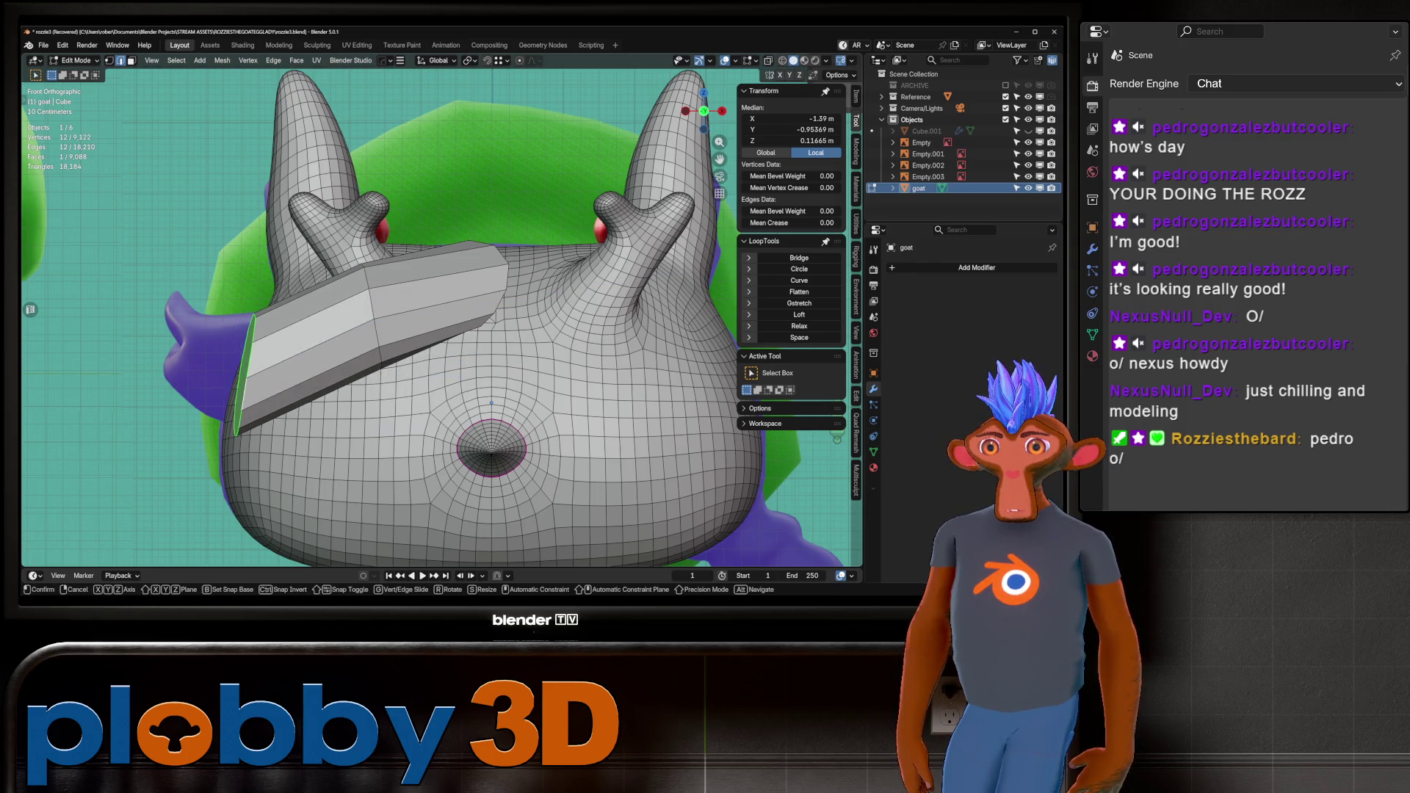
key("Return")
key("s")
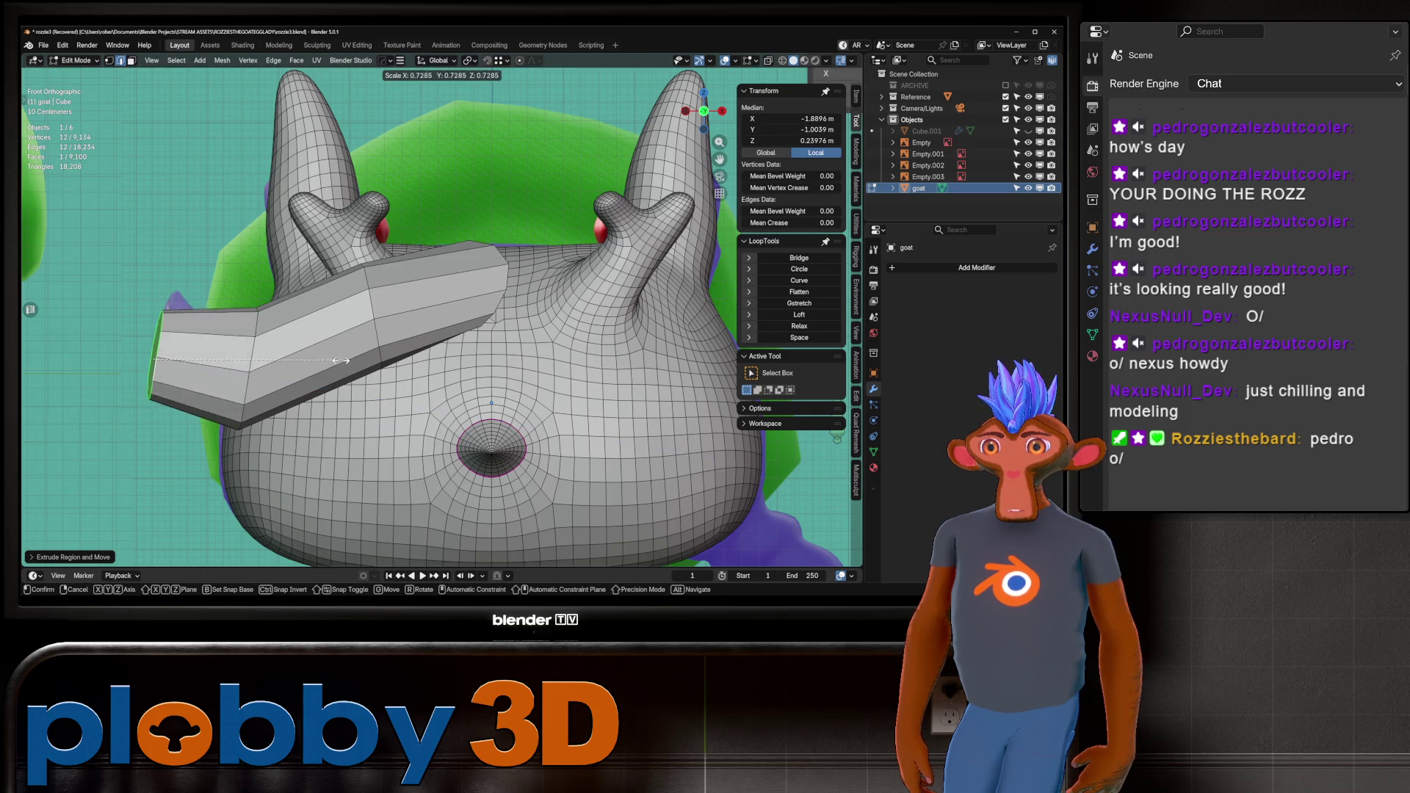
key("Return")
key("g")
key("Return")
Add loop cuts along the horn, including extra loops near the tip.
key("ctrl+r")
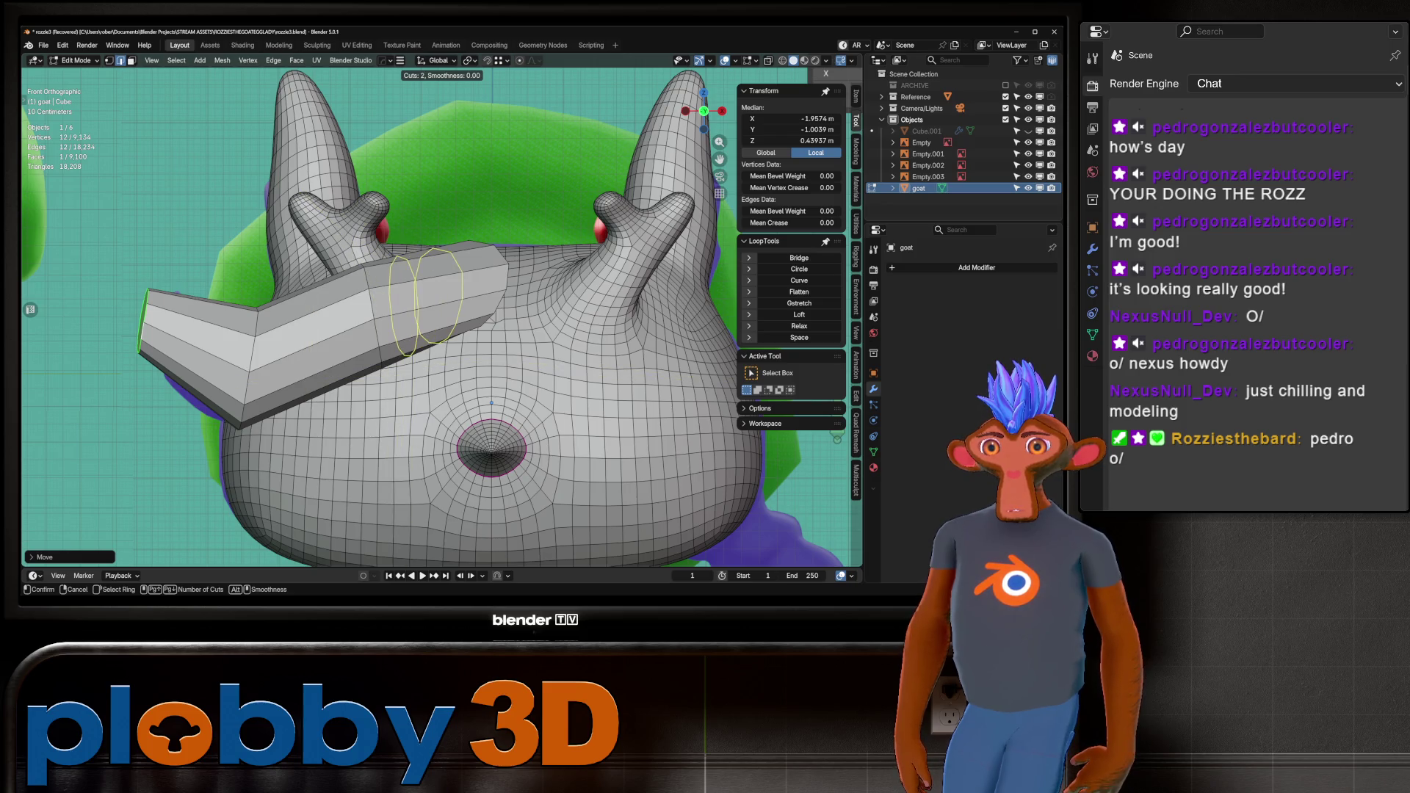
left_click(310, 345)
right_click(310, 345)
key("ctrl+r")
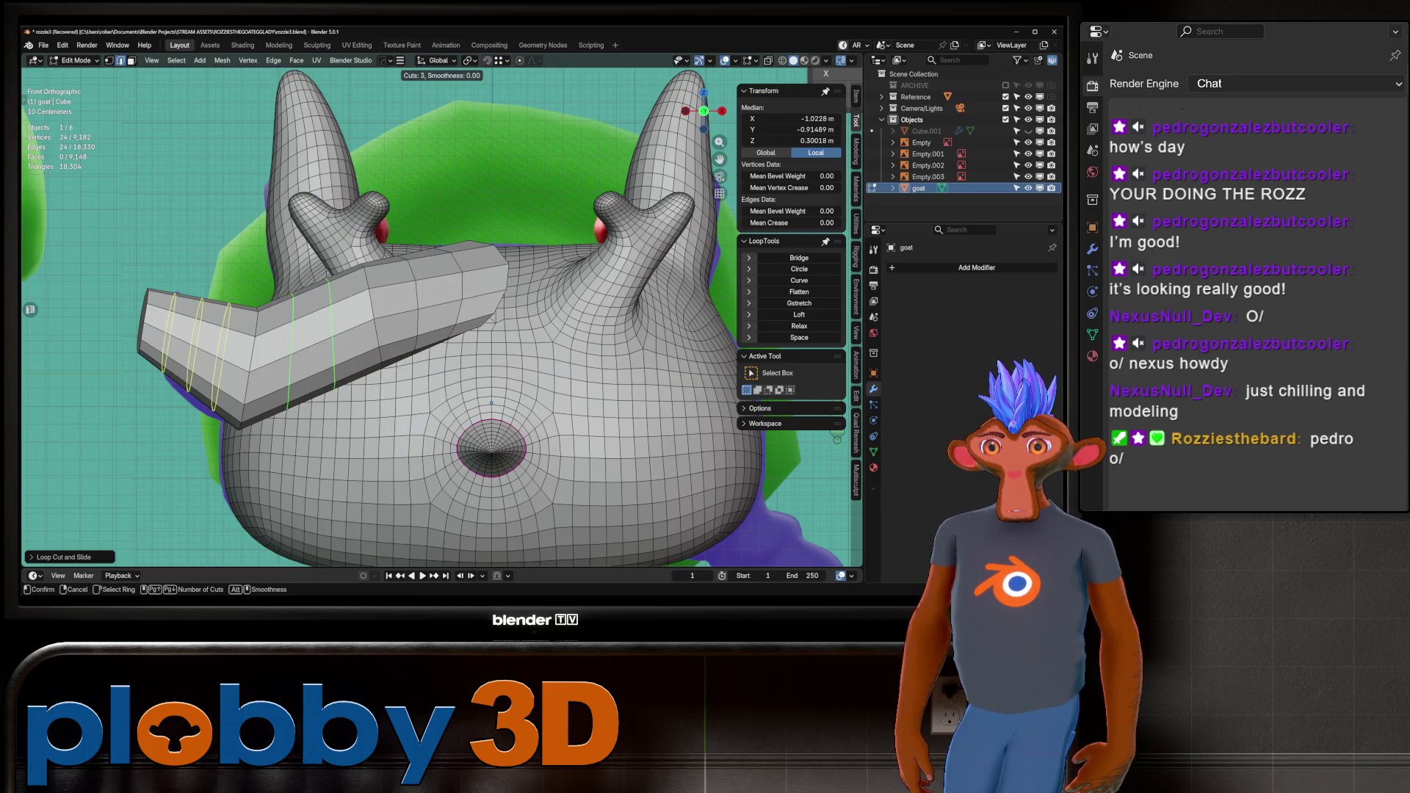
left_click(194, 341)
middle_click_drag(195, 341, 353, 308)
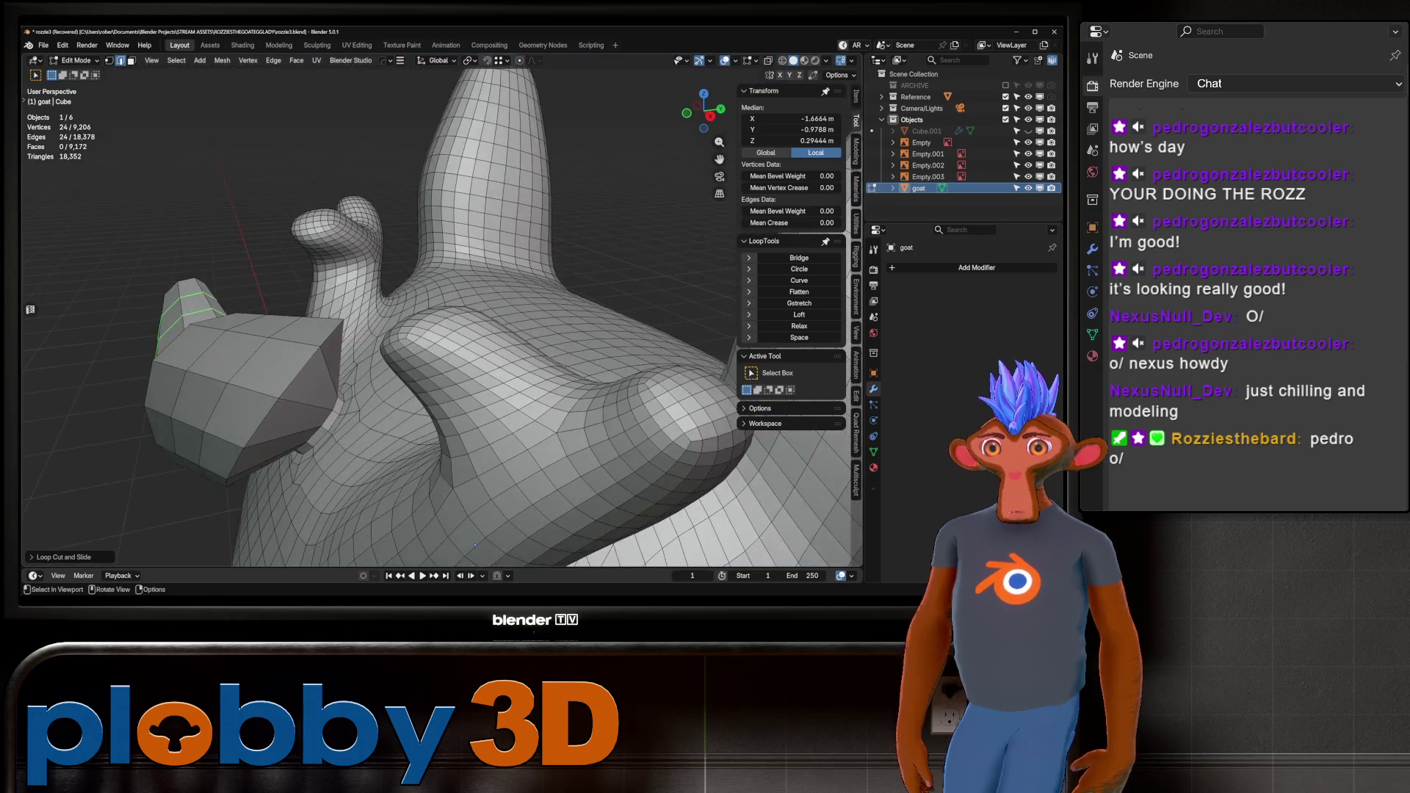
middle_click_drag(475, 544, 471, 363)
key("ctrl+Tab")
Grab-sculpt the forehead horn's tip inward, then select its end face back in Edit Mode.
left_click(456, 426)
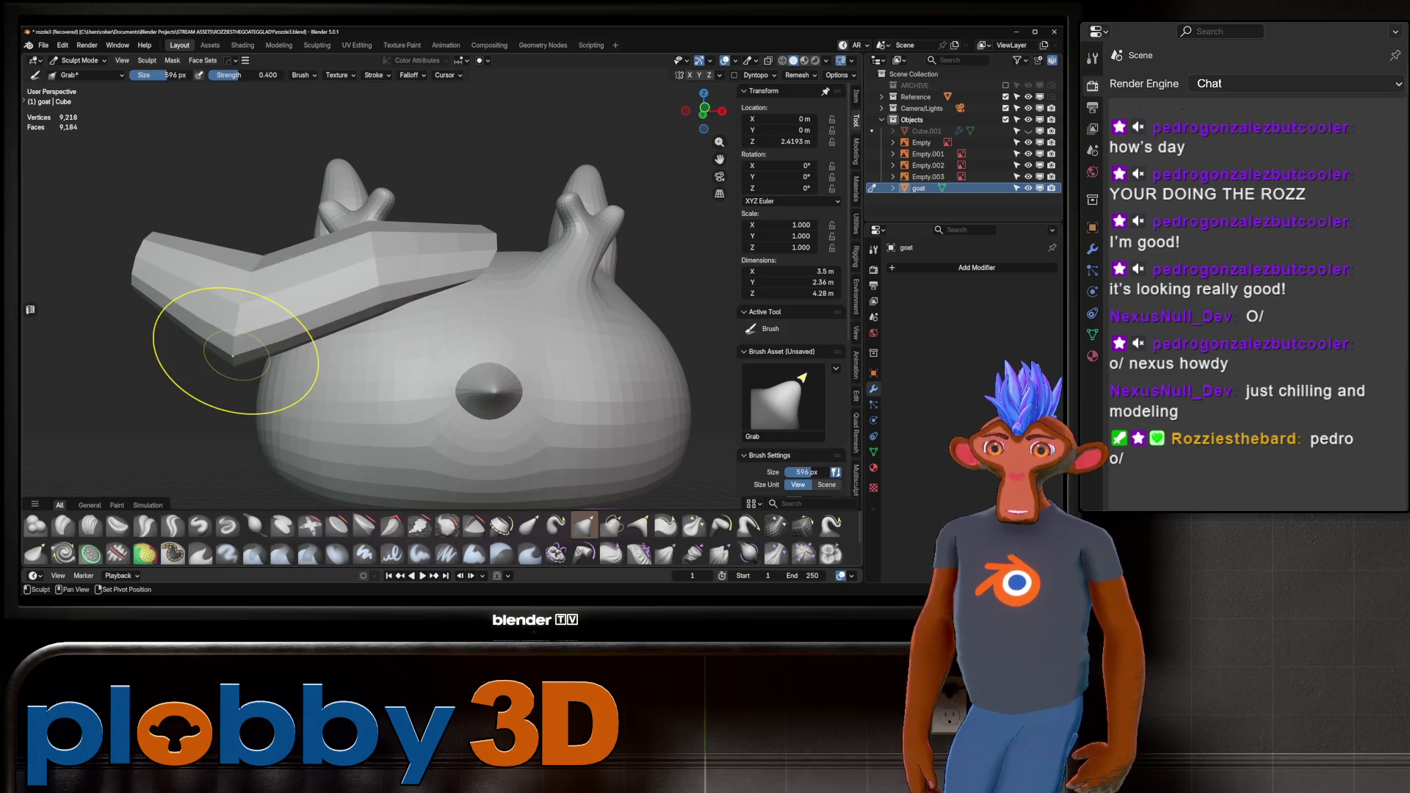
mouse_move(394, 268)
middle_mouse_down()
mouse_move(704, 125)
mouse_move(535, 221)
mouse_move(484, 195)
mouse_move(472, 235)
mouse_move(506, 191)
mouse_move(514, 147)
mouse_move(525, 144)
mouse_move(405, 255)
middle_mouse_up()
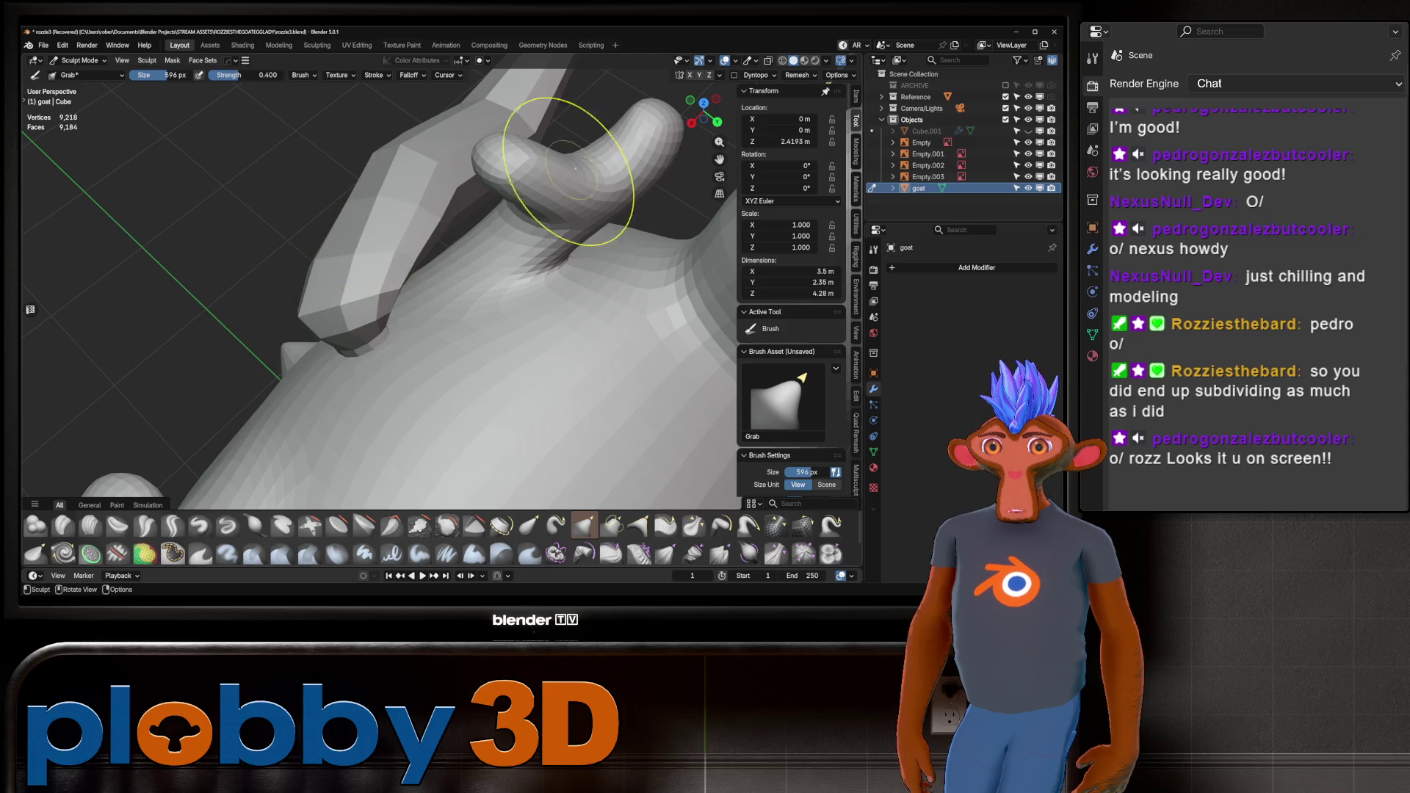
mouse_move(582, 188)
middle_mouse_down()
mouse_move(498, 151)
mouse_move(431, 267)
middle_mouse_up()
scroll(558, 169, "down", 5)
scroll(498, 151, "up", 2)
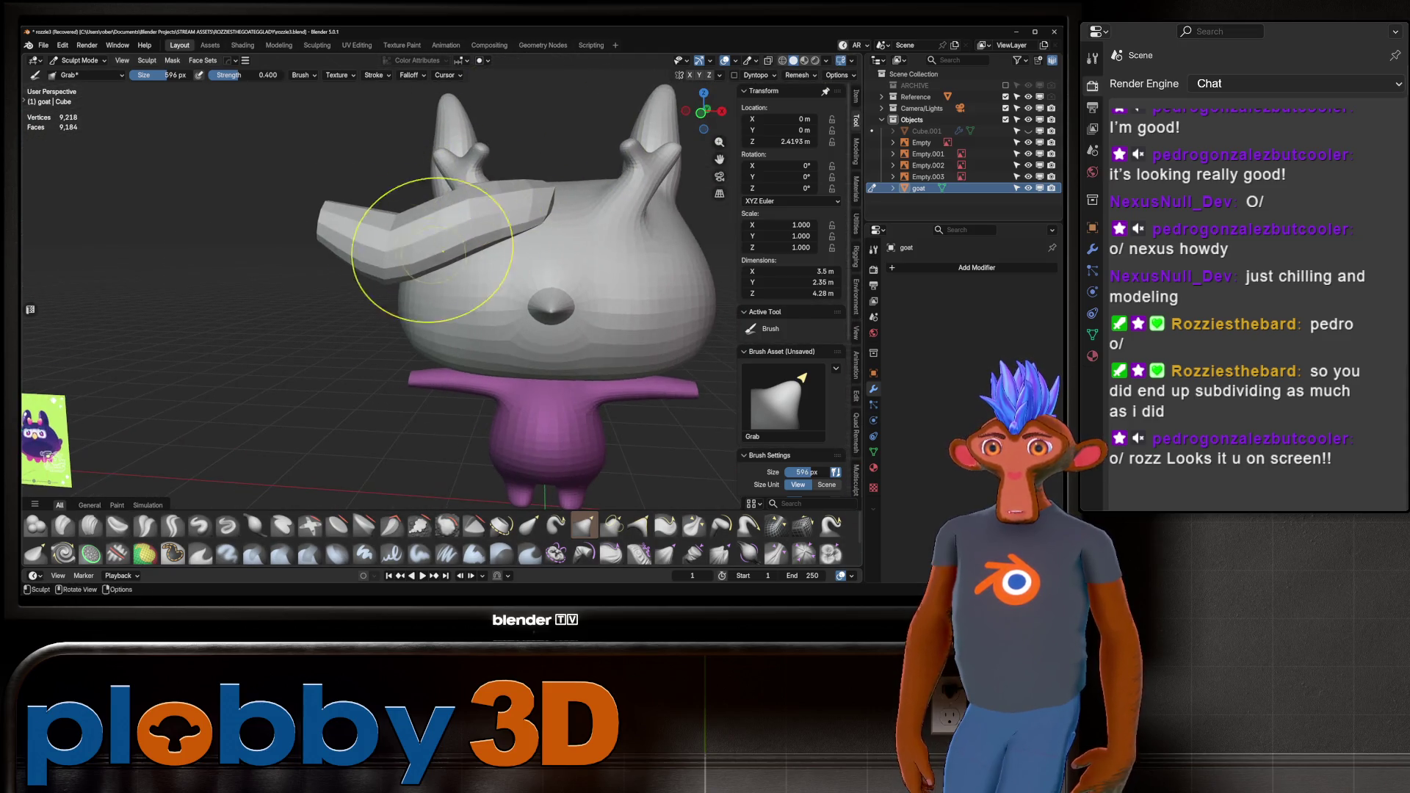
left_click_drag(337, 227, 367, 258)
mouse_move(367, 258)
middle_mouse_down()
mouse_move(394, 236)
mouse_move(345, 213)
mouse_move(309, 231)
middle_mouse_up()
key("Tab")
left_click(294, 236)
Inset the horn tip face, Grid Fill it with span 3 and offset 1, and return to sculpting.
key("i")
left_click(309, 243)
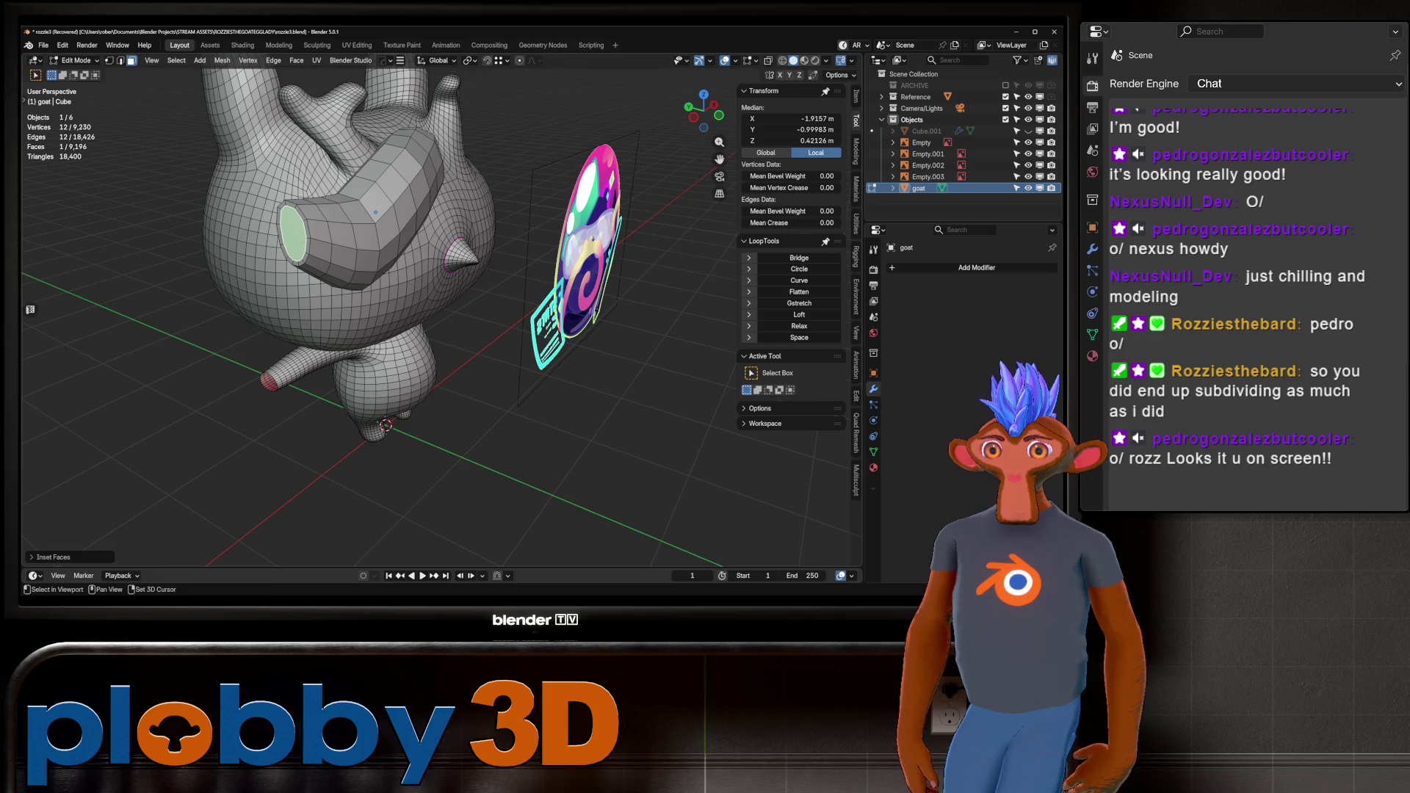
key("q")
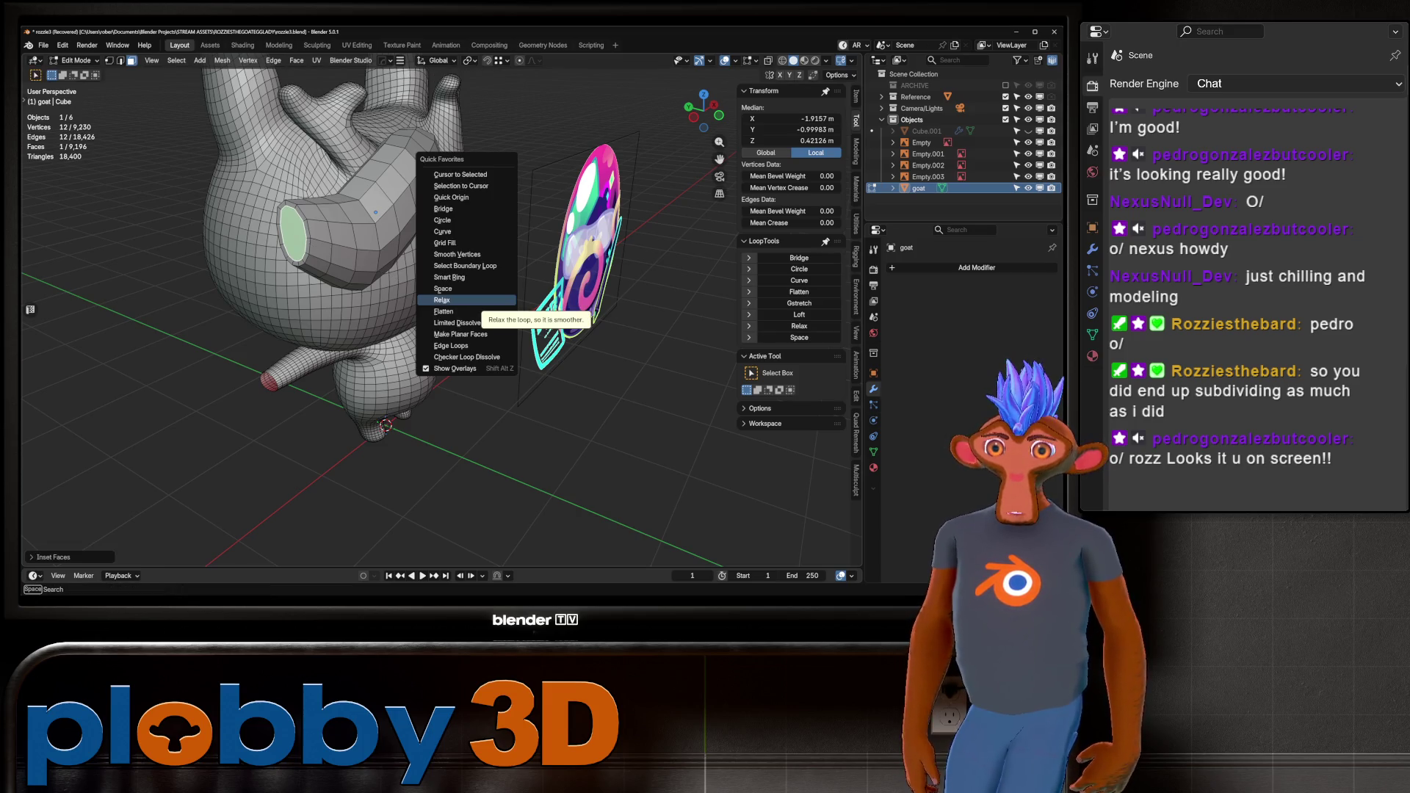
left_click(444, 243)
middle_click_drag(444, 243, 477, 235)
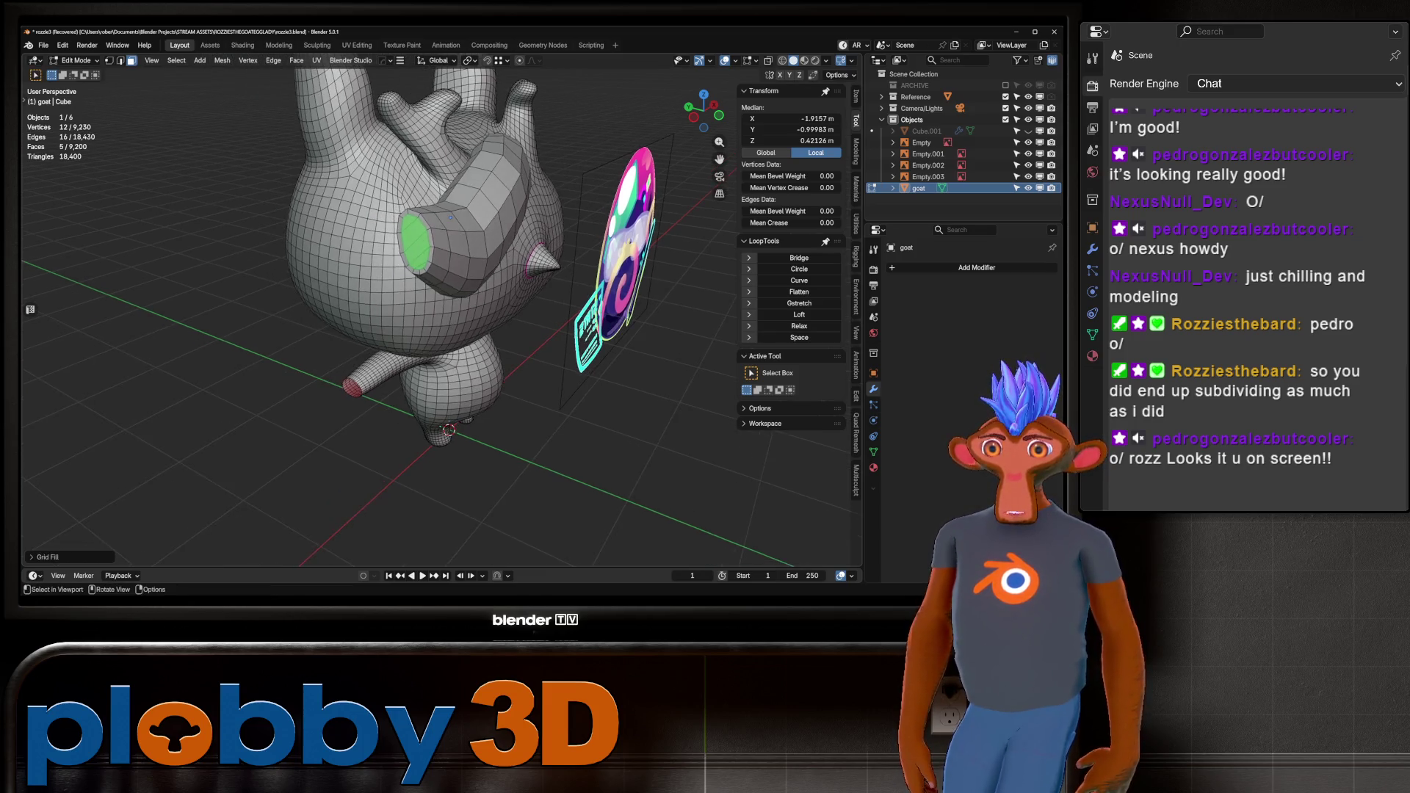
left_click(44, 556)
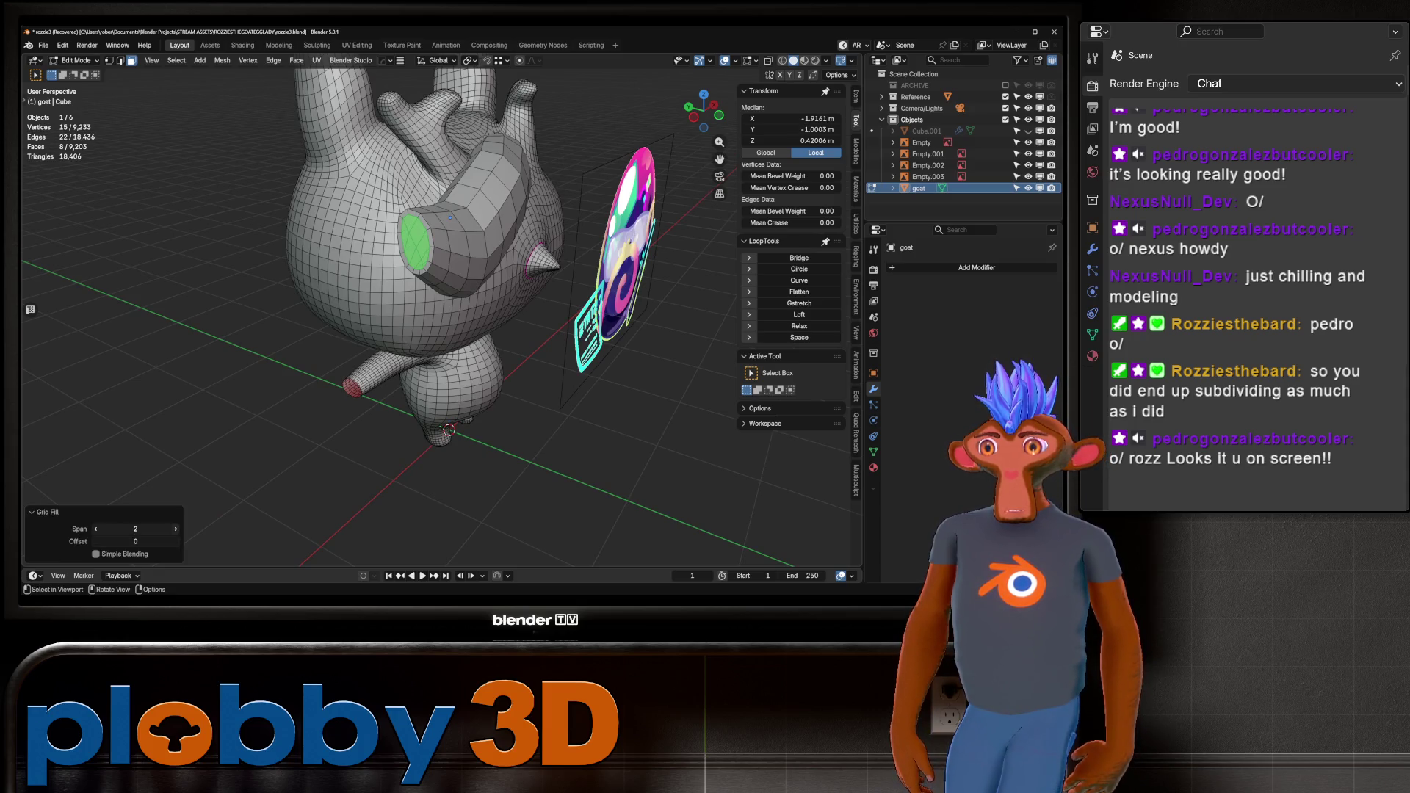
left_click_drag(136, 529, 144, 529)
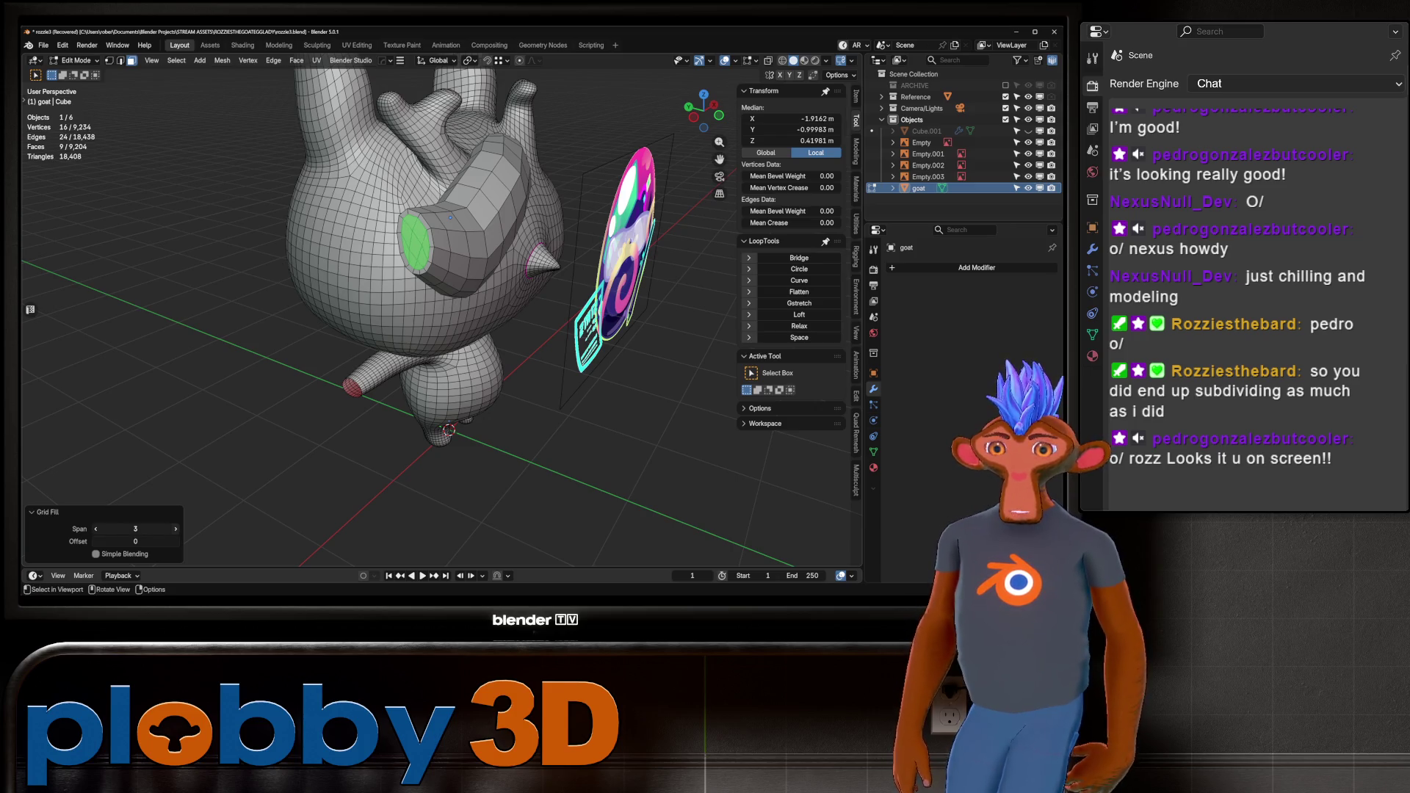
left_click(175, 541)
key("ctrl+Tab")
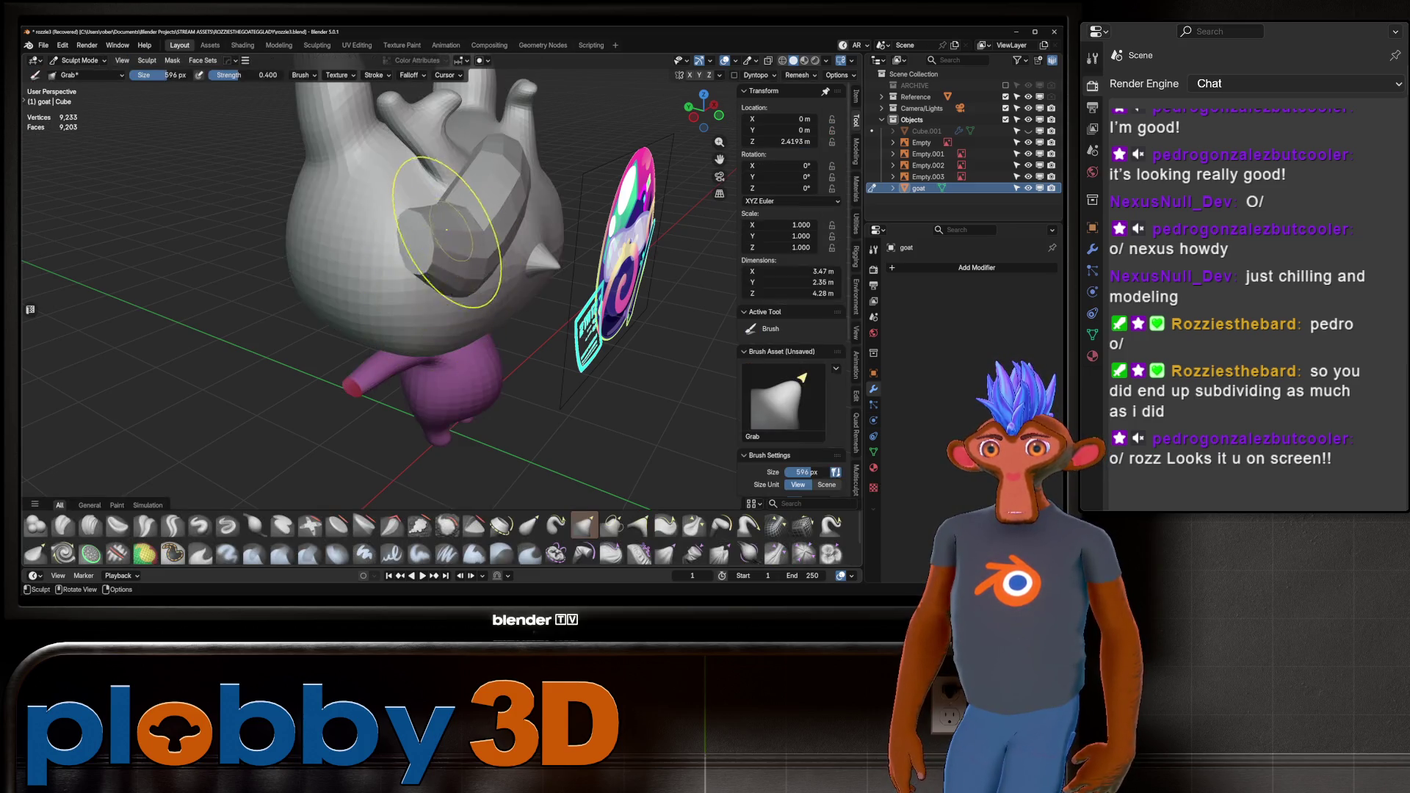
Zoom and orbit around the goat's head to inspect the forehead horn from several sides.
scroll(399, 227, "up", 3)
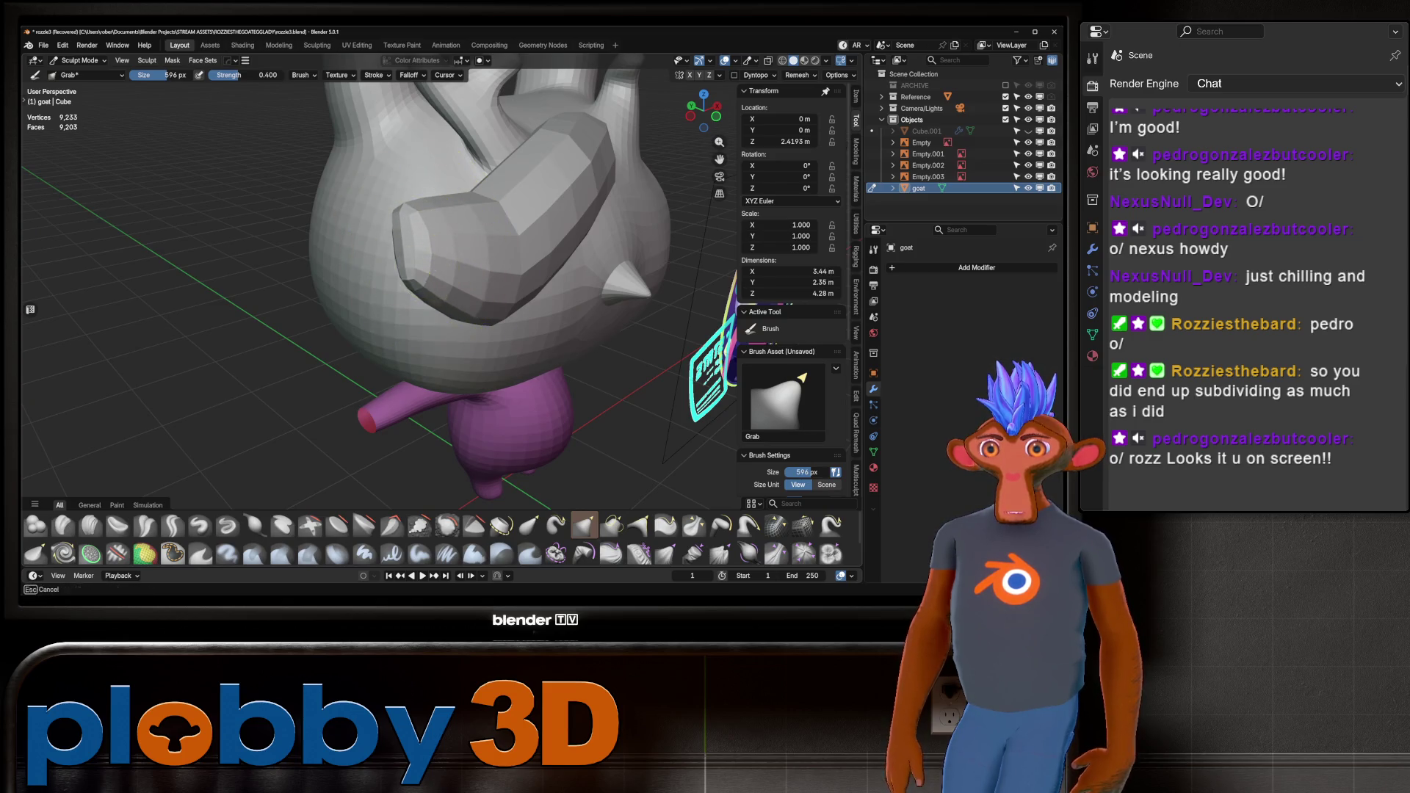
middle_click_drag(414, 239, 609, 235)
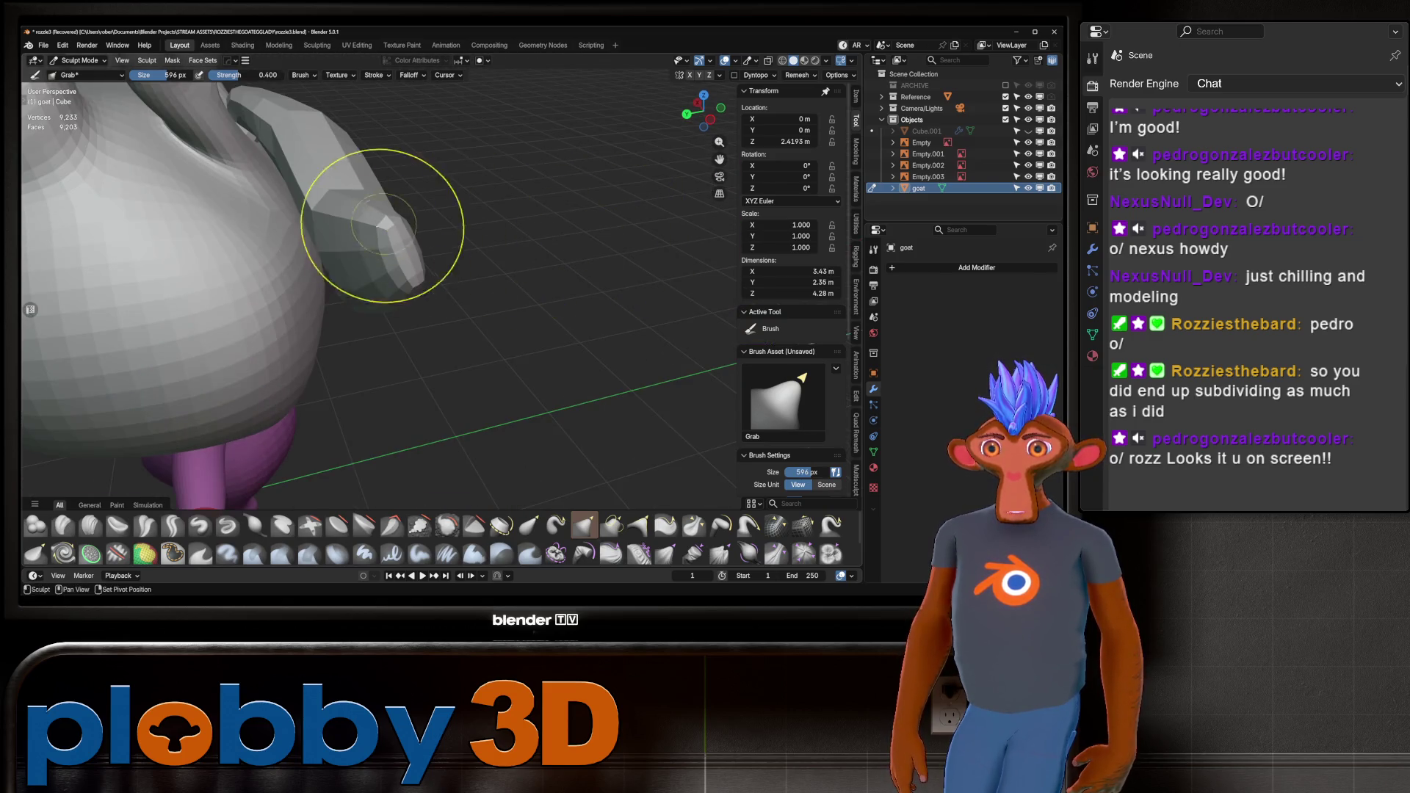
mouse_move(372, 226)
middle_mouse_down()
mouse_move(331, 227)
mouse_move(345, 205)
mouse_move(340, 168)
middle_mouse_up()
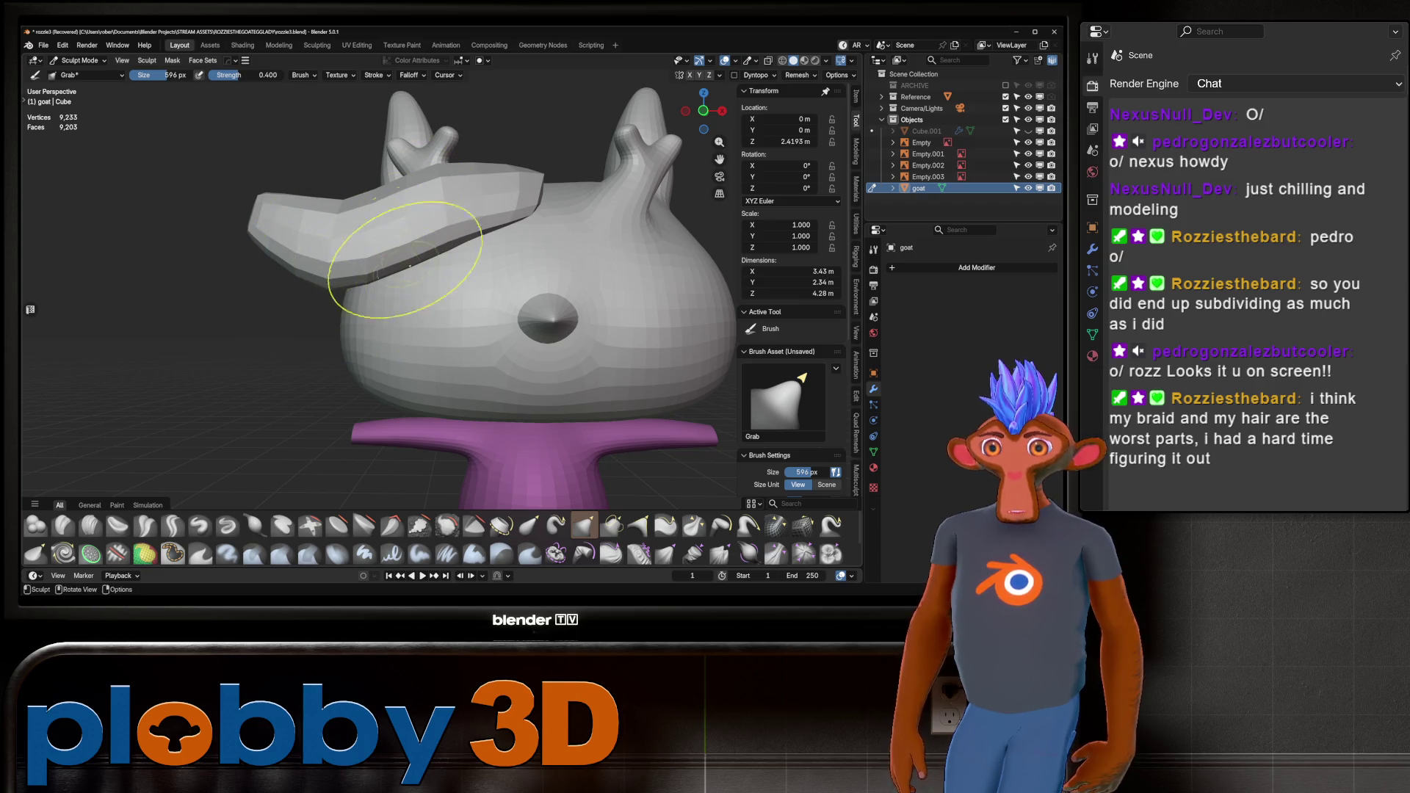
mouse_move(409, 253)
middle_mouse_down()
mouse_move(452, 288)
mouse_move(525, 268)
mouse_move(359, 198)
mouse_move(472, 277)
mouse_move(476, 328)
mouse_move(503, 315)
mouse_move(504, 299)
mouse_move(152, 288)
mouse_move(264, 241)
mouse_move(504, 235)
mouse_move(275, 264)
middle_mouse_up()
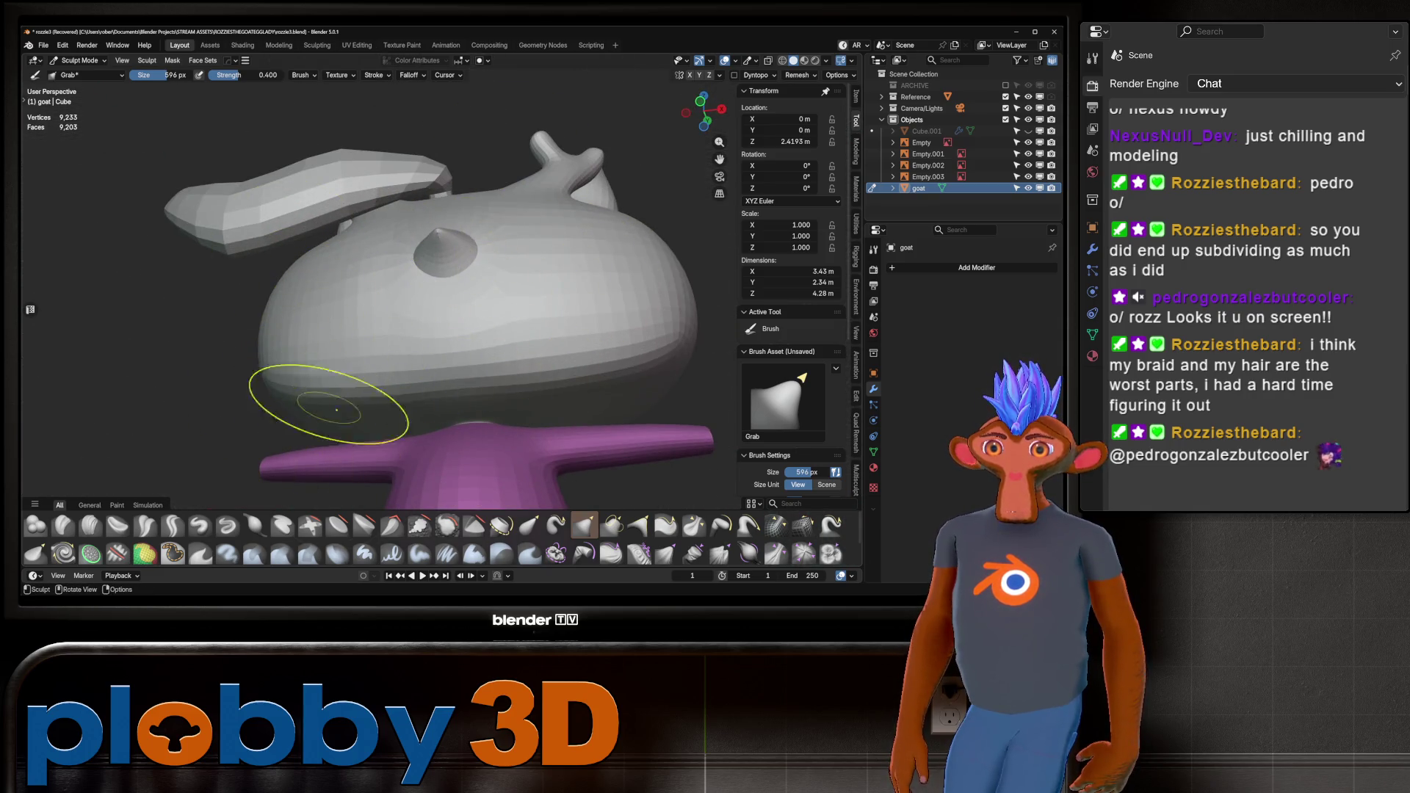
mouse_move(331, 409)
middle_mouse_down()
mouse_move(354, 335)
mouse_move(299, 299)
mouse_move(472, 267)
mouse_move(419, 283)
mouse_move(381, 273)
mouse_move(425, 248)
middle_mouse_up()
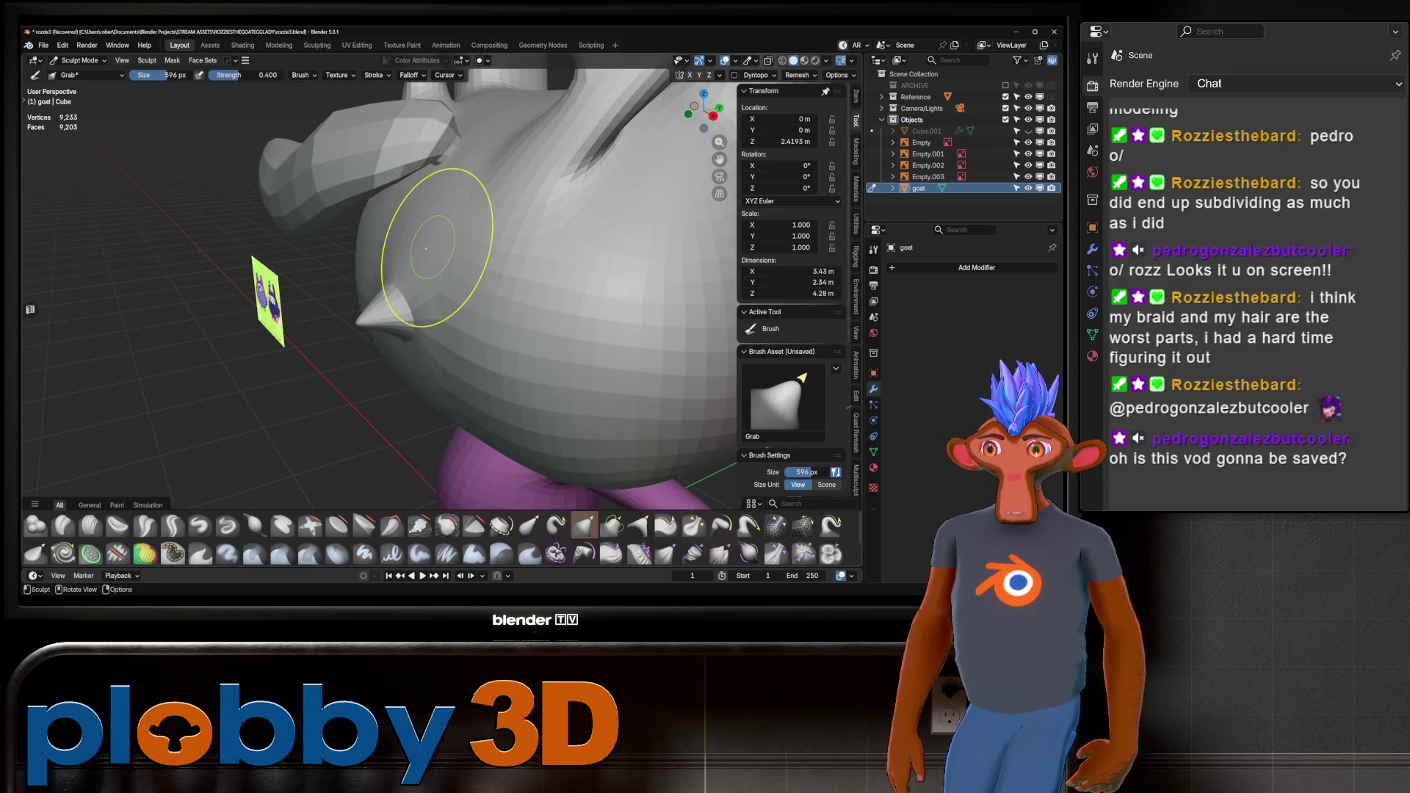
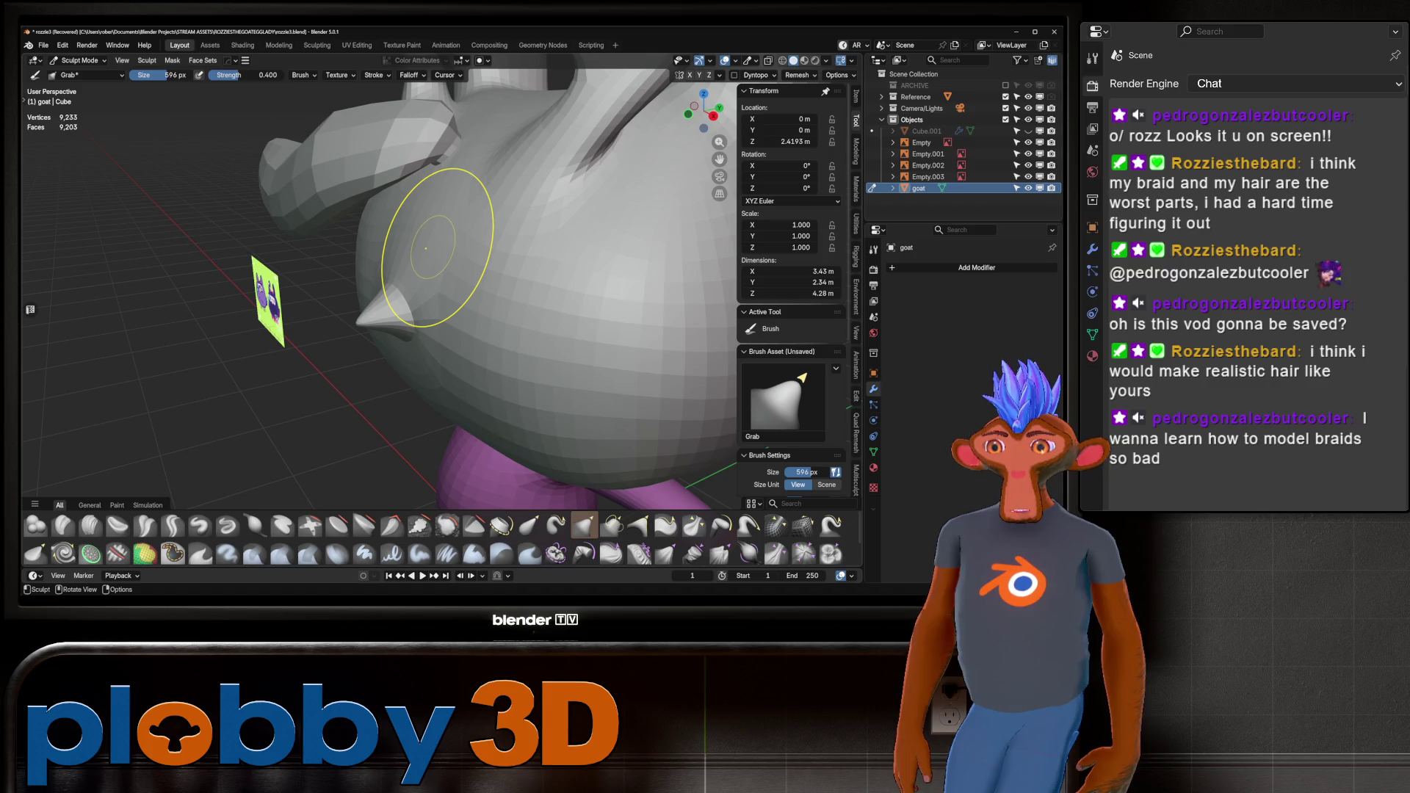
Orbit and zoom around the goat, checking it from the Right Orthographic view.
scroll(426, 248, "down", 5)
mouse_move(426, 248)
middle_mouse_down()
mouse_move(472, 236)
mouse_move(259, 176)
middle_mouse_up()
key("KP_3")
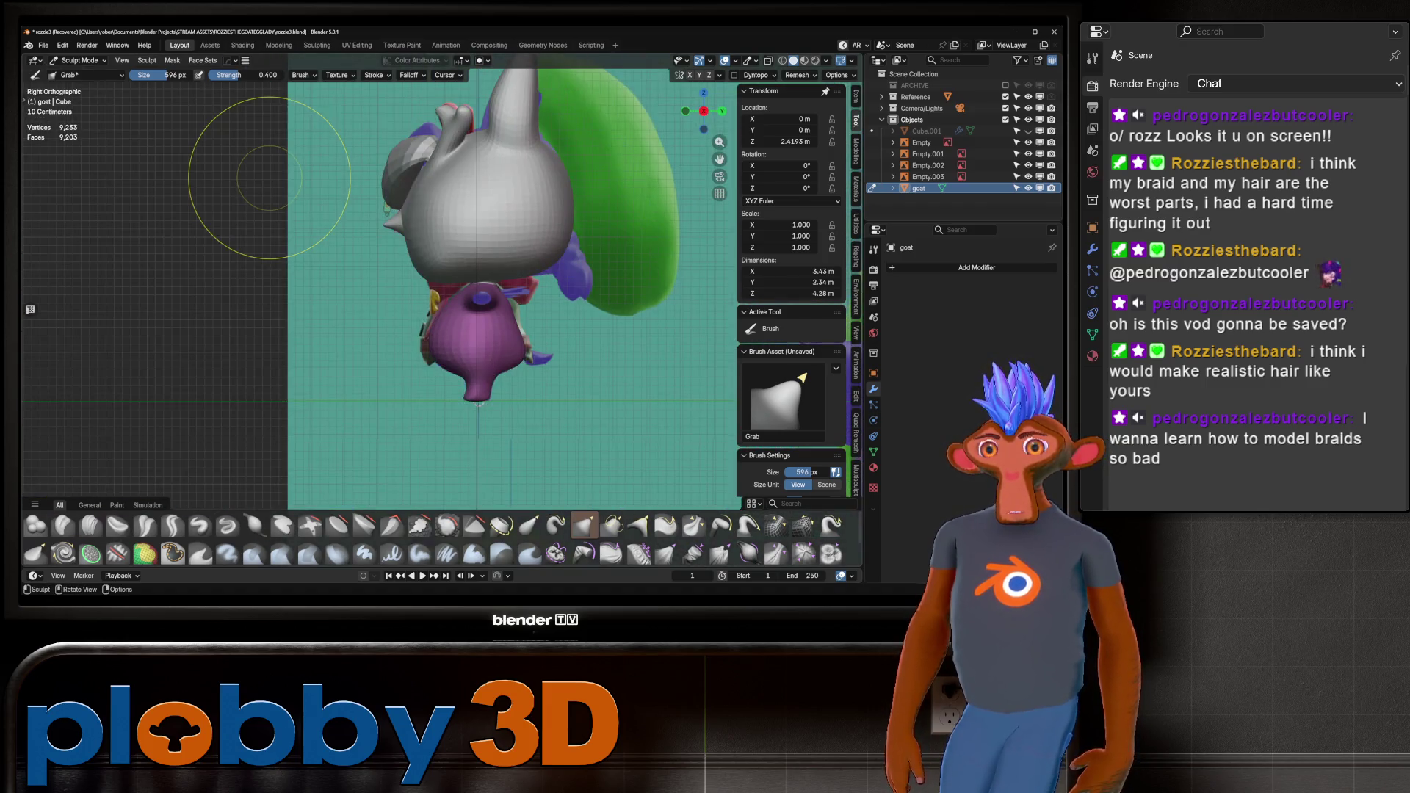
scroll(282, 213, "down", 4)
scroll(636, 257, "down", 4)
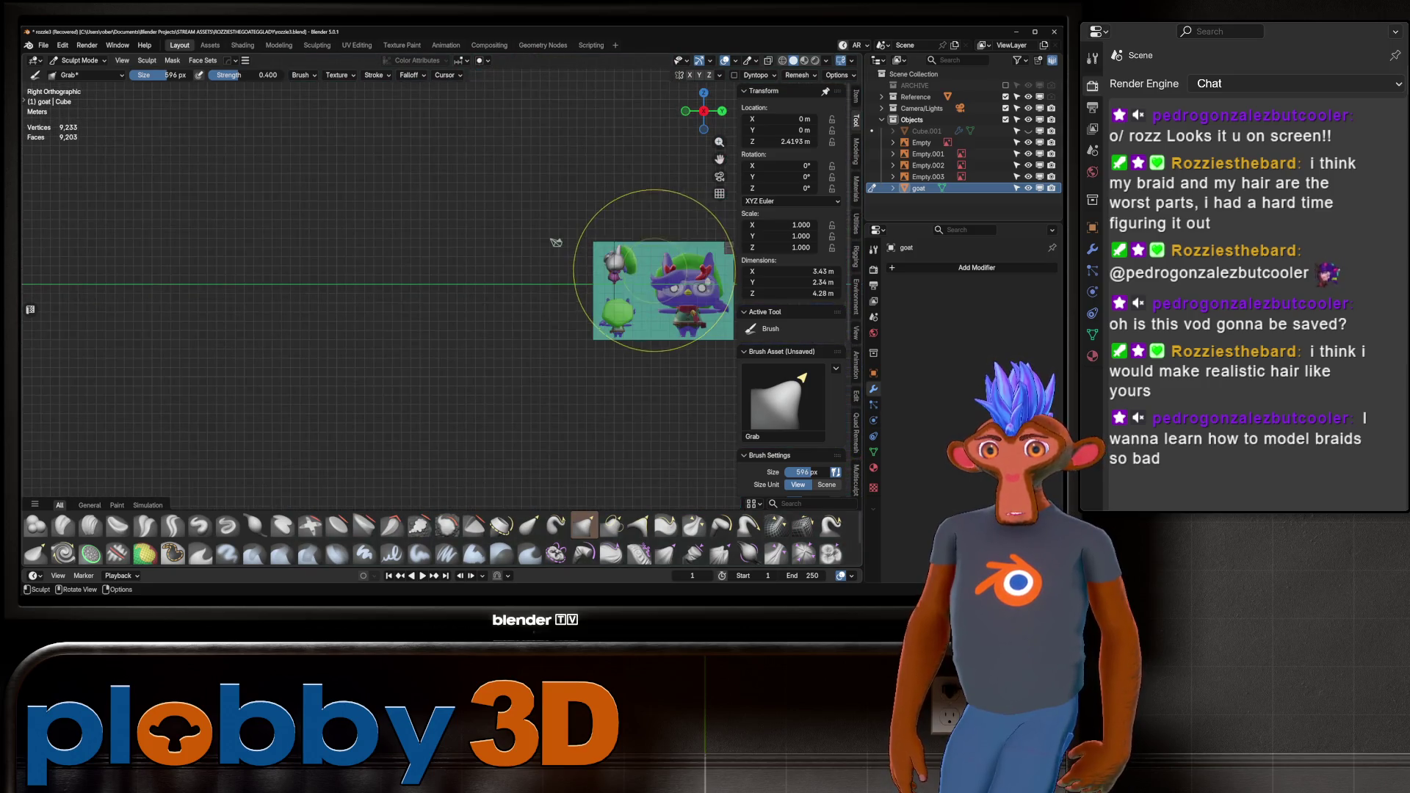
scroll(636, 277, "down", 3)
scroll(637, 279, "up", 4)
scroll(637, 279, "up", 3)
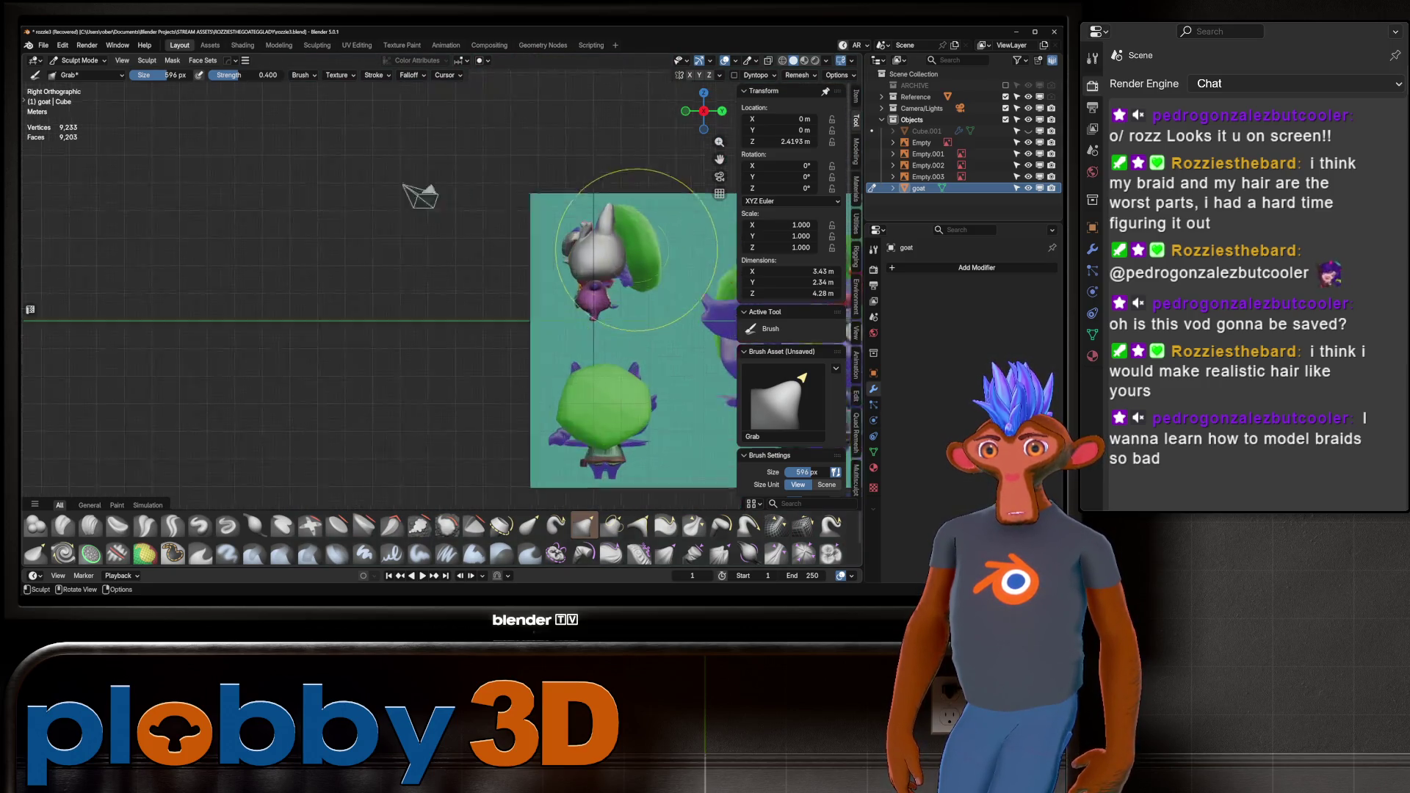
middle_click_drag(598, 252, 566, 252)
scroll(477, 308, "down", 4)
middle_click_drag(507, 305, 382, 315)
scroll(481, 285, "up", 3)
middle_click_drag(481, 284, 440, 236)
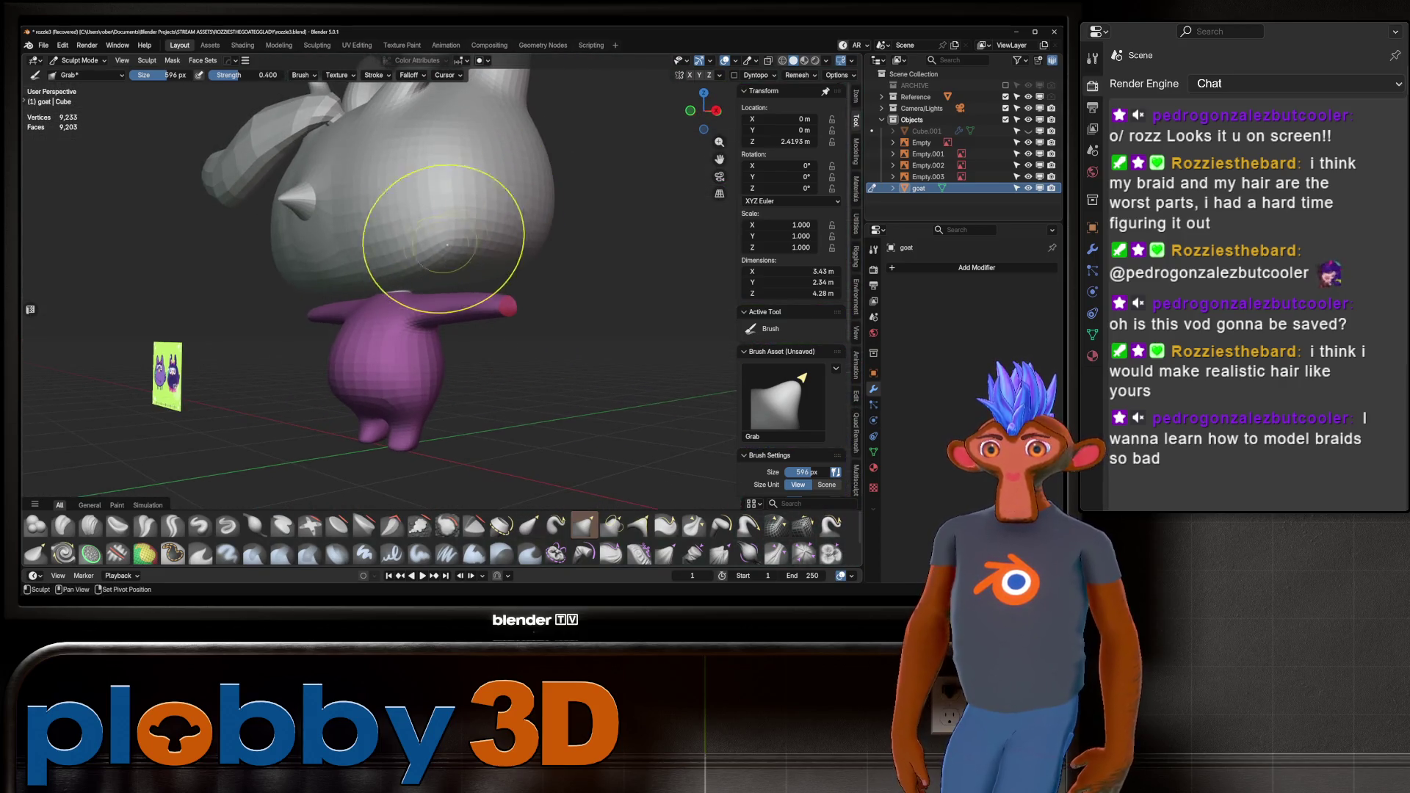
Switch from Sculpt Mode to Object Mode and deselect the goat.
key("ctrl+Tab")
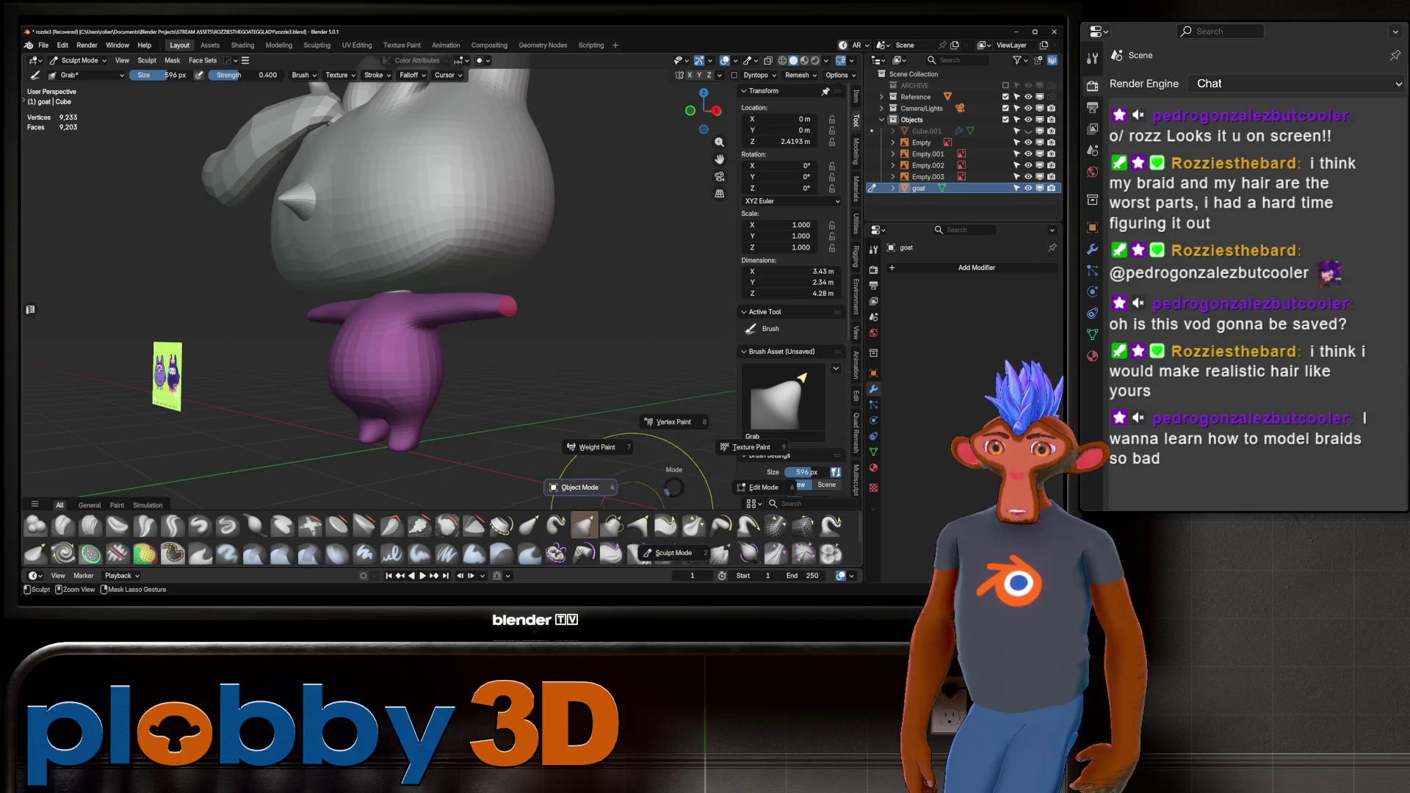
left_click(580, 487)
scroll(441, 330, "down", 4)
middle_click_drag(440, 331, 514, 330)
key("alt+a")
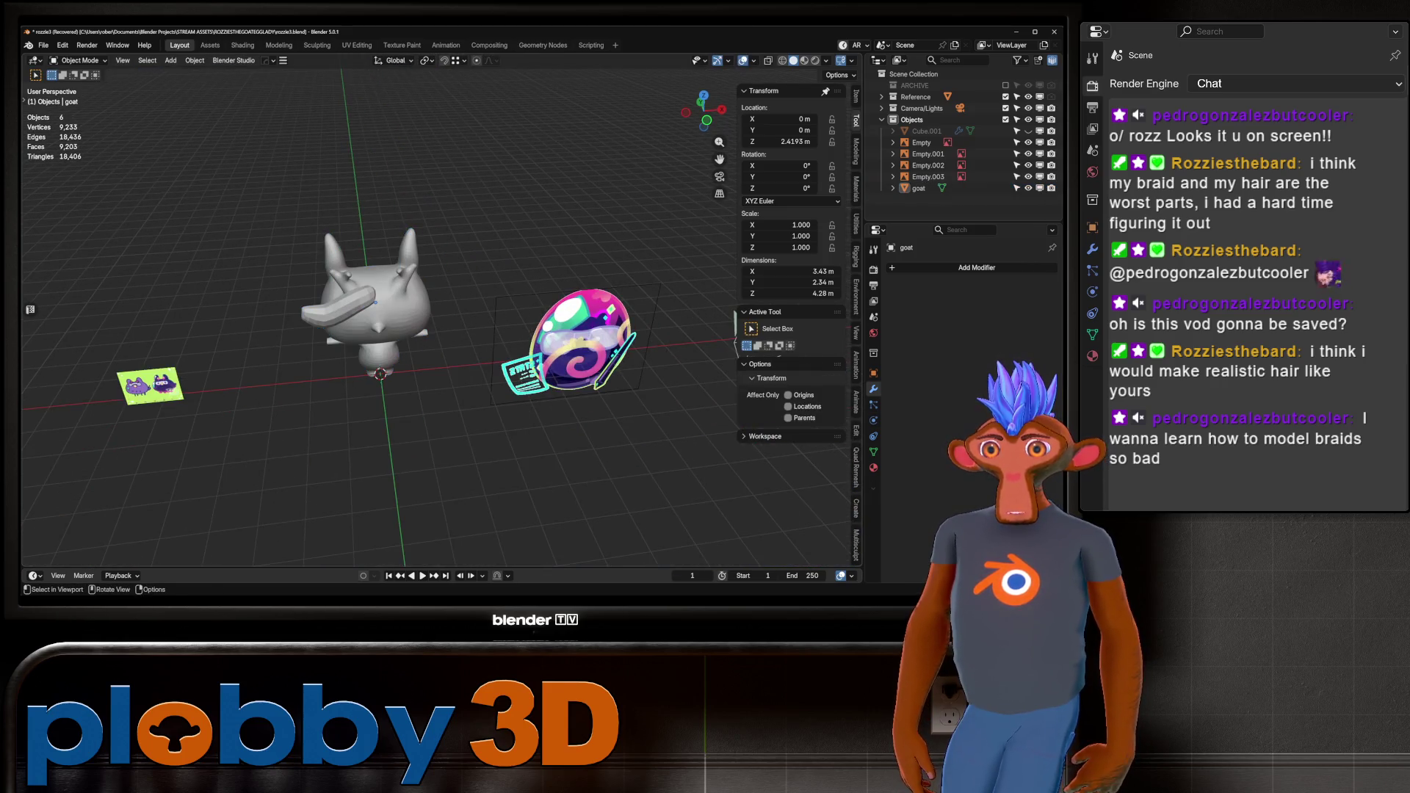
Add a Braid Knot curve and orbit around to inspect it.
key("shift+a")
mouse_move(441, 376)
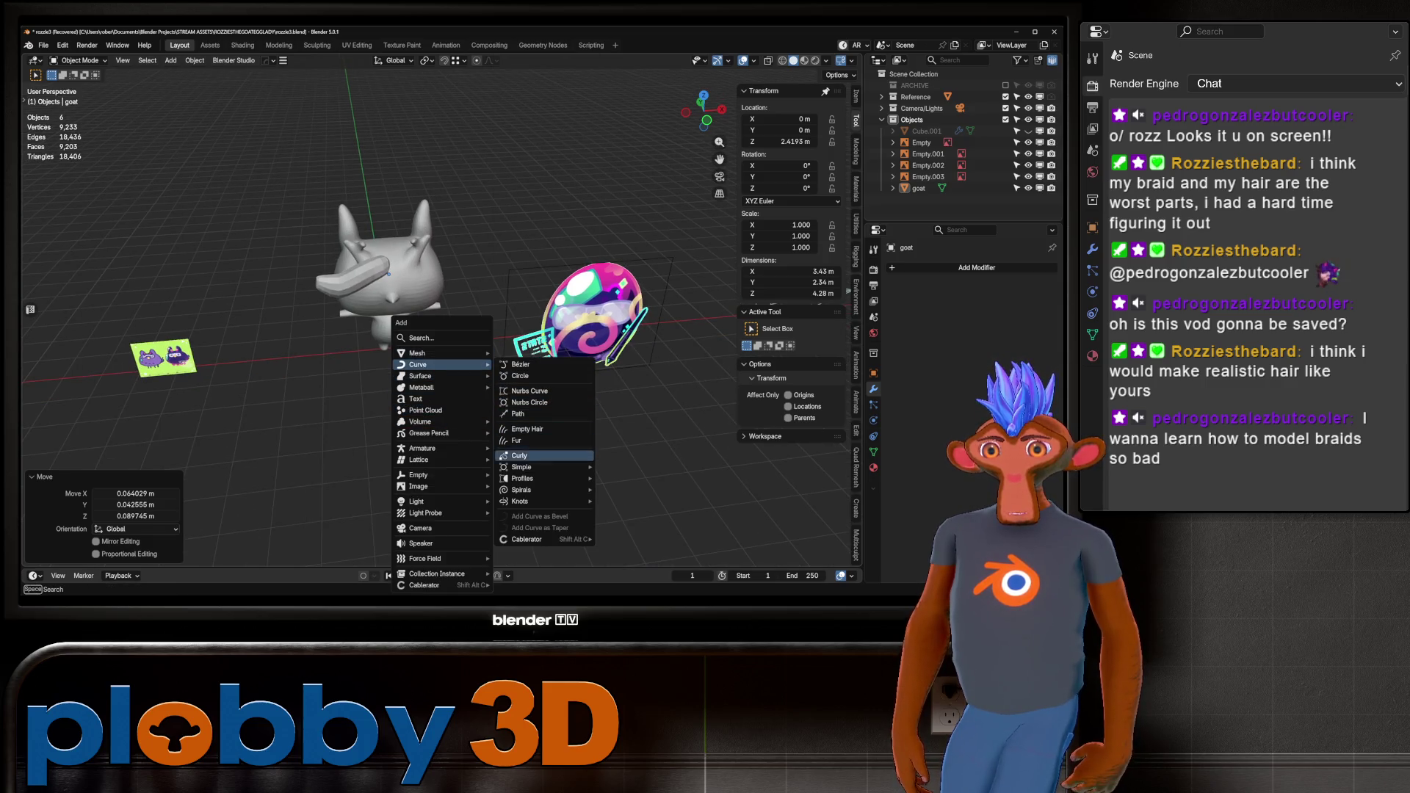
mouse_move(543, 467)
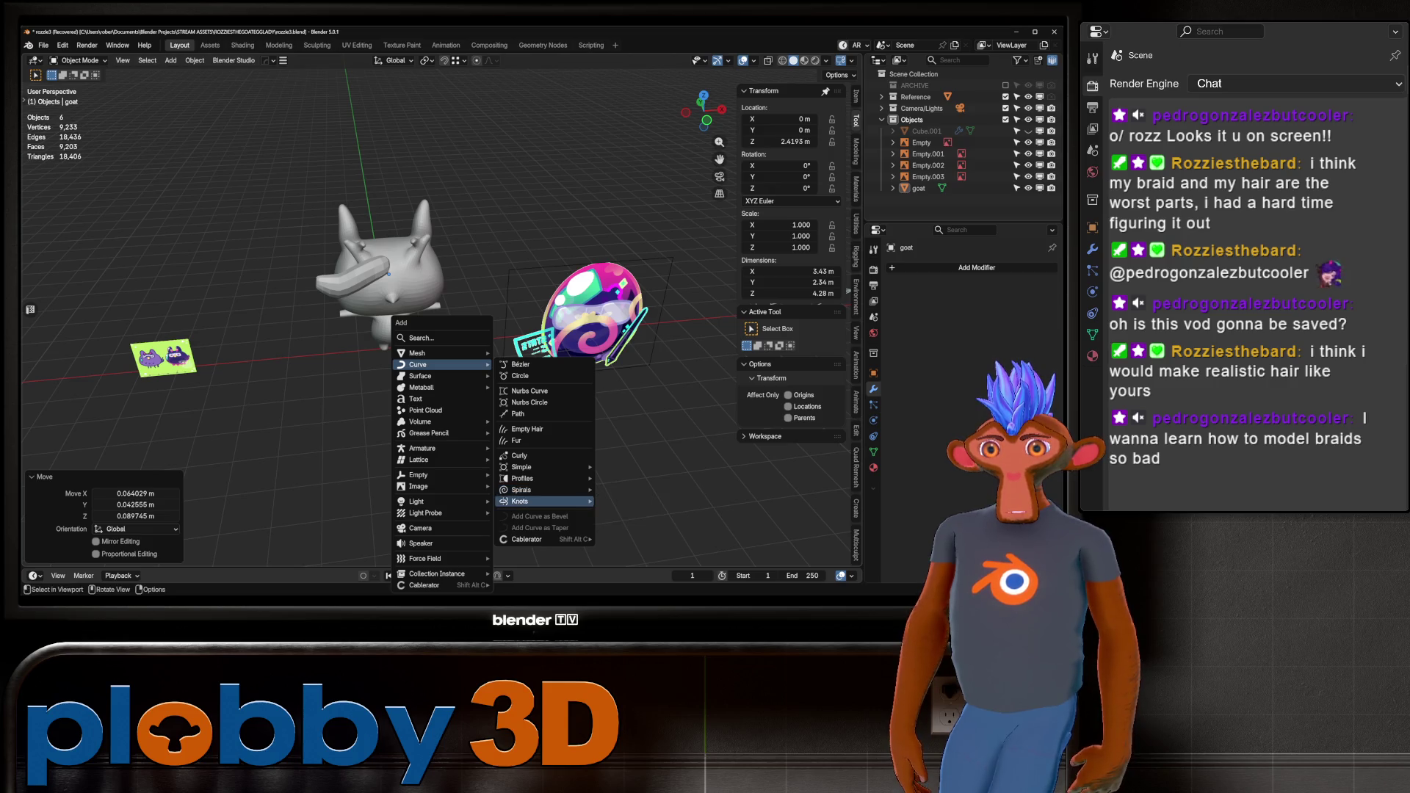
left_click(628, 512)
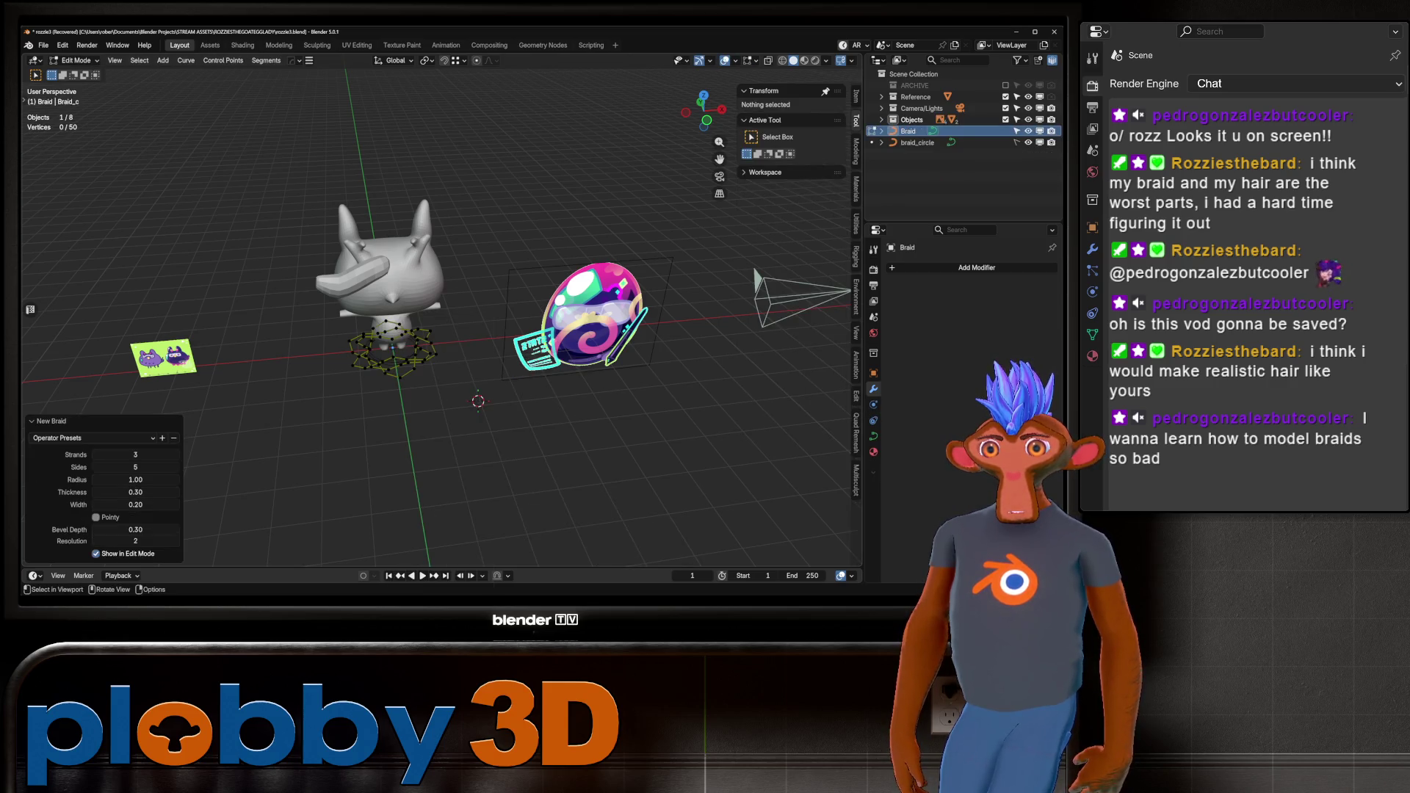
scroll(397, 352, "up", 4)
mouse_move(396, 352)
middle_mouse_down()
mouse_move(425, 345)
mouse_move(411, 338)
mouse_move(396, 345)
mouse_move(441, 353)
middle_mouse_up()
scroll(441, 353, "down", 5)
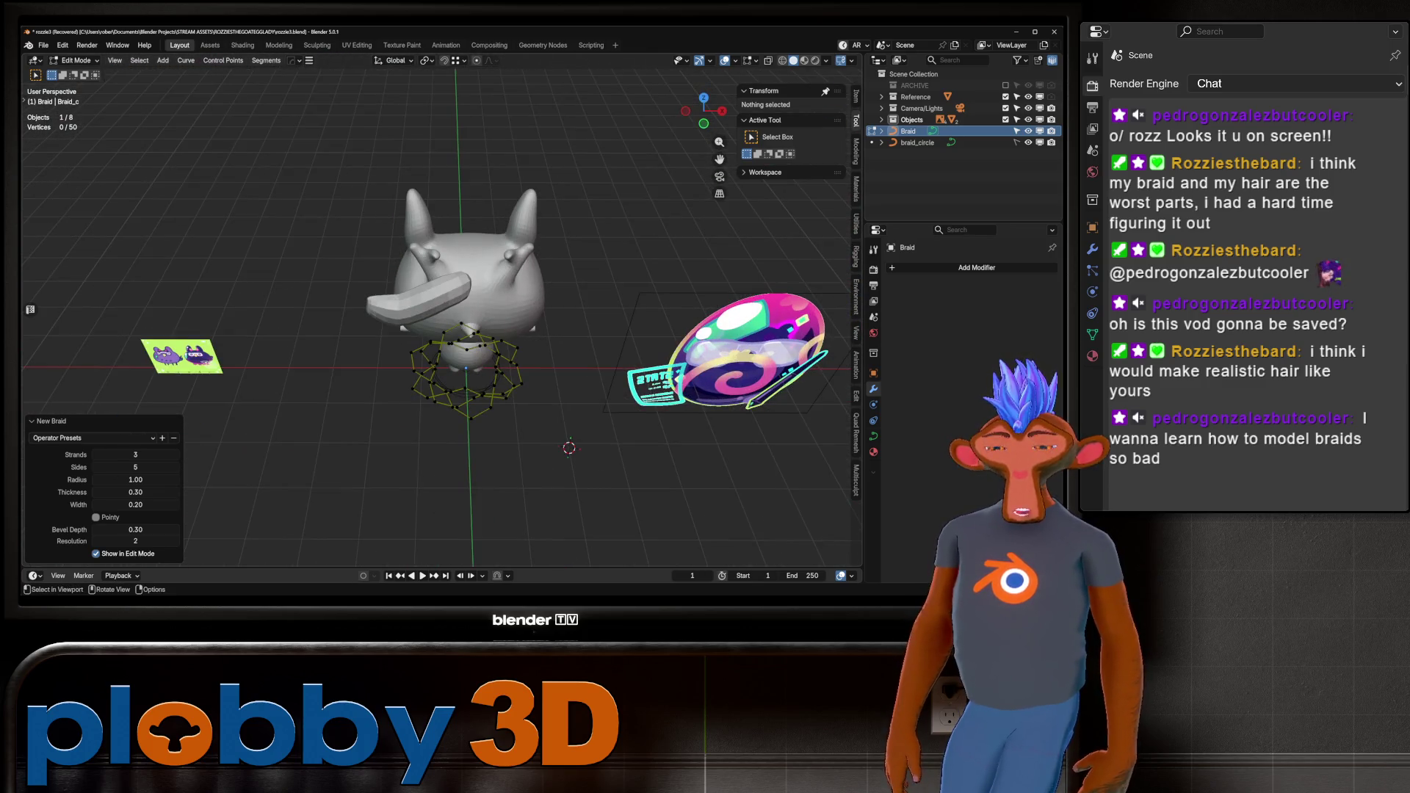
Undo the braid and hide the reference Empties and the goat in the Outliner.
key("ctrl+z")
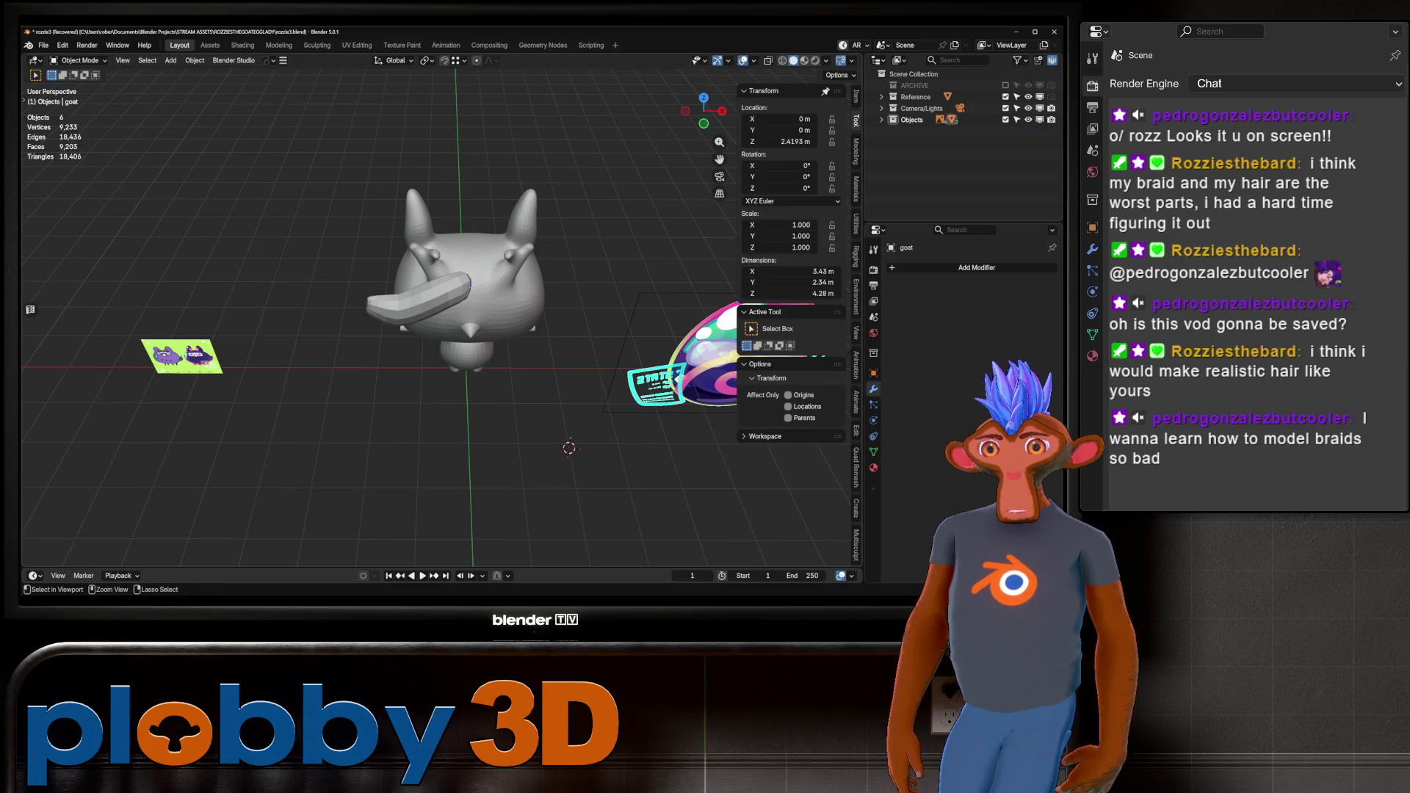
mouse_move(415, 433)
middle_mouse_down("shift")
mouse_move(330, 360)
mouse_move(462, 396)
mouse_move(396, 337)
middle_mouse_up("shift")
right_click(330, 360)
key("Escape")
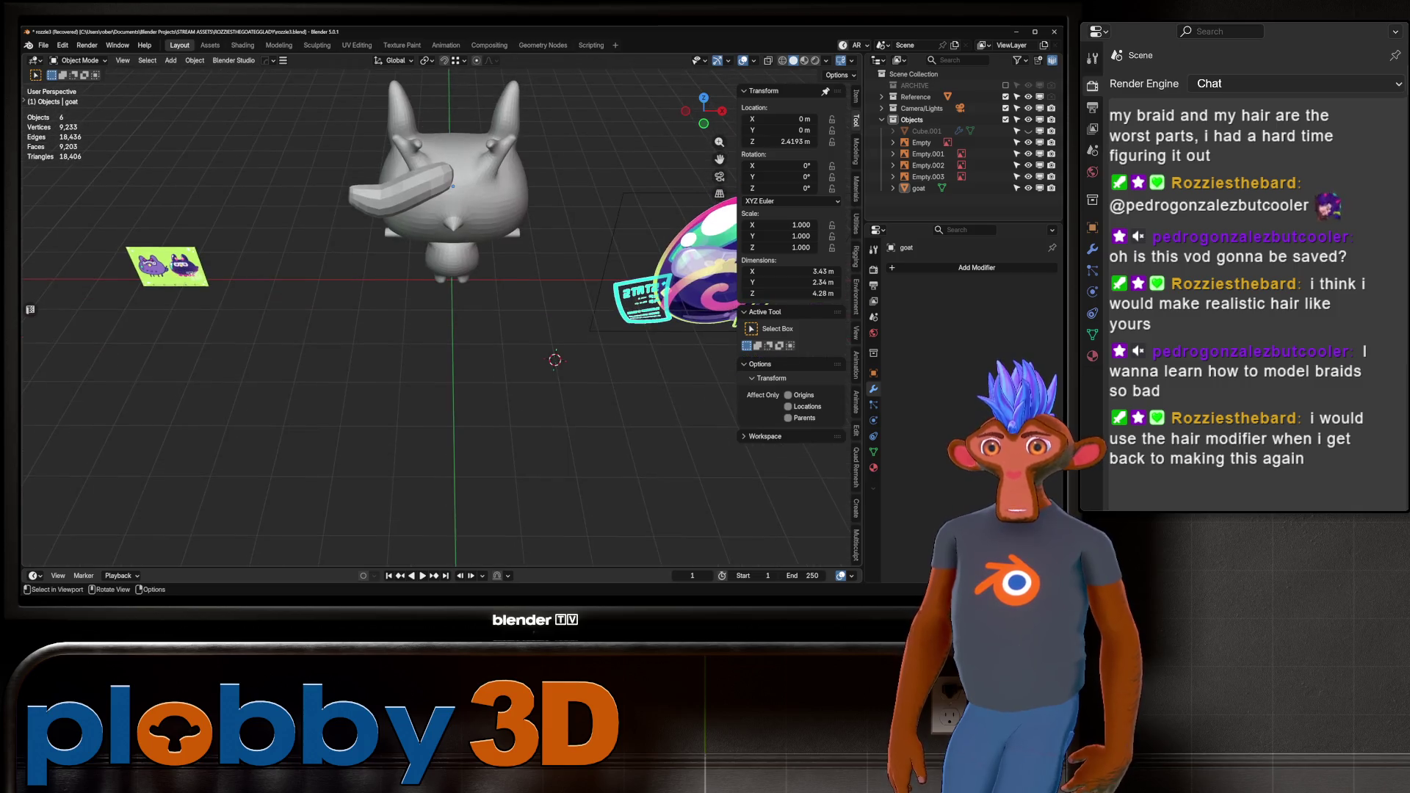
left_click_drag(1028, 142, 1028, 188)
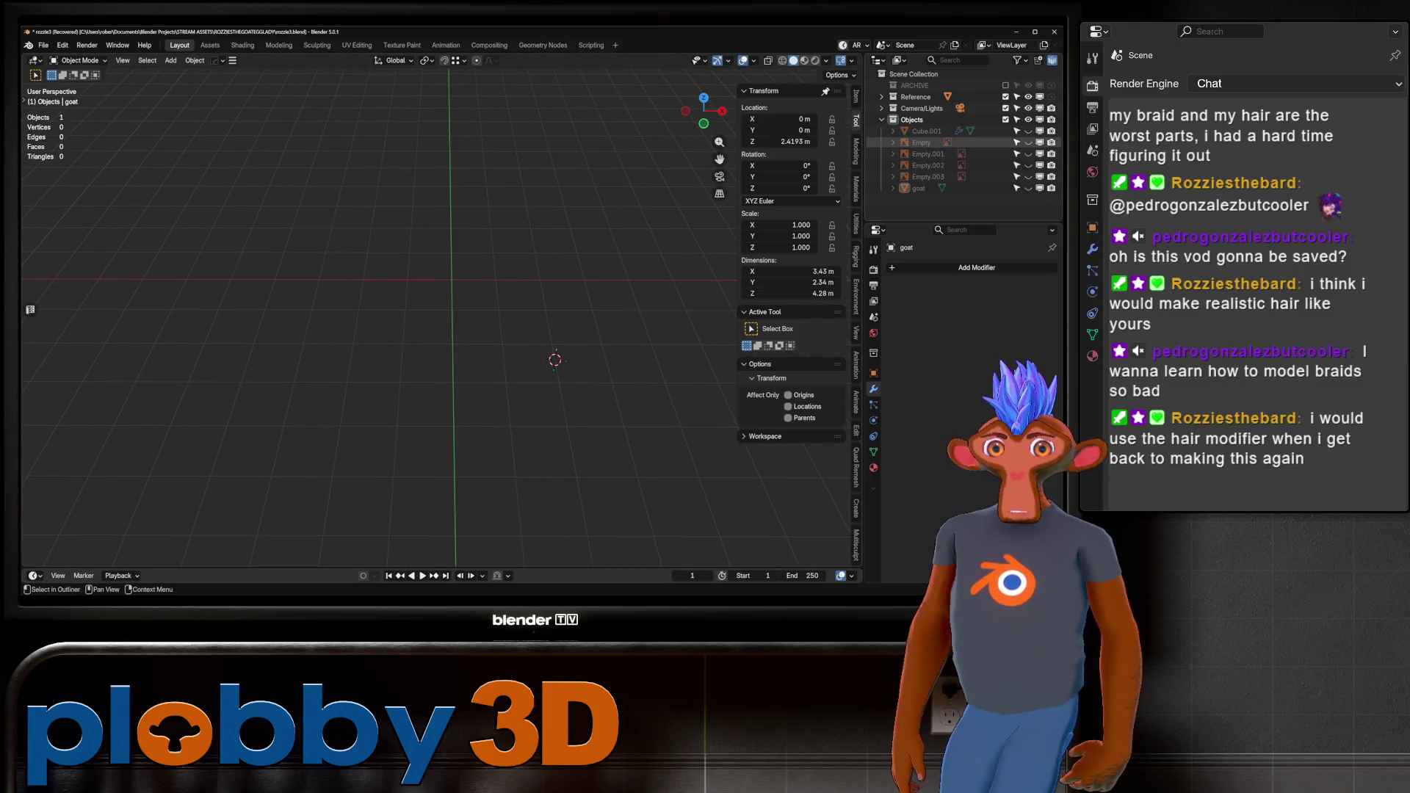
Add a Braid Knot curve to the empty scene and view it from above.
key("shift+a")
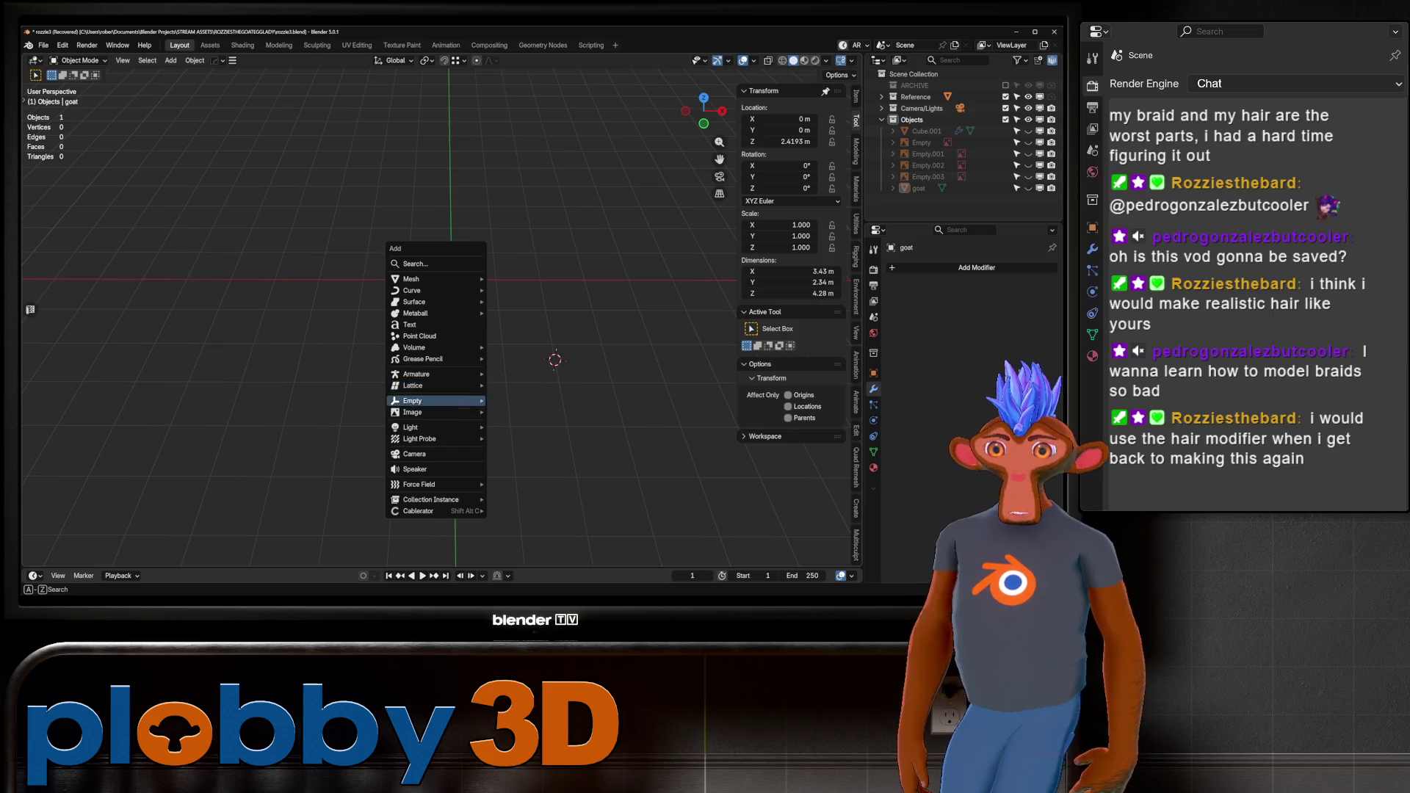
mouse_move(433, 290)
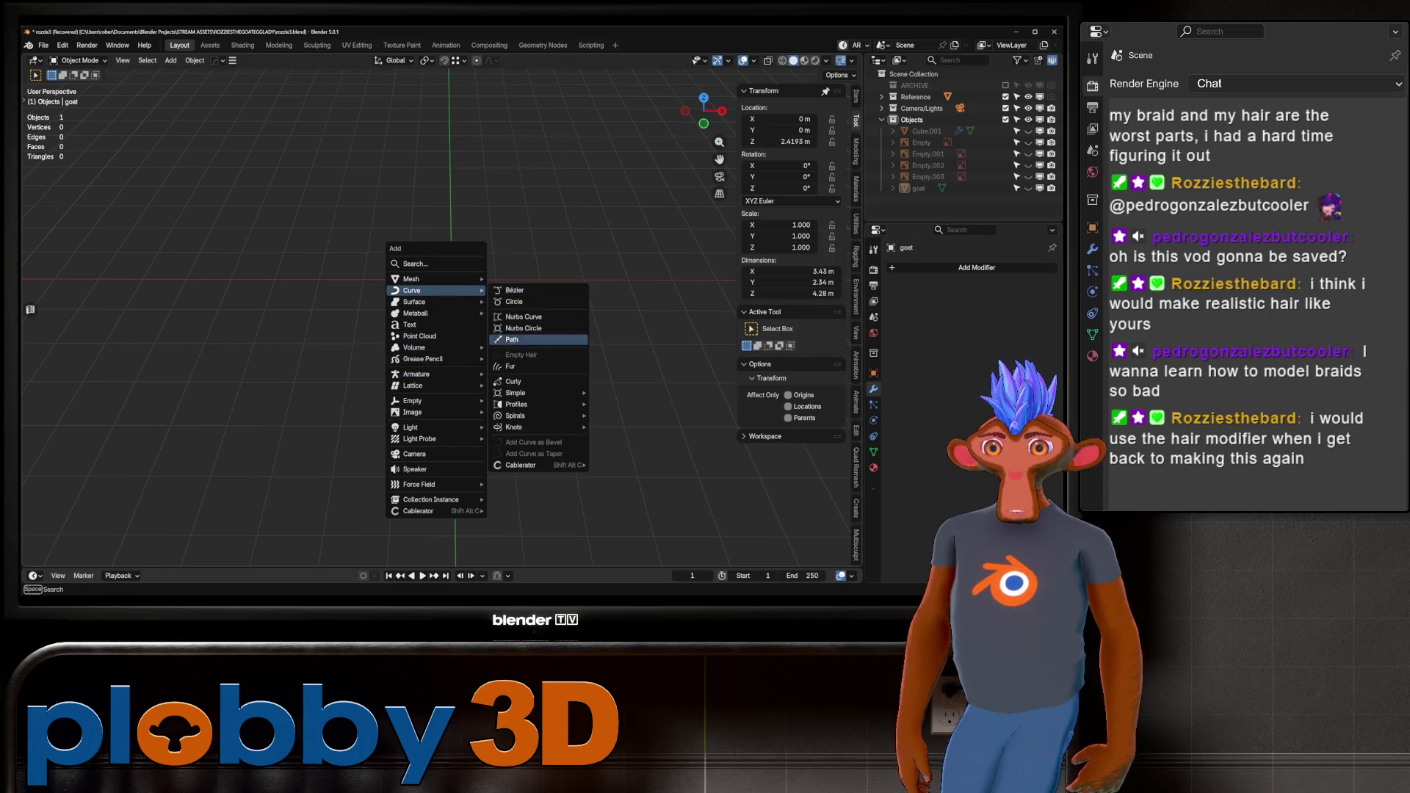
mouse_move(529, 416)
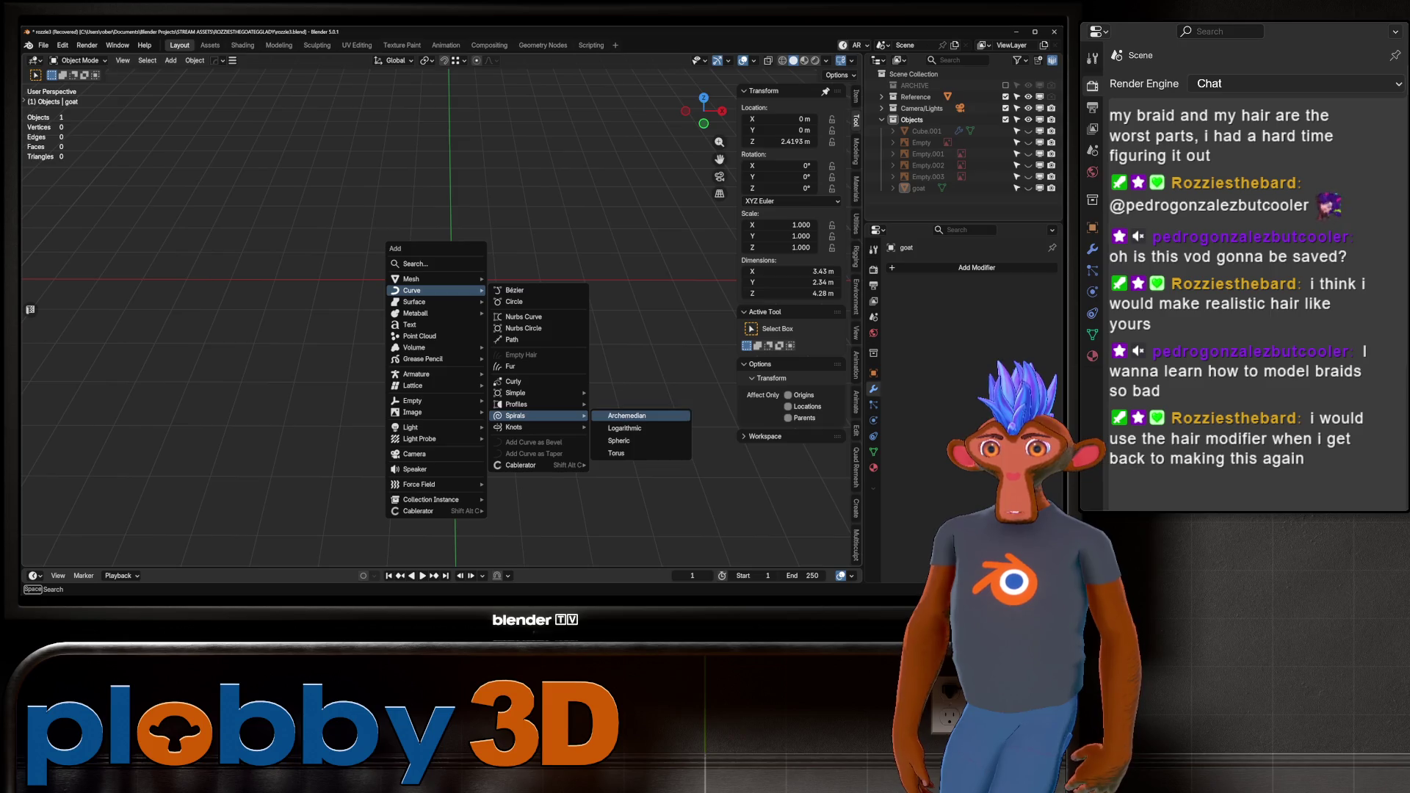
left_click(623, 438)
scroll(441, 330, "up", 3)
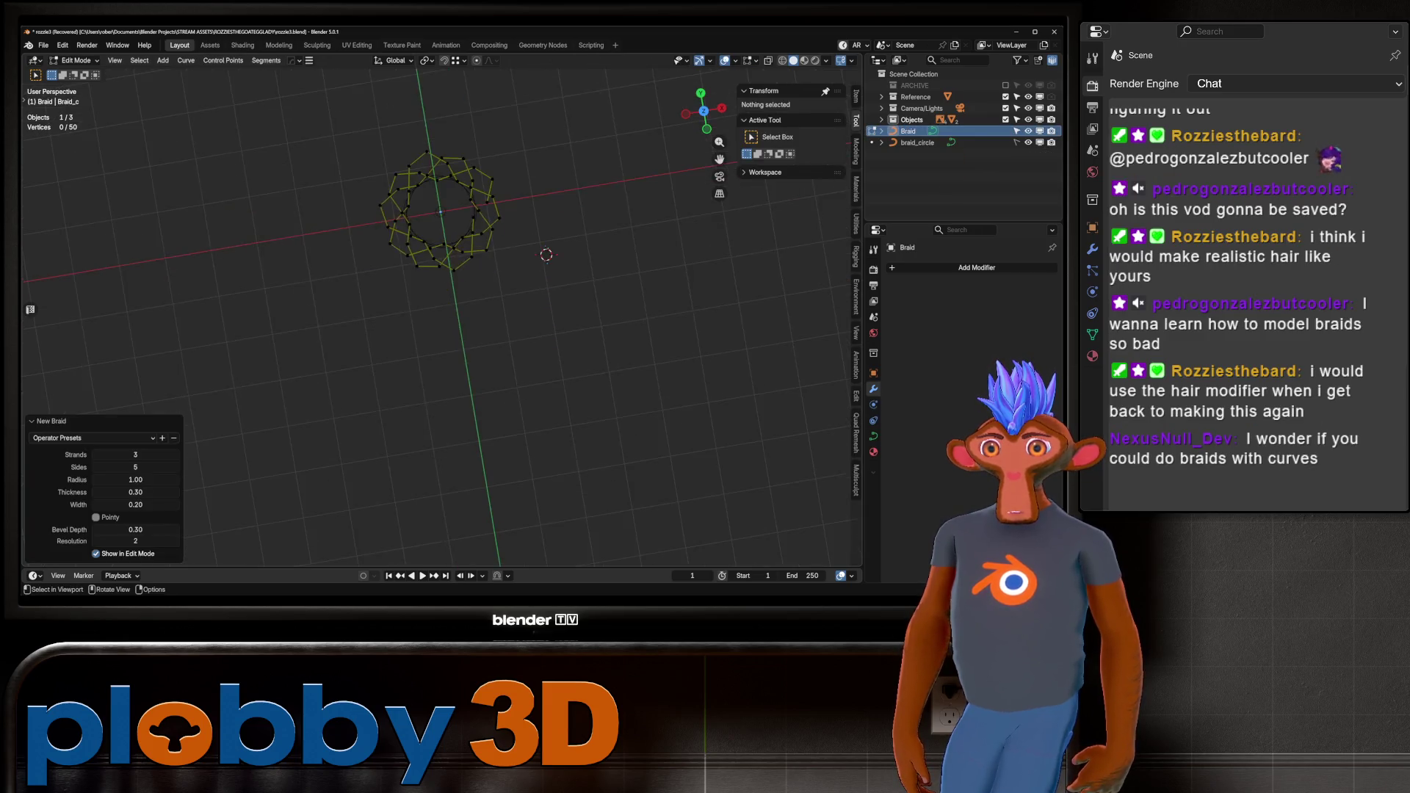
middle_click_drag(440, 331, 470, 264)
middle_click_drag(440, 257, 441, 368)
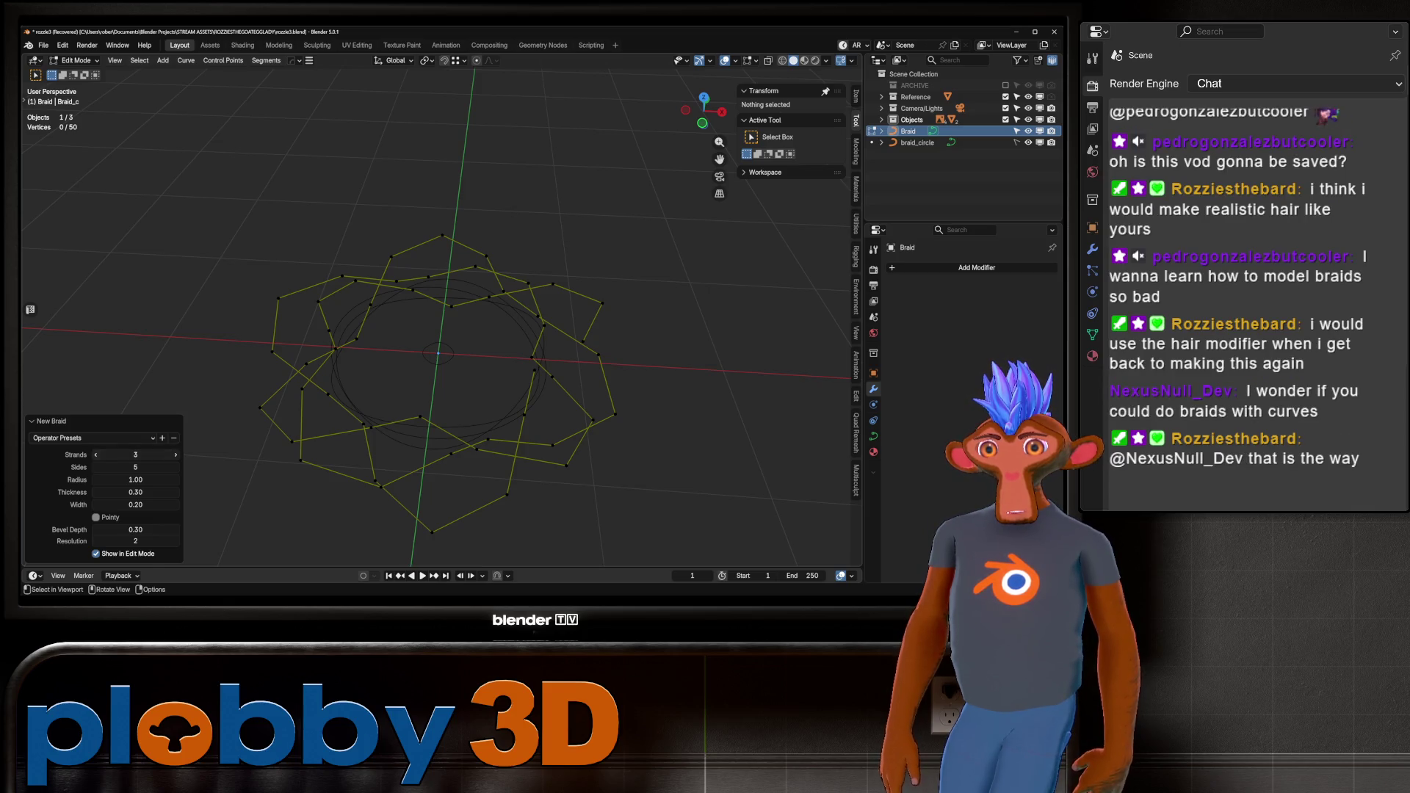
Try 2 and 3 strands, varied radius and 0.91 thickness, then delete the braid.
left_click(96, 455)
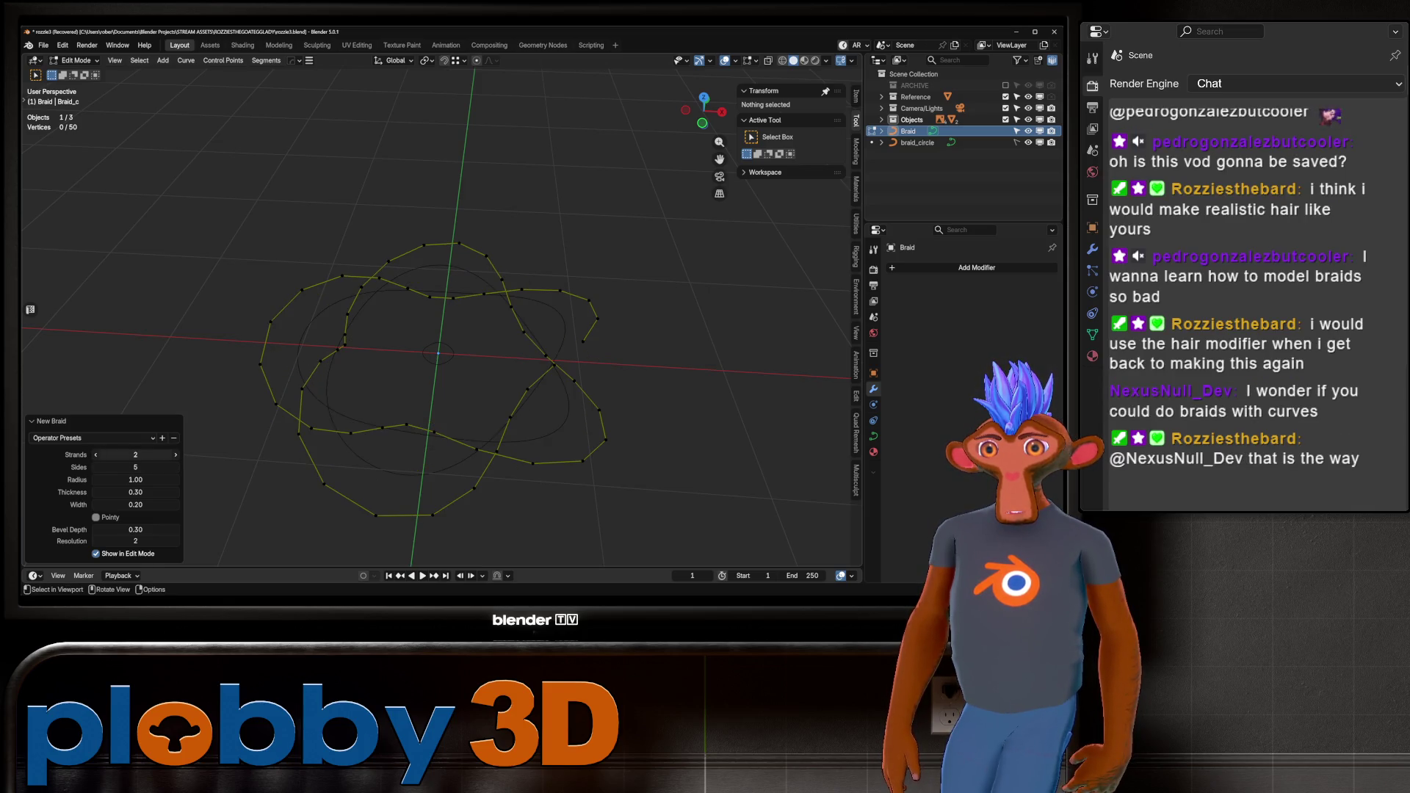
left_click(175, 455)
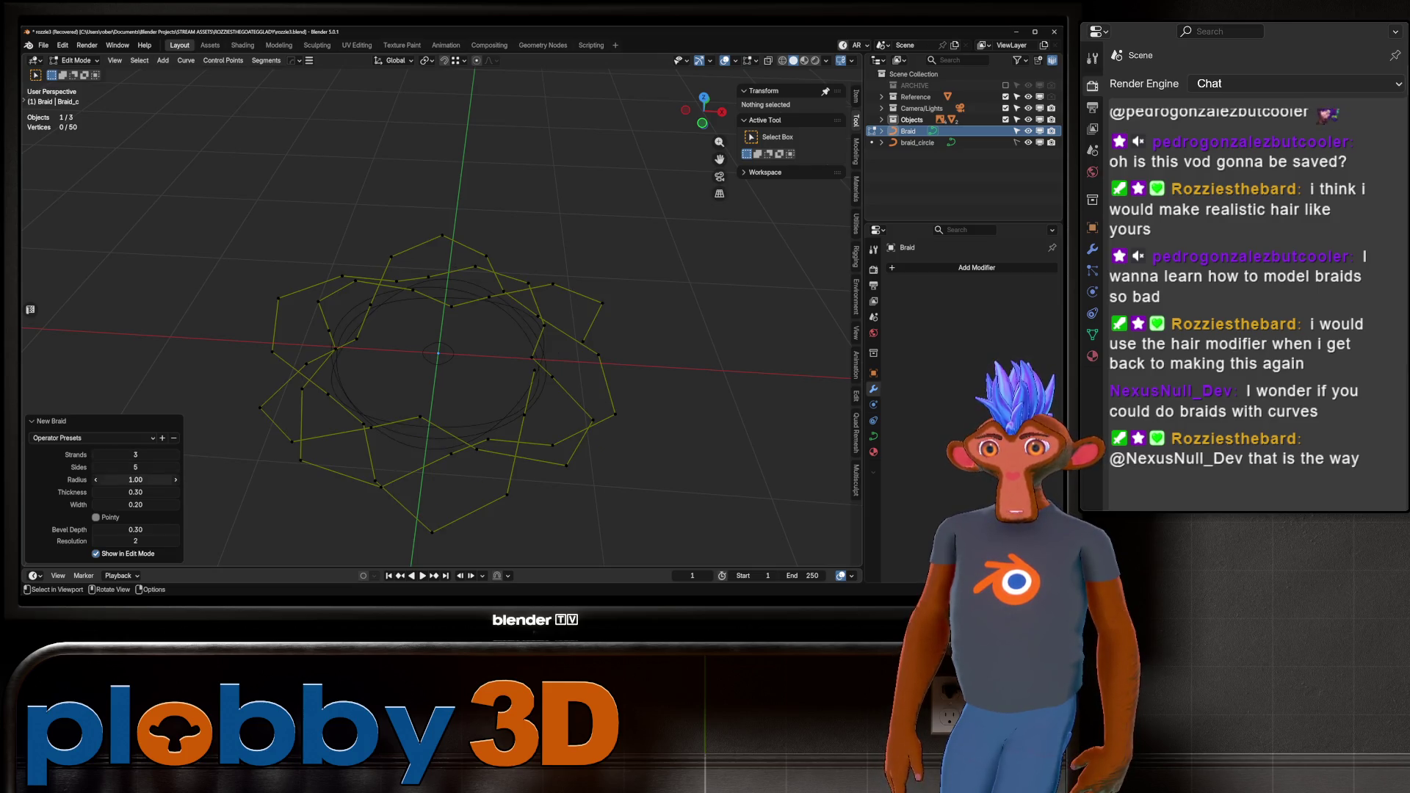
mouse_move(135, 479)
left_mouse_down()
mouse_move(162, 479)
mouse_move(135, 479)
mouse_move(138, 492)
mouse_move(220, 491)
mouse_move(190, 492)
left_mouse_up()
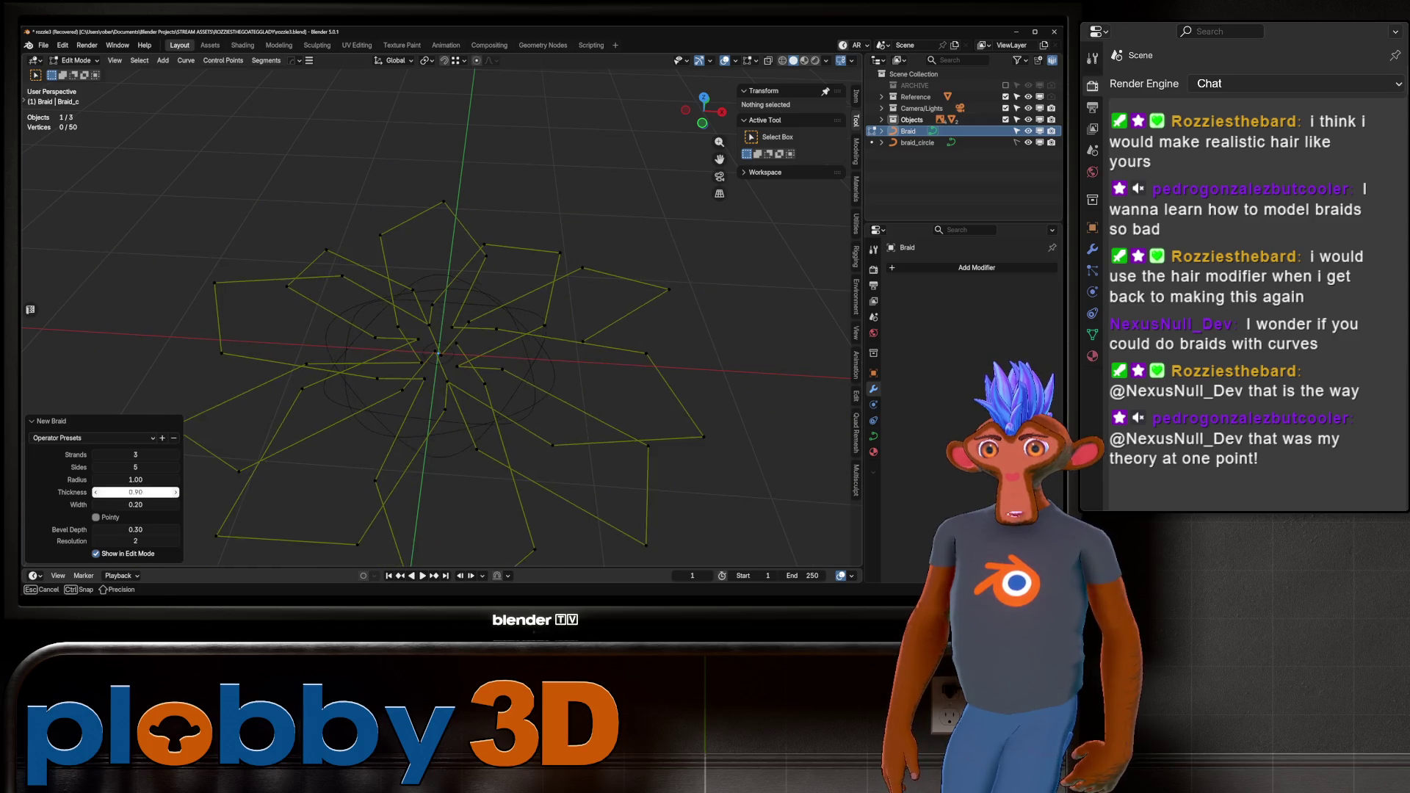
mouse_move(135, 455)
left_mouse_down()
mouse_move(176, 455)
mouse_move(132, 455)
mouse_move(150, 455)
left_mouse_up()
key("Tab")
key("Delete")
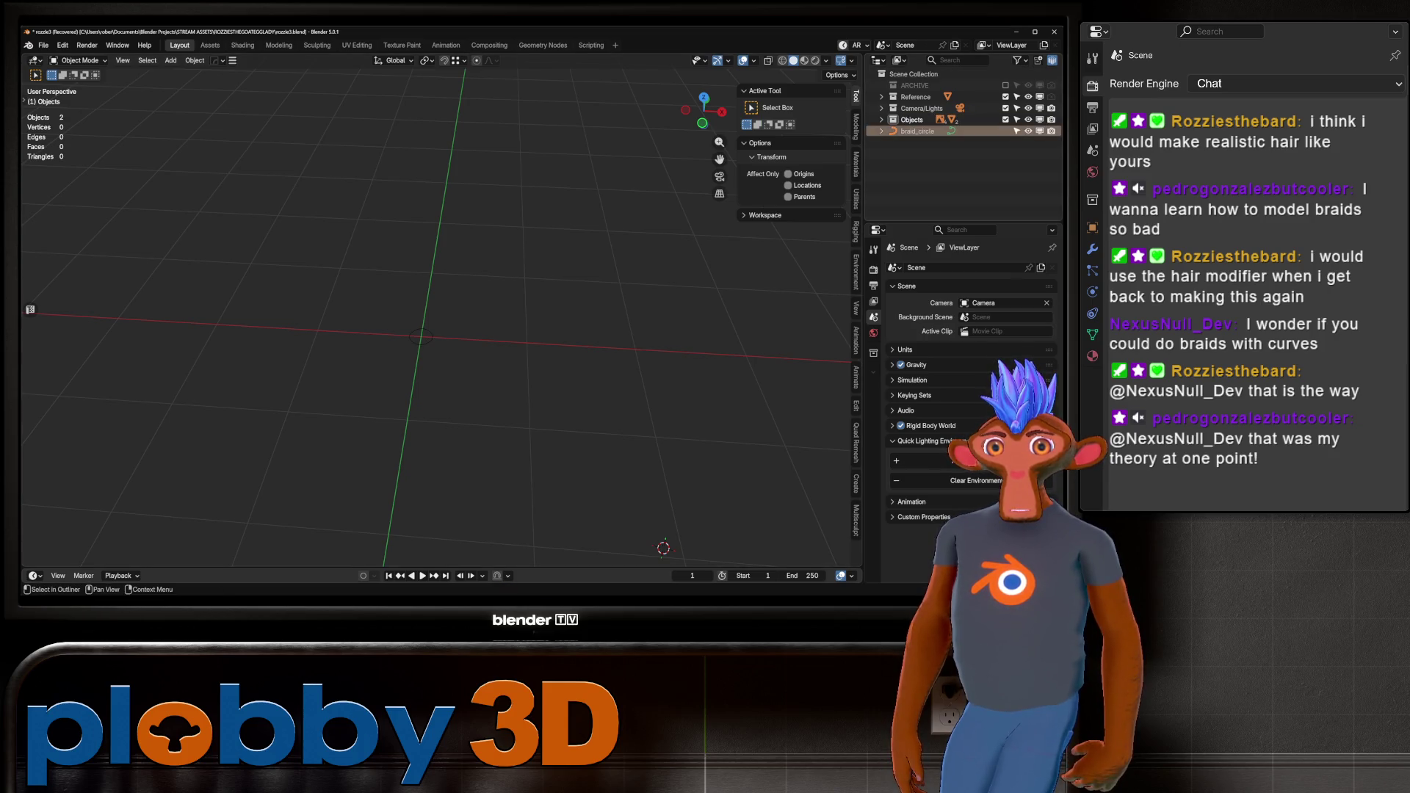
Delete braid_circle, snap the 3D cursor to world origin, and bring the goat back into view.
key("Delete")
left_click(882, 119)
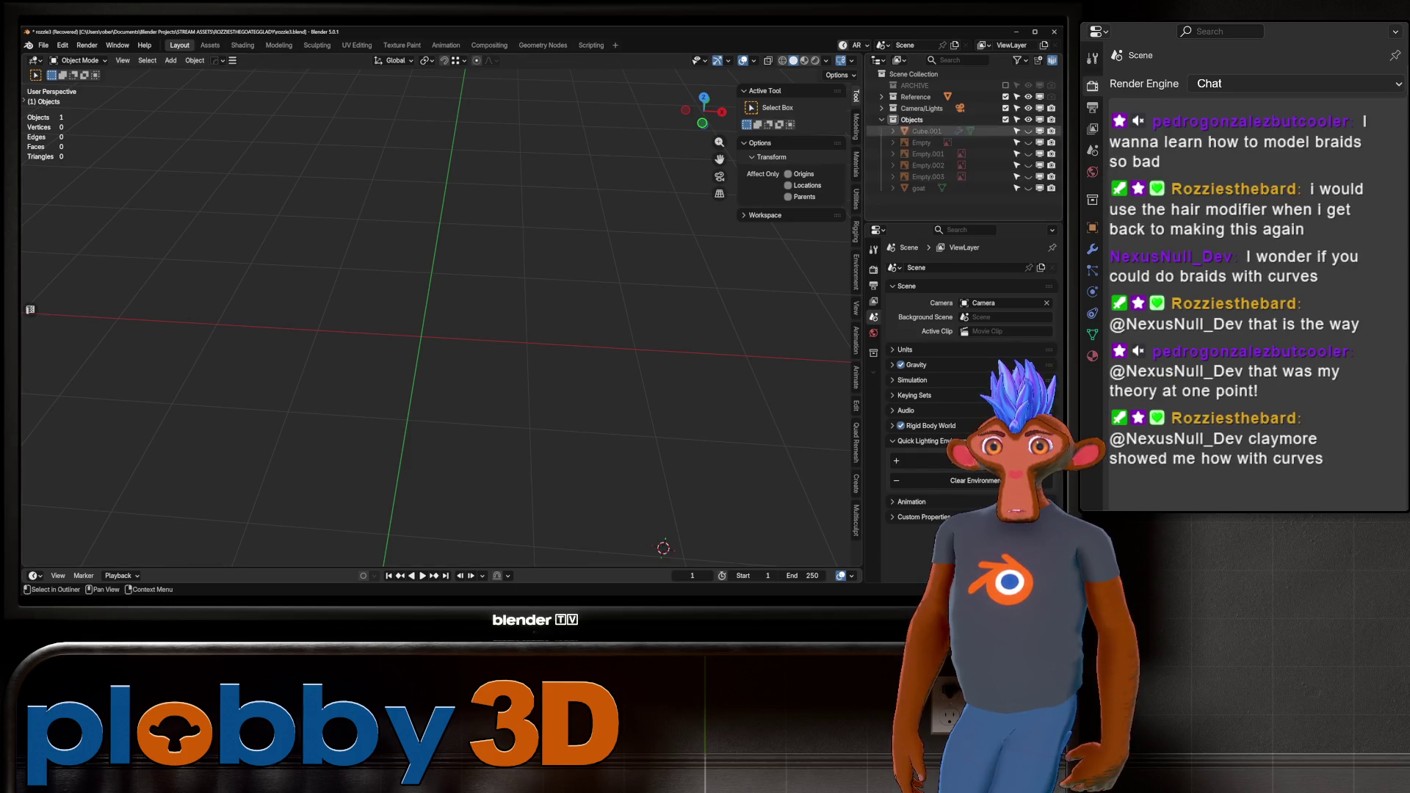
key("shift+s")
left_click(507, 397)
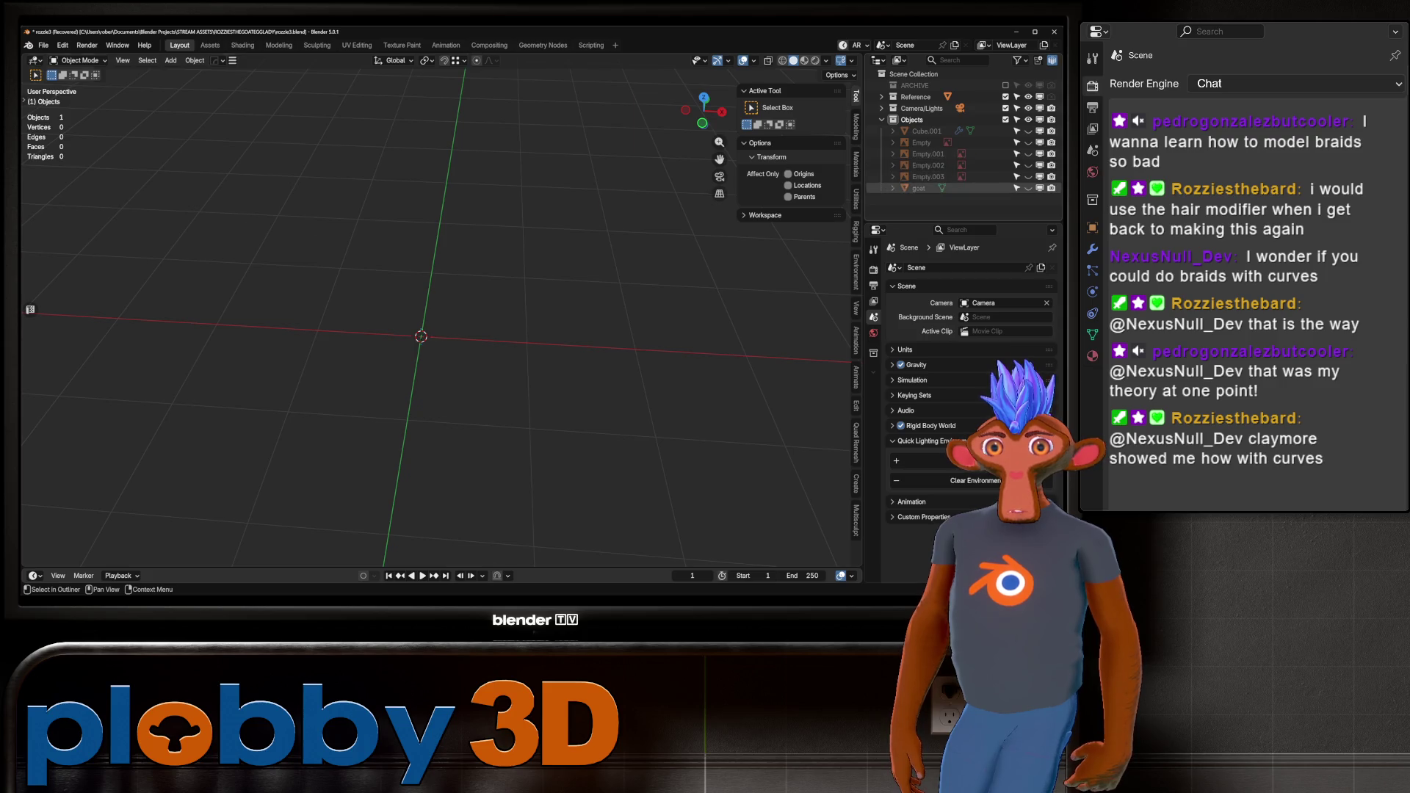
key("KP_Divide")
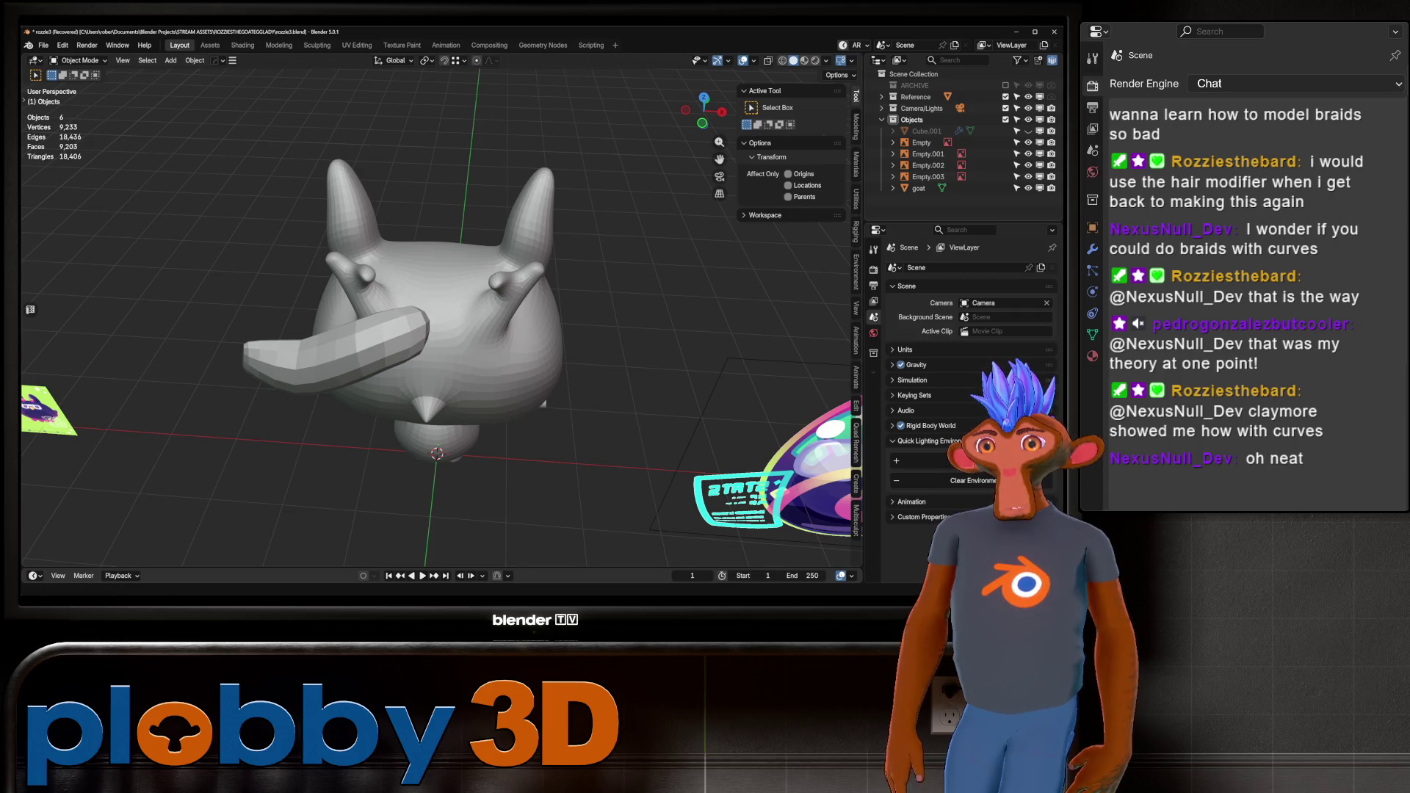
scroll(441, 309, "down", 4)
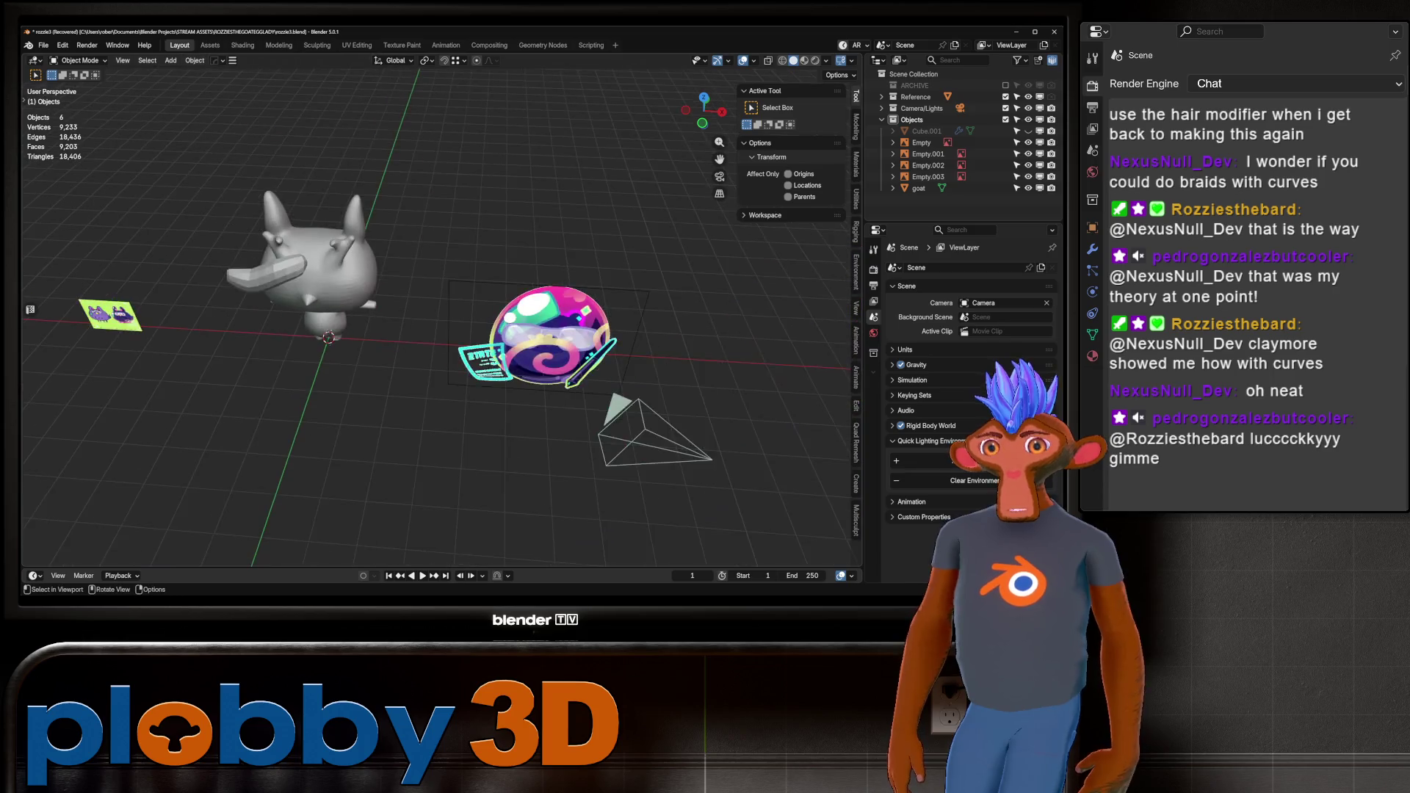
middle_click_drag(441, 308, 389, 198, "shift")
Add a Curly curve to the scene, then undo it.
key("shift+a")
mouse_move(389, 349)
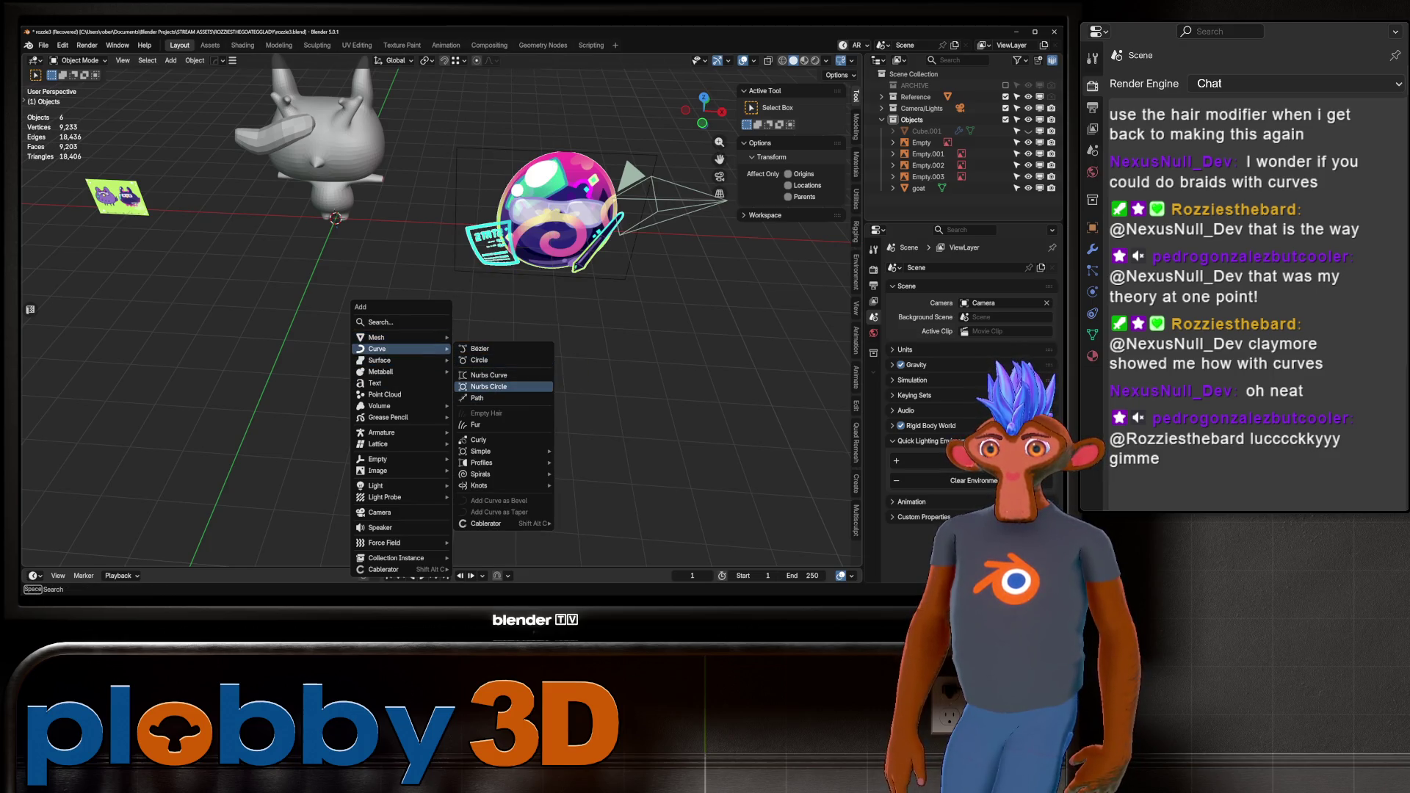
mouse_move(481, 451)
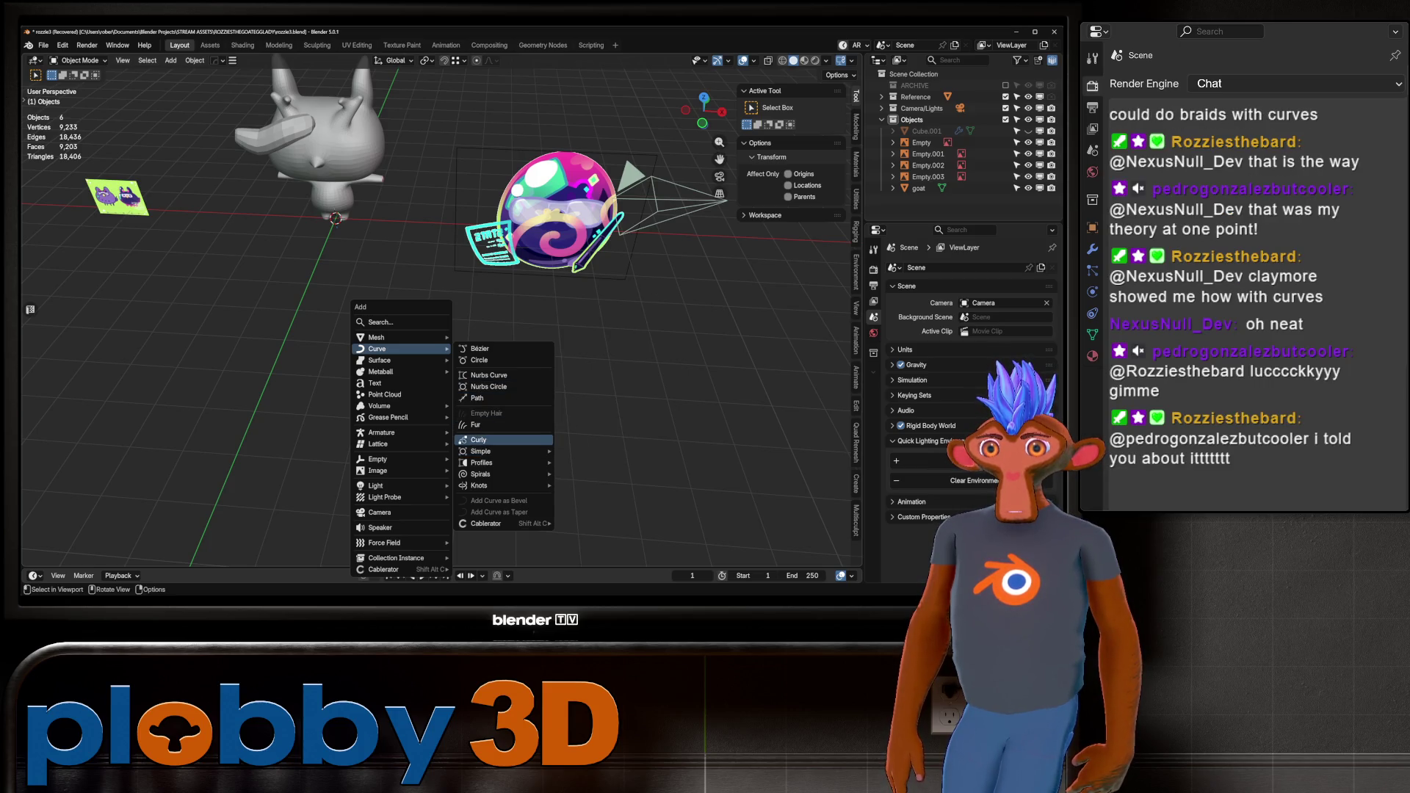
left_click(479, 439)
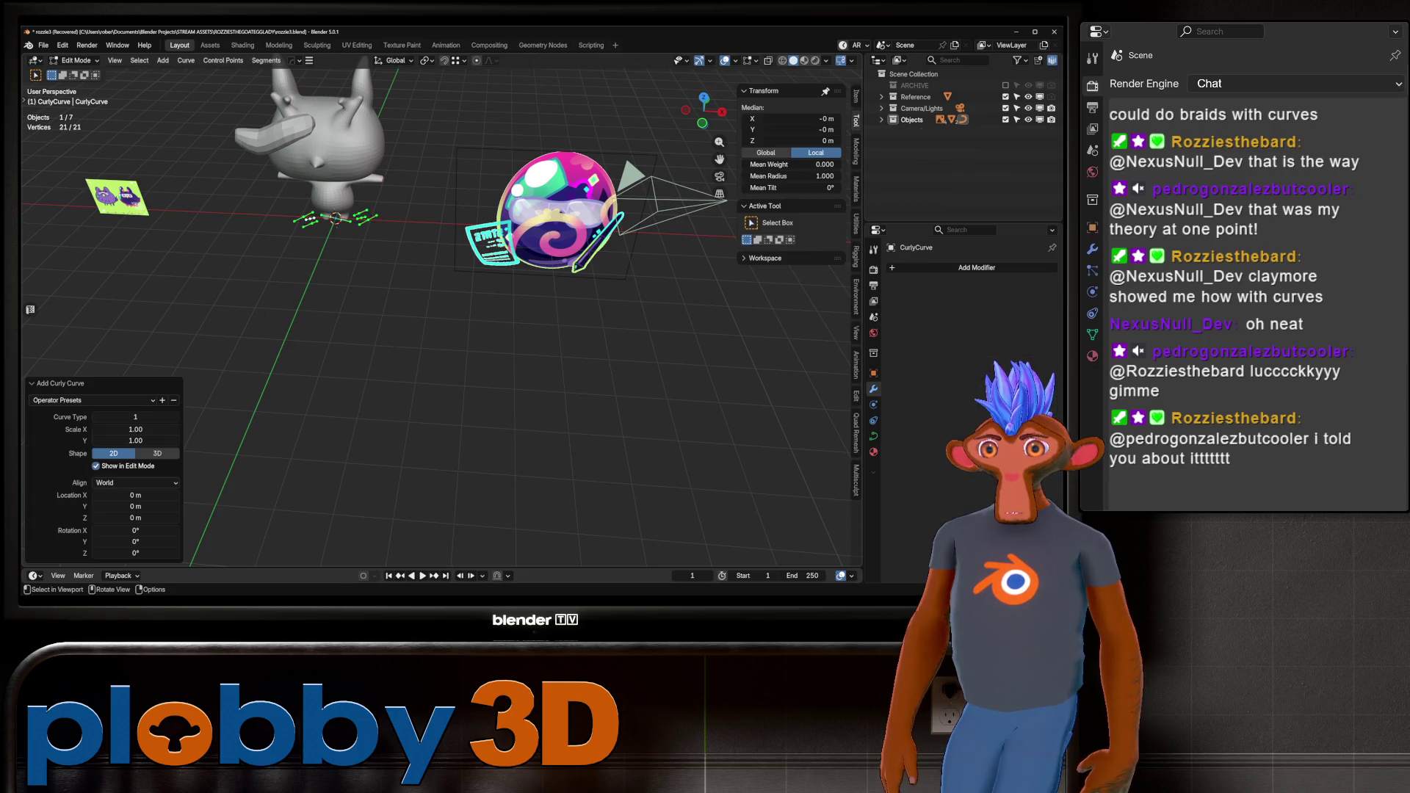
scroll(389, 258, "up", 5)
key("ctrl+z")
key("shift+a")
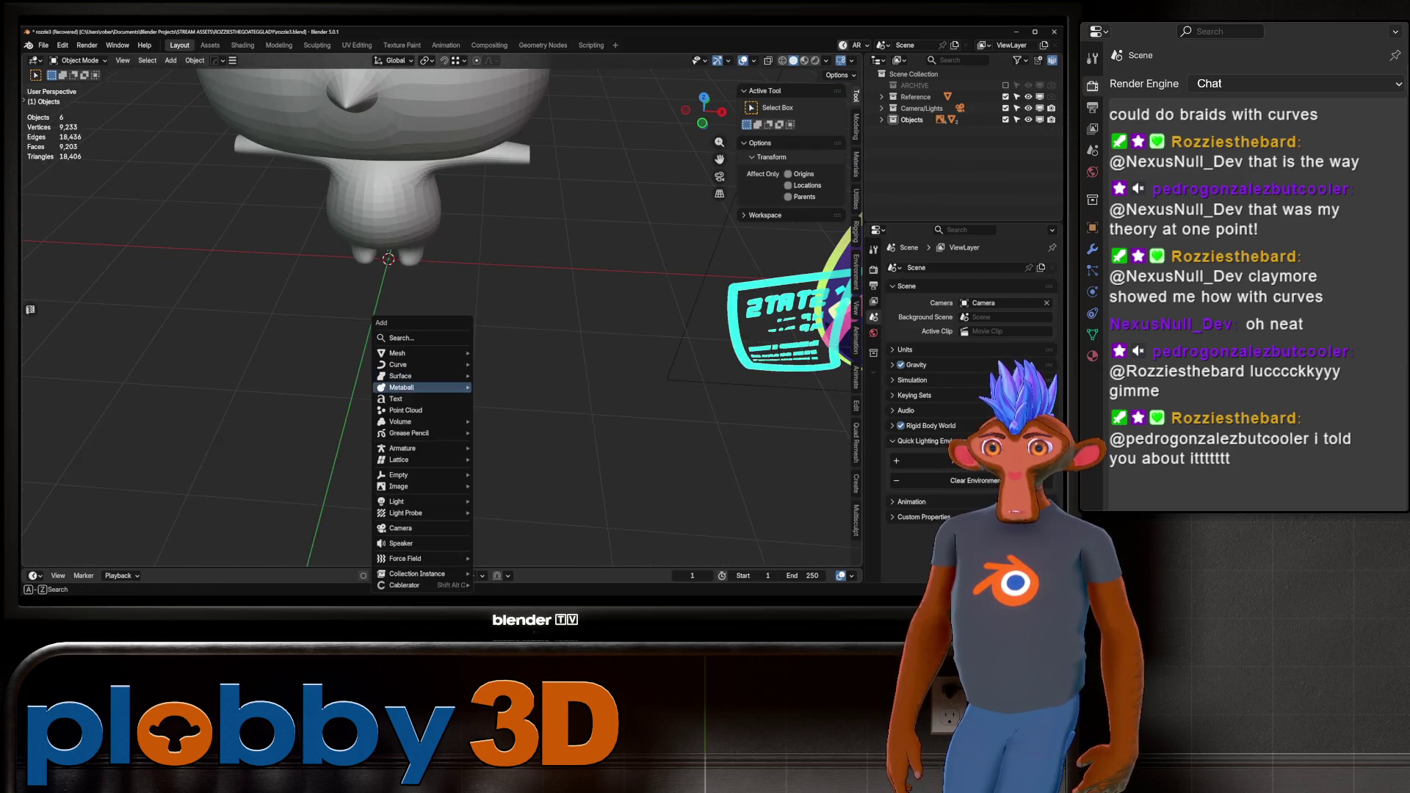
Add a NURBS Path and frame it from above in Edit Mode.
mouse_move(507, 489)
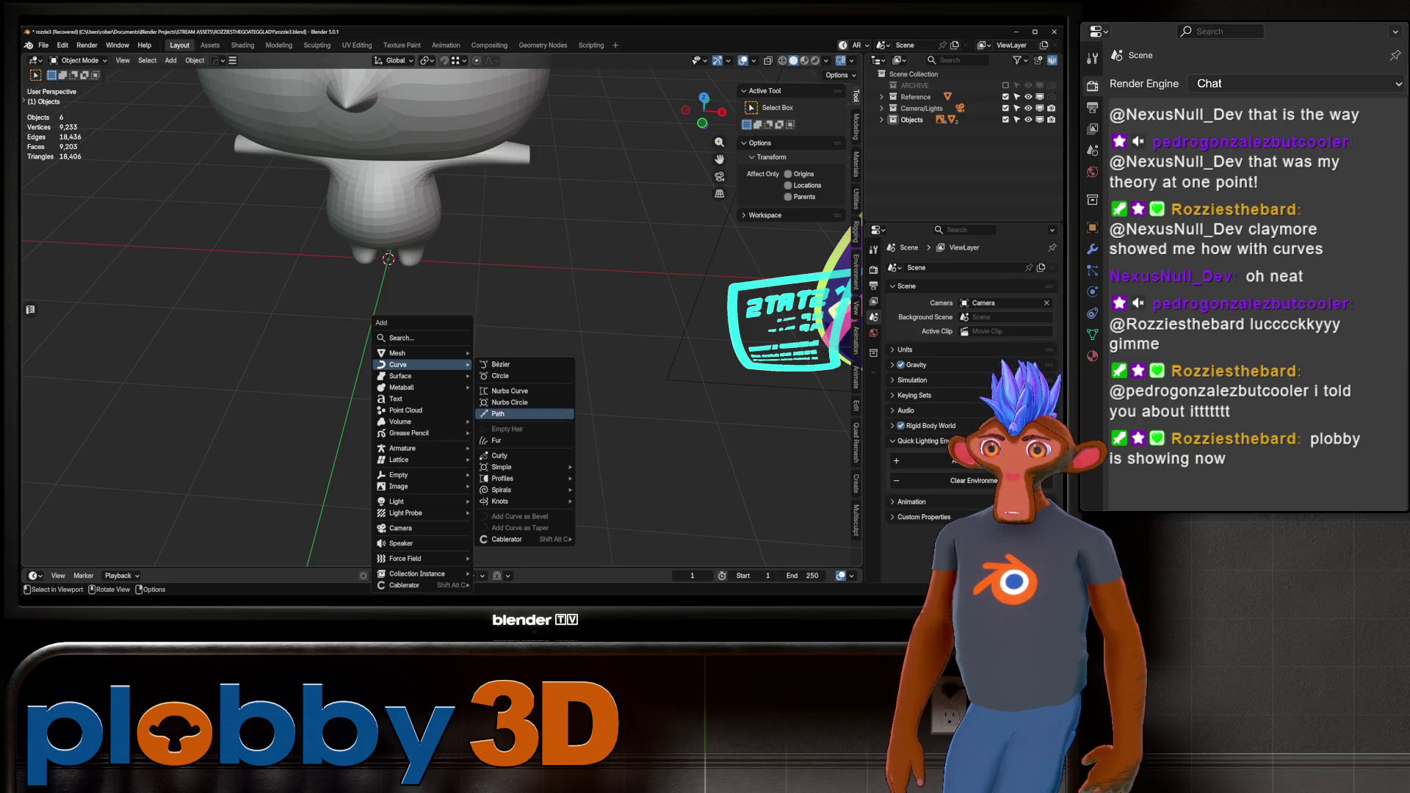
left_click(490, 415)
scroll(490, 414, "down", 3)
middle_click_drag(491, 414, 530, 519)
key("Tab")
key("KP_Decimal")
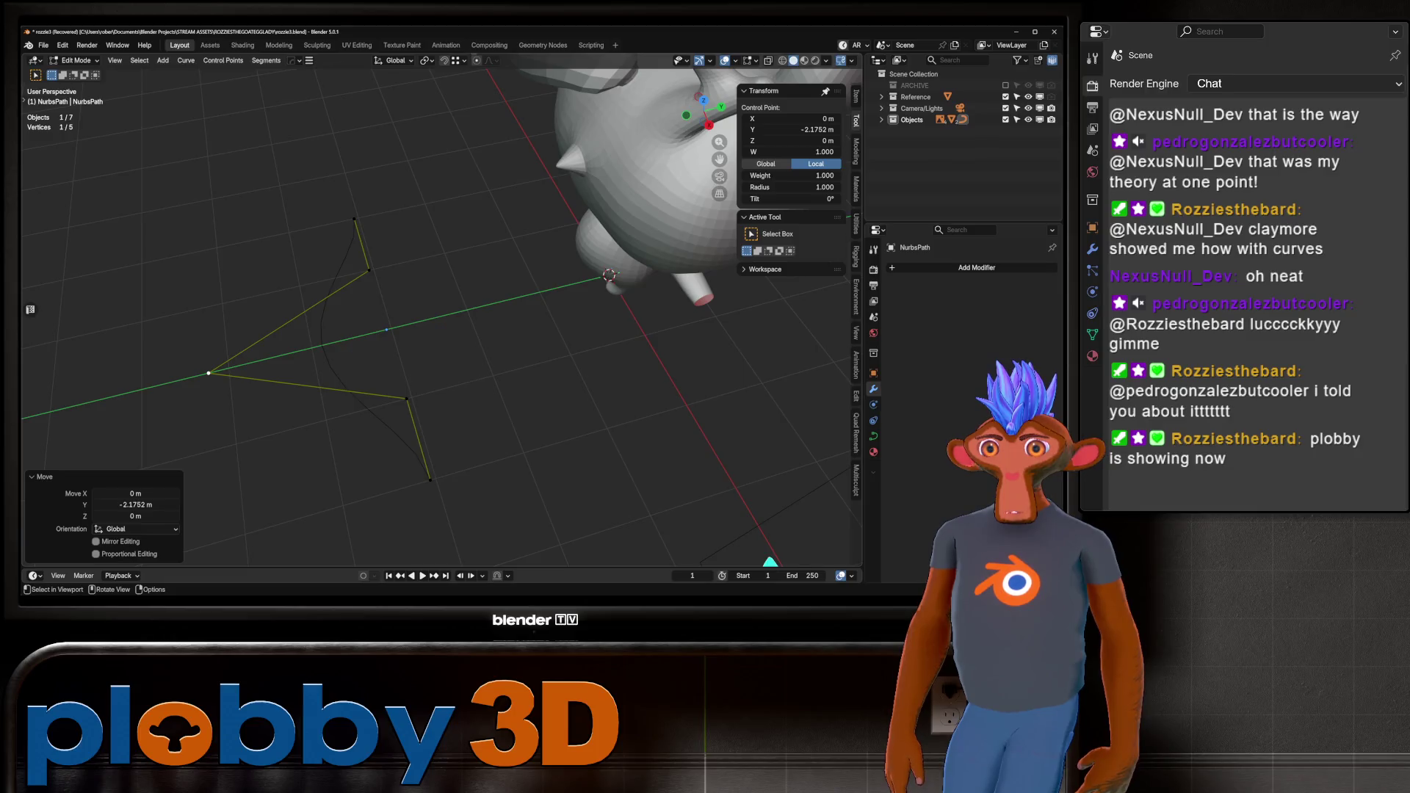
Move the path's end control points along Y to bend it into a single arch.
left_click(353, 218)
key("r")
key("z")
key("Escape")
key("g")
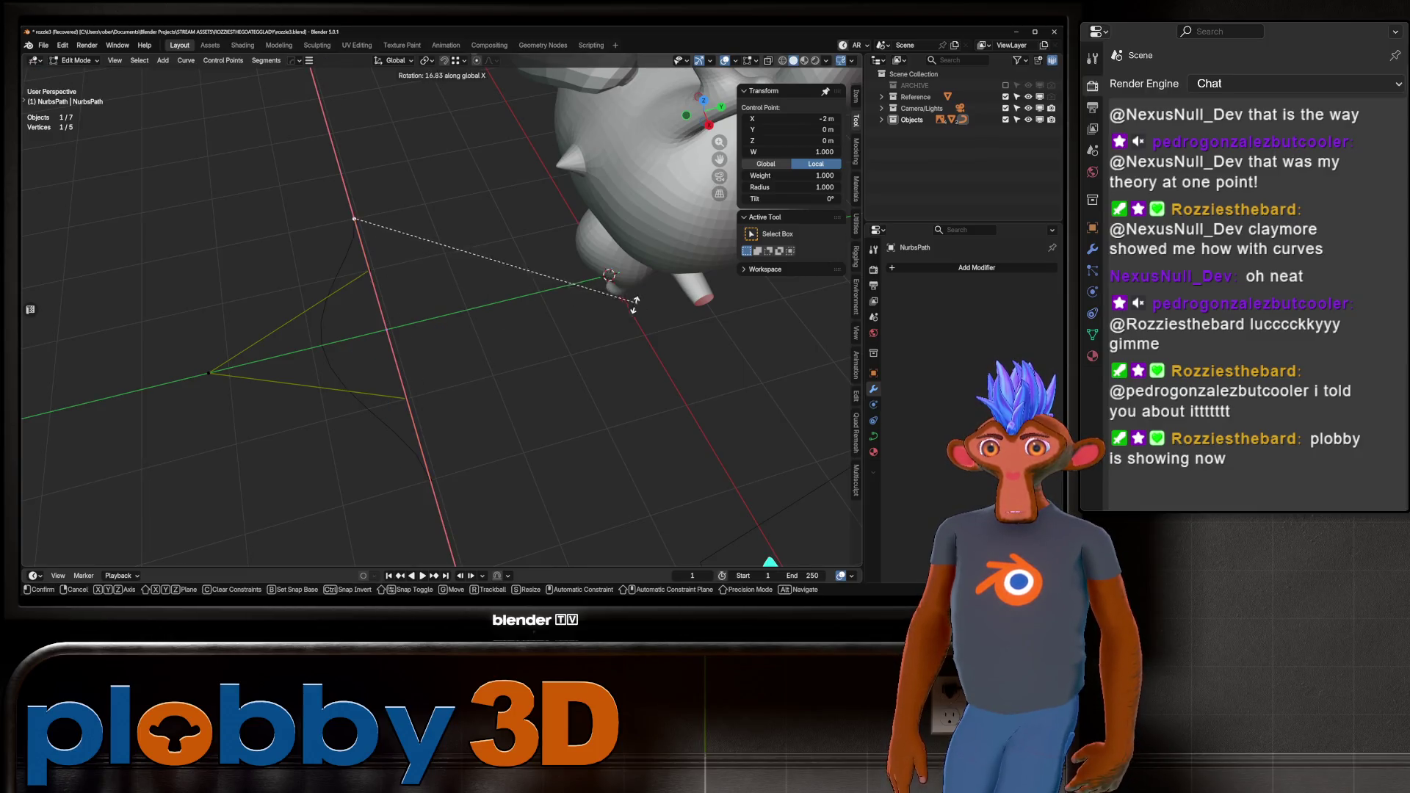
key("y")
key("Return")
key("ctrl+z")
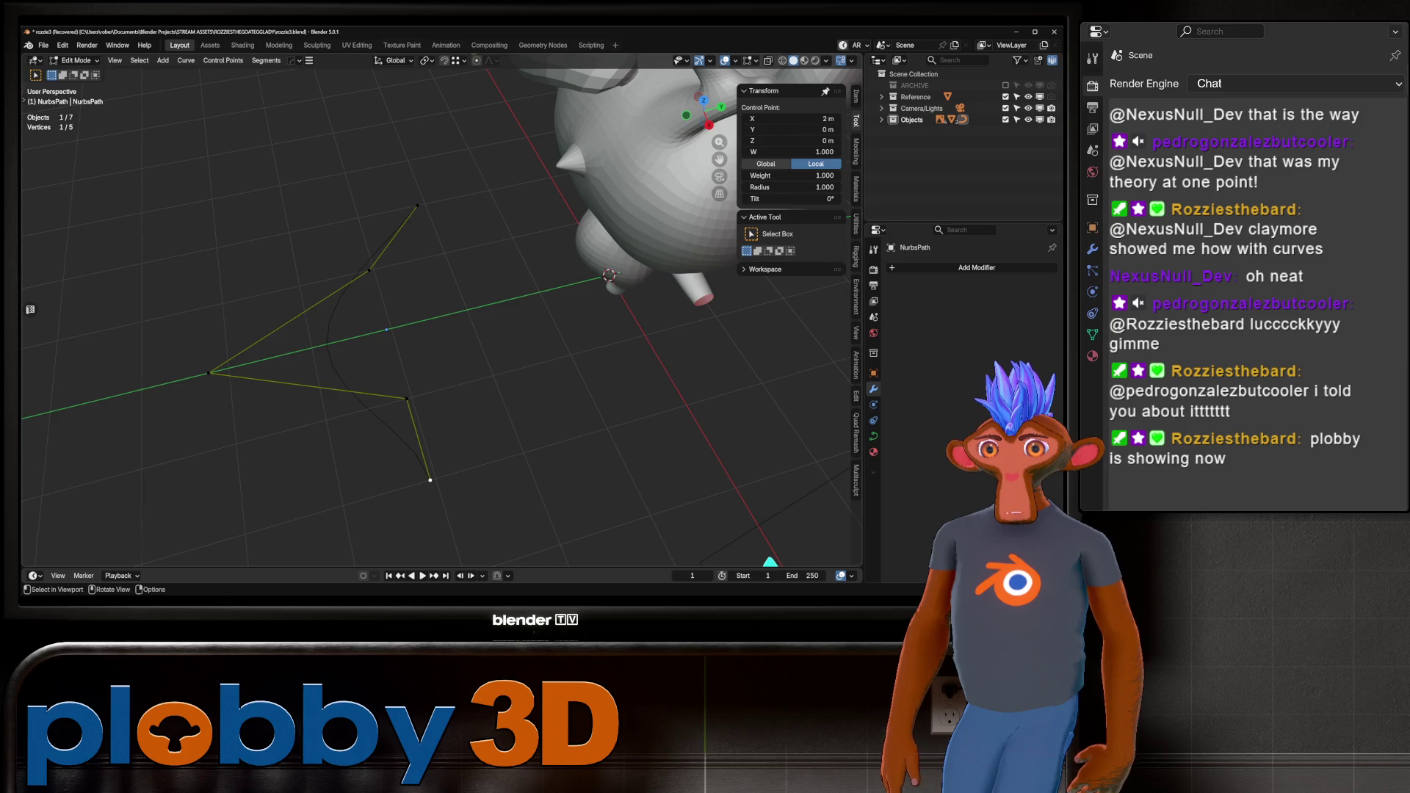
key("g")
key("y")
key("Return")
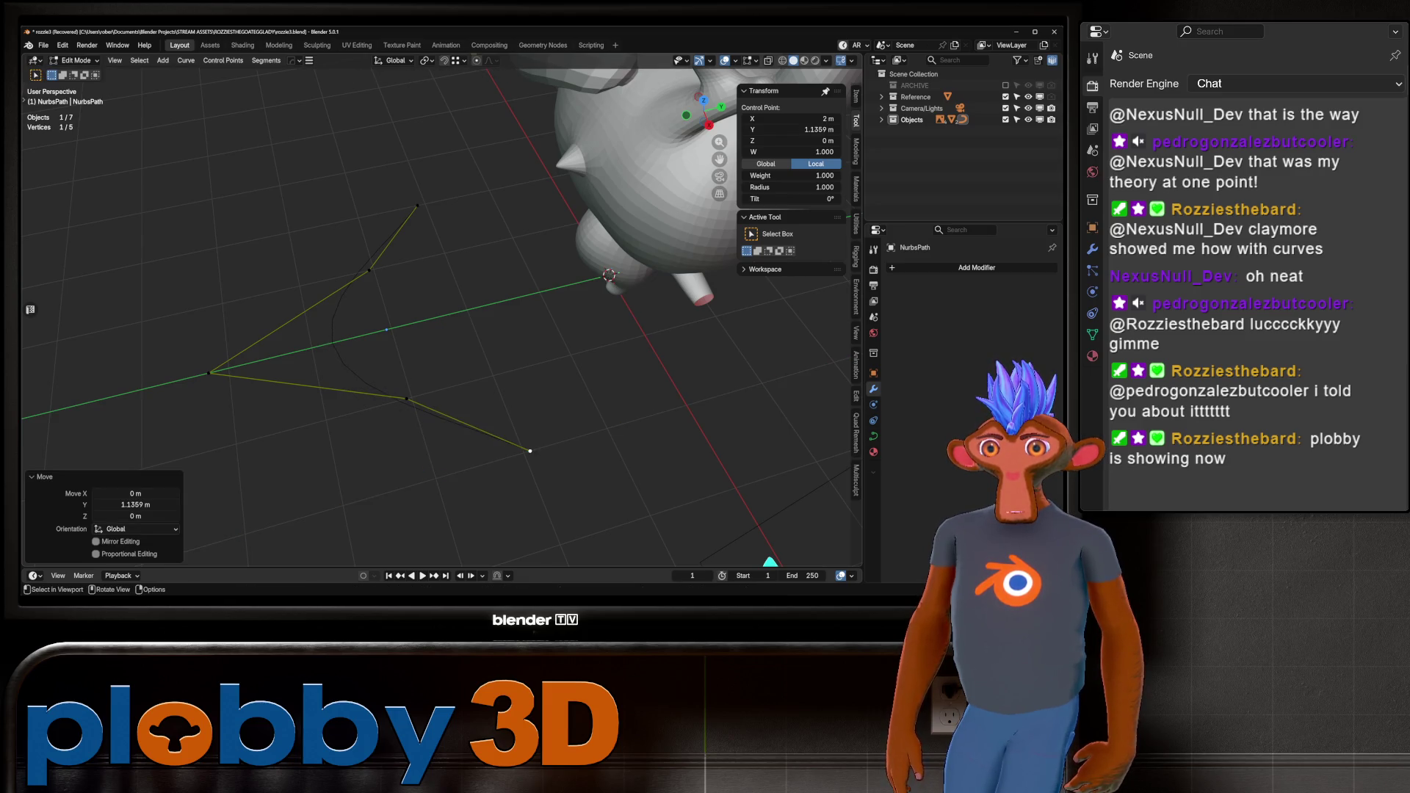
left_click(210, 373)
key("g")
key("y")
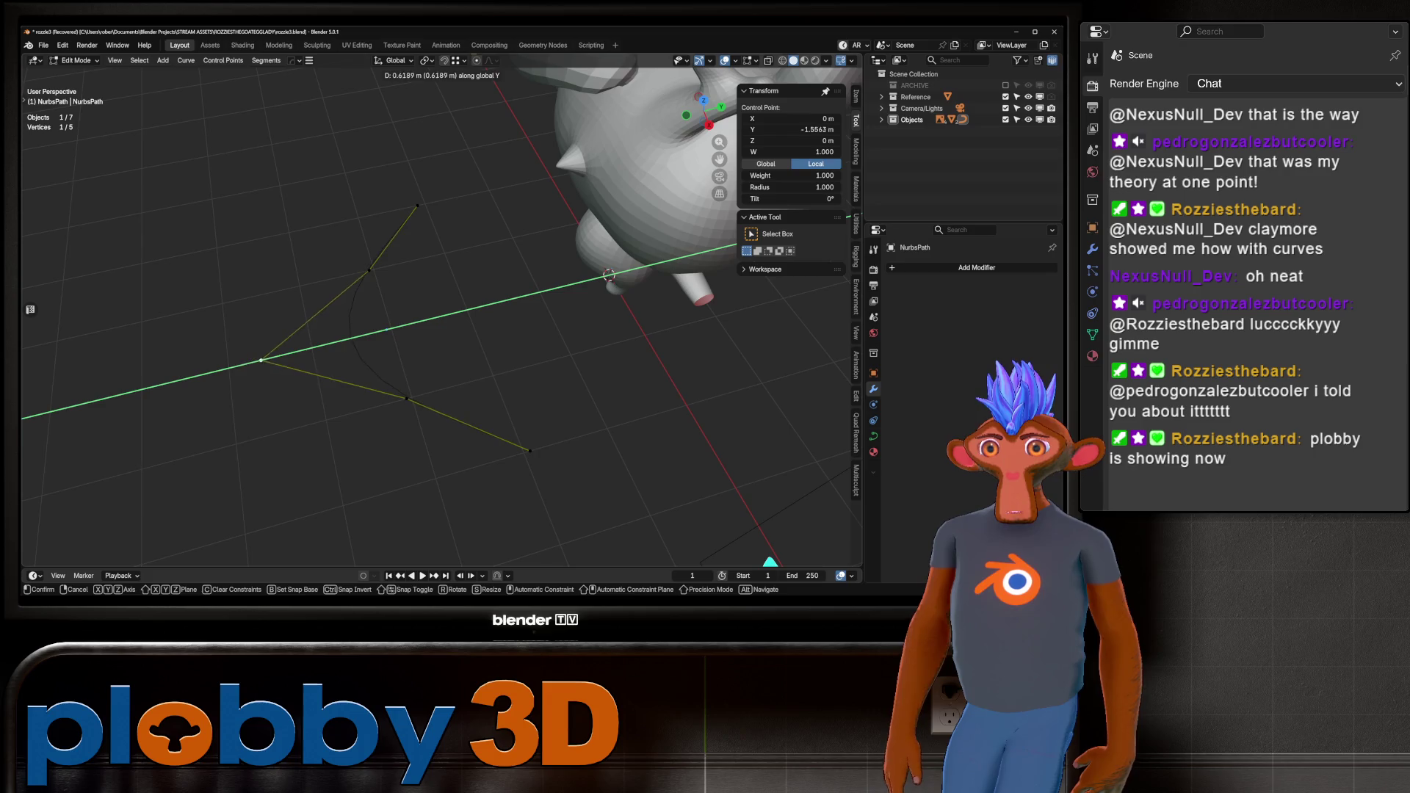
key("Return")
Duplicate the arched path in place as NurbsPath.001.
key("Tab")
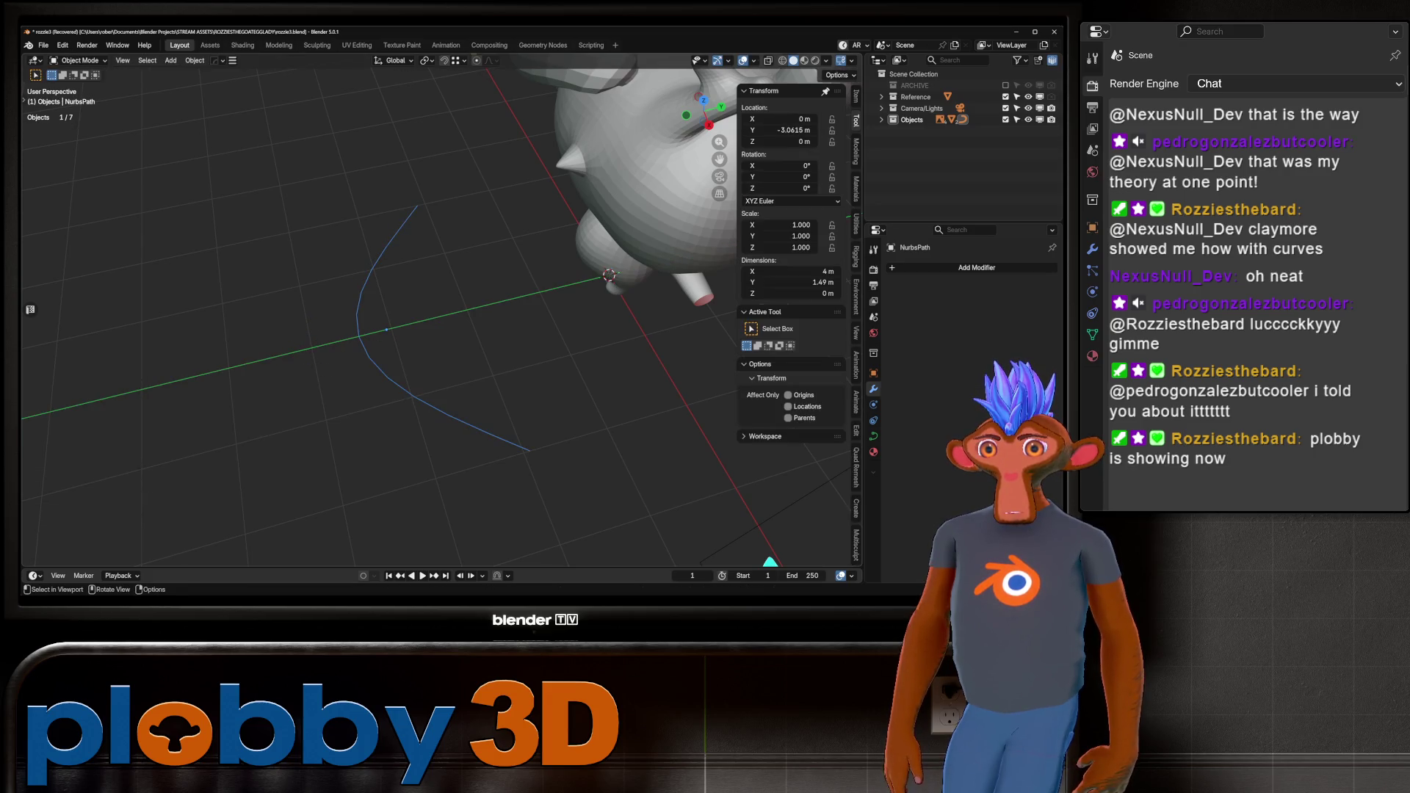
key("shift+d")
key("Escape")
Rotate the duplicate path 180° about X to flip it upside down.
type("rx")
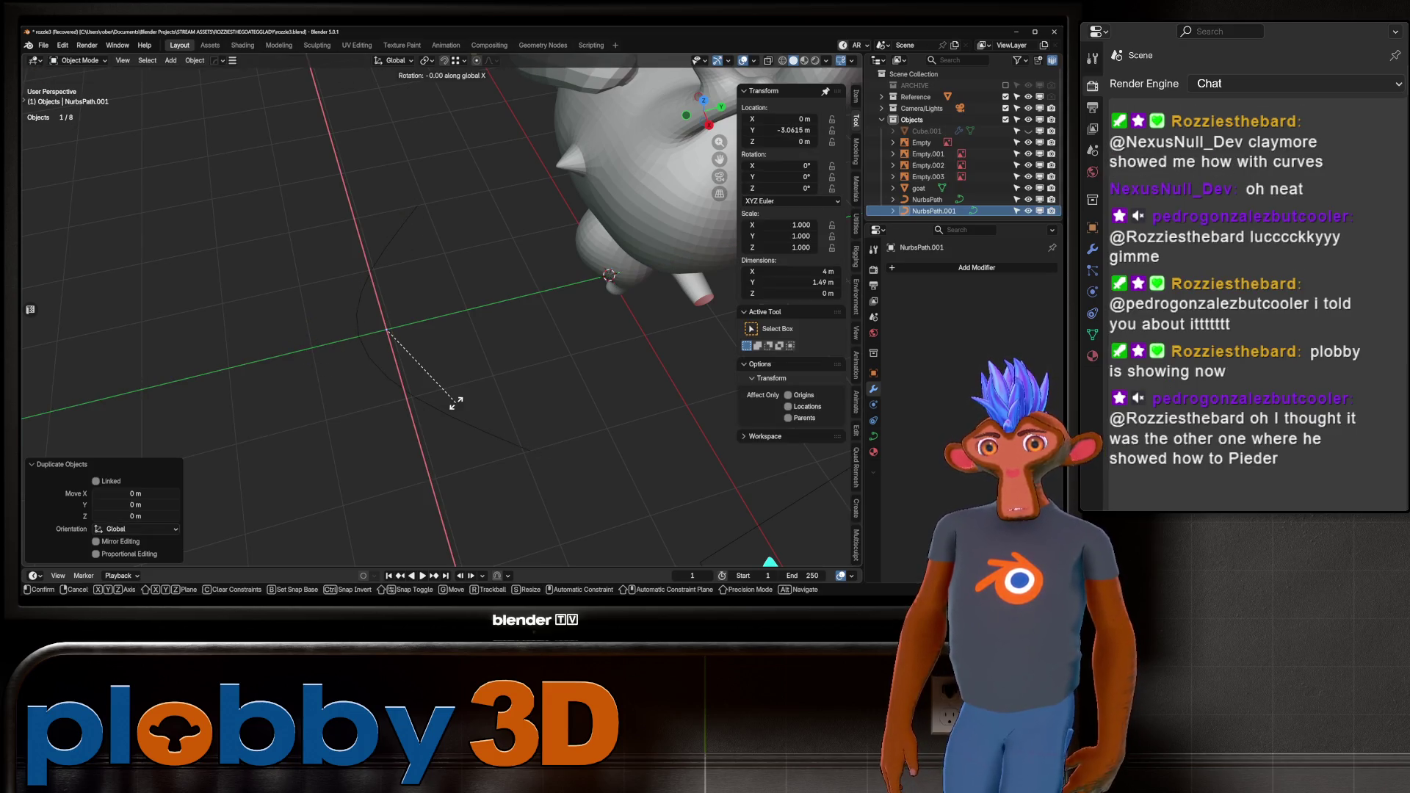
type("180")
key("Return")
mouse_move(769, 561)
middle_mouse_down()
mouse_move(755, 551)
mouse_move(739, 205)
mouse_move(720, 176)
middle_mouse_up()
Add an Array modifier to the original NURBS path.
left_click(739, 205)
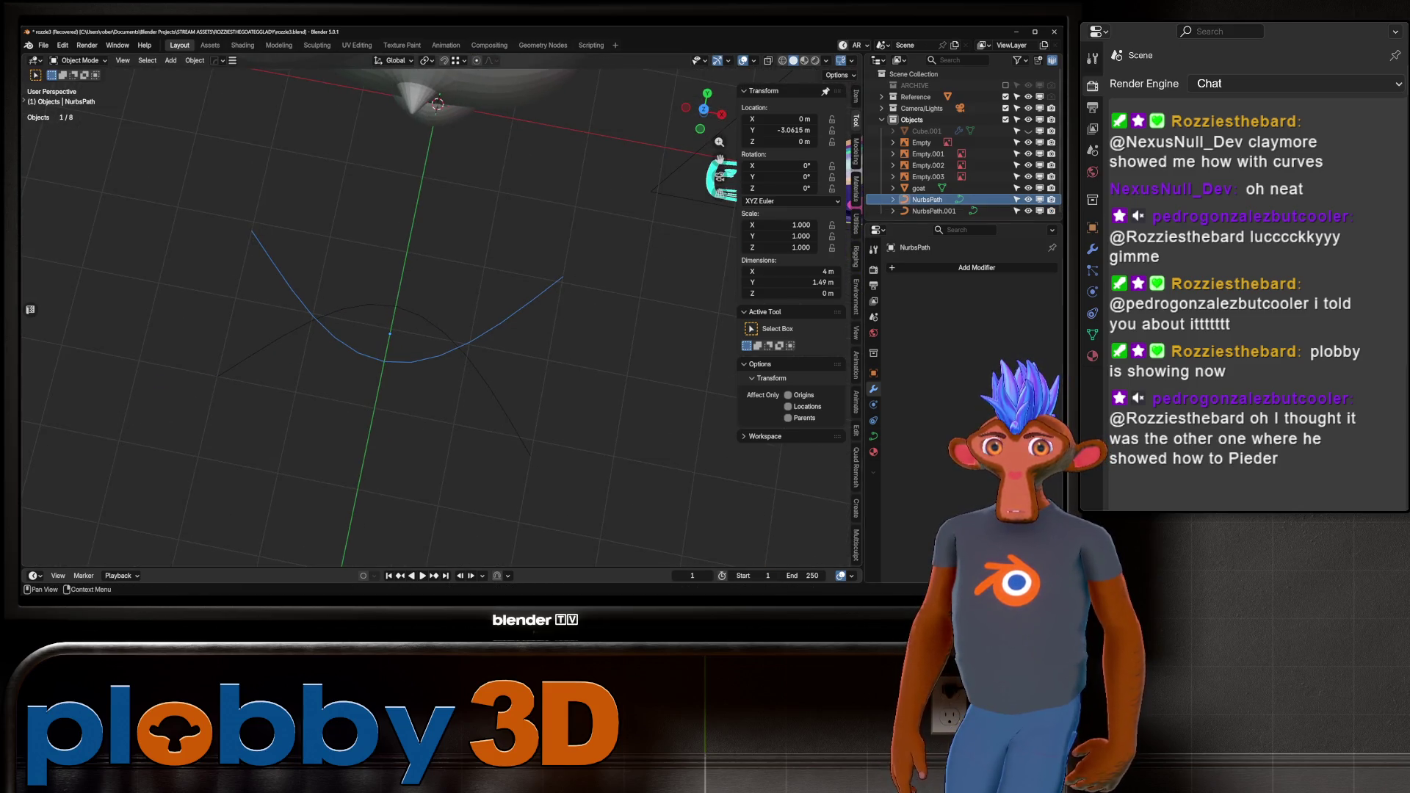
left_click(962, 268)
mouse_move(947, 297)
left_click(806, 296)
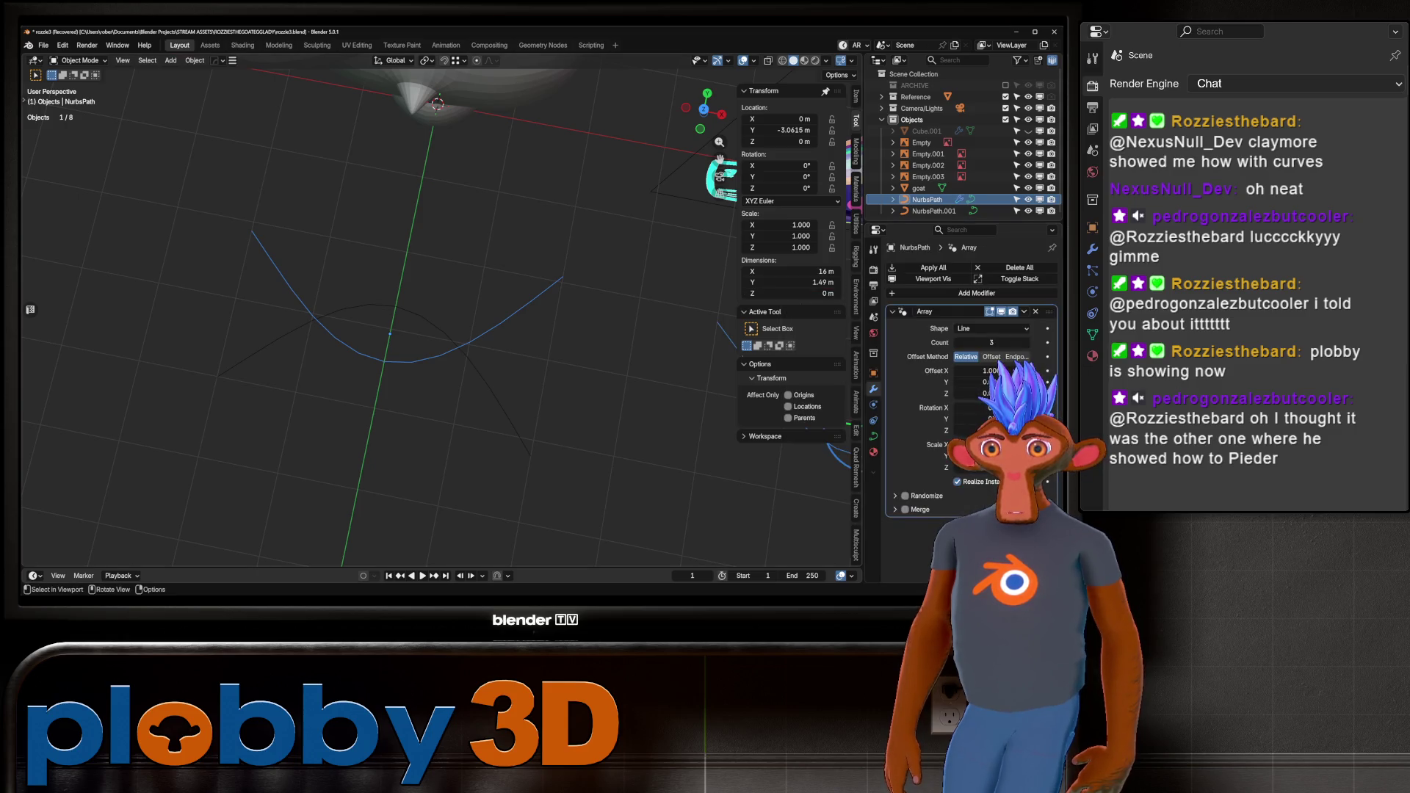
middle_click_drag(720, 159, 617, 180)
middle_click_drag(381, 294, 441, 345)
Apply rotation and scale to the path and tighten its array offset to 0.75.
key("ctrl+a")
left_click(451, 396)
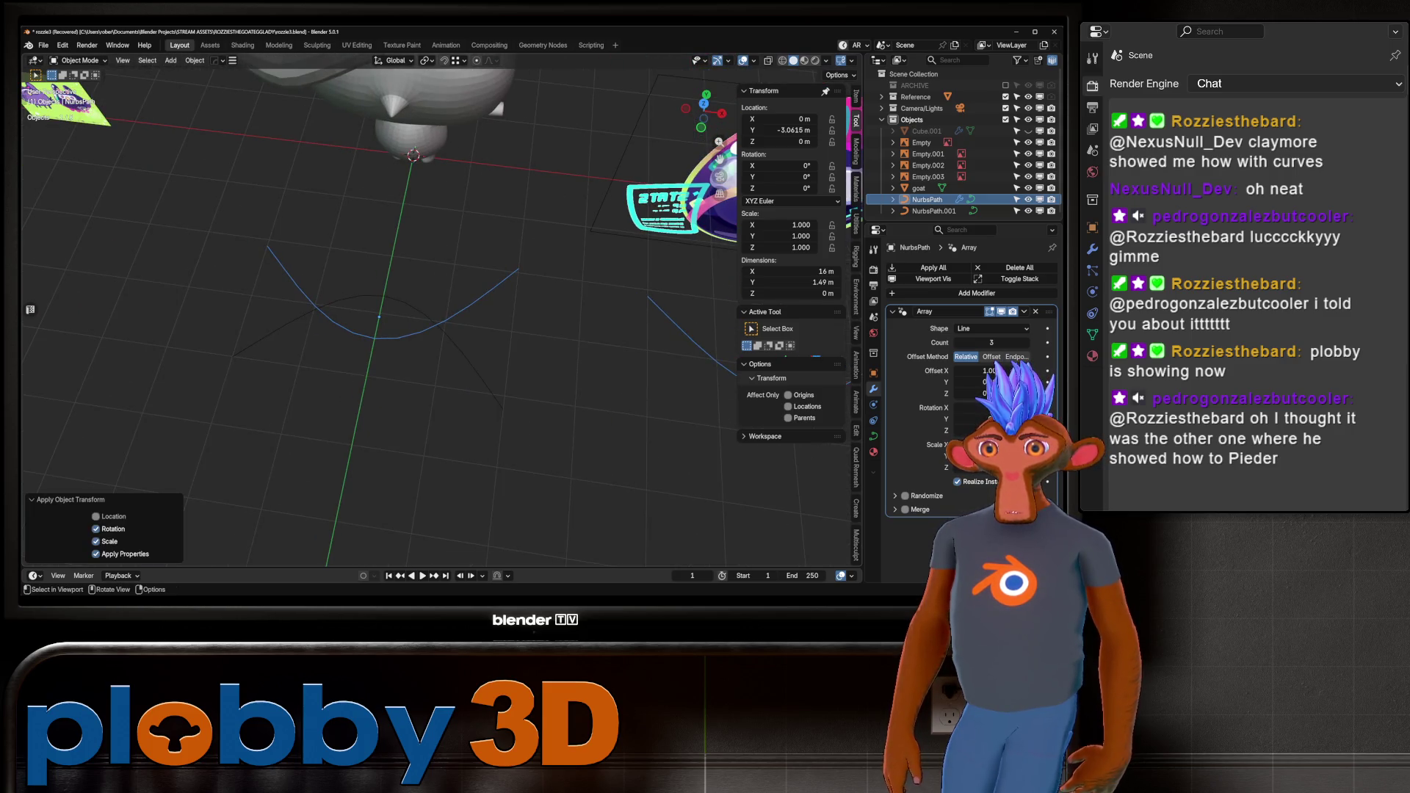
key("ctrl+a")
left_click(451, 396)
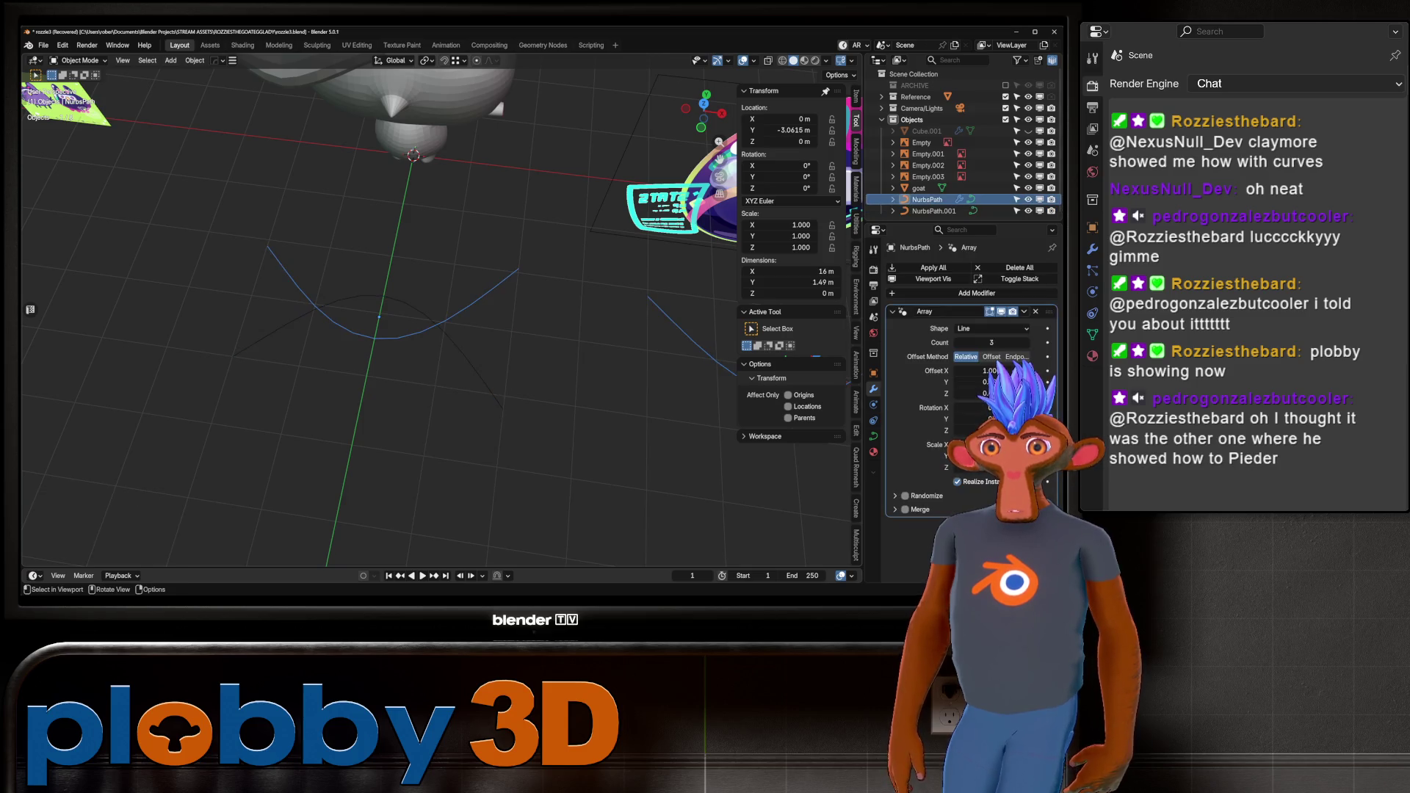
middle_click_drag(450, 396, 459, 389)
middle_click_drag(382, 309, 415, 315, "shift")
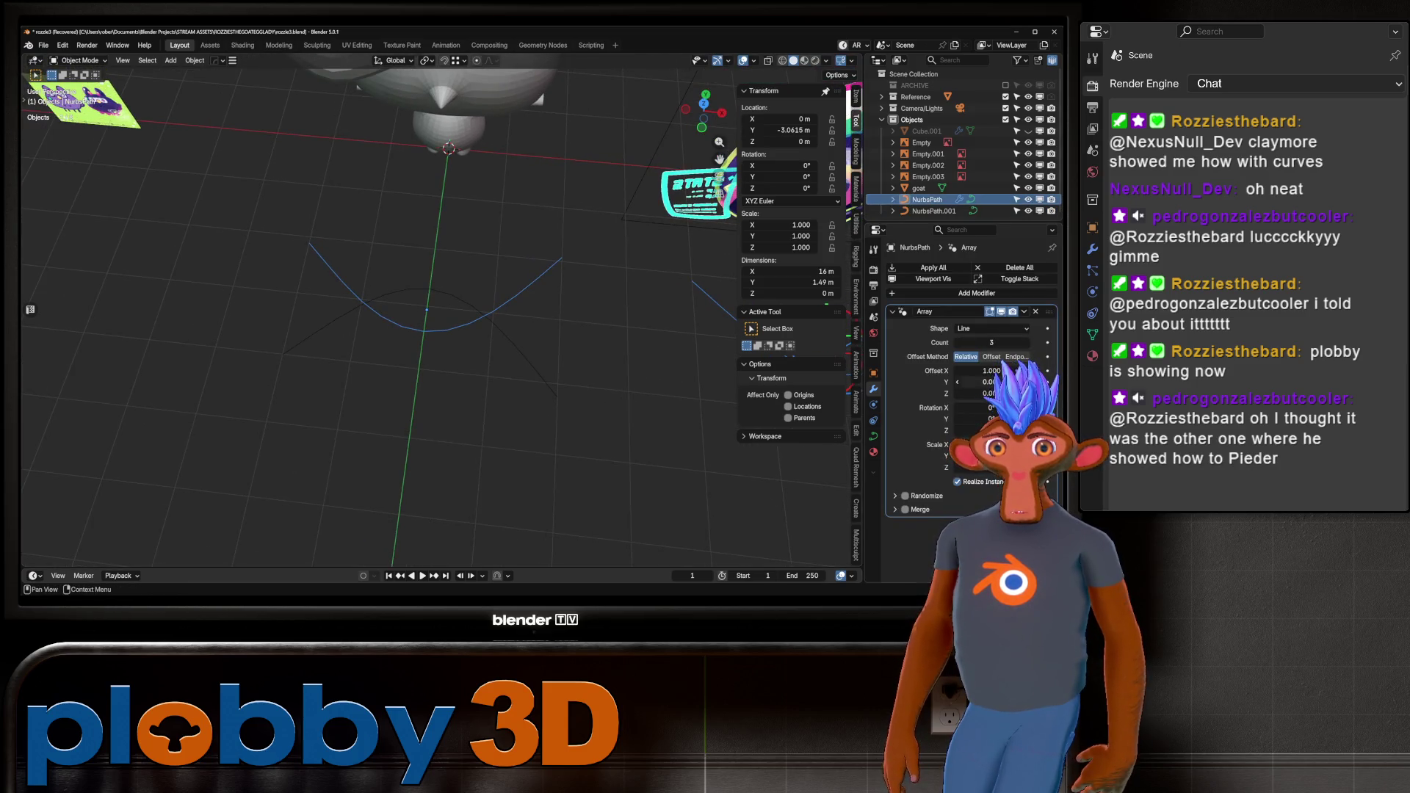
scroll(340, 283, "down", 3)
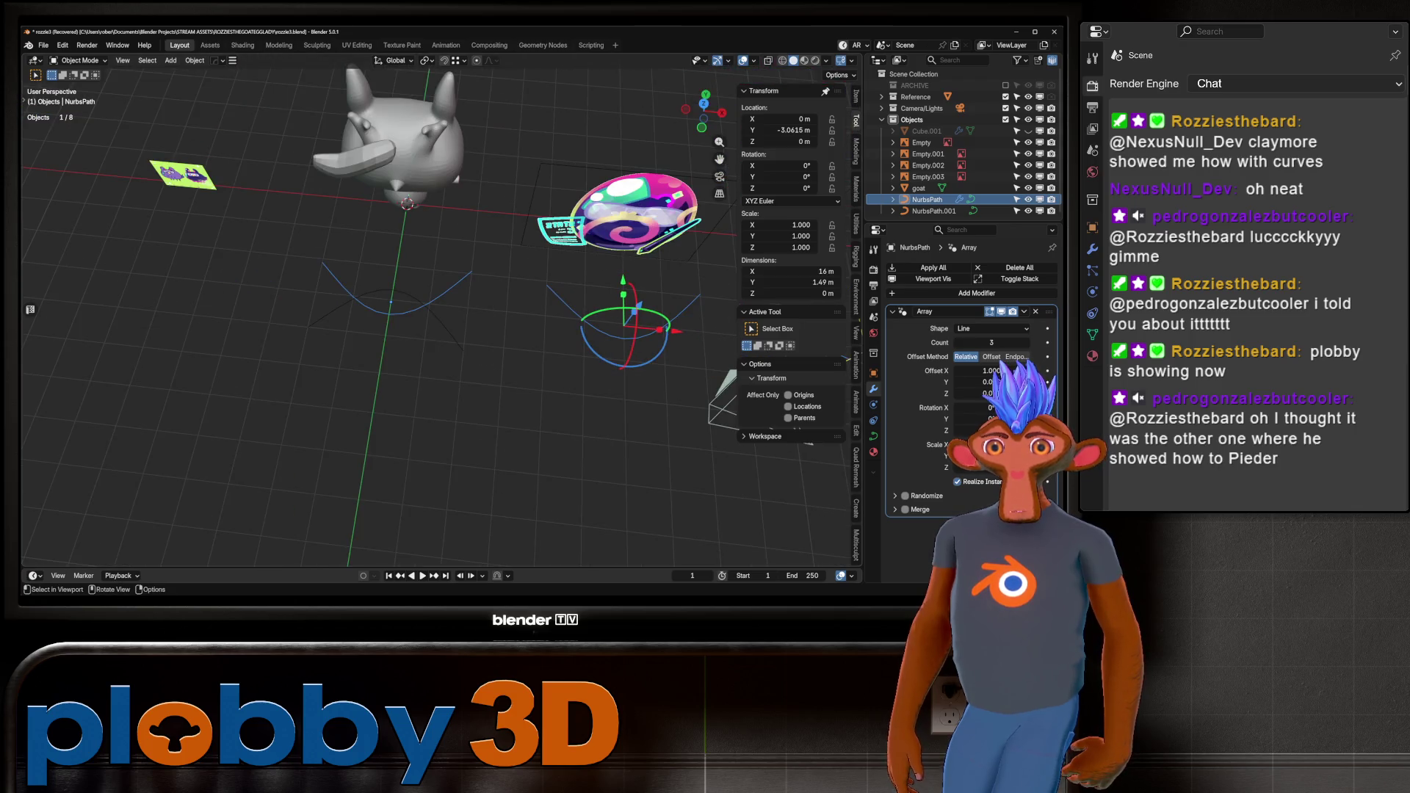
left_click_drag(991, 371, 965, 371)
Give the flipped path an Array modifier with tighter offset and Count 4.
left_click(933, 211)
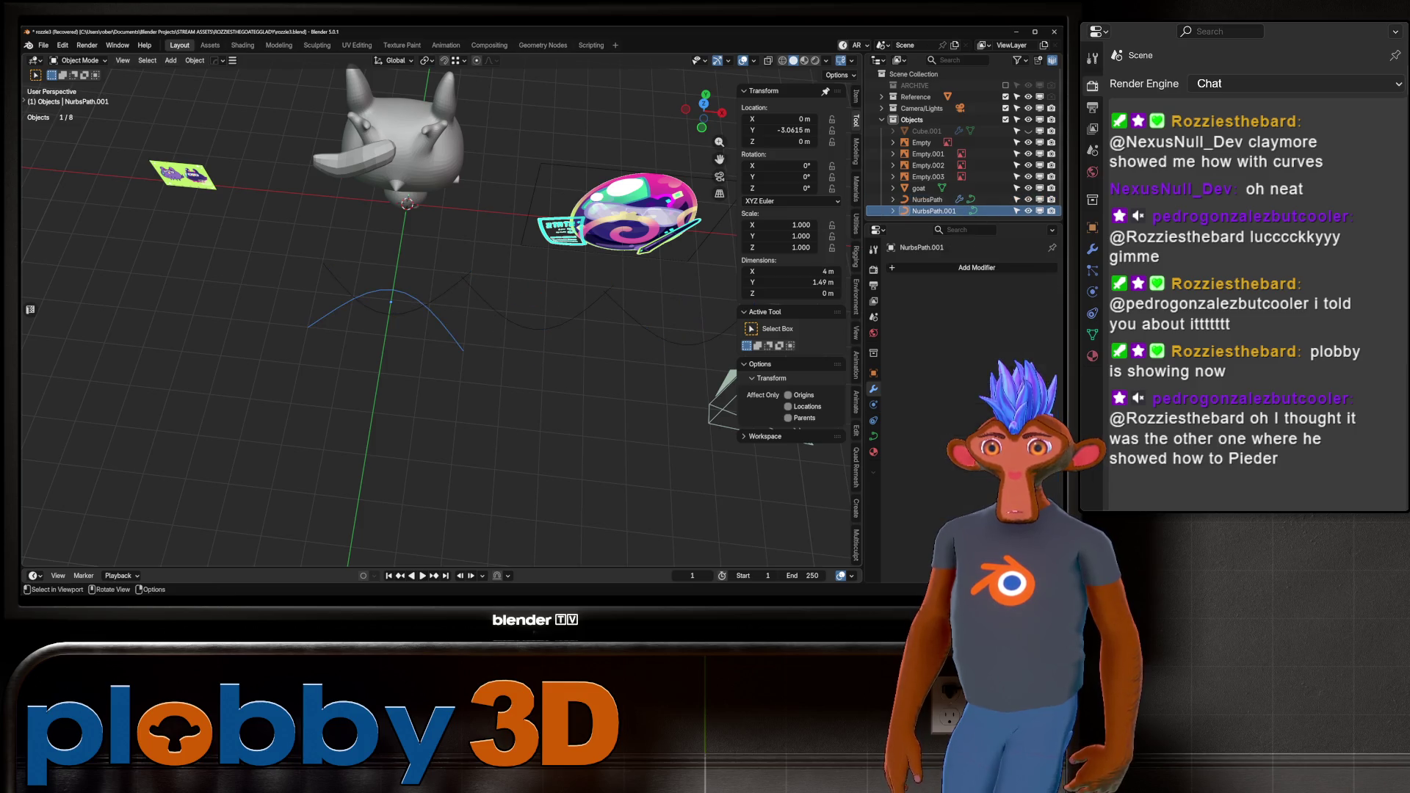
middle_click_drag(441, 404, 418, 400)
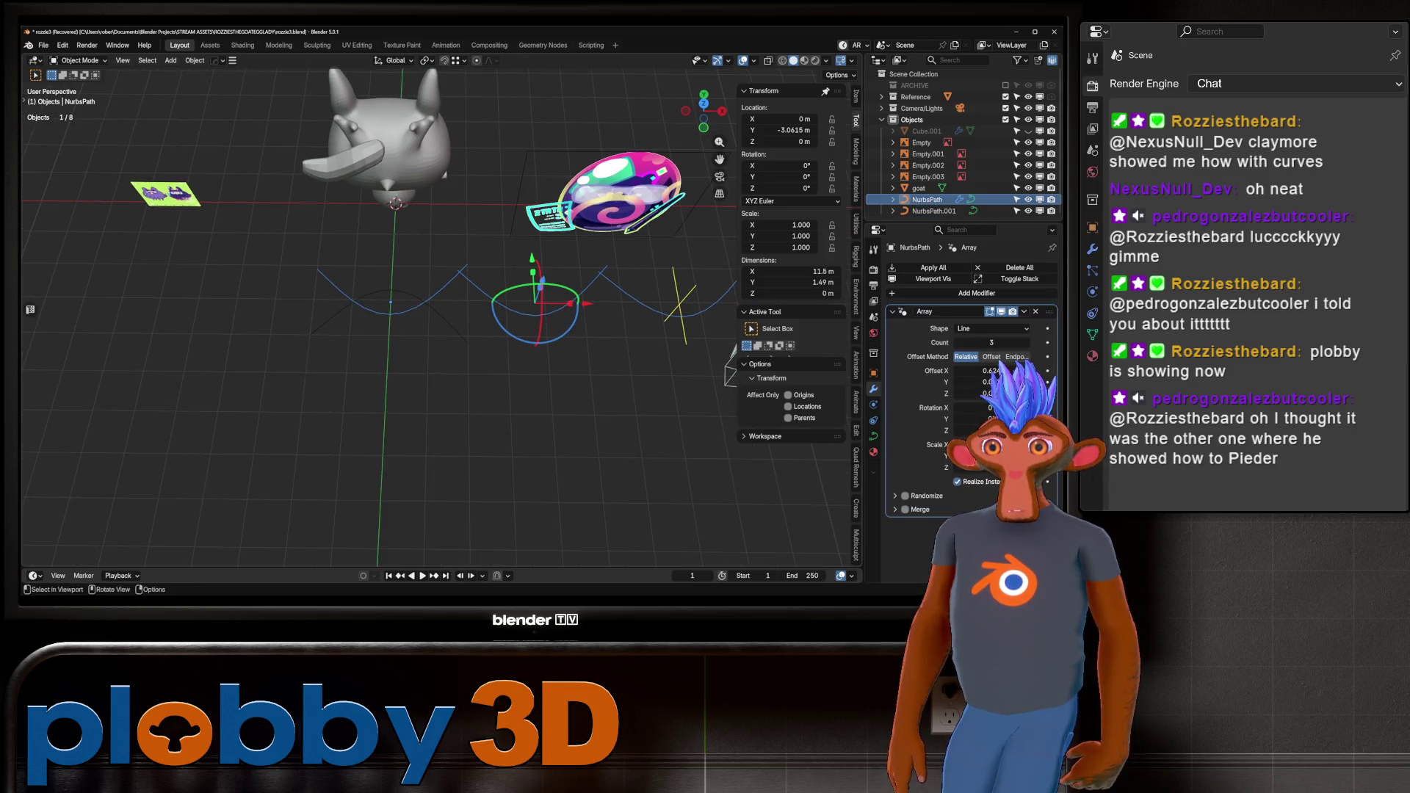
left_click(976, 268)
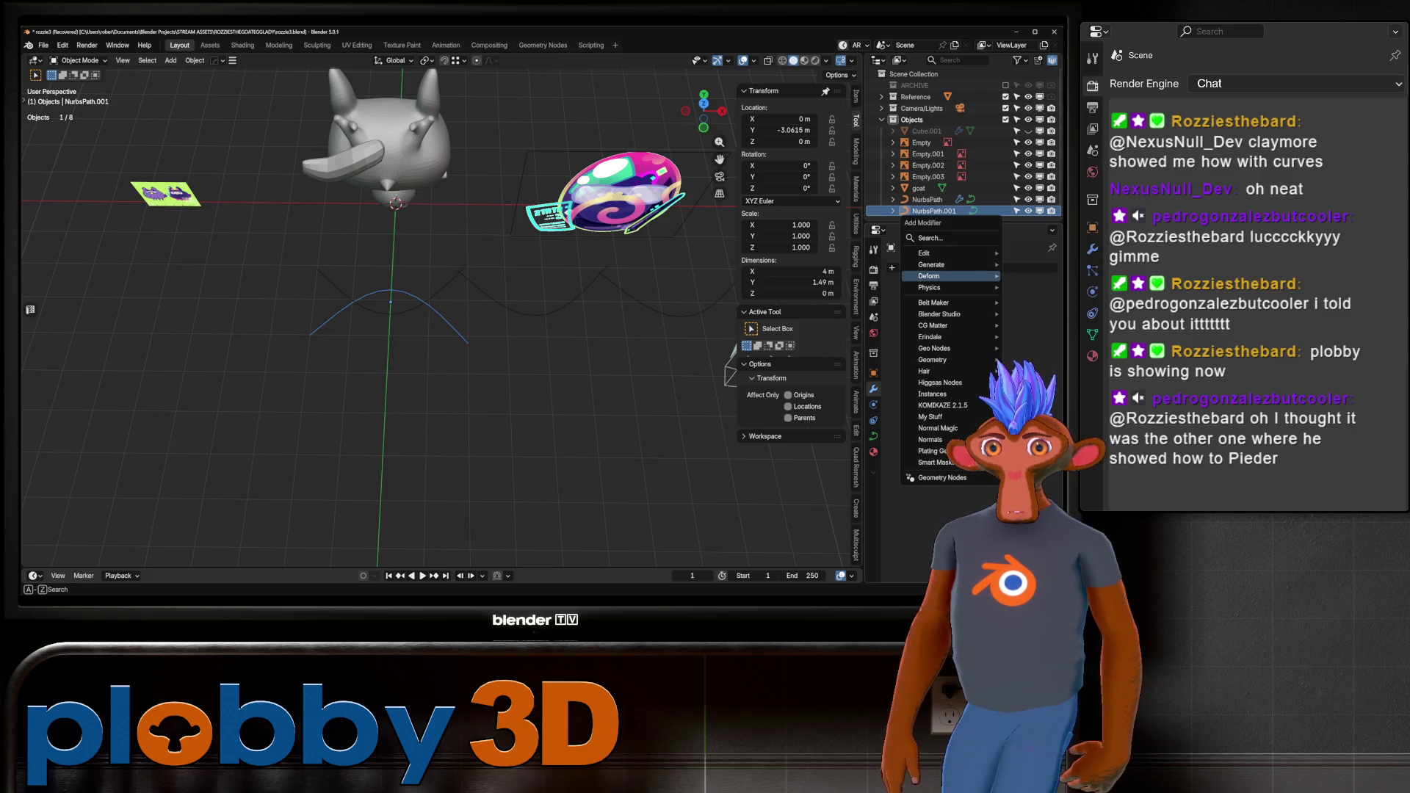
mouse_move(954, 264)
left_click(837, 276)
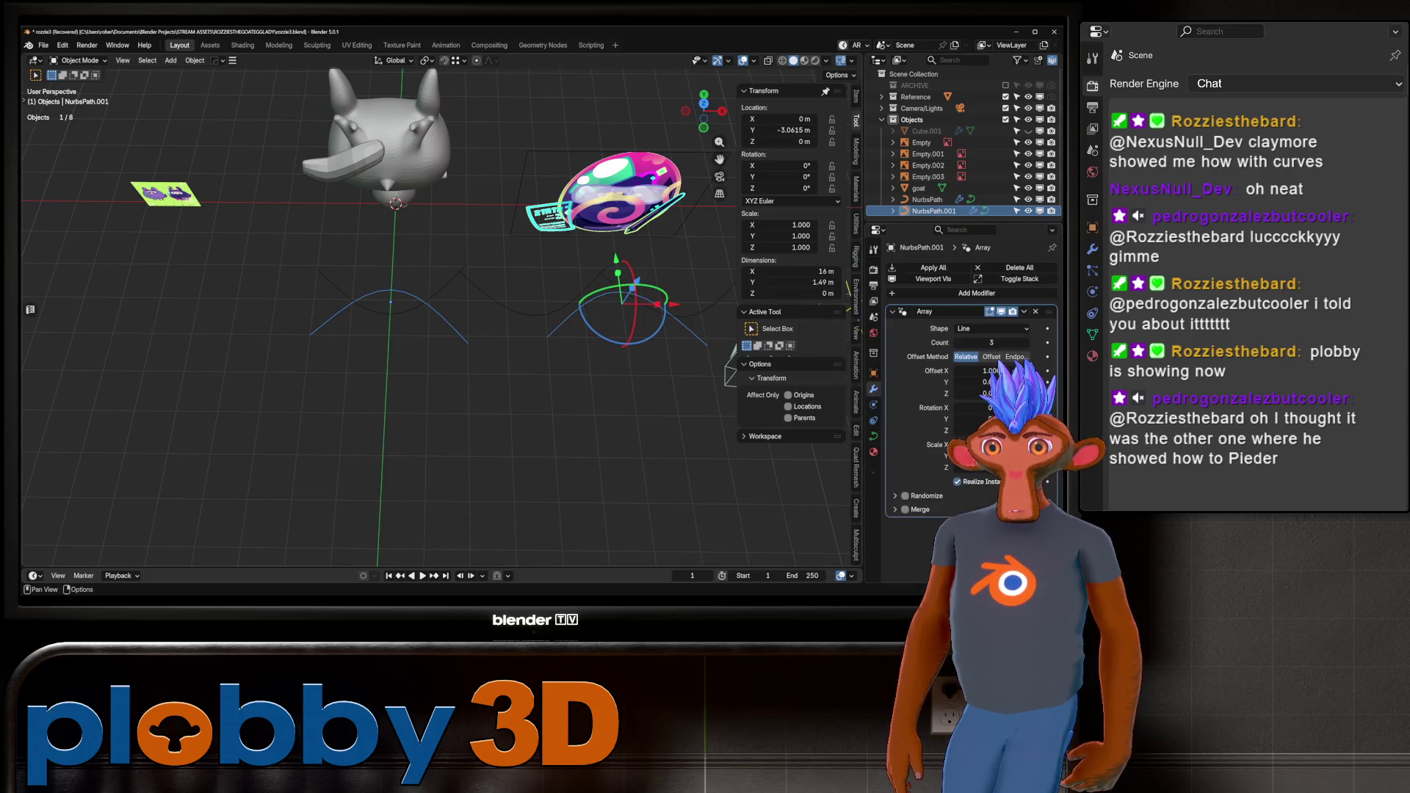
left_click_drag(988, 371, 970, 370)
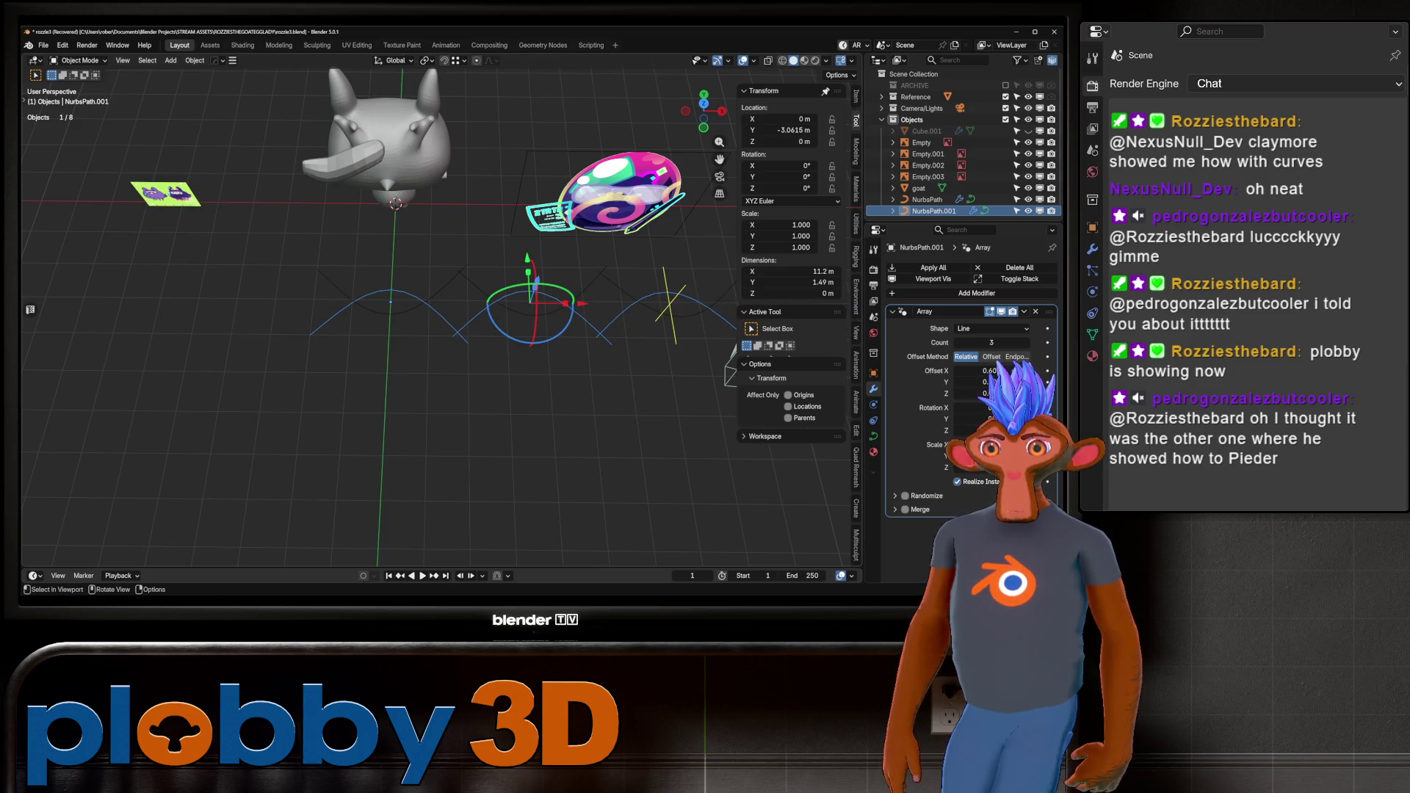
middle_click_drag(441, 330, 363, 331, "shift")
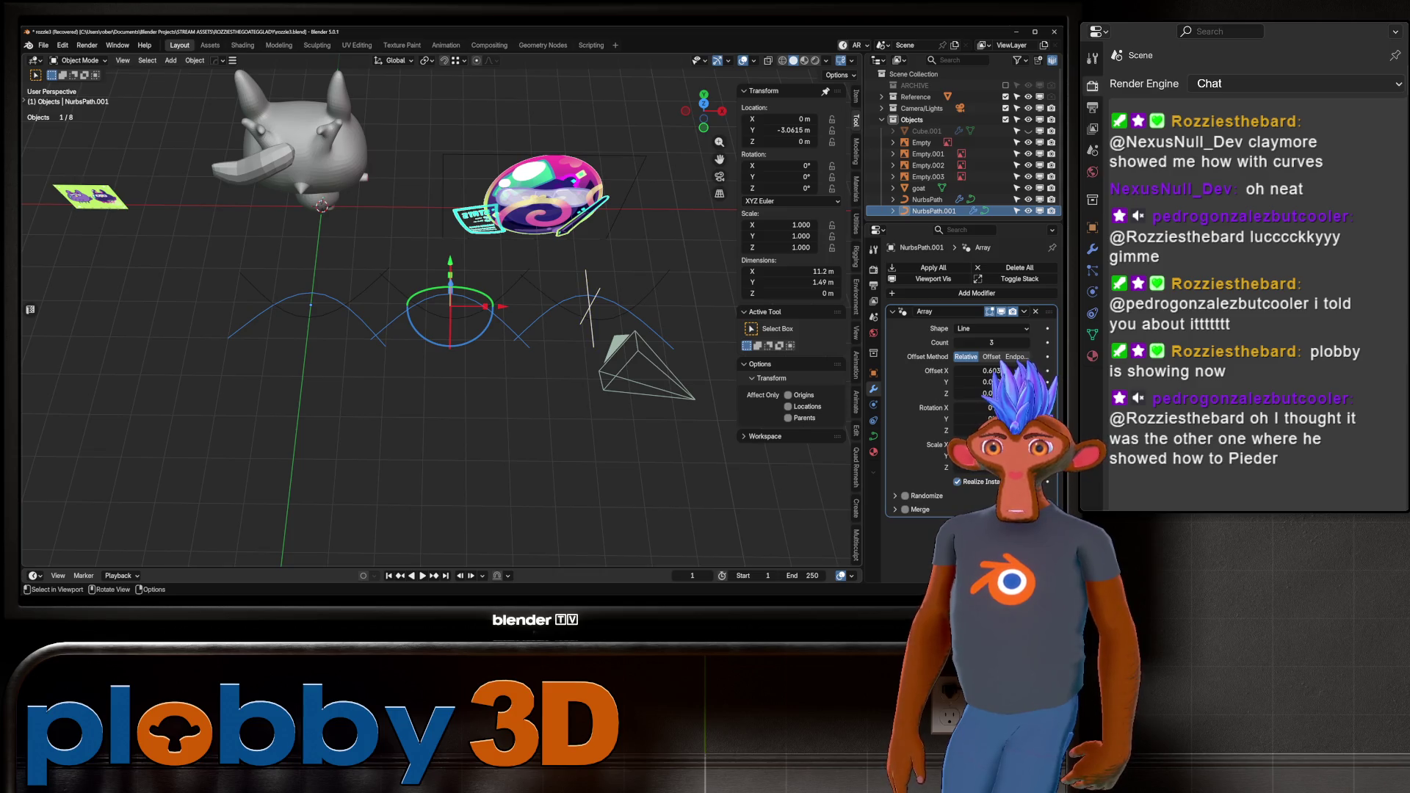
left_click(1026, 342)
Reselect the original arrayed path and open its curve Shape and Geometry settings.
key("alt+a")
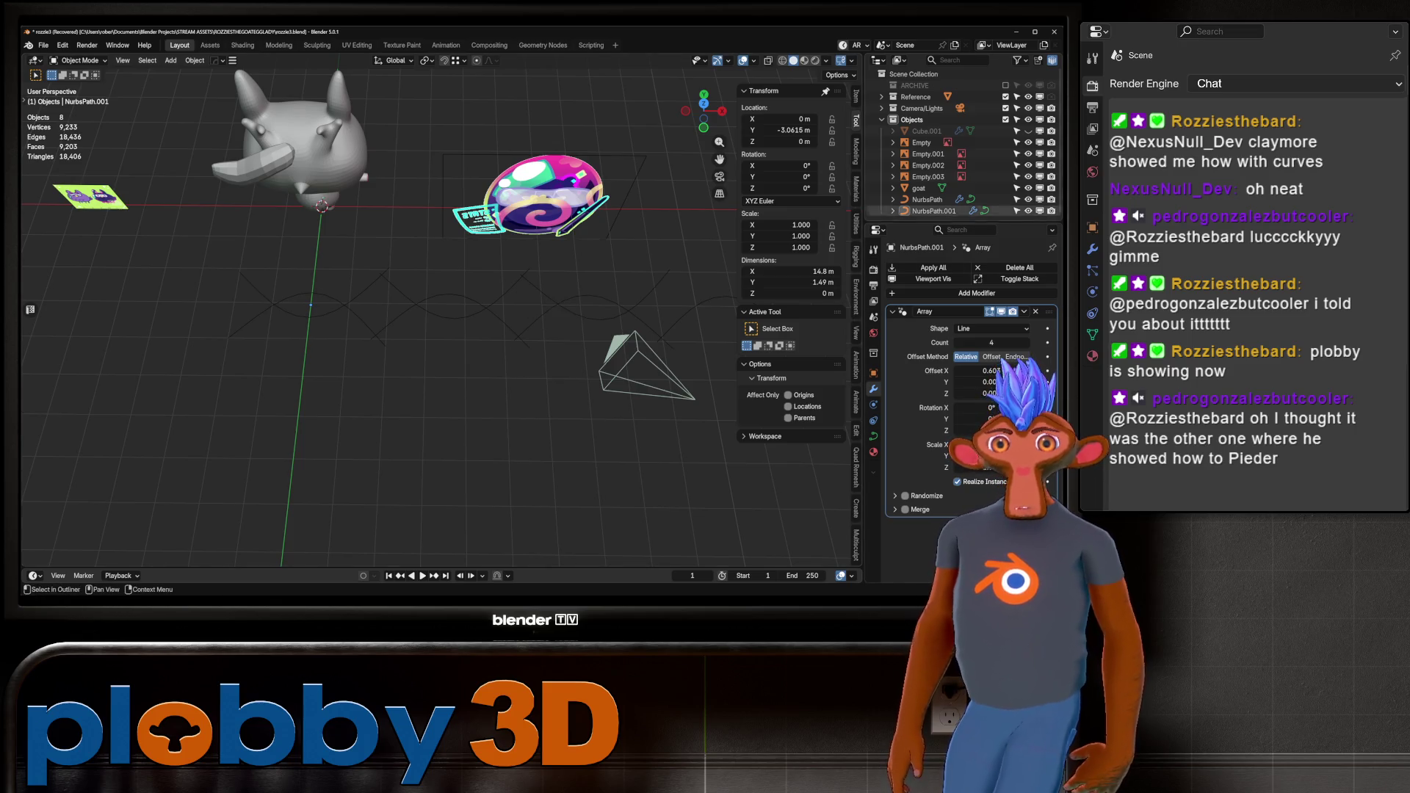
left_click(926, 199)
key("g")
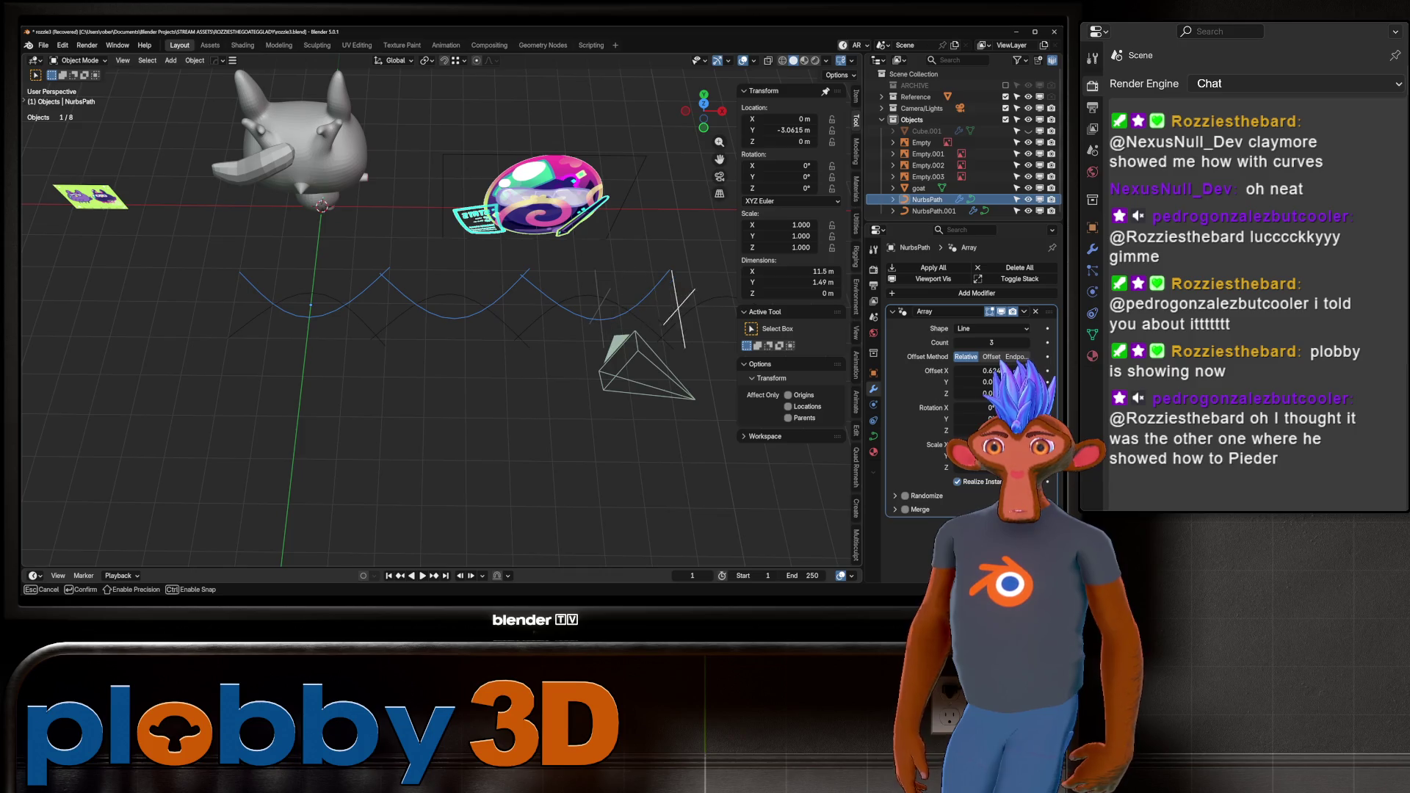
key("Escape")
middle_click_drag(441, 316, 382, 308)
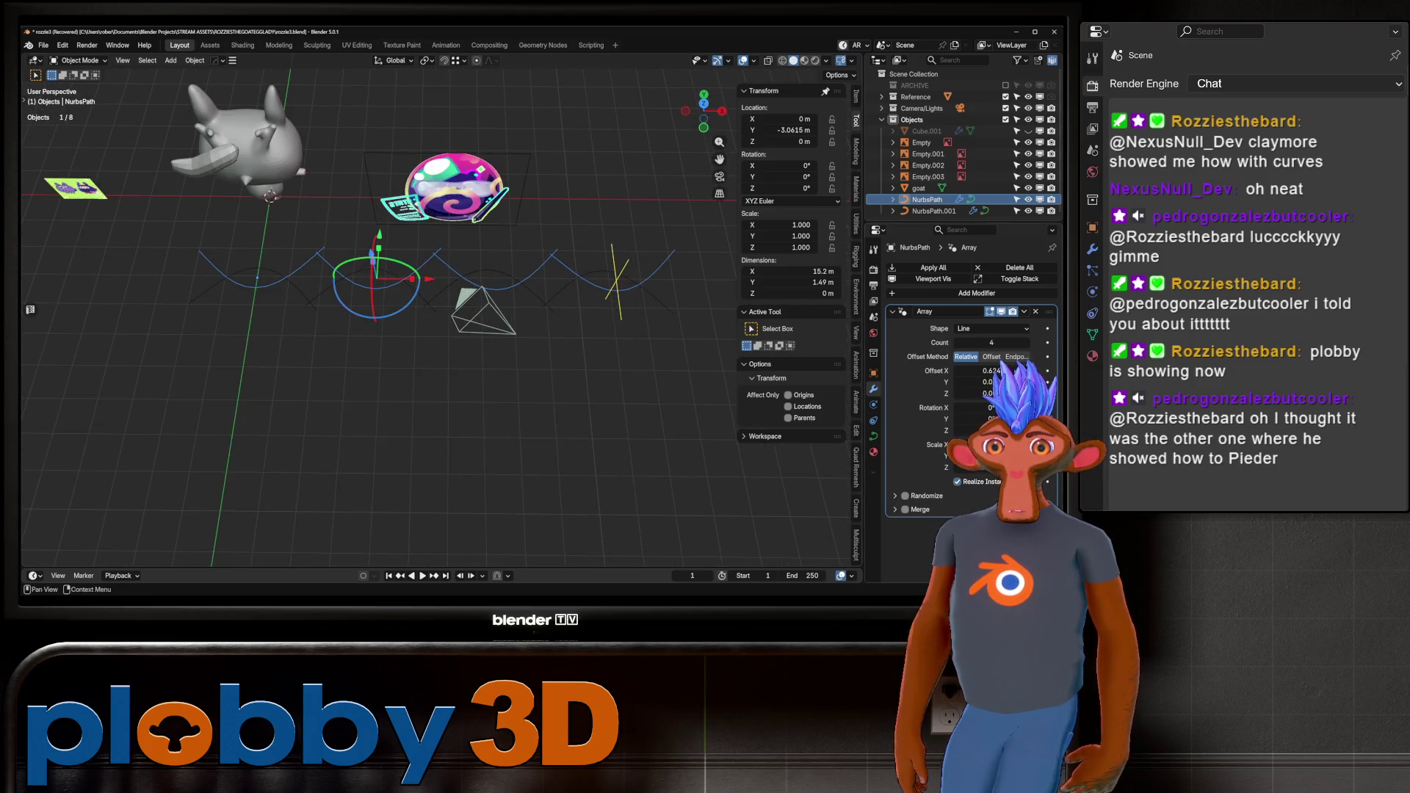
left_click(873, 435)
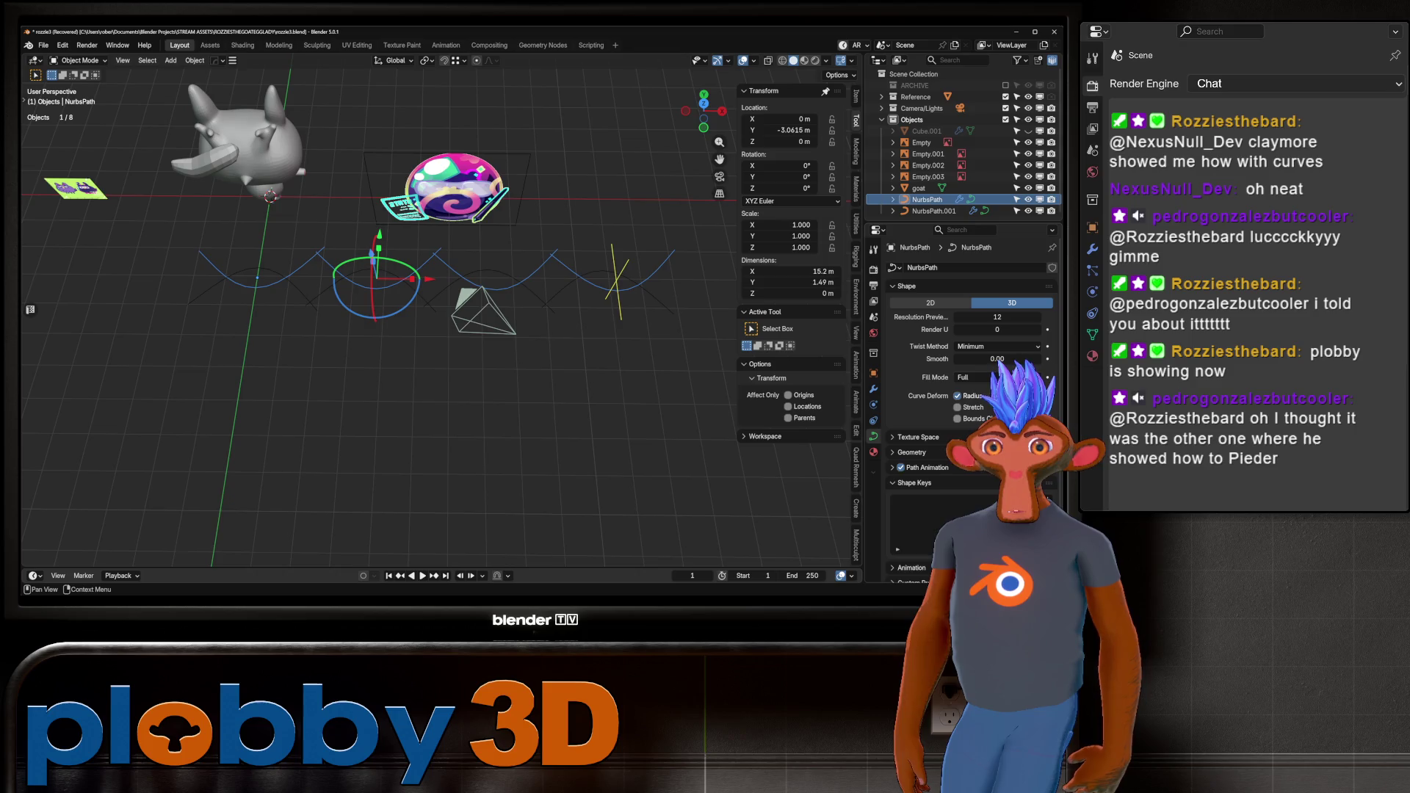
Test Bevel Depth up to about 0.8 on the wavy paths, then undo back to thin lines.
scroll(969, 331, "down", 3)
left_click(911, 362)
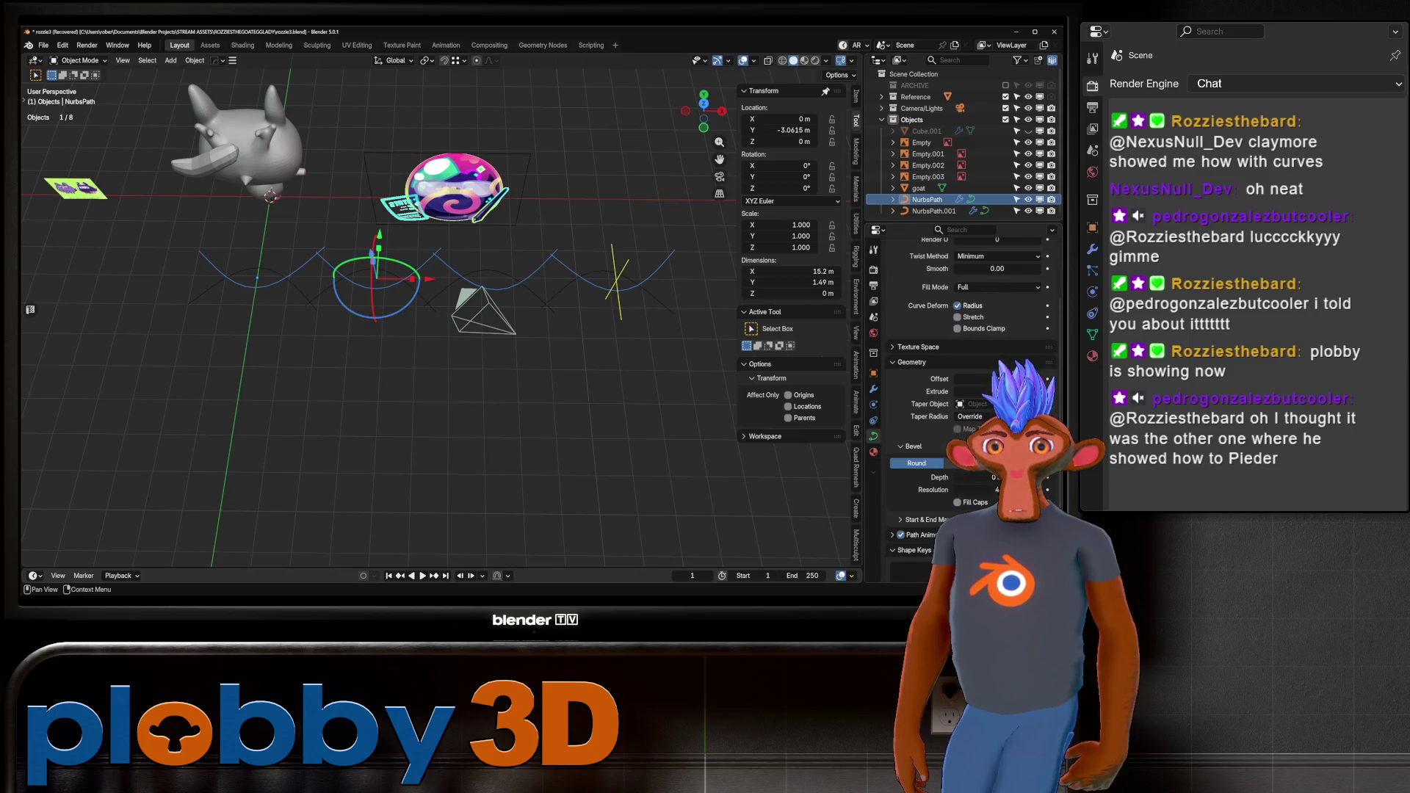
left_click_drag(977, 477, 1017, 477)
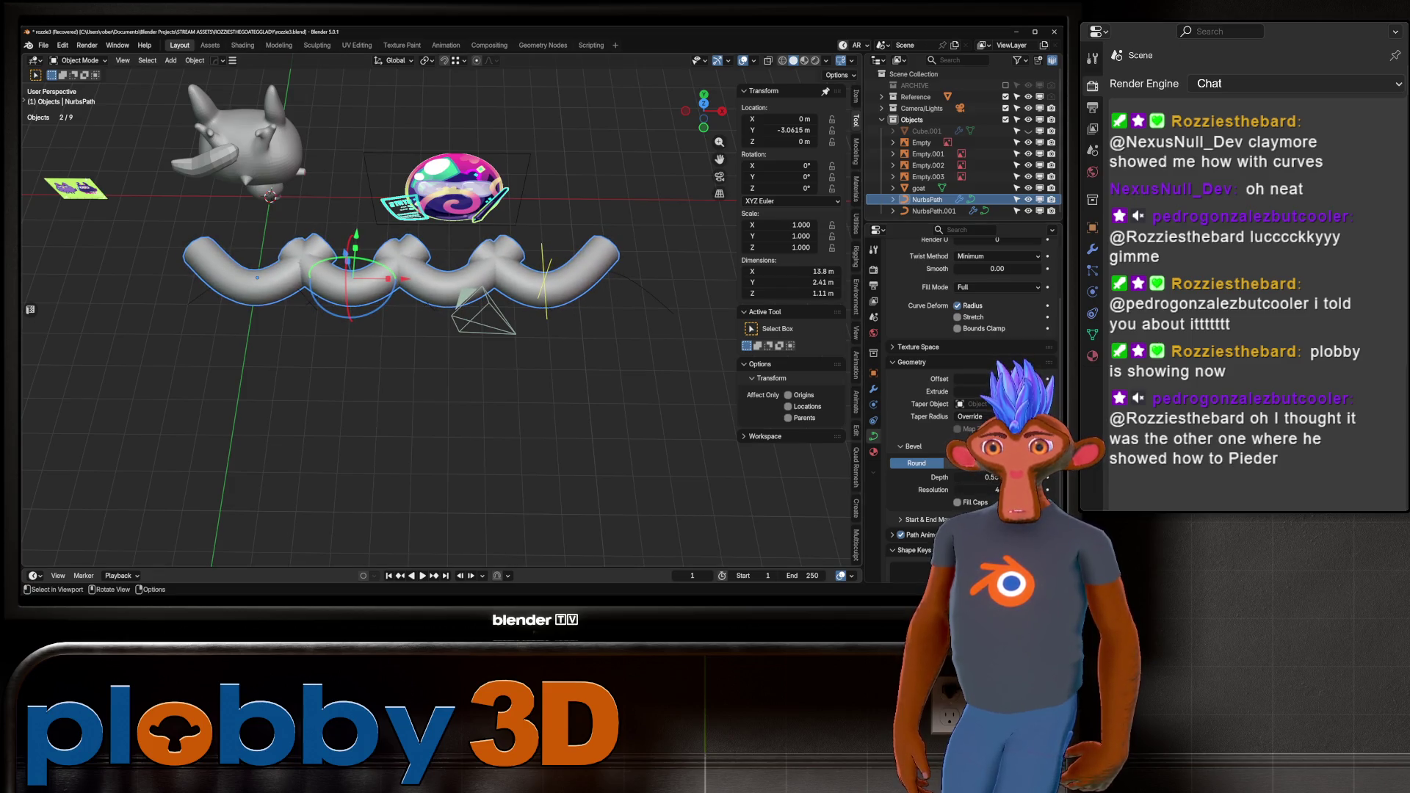
key("alt+a")
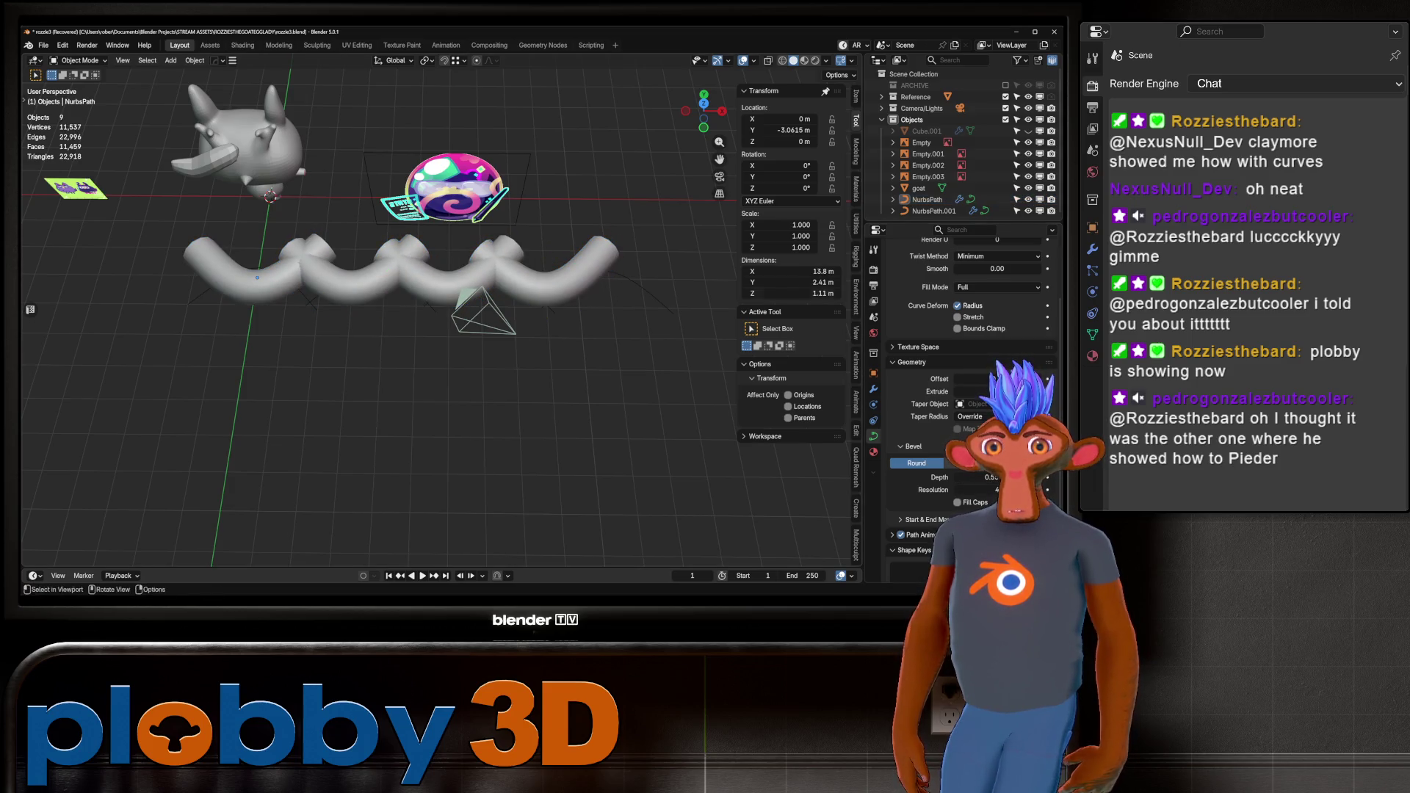
left_click(932, 211)
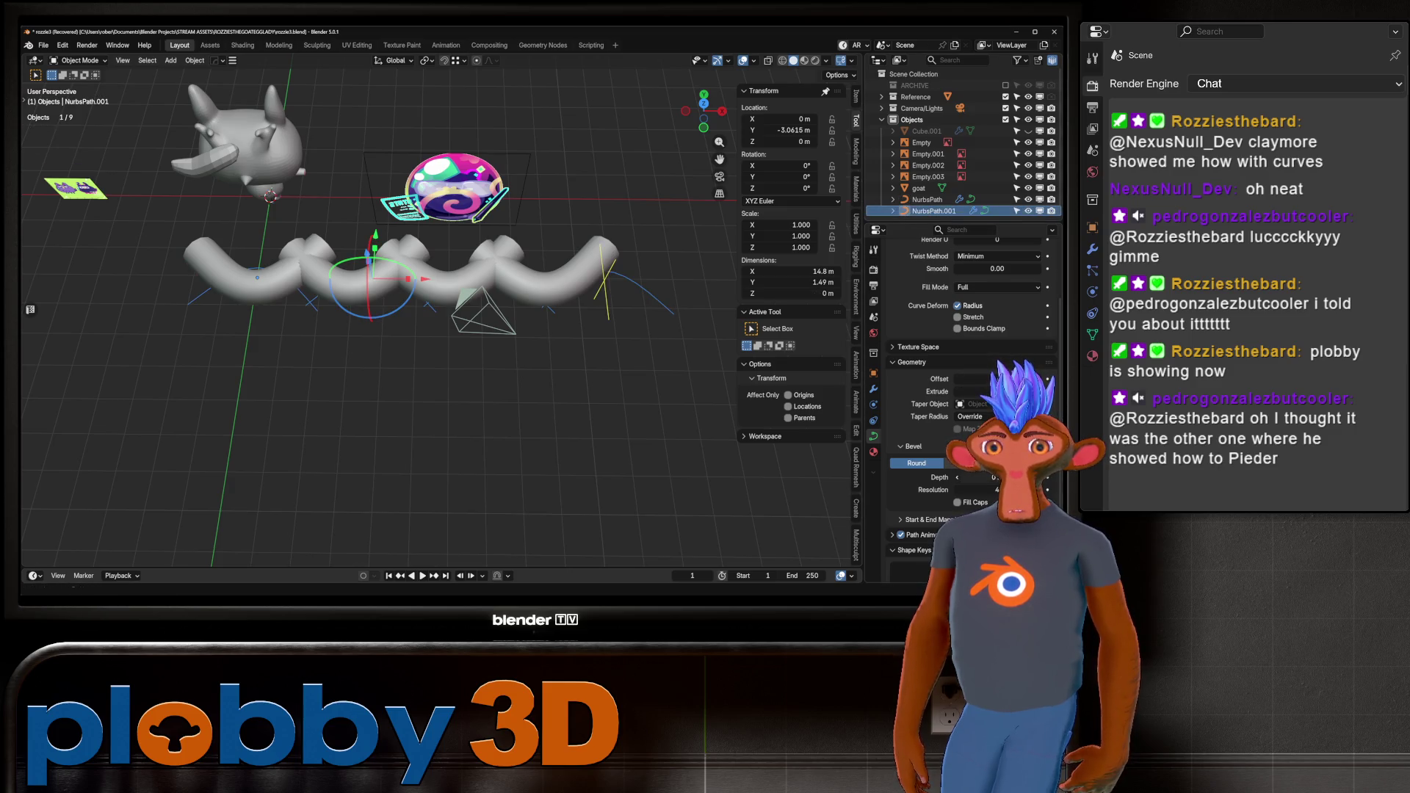
left_click_drag(969, 477, 1013, 477)
middle_click_drag(367, 331, 573, 315)
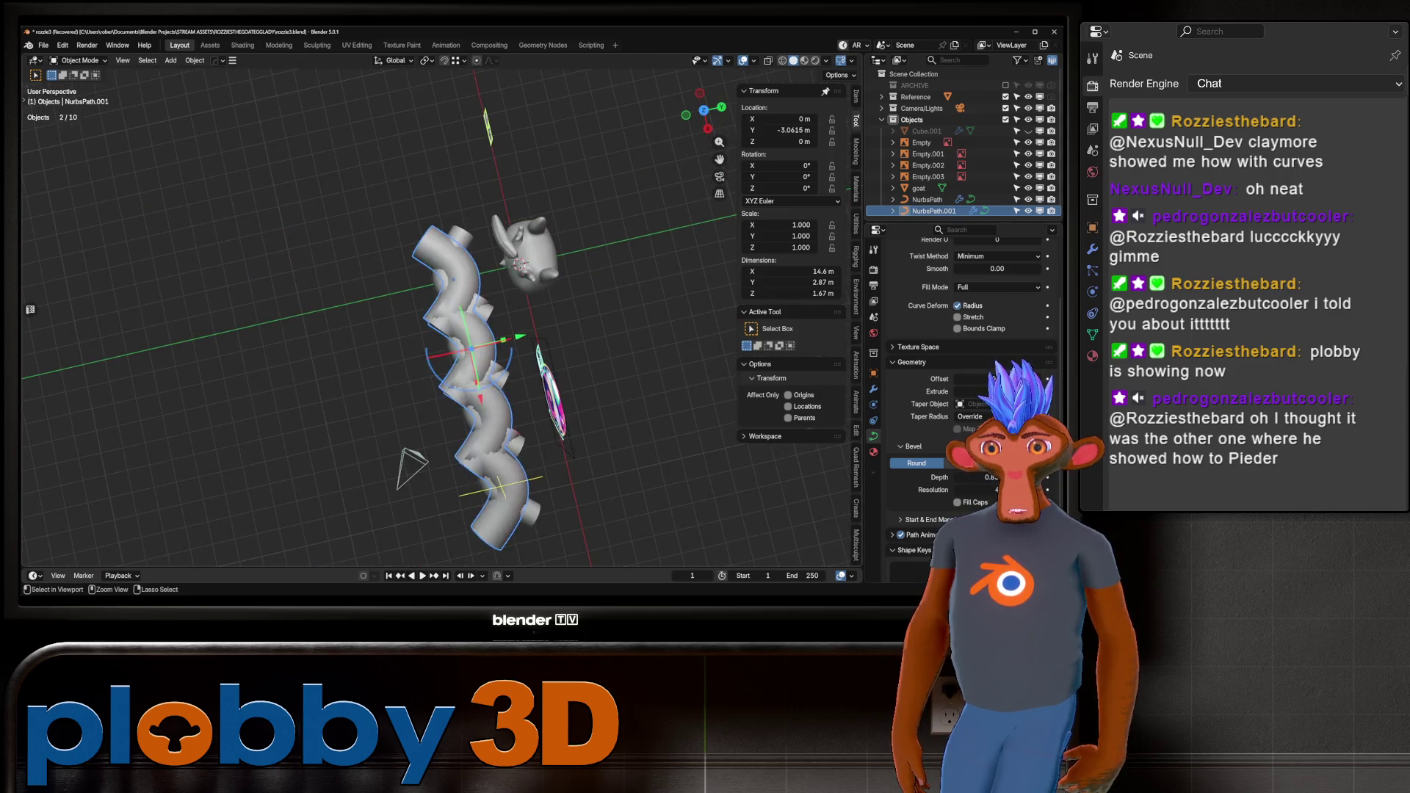
key("ctrl+z")
key("ctrl+z")
mouse_move(440, 330)
middle_mouse_down()
mouse_move(330, 279)
mouse_move(235, 343)
middle_mouse_up()
key("s")
key("x")
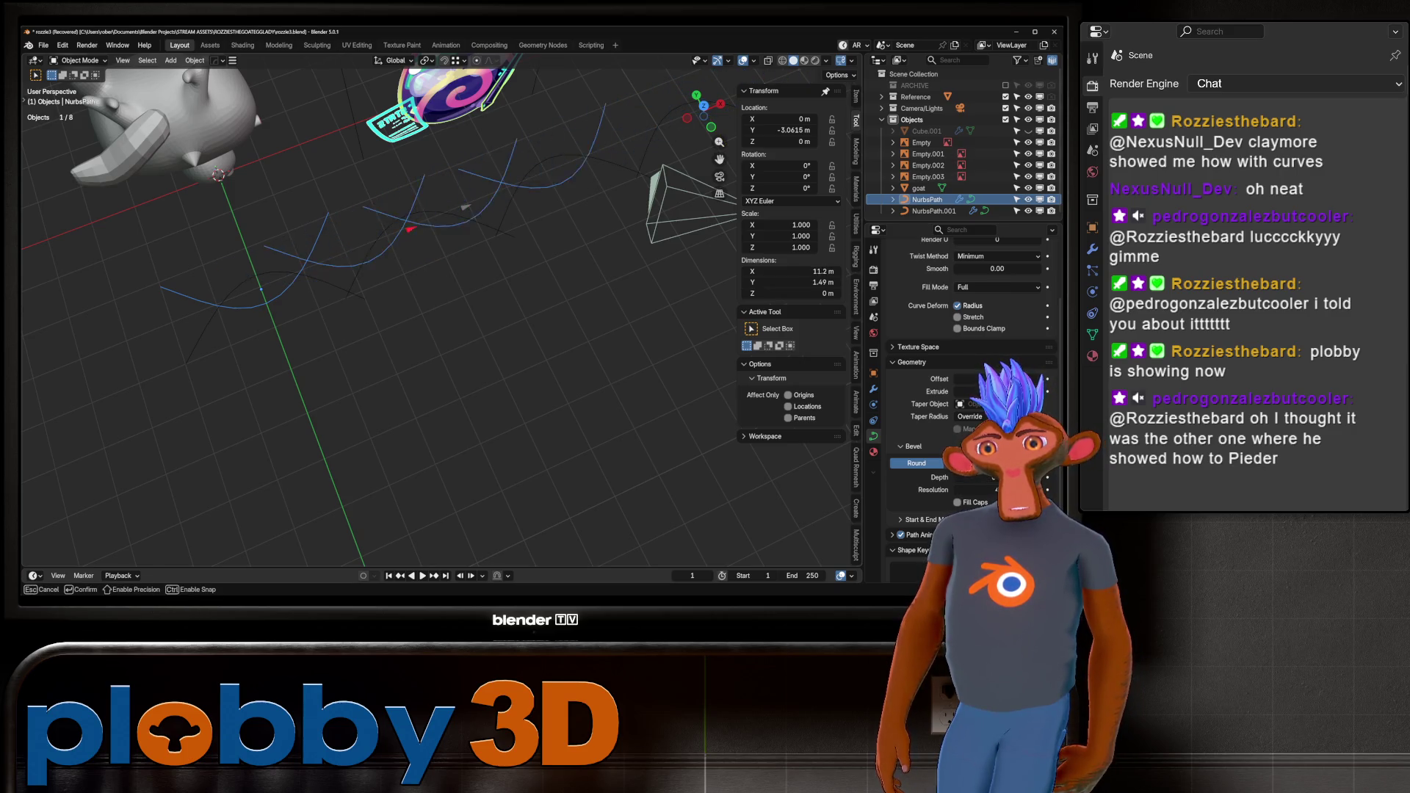
Confirm the path's wider X scale, then delete both wavy NurbsPath curves.
left_click(30, 309)
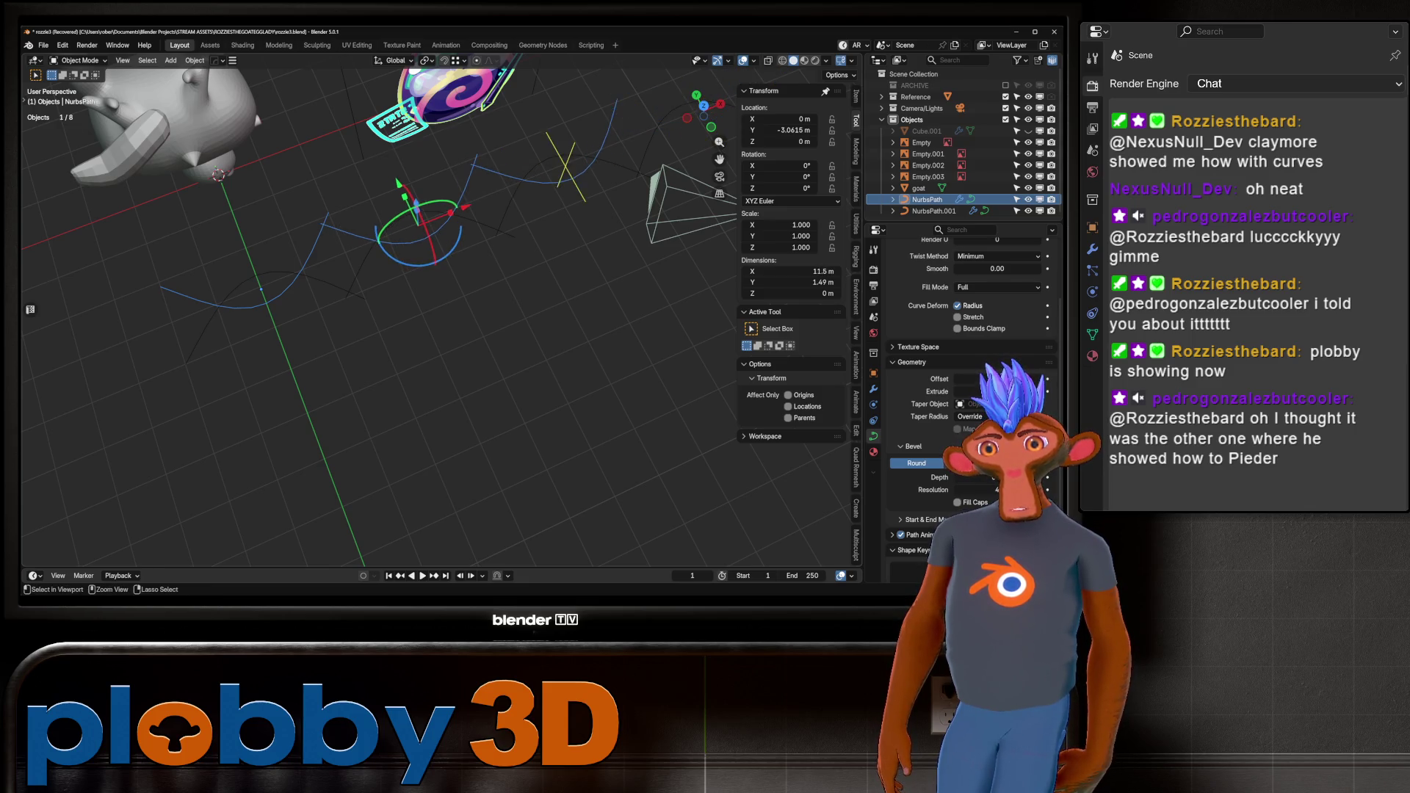
left_click(933, 211)
left_click(927, 199)
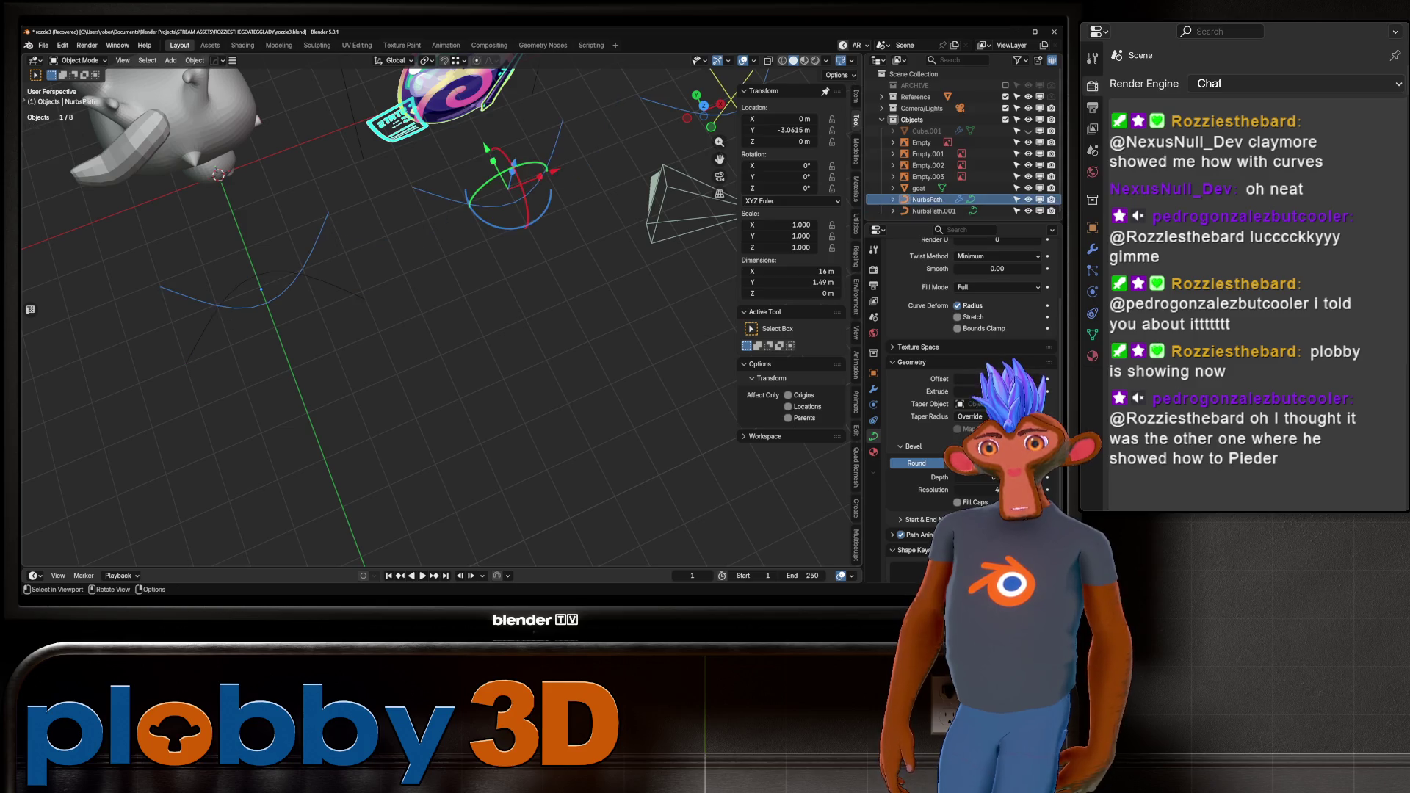
left_click(934, 211)
left_click(927, 199)
key("Delete")
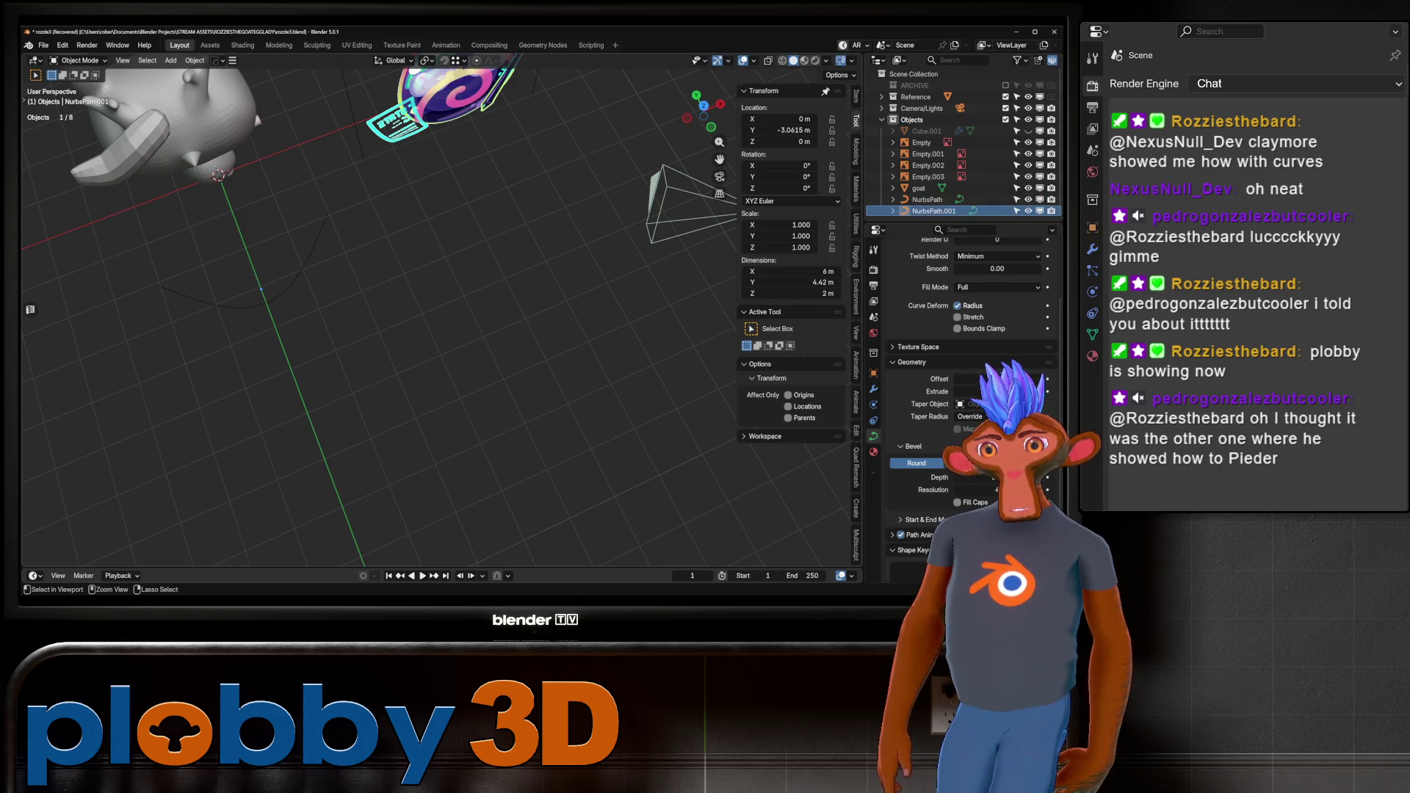
key("Tab")
key("x")
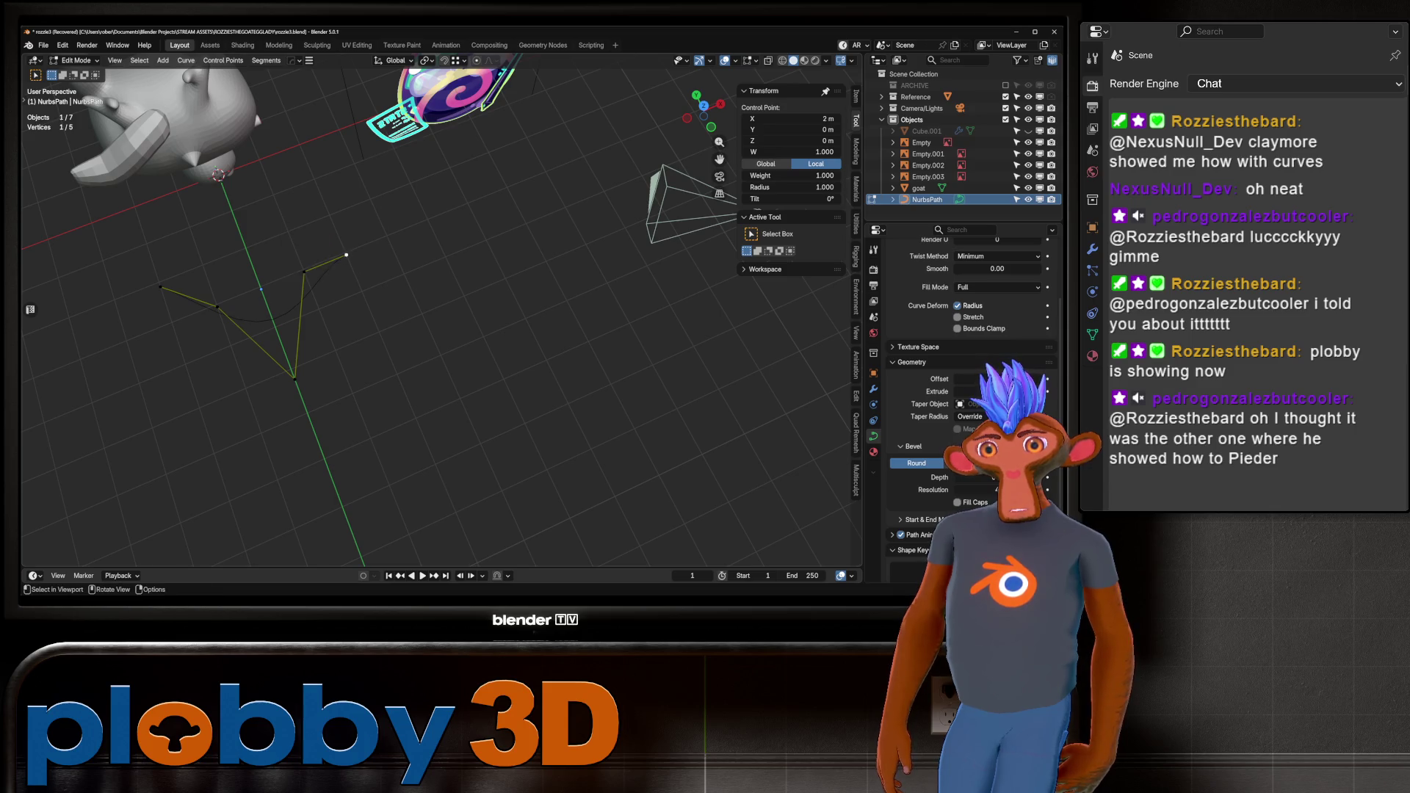
key("Tab")
key("Delete")
Select the goat and frame it close up, looking up at it.
key("Home")
left_click(918, 188)
key("KP_Decimal")
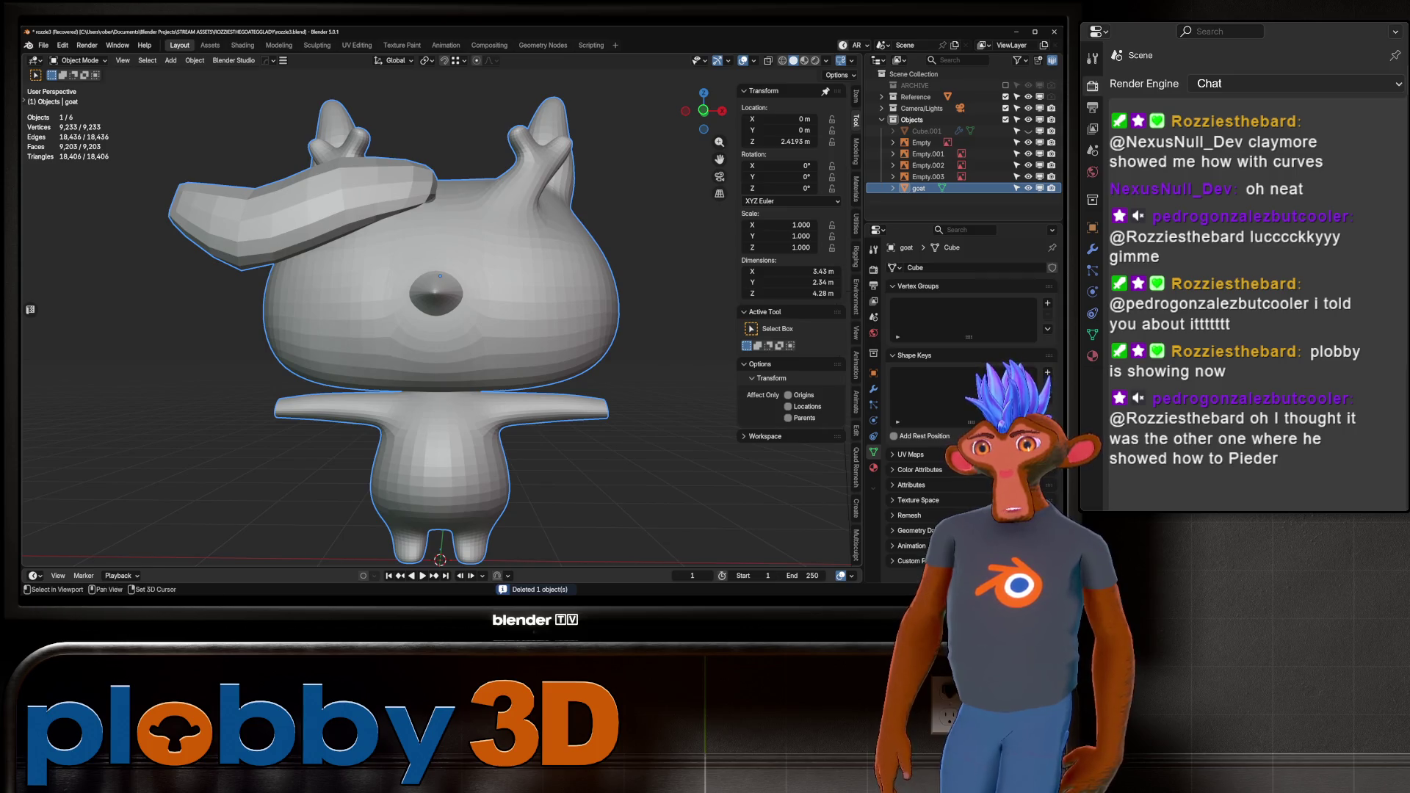
scroll(440, 316, "down", 3)
mouse_move(440, 316)
middle_mouse_down()
mouse_move(352, 206)
mouse_move(382, 331)
middle_mouse_up()
Add an Archimedean spiral curve with height 5.86 and 2 turns, then return to Object Mode.
key("shift+a")
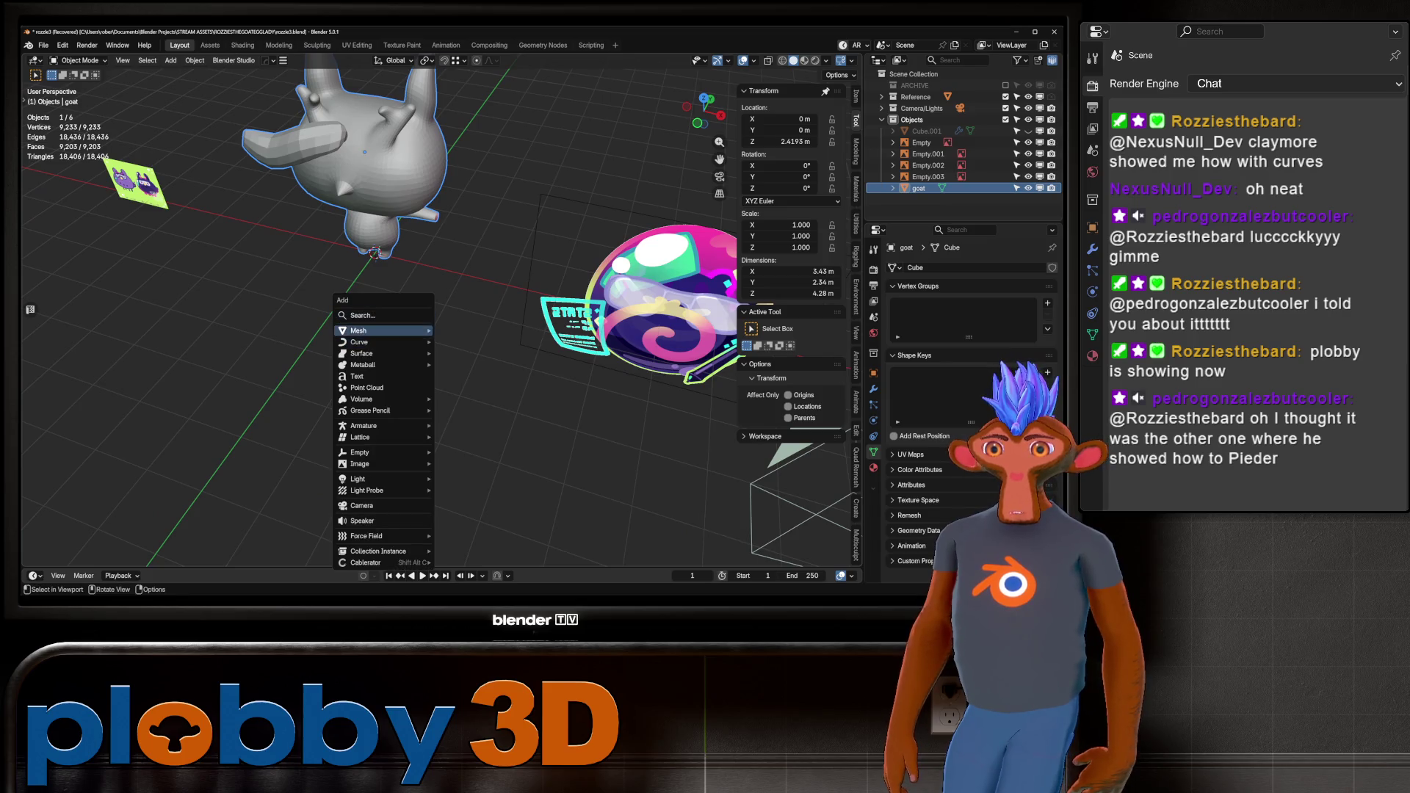
mouse_move(382, 331)
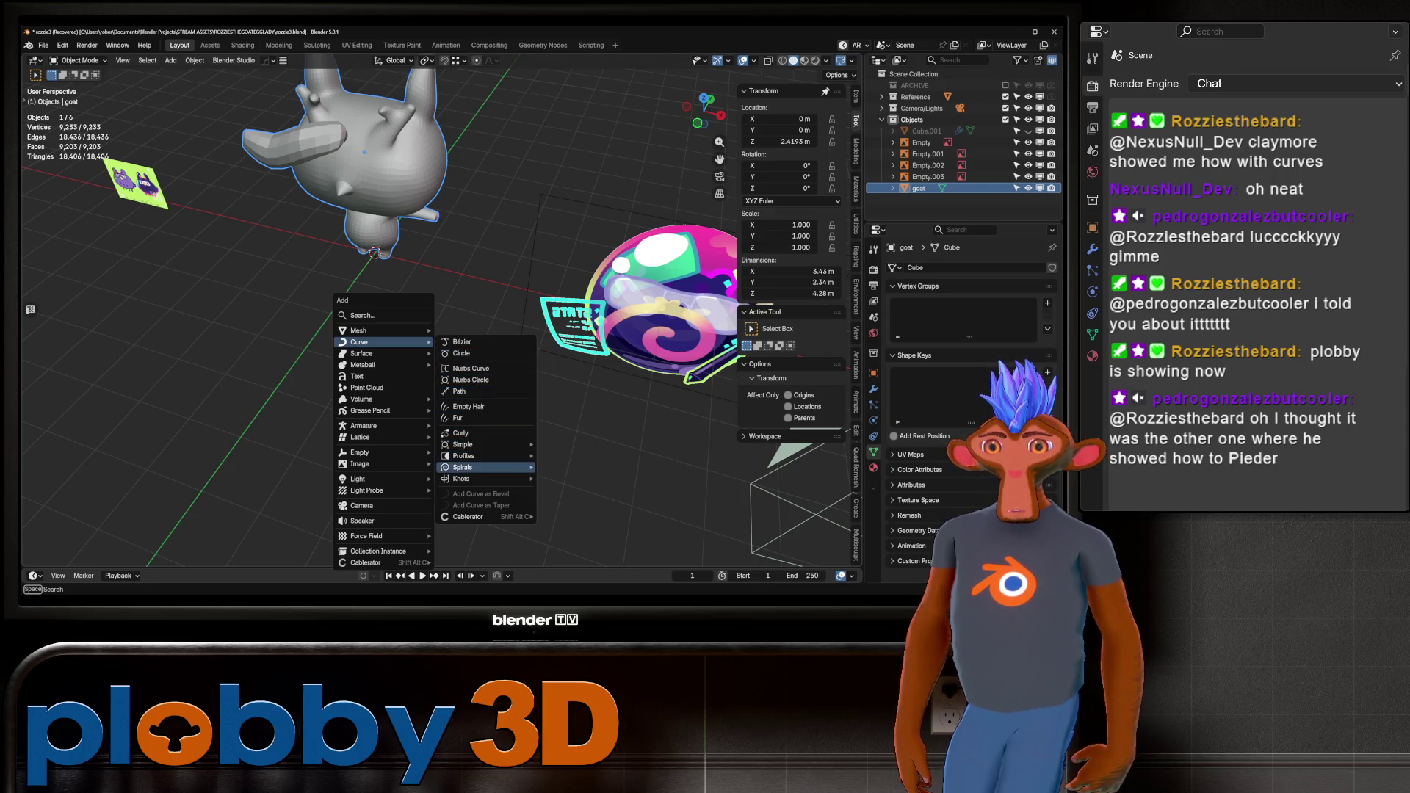
mouse_move(470, 467)
left_click(575, 467)
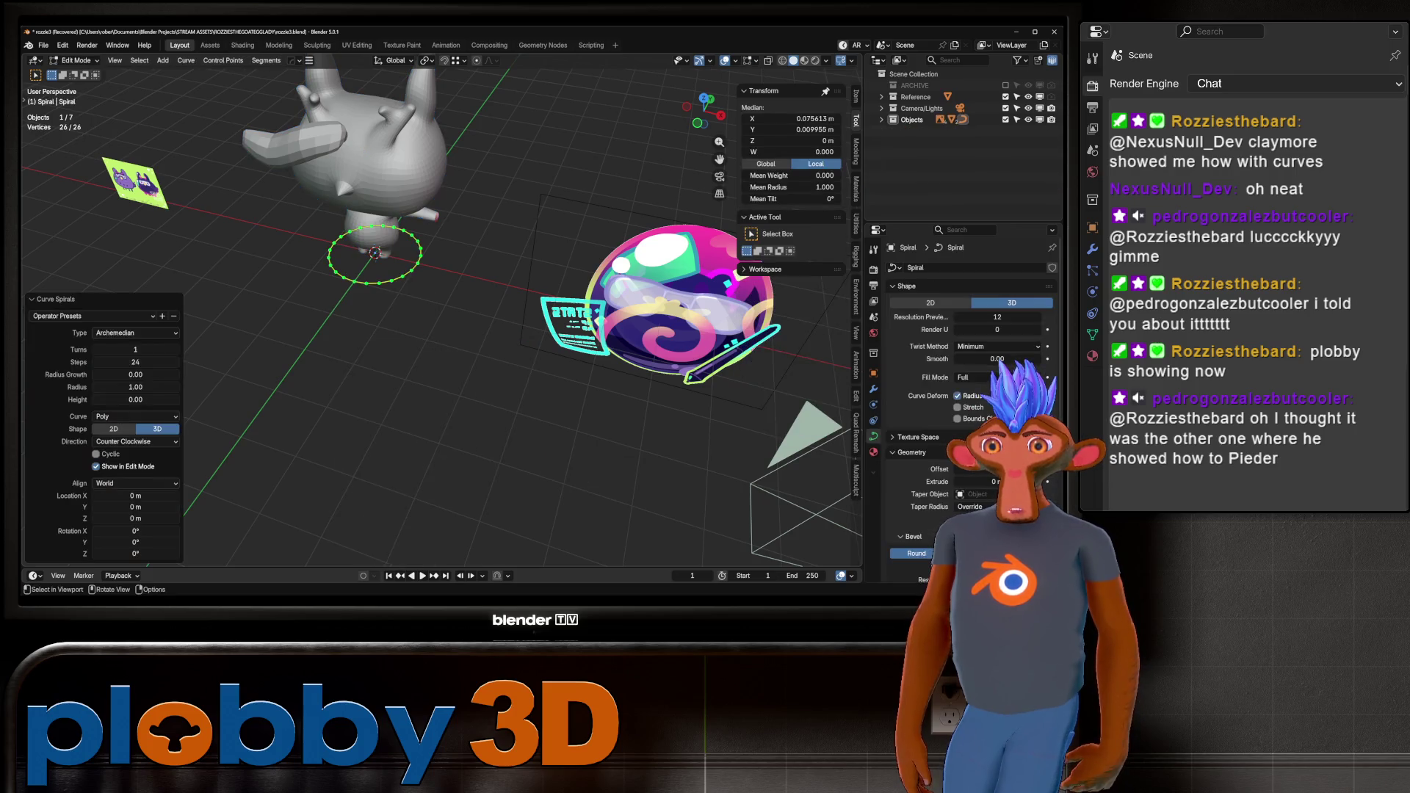
middle_click_drag(574, 467, 547, 426)
middle_click_drag(514, 330, 470, 290)
left_click_drag(135, 399, 279, 400)
middle_click_drag(470, 294, 433, 345)
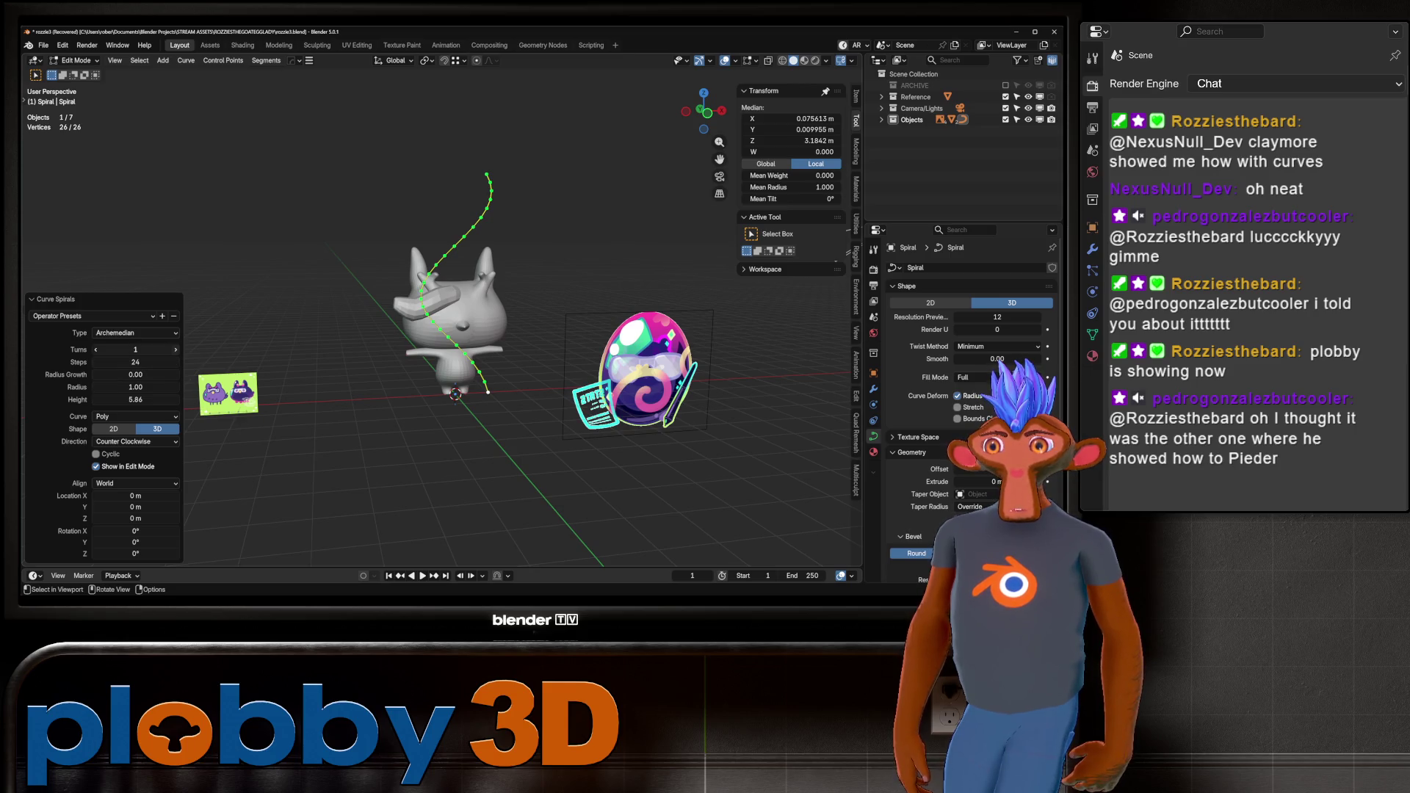
left_click(175, 349)
middle_click_drag(294, 345, 364, 352)
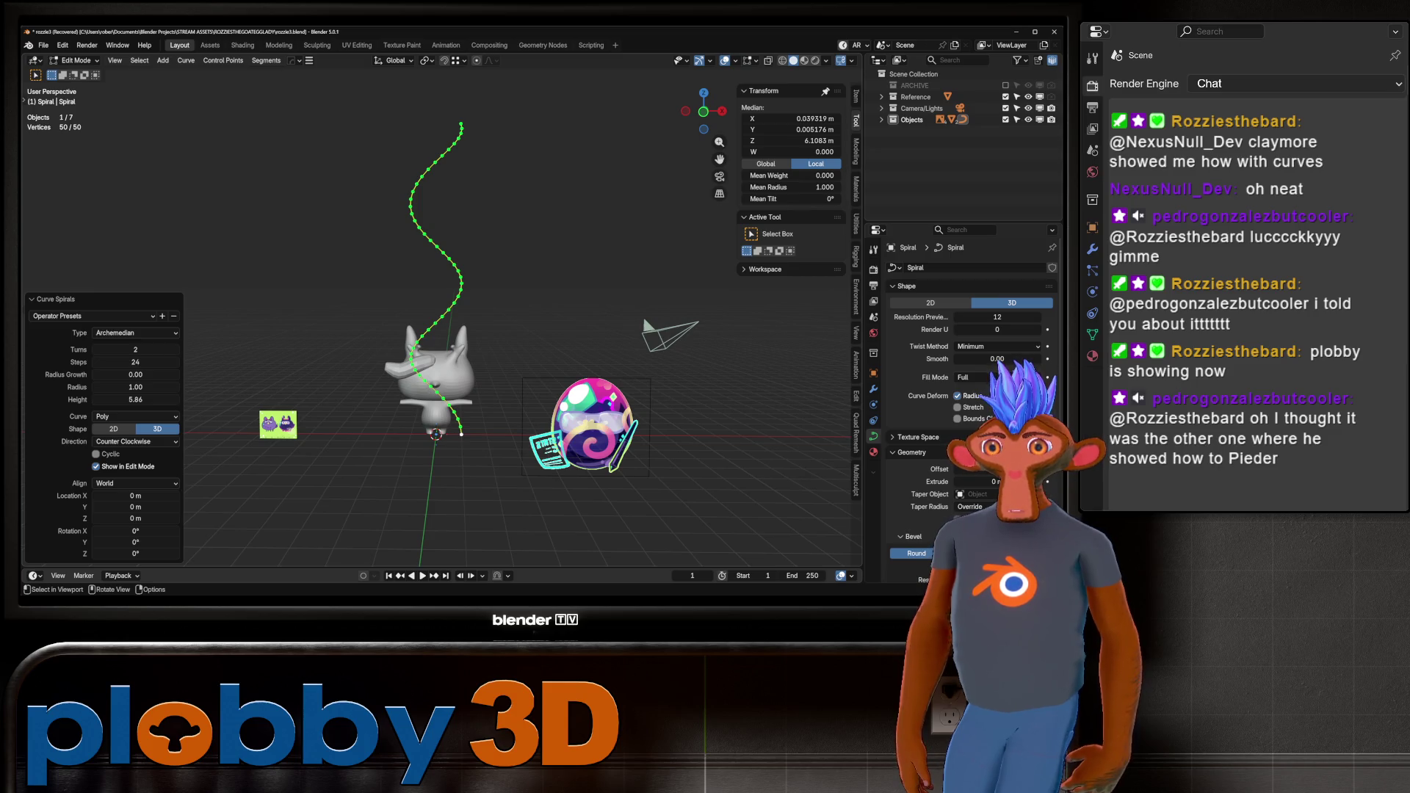
key("Tab")
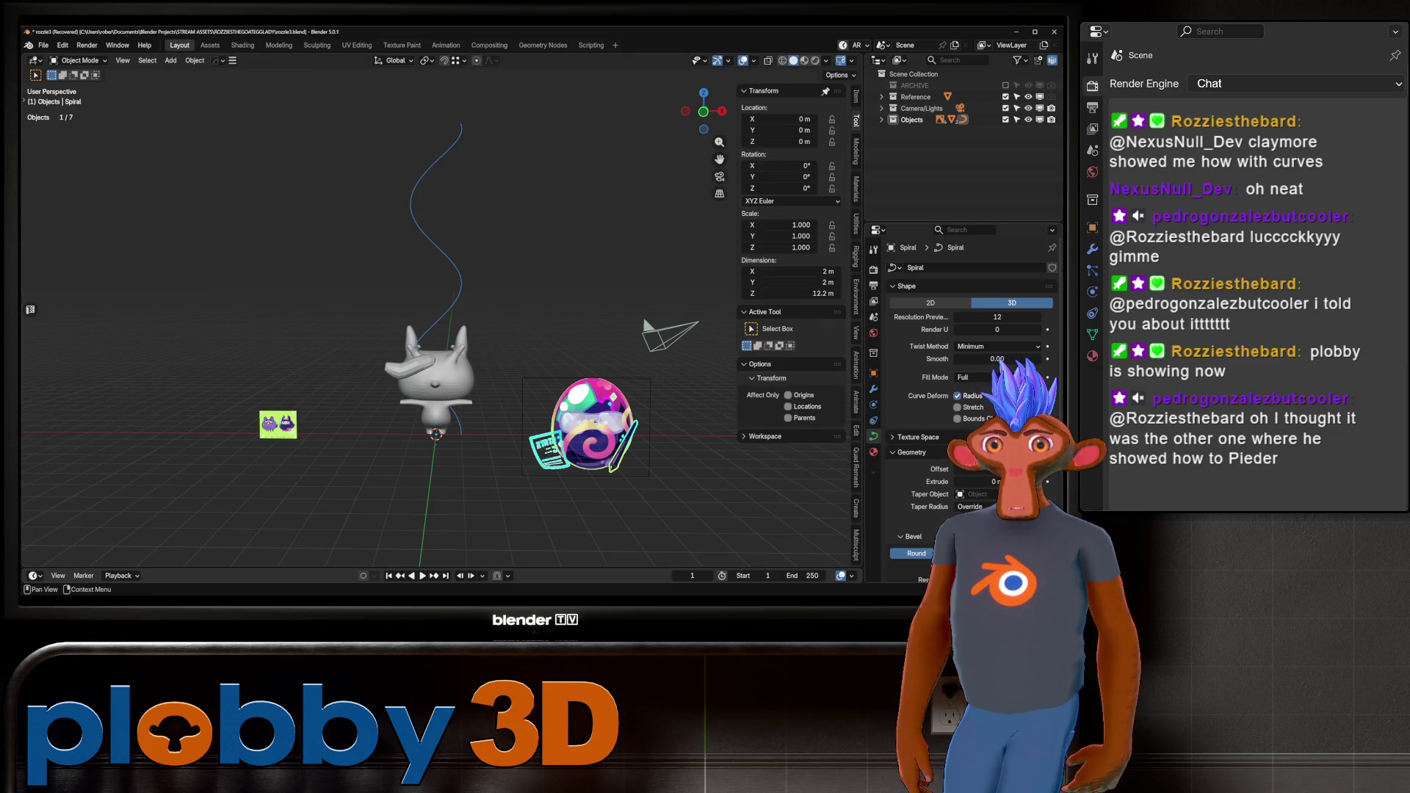
Bevel the spiral into a tube, then duplicate it in place rotated 180° around Z.
scroll(969, 403, "down", 3)
left_click_drag(969, 499, 1020, 499)
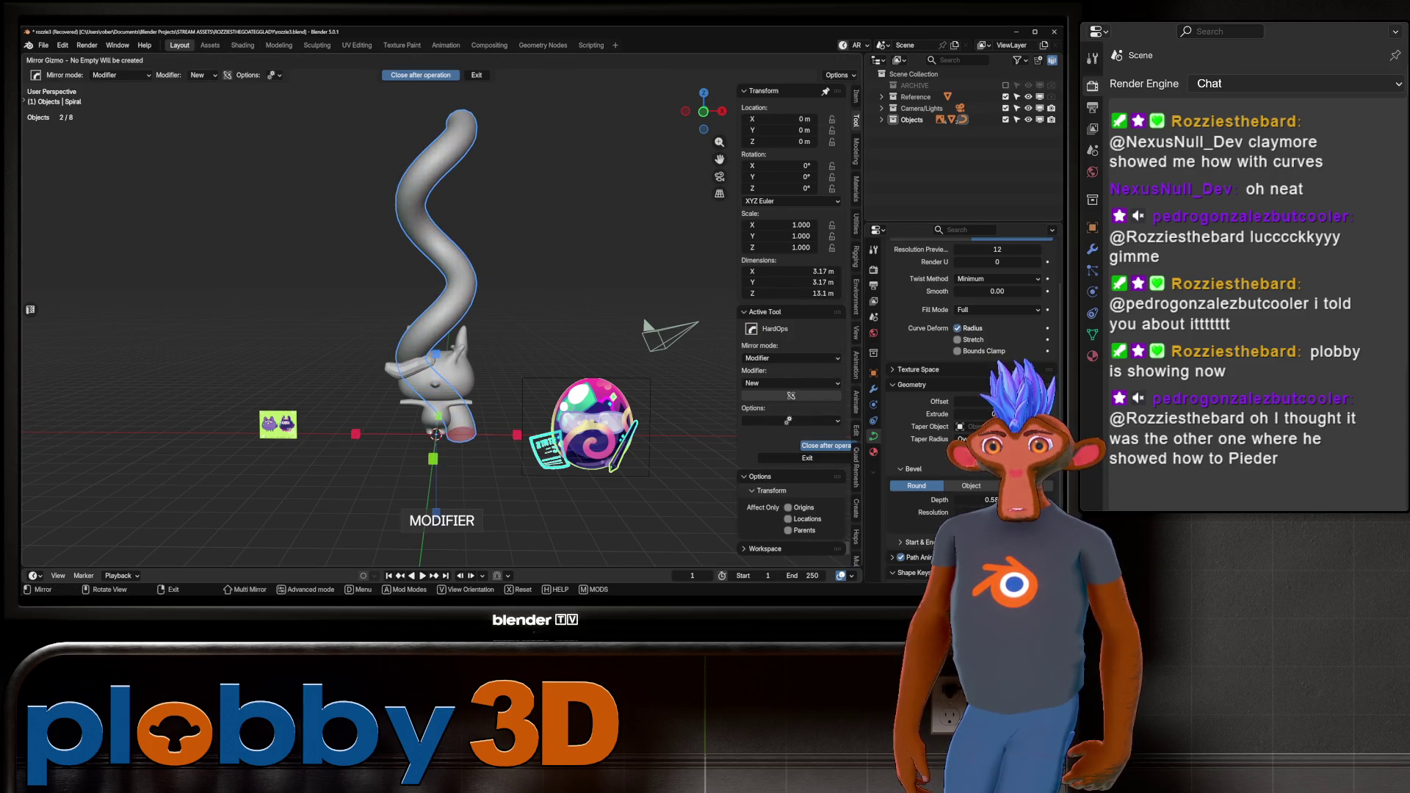
key("shift+d")
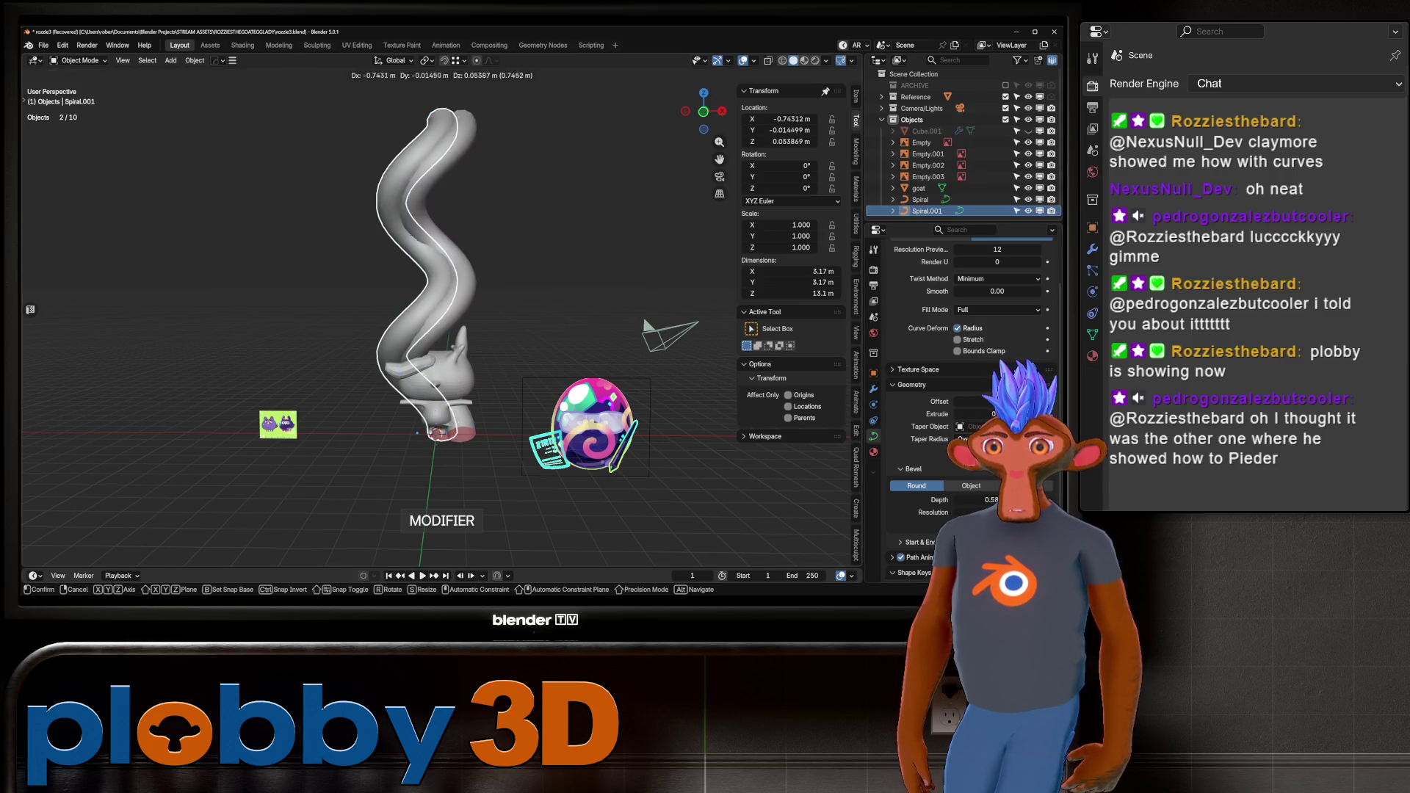
key("Escape")
type("r")
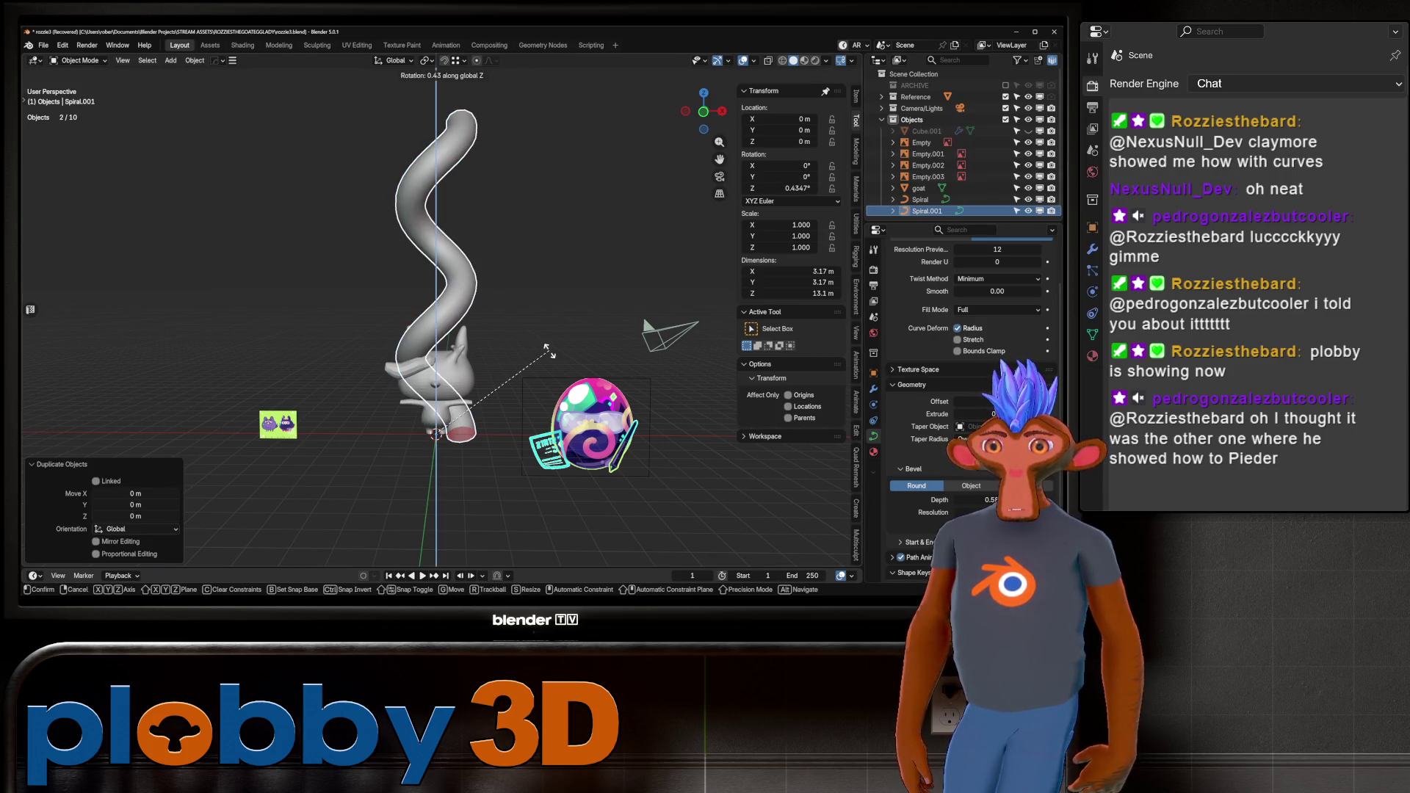
type("z180")
key("Return")
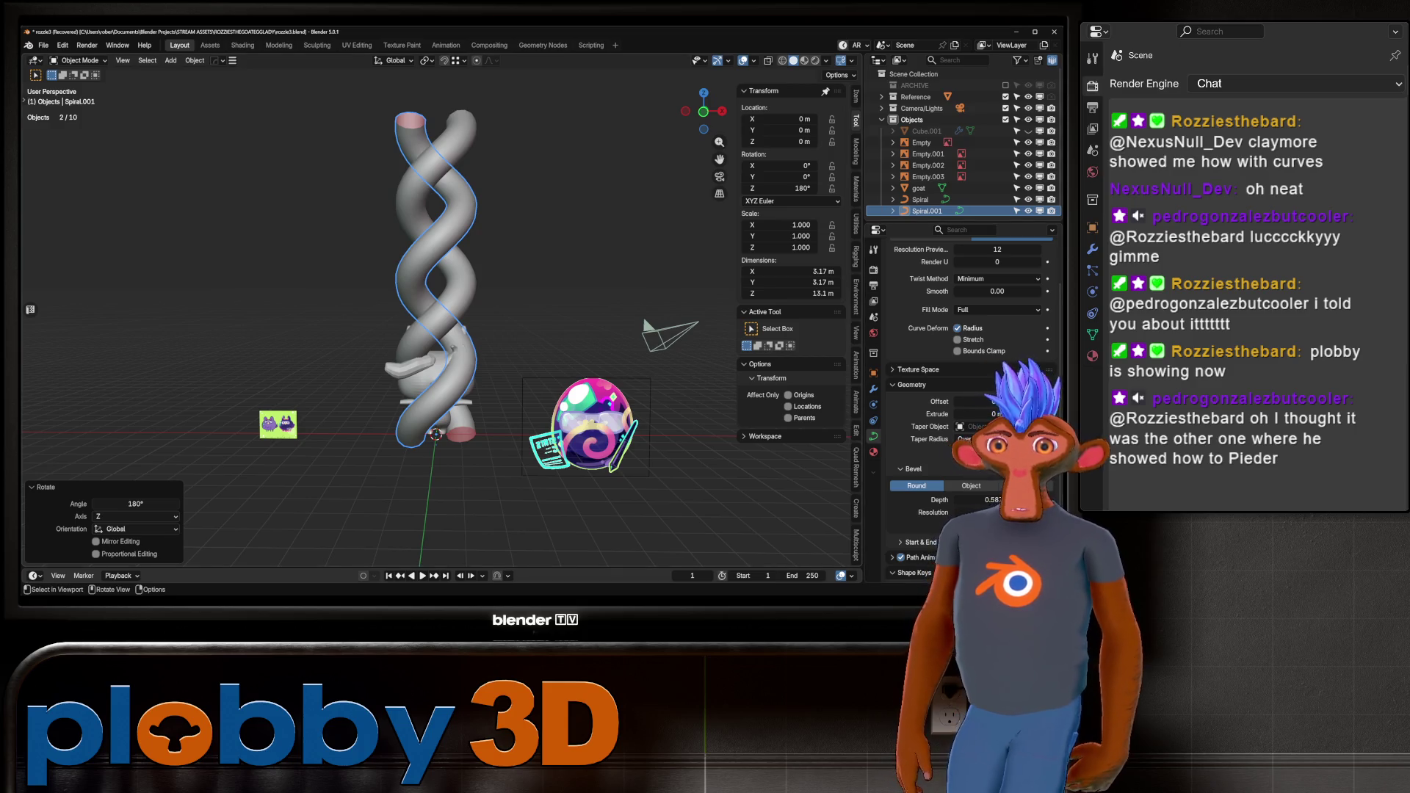
Thicken both spirals' bevel depth to about 1.2 and select them together.
left_click_drag(977, 500, 1006, 500)
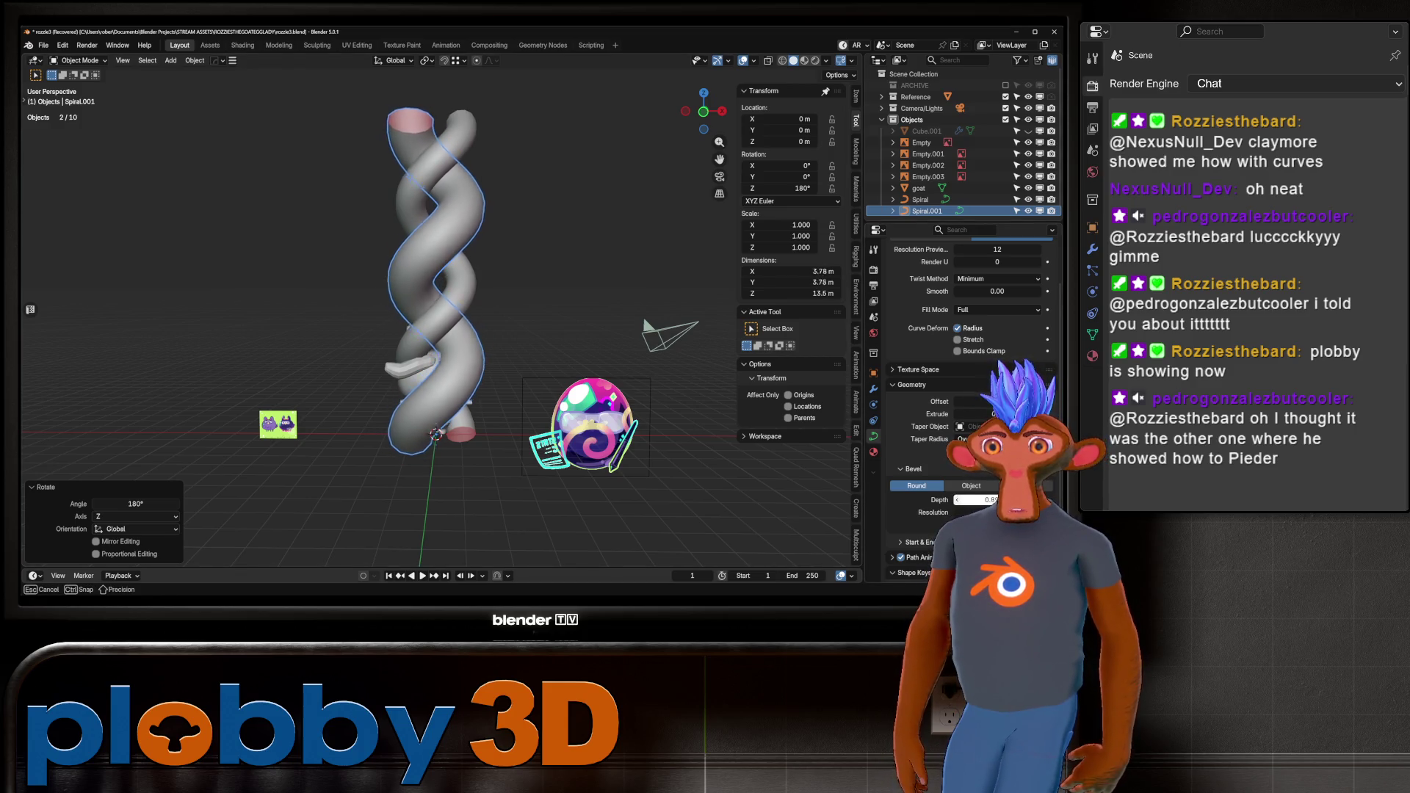
key("alt+a")
left_click(920, 199)
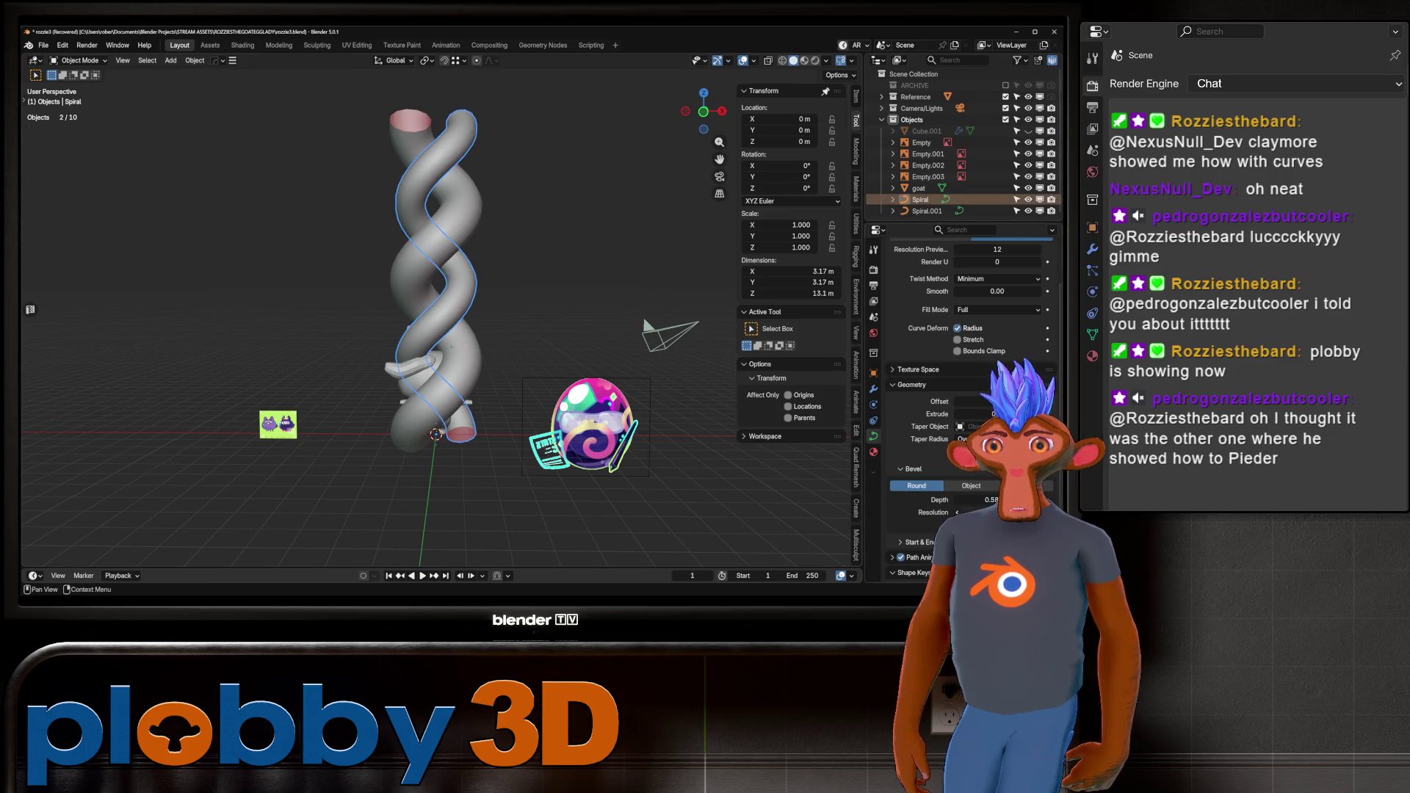
left_click_drag(980, 499, 1009, 500)
left_click(926, 211)
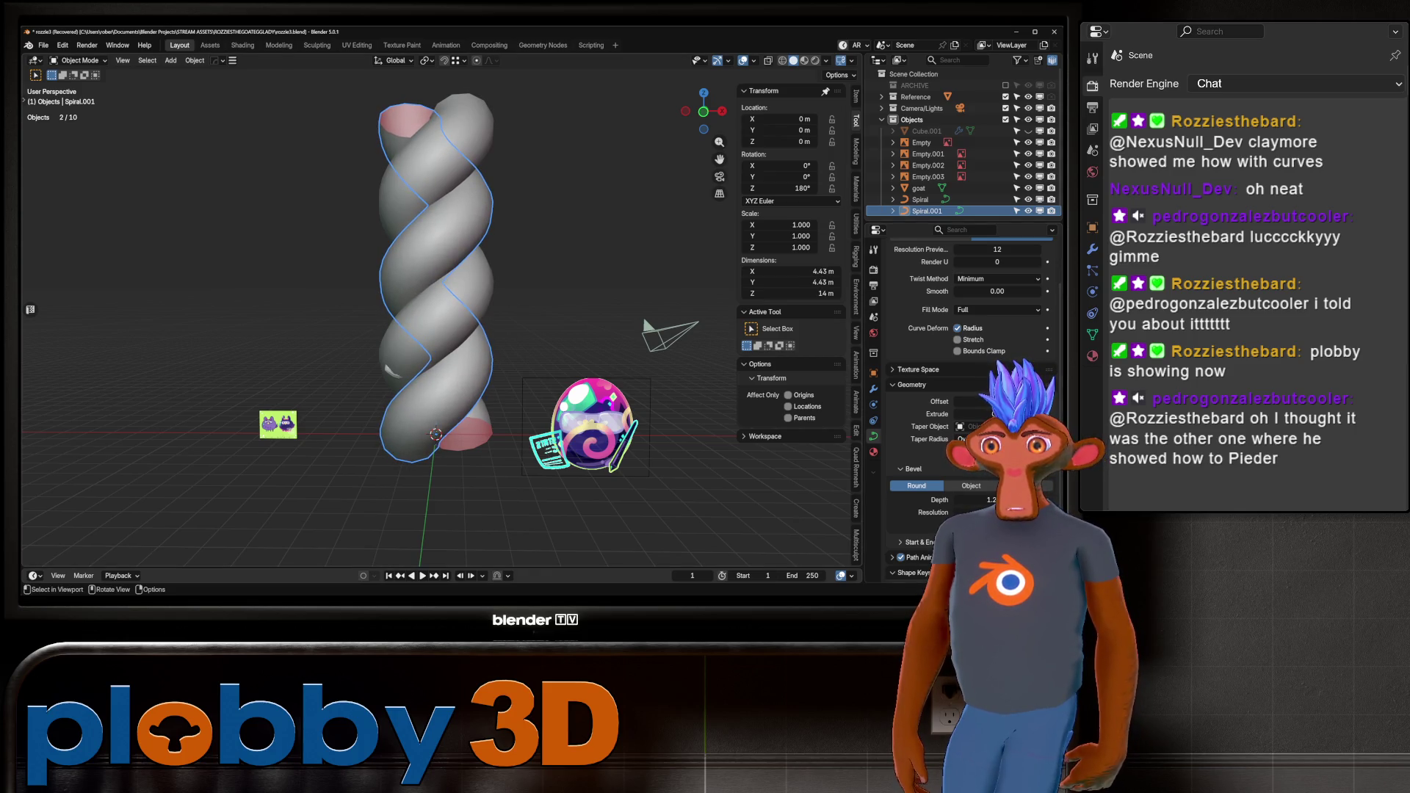
left_click(920, 199, "ctrl")
scroll(470, 331, "down", 3)
mouse_move(470, 331)
middle_mouse_down()
mouse_move(514, 331)
mouse_move(470, 294)
mouse_move(411, 308)
mouse_move(455, 352)
mouse_move(397, 323)
mouse_move(389, 396)
mouse_move(455, 367)
middle_mouse_up()
Fatten the spirals' tube ends by scaling the control point radius with Alt+S.
key("Tab")
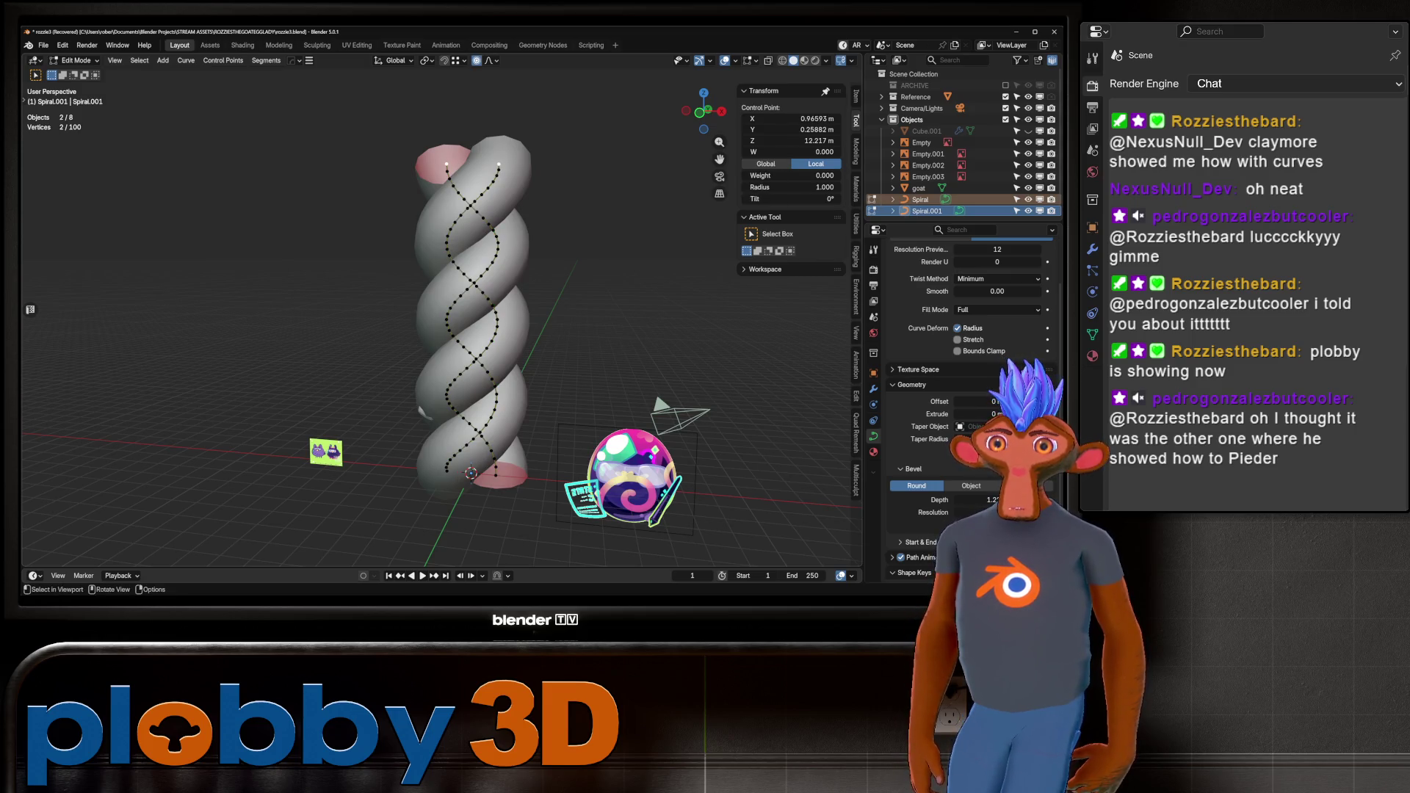
key("alt+s")
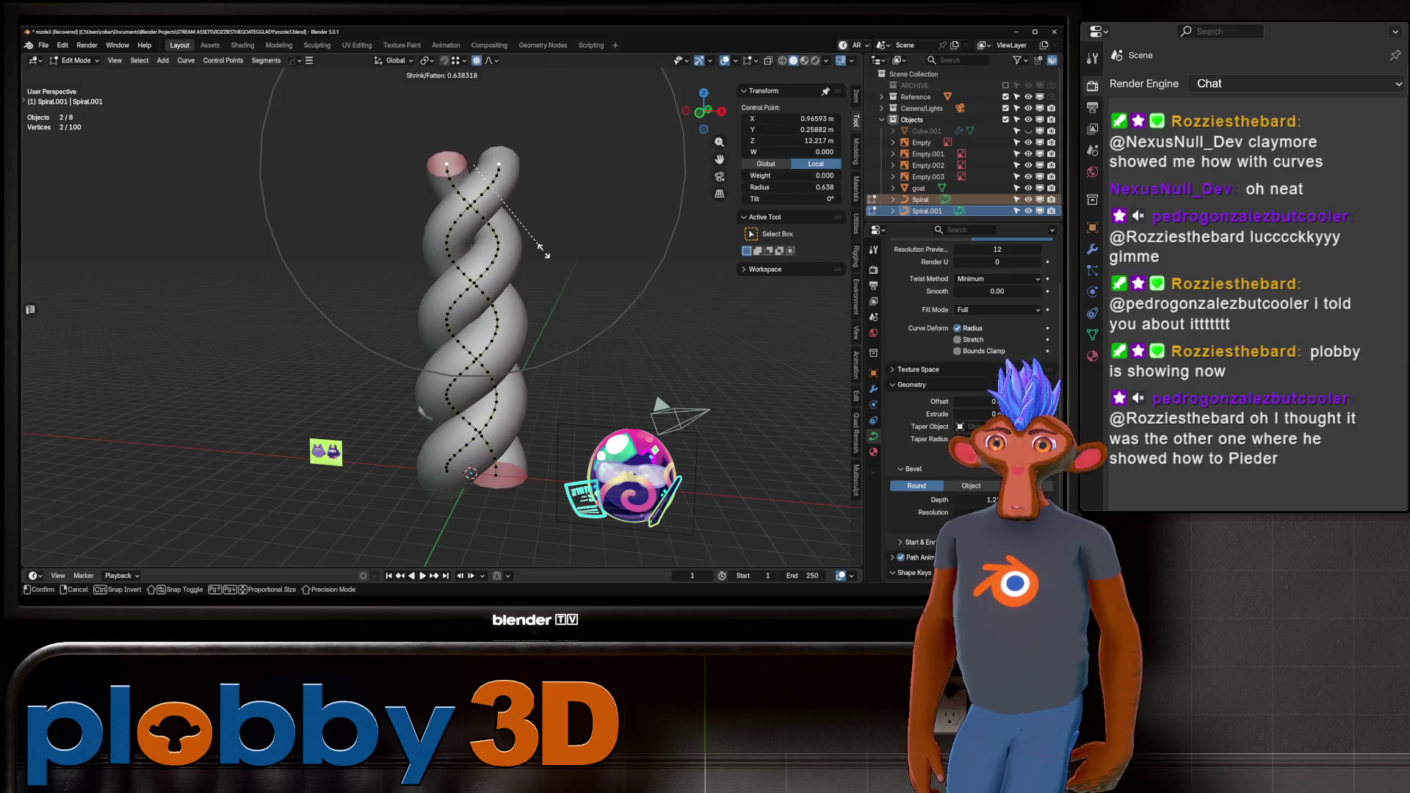
left_click(588, 257)
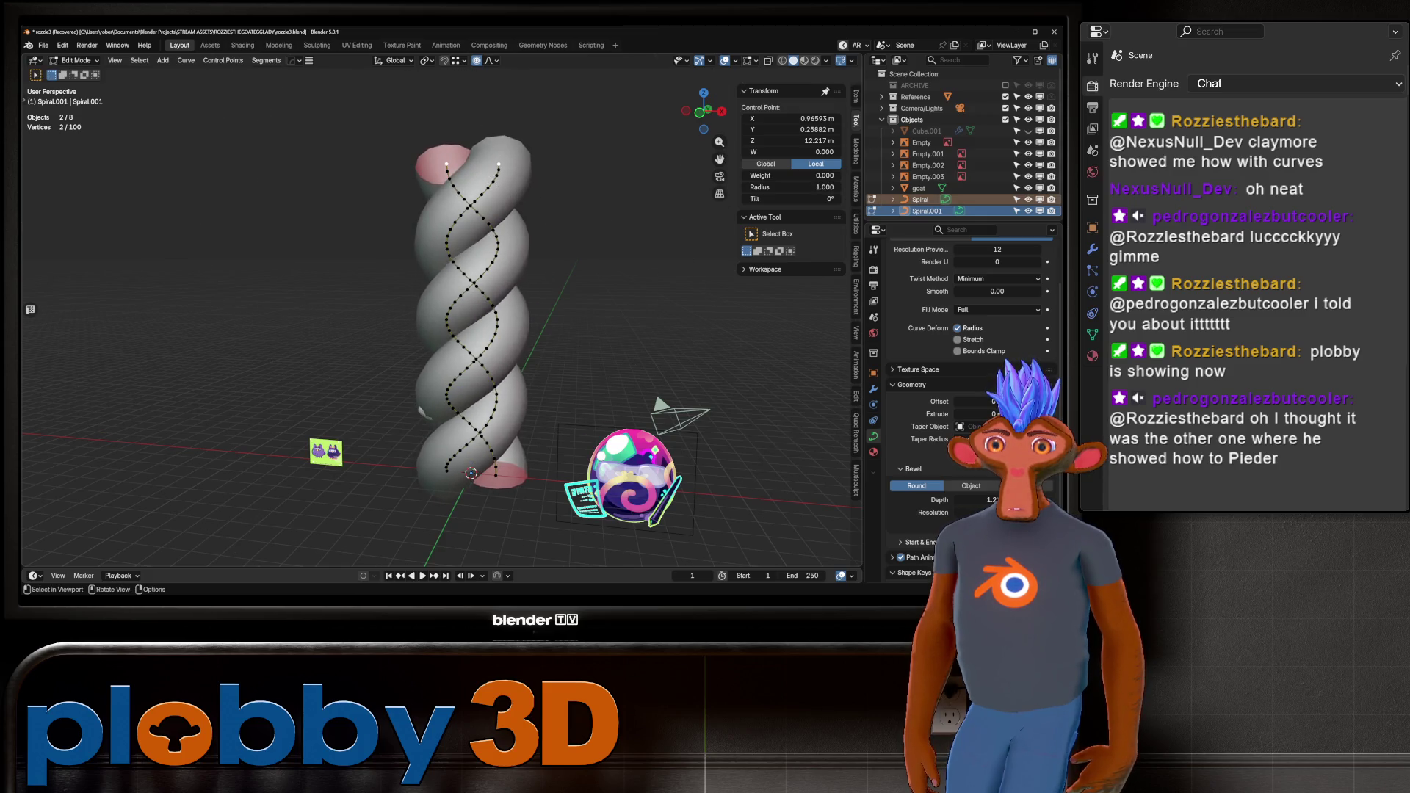
key("Tab")
middle_click_drag(587, 257, 598, 242)
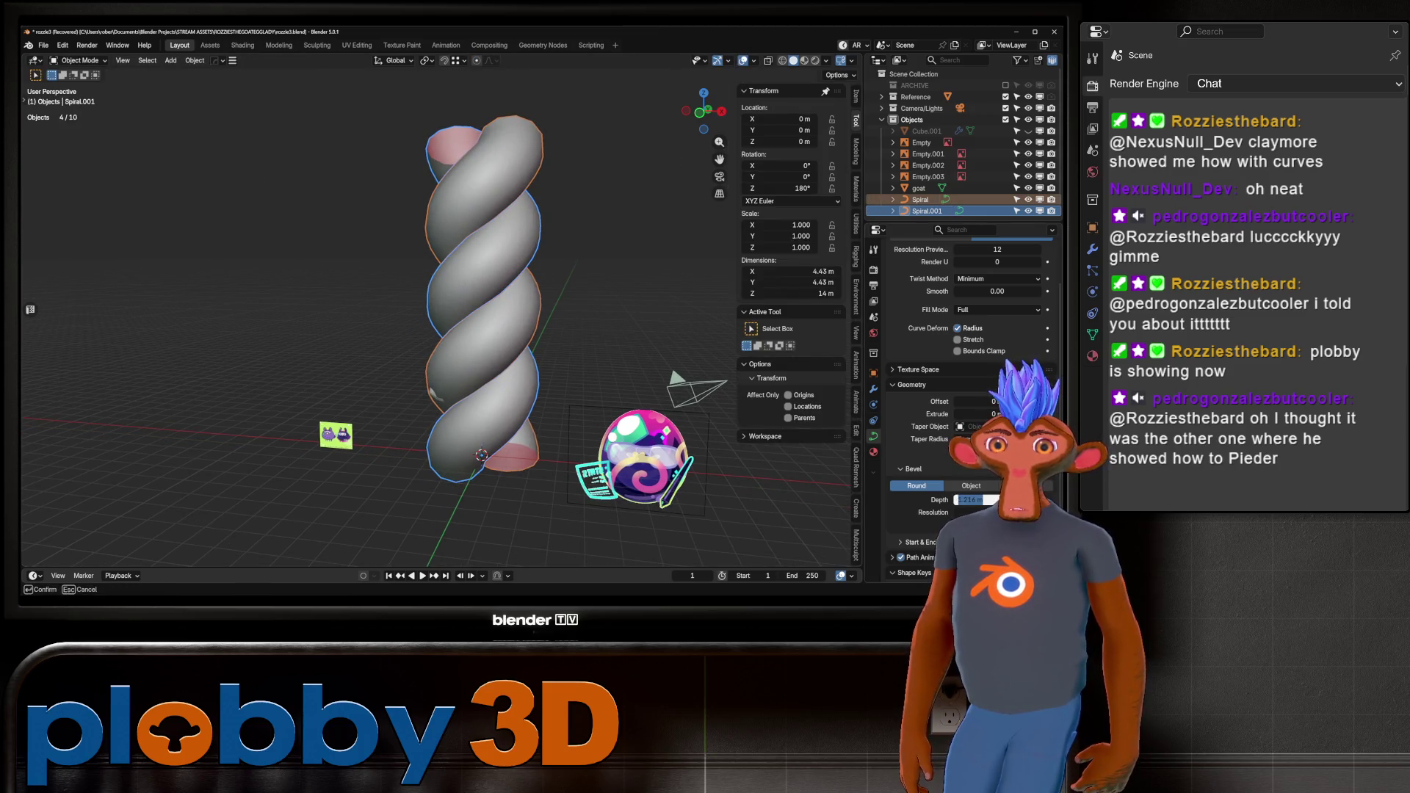
Switch the bevel to a custom profile preset and raise resolution to 8.
left_click(1025, 485)
scroll(969, 331, "down", 5)
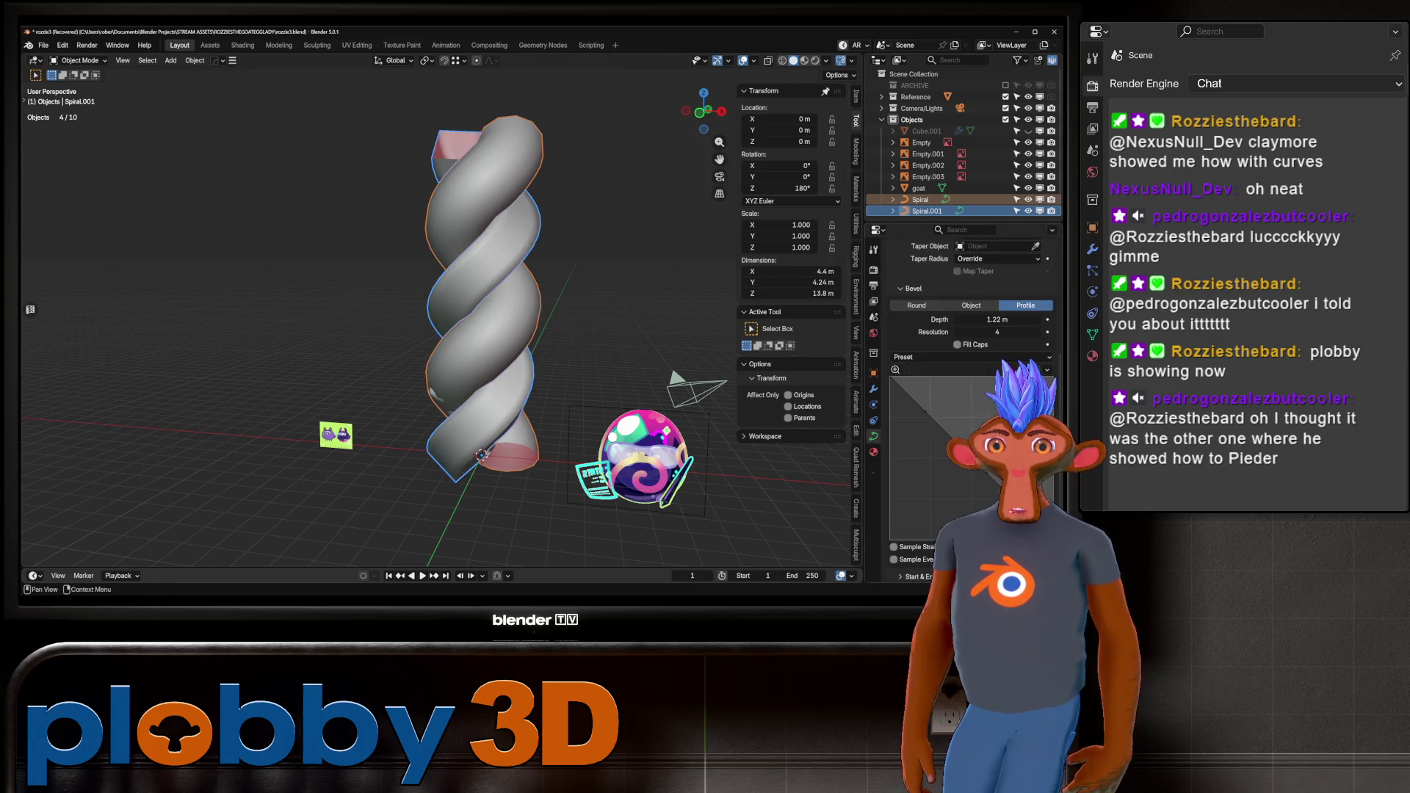
left_click(987, 357)
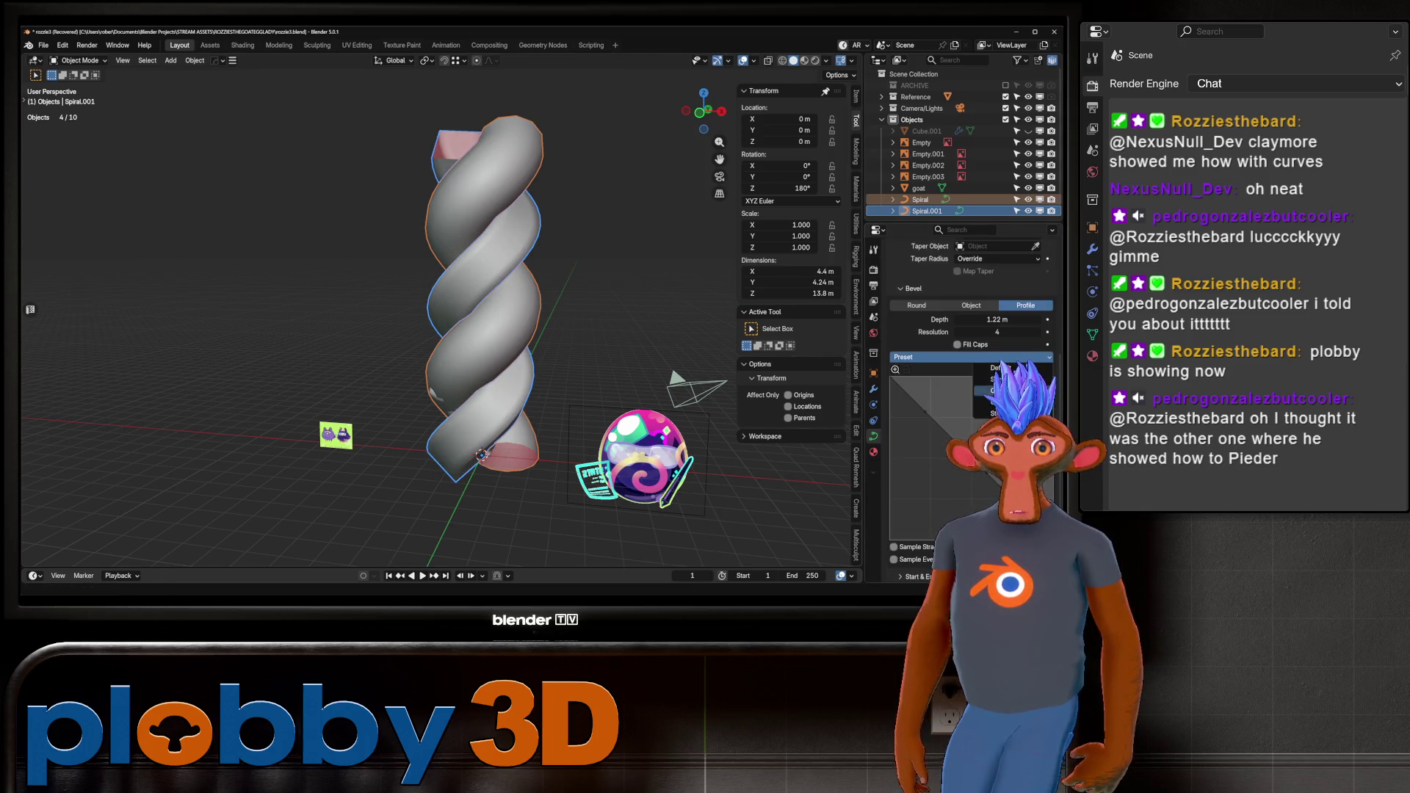
left_click(995, 390)
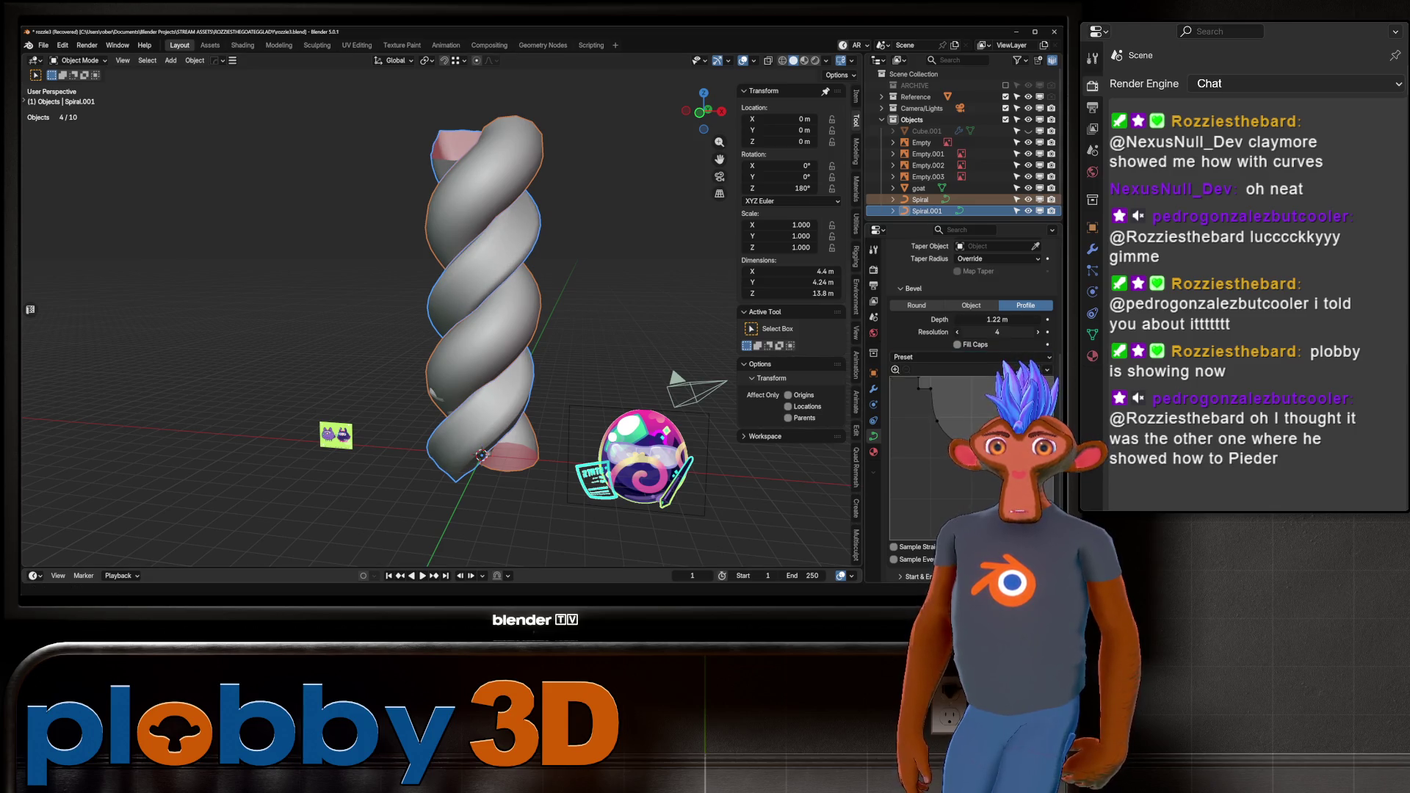
left_click_drag(996, 332, 1027, 332)
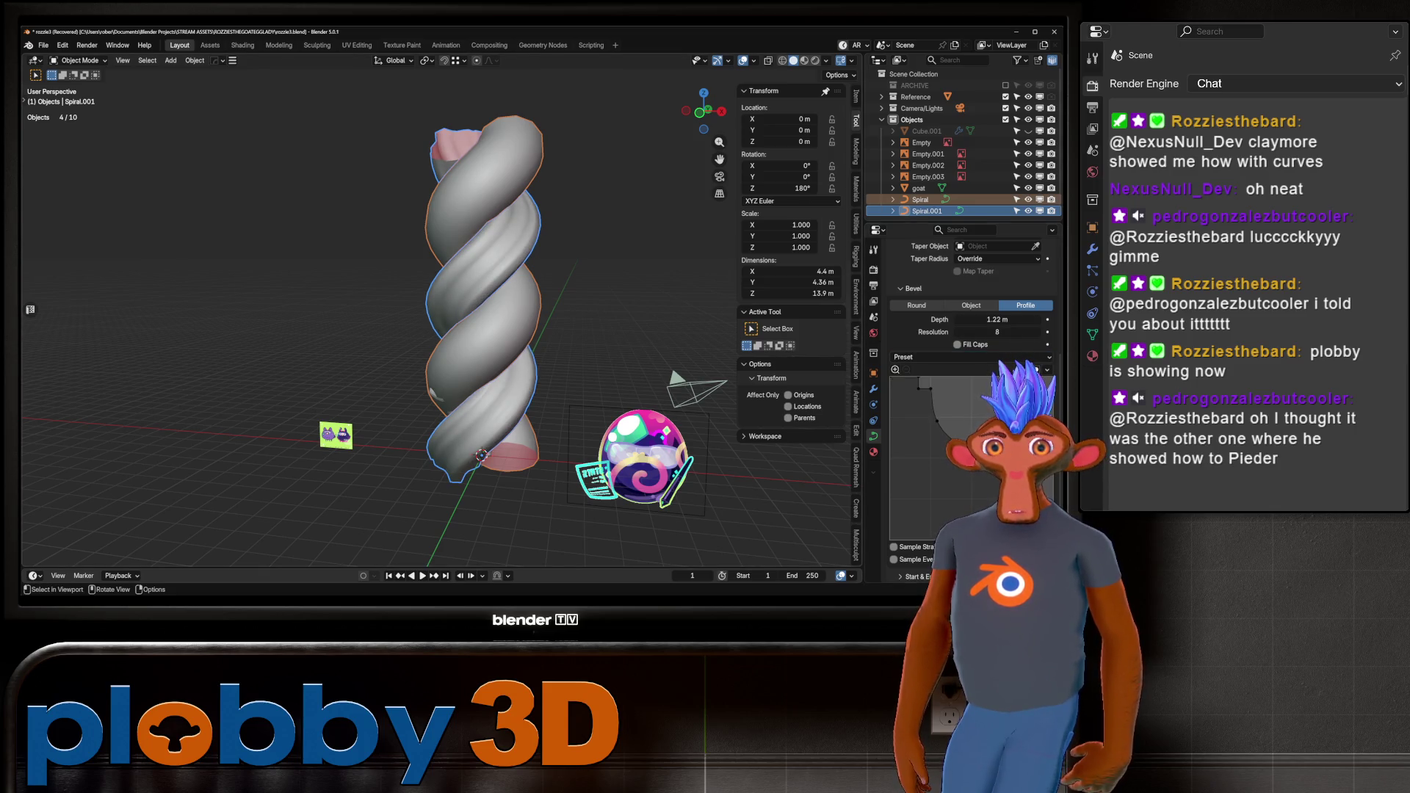
Give the Spiral object the stepped molding bevel profile at resolution 8.
left_click(920, 199)
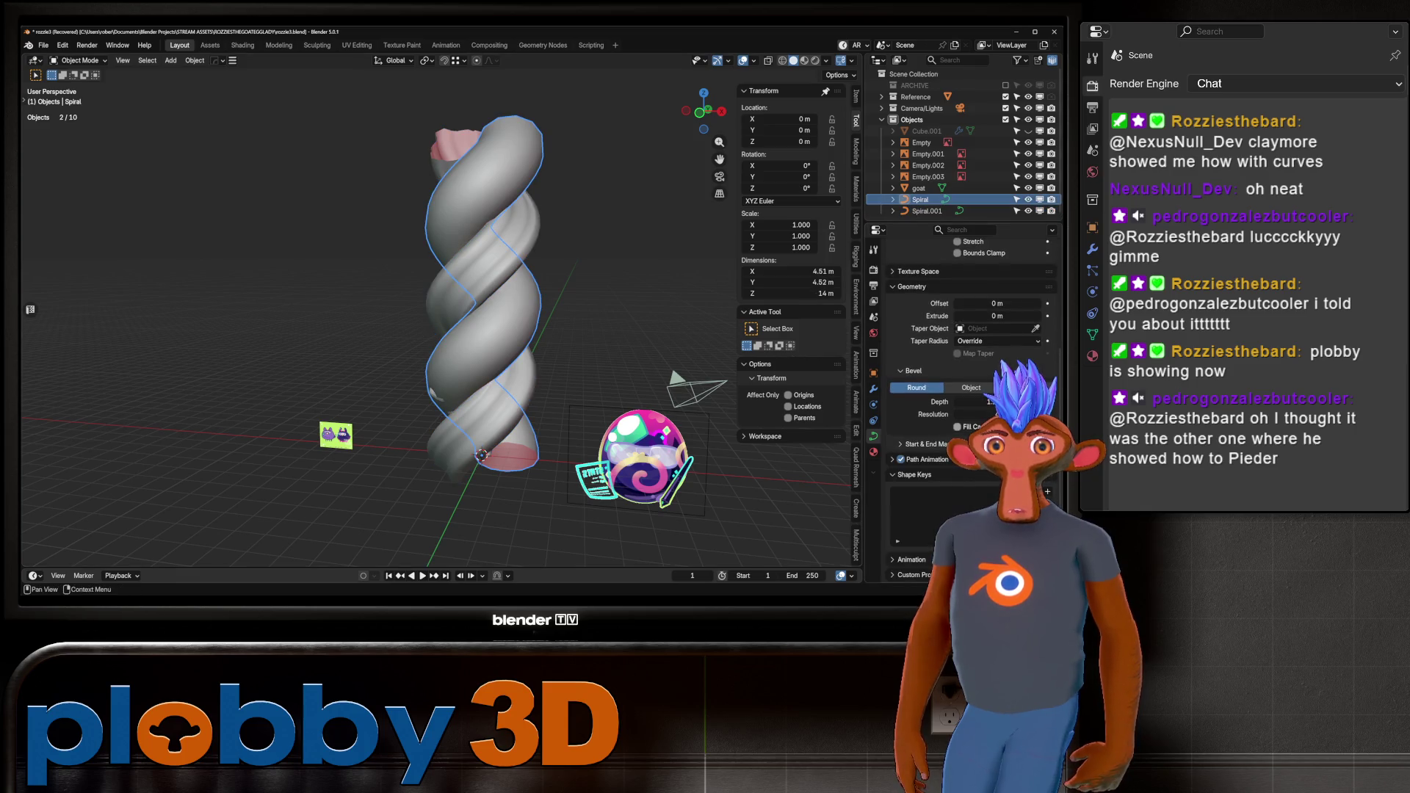
left_click(1023, 387)
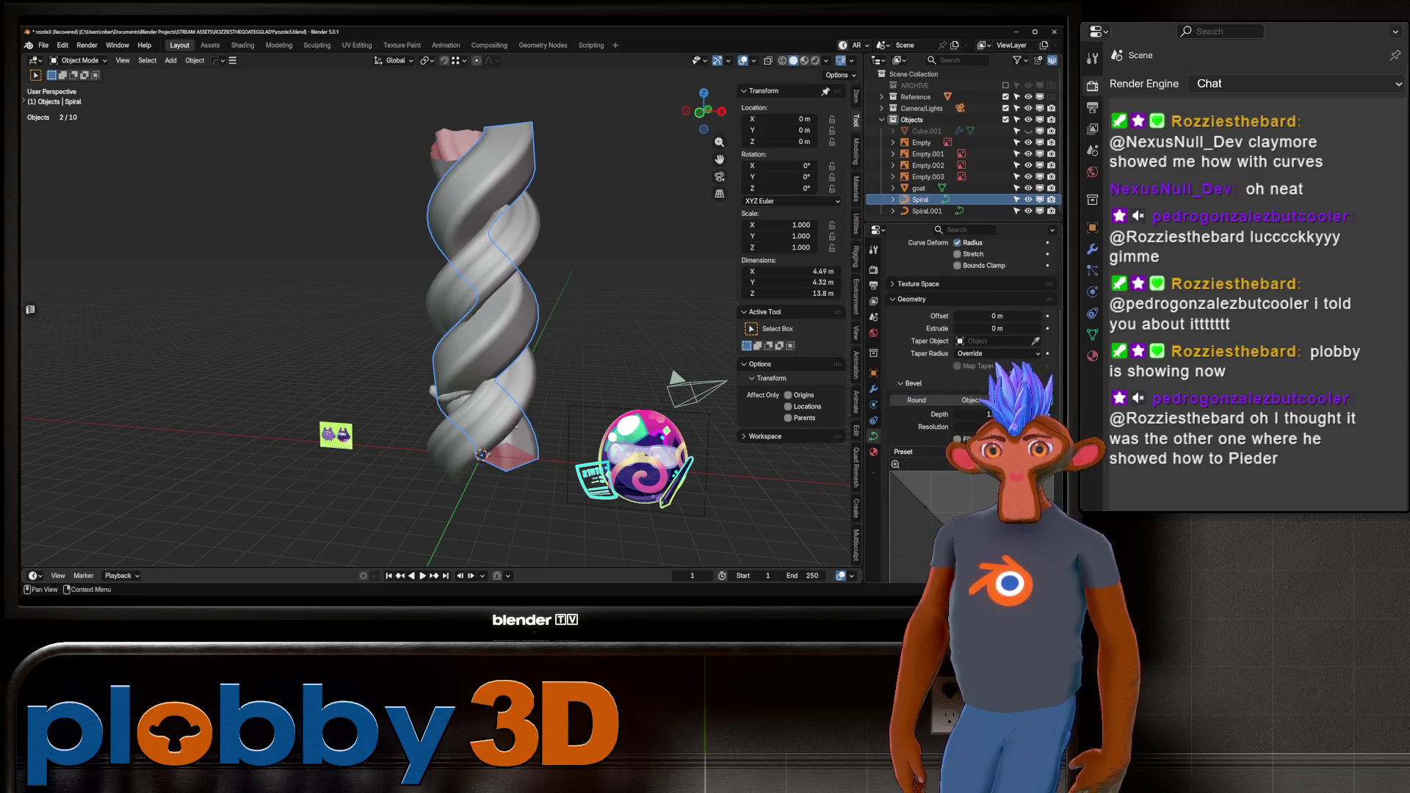
scroll(969, 330, "down", 5)
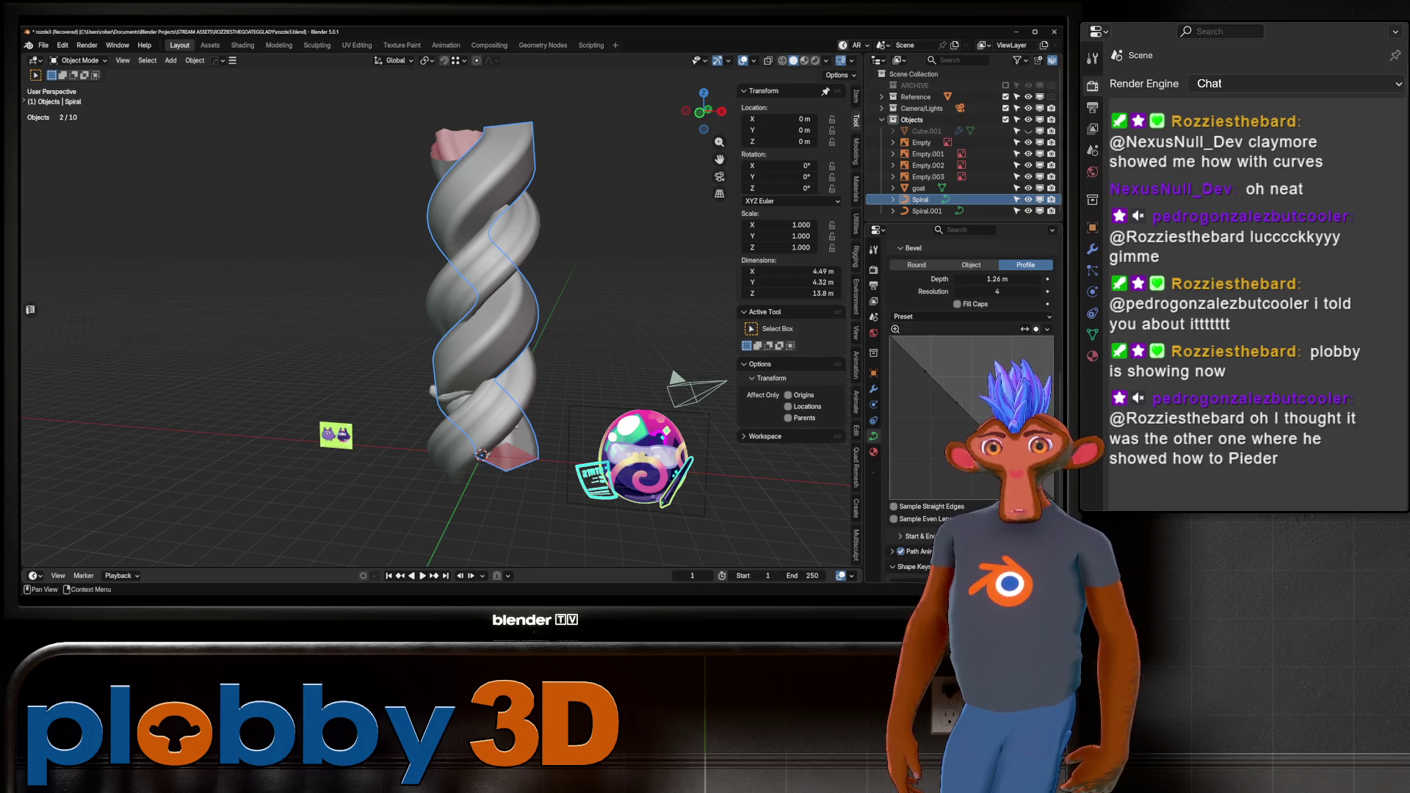
scroll(969, 330, "up", 2)
left_click(904, 384)
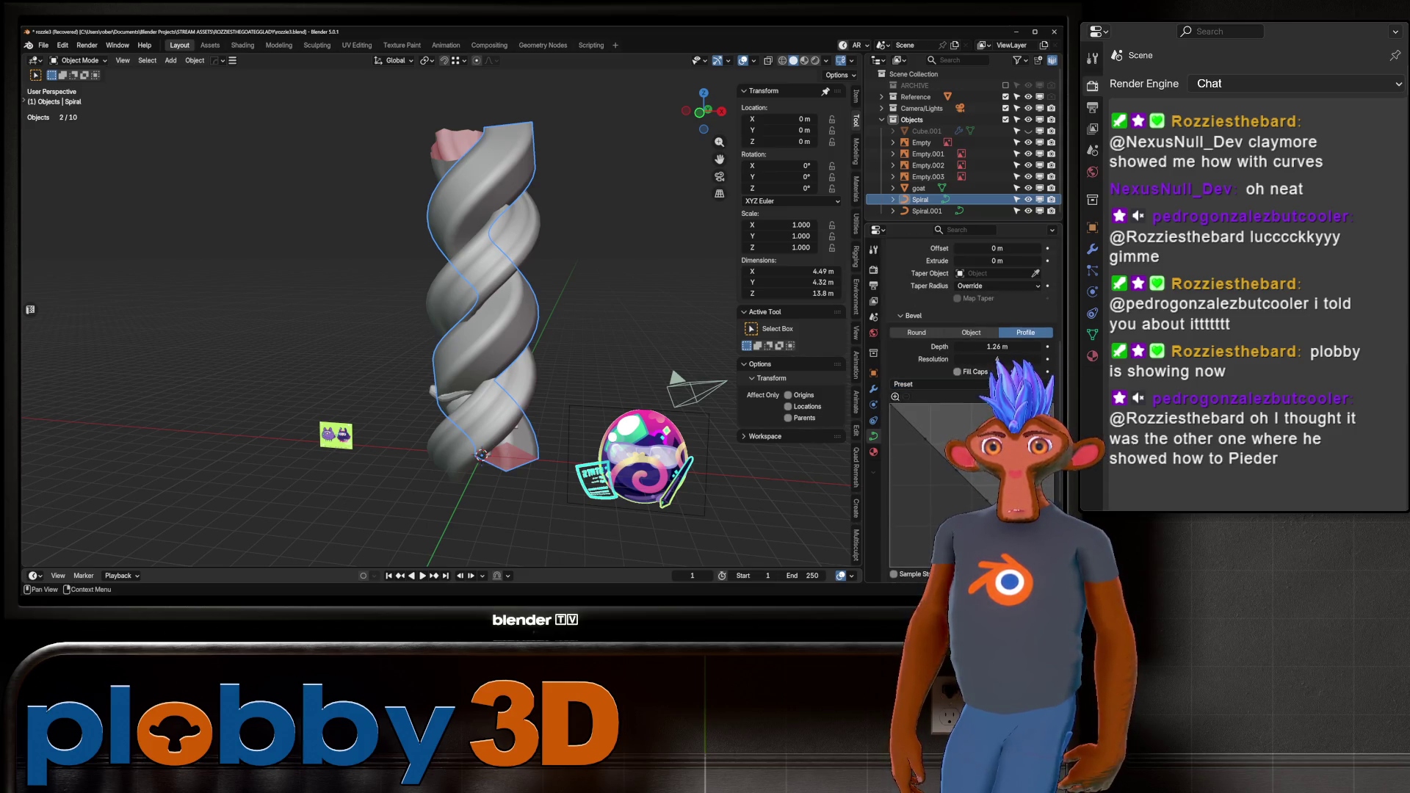
left_click(914, 433)
scroll(969, 330, "down", 1)
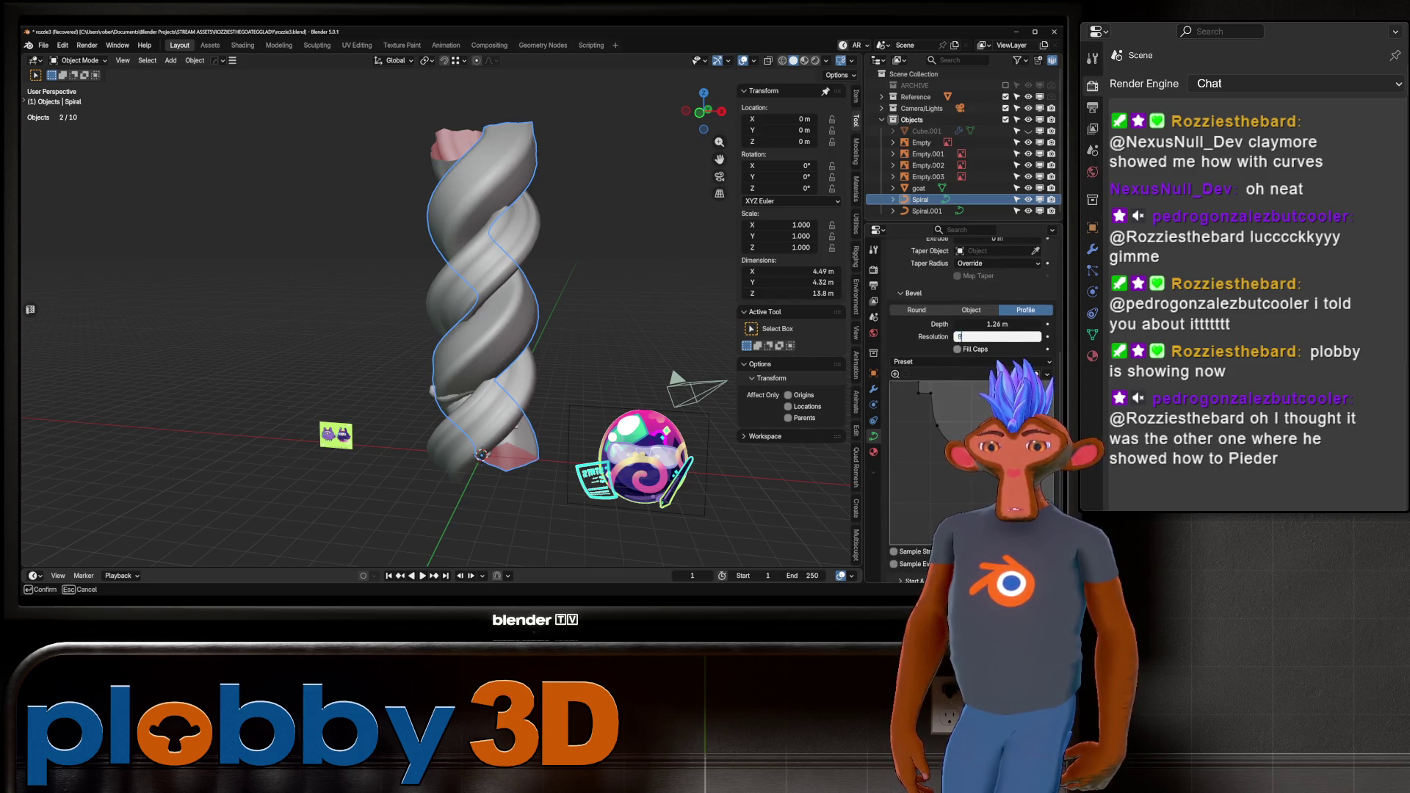
key("Return")
key("alt+a")
mouse_move(441, 294)
middle_mouse_down()
mouse_move(558, 293)
mouse_move(528, 293)
mouse_move(543, 309)
middle_mouse_up()
Join Spiral and Spiral.001 into one object with Ctrl+J.
left_click(506, 309)
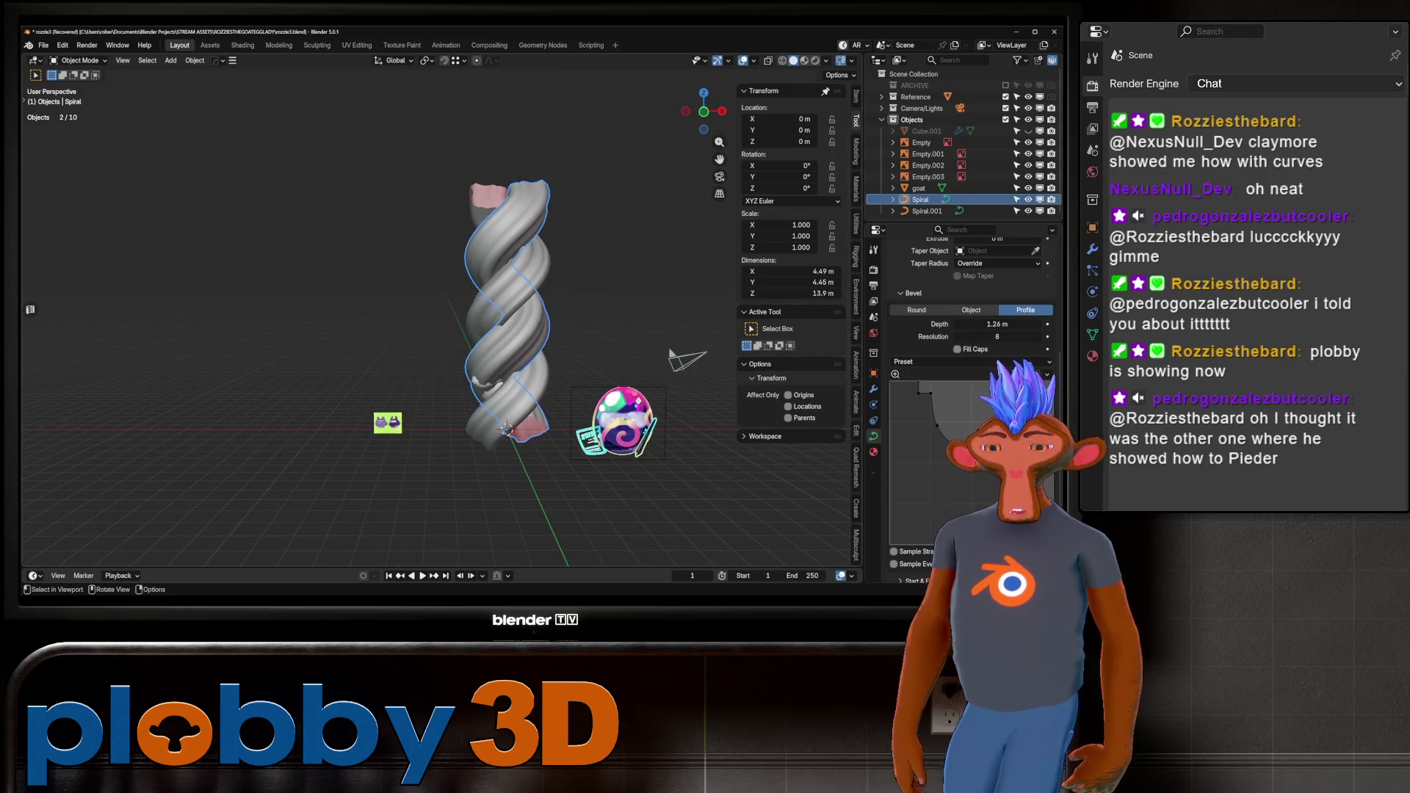
left_click(514, 315, "shift")
key("ctrl+j")
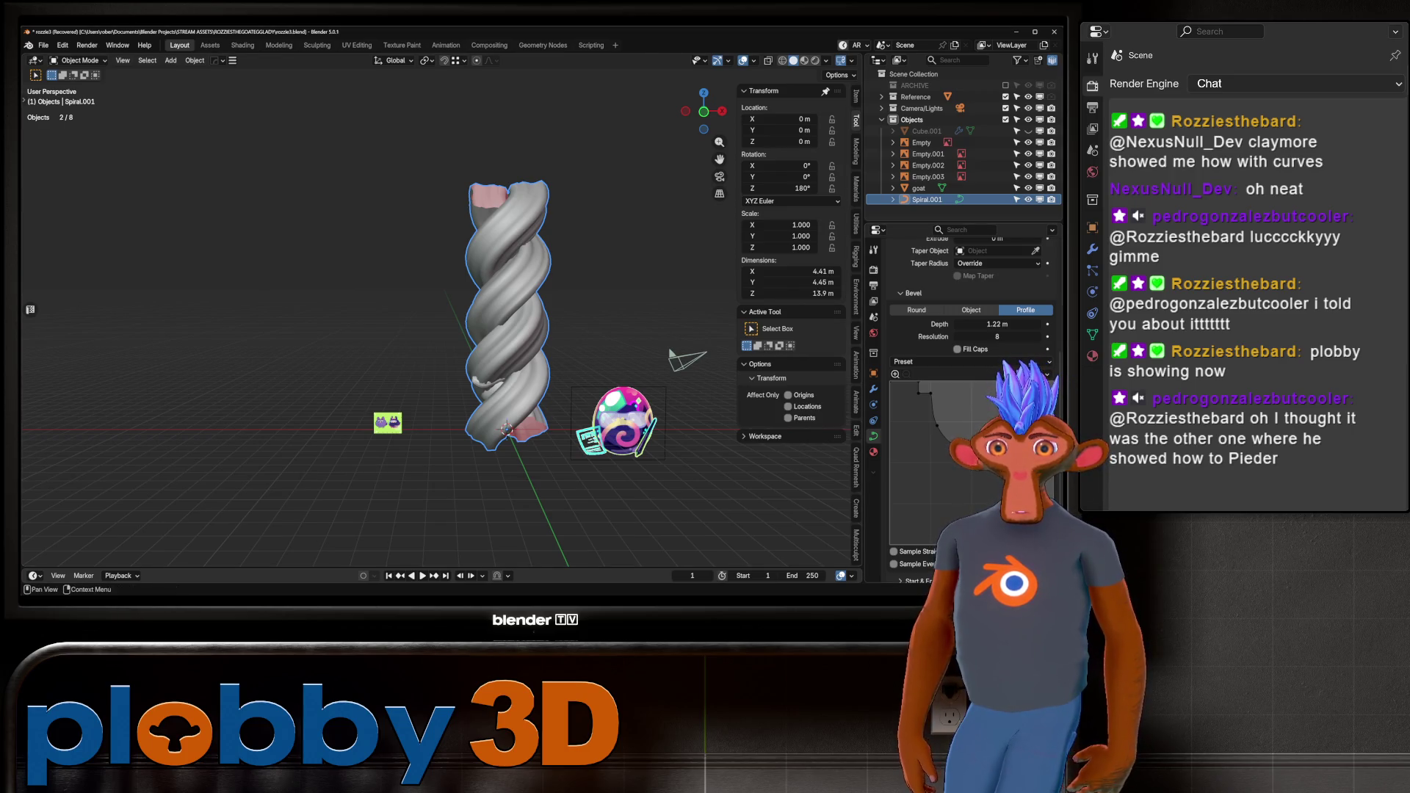
Add an Array modifier with offset X 0 and Z 1 to stack copies vertically.
left_click(873, 388)
left_click(977, 267)
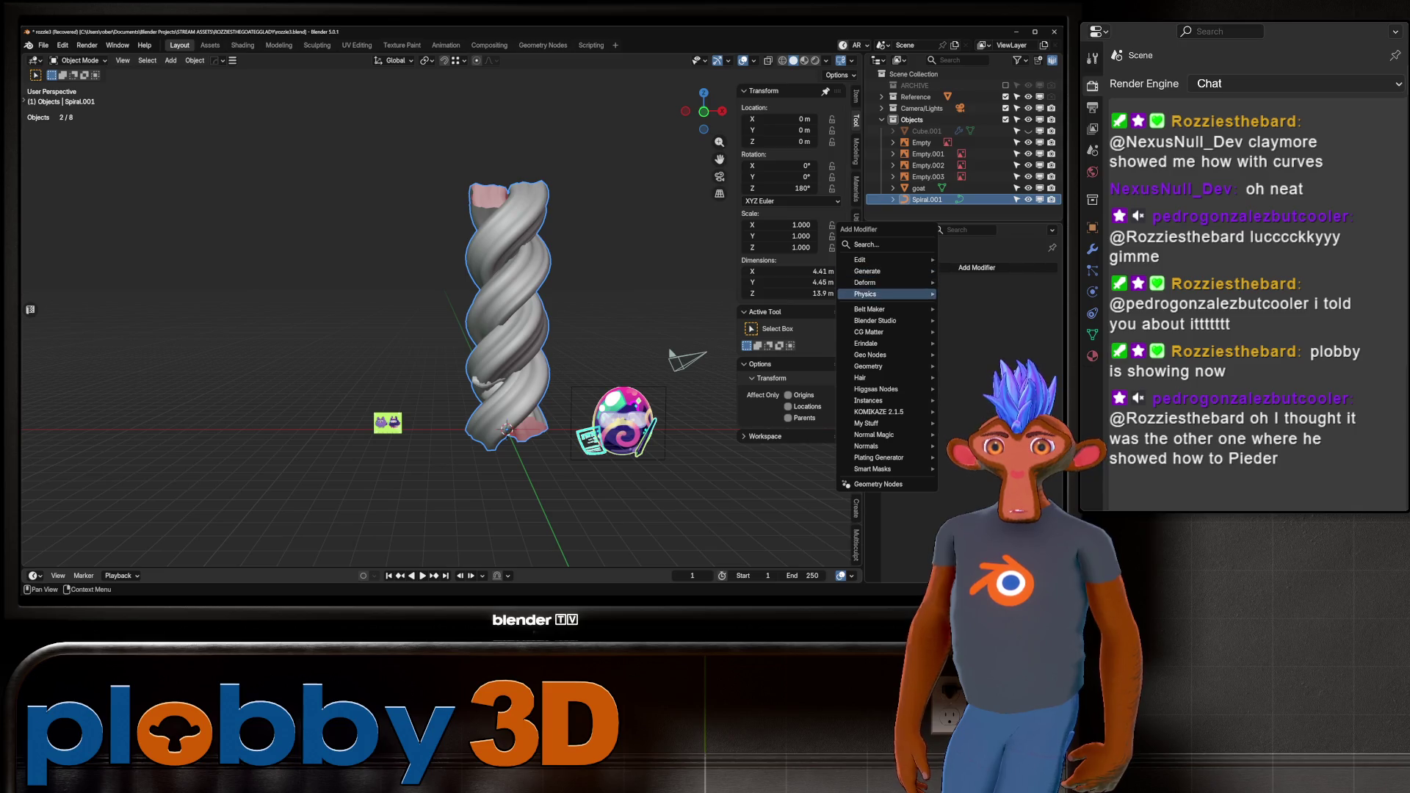
mouse_move(873, 271)
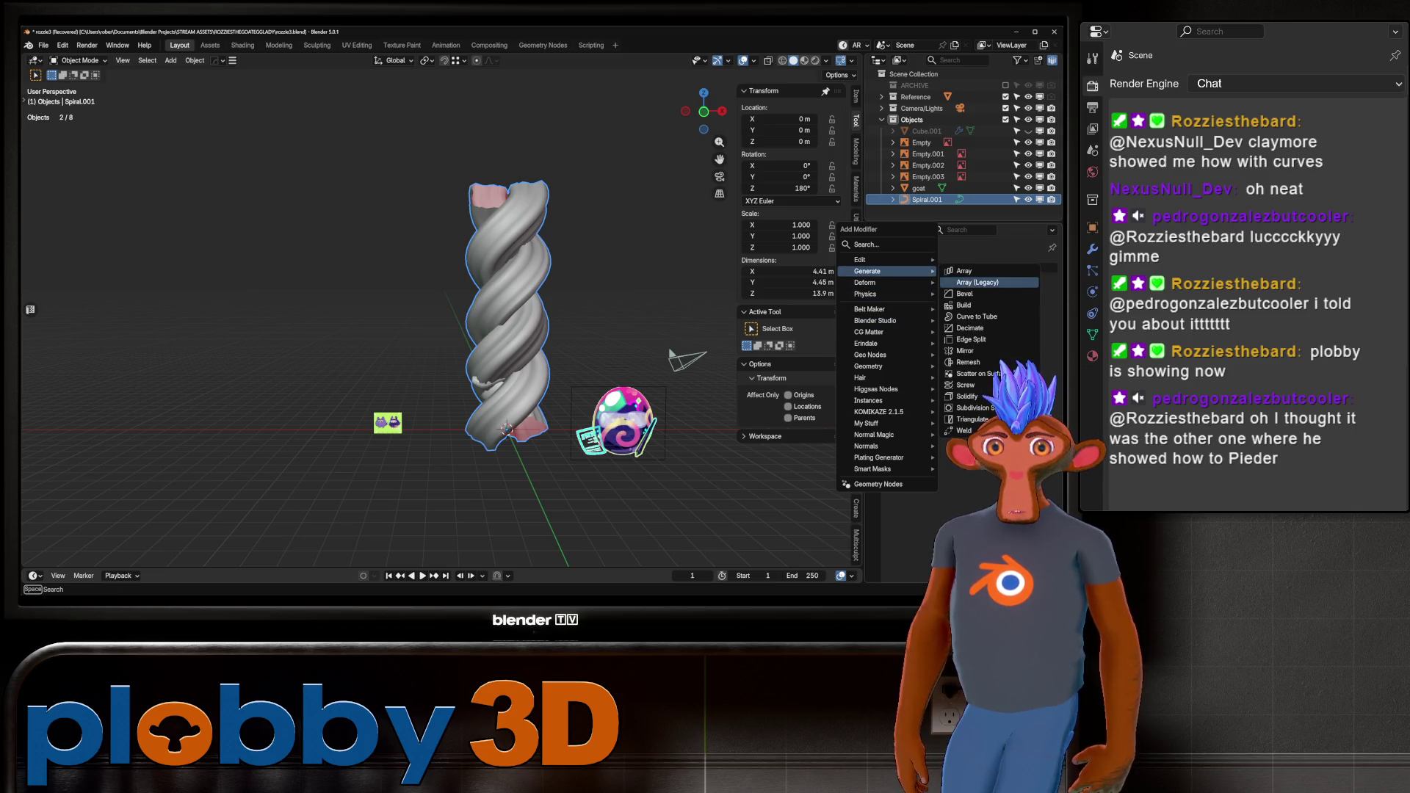
left_click(963, 271)
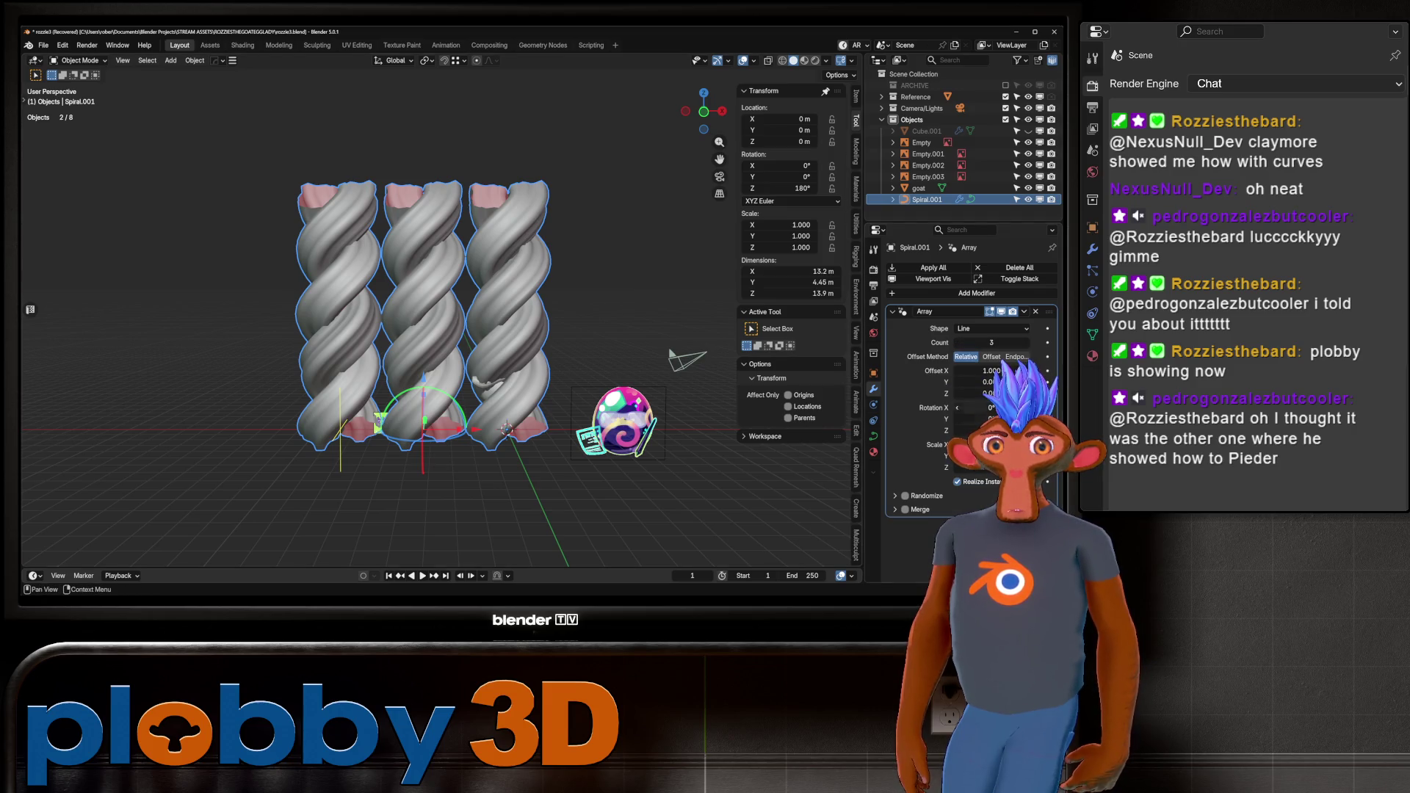
type("0")
key("Return")
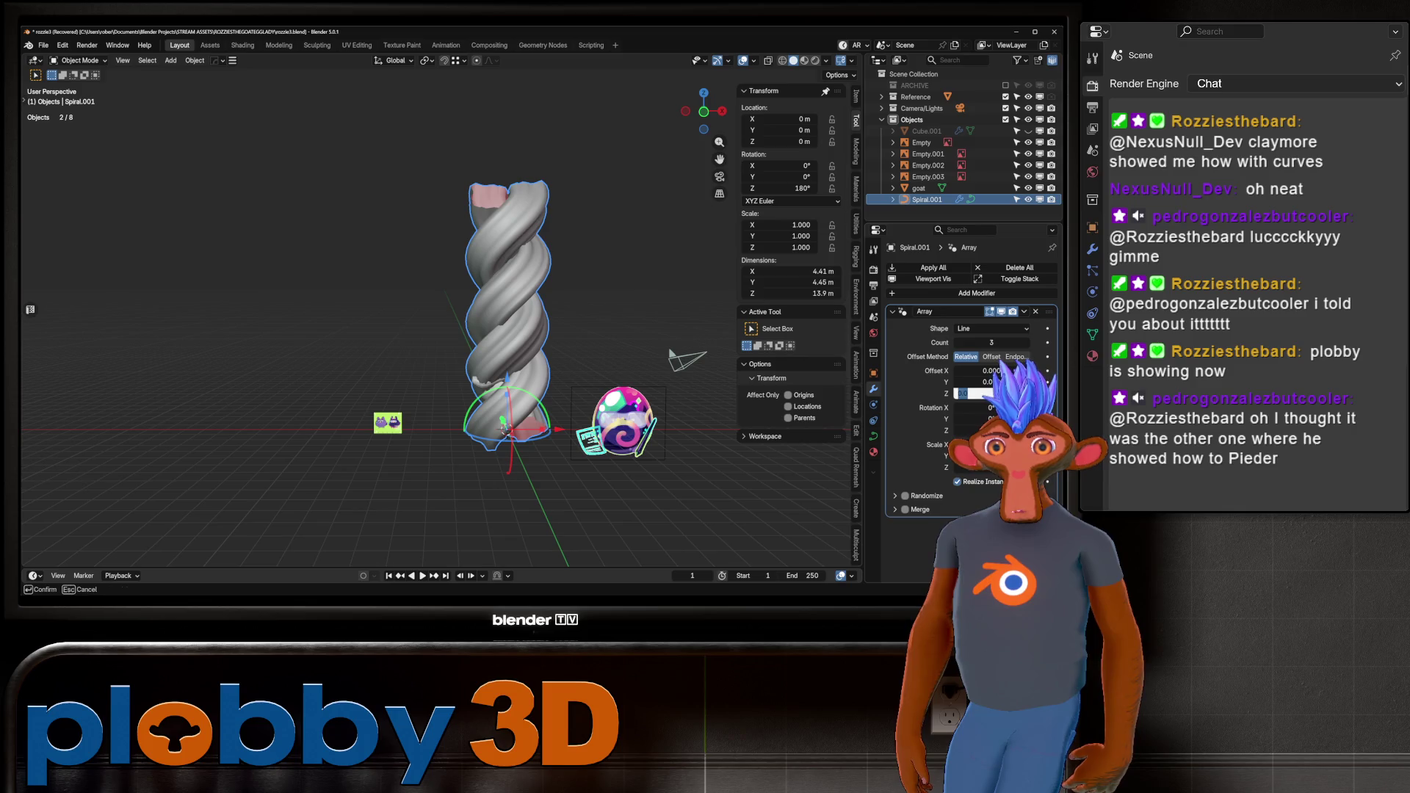
type("1")
key("Return")
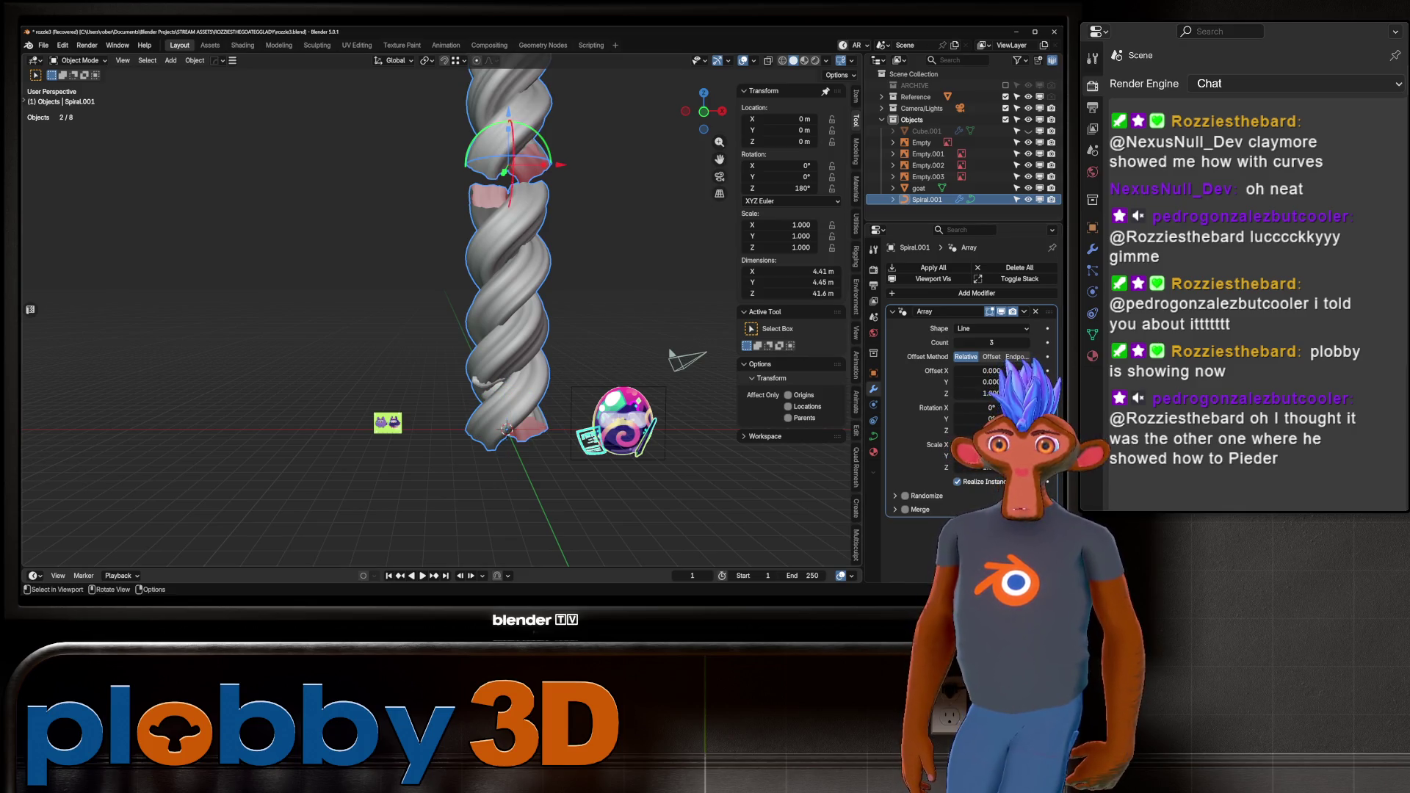
Lower the Z offset to about 0.86 so the stacked copies join without gaps.
left_click_drag(991, 393, 970, 393)
scroll(507, 309, "down", 3)
scroll(507, 308, "up", 4)
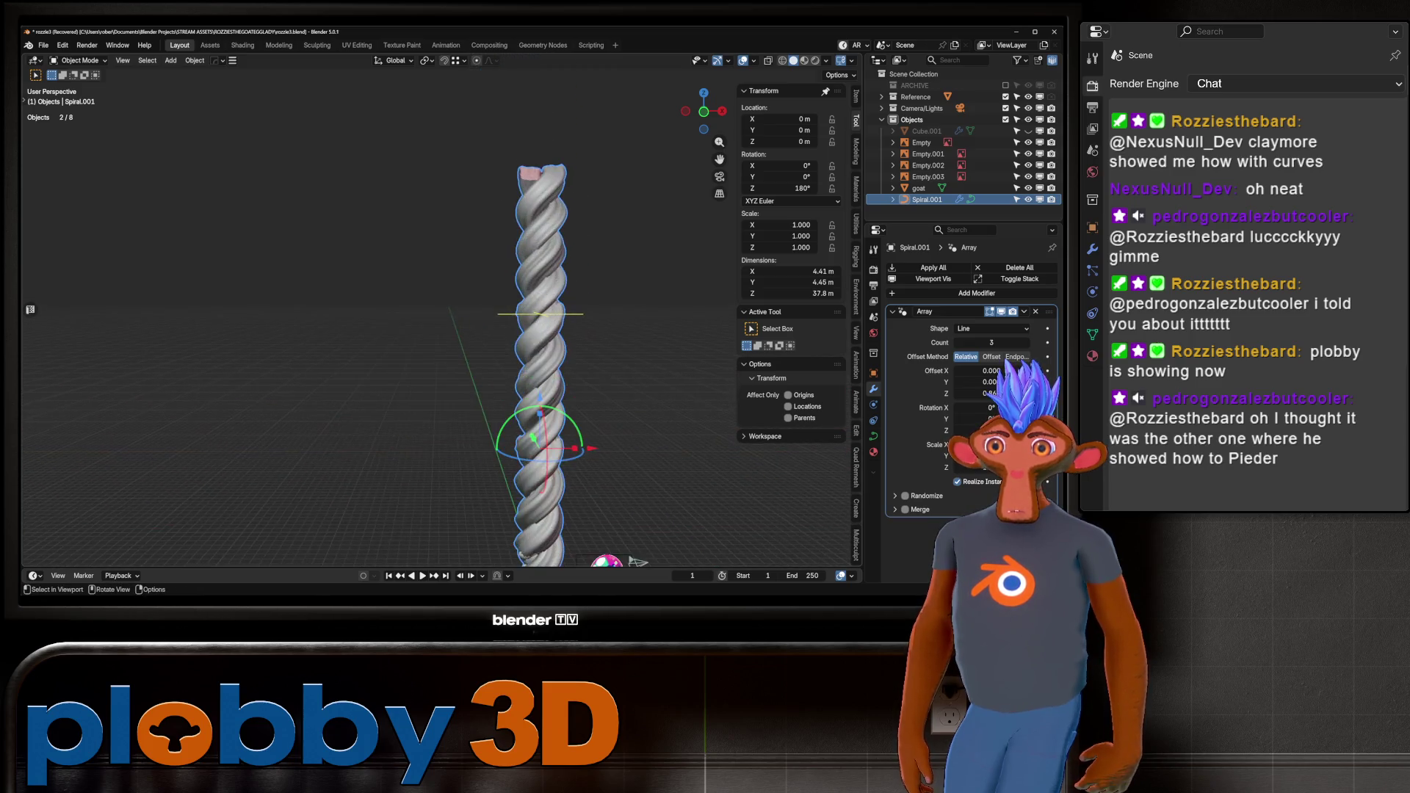
mouse_move(506, 308)
middle_mouse_down()
mouse_move(477, 316)
mouse_move(588, 319)
middle_mouse_up()
mouse_move(440, 316)
middle_mouse_down()
mouse_move(528, 282)
mouse_move(580, 327)
middle_mouse_up()
scroll(514, 316, "down", 5)
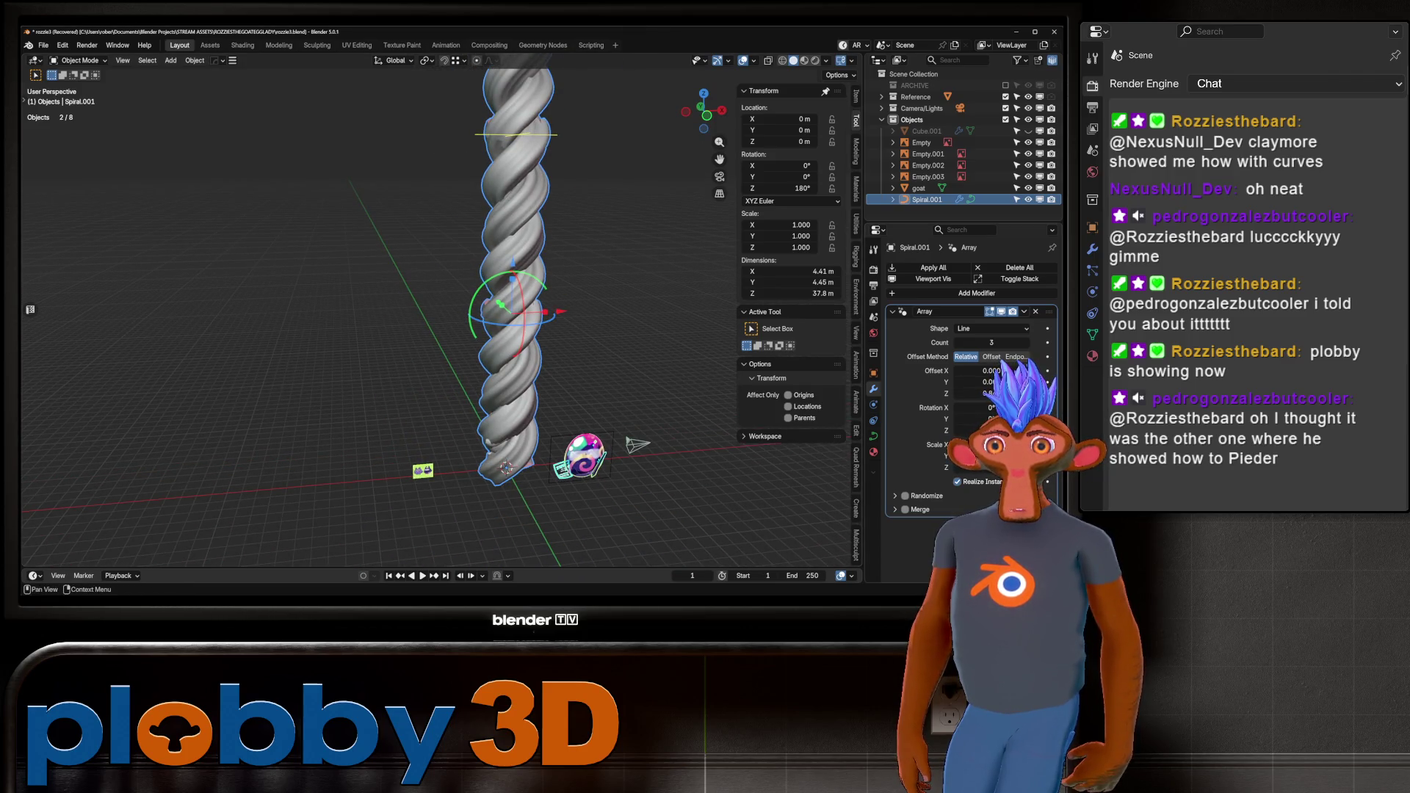
Convert the stacked spiral curve into a mesh.
right_click(514, 289)
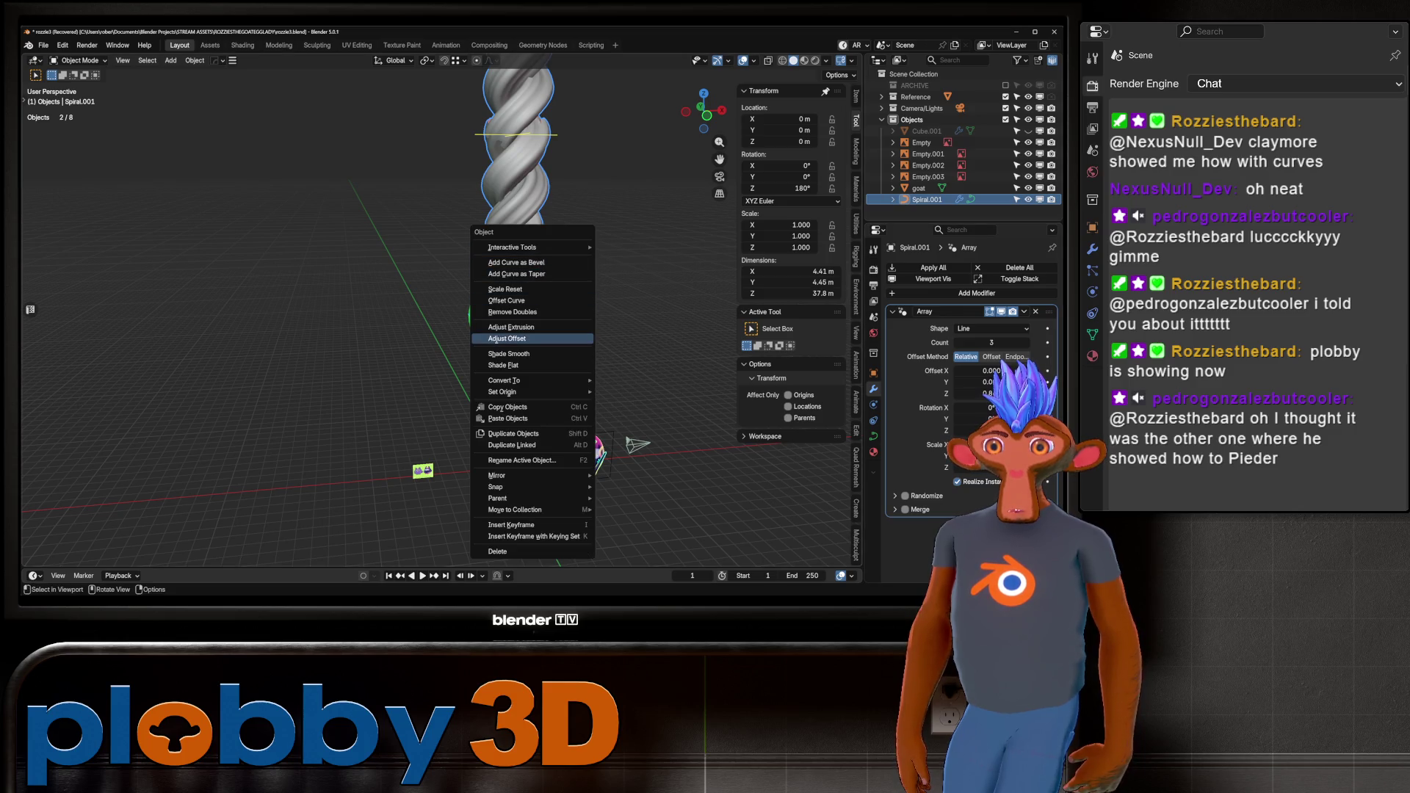
mouse_move(514, 381)
left_click(621, 381)
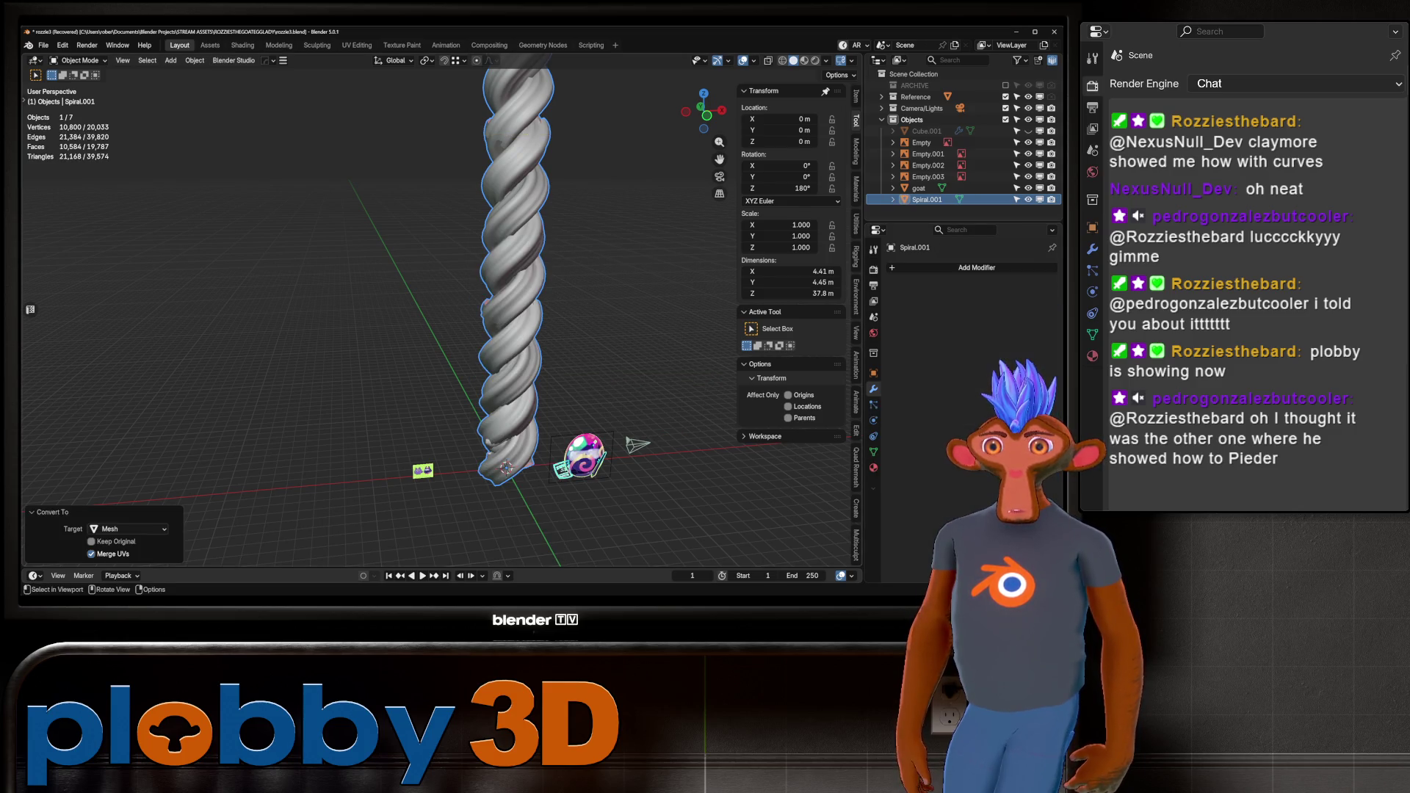
mouse_move(622, 380)
middle_mouse_down()
mouse_move(621, 484)
mouse_move(621, 426)
middle_mouse_up()
Add and apply a level-1 Subdivision, then switch to Sculpt Mode.
key("ctrl+1")
scroll(621, 447, "down", 3)
scroll(621, 448, "up", 3)
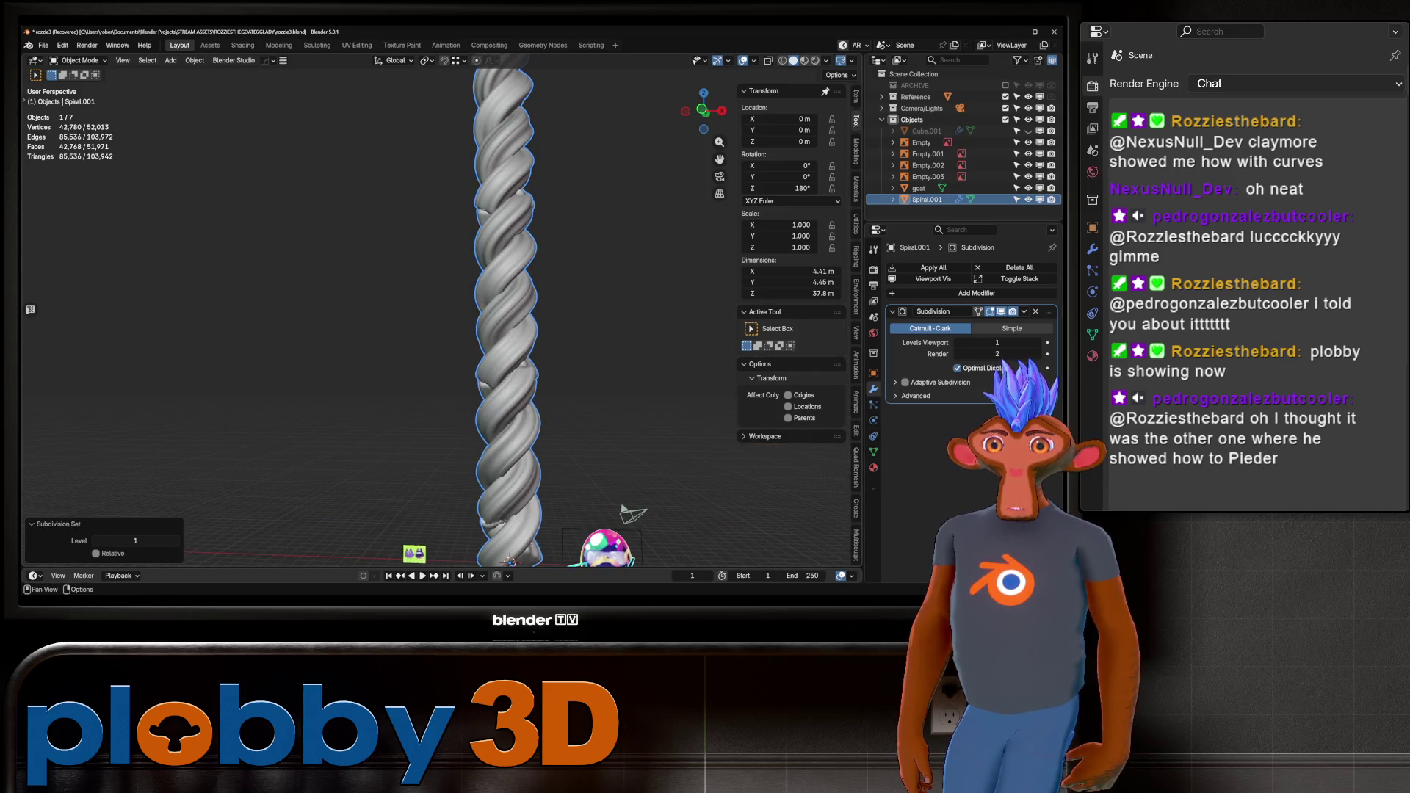
left_click(856, 467)
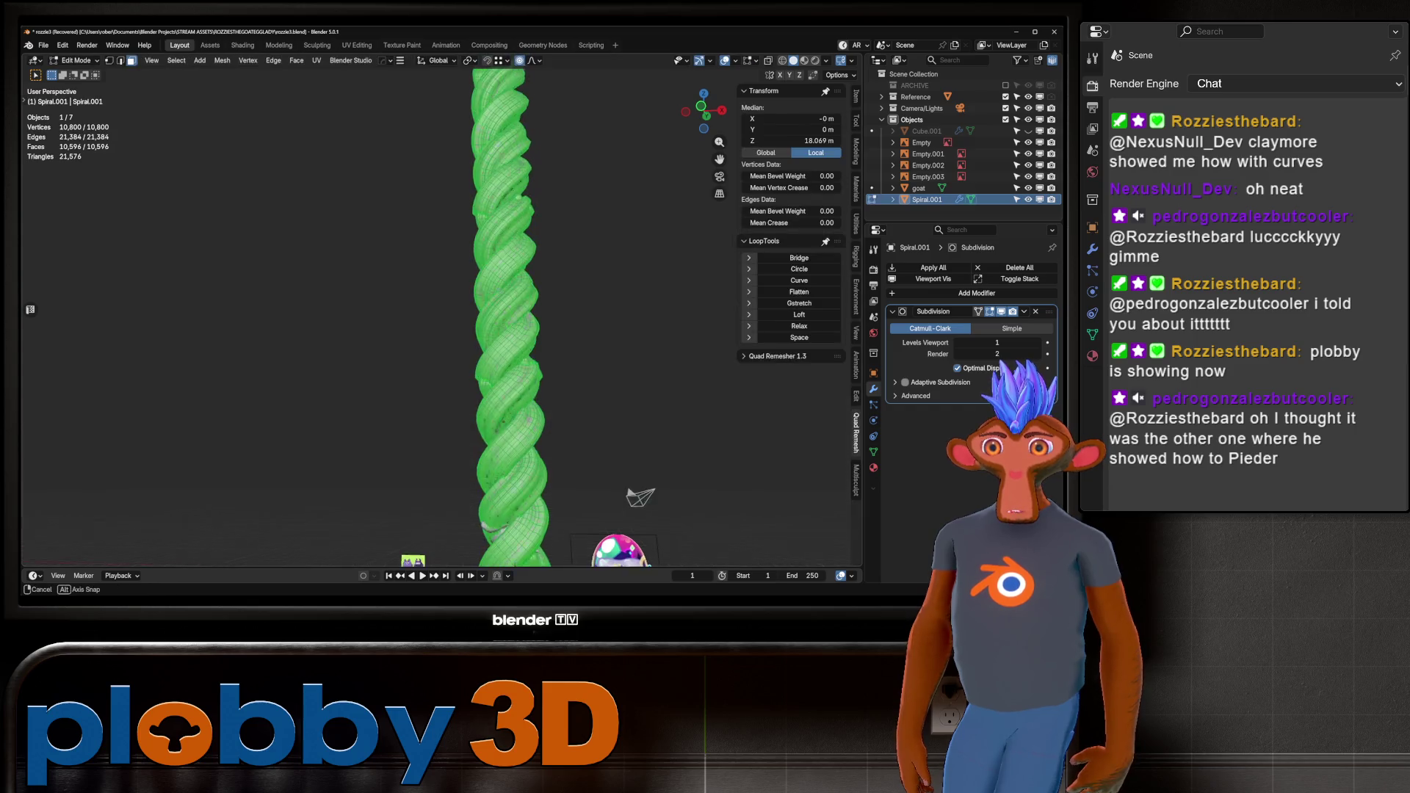
middle_click_drag(514, 367, 473, 323, "shift")
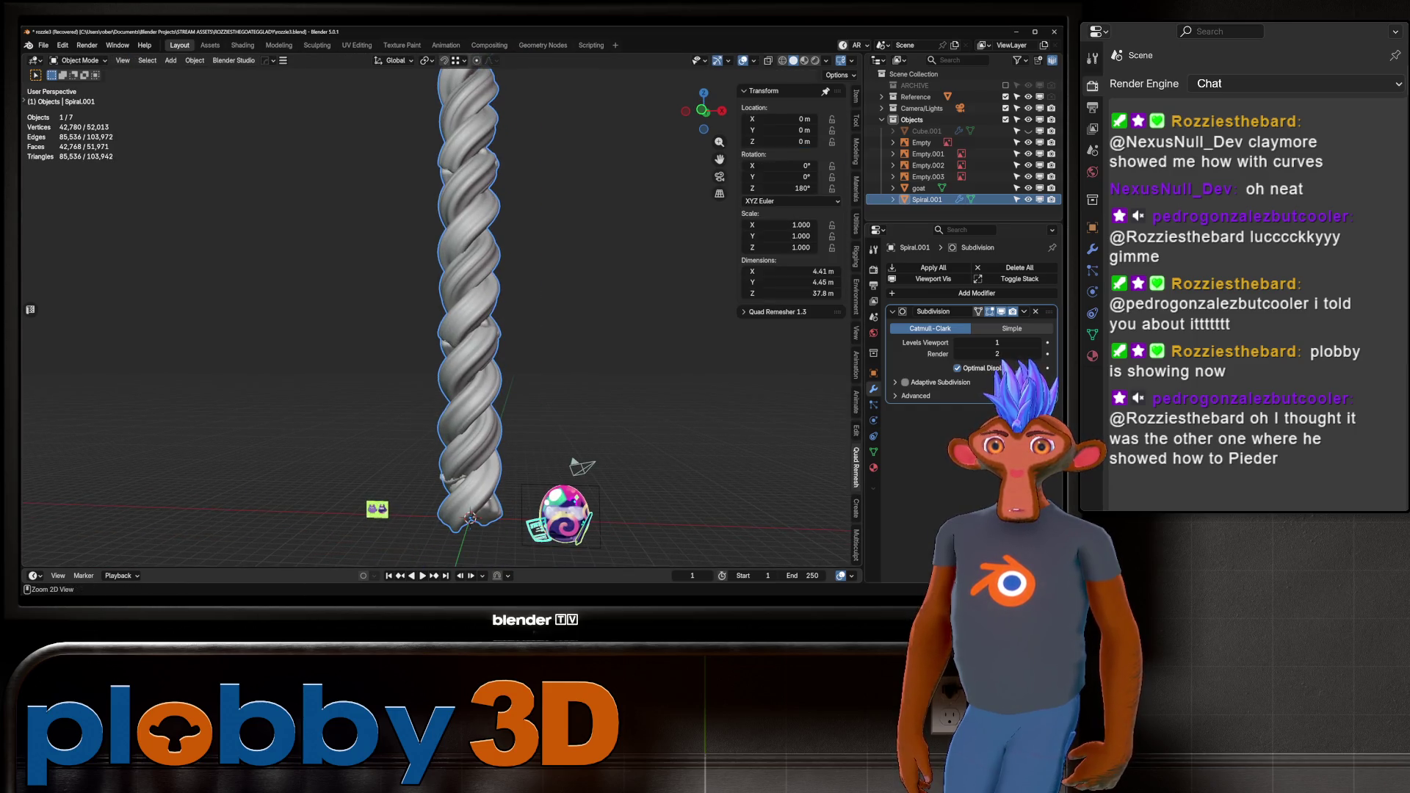
key("ctrl+a")
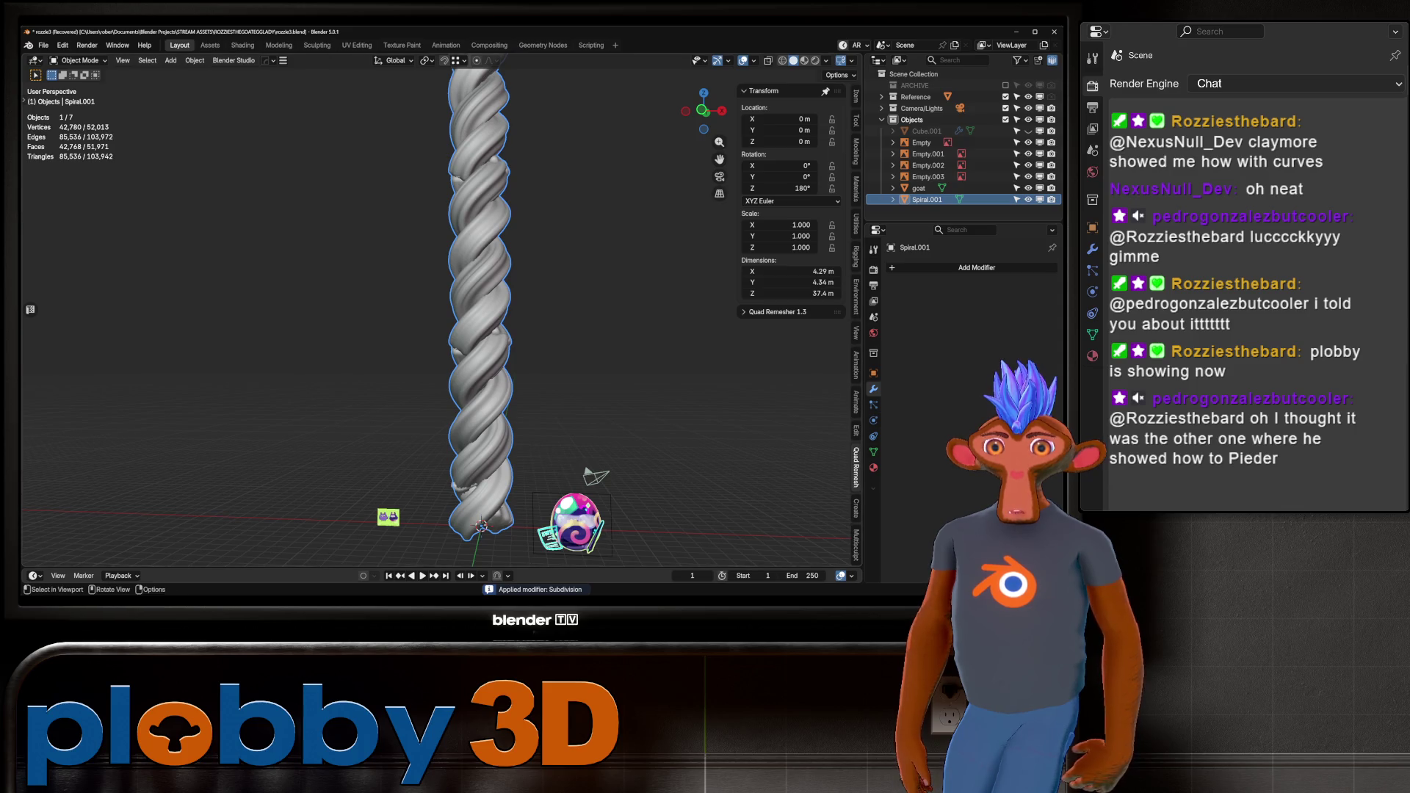
key("ctrl+Tab")
left_click(456, 342)
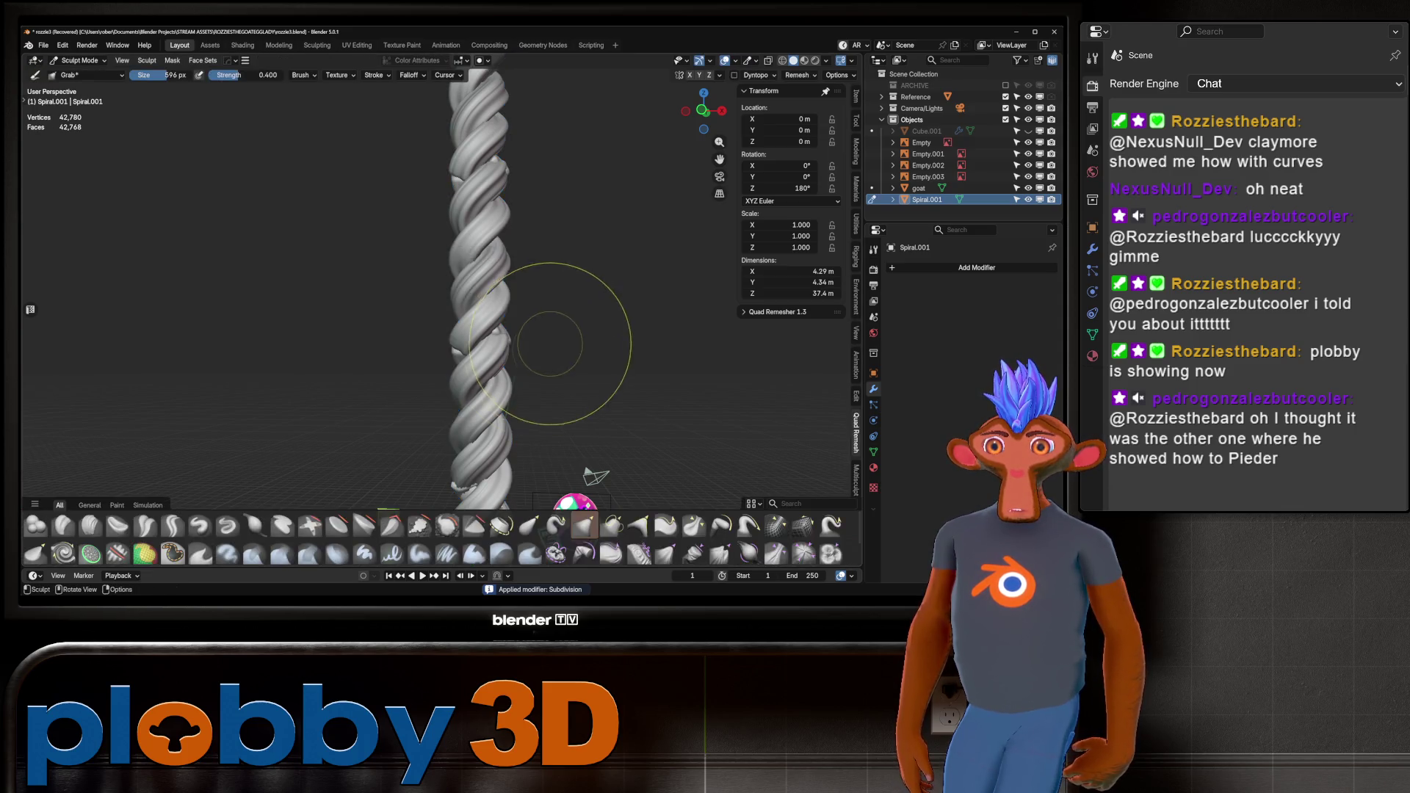
Voxel-remesh the spiral, undo, and remesh at a much finer density (~644,120 vertices).
key("f")
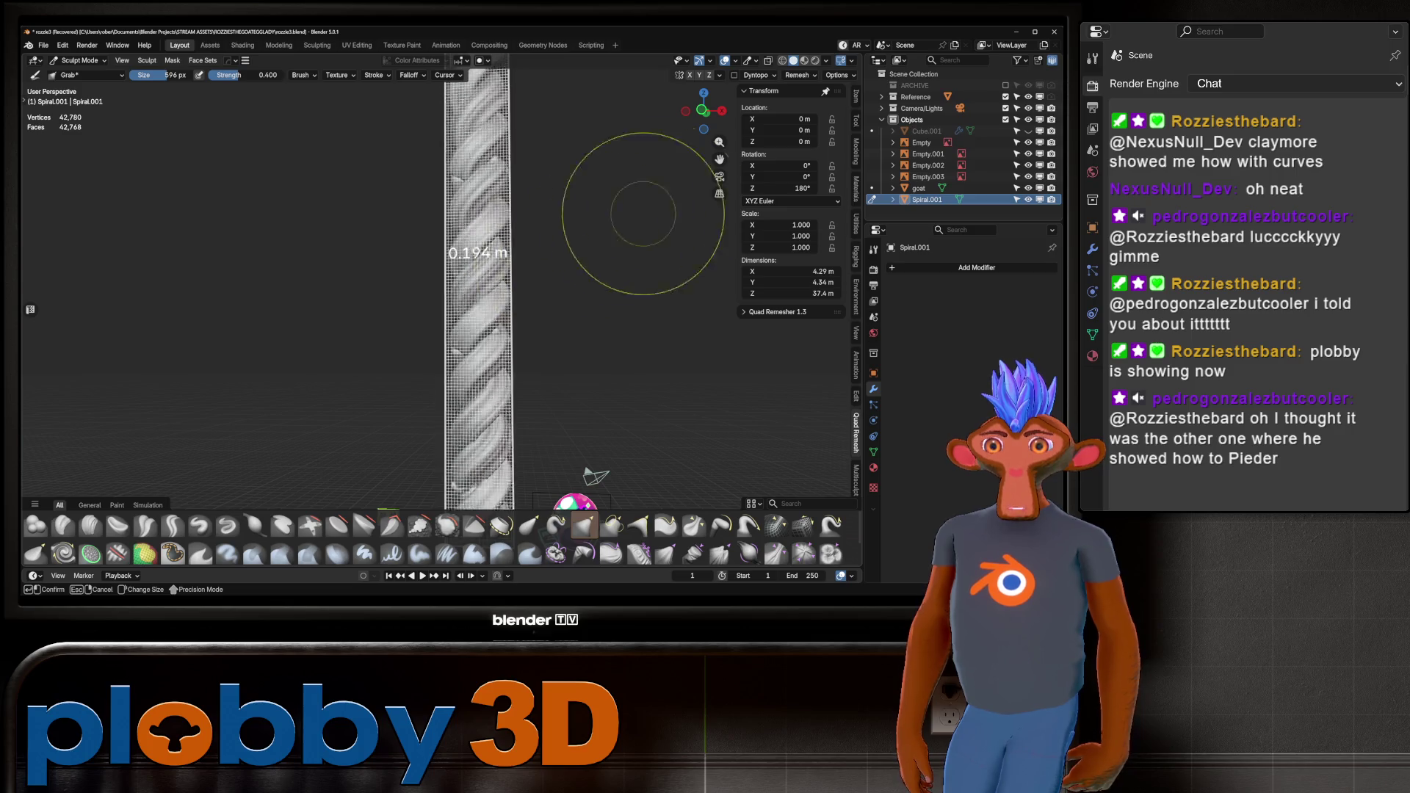
left_click(711, 190)
key("ctrl+r")
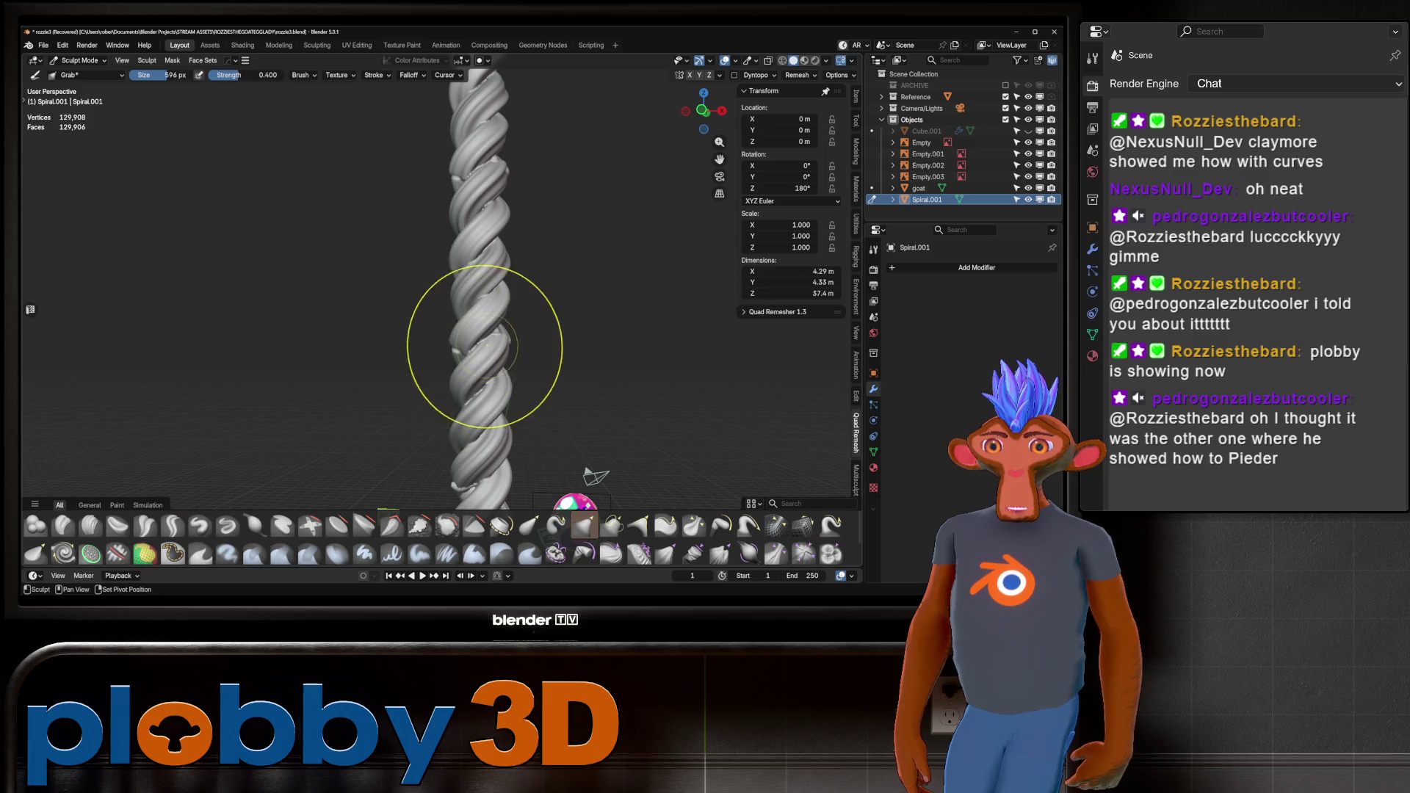
left_click_drag(436, 370, 434, 367)
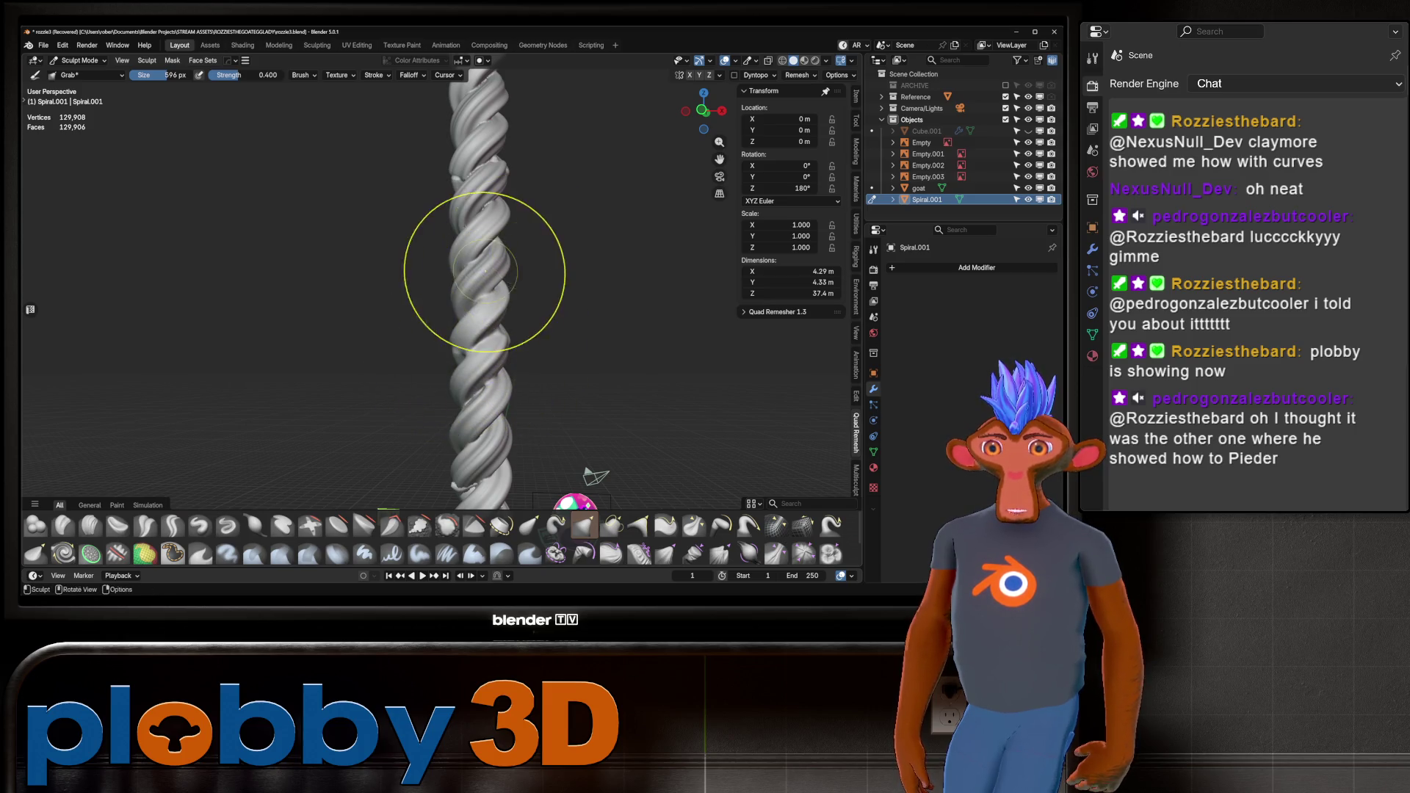
scroll(426, 345, "up", 8)
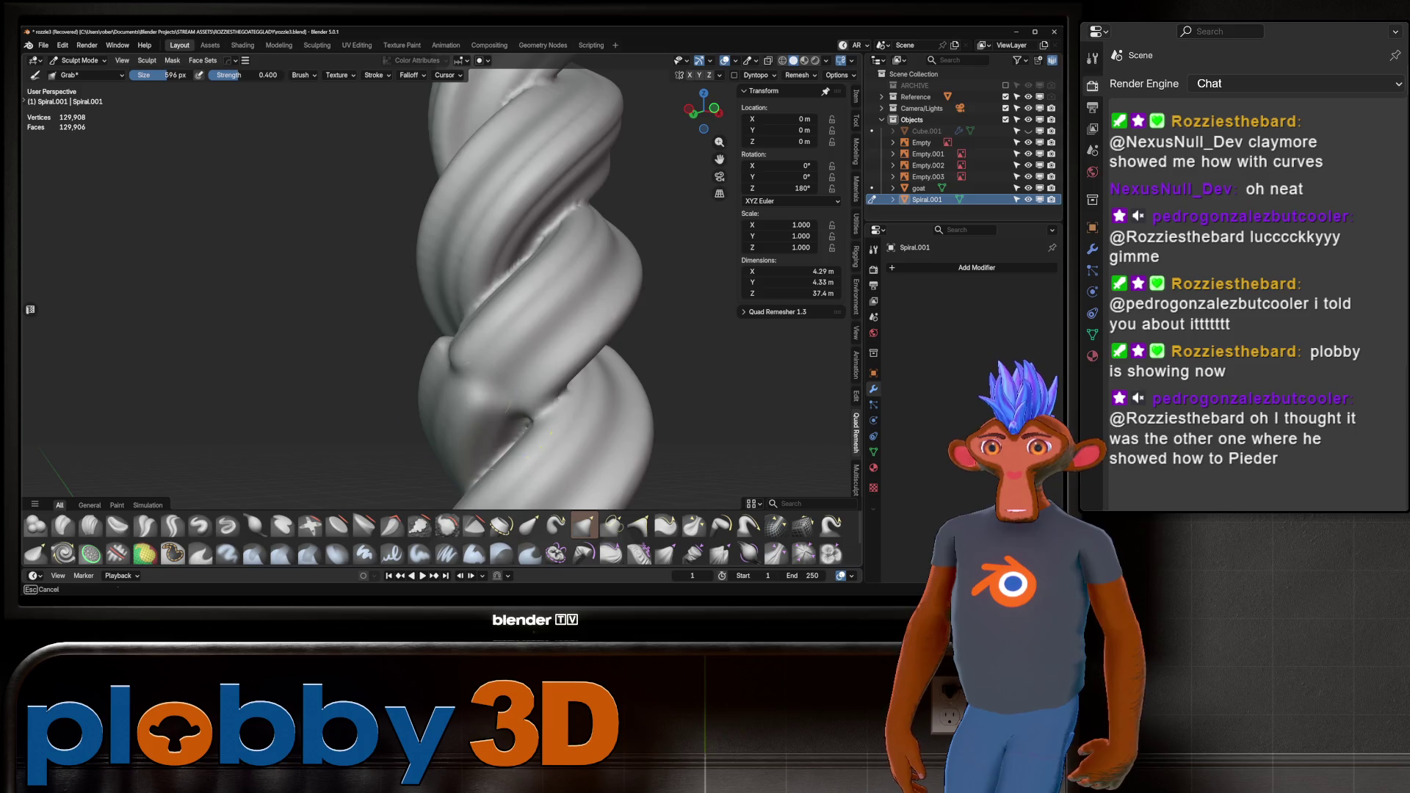
key("ctrl+z")
scroll(513, 382, "down", 6)
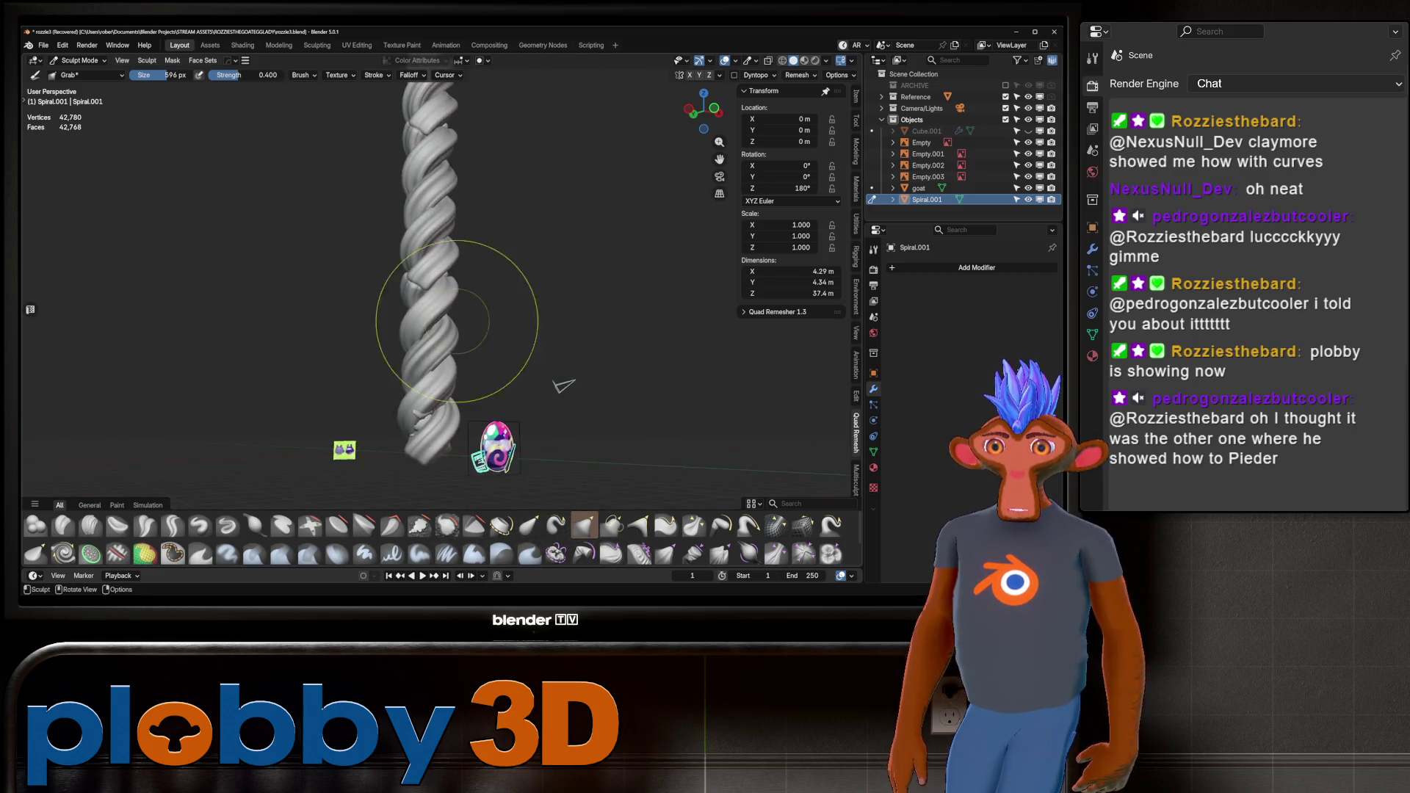
key("ctrl+r")
Expand the Quad Remesher settings and edit the target quad count.
mouse_move(504, 277)
middle_mouse_down()
mouse_move(516, 290)
mouse_move(470, 316)
middle_mouse_up()
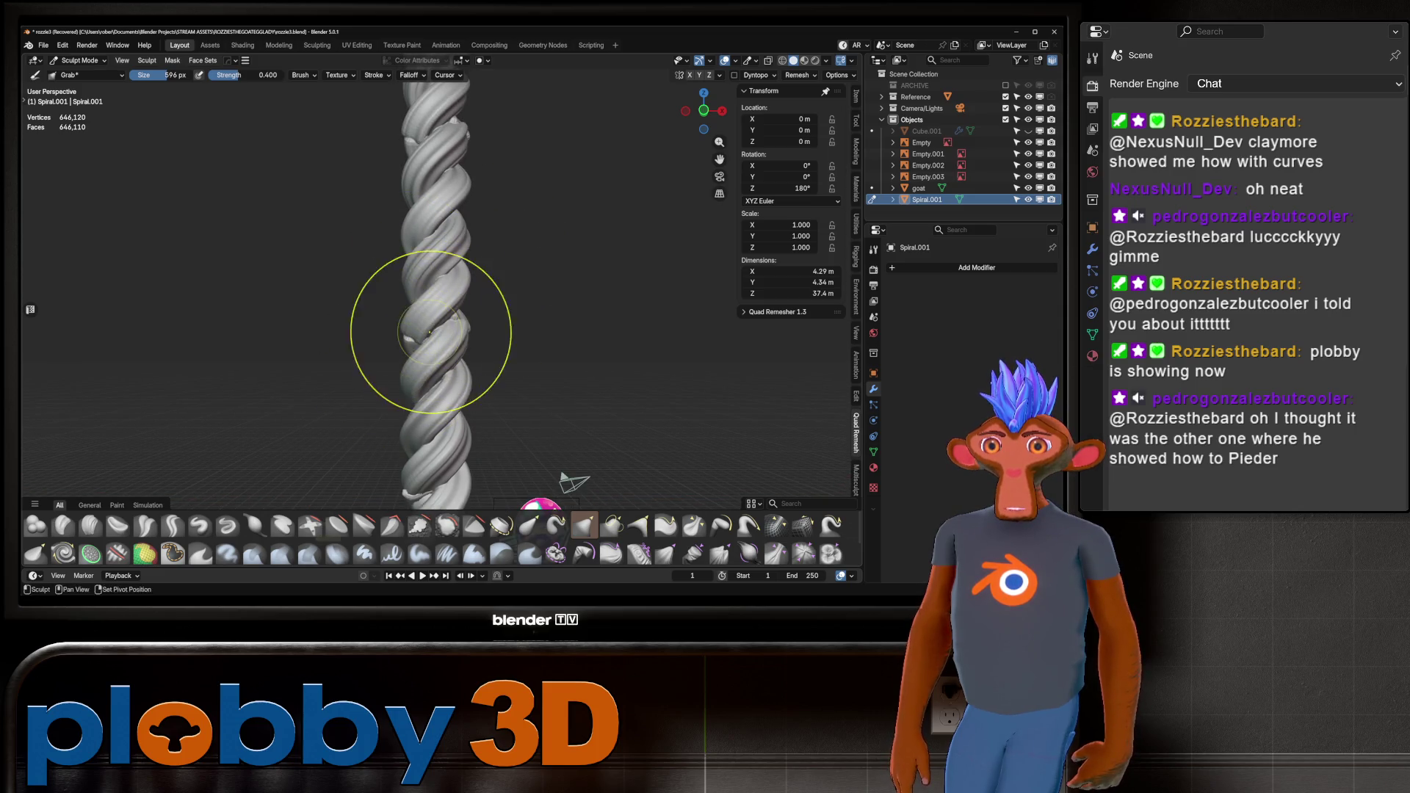
middle_click_drag(570, 328, 653, 332, "shift")
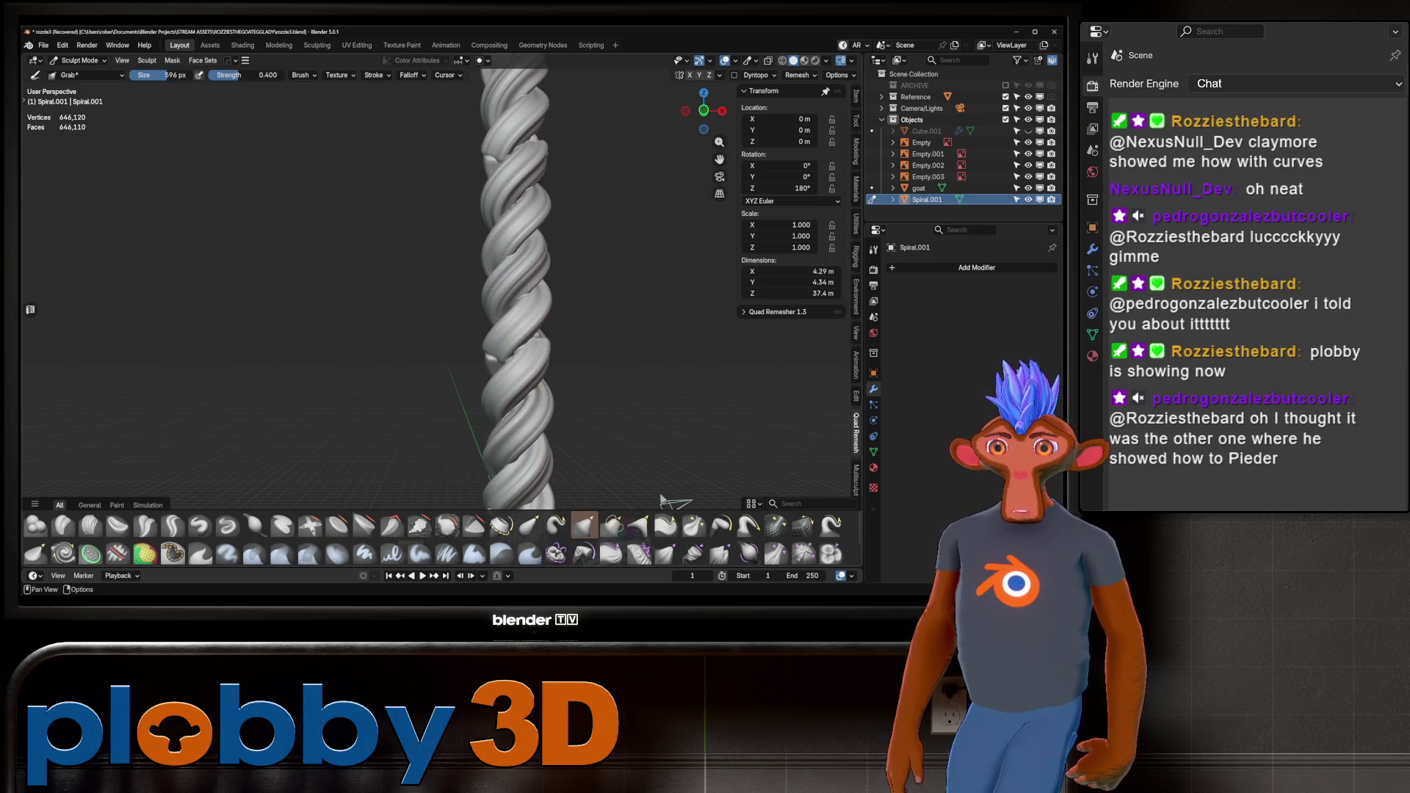
left_click(771, 311)
scroll(538, 254, "down", 4)
double_click(790, 349)
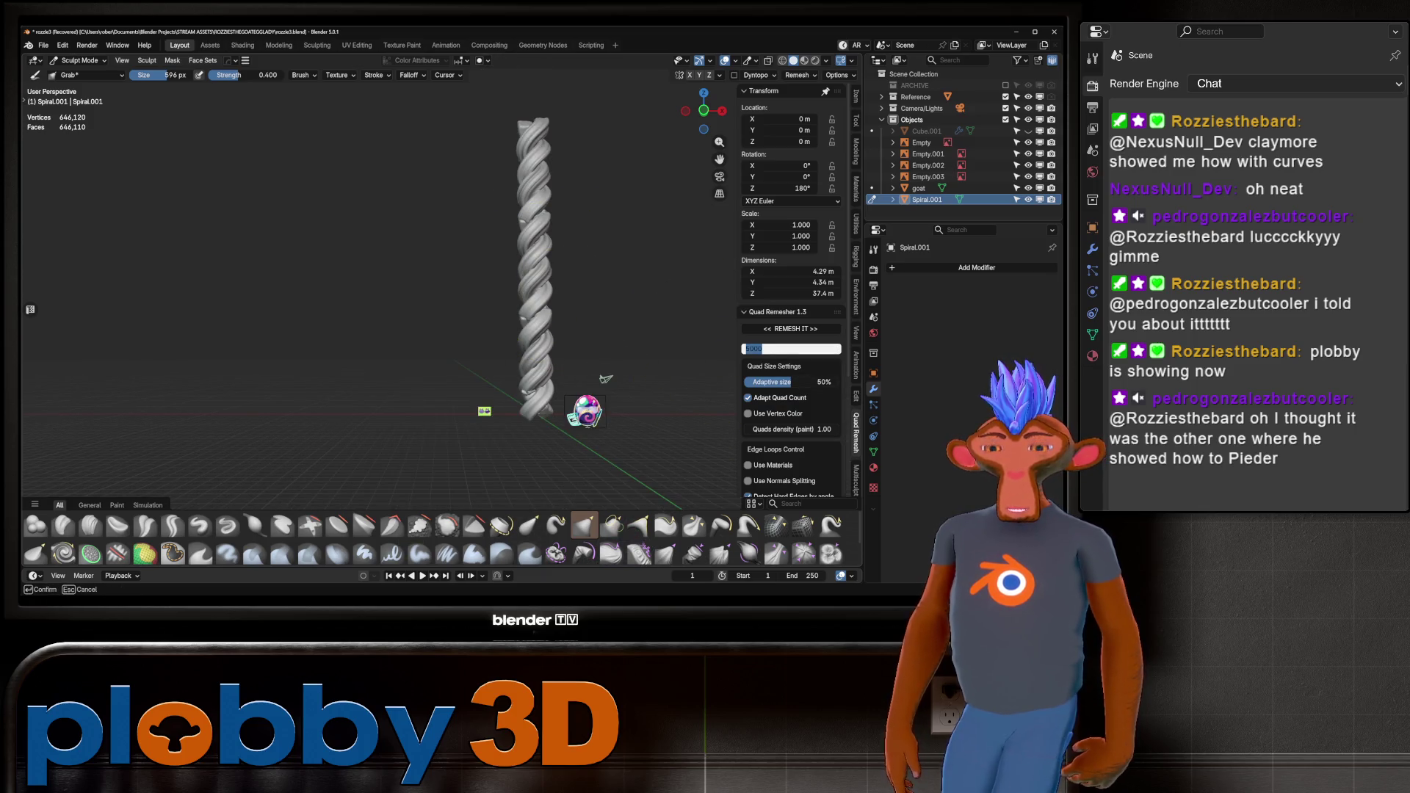
type("500")
Run Quad Remesher with a quad count of 500, creating Retopo_Spiral.001.
key("Return")
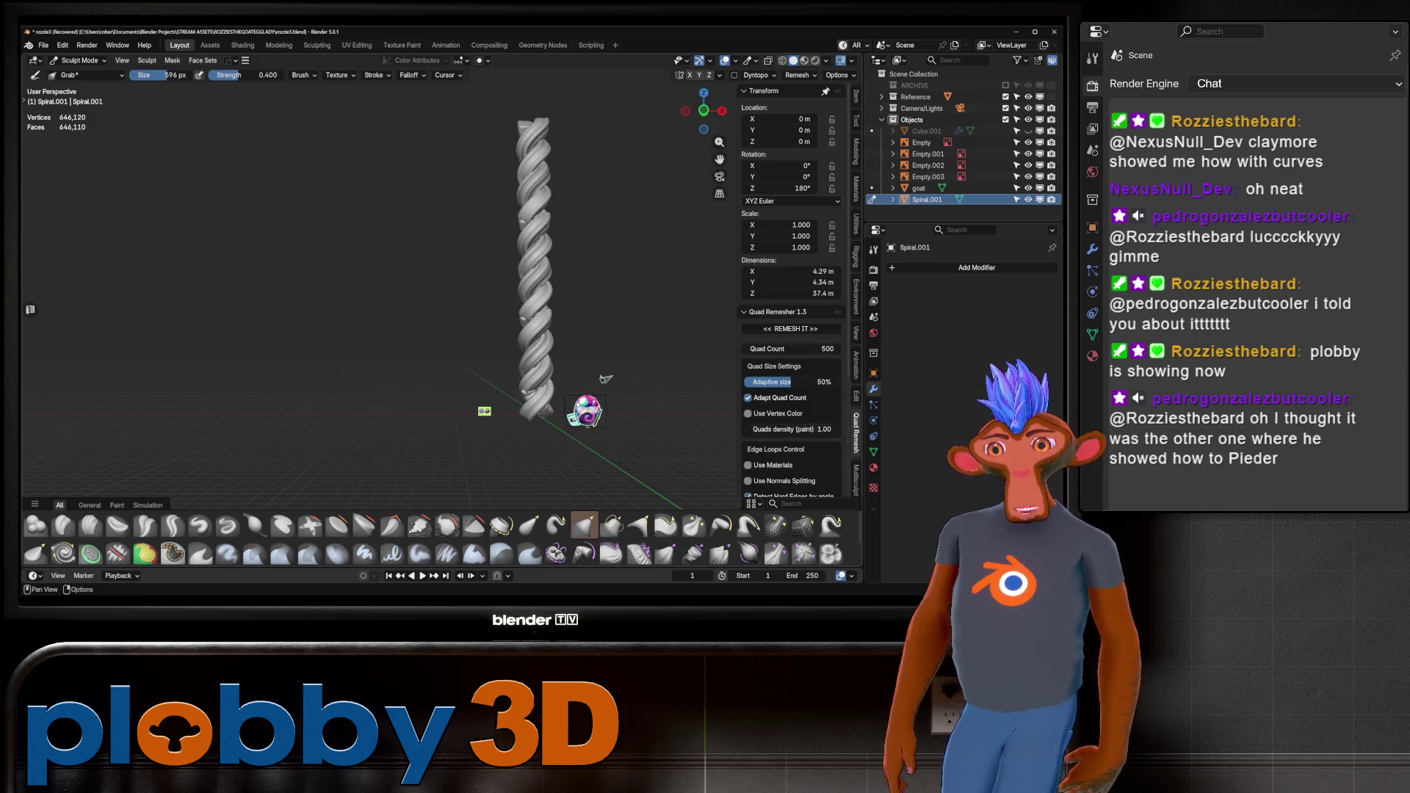
scroll(791, 294, "down", 5)
scroll(791, 283, "up", 4)
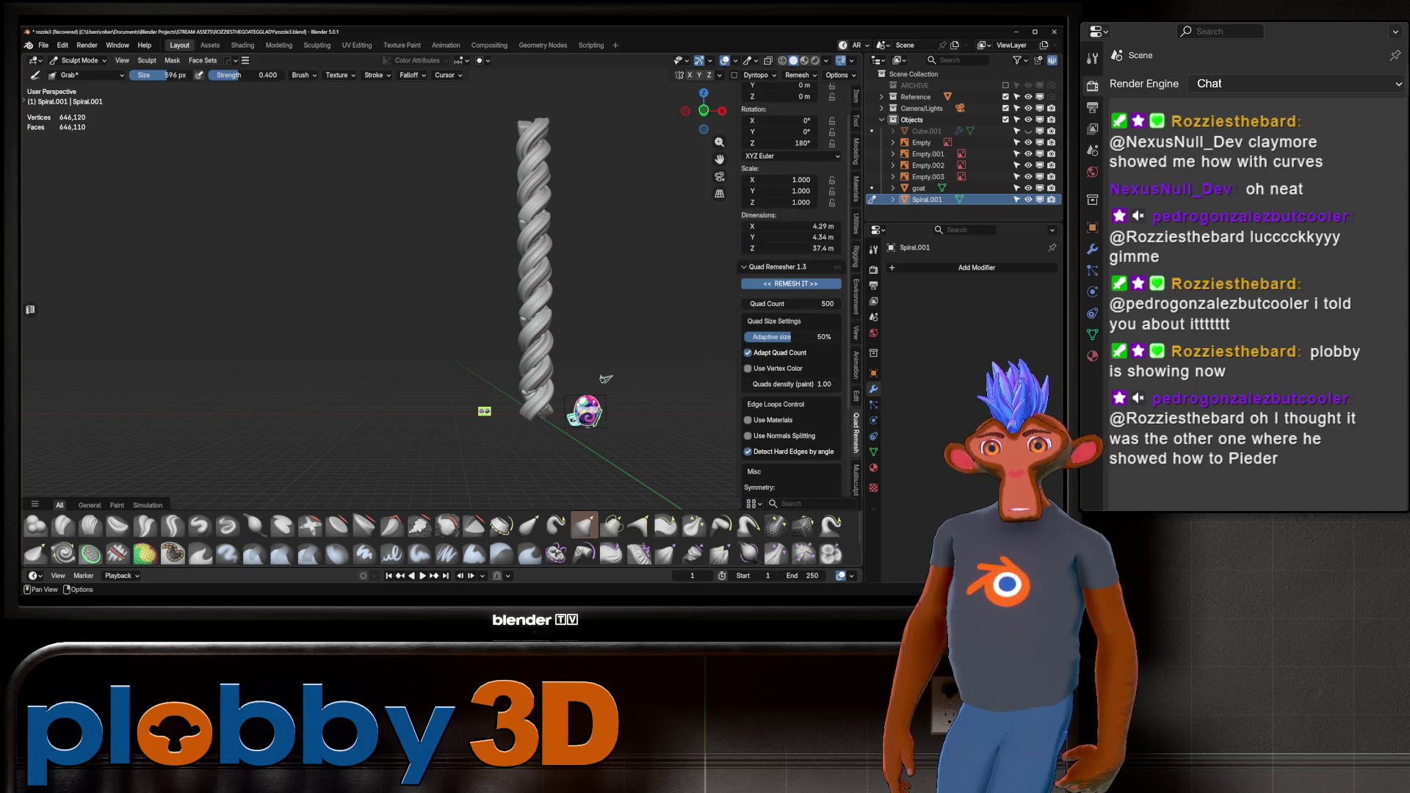
left_click(791, 283)
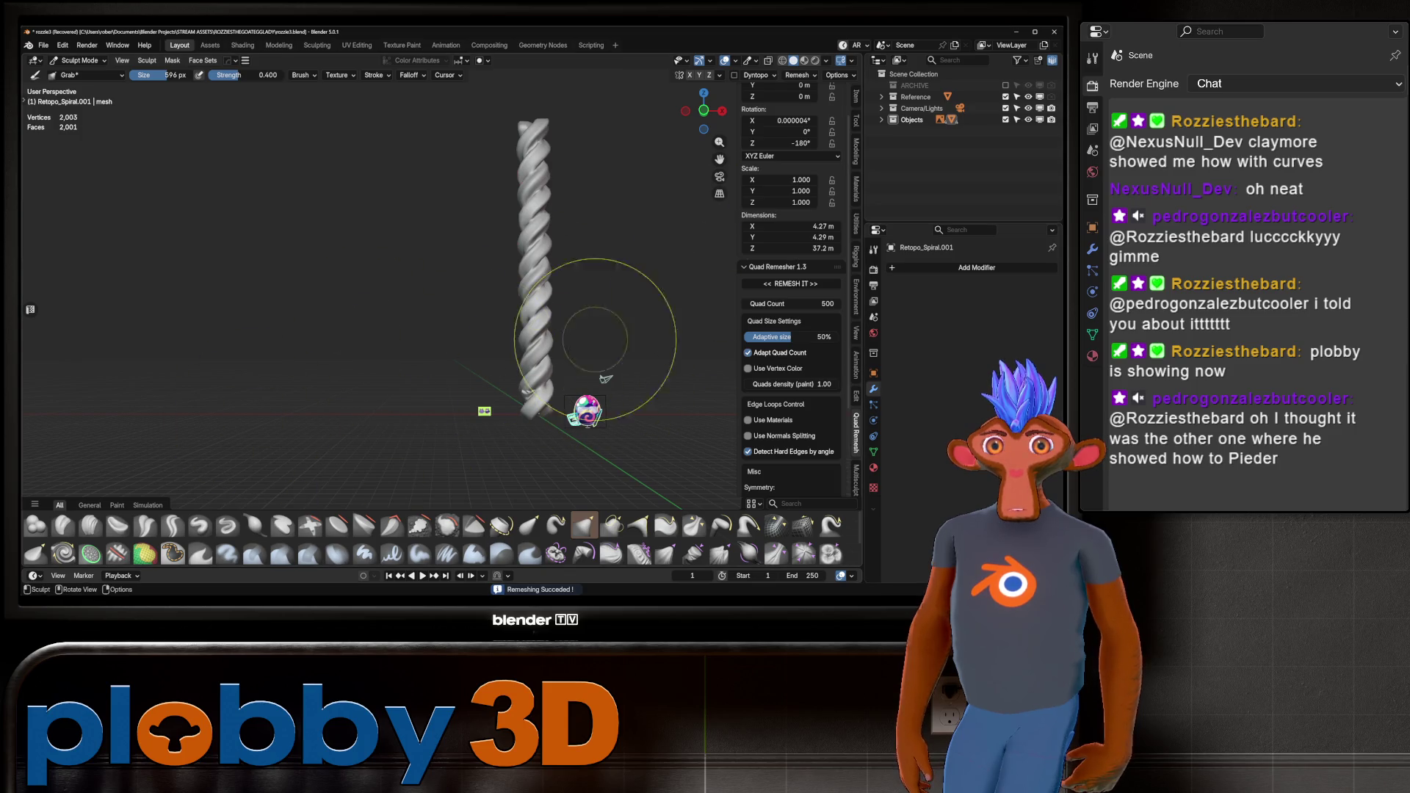
Return to Object Mode and open the remeshed spiral's context menu.
key("ctrl+Tab")
left_click(367, 323)
right_click(514, 316)
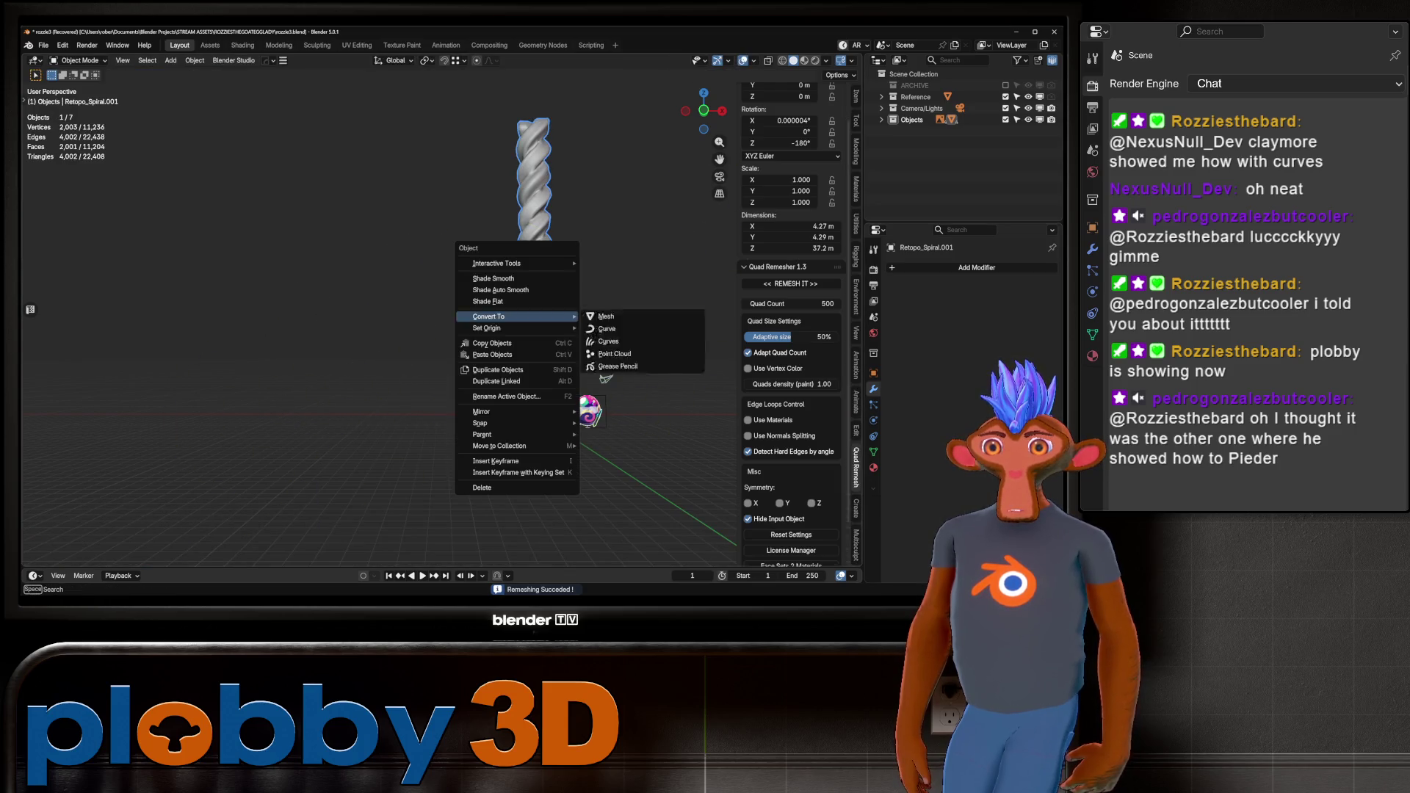
Clean up the remeshed spiral's geometry and add a level-2 Subdivision.
key("Escape")
scroll(479, 528, "up", 5)
key("Tab")
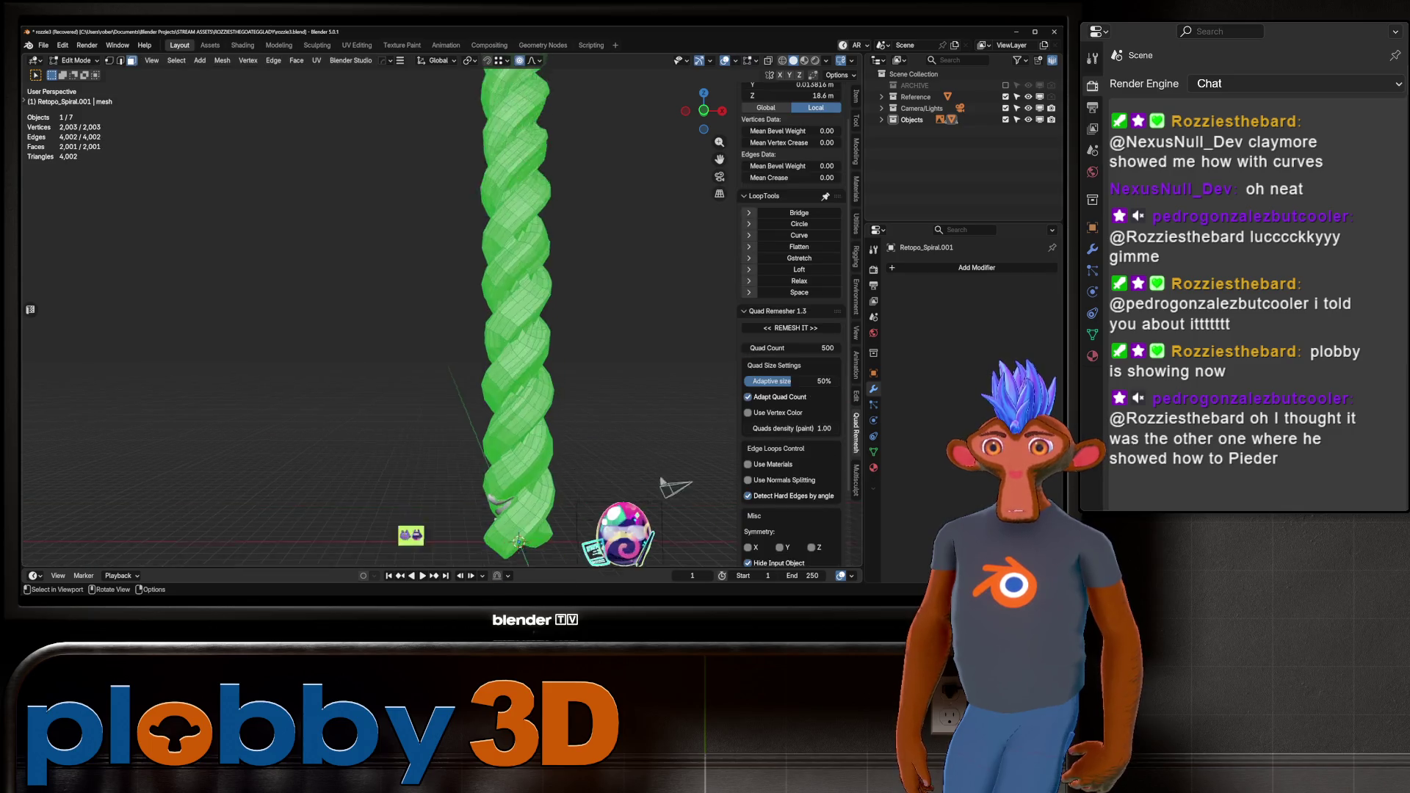
key("Tab")
scroll(479, 529, "down", 5)
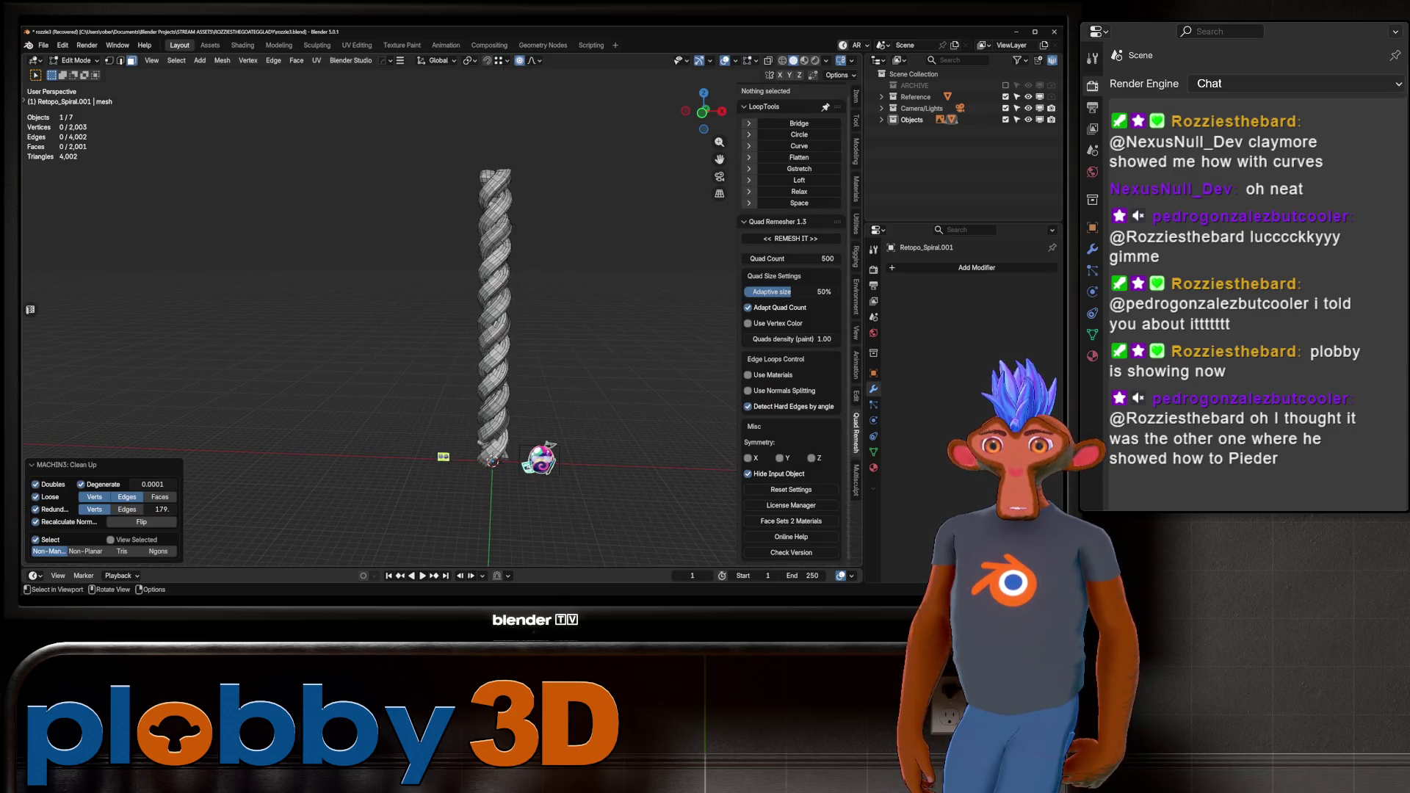
mouse_move(479, 529)
middle_mouse_down()
mouse_move(578, 449)
mouse_move(562, 418)
mouse_move(532, 409)
mouse_move(587, 462)
middle_mouse_up()
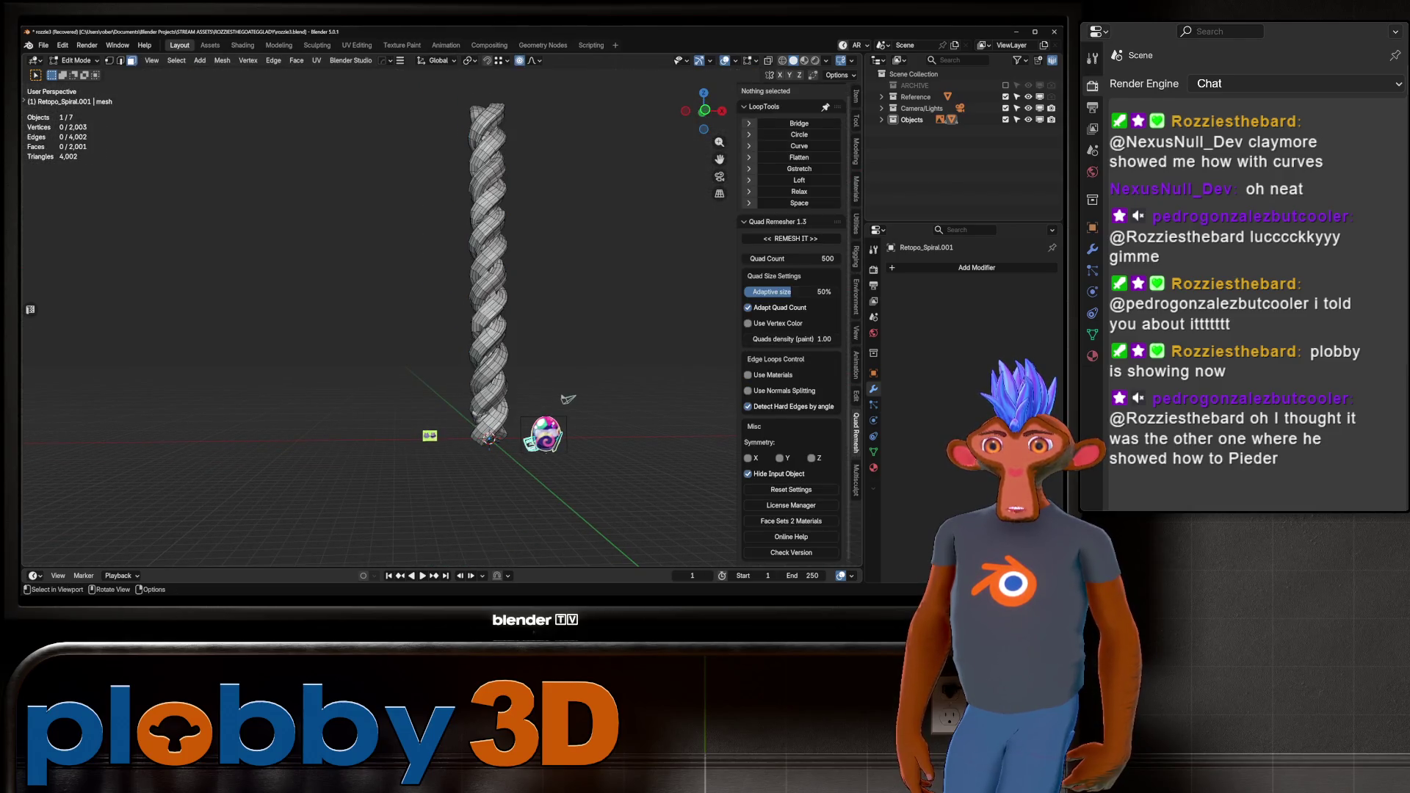
scroll(615, 486, "up", 3)
key("ctrl+1")
scroll(477, 316, "down", 1)
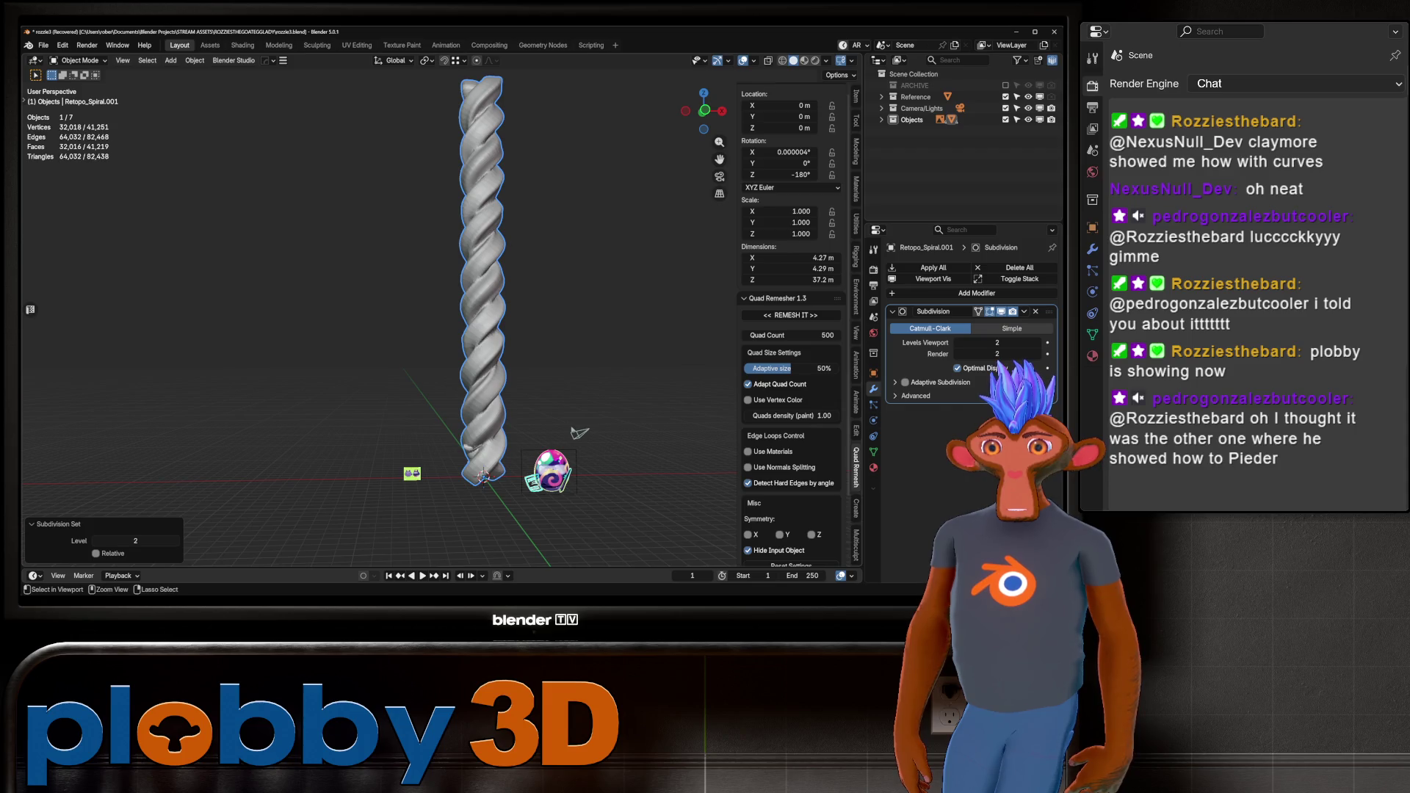
middle_click_drag(579, 433, 507, 481)
Add deform modifiers to the spiral, ending with a Simple Deform Twist.
left_click(962, 293)
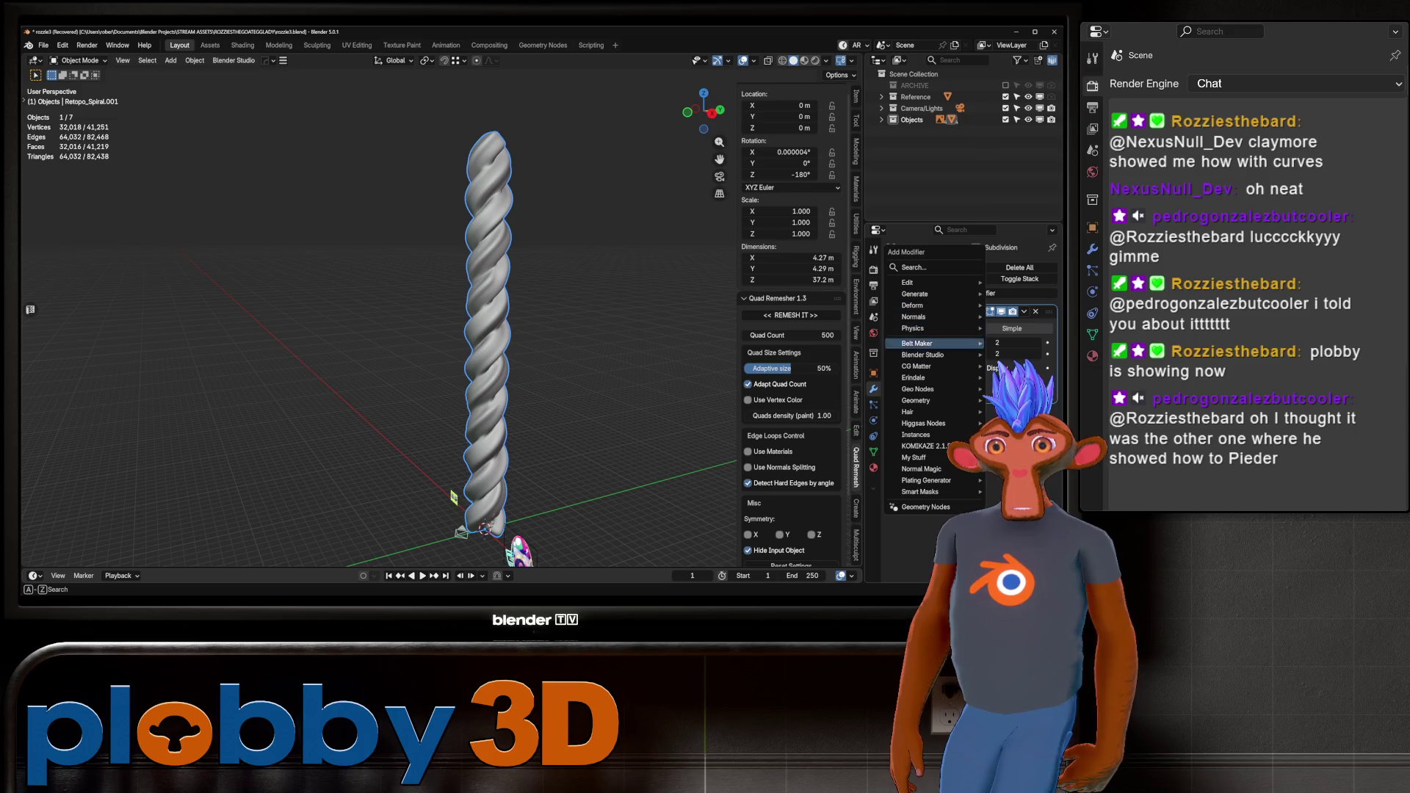
mouse_move(918, 305)
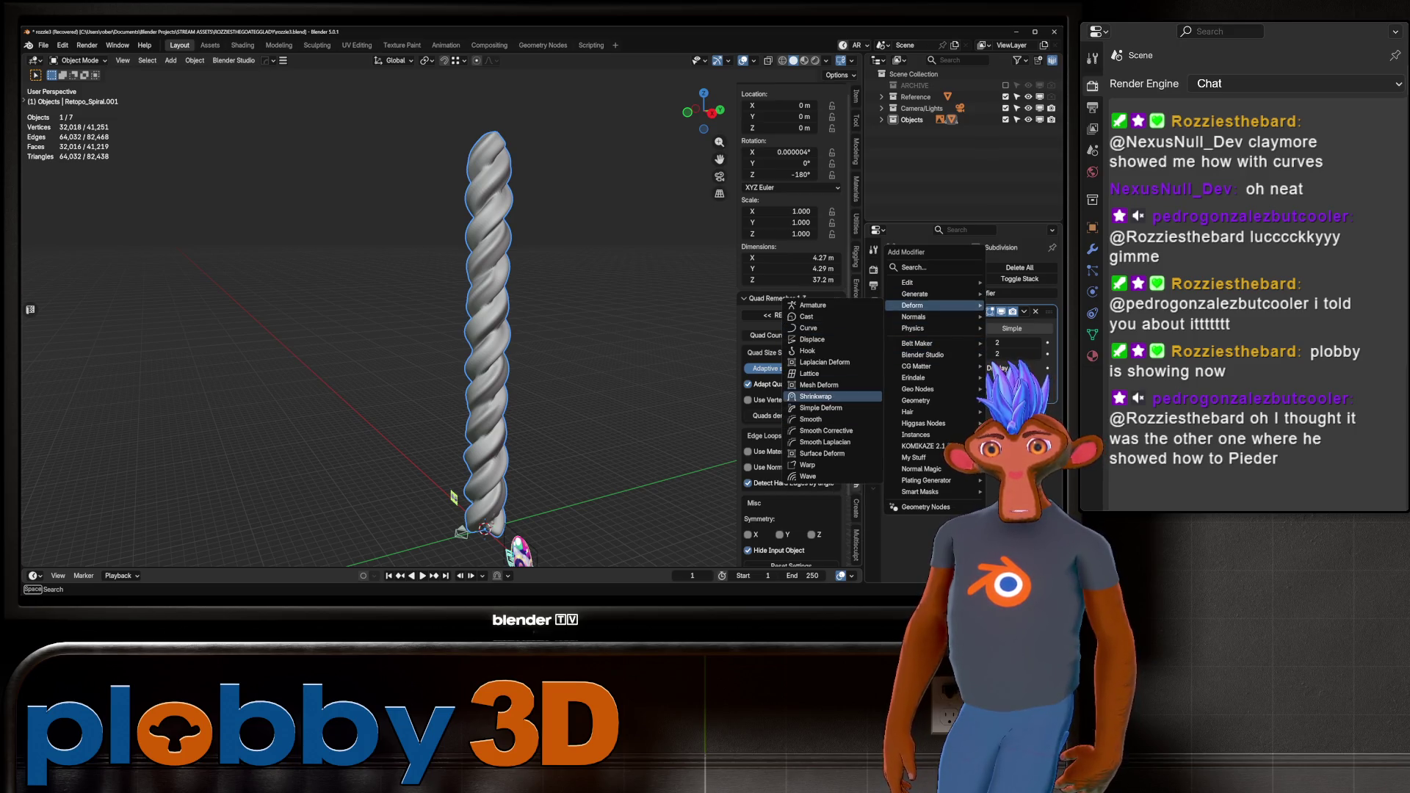
left_click(815, 396)
middle_click_drag(514, 477, 496, 440, "shift")
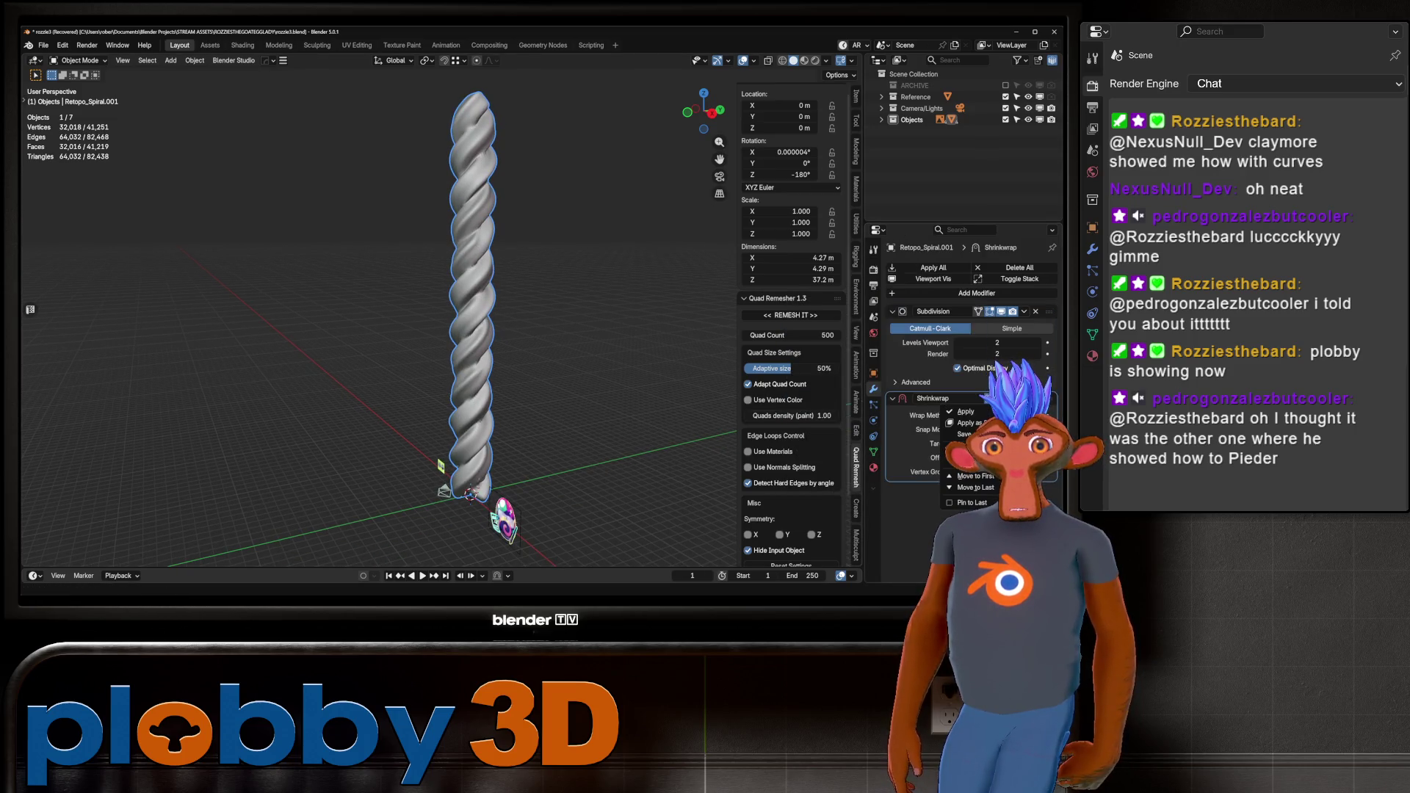
left_click(929, 293)
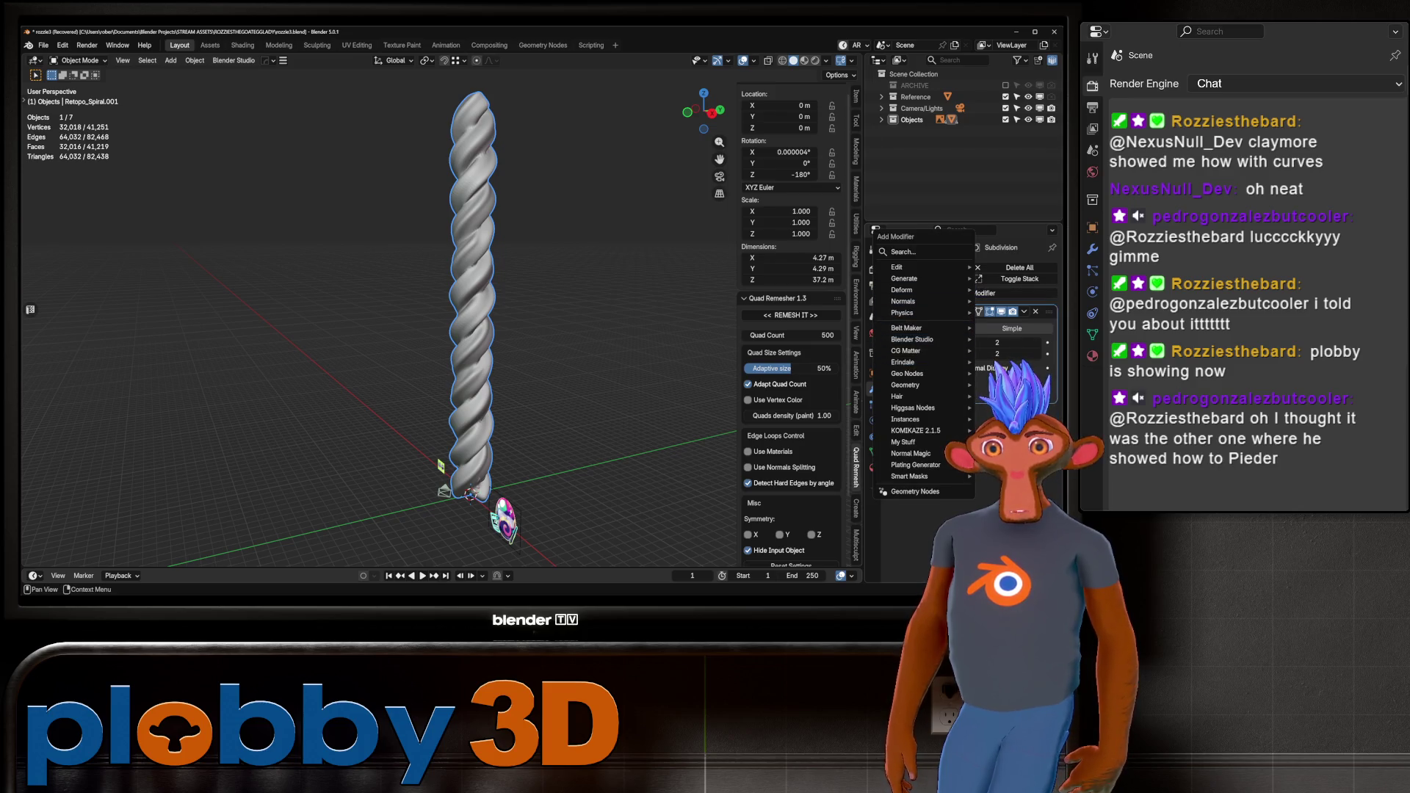
mouse_move(906, 290)
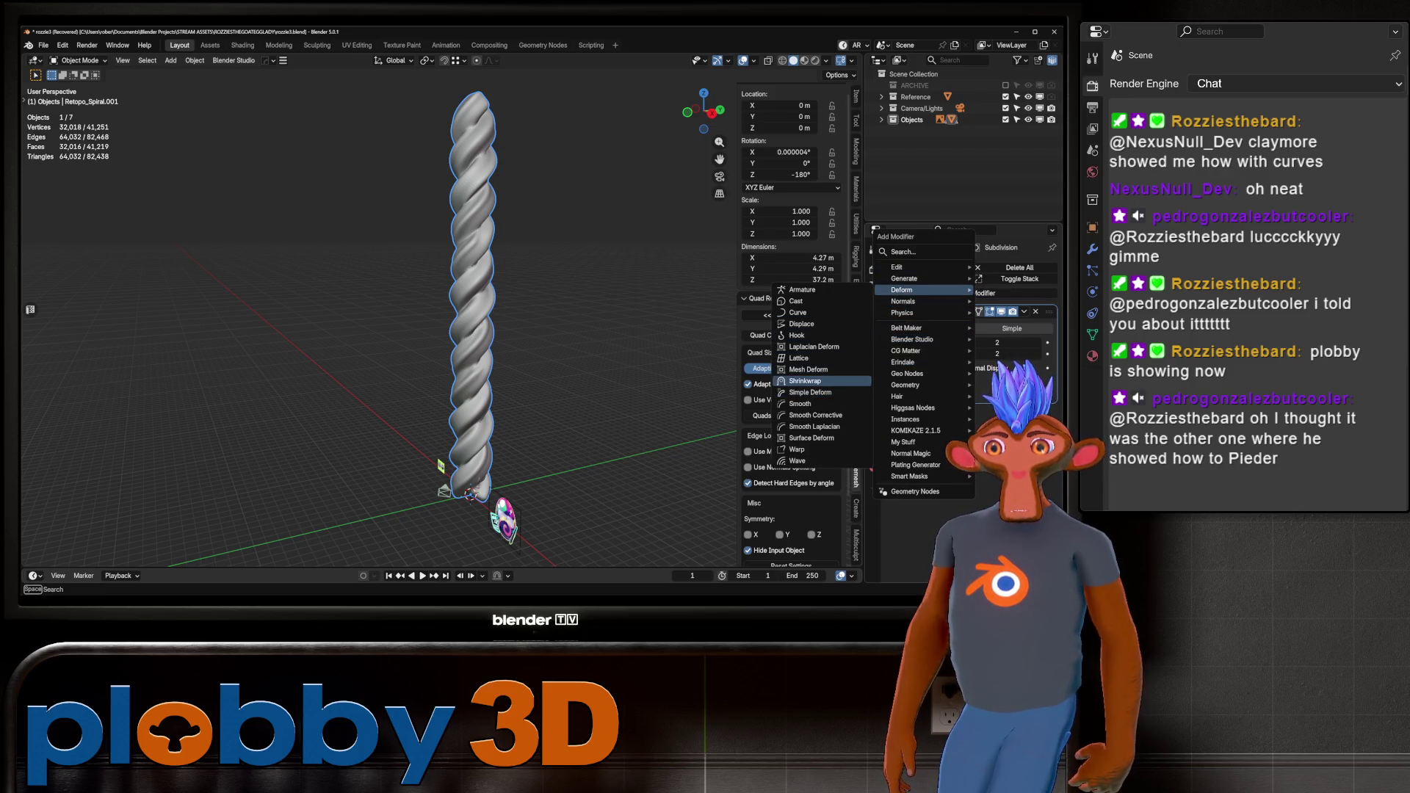
left_click(805, 380)
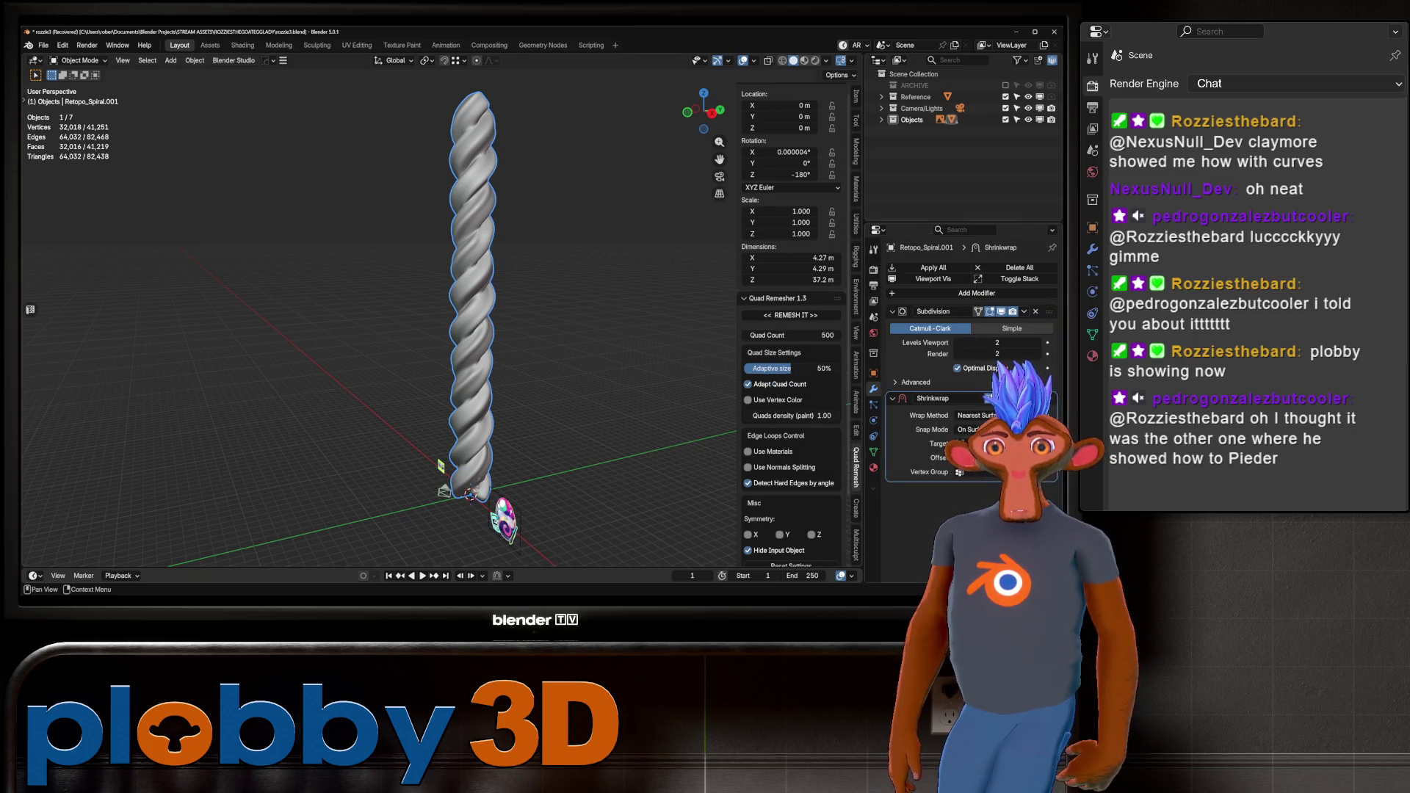
left_click(954, 293)
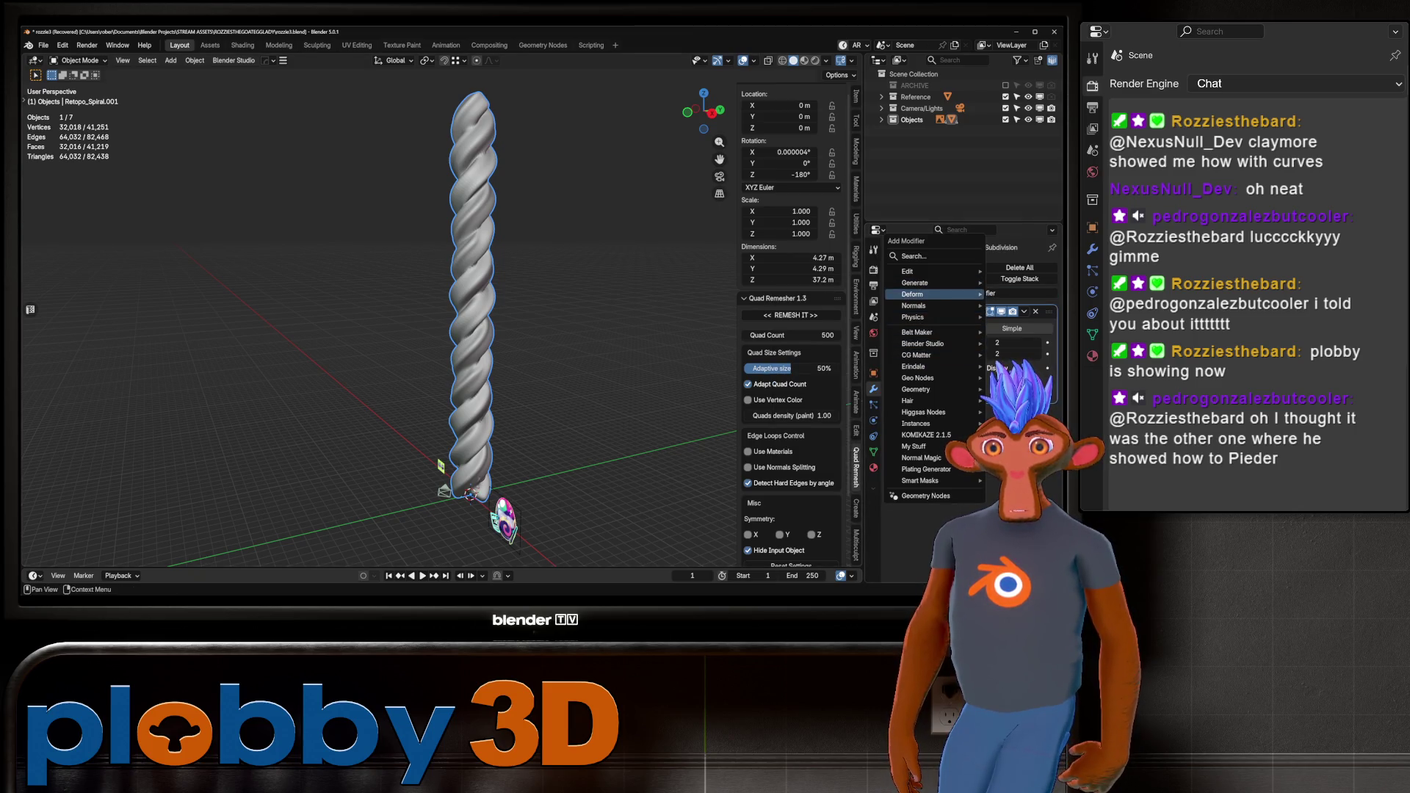
mouse_move(918, 293)
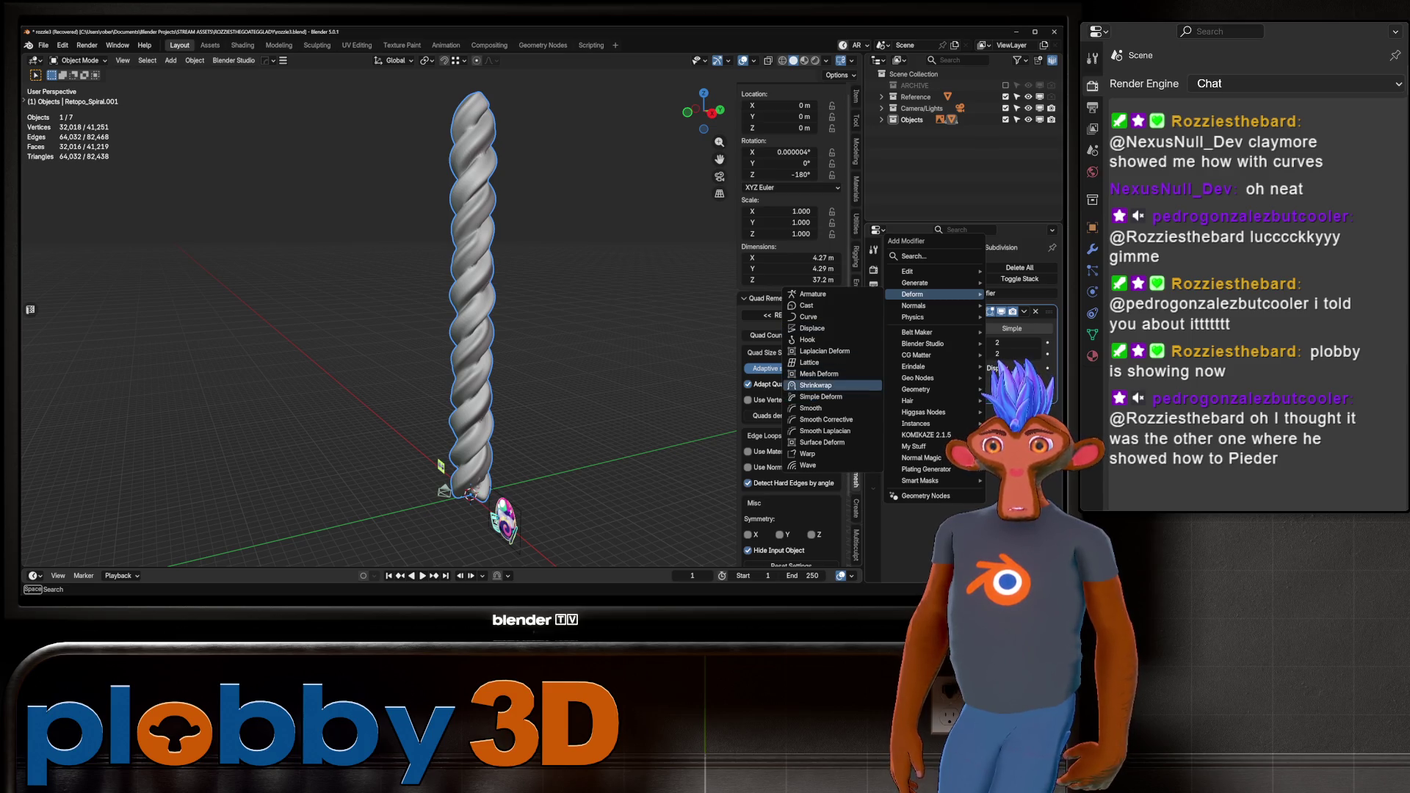
left_click(818, 396)
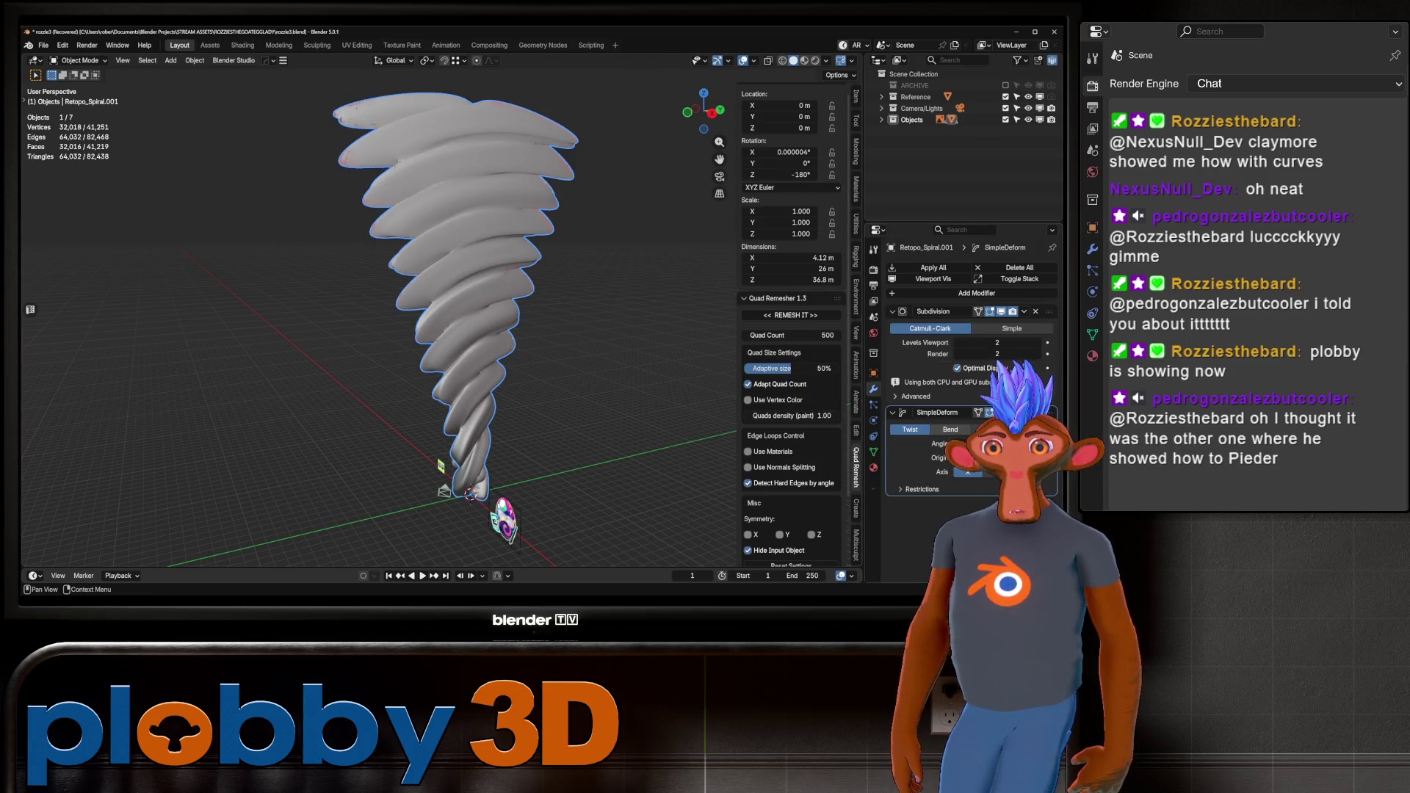
Switch the Simple Deform to Bend and adjust the angle to arch the rope.
left_click(950, 428)
middle_click_drag(443, 490, 441, 416)
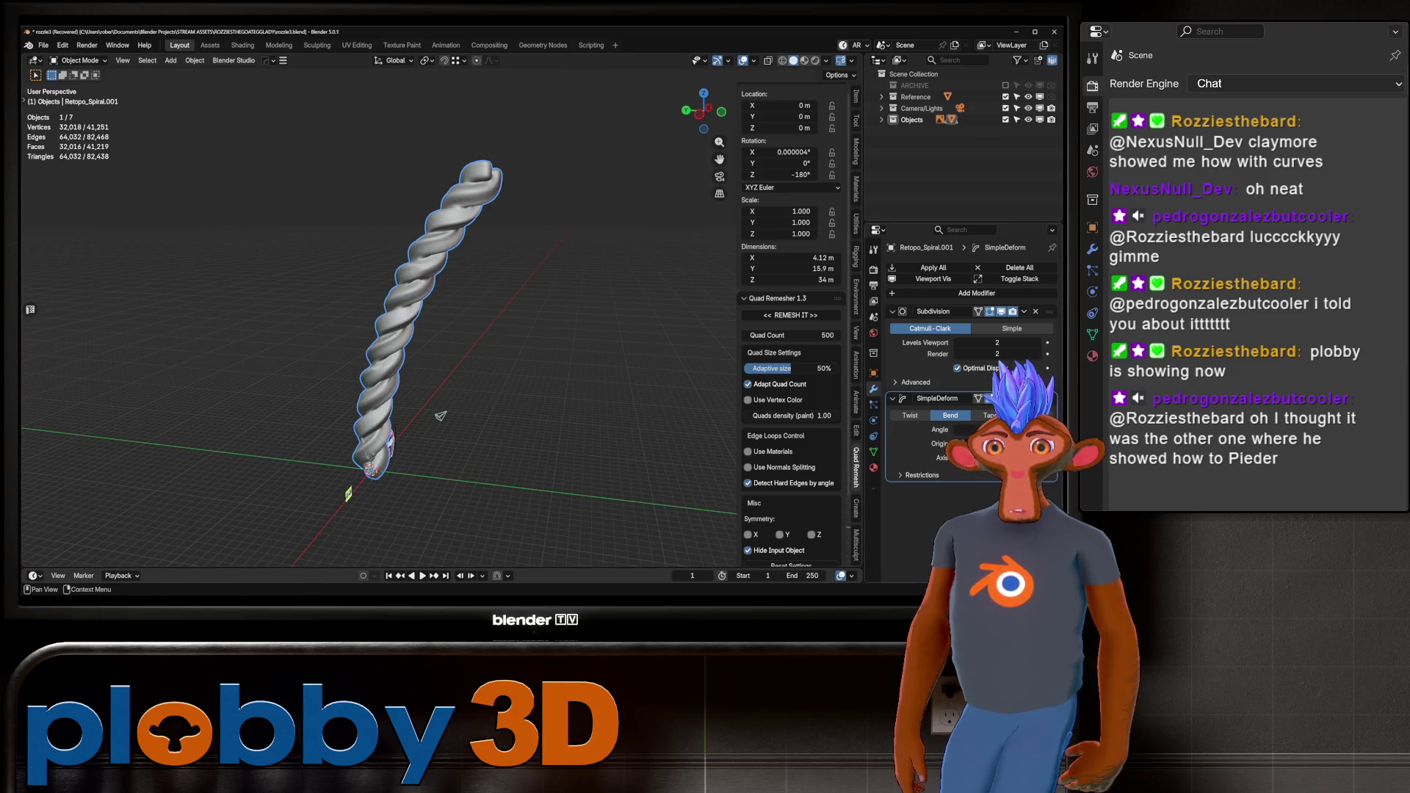
mouse_move(961, 430)
left_mouse_down()
mouse_move(1057, 429)
mouse_move(1017, 430)
left_mouse_up()
middle_click_drag(367, 331, 463, 309)
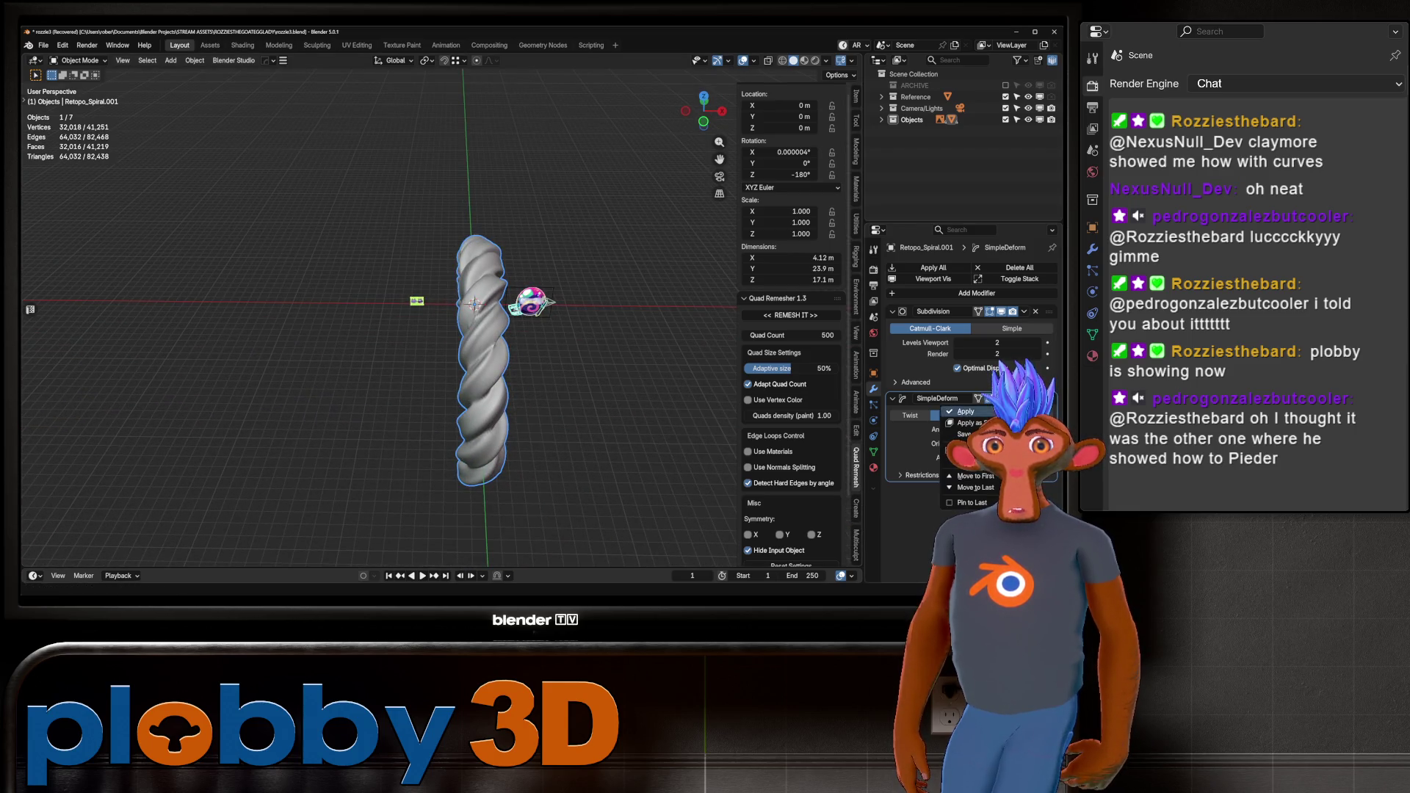
Duplicate the deform modifier, set the copy to Taper, and adjust its factor.
left_click(969, 457)
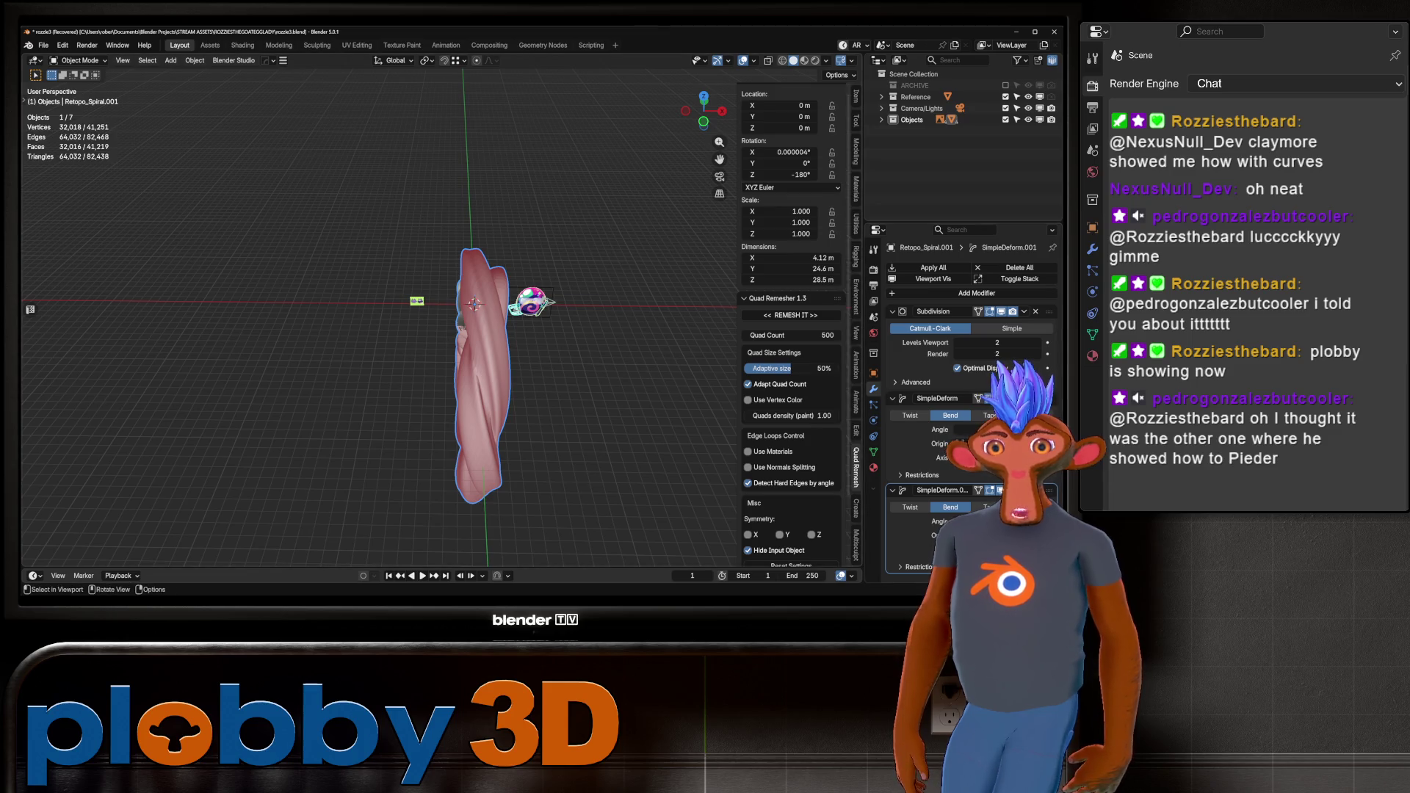
middle_click_drag(463, 309, 484, 338)
left_click(987, 507)
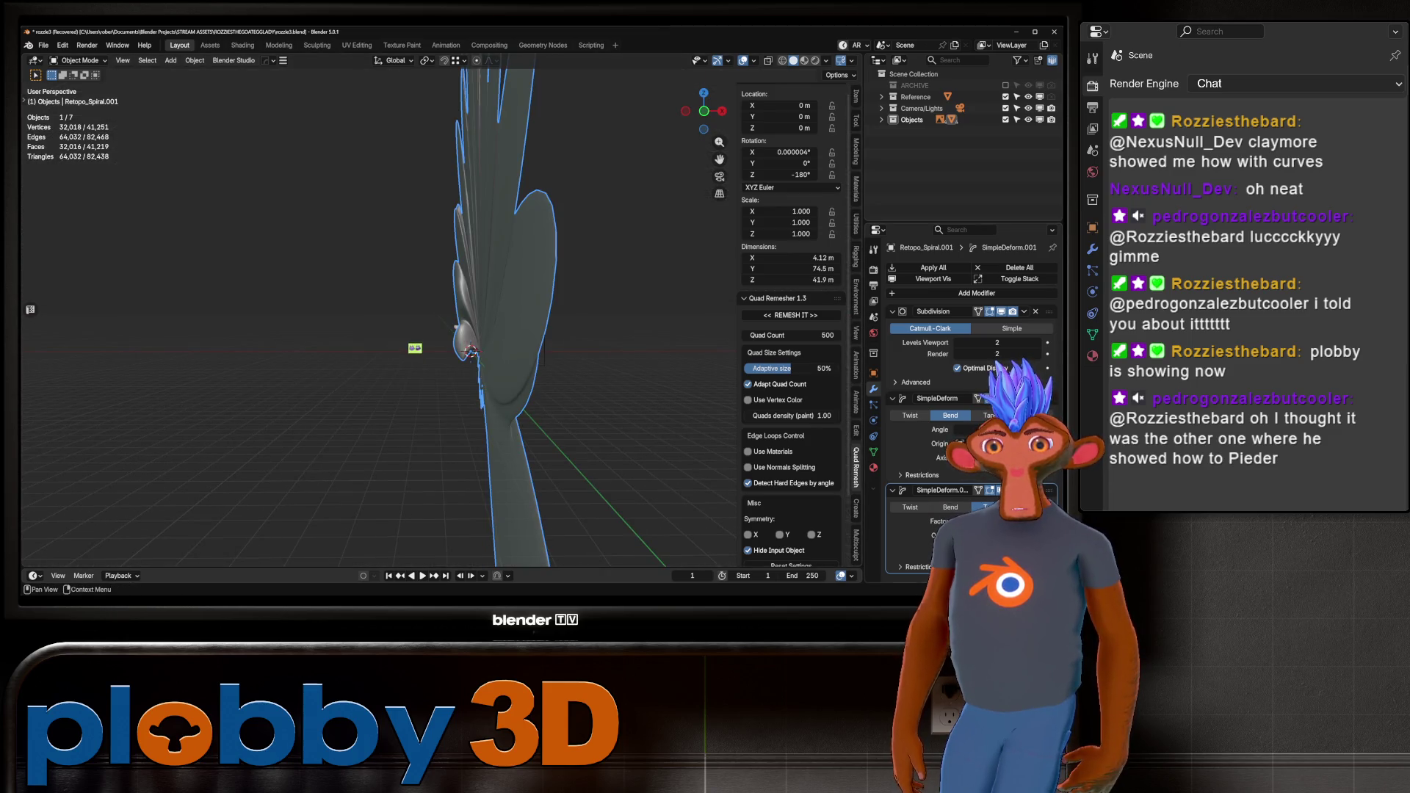
mouse_move(440, 308)
middle_mouse_down()
mouse_move(558, 330)
mouse_move(396, 323)
middle_mouse_up()
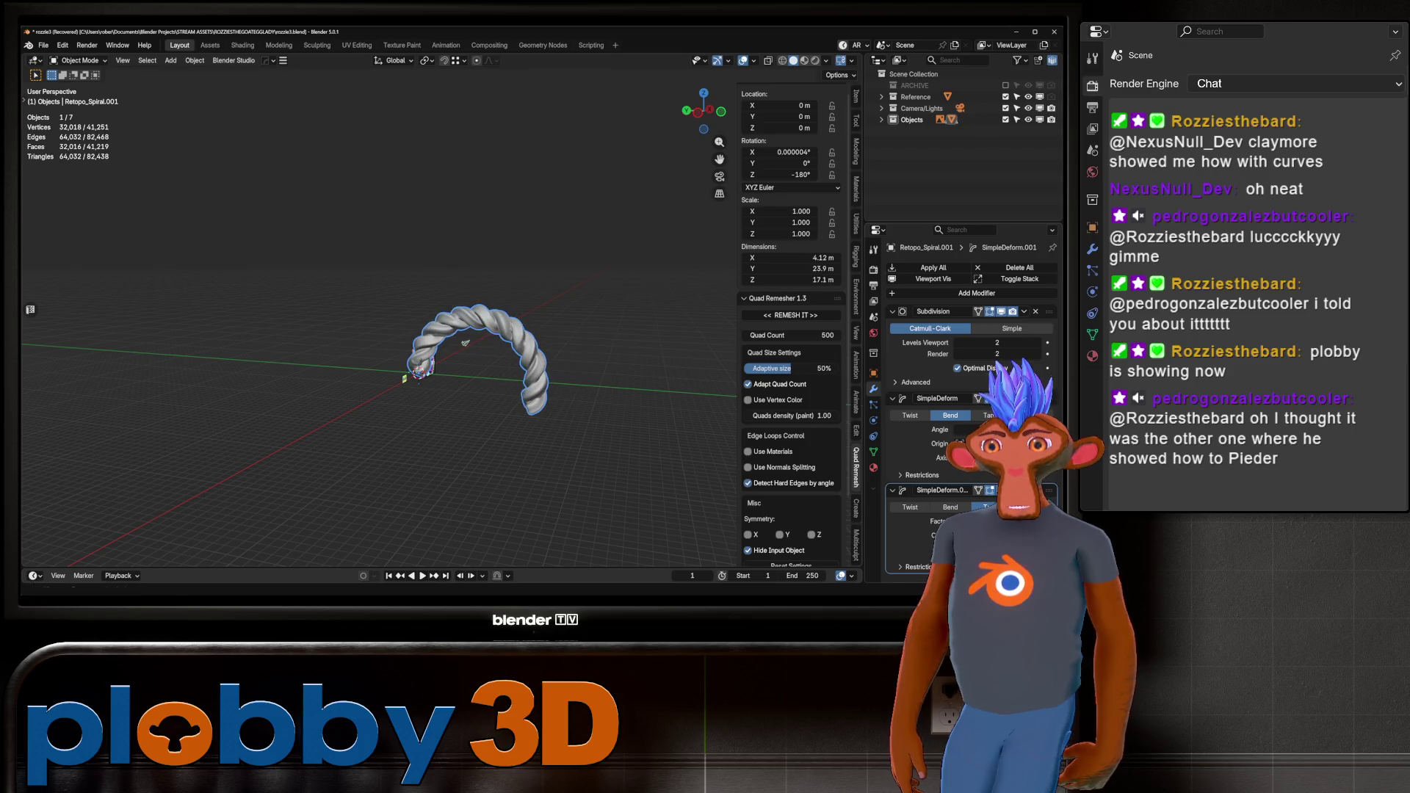
middle_click_drag(455, 315, 433, 352)
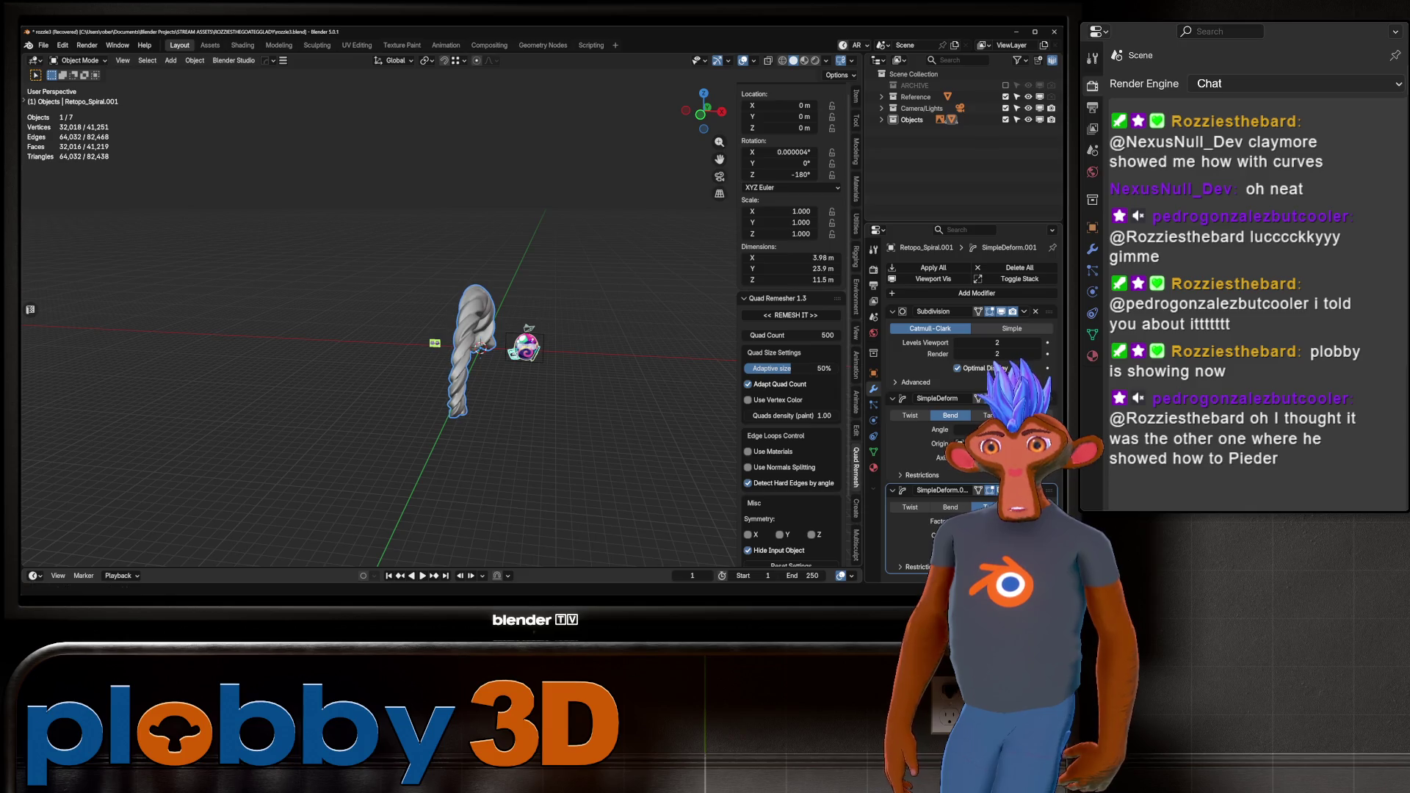
mouse_move(481, 345)
middle_mouse_down()
mouse_move(524, 345)
mouse_move(386, 319)
mouse_move(470, 330)
middle_mouse_up()
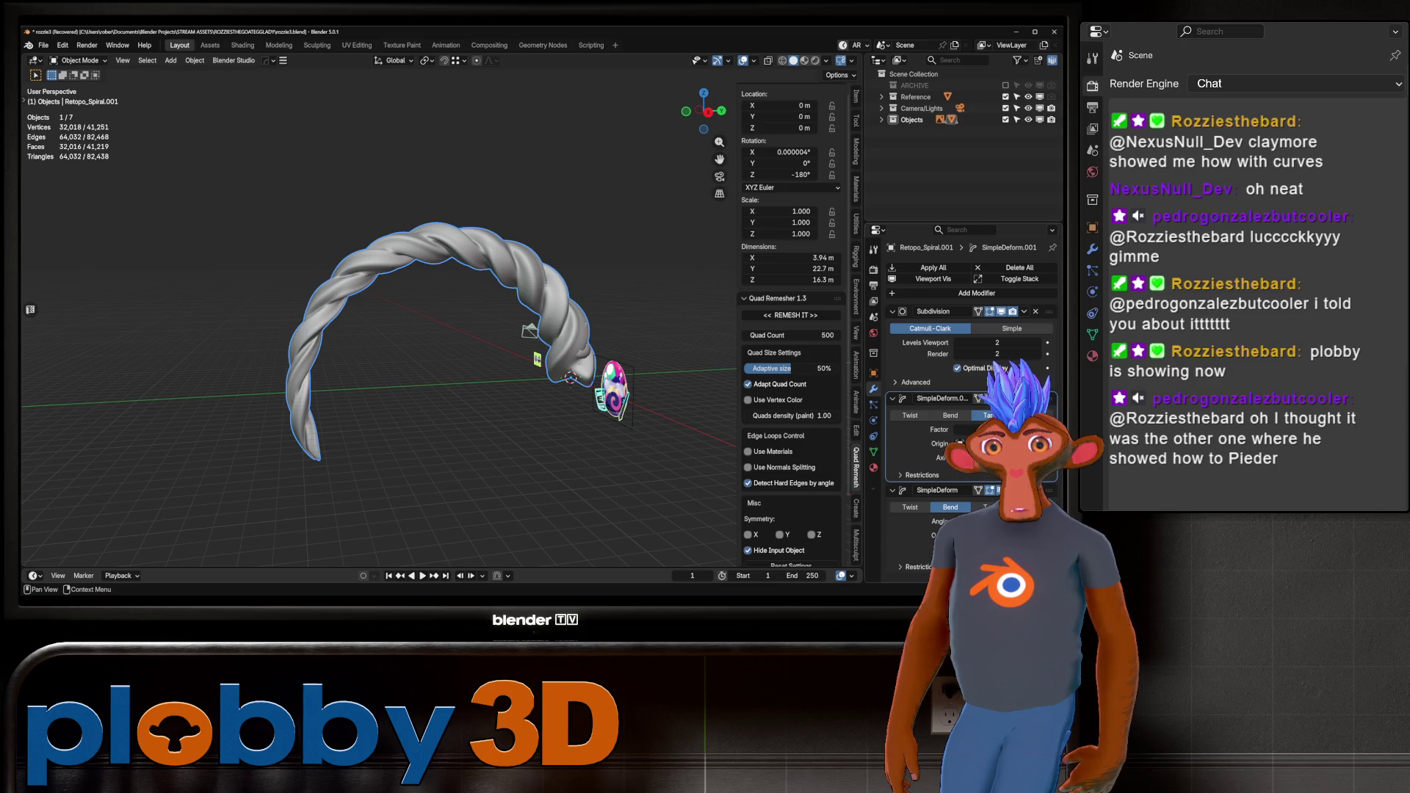
left_click_drag(969, 429, 980, 430)
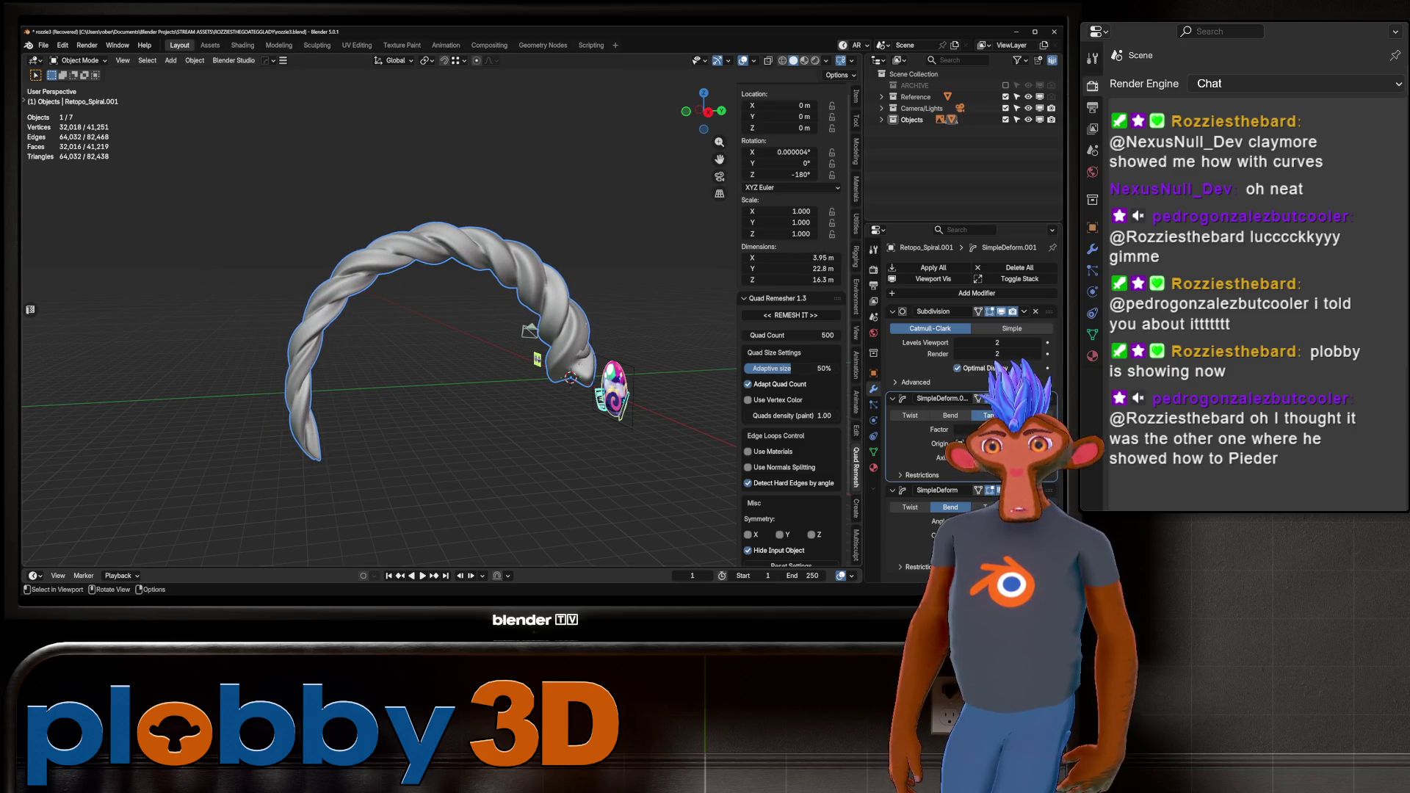
middle_click_drag(440, 331, 514, 337)
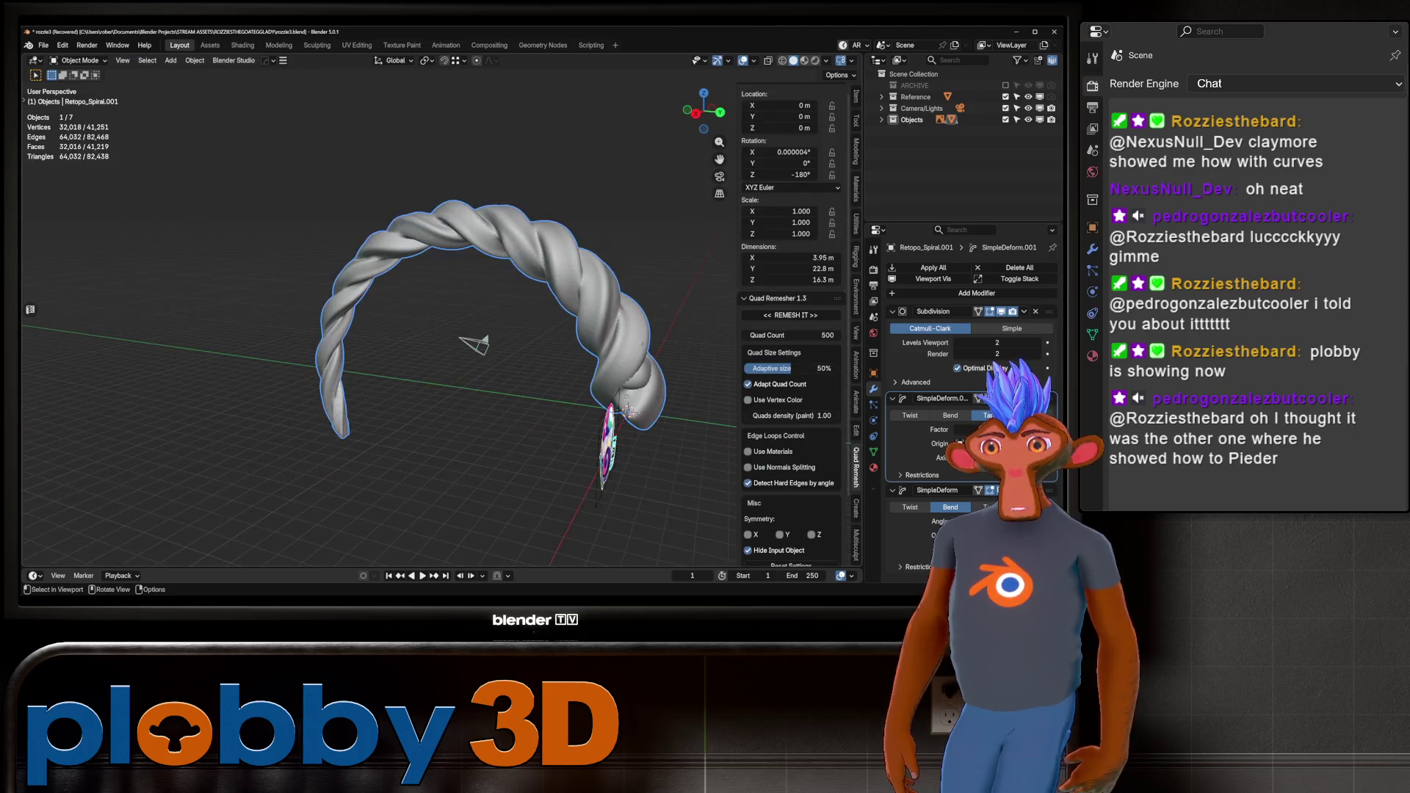
Scale, rotate and move the rope onto the goat's back, then delete it.
key("s")
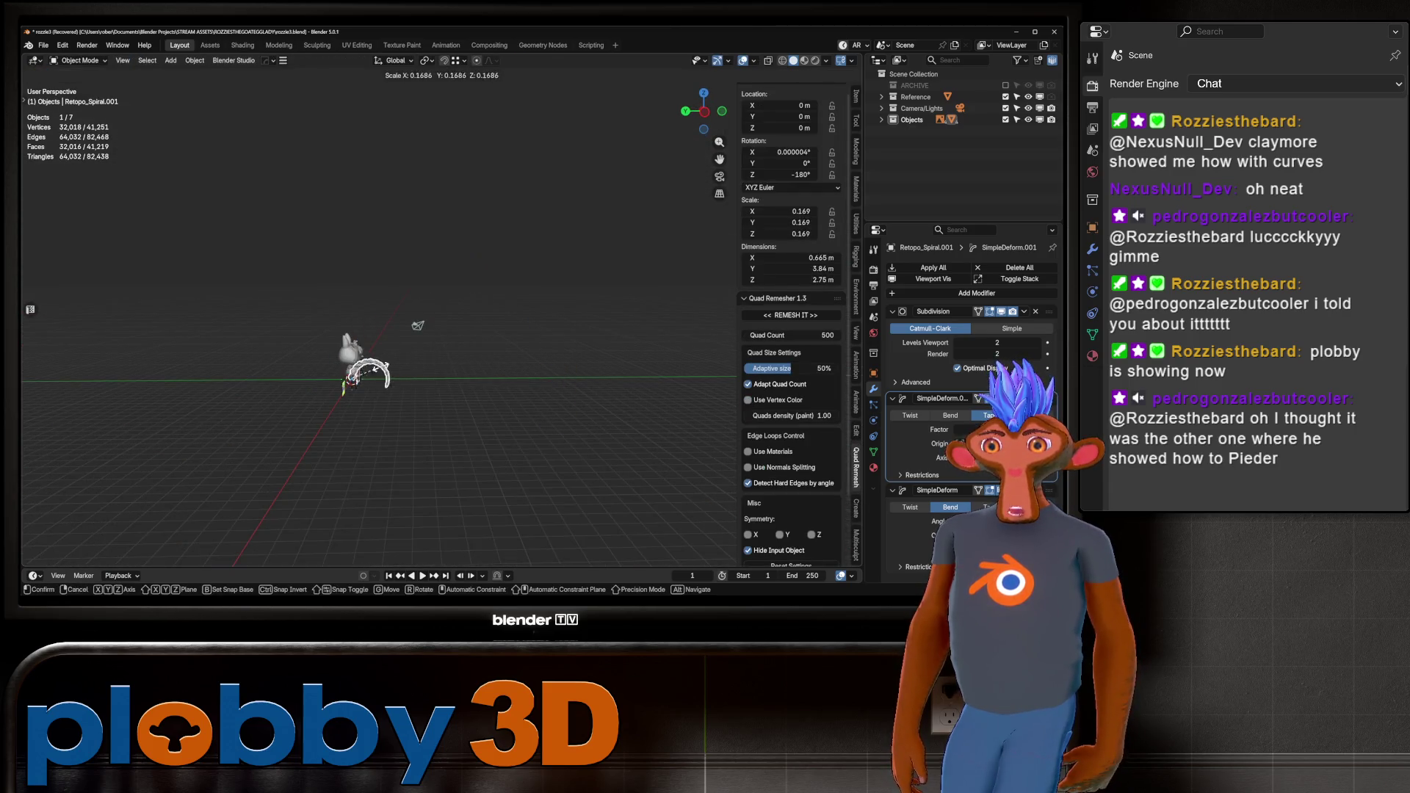
key("Return")
scroll(367, 330, "up", 4)
key("r")
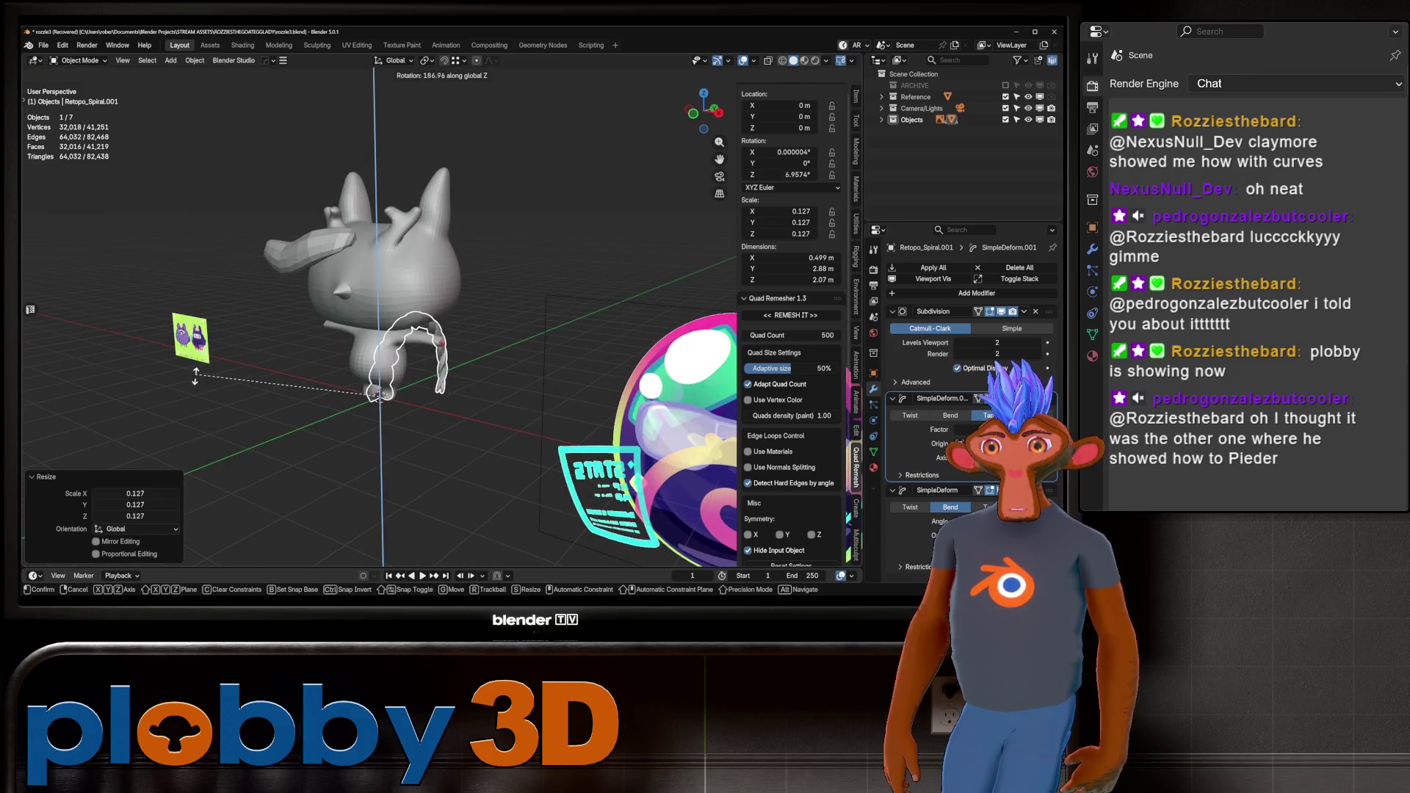
key("Return")
key("r")
key("g")
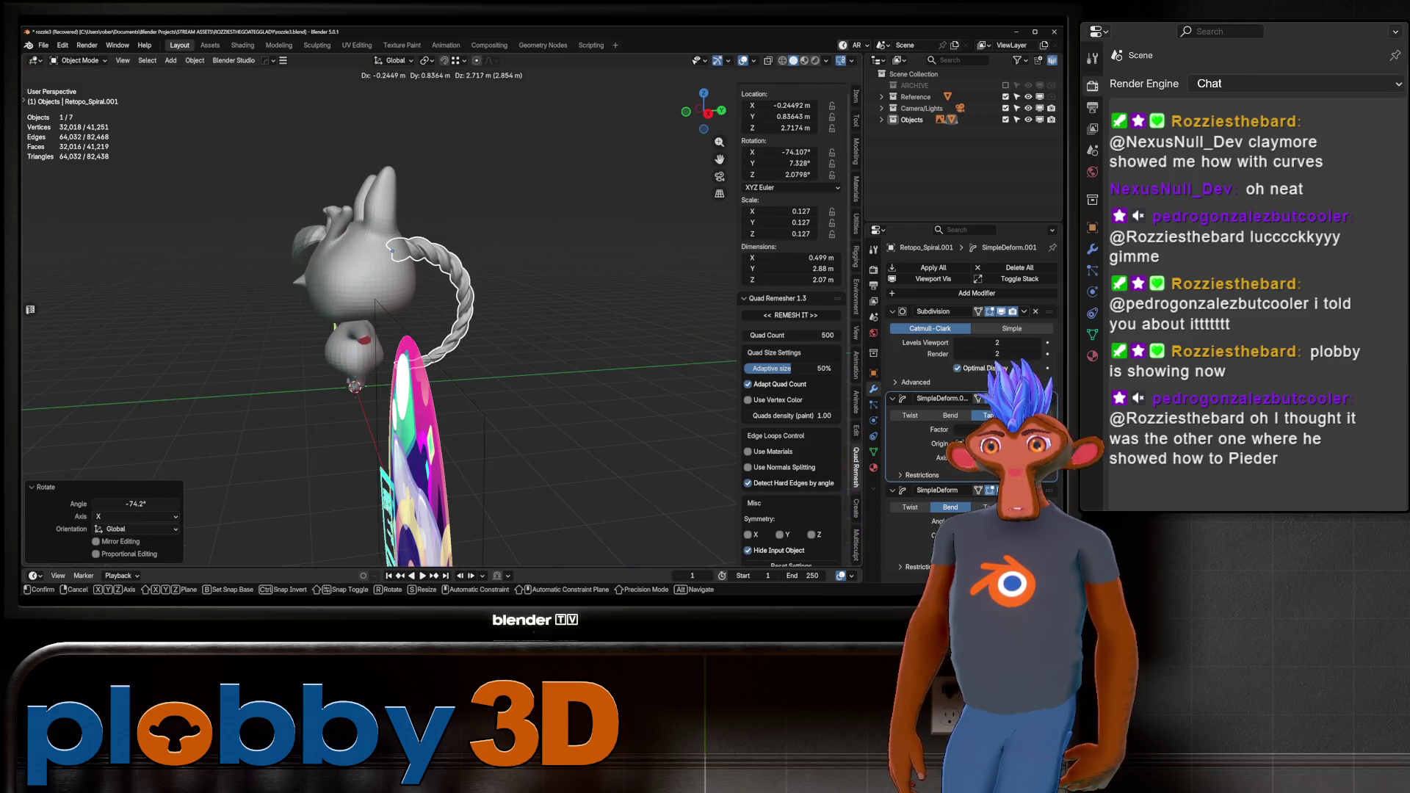
middle_click_drag(441, 330, 528, 323)
key("Delete")
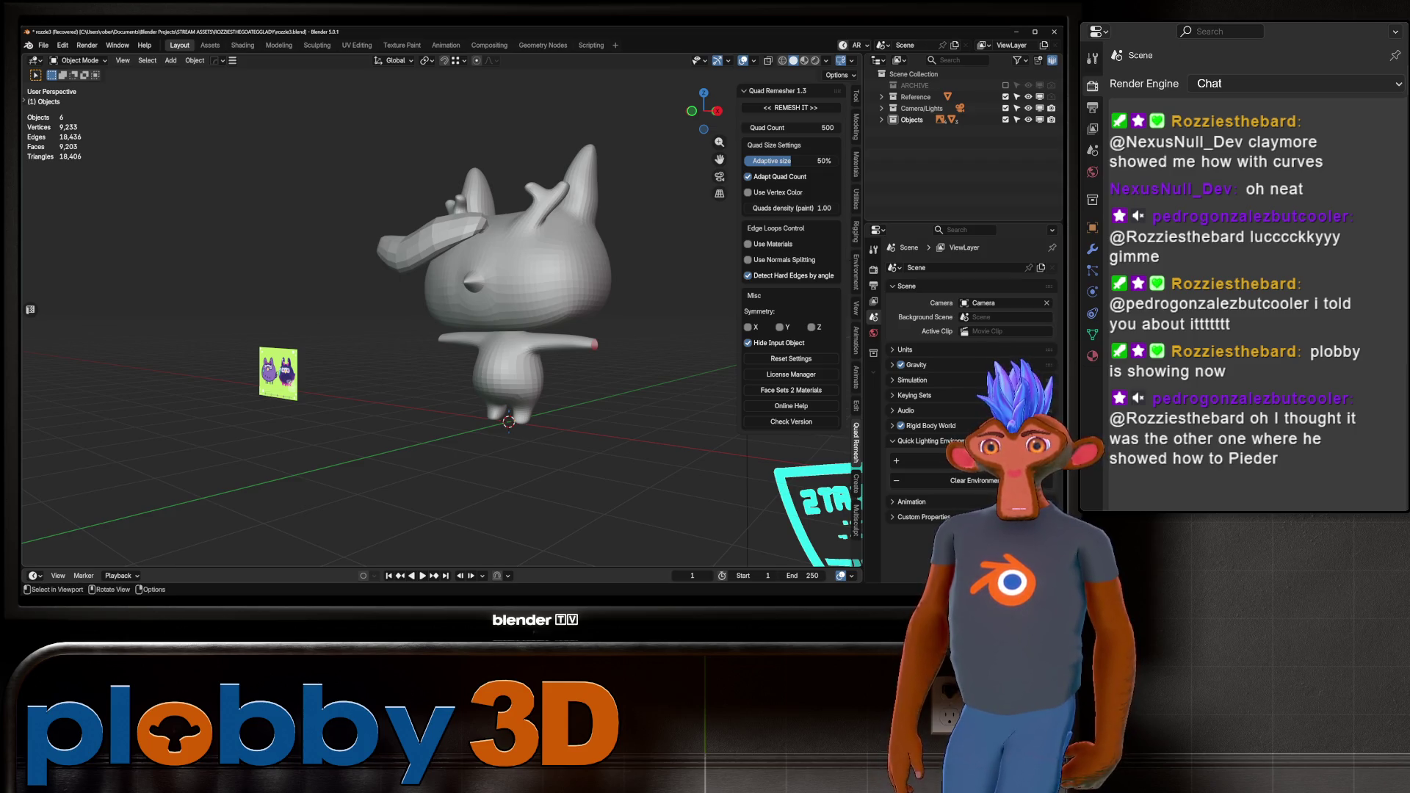
From the front view, select the edge loop near the fringe's left end and enter Sculpt Mode.
middle_click_drag(440, 308, 499, 308)
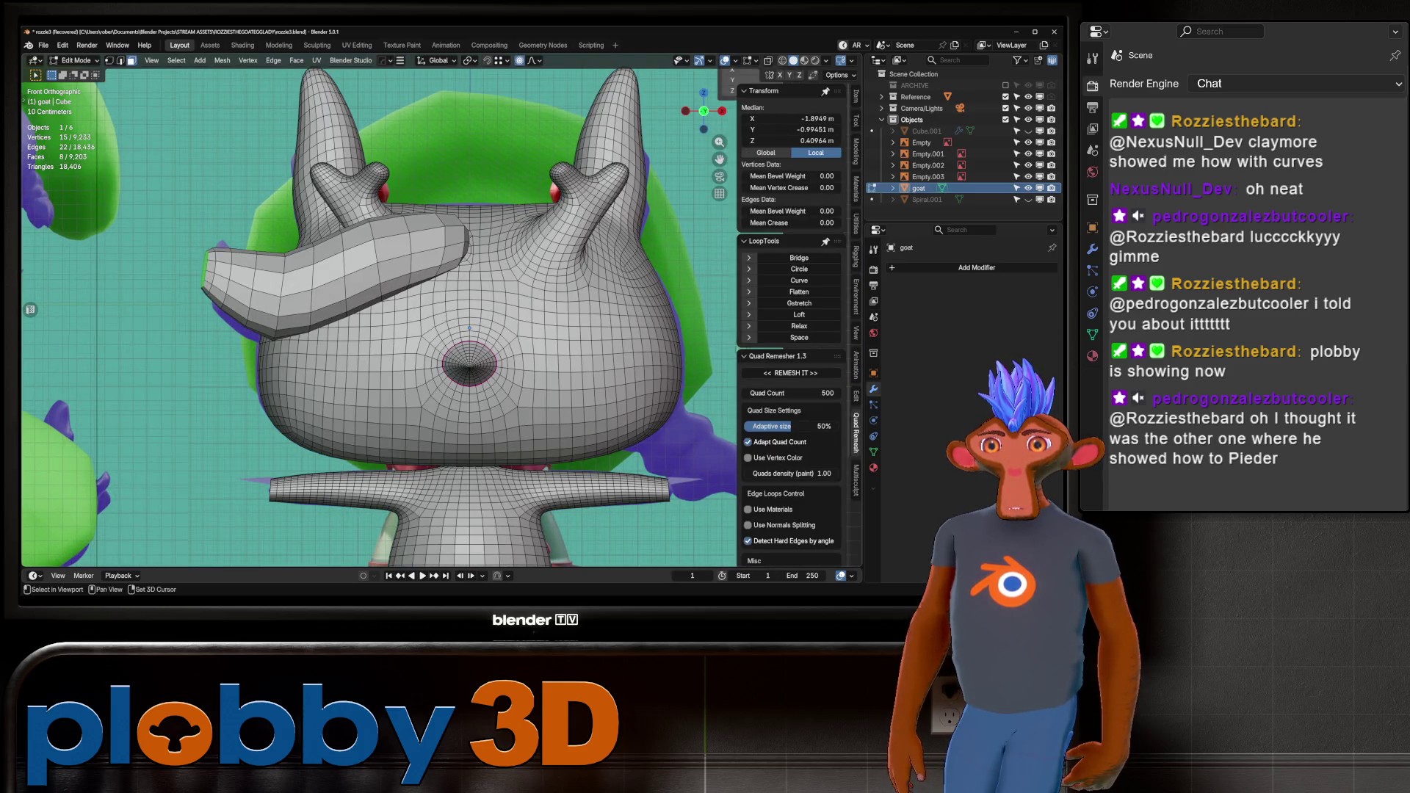
middle_click_drag(334, 367, 378, 316, "shift")
key("2")
left_click(561, 190, "alt")
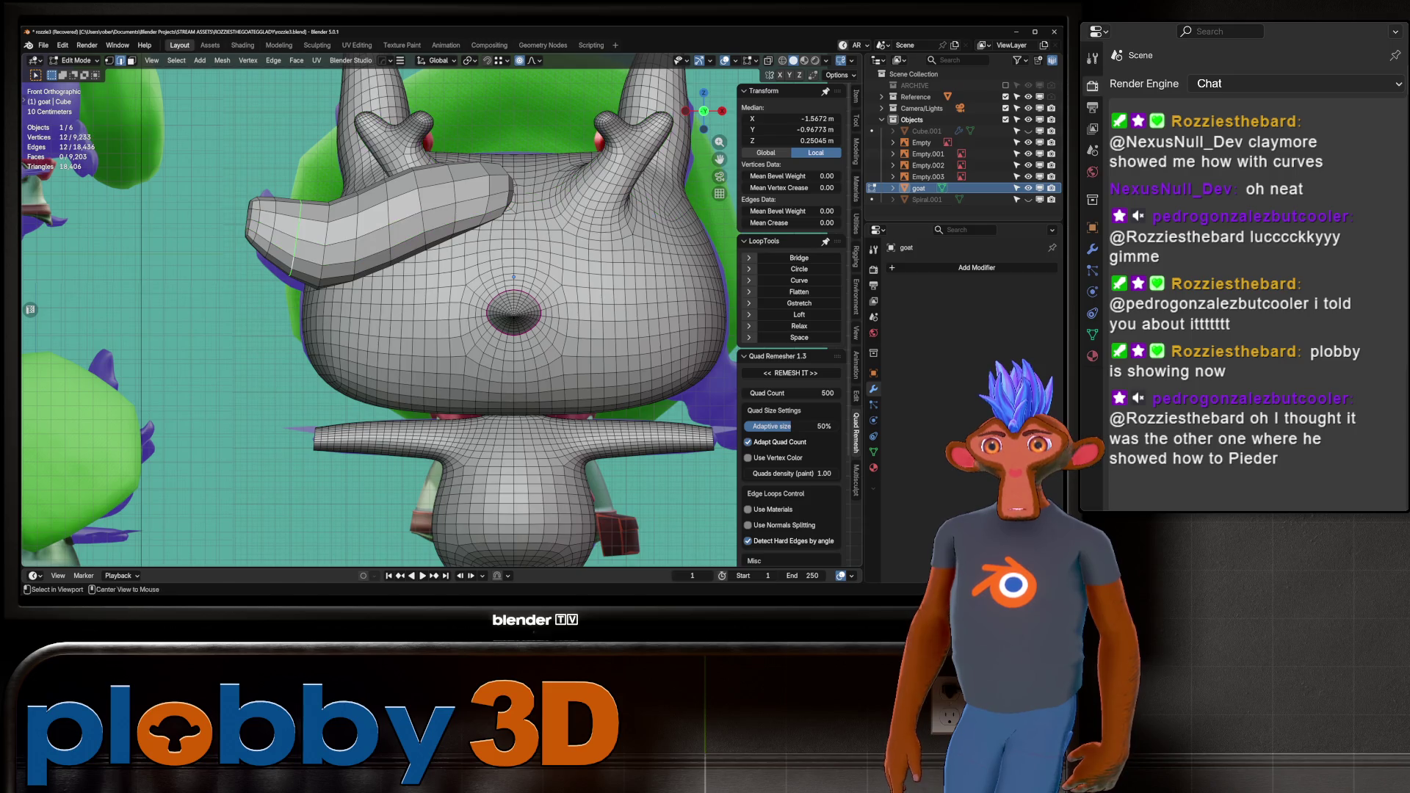
left_click(298, 235, "alt")
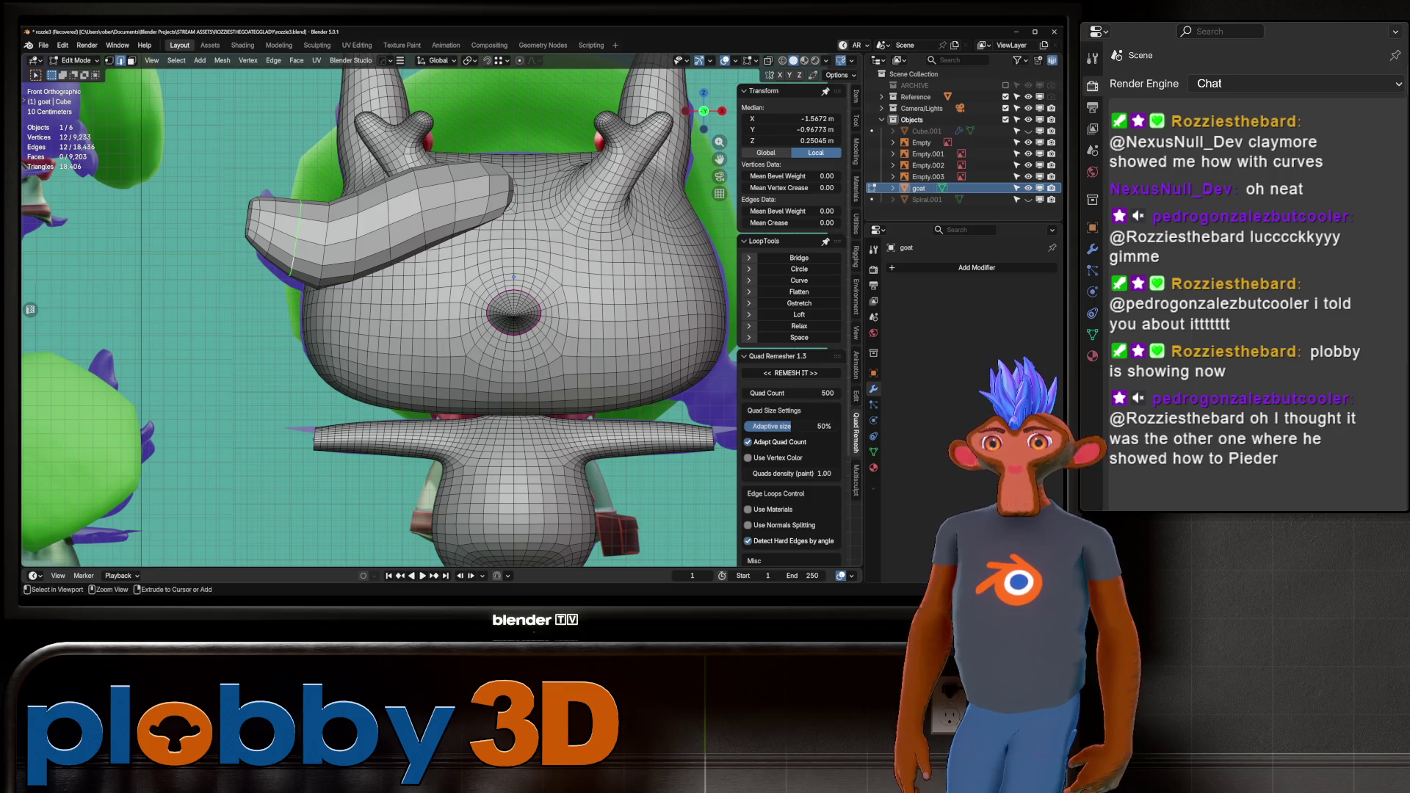
key("ctrl+Tab")
left_click(459, 343)
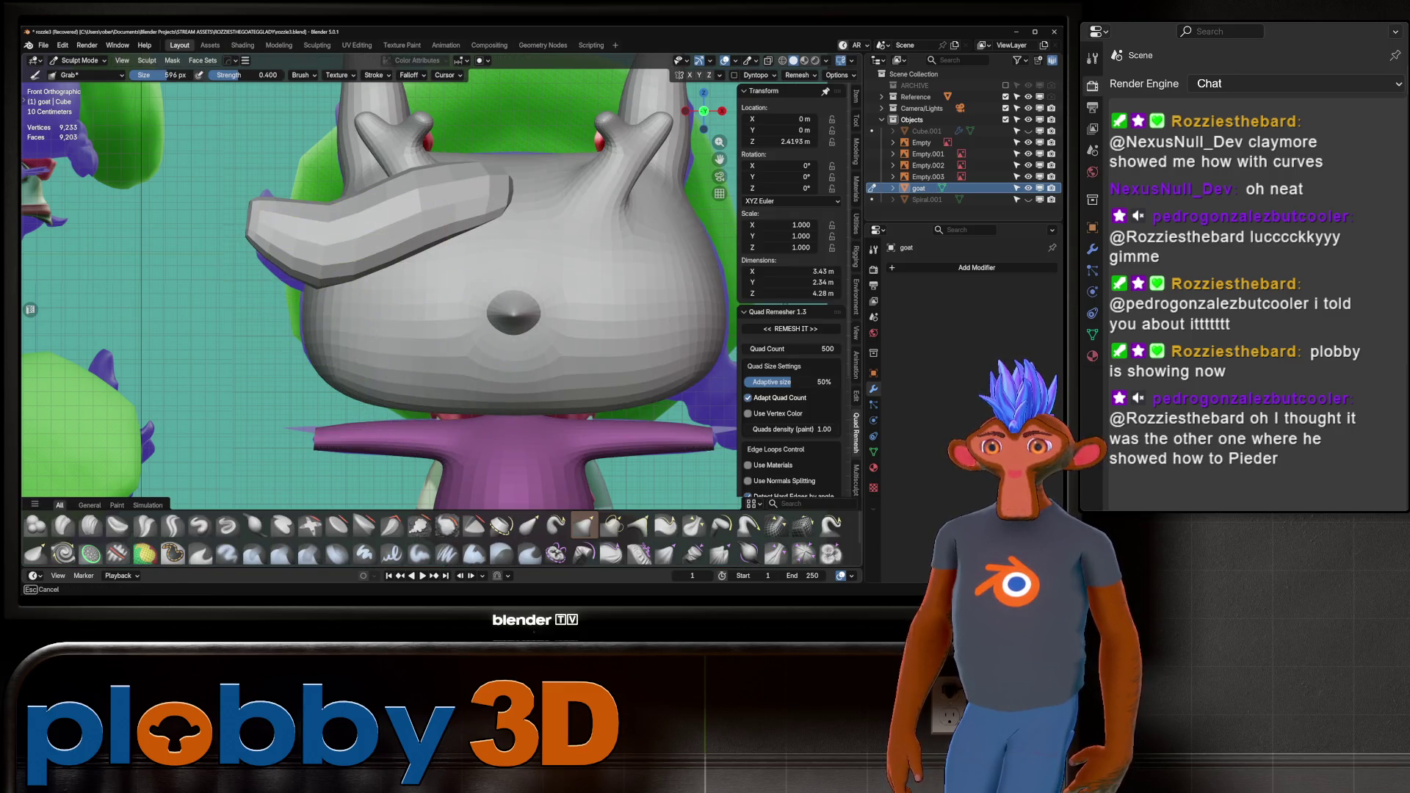
Pull the fringe tip outward with the Grab brush and resize the brush.
mouse_move(268, 249)
left_mouse_down()
mouse_move(275, 197)
mouse_move(371, 236)
mouse_move(267, 204)
mouse_move(265, 180)
mouse_move(277, 245)
mouse_move(299, 189)
mouse_move(252, 236)
mouse_move(254, 213)
left_mouse_up()
scroll(260, 217, "up", 3)
key("f")
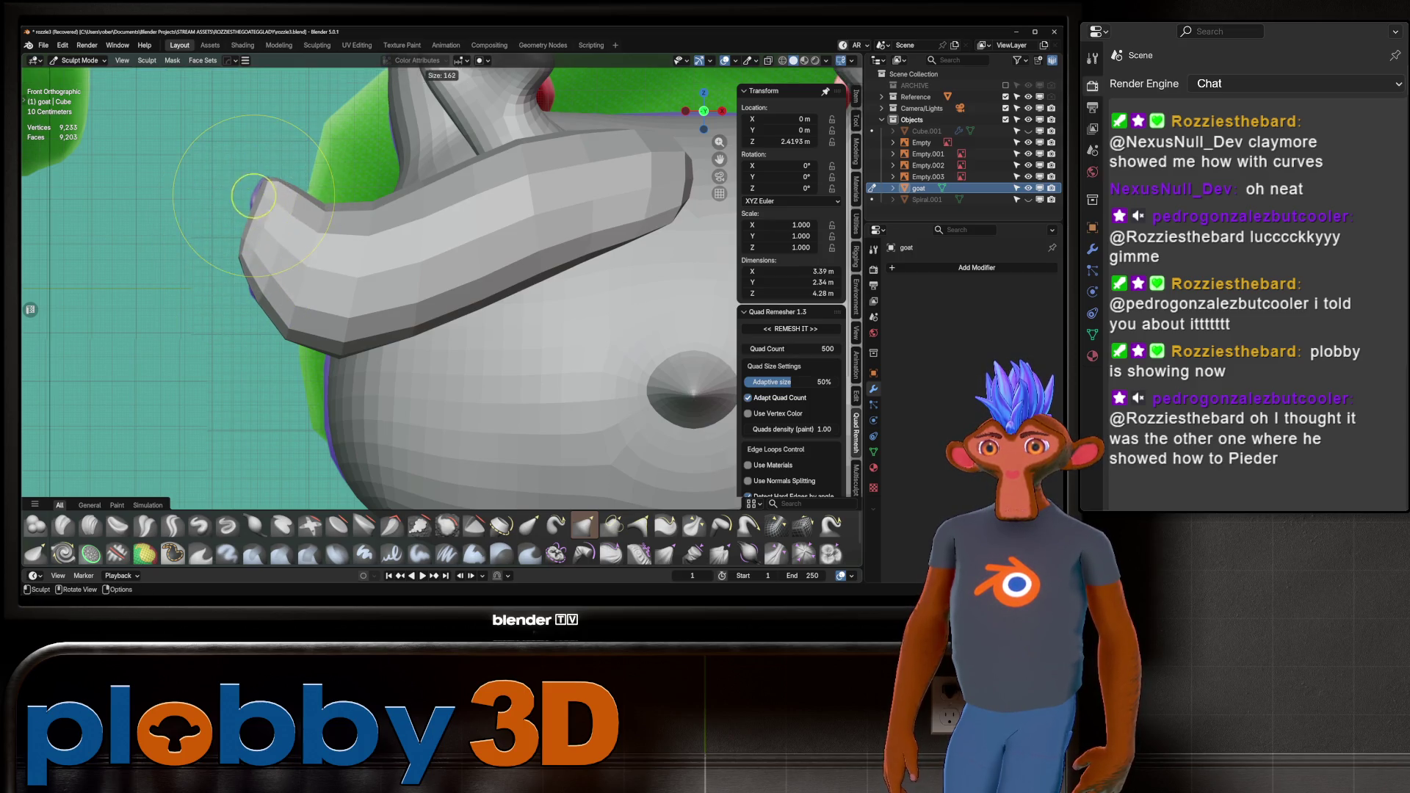
left_click(253, 196)
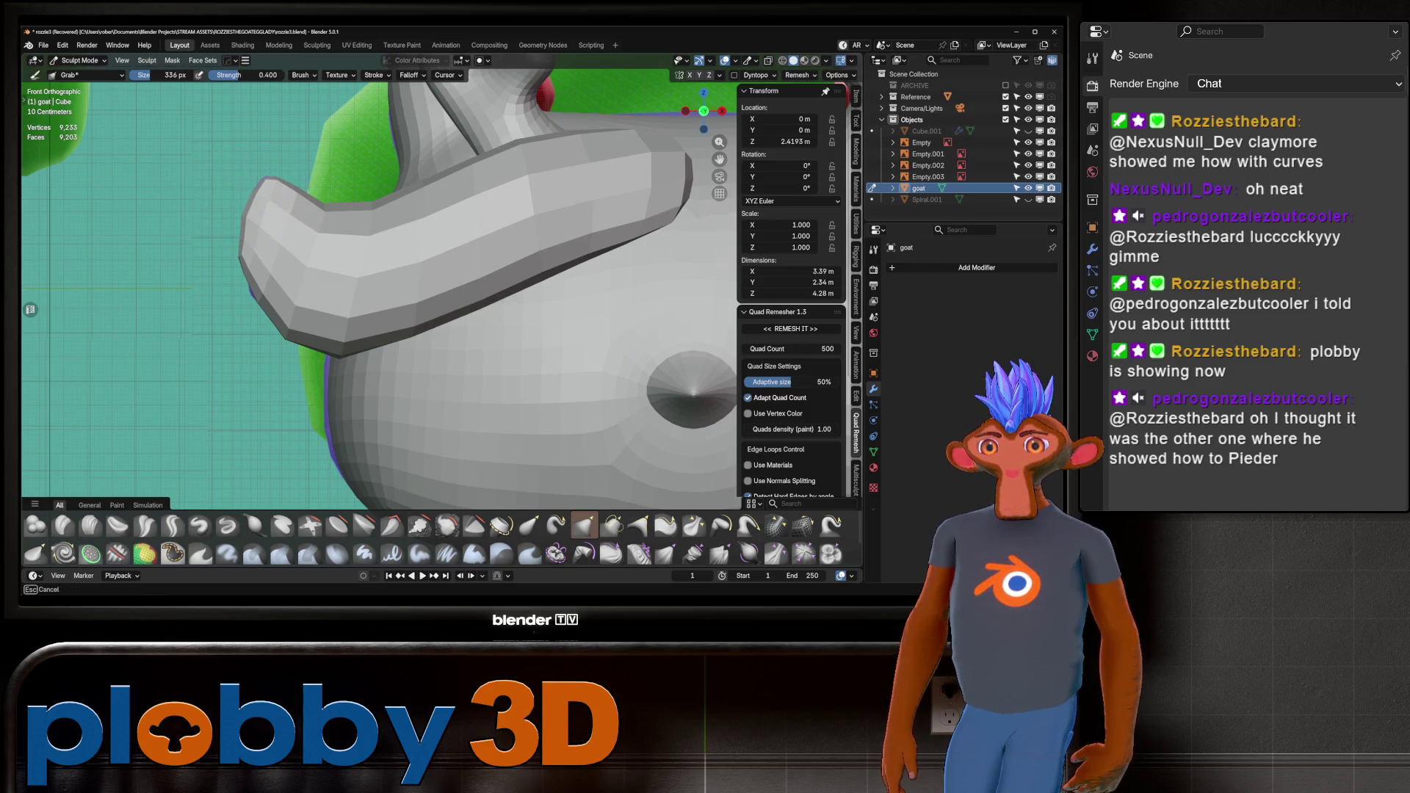
scroll(356, 352, "down", 8)
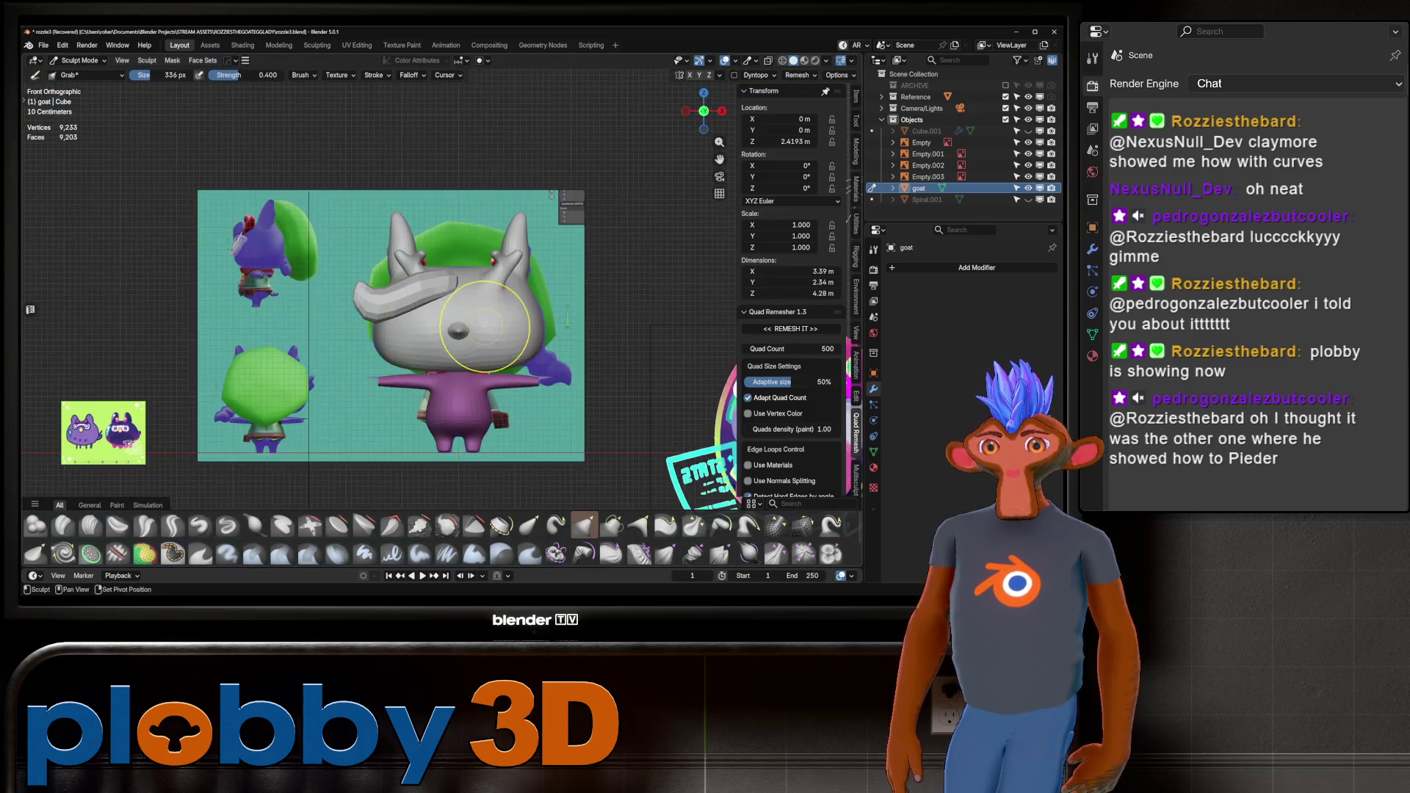
scroll(484, 324, "up", 5)
Check the fringe against the references in X-ray, undo a downward pull, and inspect it from several angles.
key("alt+z")
key("alt+z")
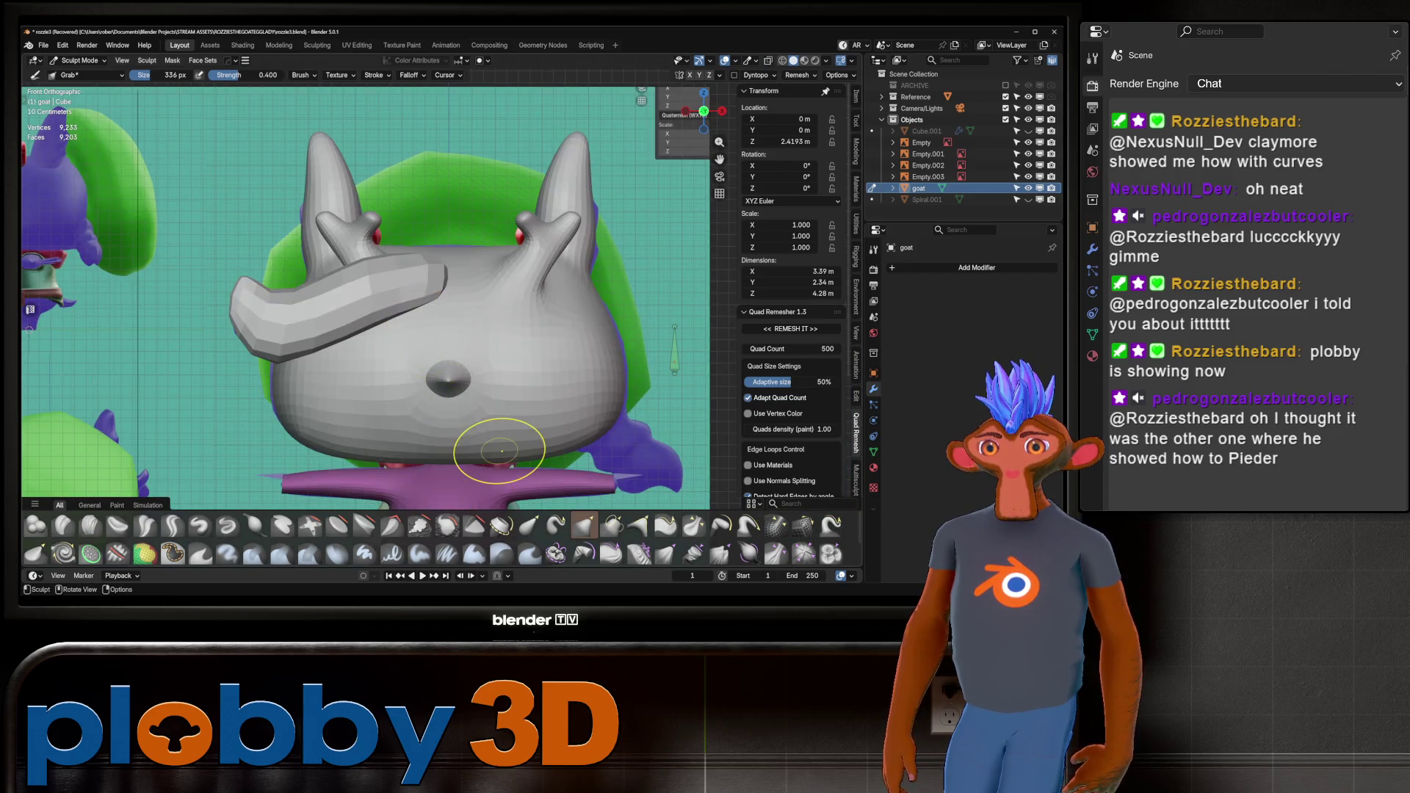
key("alt+z")
scroll(387, 377, "down", 5)
scroll(397, 330, "up", 5)
key("alt+z")
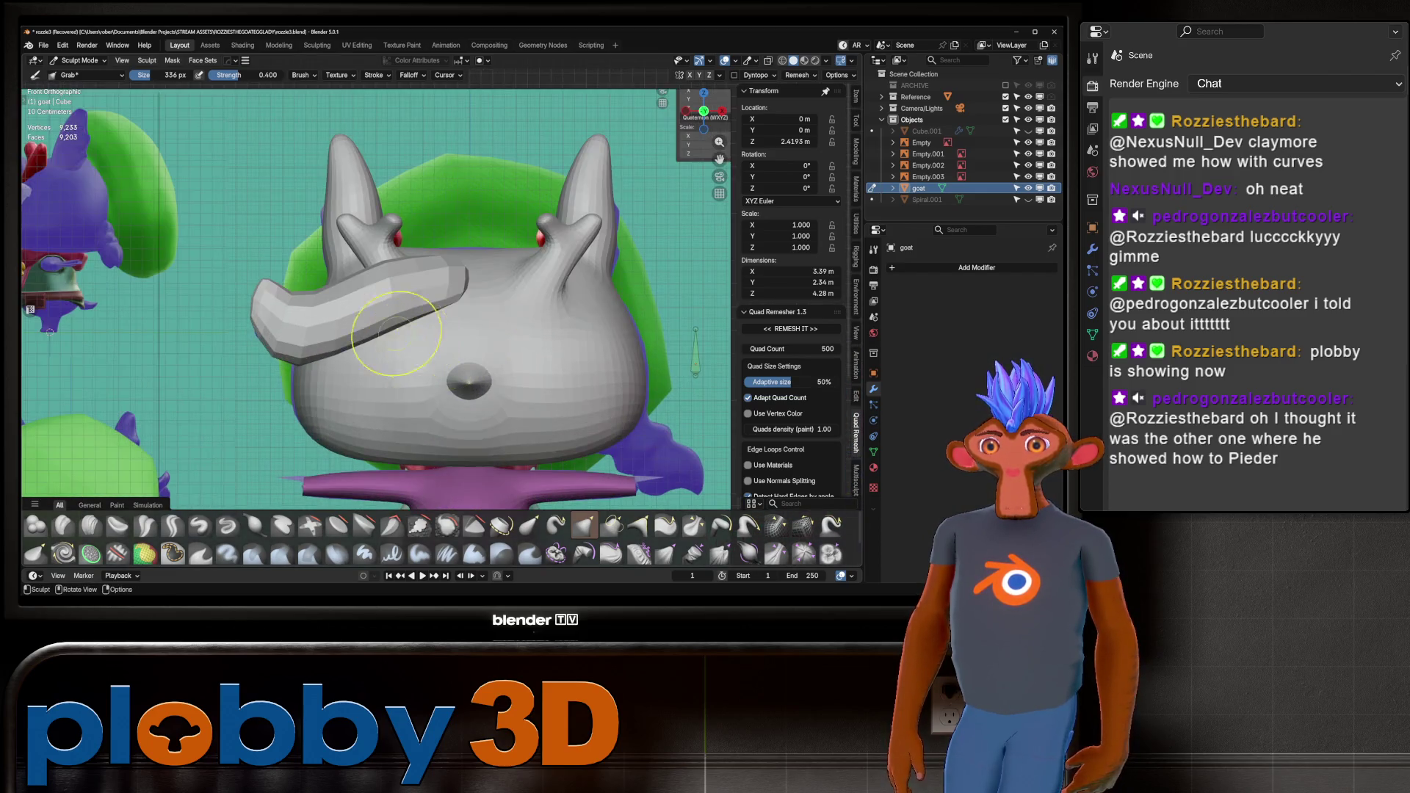
left_click_drag(372, 337, 340, 346)
key("ctrl+z")
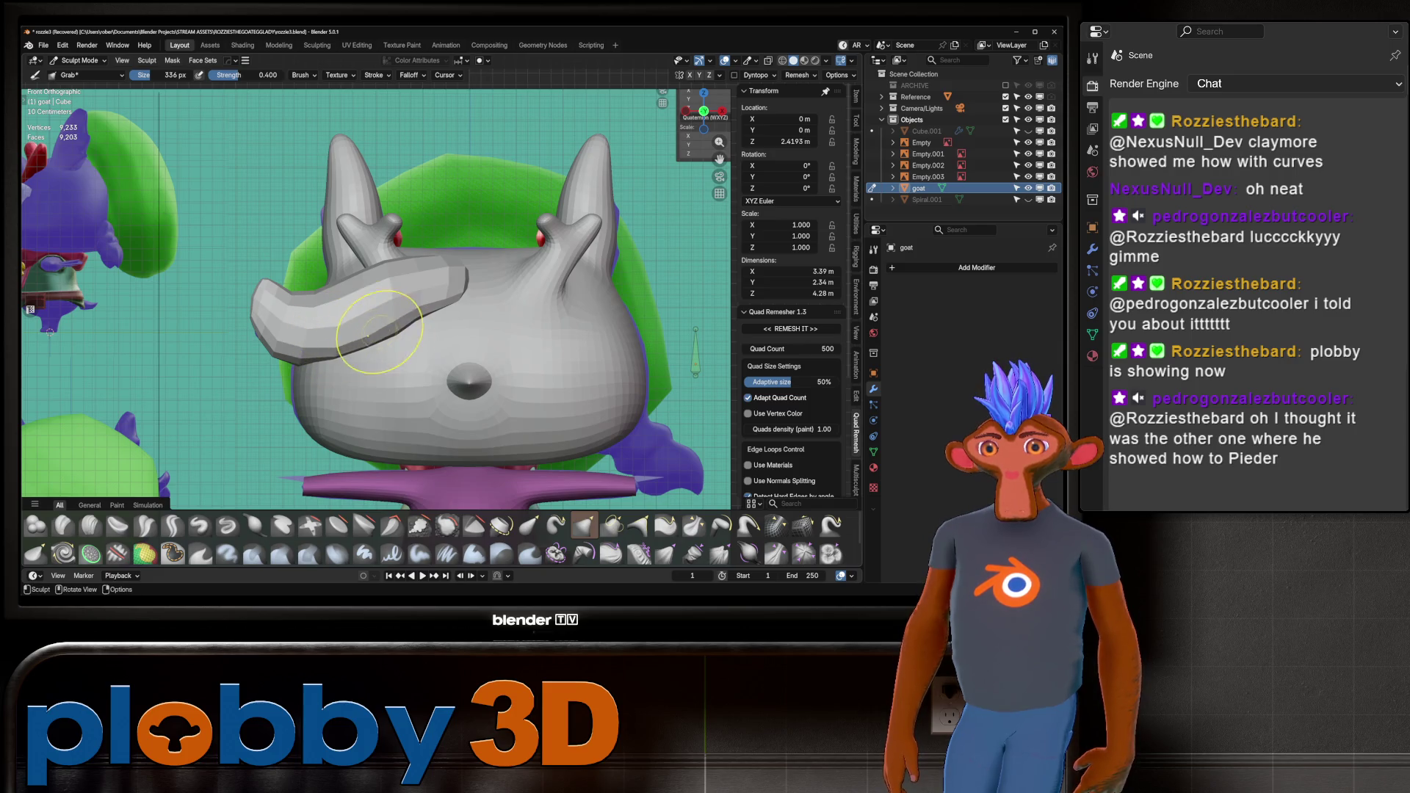
mouse_move(494, 283)
middle_mouse_down()
mouse_move(441, 307)
mouse_move(504, 301)
mouse_move(580, 411)
middle_mouse_up()
middle_click_drag(400, 330, 352, 324)
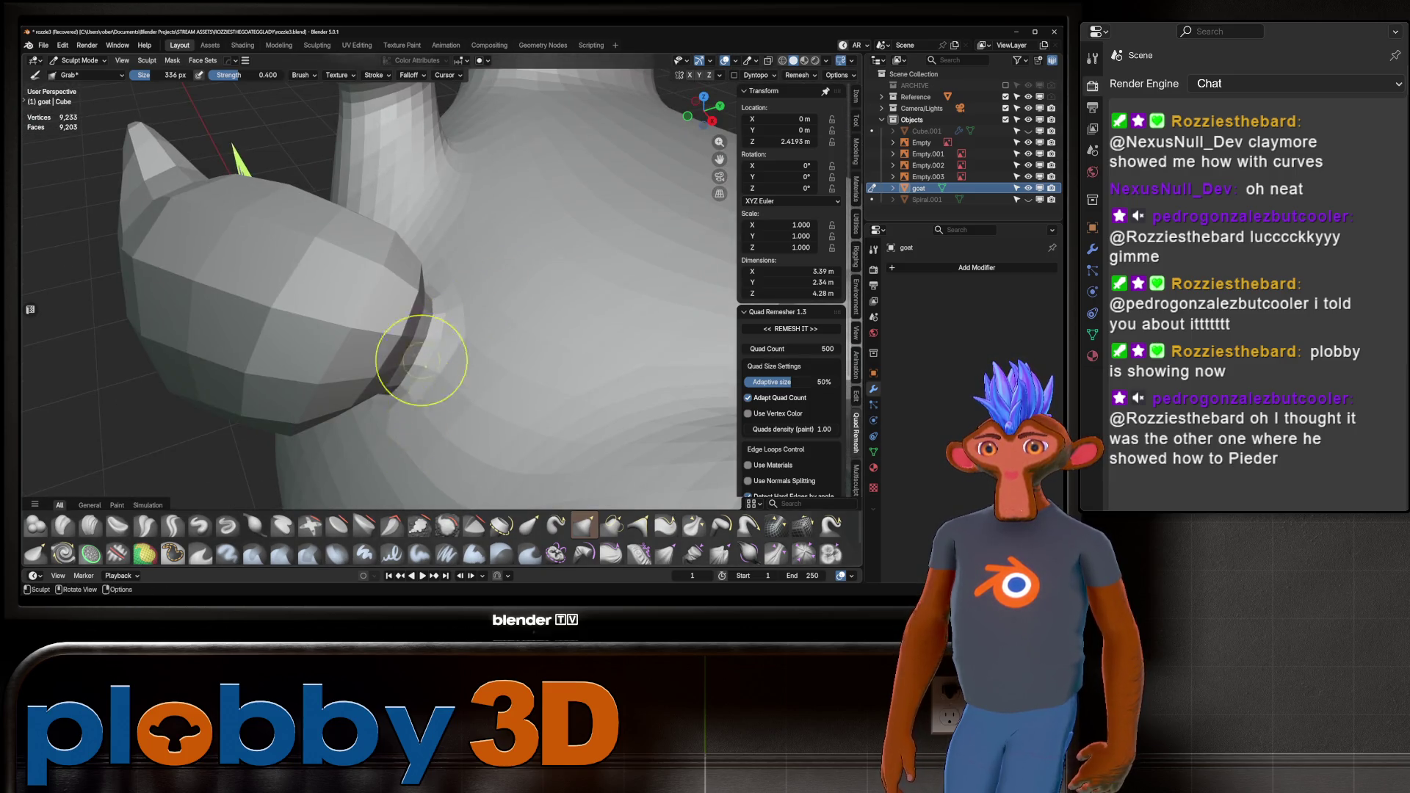
mouse_move(421, 360)
middle_mouse_down()
mouse_move(512, 248)
mouse_move(484, 220)
middle_mouse_up()
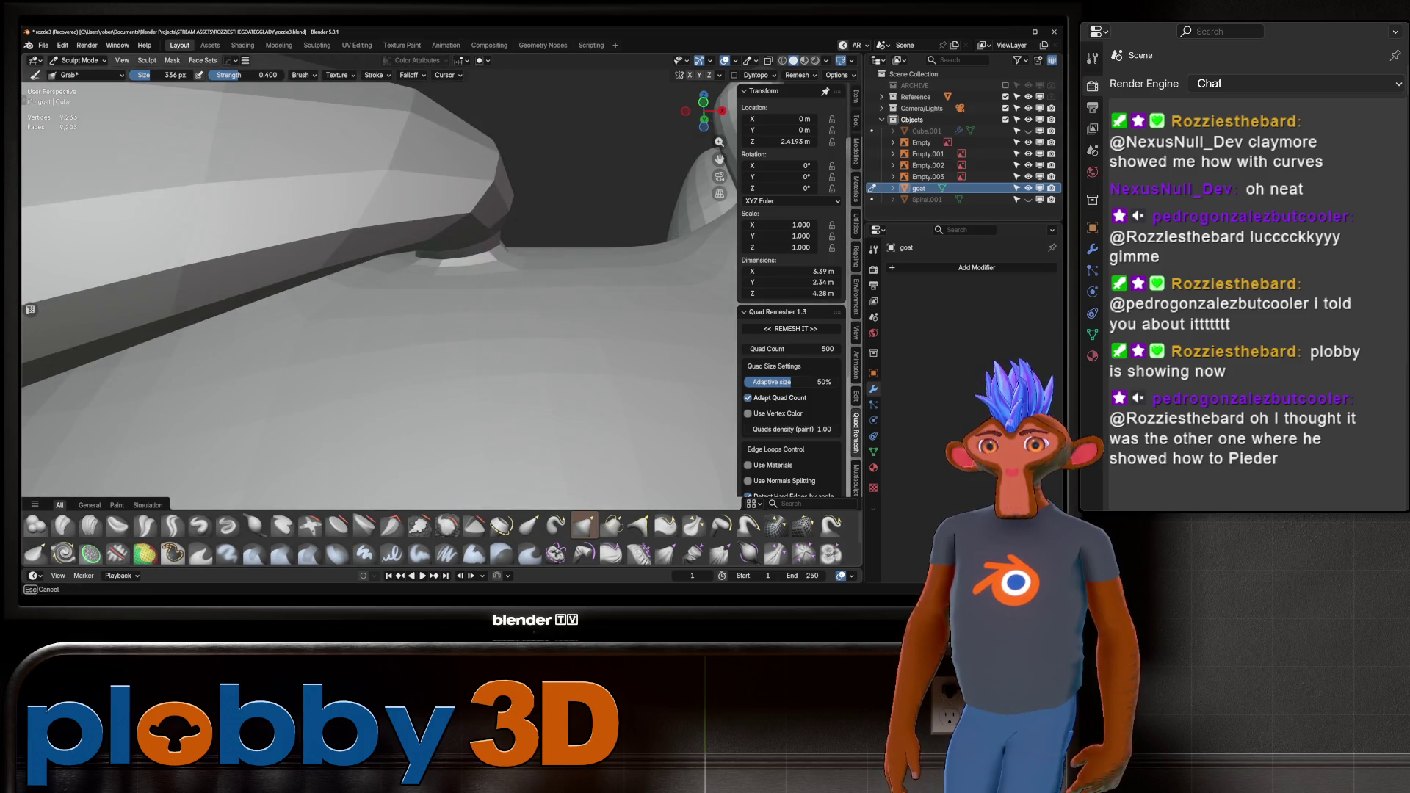
mouse_move(433, 273)
middle_mouse_down()
mouse_move(377, 267)
mouse_move(487, 287)
mouse_move(411, 242)
mouse_move(393, 299)
middle_mouse_up()
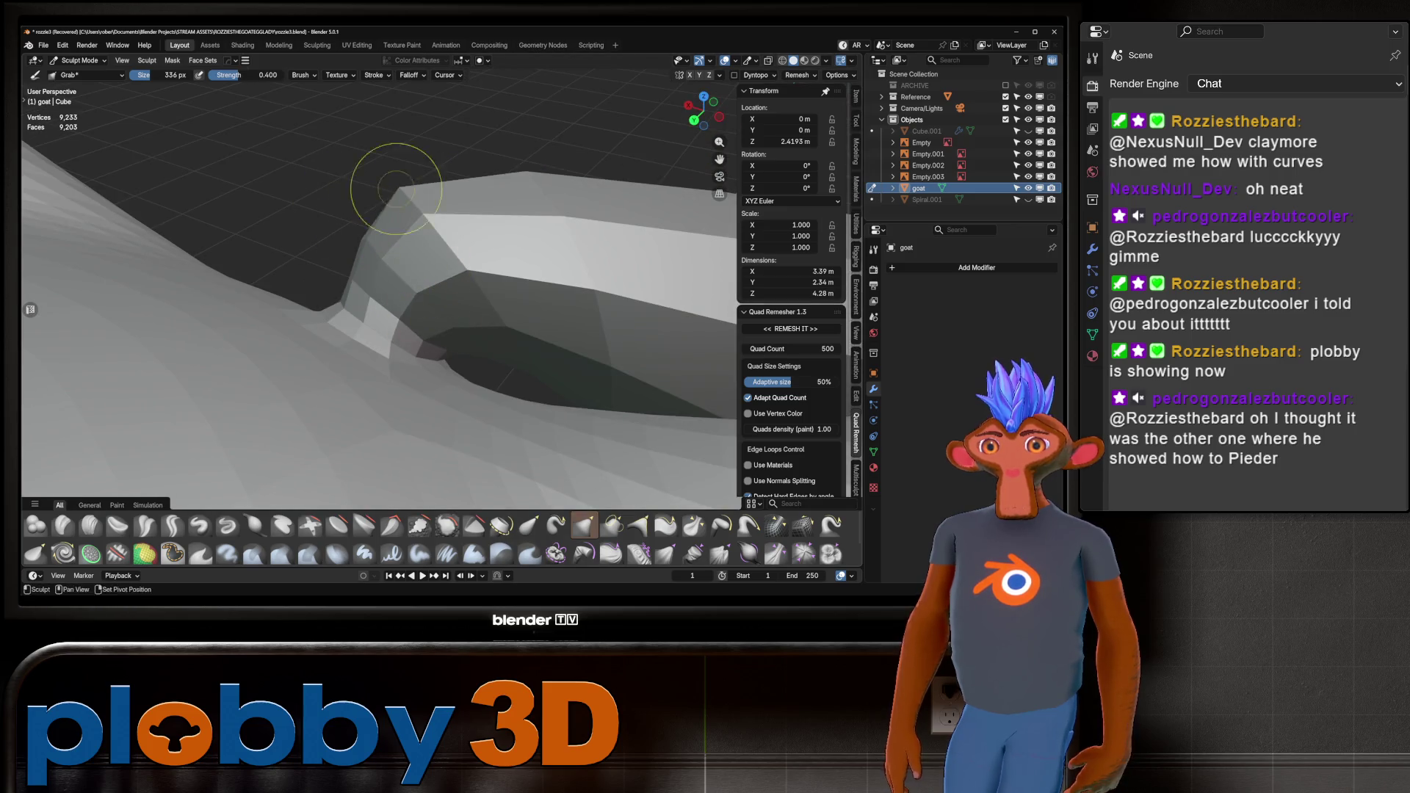
mouse_move(355, 189)
middle_mouse_down()
mouse_move(425, 141)
mouse_move(472, 157)
mouse_move(477, 140)
mouse_move(440, 174)
mouse_move(470, 166)
mouse_move(15, 314)
mouse_move(730, 394)
mouse_move(718, 345)
mouse_move(514, 444)
mouse_move(620, 262)
mouse_move(514, 316)
mouse_move(472, 362)
mouse_move(535, 293)
mouse_move(528, 346)
middle_mouse_up()
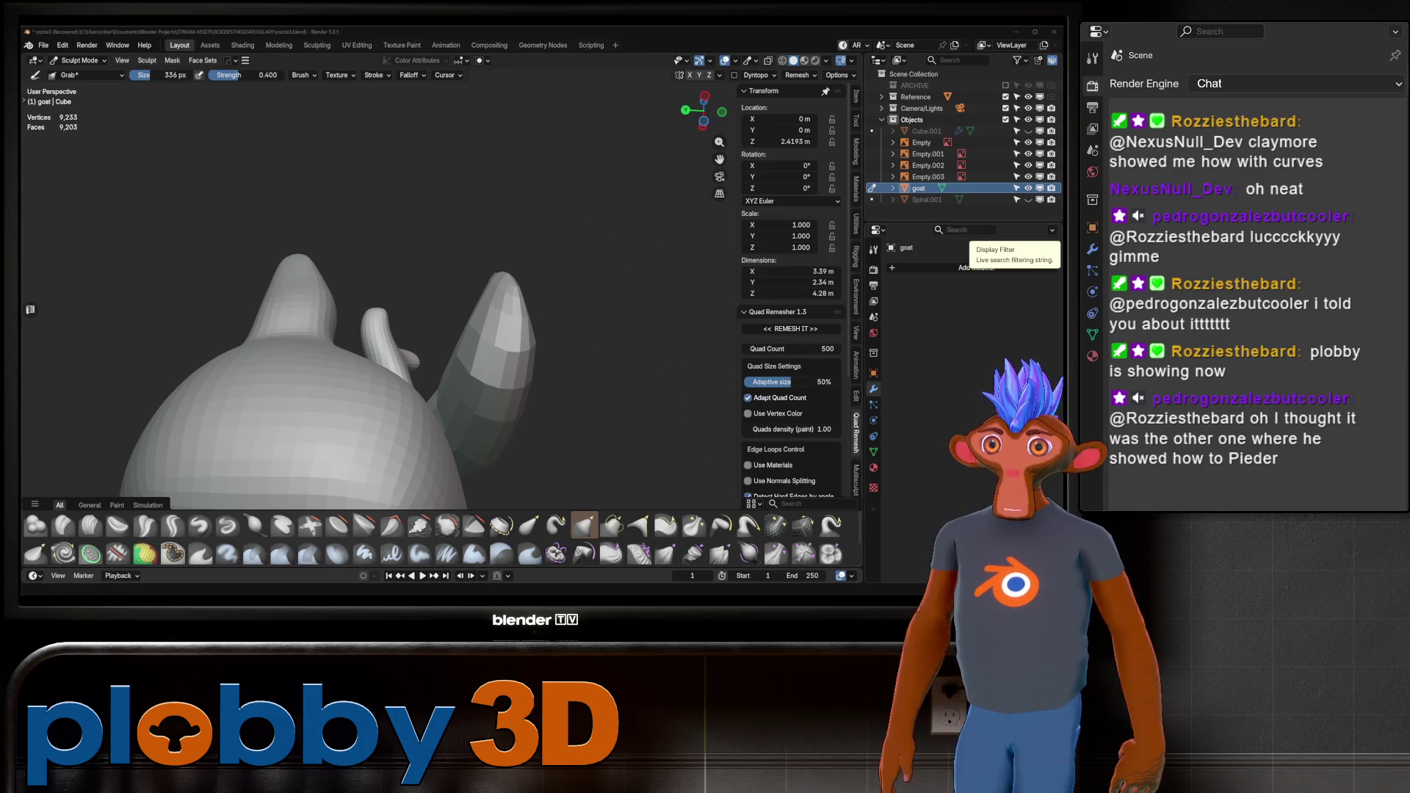
mouse_move(441, 331)
middle_mouse_down()
mouse_move(393, 315)
mouse_move(598, 384)
mouse_move(536, 345)
mouse_move(411, 477)
middle_mouse_up()
Puff up the end of the fringe with the Inflate/Deflate brush.
left_click(254, 524)
mouse_move(304, 263)
middle_mouse_down()
mouse_move(729, 283)
mouse_move(558, 298)
middle_mouse_up()
left_click_drag(492, 334, 506, 338)
mouse_move(506, 338)
middle_mouse_down()
mouse_move(345, 312)
mouse_move(413, 358)
mouse_move(382, 309)
mouse_move(389, 345)
middle_mouse_up()
In Edit Mode, grow a face selection around the fringe tip and rotate it about Z.
key("Tab")
key("3")
key("ctrl+KP_Add")
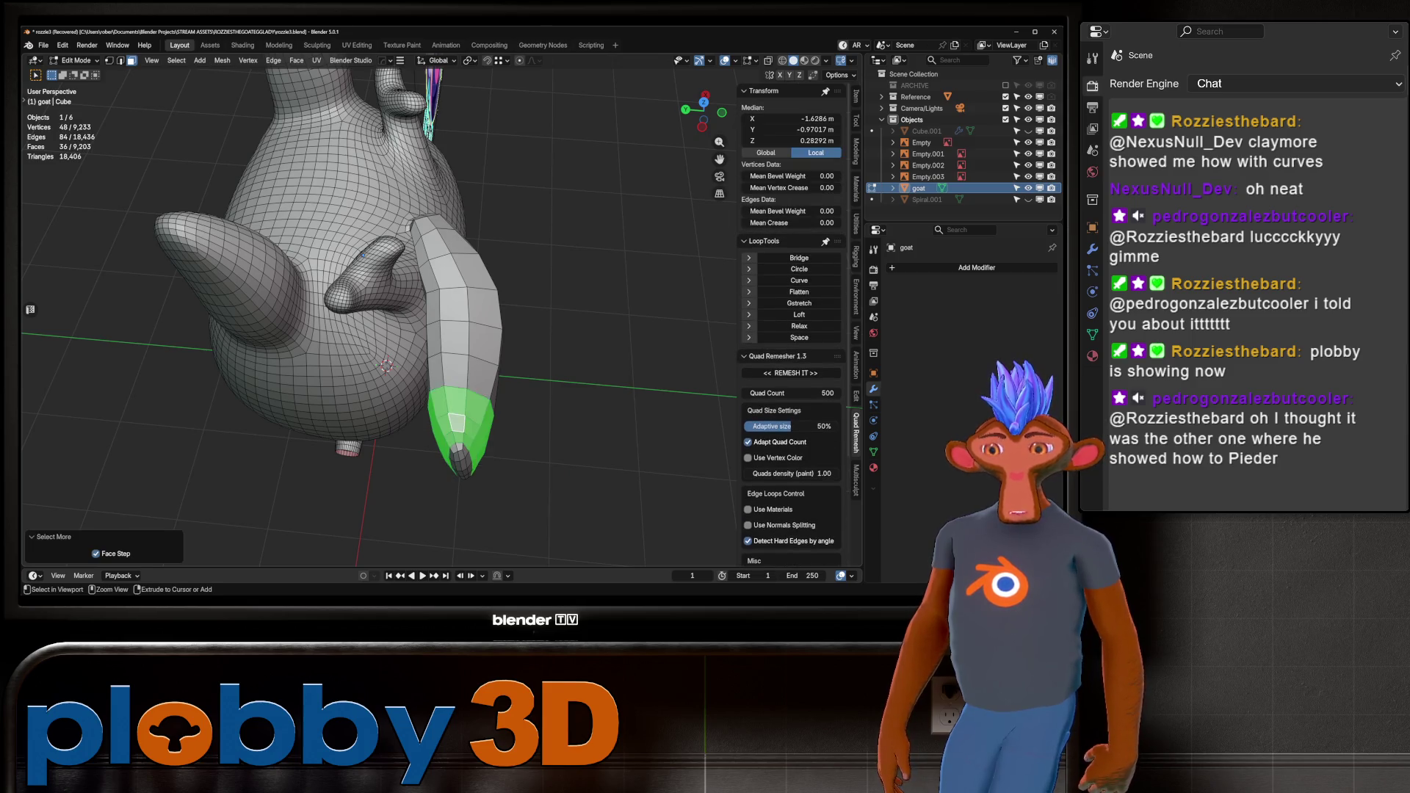
key("r")
key("z")
key("Return")
key("g")
key("y")
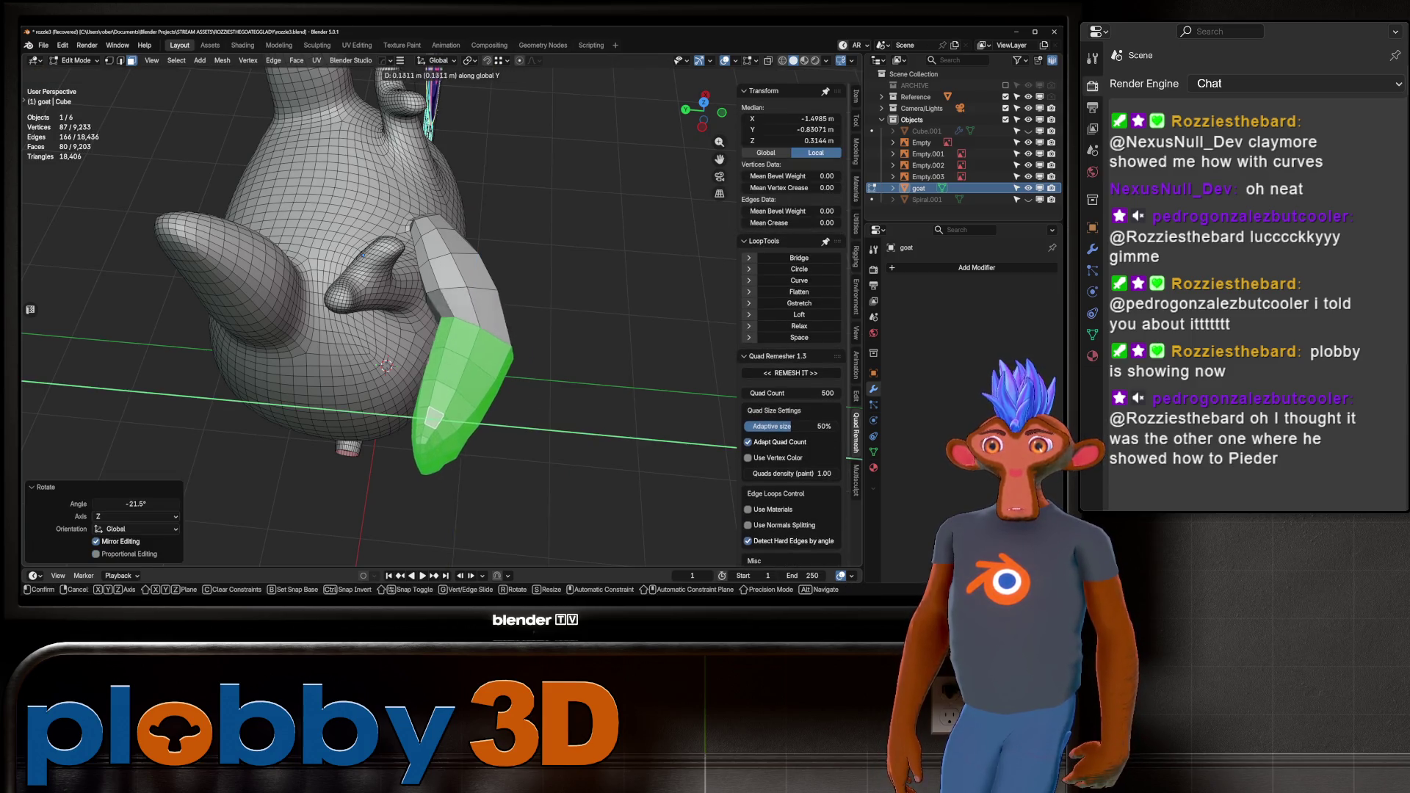
key("Escape")
Shrink the tip selection by one ring, move it along Y and reposition it, then resume sculpting.
middle_click_drag(367, 294, 411, 279)
key("ctrl+KP_Subtract")
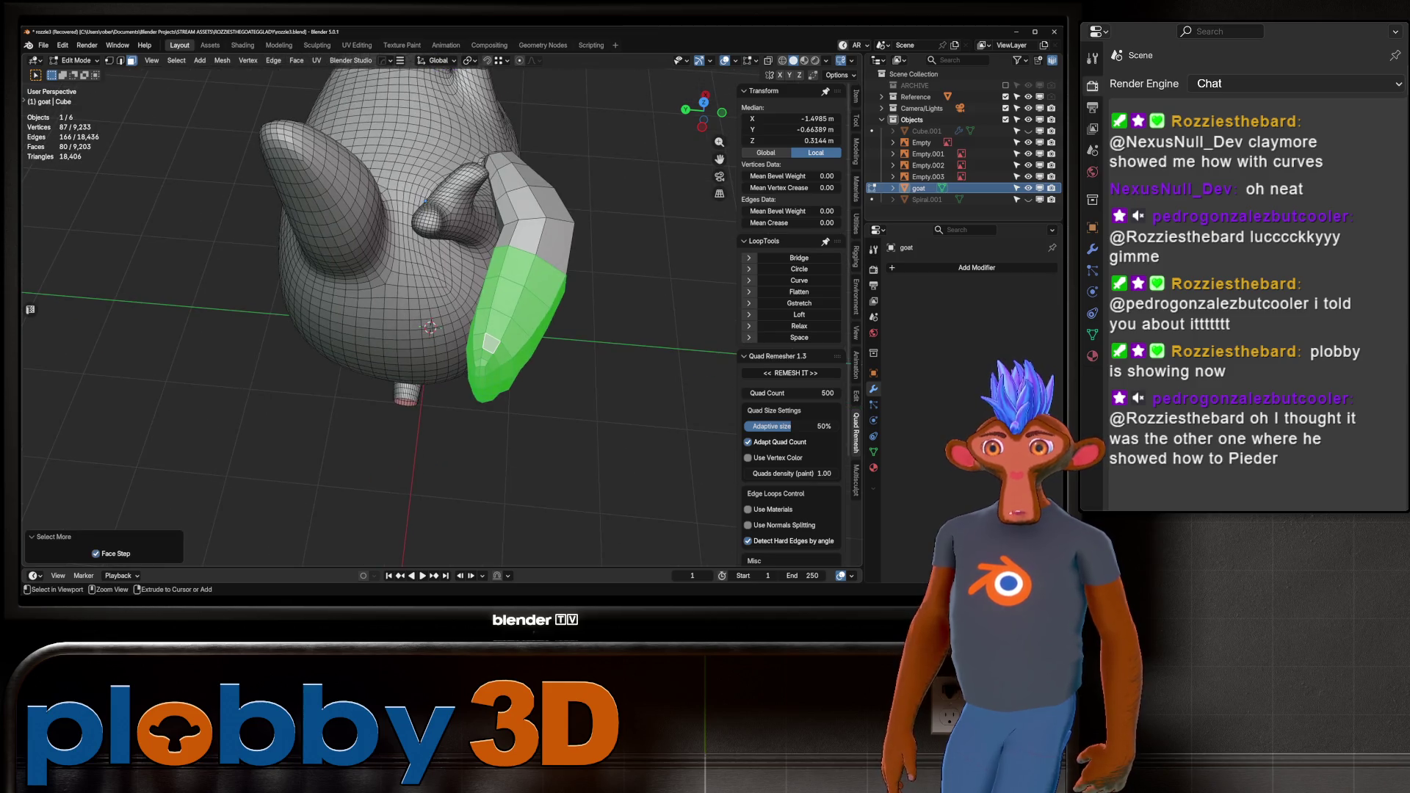
key("g")
key("y")
key("Return")
key("g")
key("y")
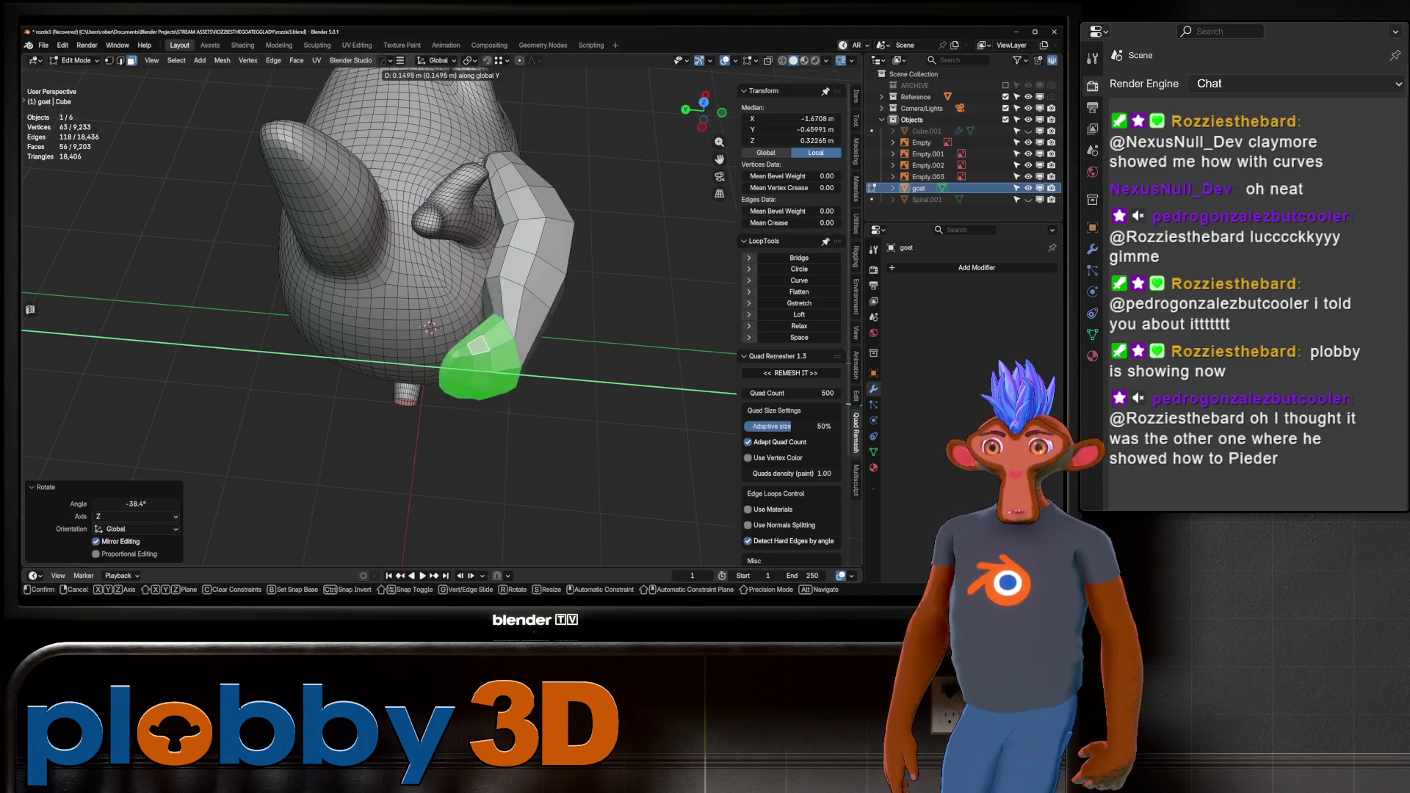
key("Return")
mouse_move(424, 200)
middle_mouse_down()
mouse_move(646, 279)
mouse_move(613, 379)
mouse_move(537, 365)
middle_mouse_up()
key("g")
key("Return")
key("ctrl+Tab")
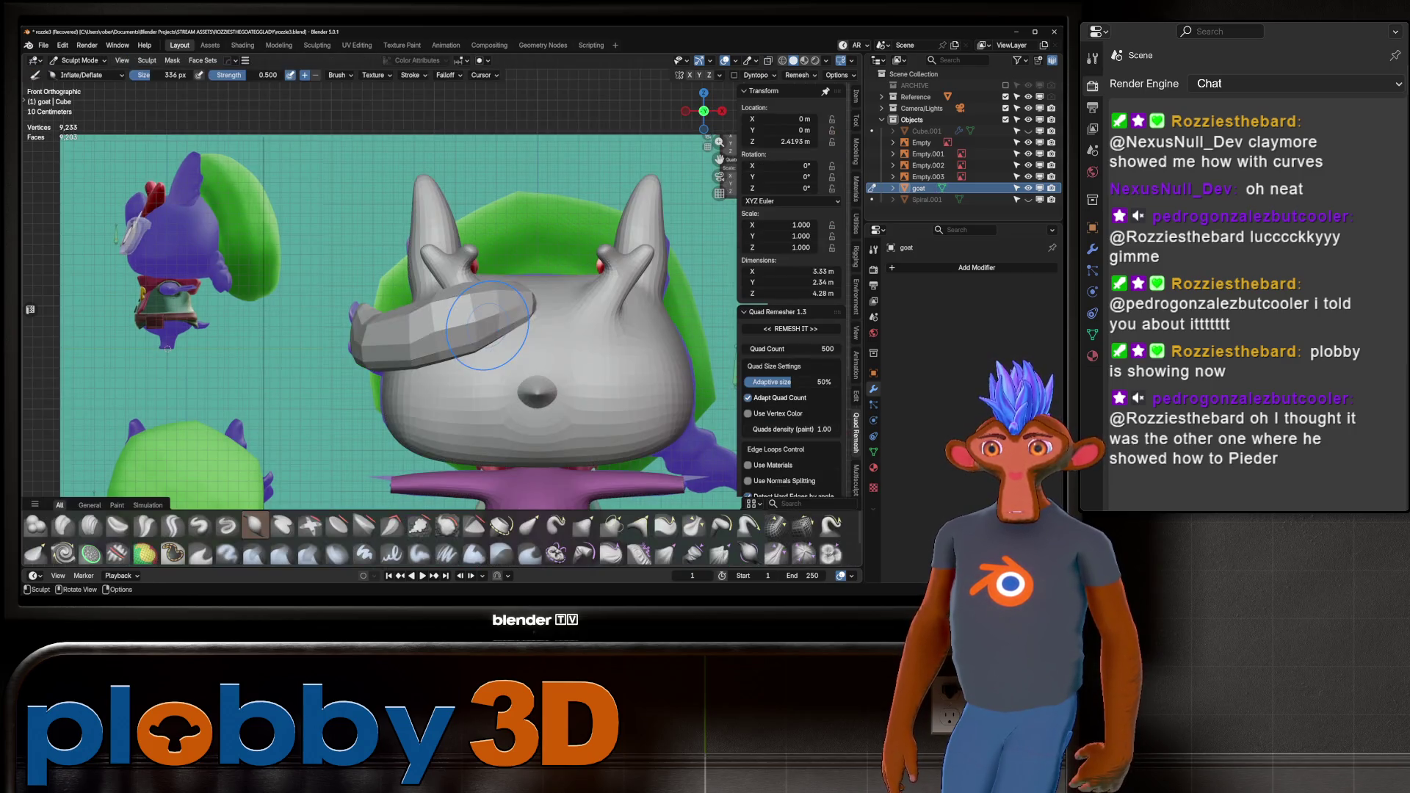
Pull the fringe band into a better shape with the Grab brush at full mesh resolution.
key("g")
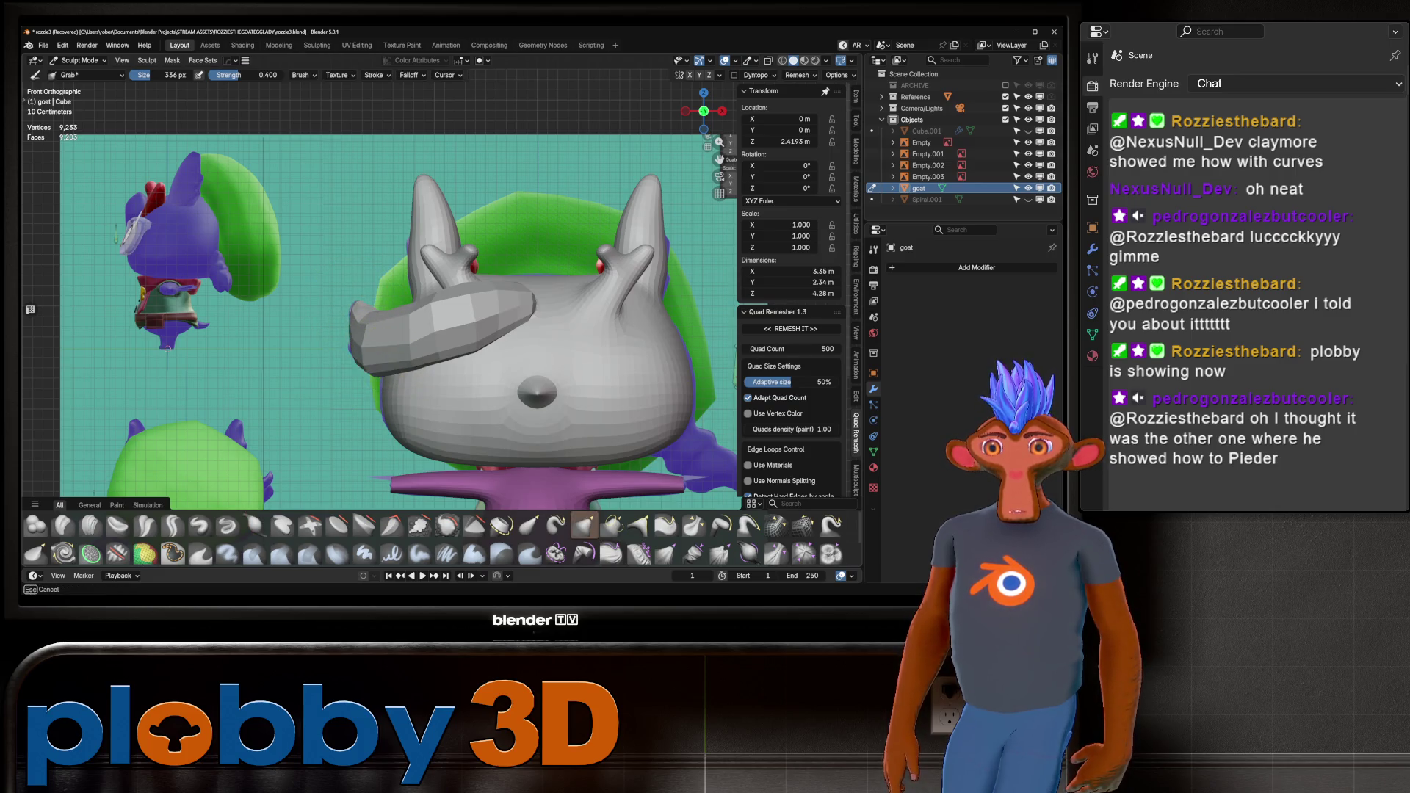
key("ctrl+r")
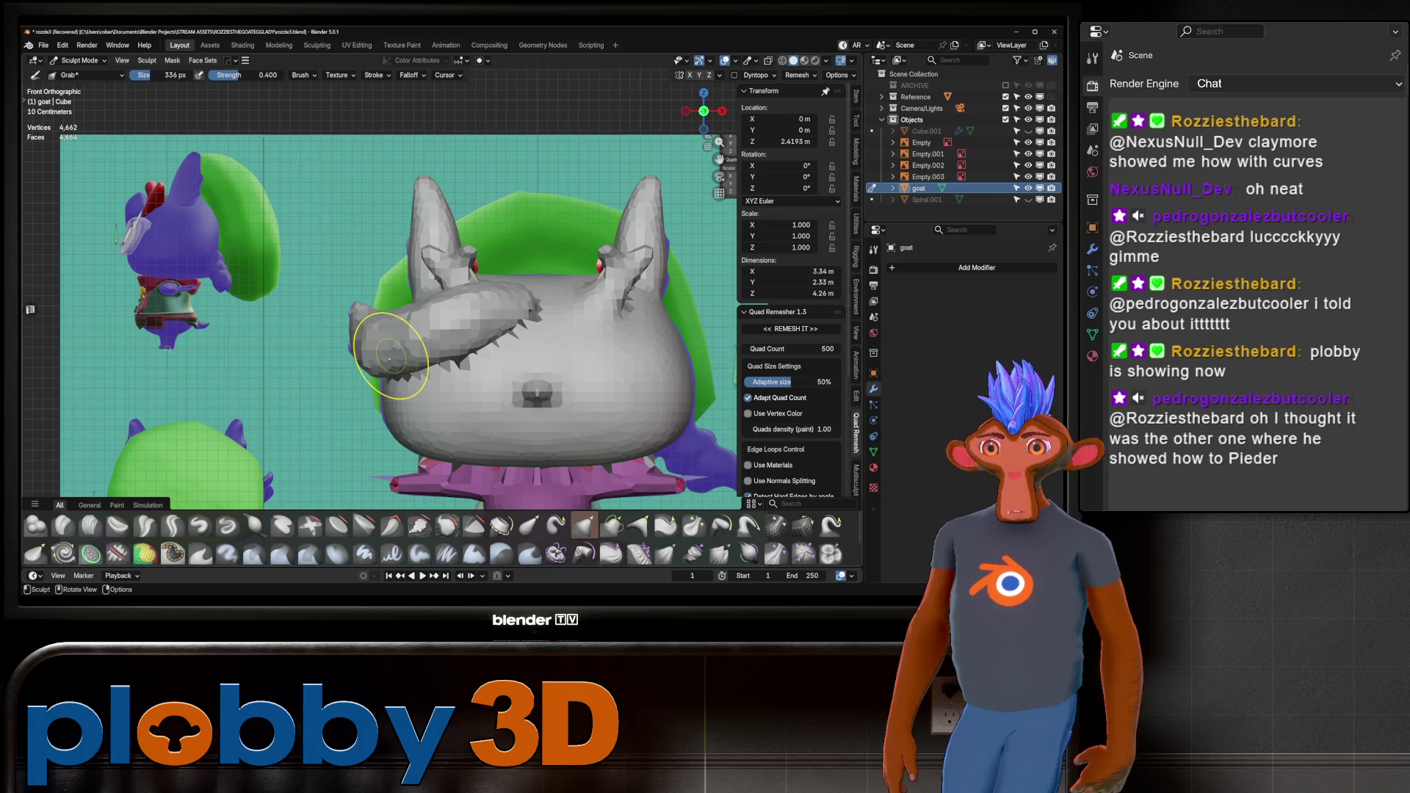
key("ctrl+r")
middle_click_drag(389, 358, 433, 358)
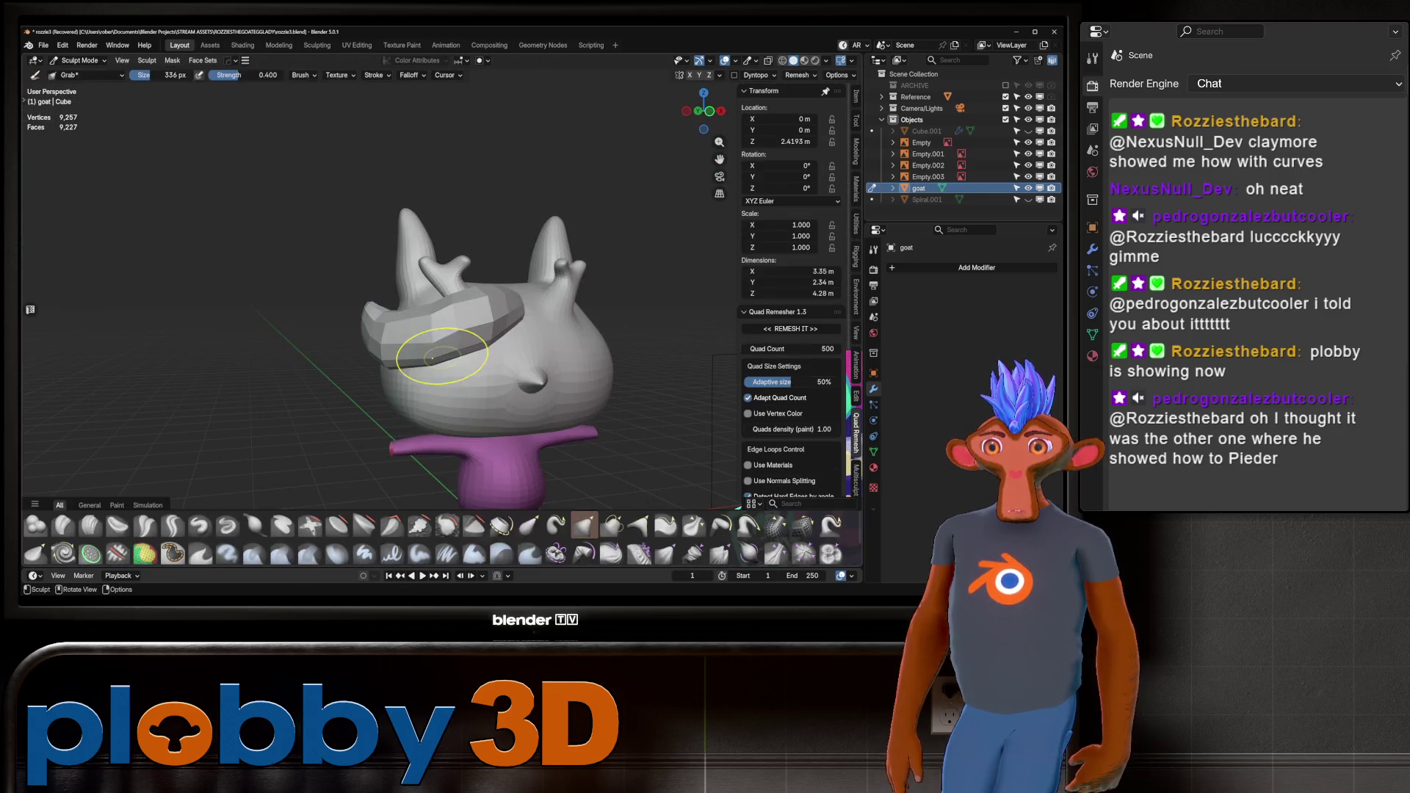
mouse_move(469, 326)
left_mouse_down()
mouse_move(427, 340)
mouse_move(431, 314)
mouse_move(499, 300)
left_mouse_up()
mouse_move(499, 300)
middle_mouse_down()
mouse_move(377, 340)
mouse_move(411, 331)
mouse_move(485, 386)
mouse_move(505, 510)
middle_mouse_up()
scroll(308, 323, "up", 2)
scroll(484, 387, "up", 3)
Scale up the edge loop at the horn base by about 1.25, then resume sculpting.
key("Tab")
left_click(485, 378, "alt")
key("s")
key("Return")
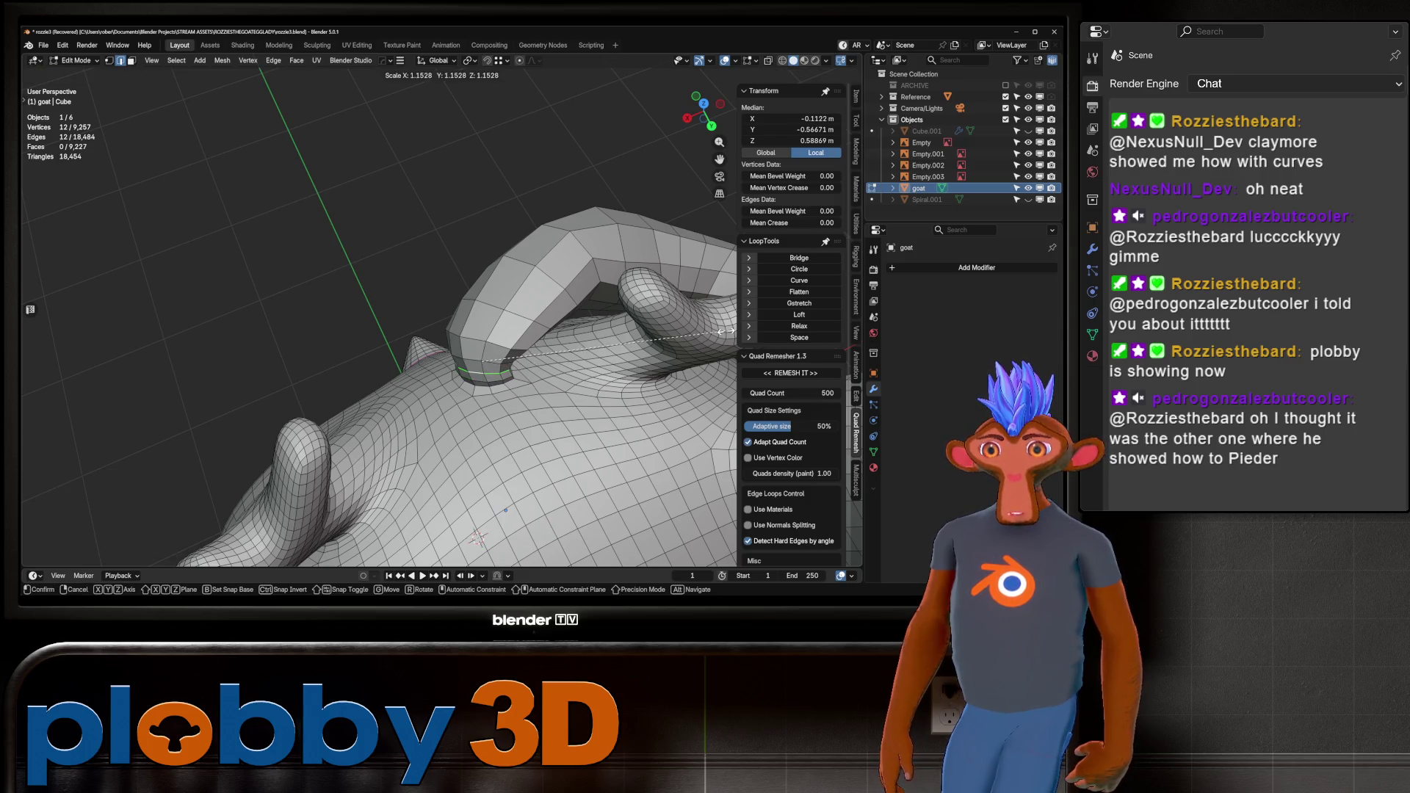
key("Tab")
middle_click_drag(616, 337, 598, 358)
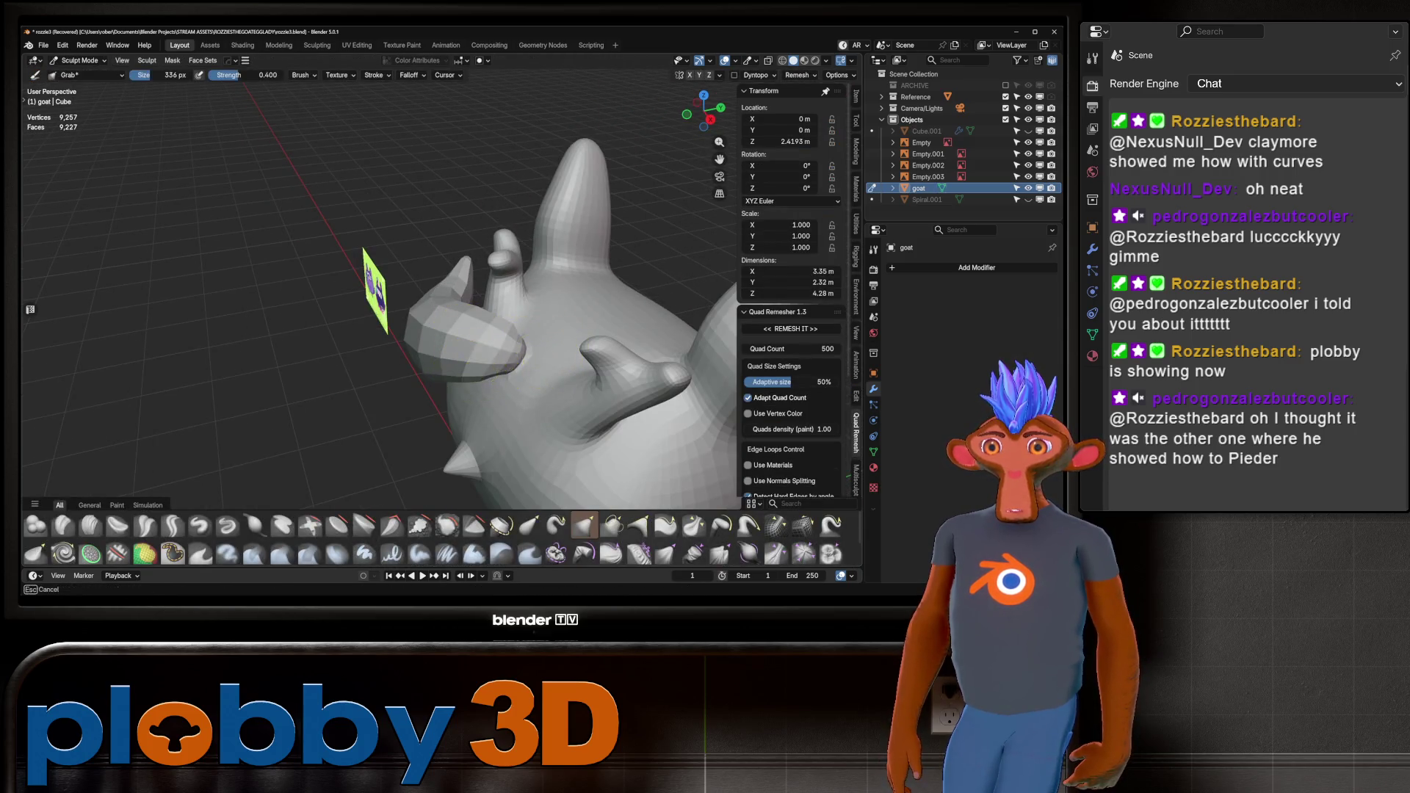
mouse_move(535, 372)
middle_mouse_down()
mouse_move(591, 267)
mouse_move(513, 242)
mouse_move(499, 310)
mouse_move(481, 279)
middle_mouse_up()
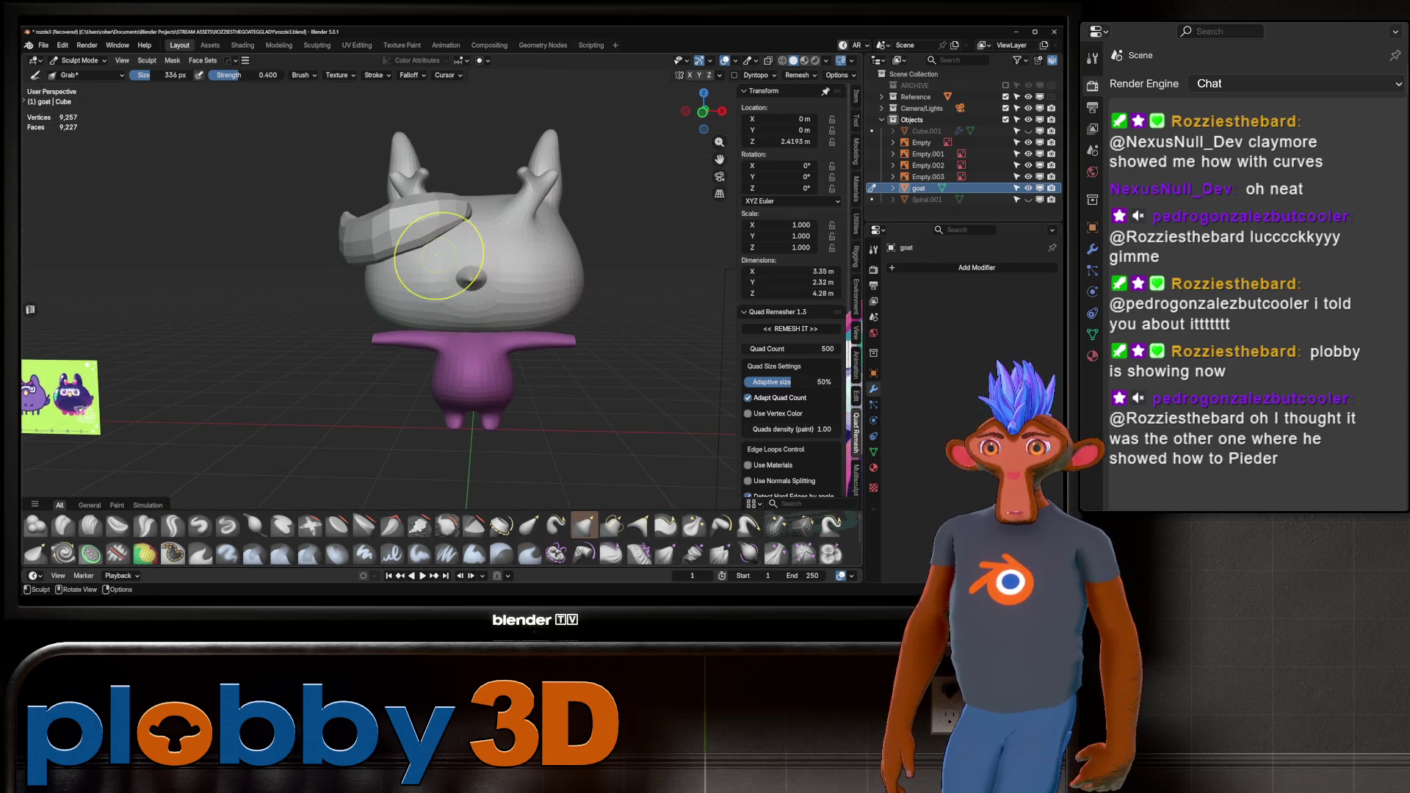
Insert a loop cut across the fringe in Edit Mode, bringing the mesh to 9,269 vertices.
key("Tab")
key("Tab")
key("Tab")
key("ctrl+r")
left_click(404, 224)
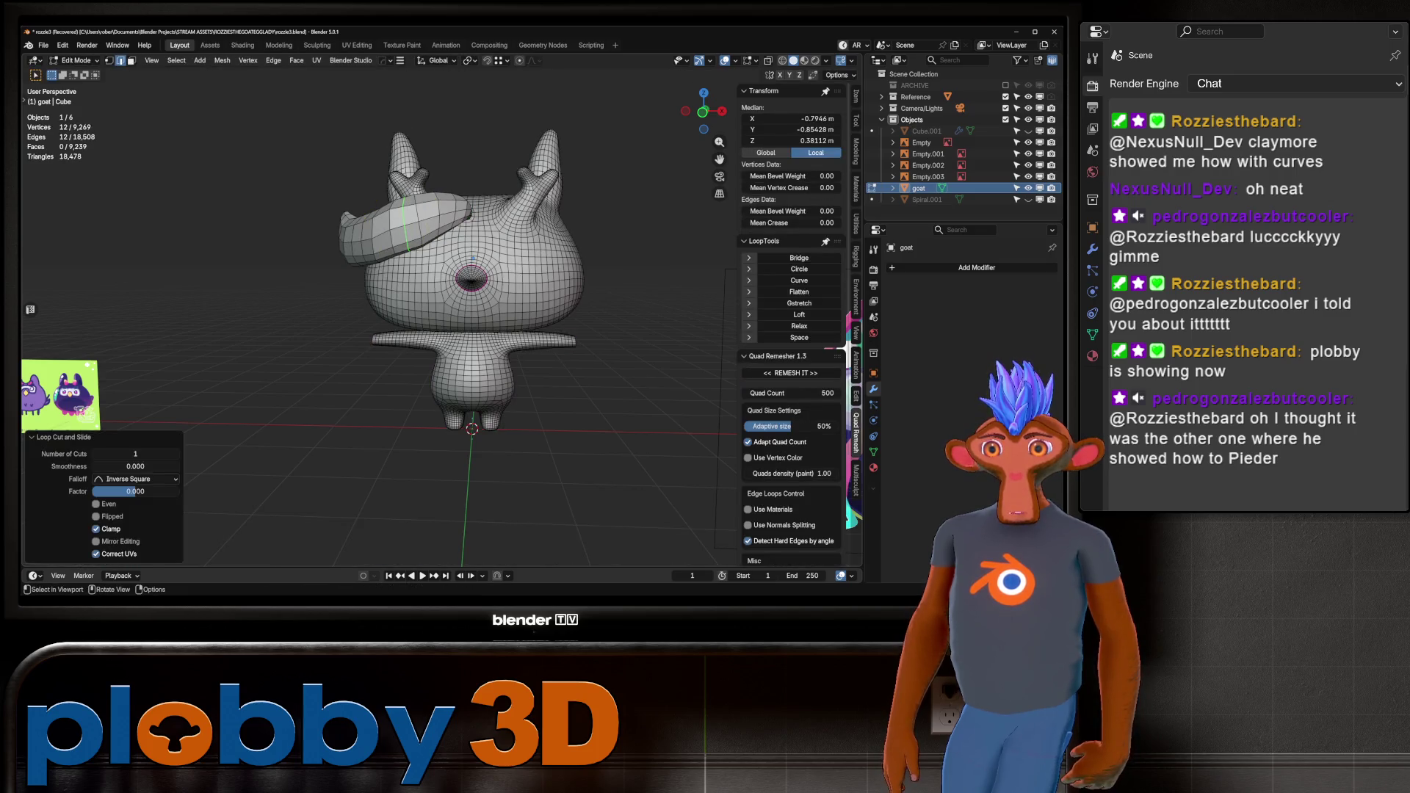
key("Tab")
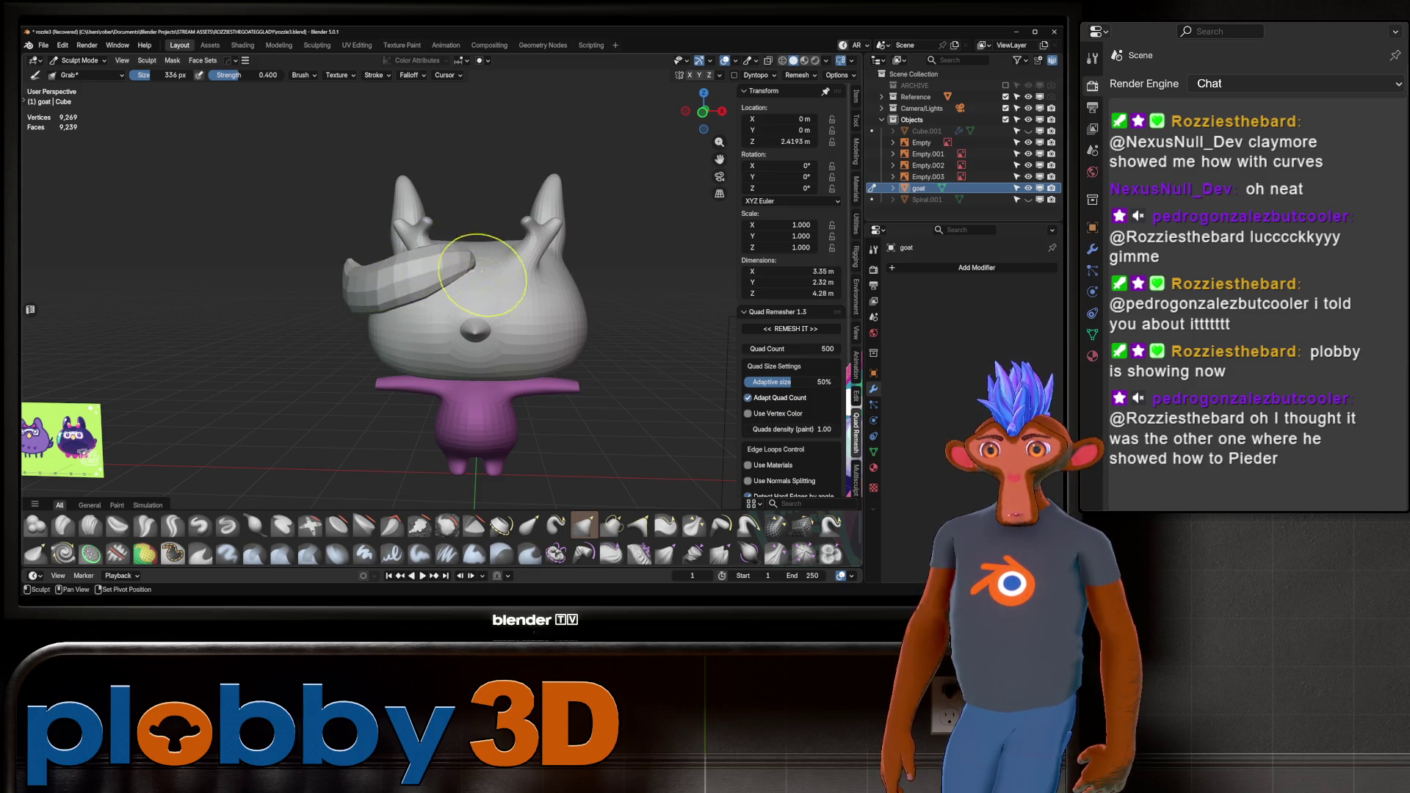
middle_click_drag(482, 272, 624, 278)
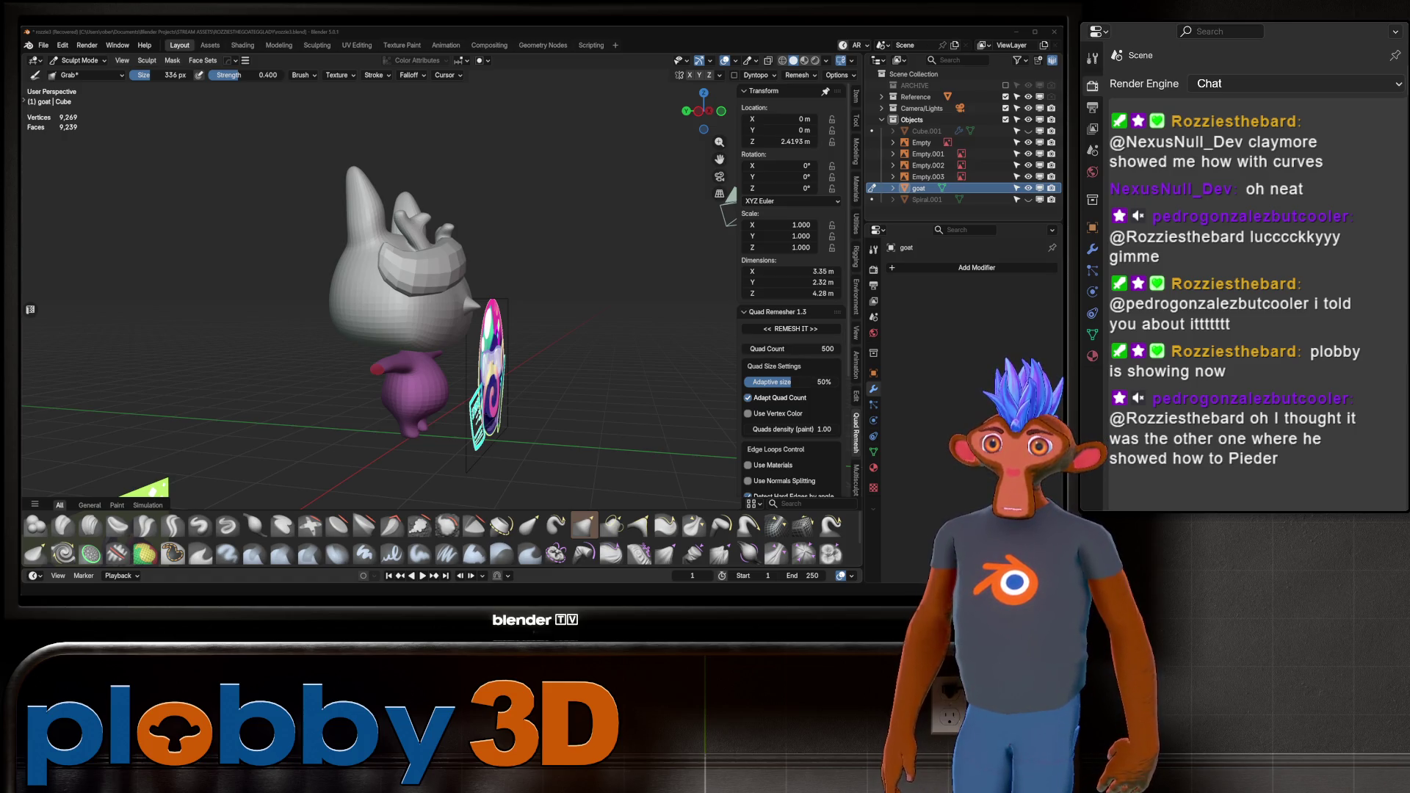
Line up a front view of the goat on the reference board with the mesh shown in X-ray.
mouse_move(69, 317)
middle_mouse_down()
mouse_move(582, 211)
mouse_move(514, 242)
mouse_move(494, 290)
middle_mouse_up()
scroll(494, 290, "up", 5)
key("KP_1")
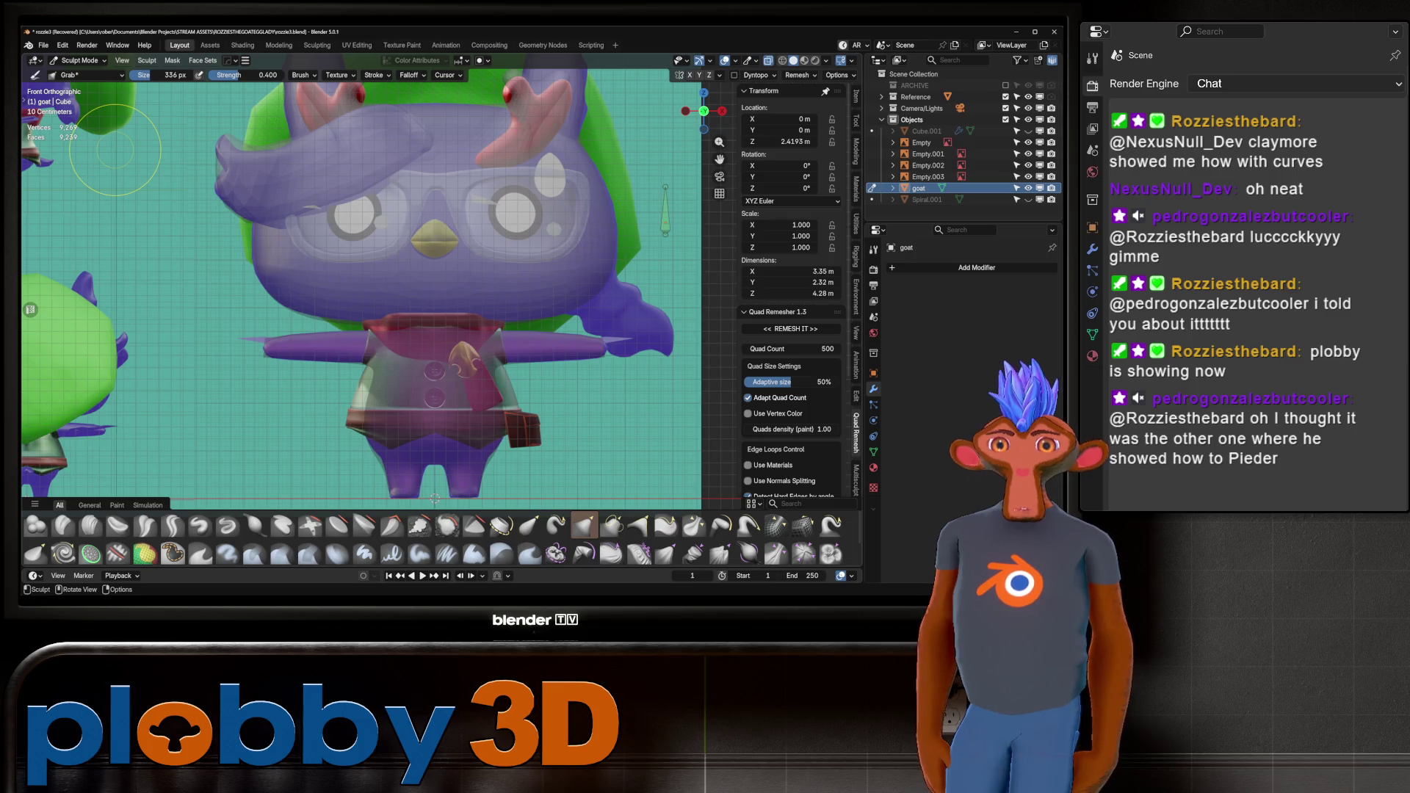
scroll(466, 158, "down", 8)
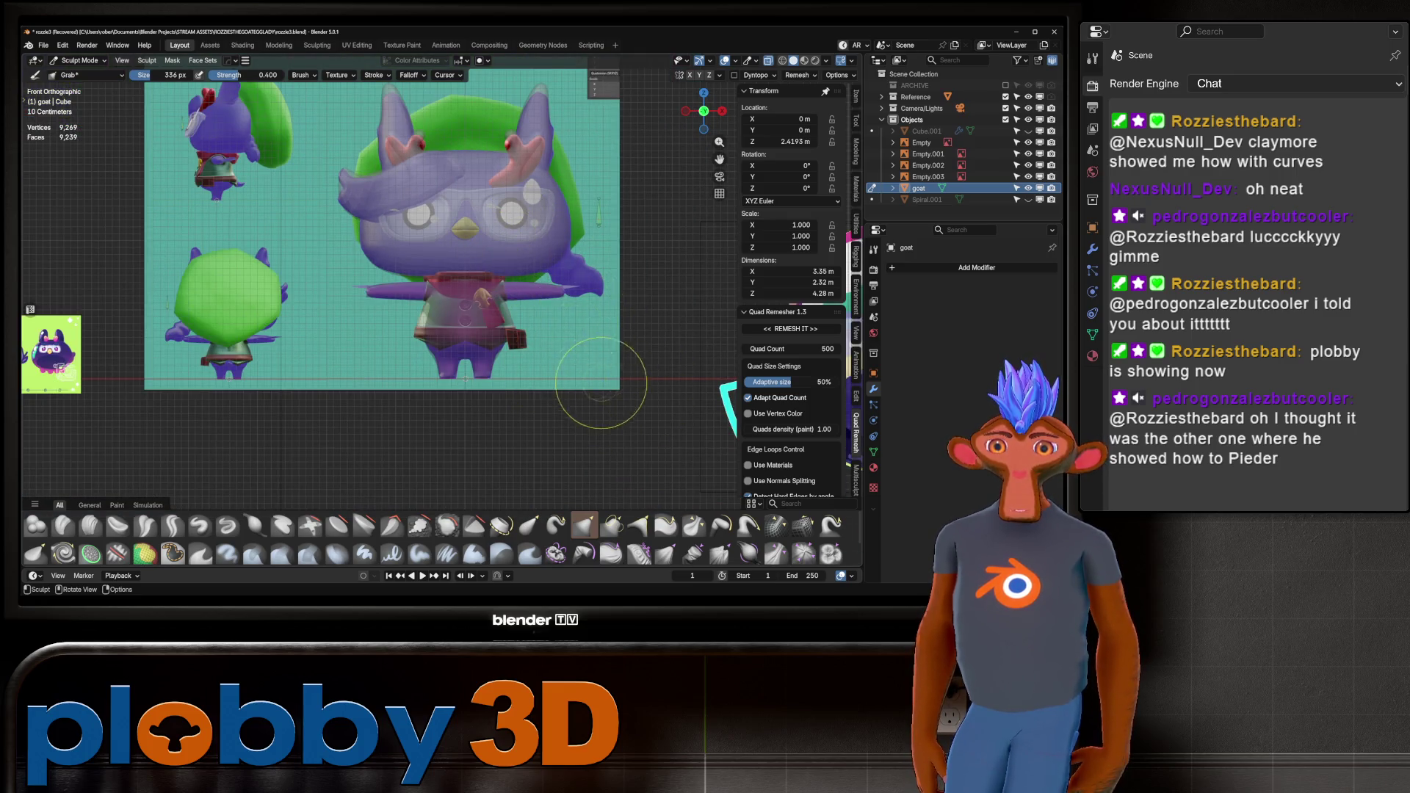
scroll(514, 374, "down", 2)
scroll(401, 364, "up", 10)
scroll(338, 387, "down", 7)
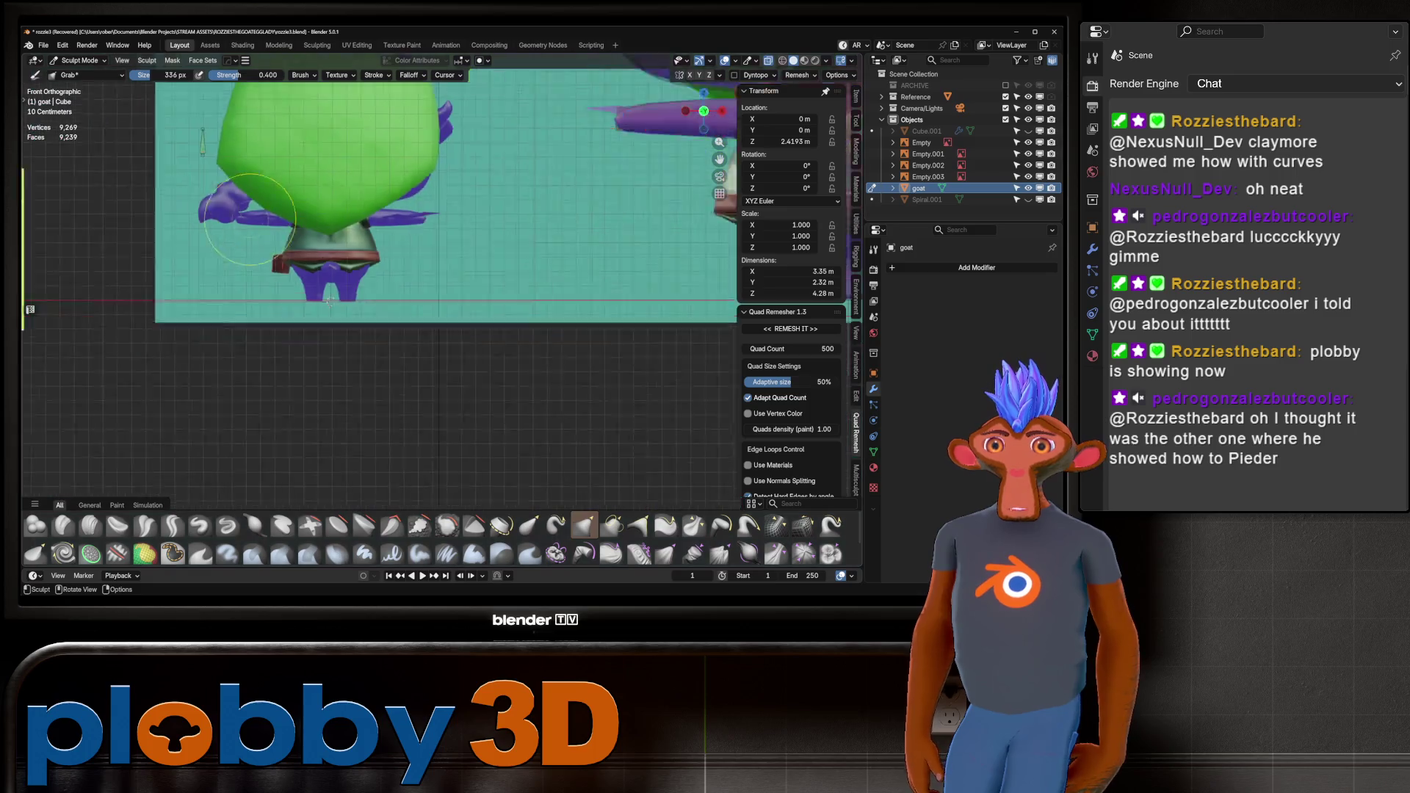
scroll(345, 264, "up", 6)
scroll(367, 239, "down", 2)
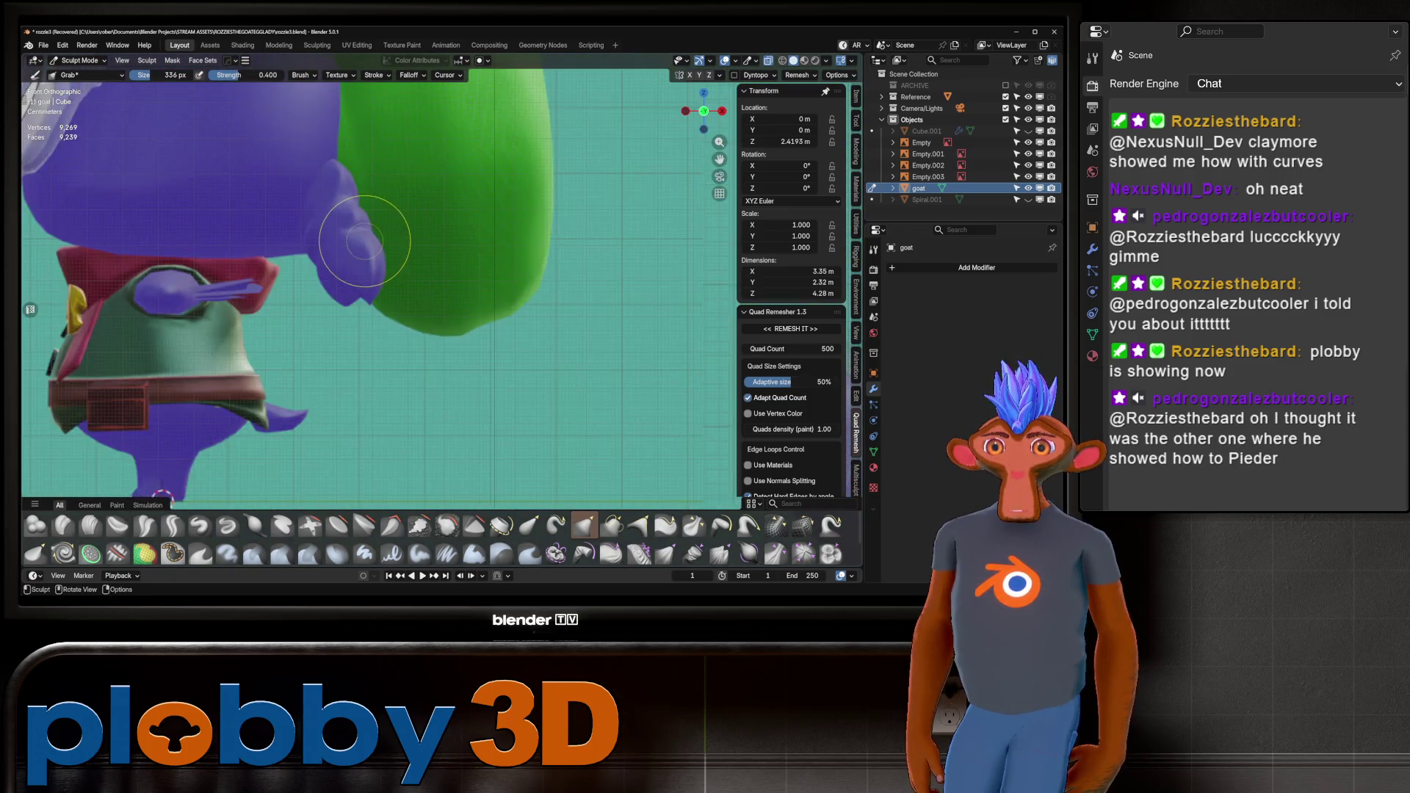
scroll(367, 242, "down", 5)
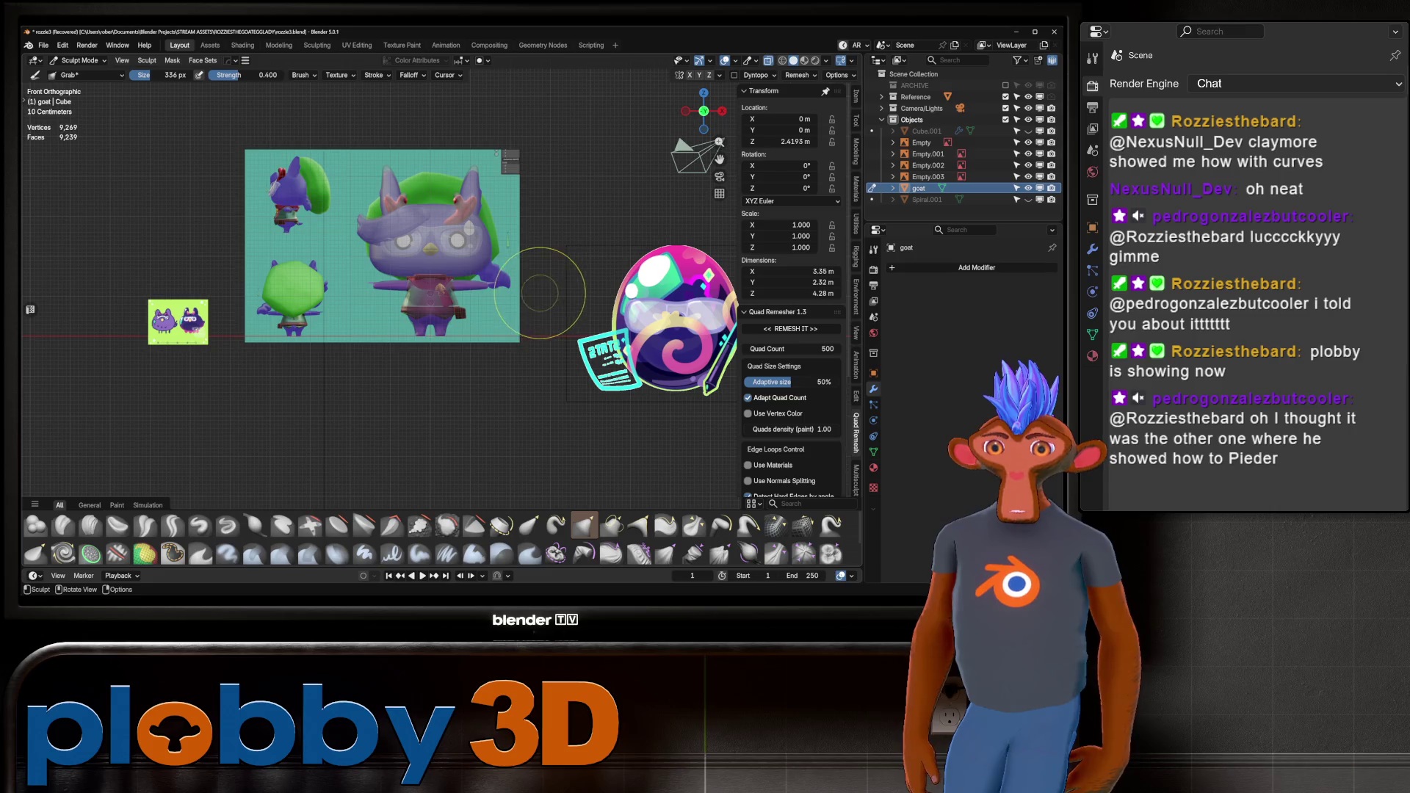
scroll(470, 298, "up", 4)
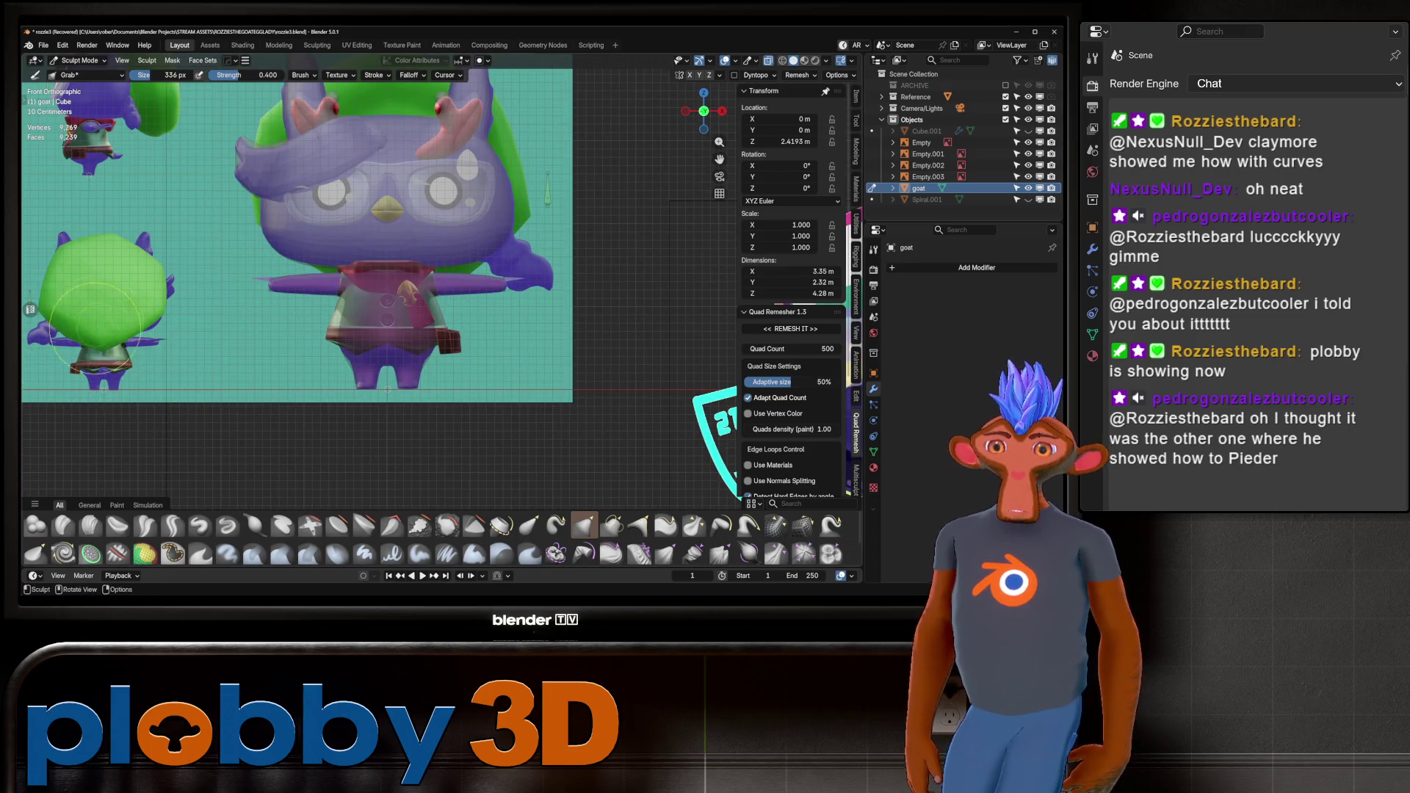
mouse_move(95, 330)
middle_mouse_down("shift")
mouse_move(554, 279)
mouse_move(341, 265)
mouse_move(158, 323)
middle_mouse_up("shift")
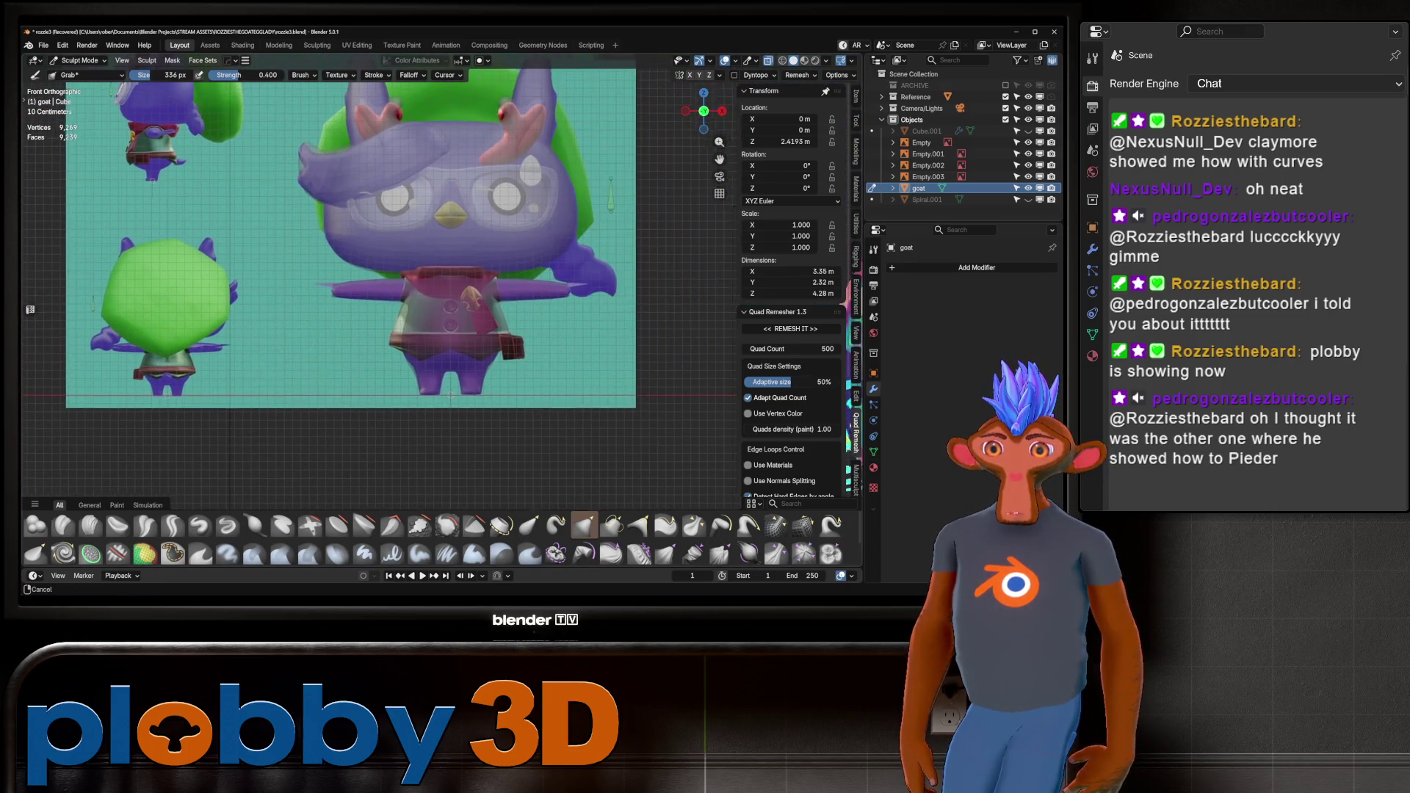
scroll(472, 299, "up", 3)
key("alt+z")
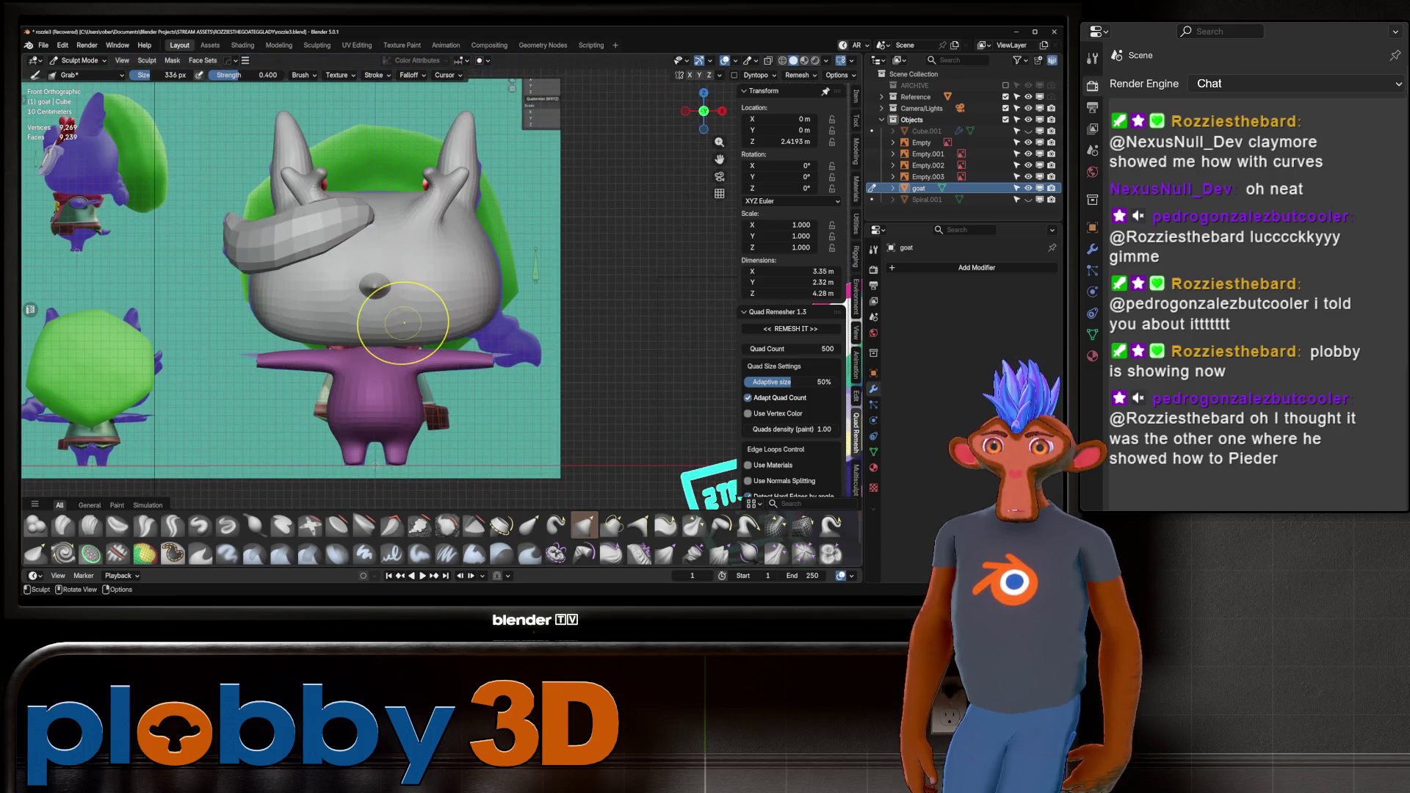
Reshape the fringe's edge using the Inflate, Grab and Crease Polish brushes.
middle_click_drag(403, 323, 205, 236)
scroll(185, 217, "up", 3)
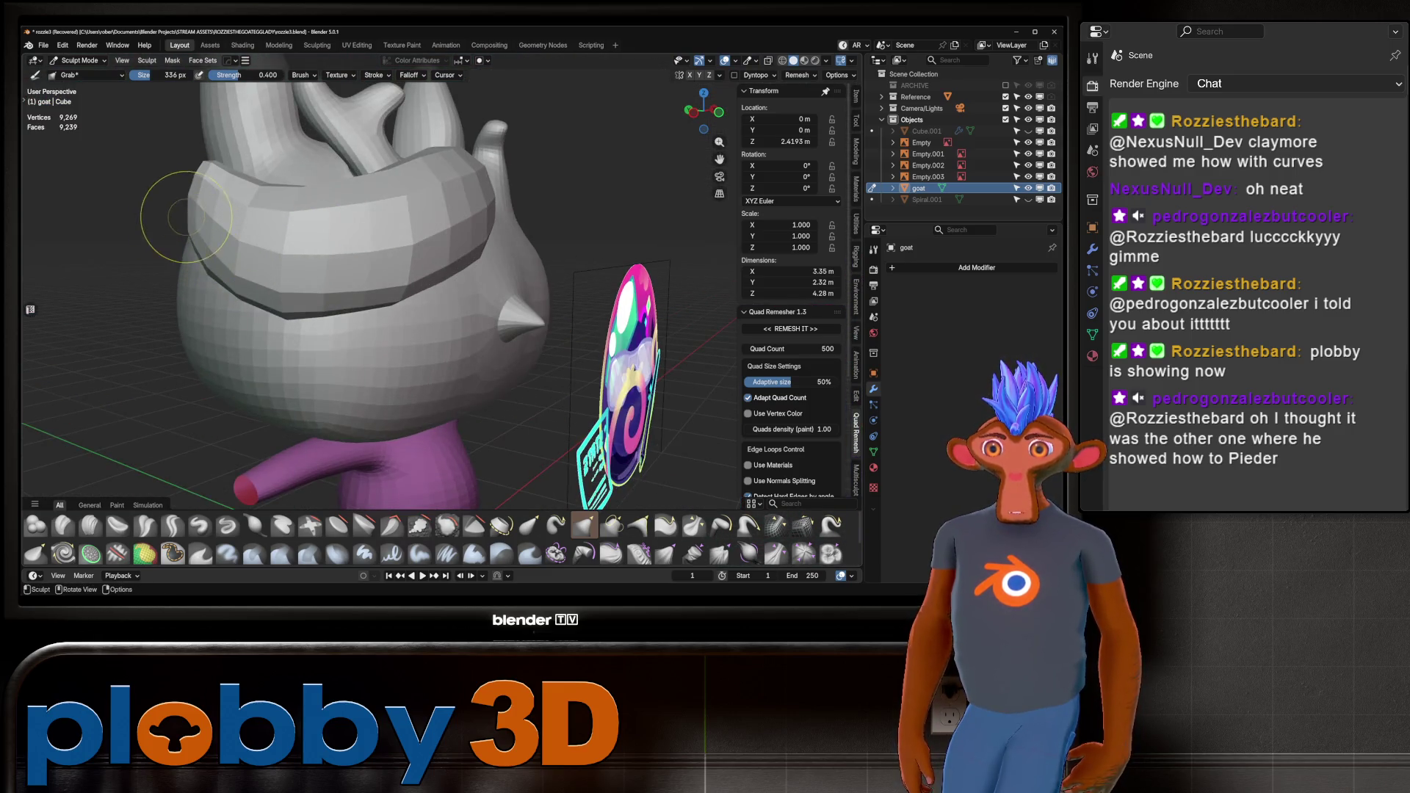
middle_click_drag(186, 217, 184, 217)
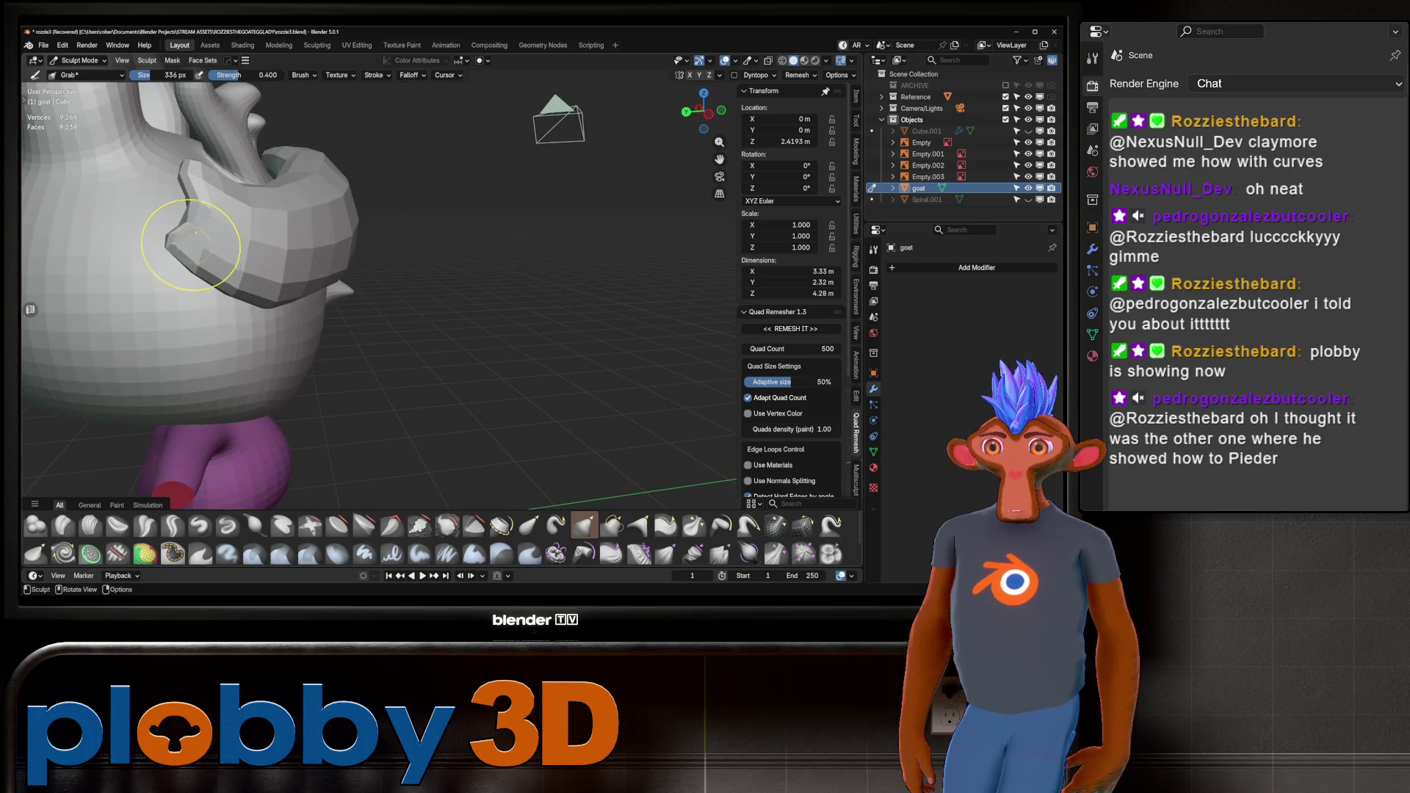
mouse_move(207, 230)
middle_mouse_down()
mouse_move(306, 264)
mouse_move(313, 478)
middle_mouse_up()
left_click(255, 526)
mouse_move(279, 382)
middle_mouse_down()
mouse_move(257, 281)
mouse_move(165, 253)
middle_mouse_up()
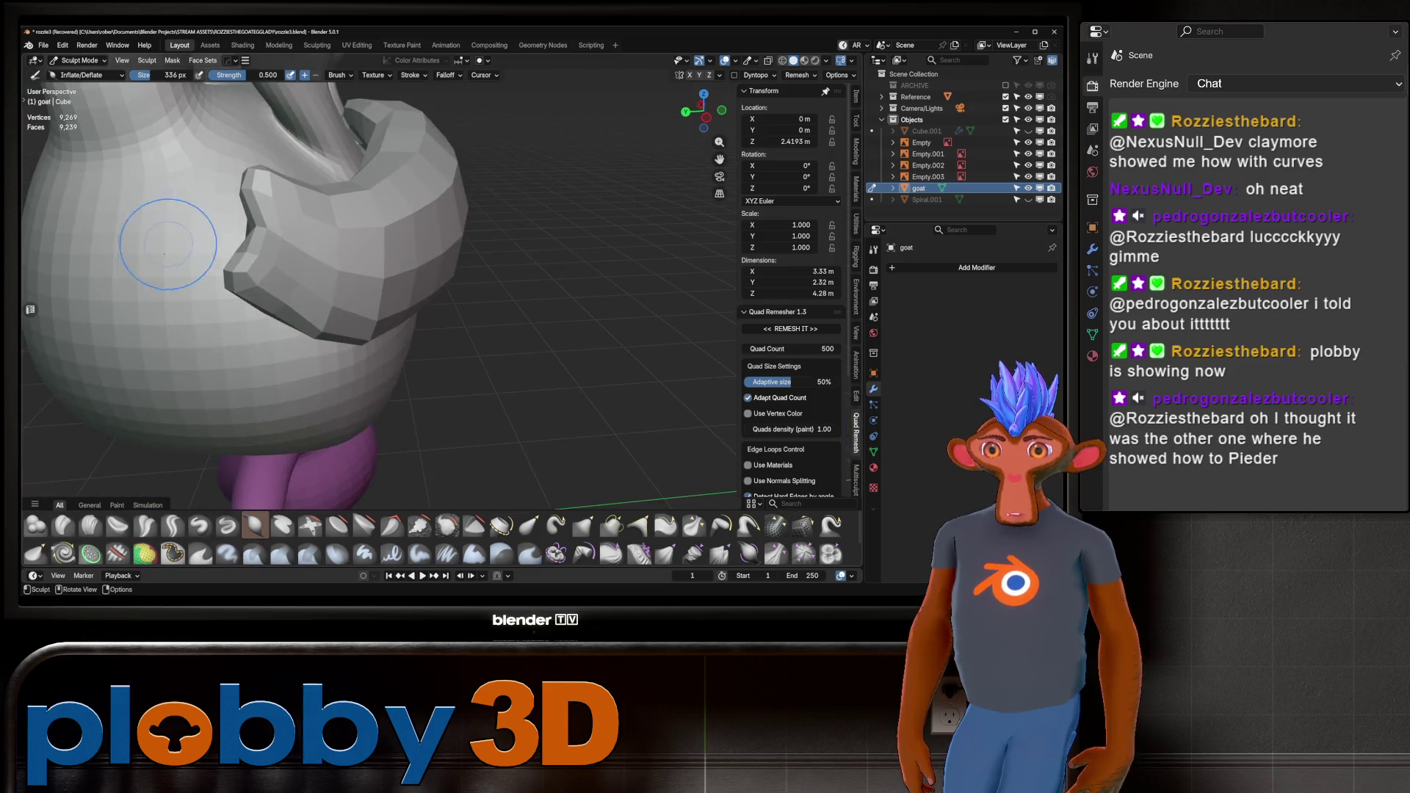
key("g")
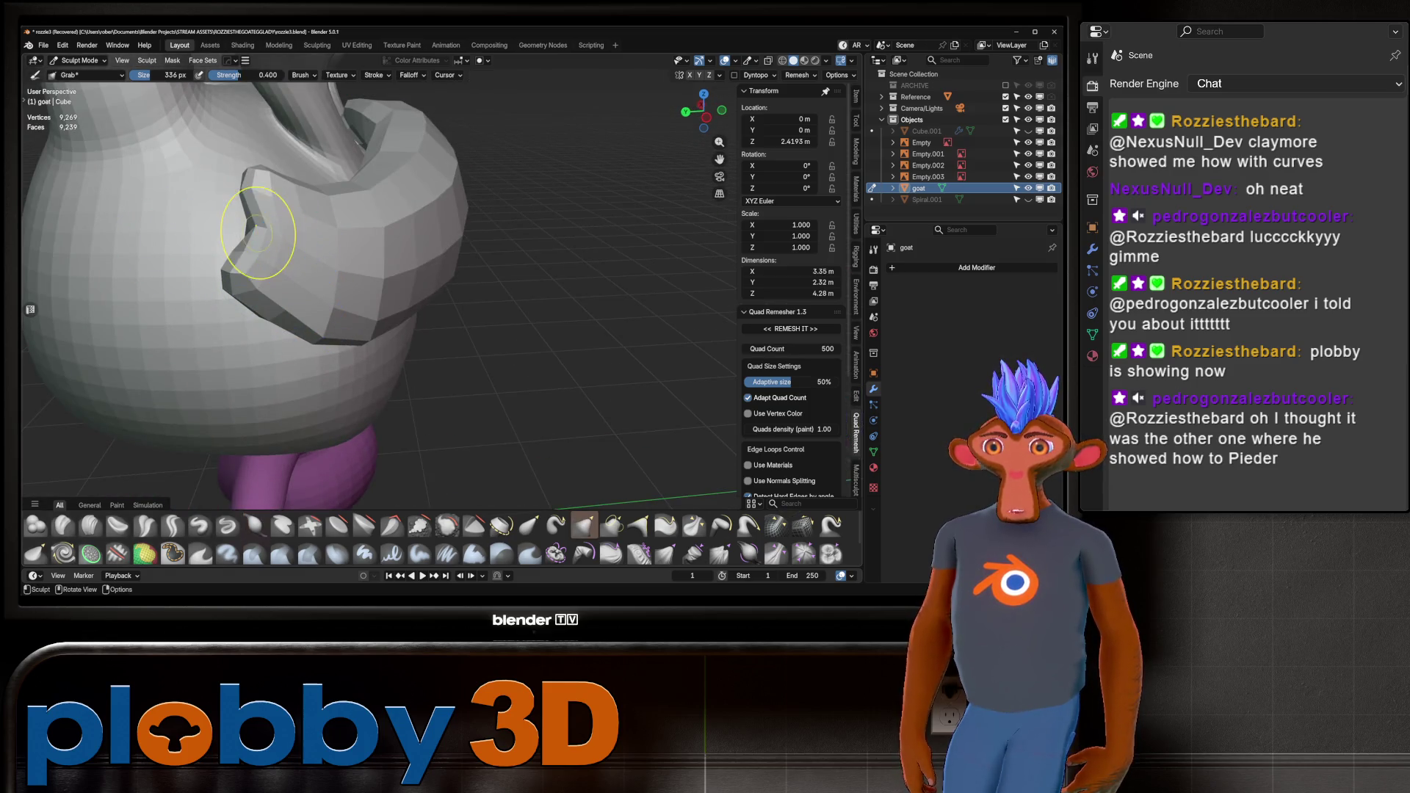
left_click_drag(283, 239, 272, 224)
key("shift+c")
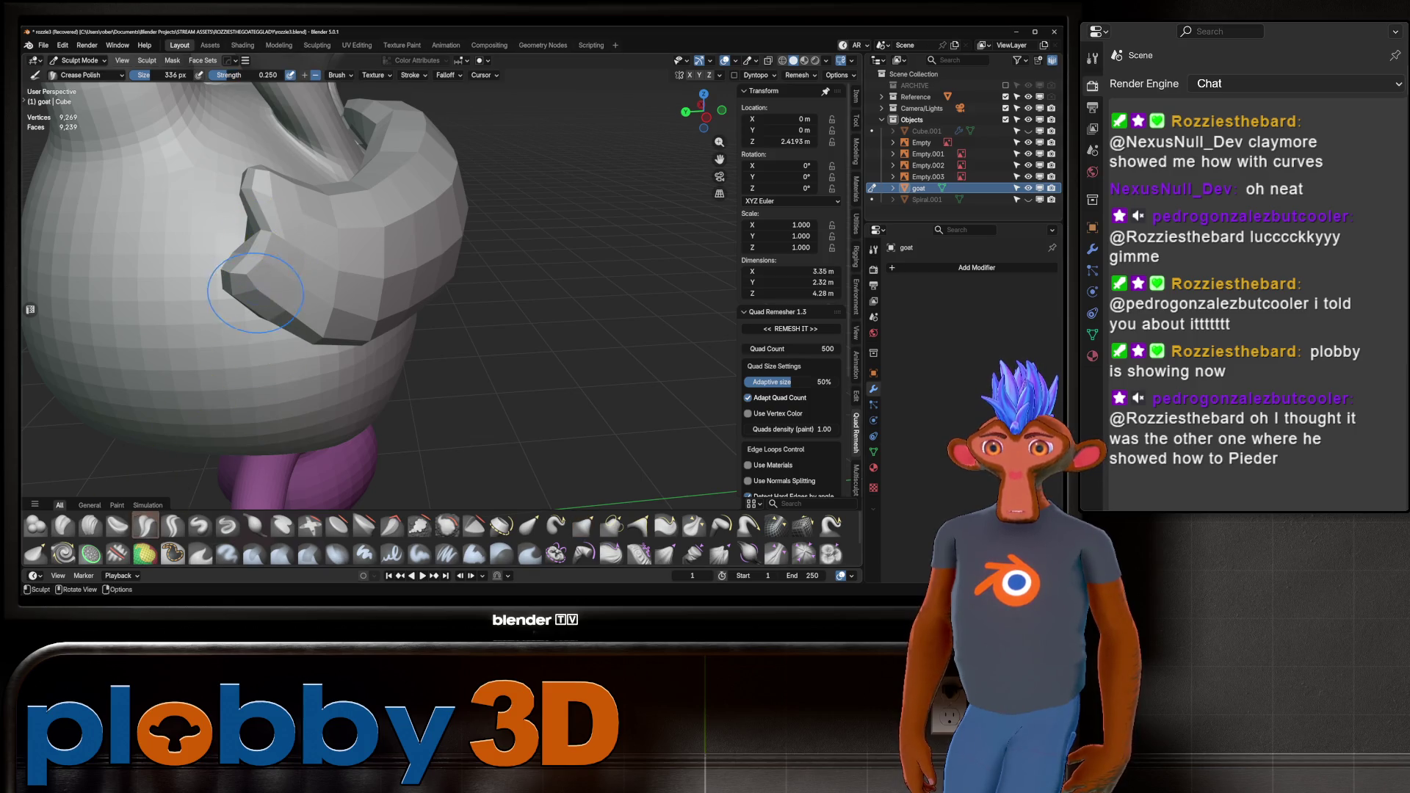
mouse_move(235, 279)
middle_mouse_down()
mouse_move(249, 268)
mouse_move(198, 294)
mouse_move(191, 272)
mouse_move(267, 296)
mouse_move(220, 297)
middle_mouse_up()
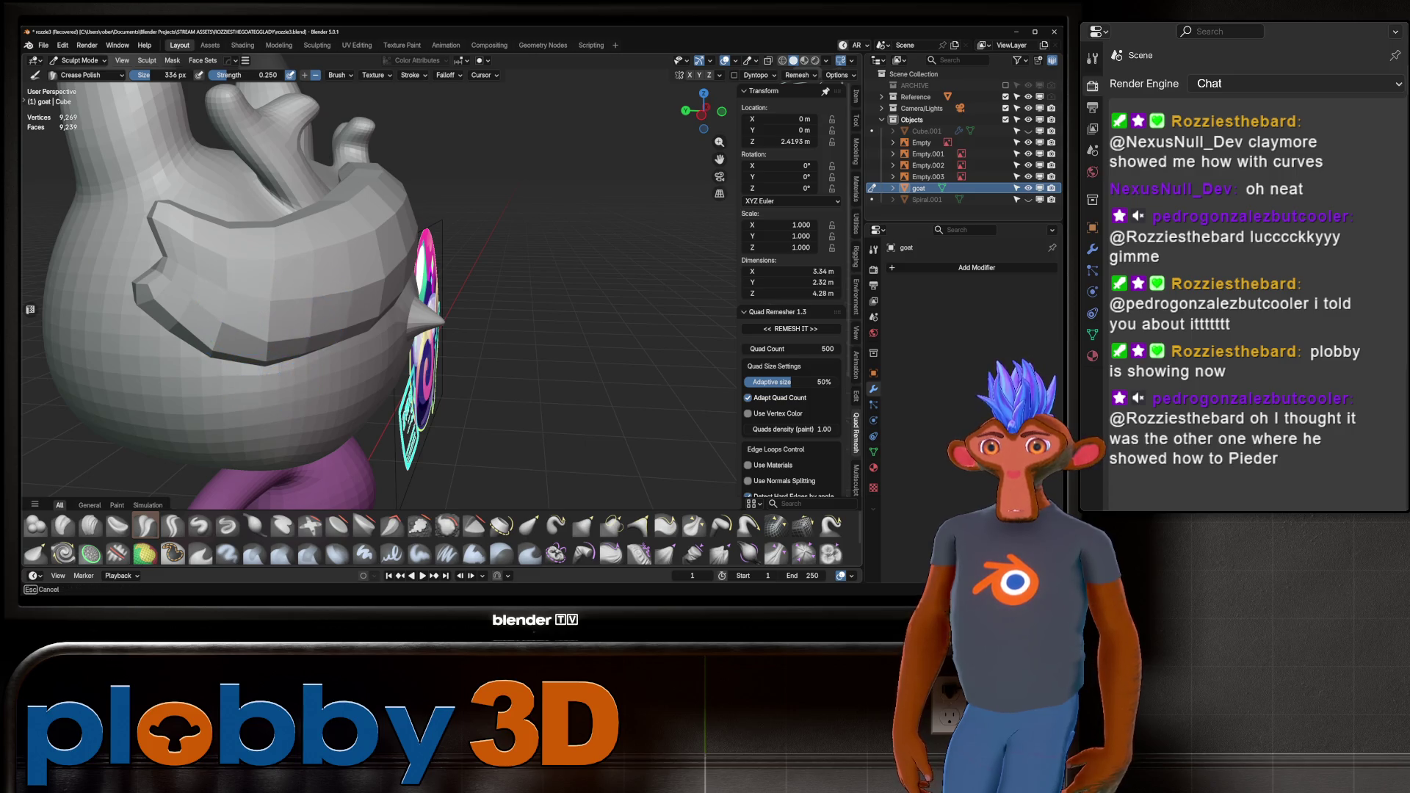
mouse_move(220, 298)
middle_mouse_down()
mouse_move(461, 243)
mouse_move(440, 272)
mouse_move(480, 293)
mouse_move(517, 290)
mouse_move(499, 286)
middle_mouse_up()
Return the goat to Object Mode, trying a level 1 Subdivision and undoing it.
key("ctrl+Tab")
left_click(367, 243)
key("ctrl+1")
key("ctrl+z")
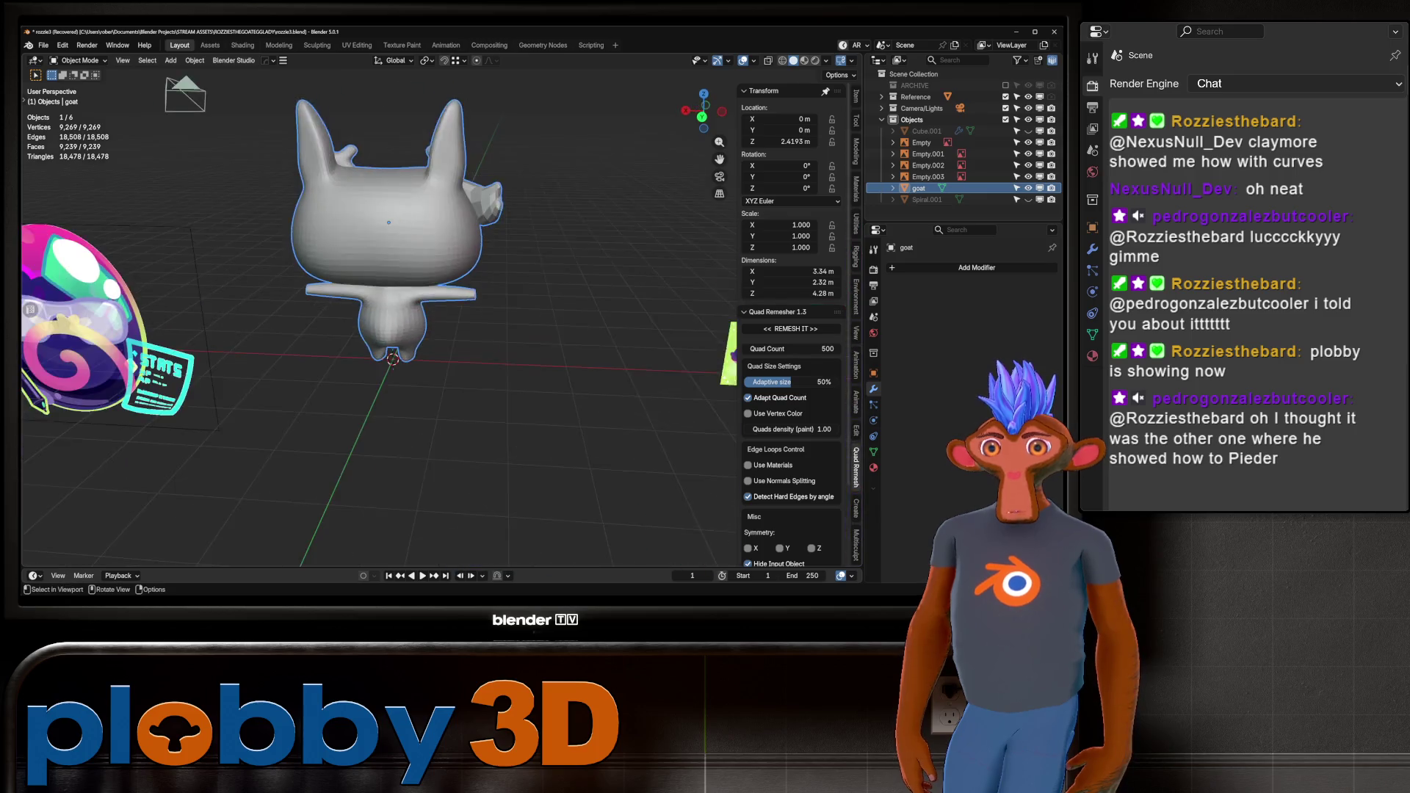
Enter Edit Mode, check the goat from front, back and right views, and clear the selection.
key("Tab")
key("KP_1")
key("KP_Decimal")
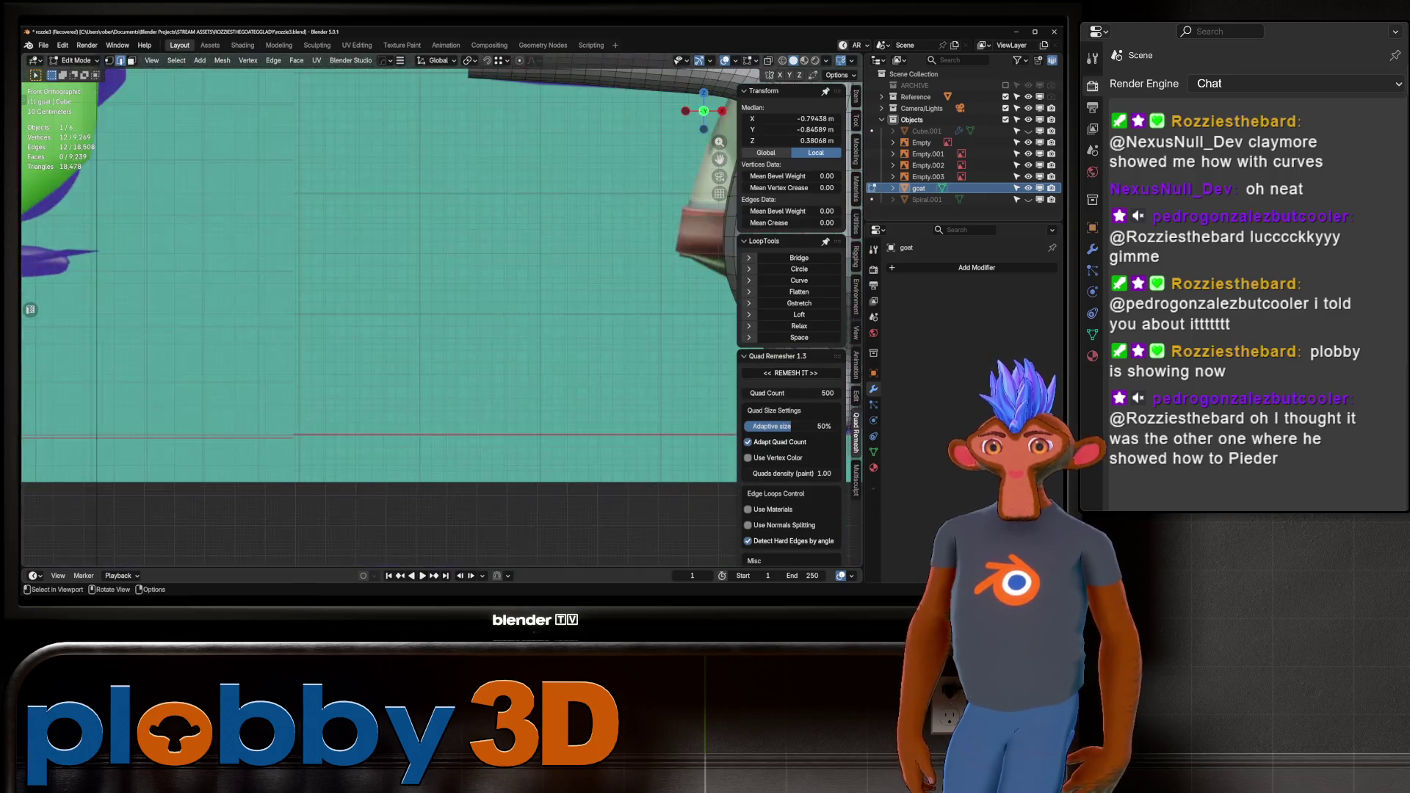
scroll(378, 272, "down", 10)
key("ctrl+KP_1")
key("alt+z")
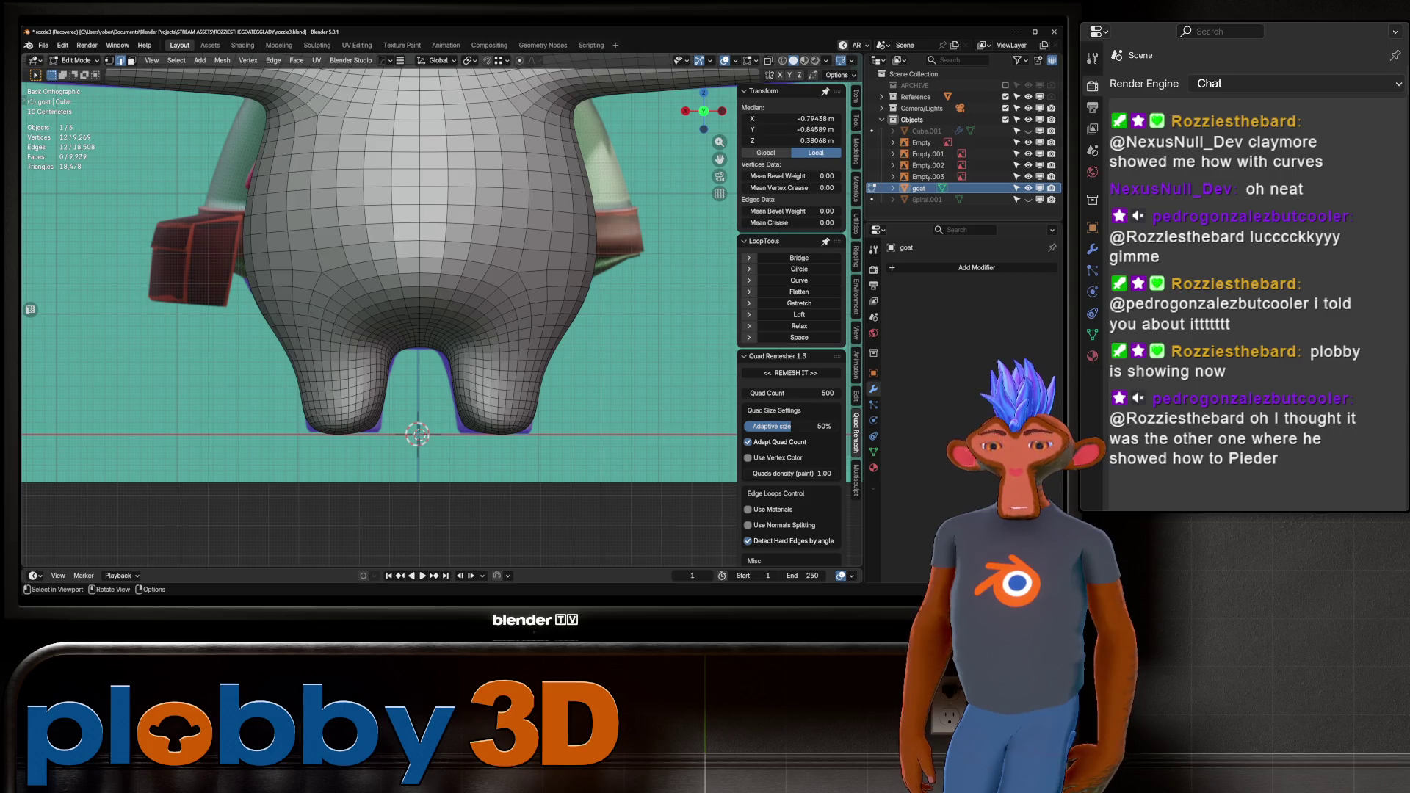
key("KP_3")
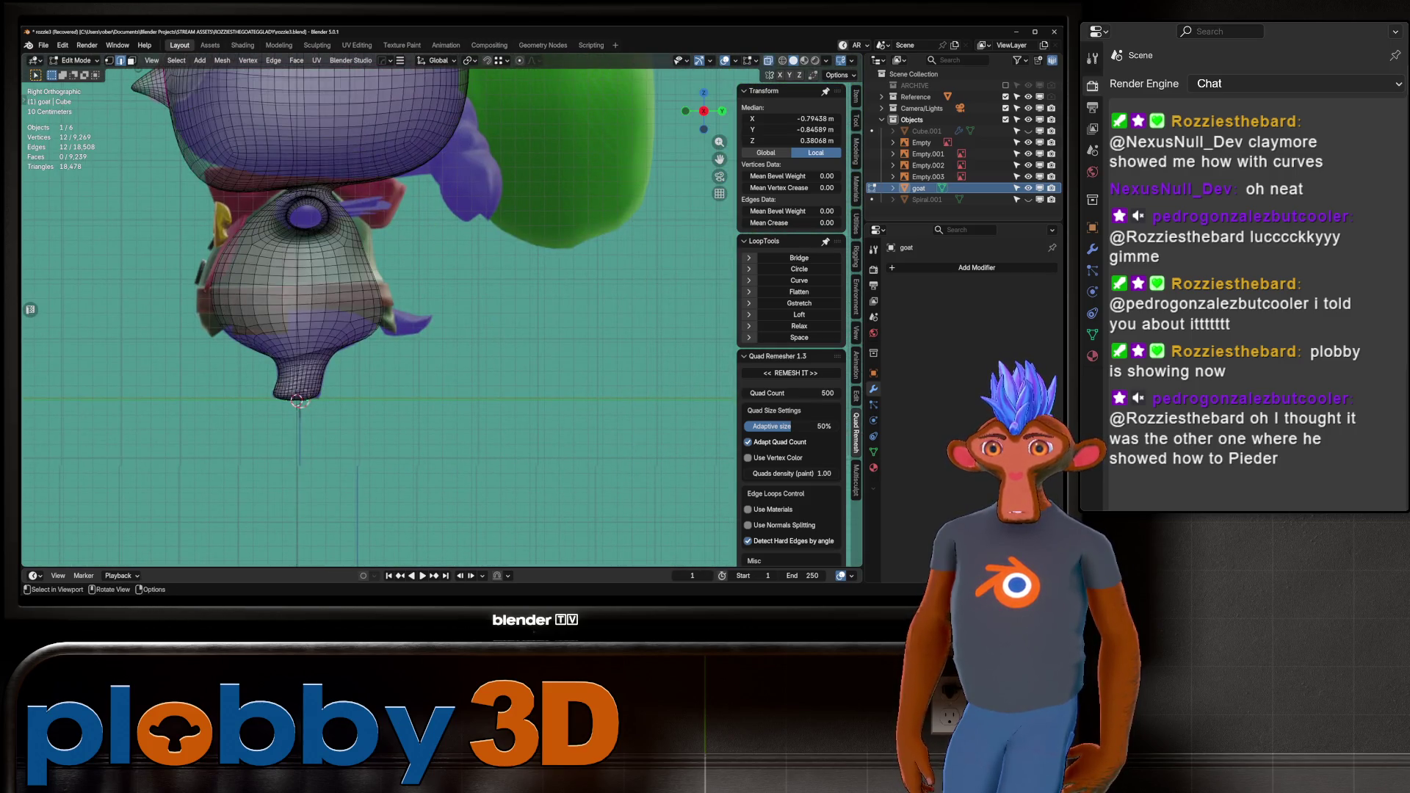
mouse_move(367, 309)
middle_mouse_down()
mouse_move(456, 279)
mouse_move(396, 308)
middle_mouse_up()
key("alt+a")
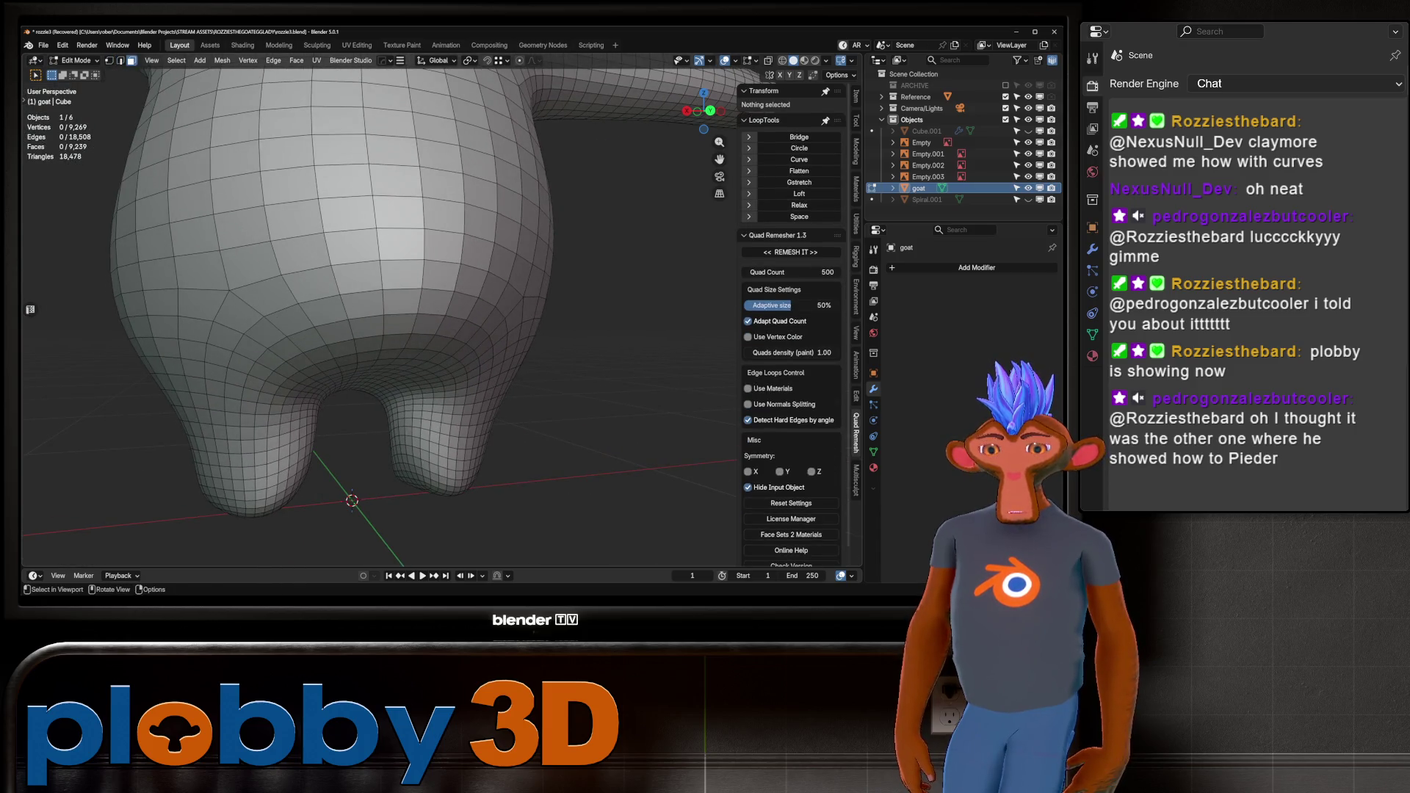
key("ctrl+KP_1")
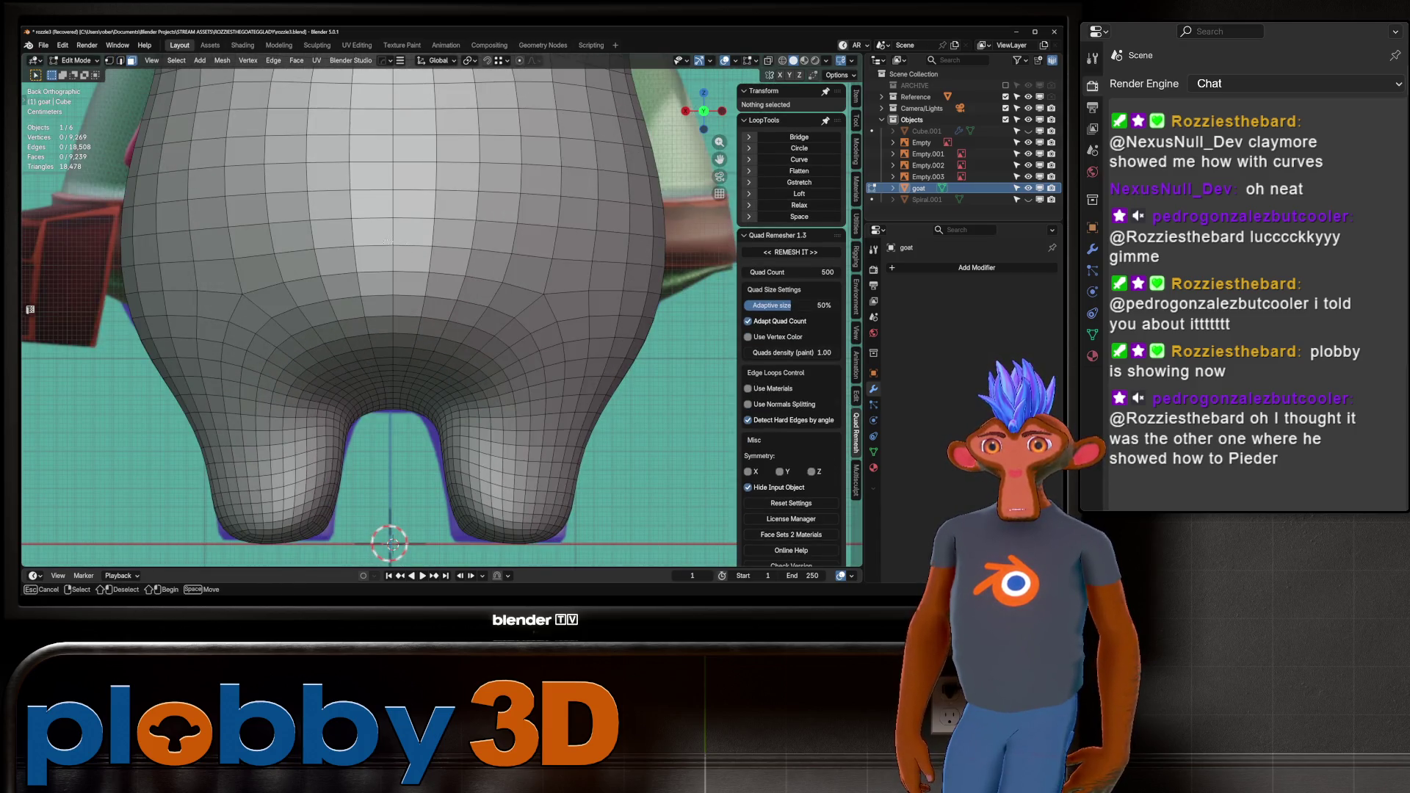
Select a block of faces on the lower back, trying a grown selection and checking it from the side.
left_click(374, 230)
key("ctrl+KP_Add")
key("ctrl+KP_Add")
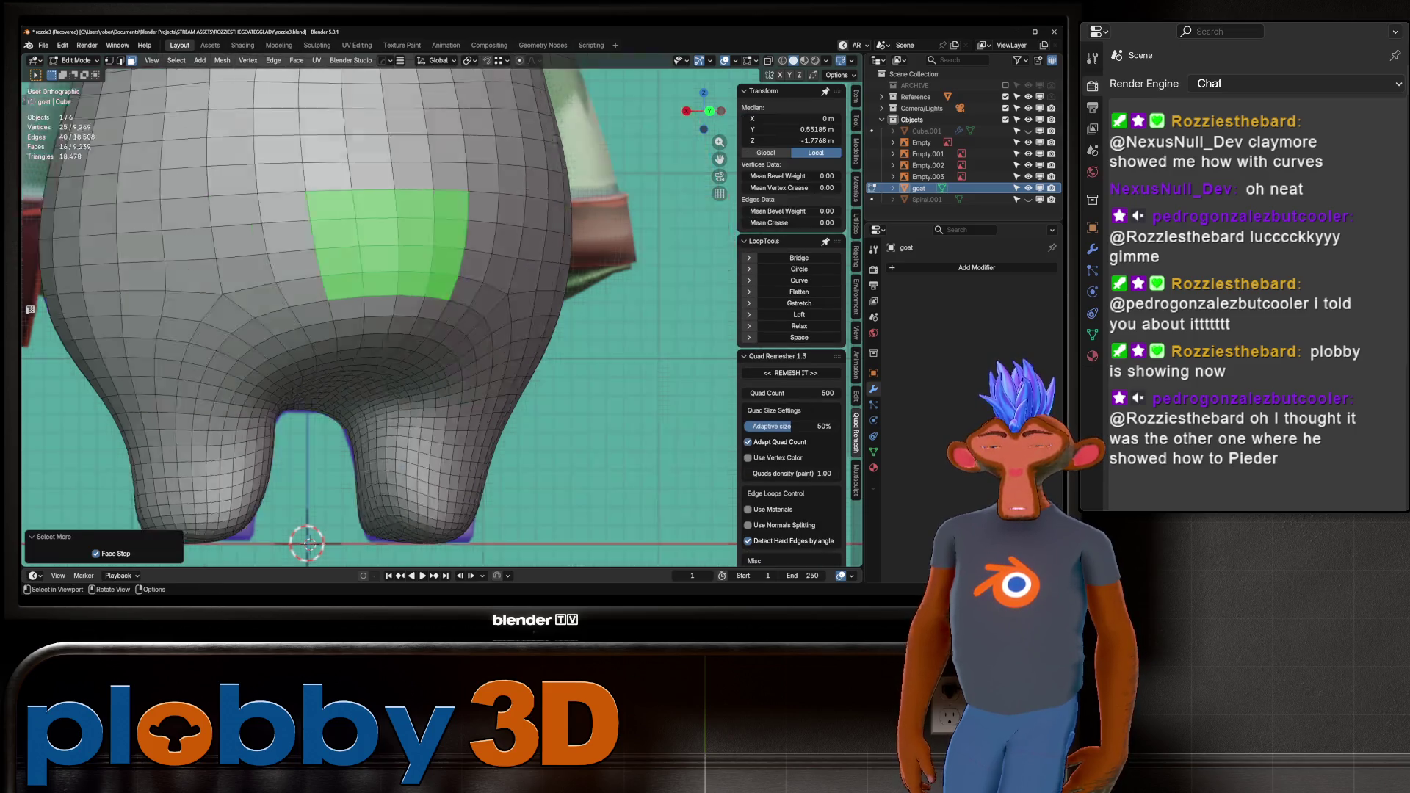
key("KP_3")
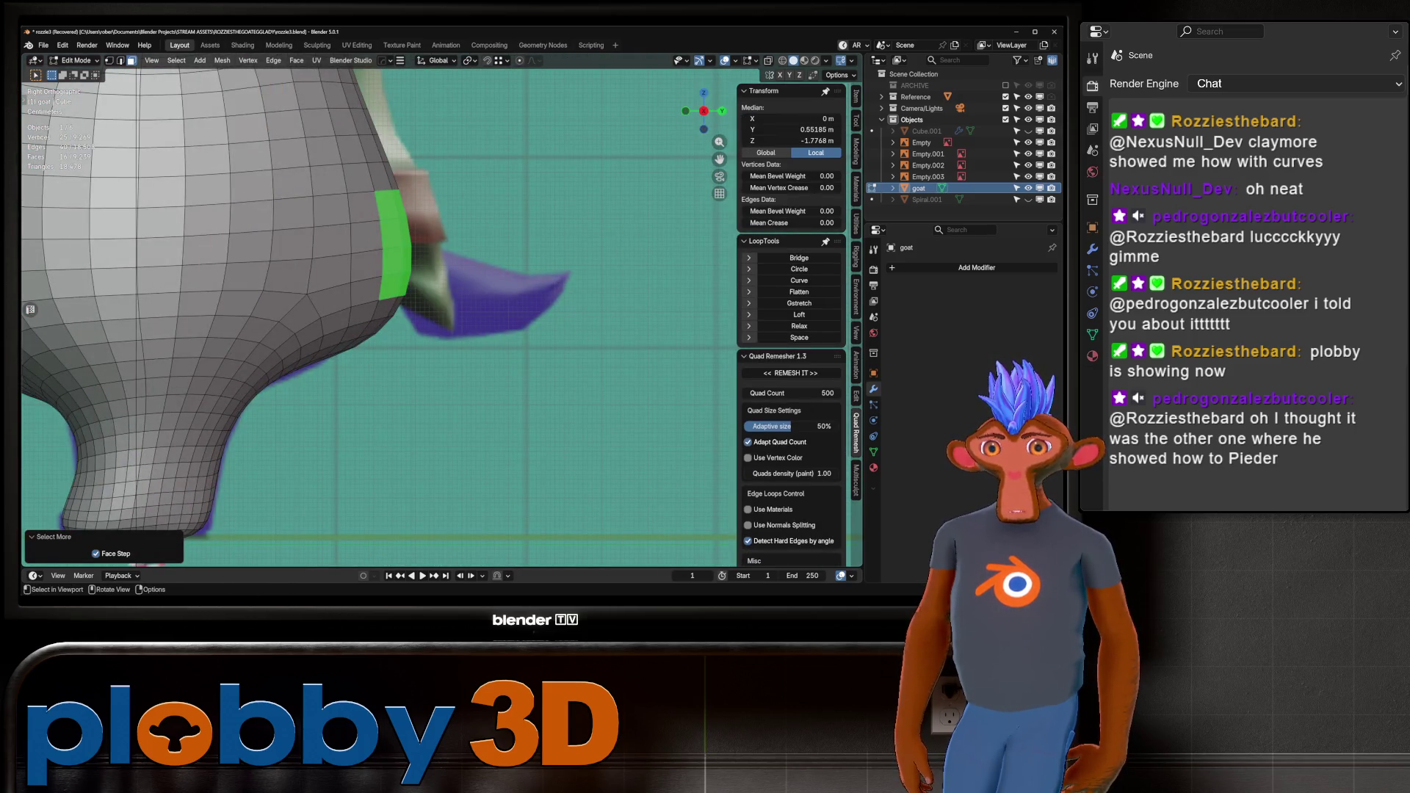
scroll(378, 315, "down", 5)
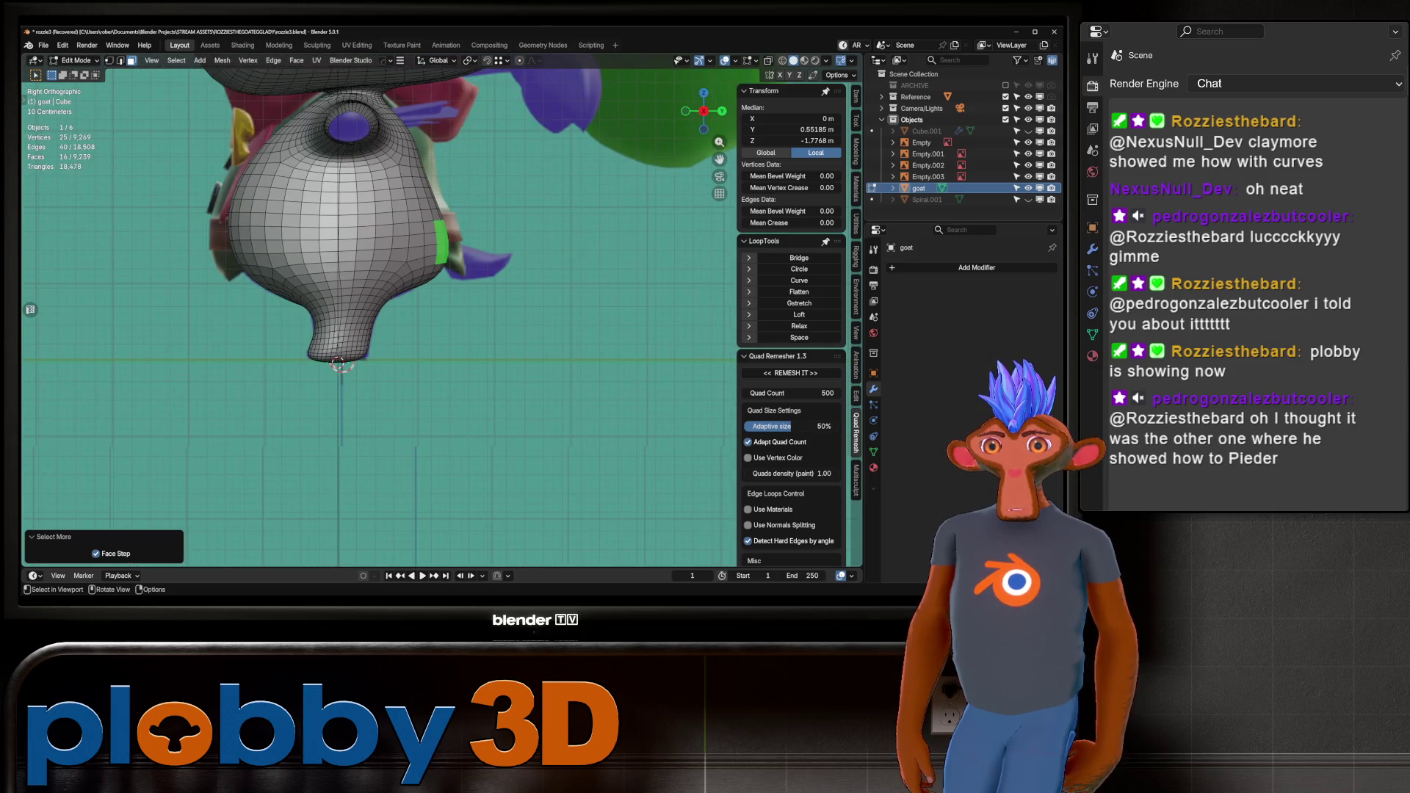
middle_click_drag(378, 315, 440, 279)
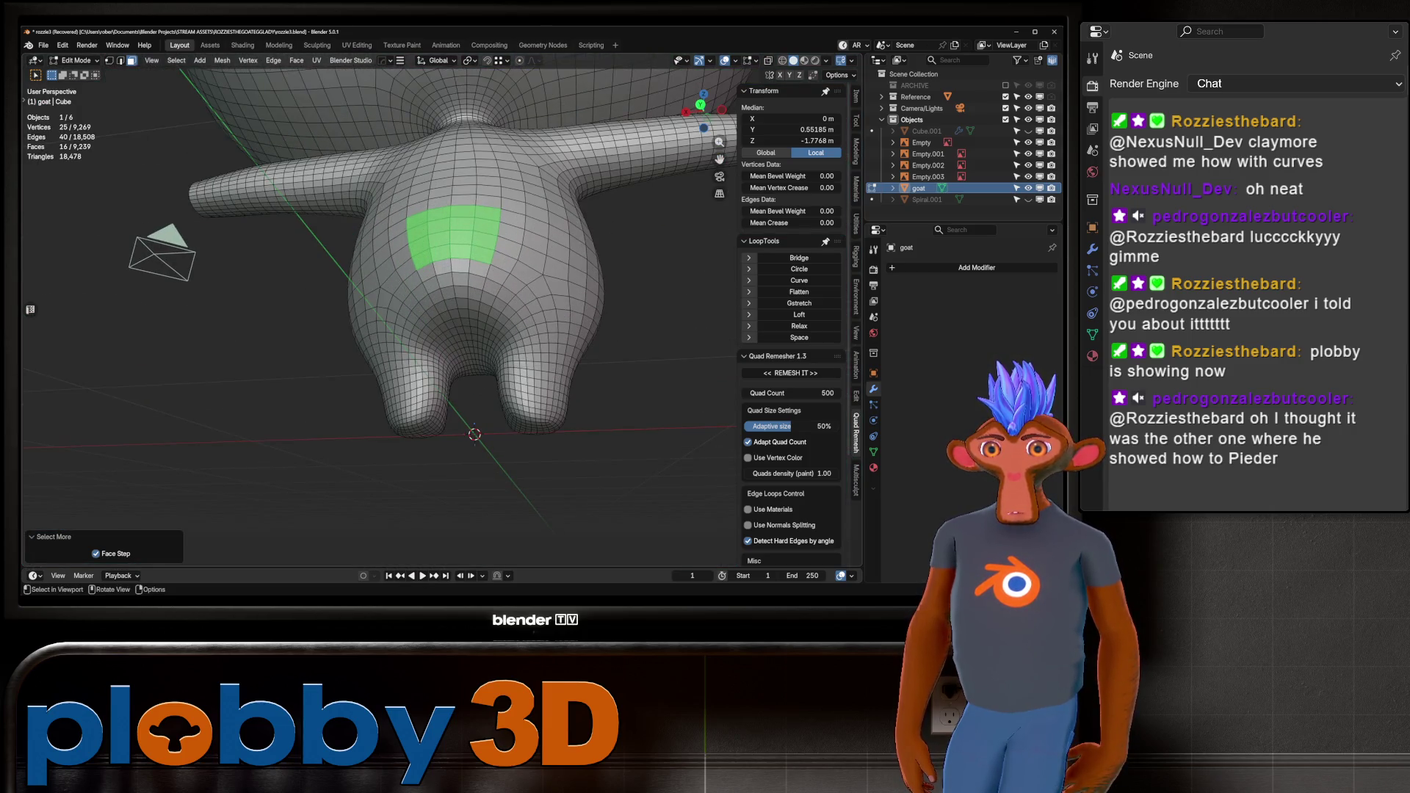
key("ctrl+z")
key("ctrl+z")
key("KP_3")
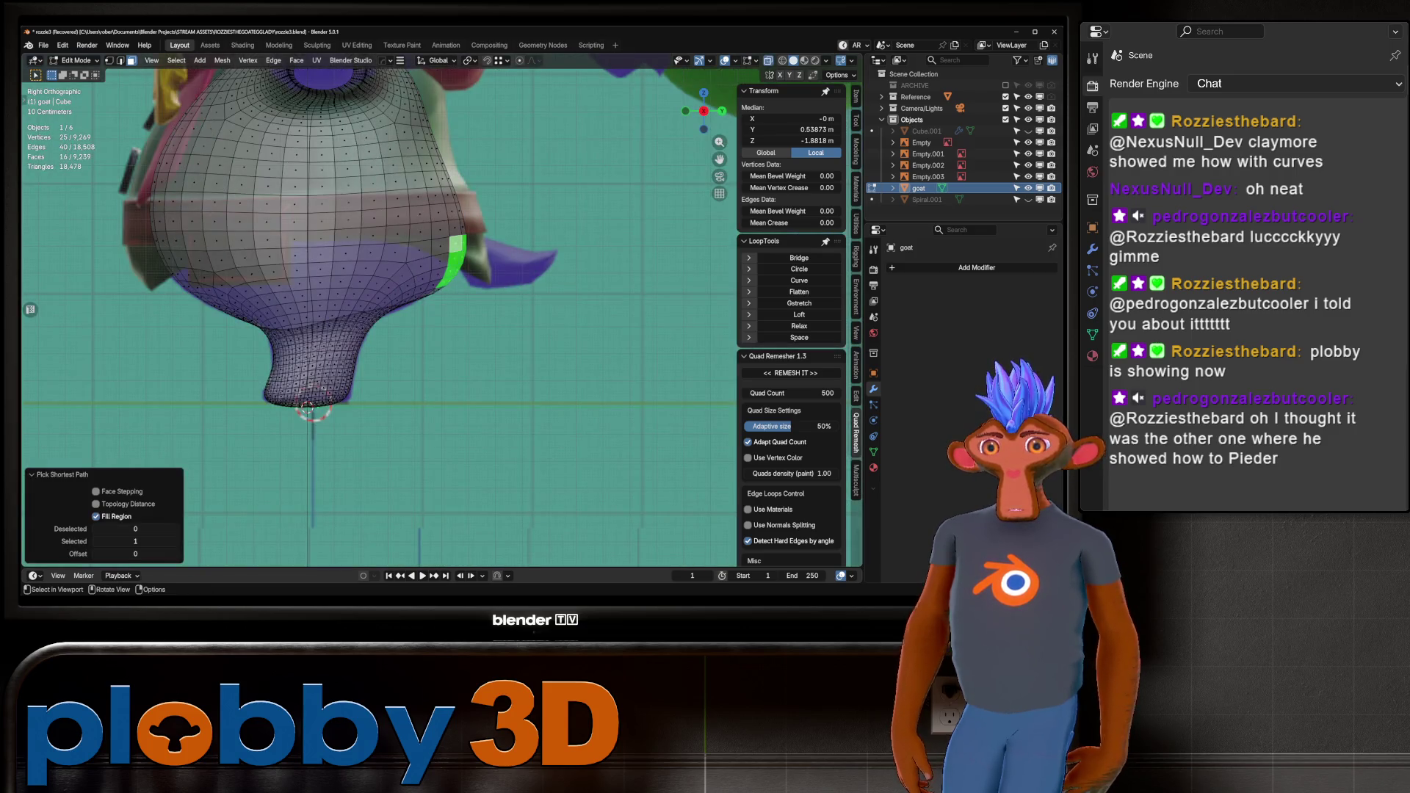
key("alt+z")
scroll(551, 279, "up", 4)
scroll(551, 279, "down", 3)
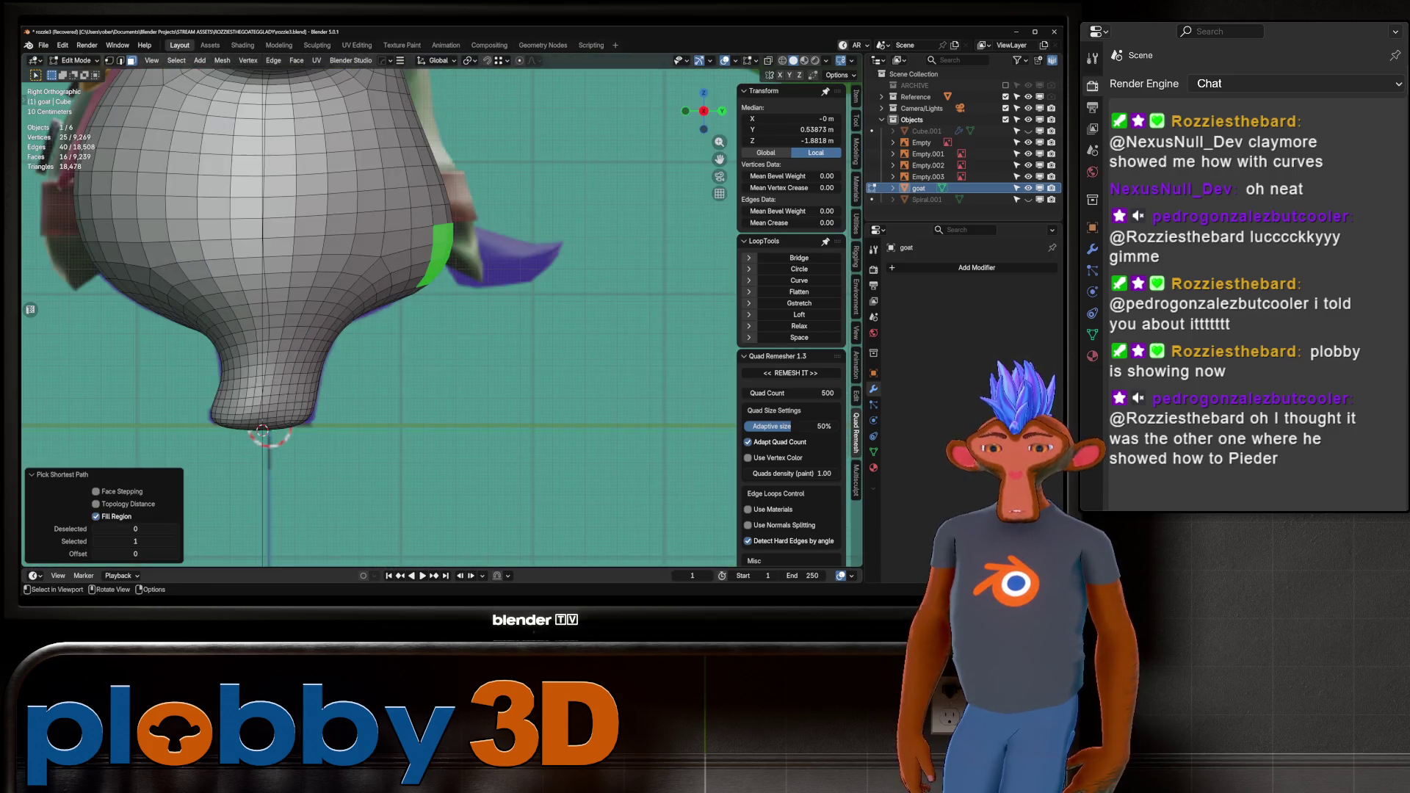
key("alt+z")
key("alt+z")
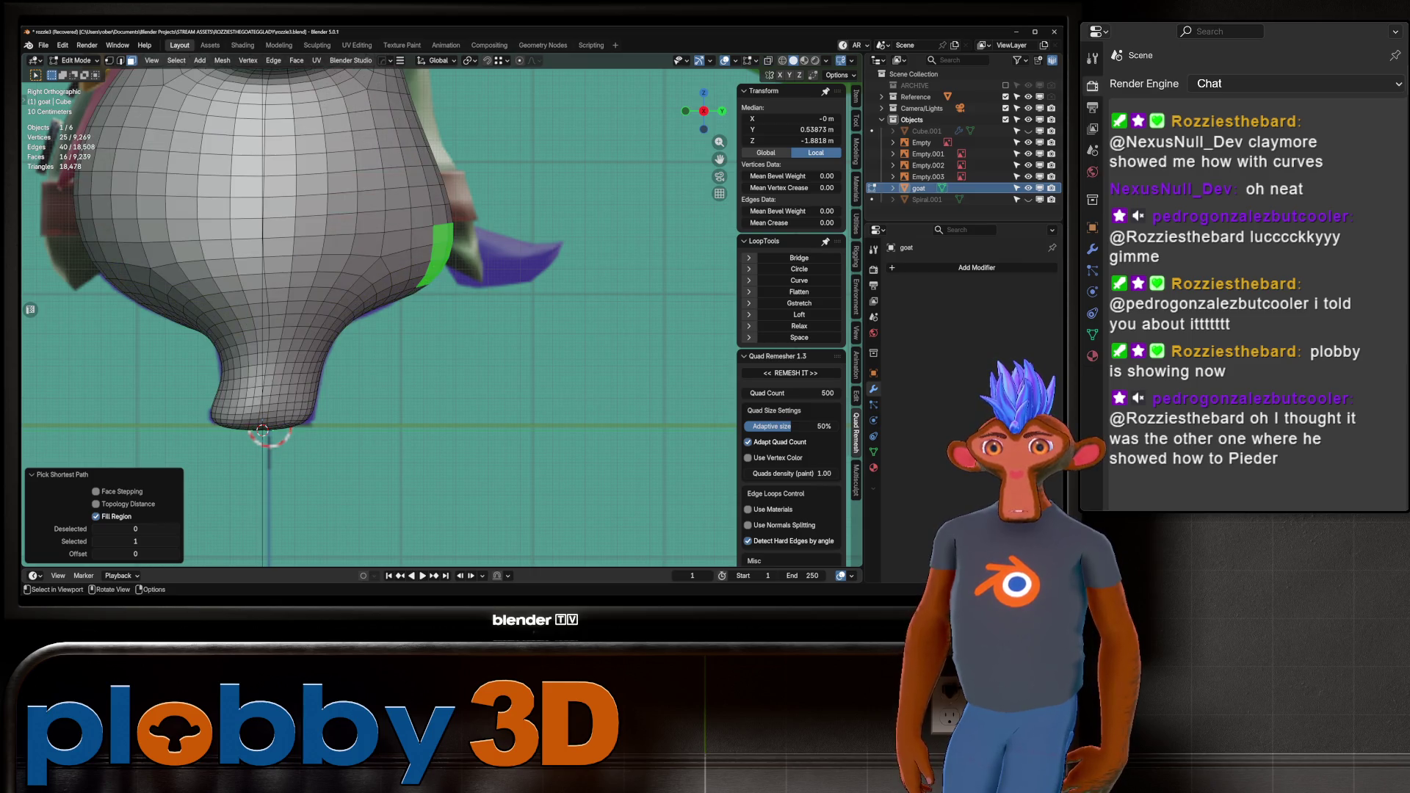
middle_click_drag(367, 330, 401, 272)
Trim the lower-back selection to four faces using circle deselect.
key("ctrl+z")
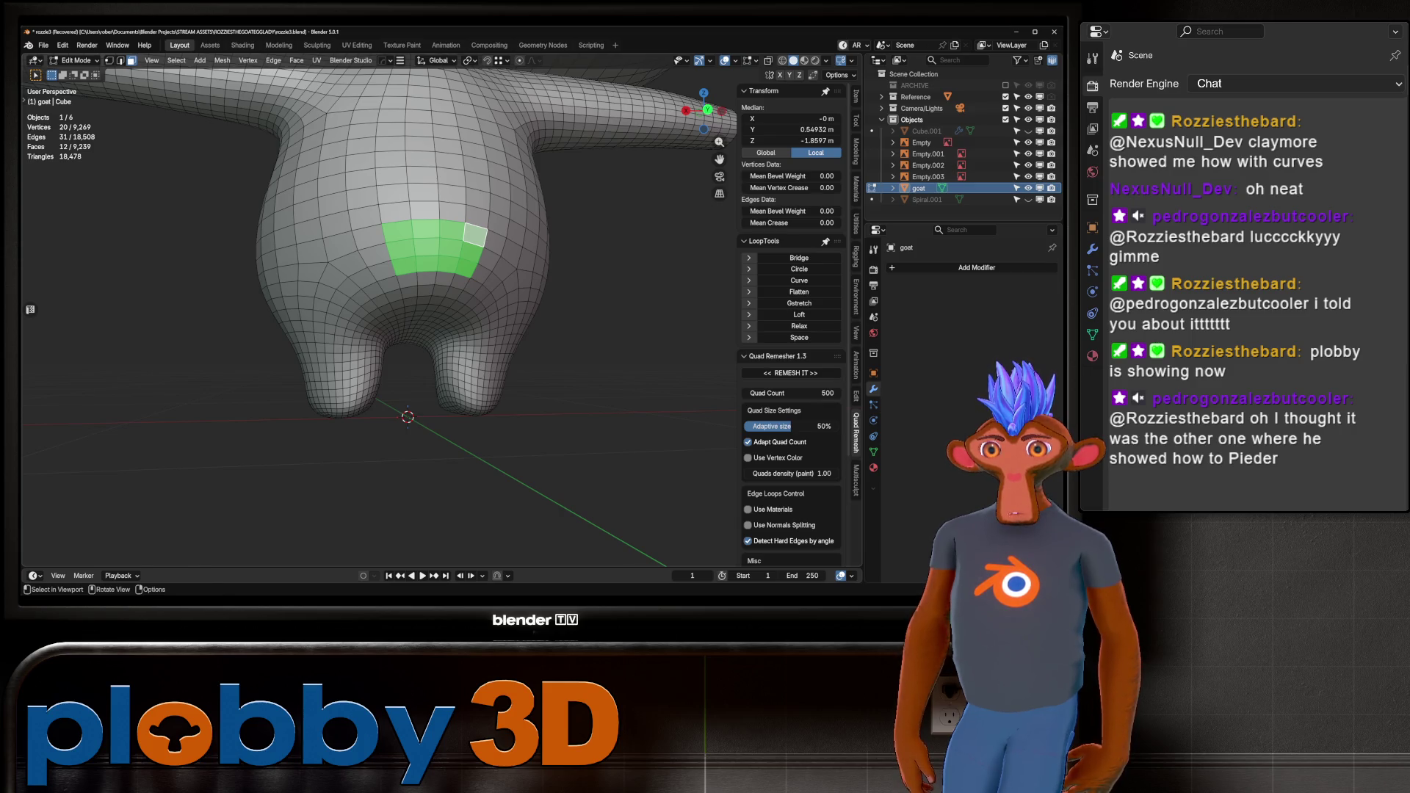
key("c")
mouse_move(395, 234)
middle_mouse_down()
mouse_move(400, 261)
mouse_move(473, 261)
mouse_move(437, 268)
middle_mouse_up()
key("Escape")
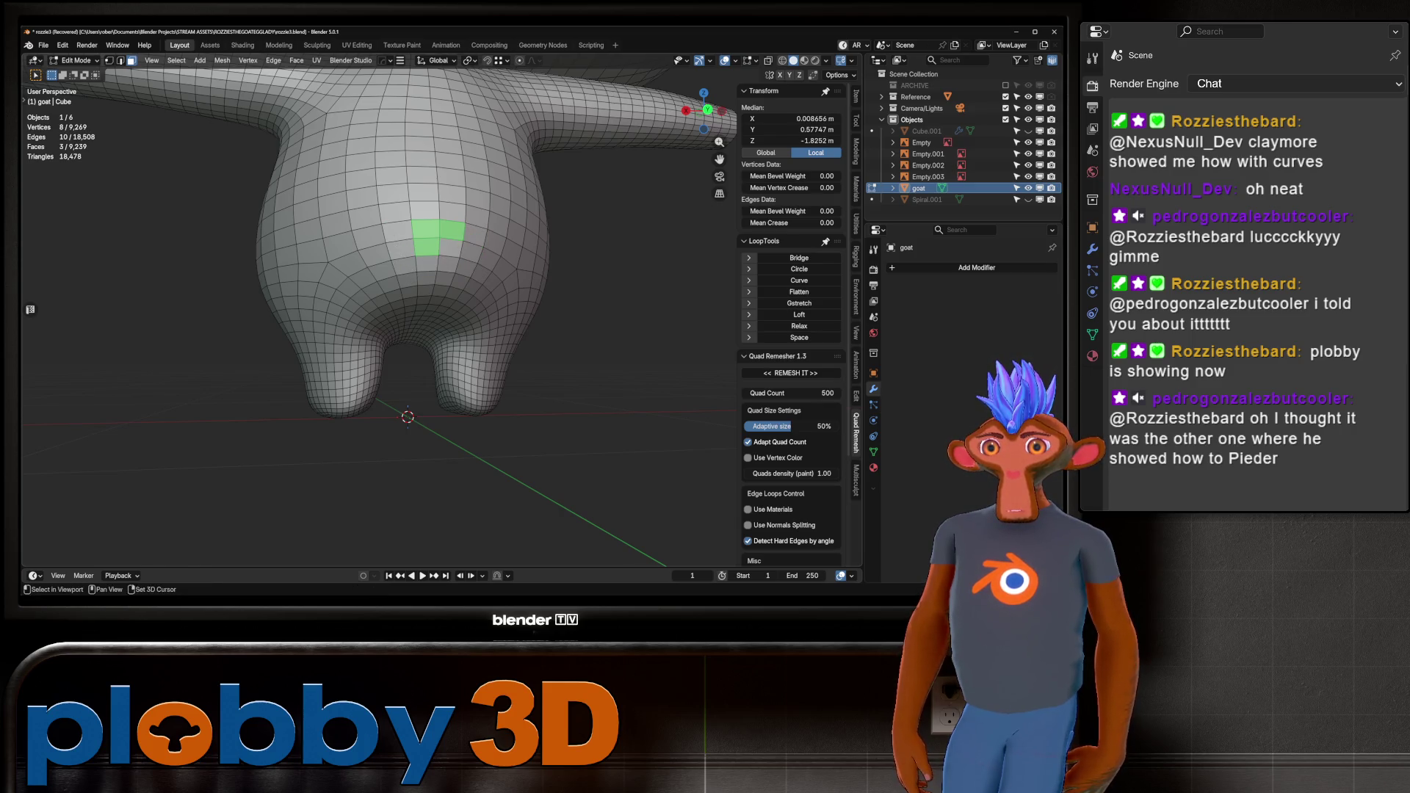
left_click(452, 247, "shift")
key("KP_3")
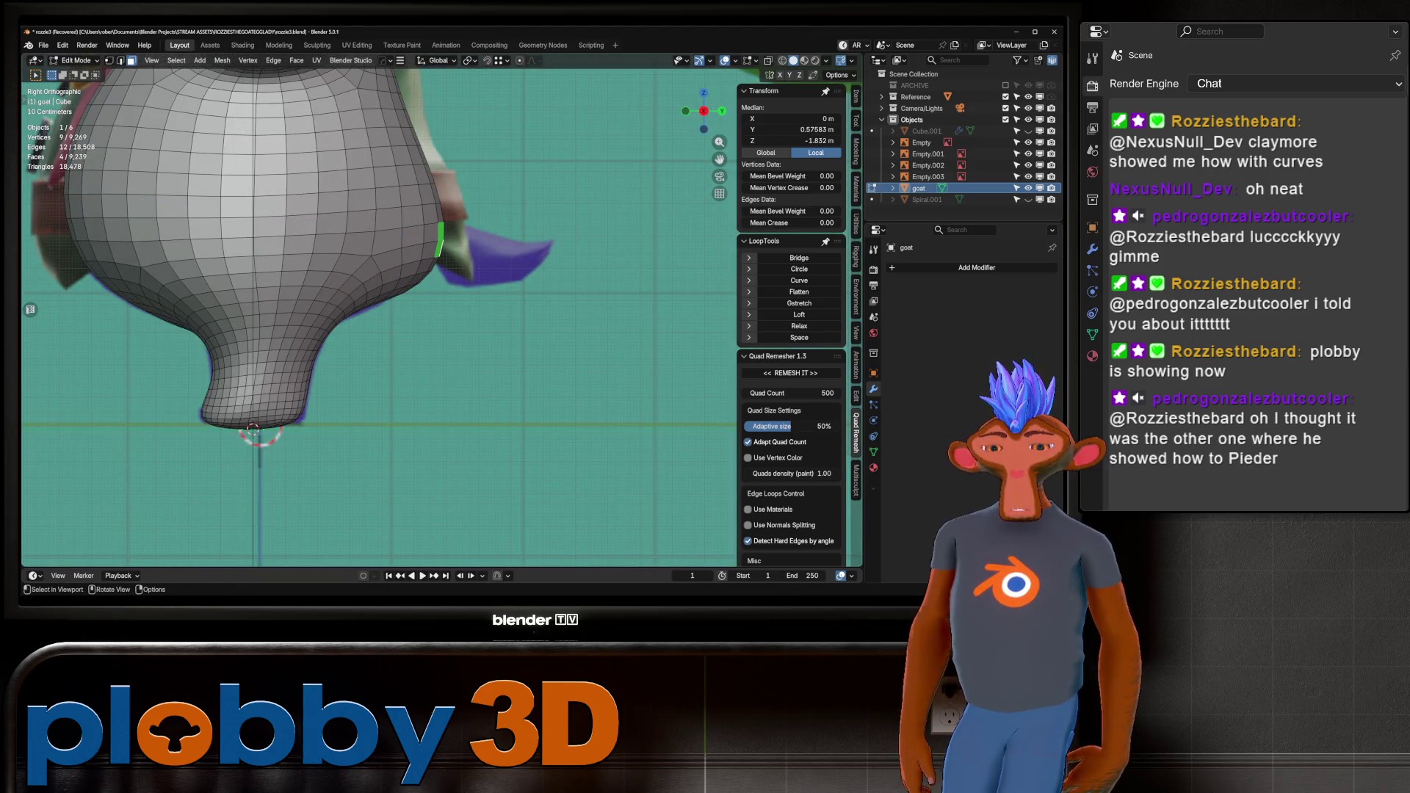
Inset the faces on the goat's back, extrude them, and scale them up.
key("i")
key("Return")
key("e")
key("Return")
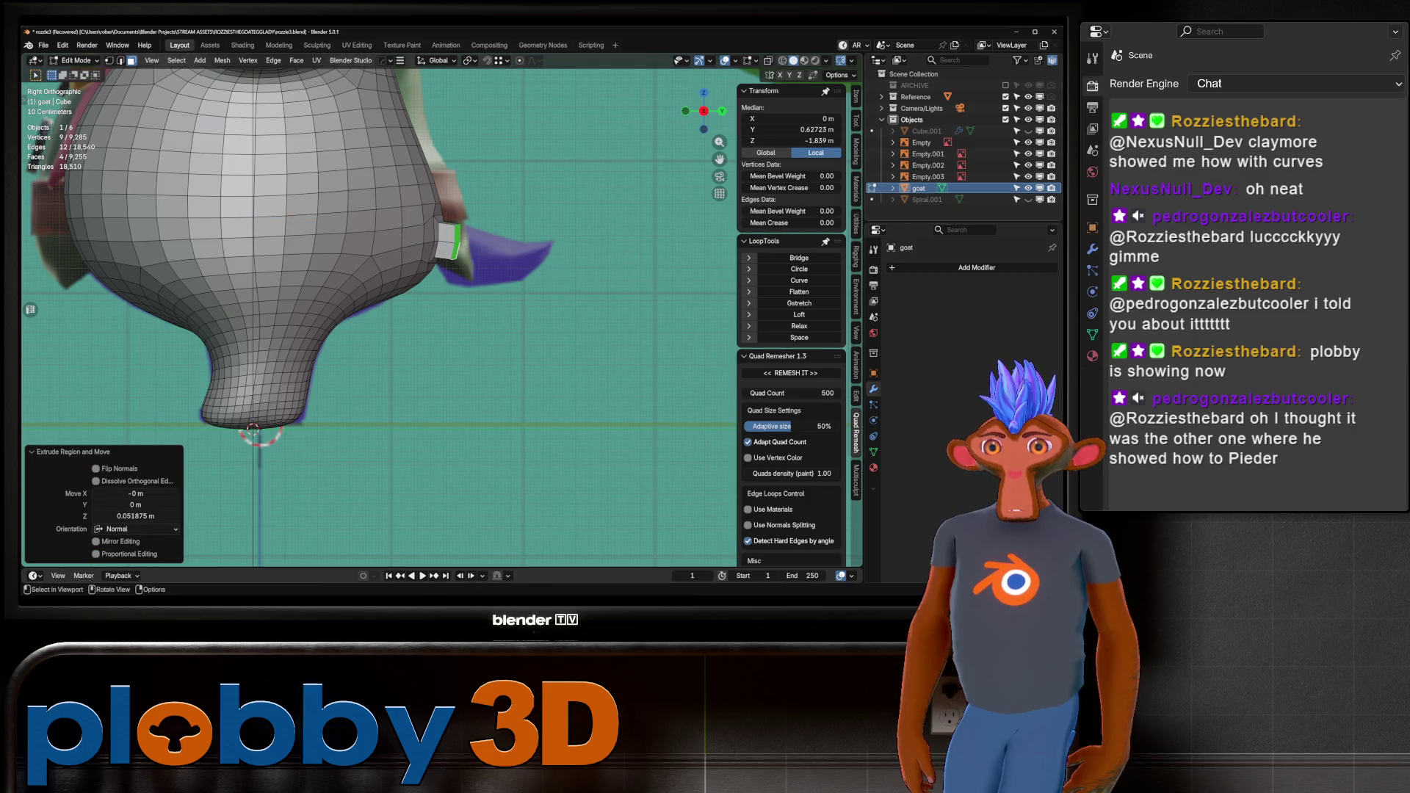
key("s")
key("Return")
key("s")
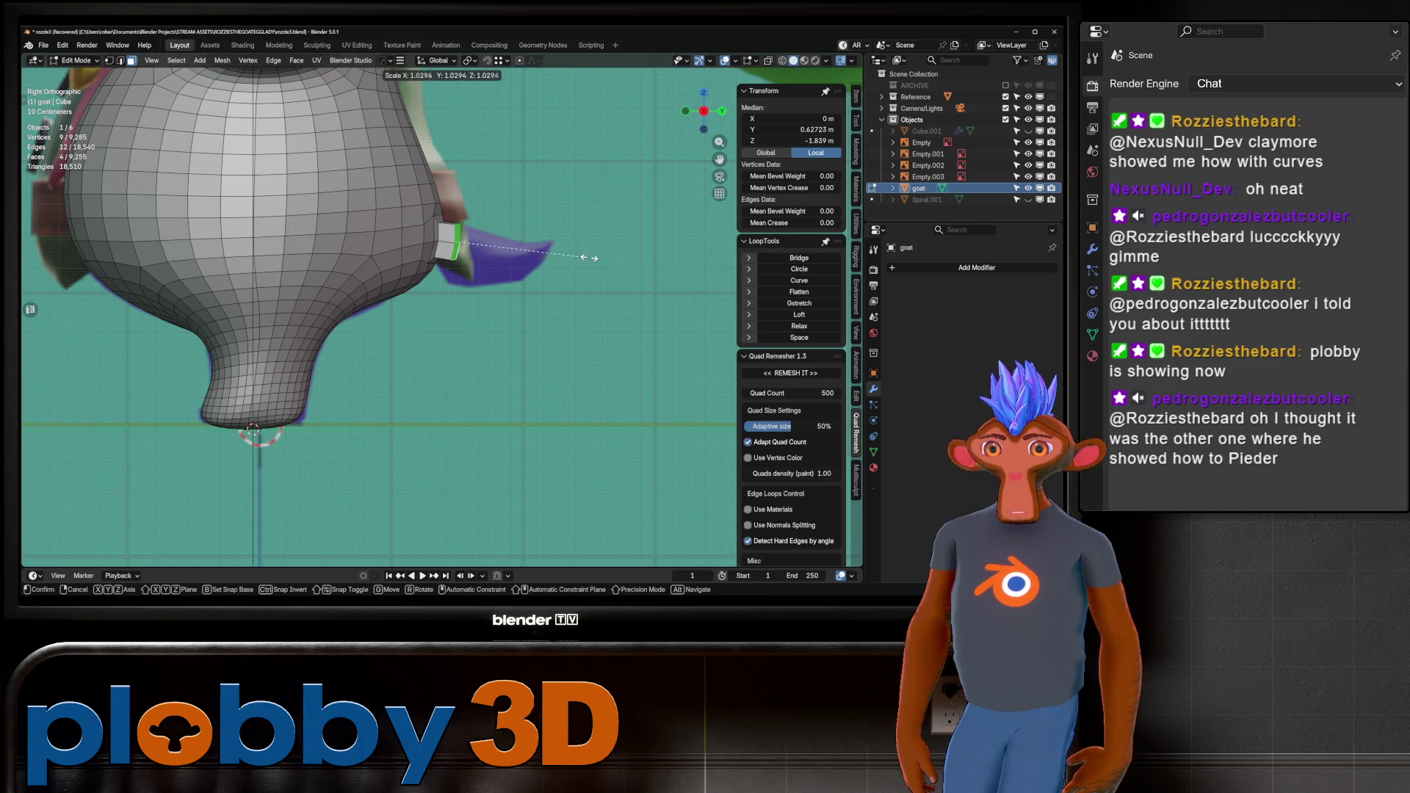
key("Return")
Lower the faces on Z, extrude the tail longer, shrink its end and tilt it upward.
key("g")
key("z")
key("Return")
key("e")
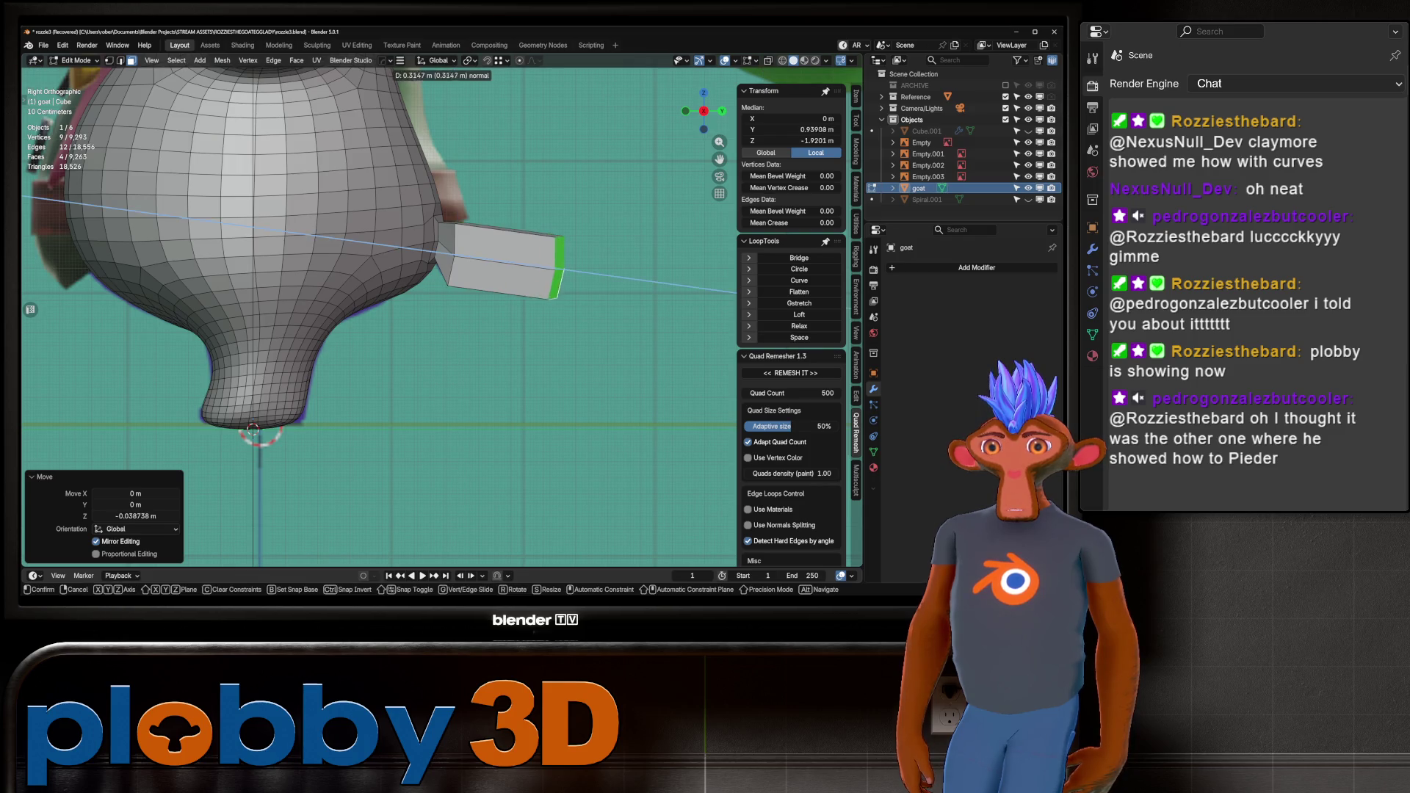
key("Return")
key("s")
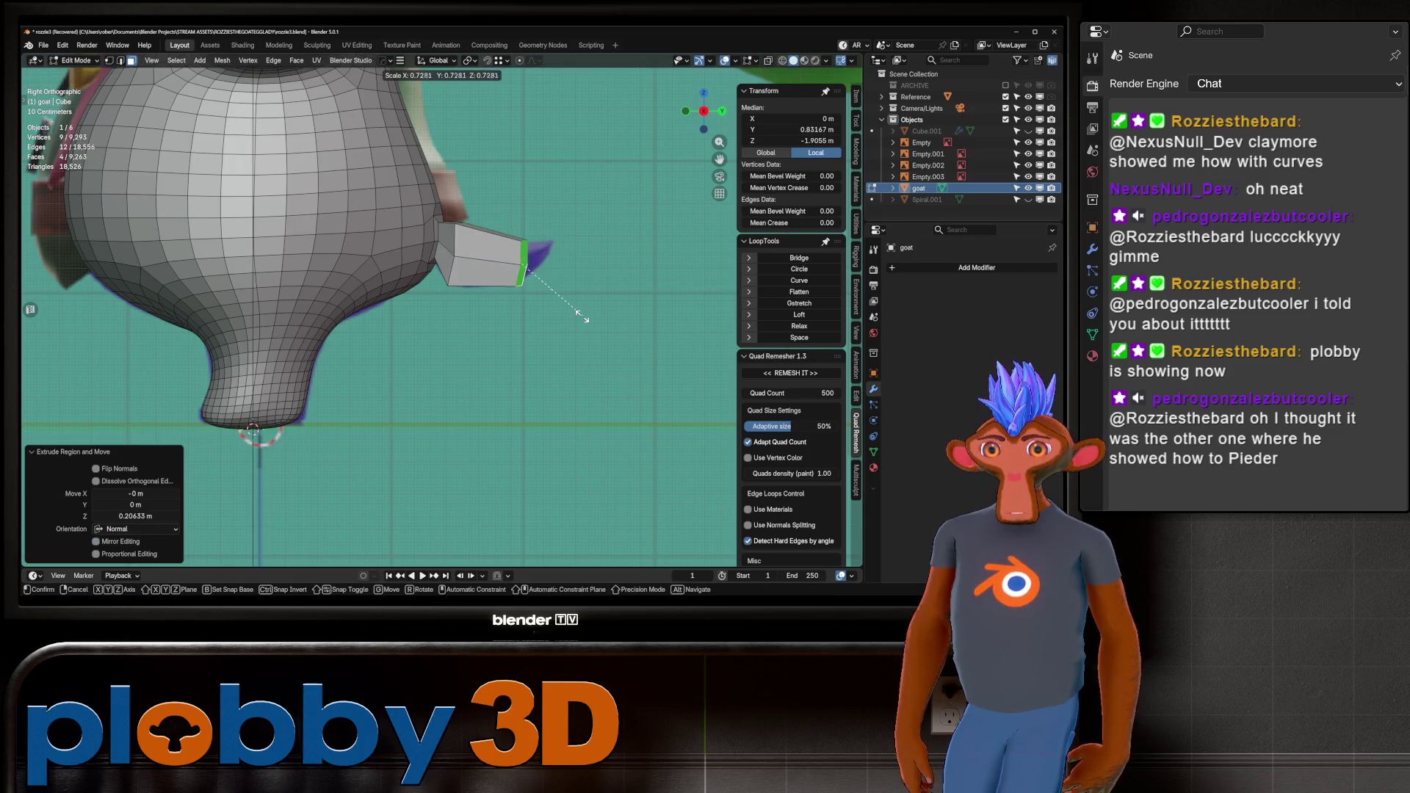
key("Return")
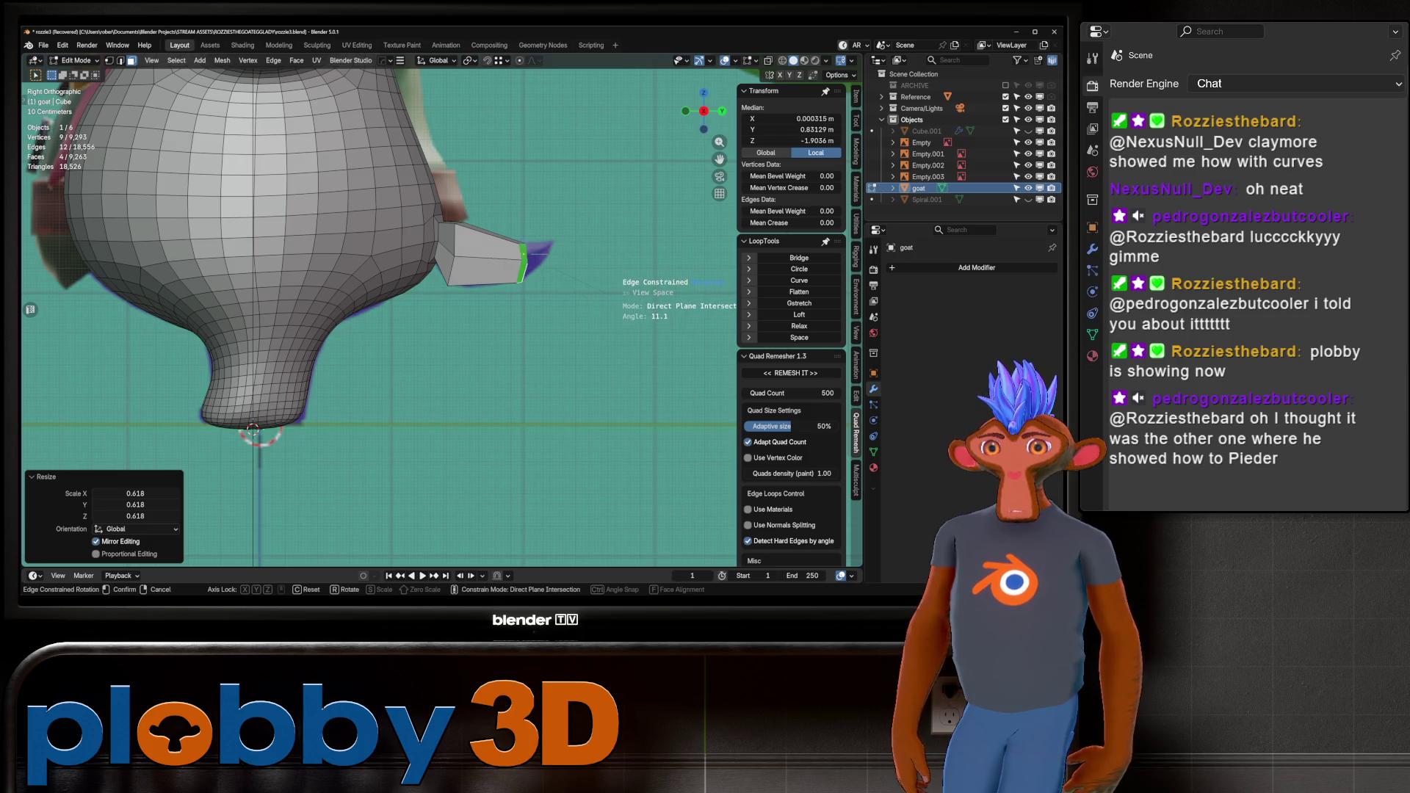
key("r")
key("Return")
key("g")
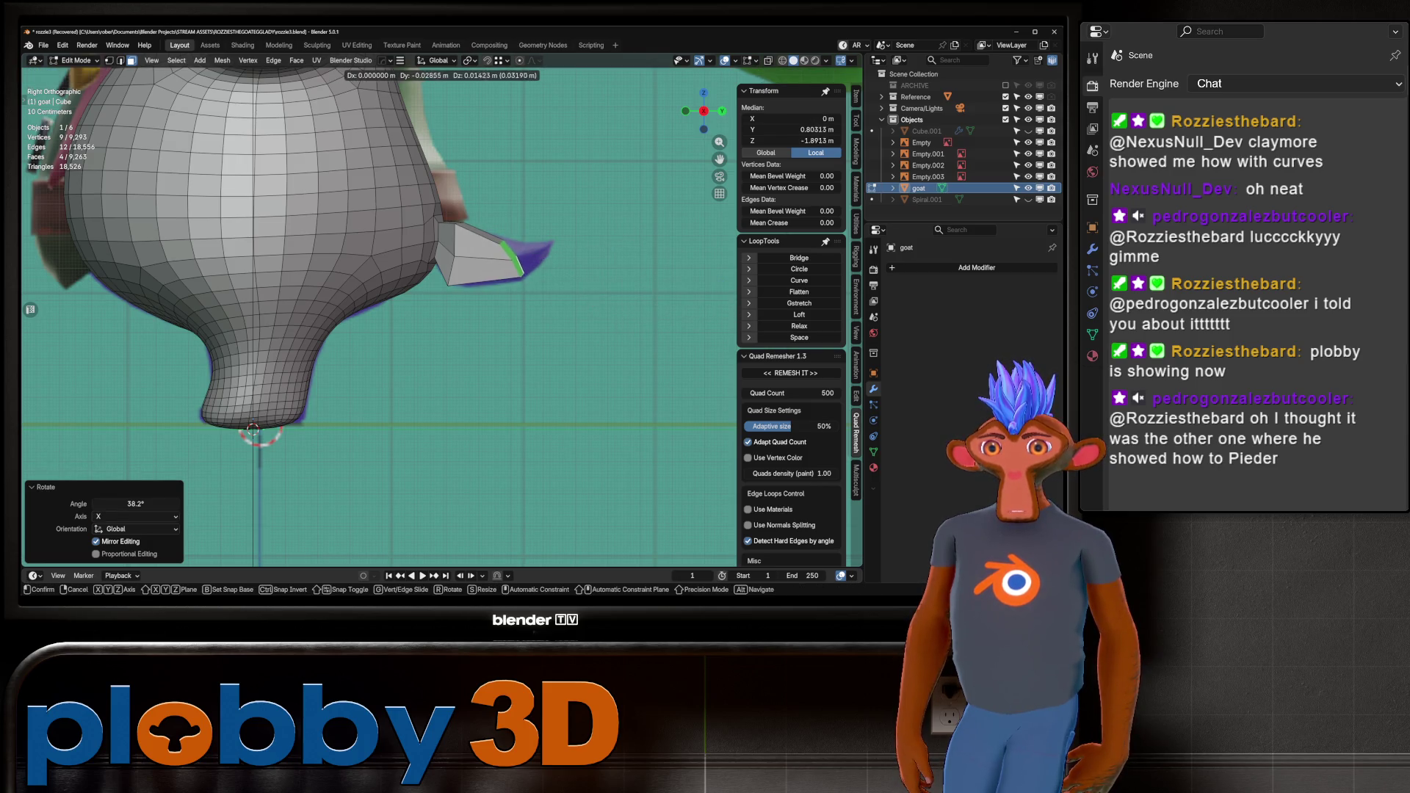
key("Return")
Extrude the tail tip further and taper it to a point.
key("e")
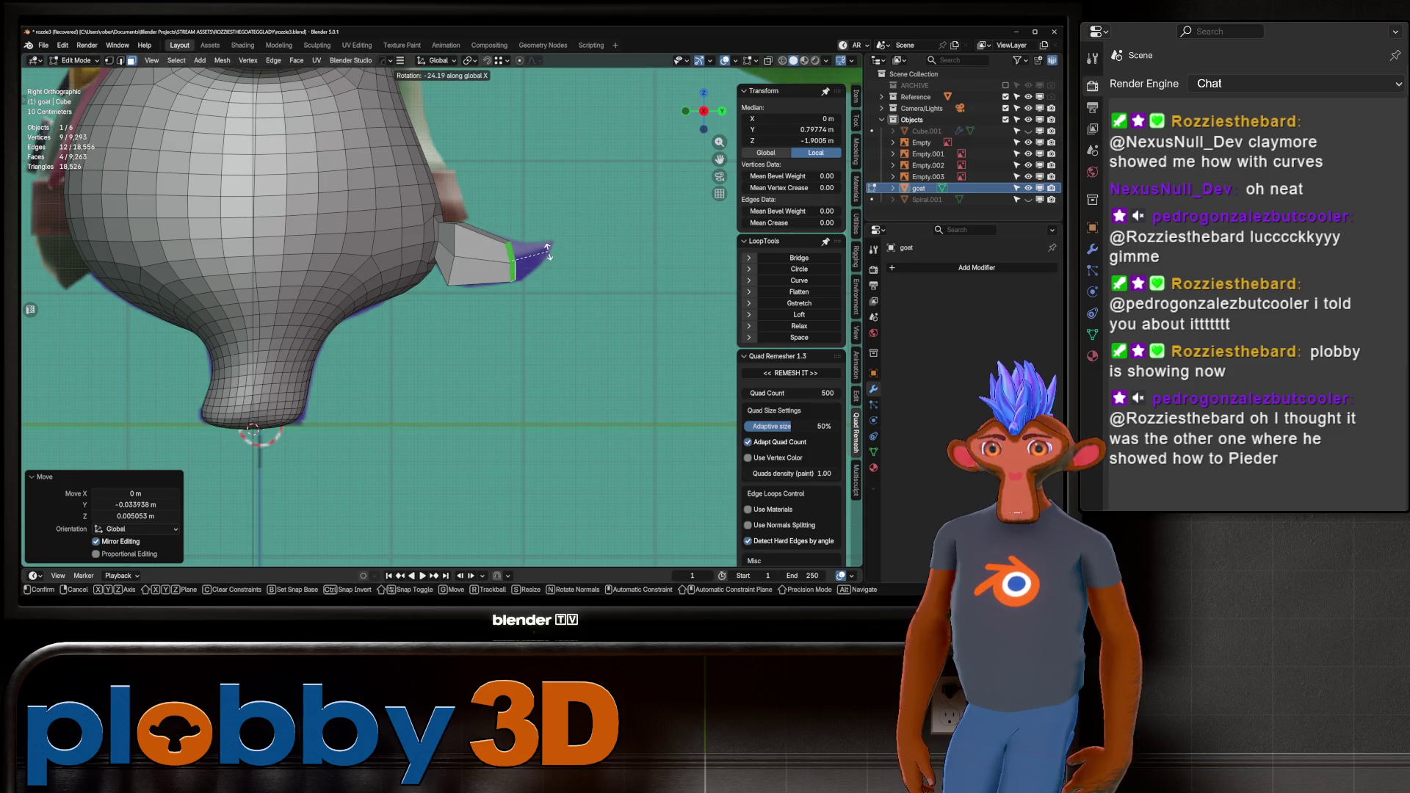
key("Return")
key("s")
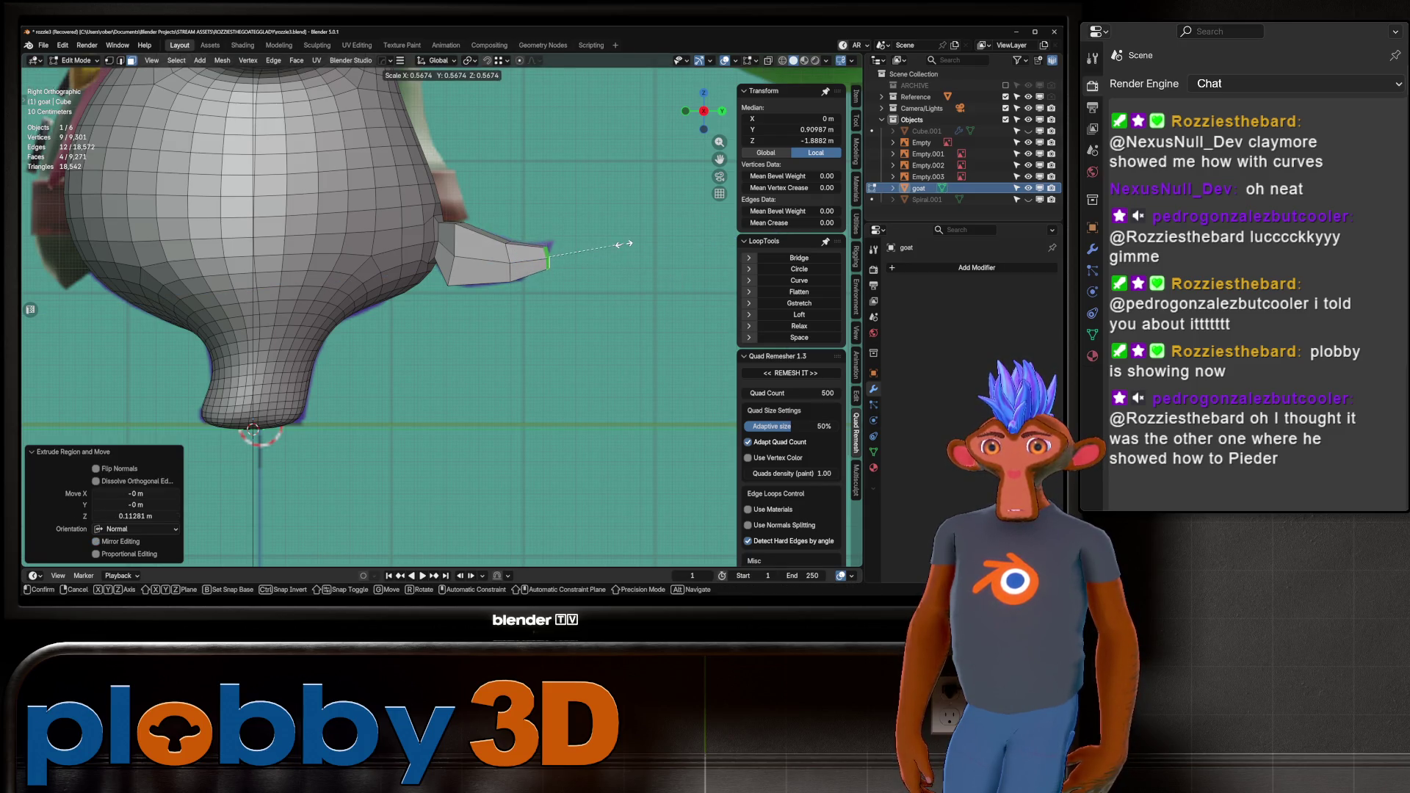
key("Return")
key("g")
key("Return")
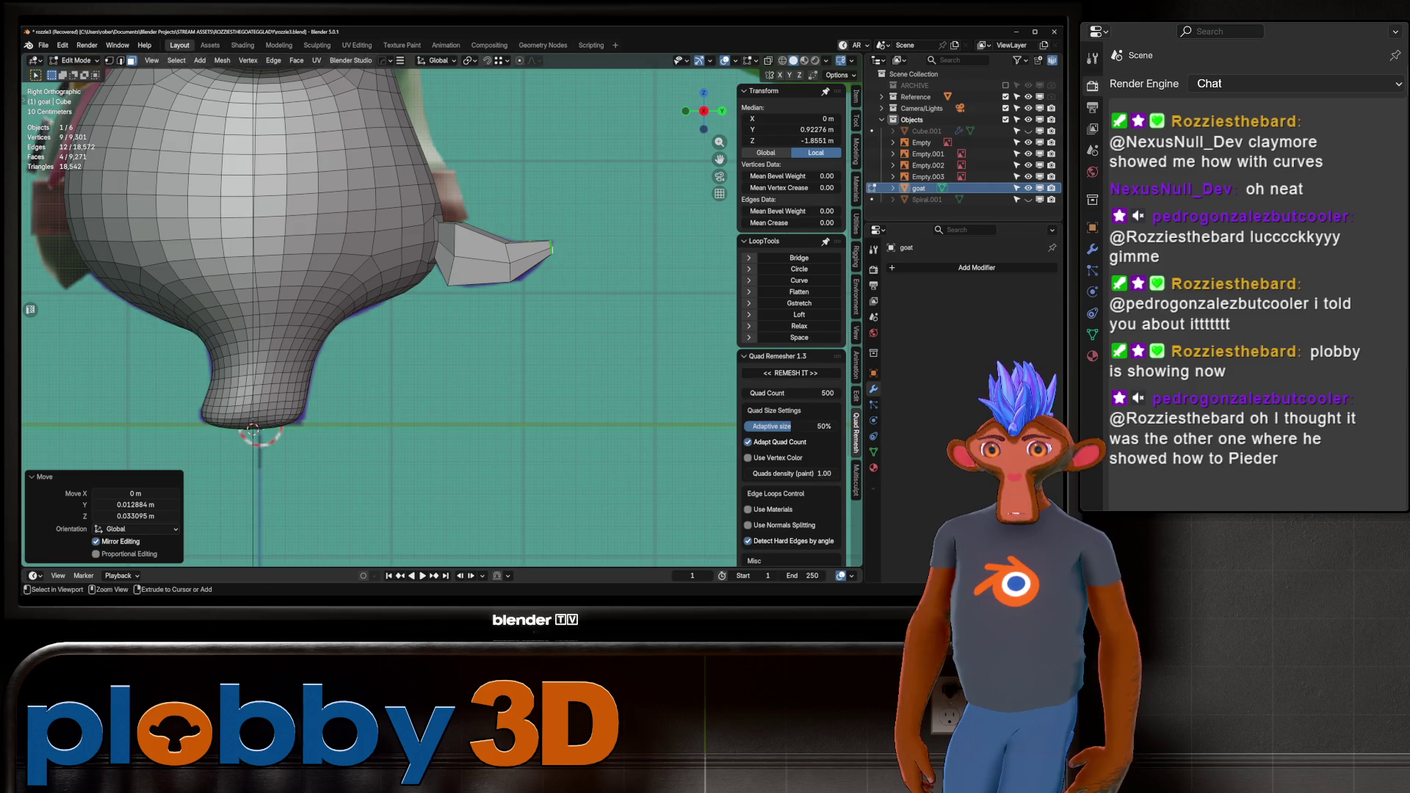
Add an edge loop across the tail, slide it toward the body, and leave Edit Mode.
key("ctrl+r")
left_click(528, 253)
right_click(528, 253)
key("g")
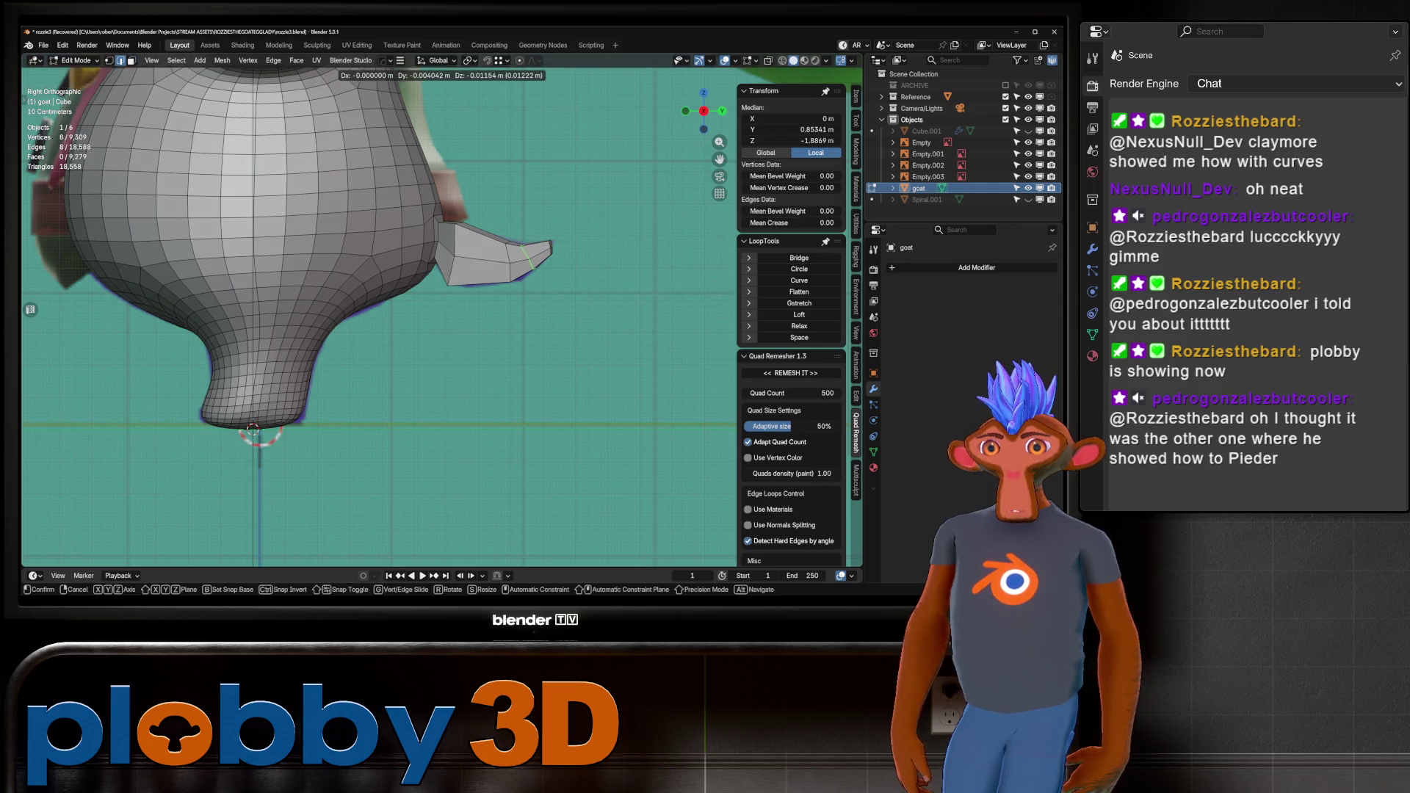
left_click(460, 277)
key("g")
key("Return")
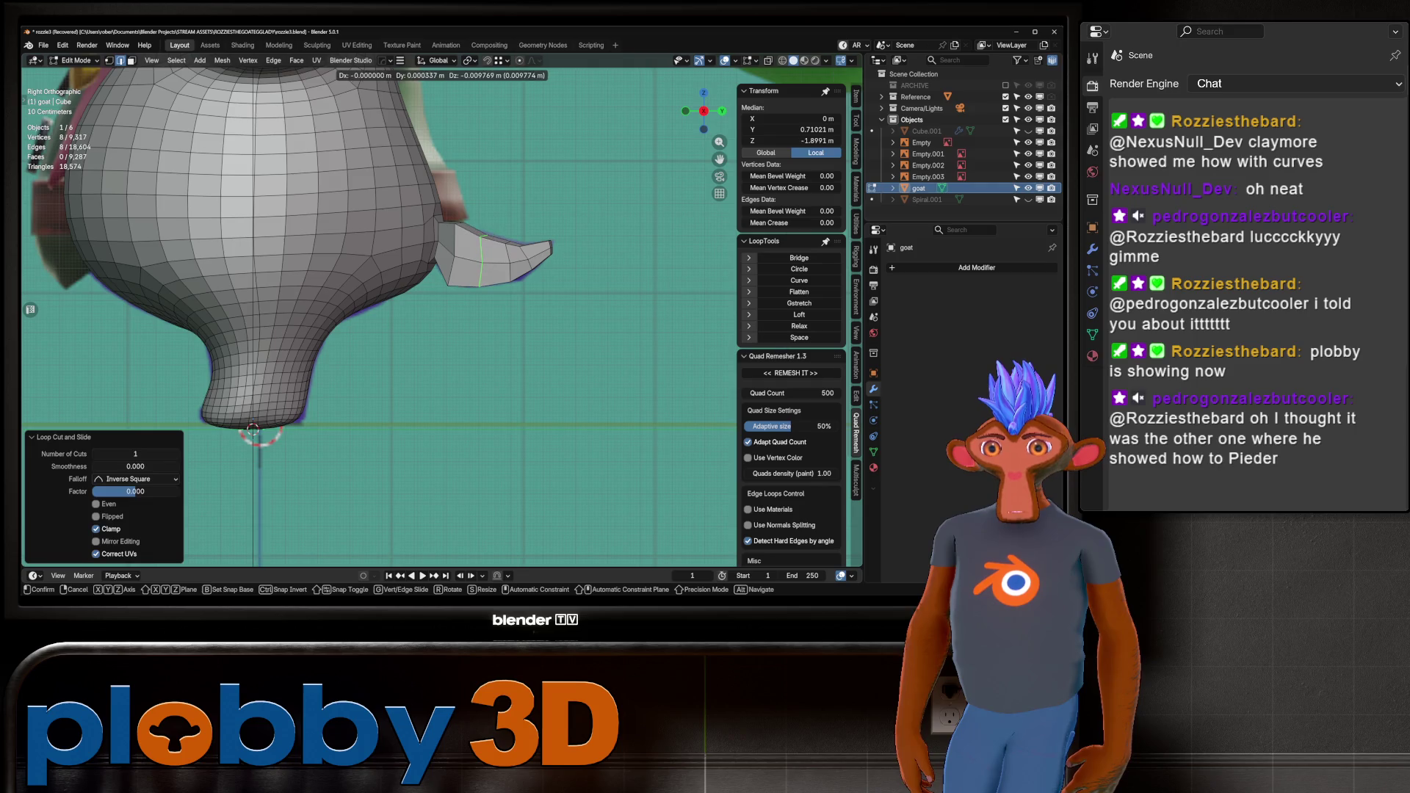
key("Tab")
Grow the selection over the whole tail and apply Smooth Vertices to it.
mouse_move(411, 330)
middle_mouse_down()
mouse_move(323, 294)
mouse_move(323, 213)
mouse_move(316, 301)
mouse_move(316, 279)
middle_mouse_up()
key("Tab")
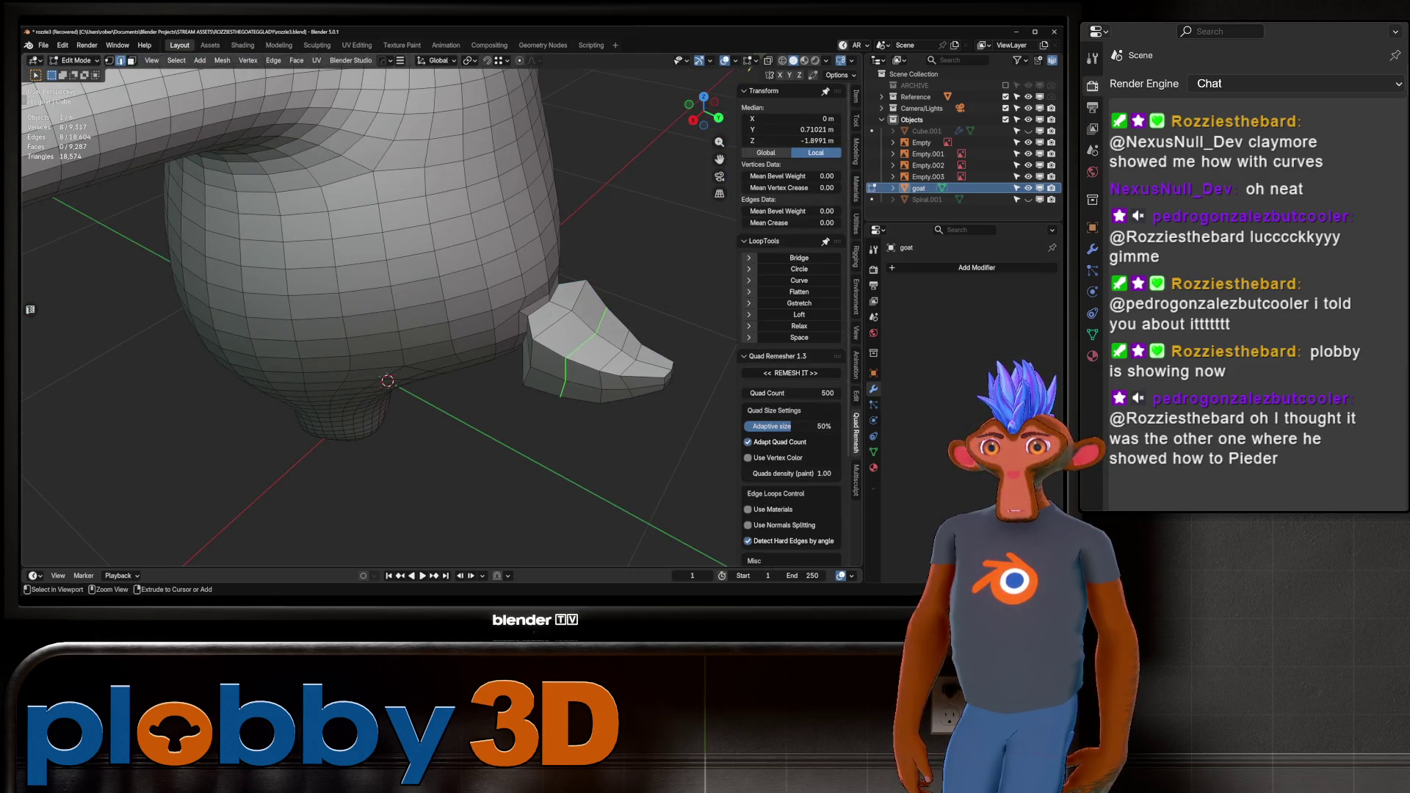
key("ctrl+KP_Add")
key("ctrl+KP_Add")
key("ctrl+KP_Add")
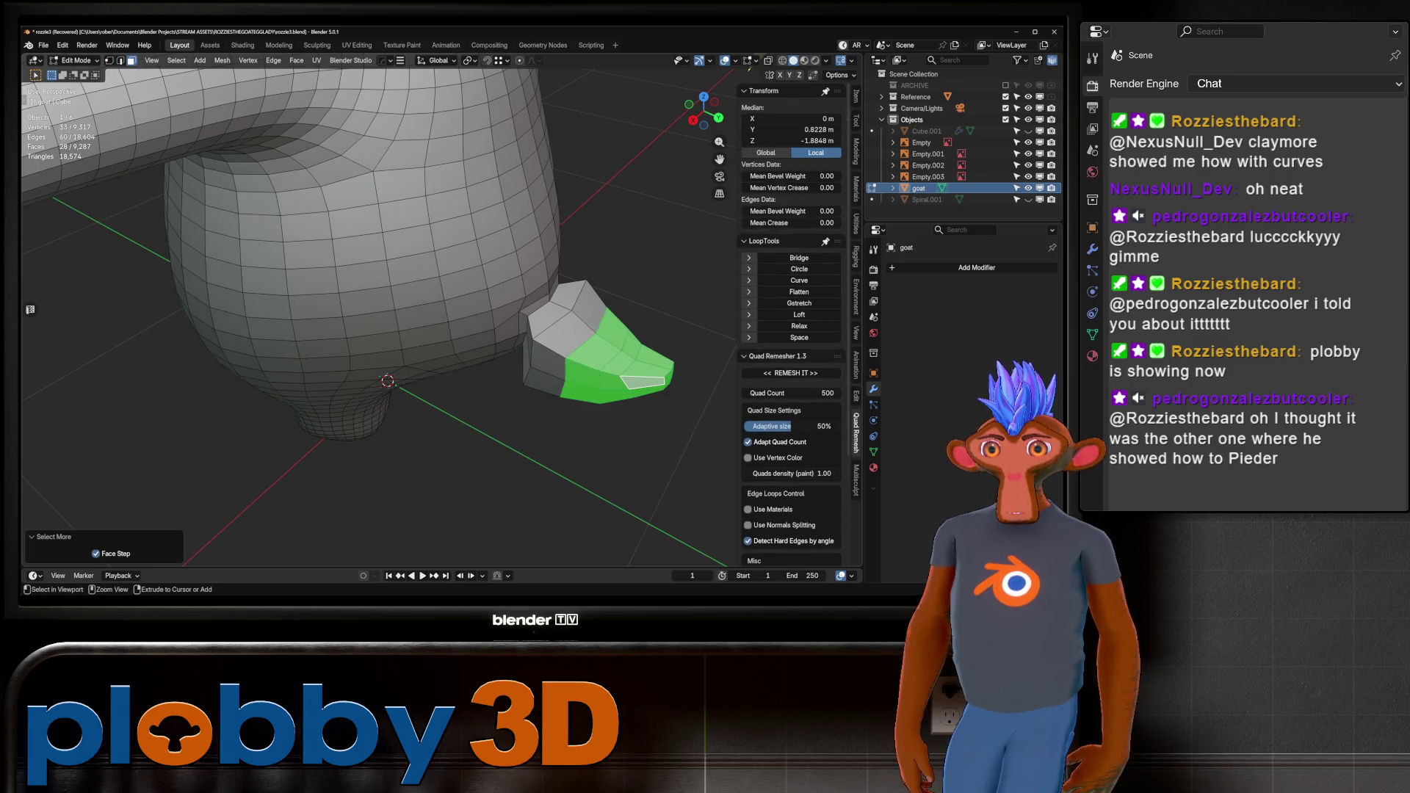
middle_click_drag(387, 380, 380, 479)
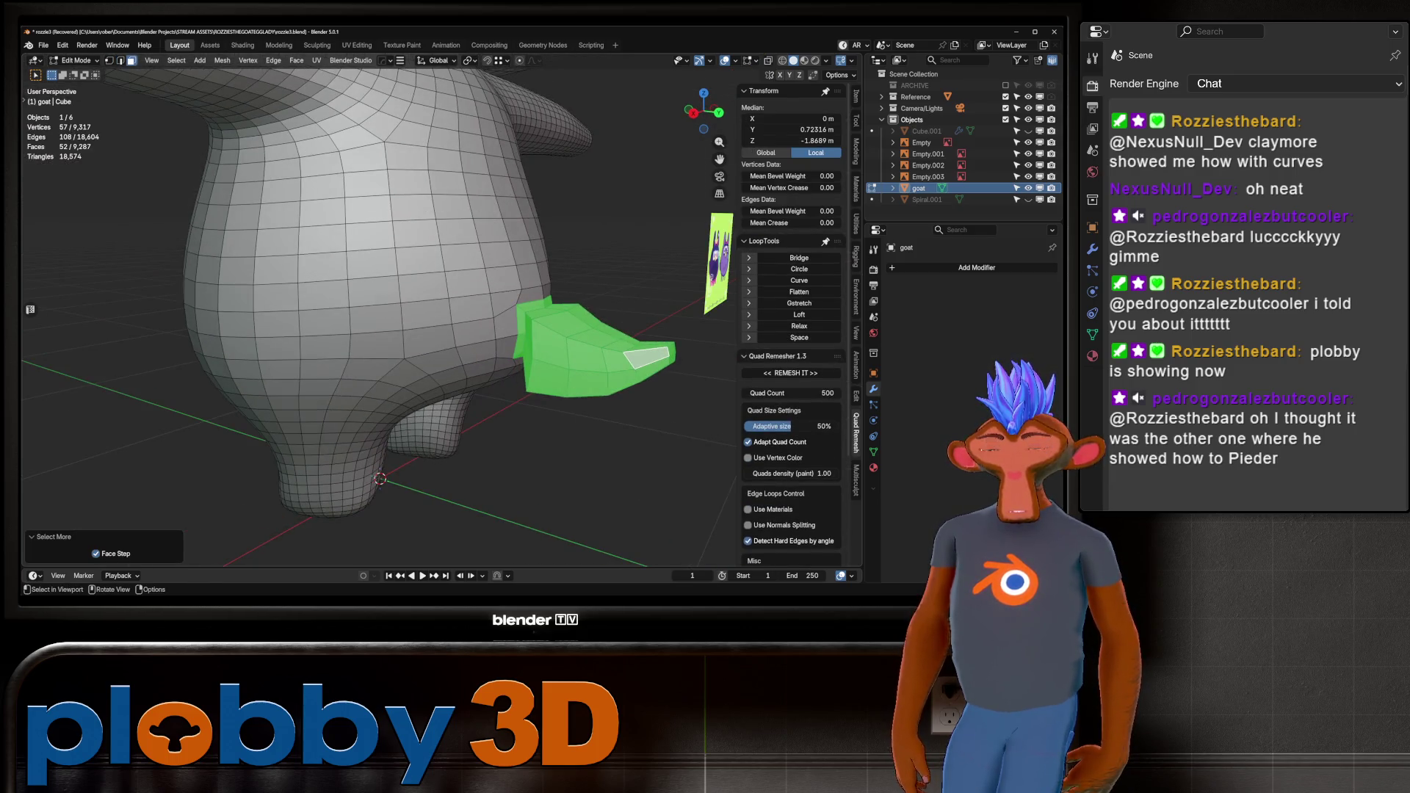
key("i")
key("Escape")
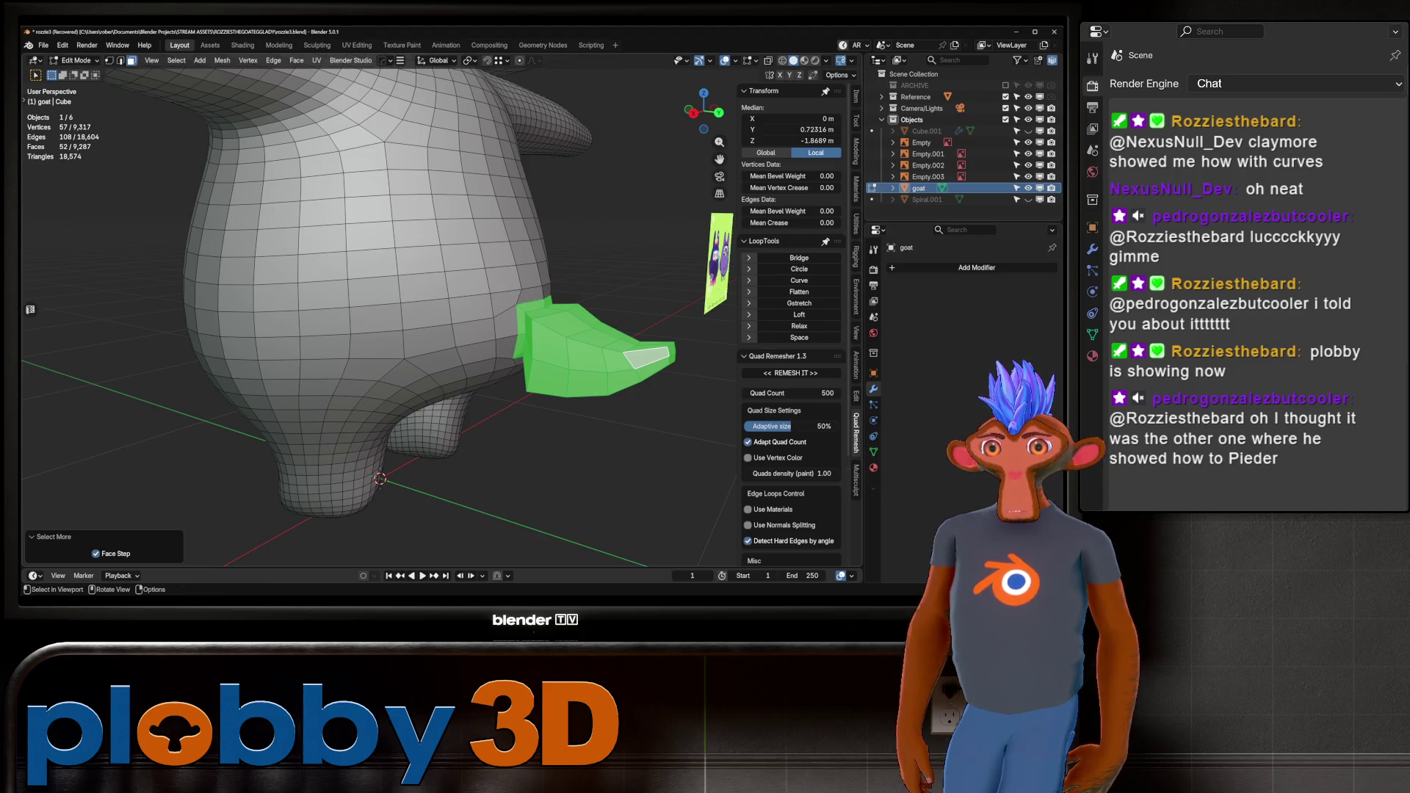
right_click(580, 309)
left_click(580, 393)
Return to Object Mode and switch the goat into Sculpt Mode.
middle_click_drag(379, 479, 370, 321)
key("Tab")
key("ctrl+Tab")
left_click(378, 410)
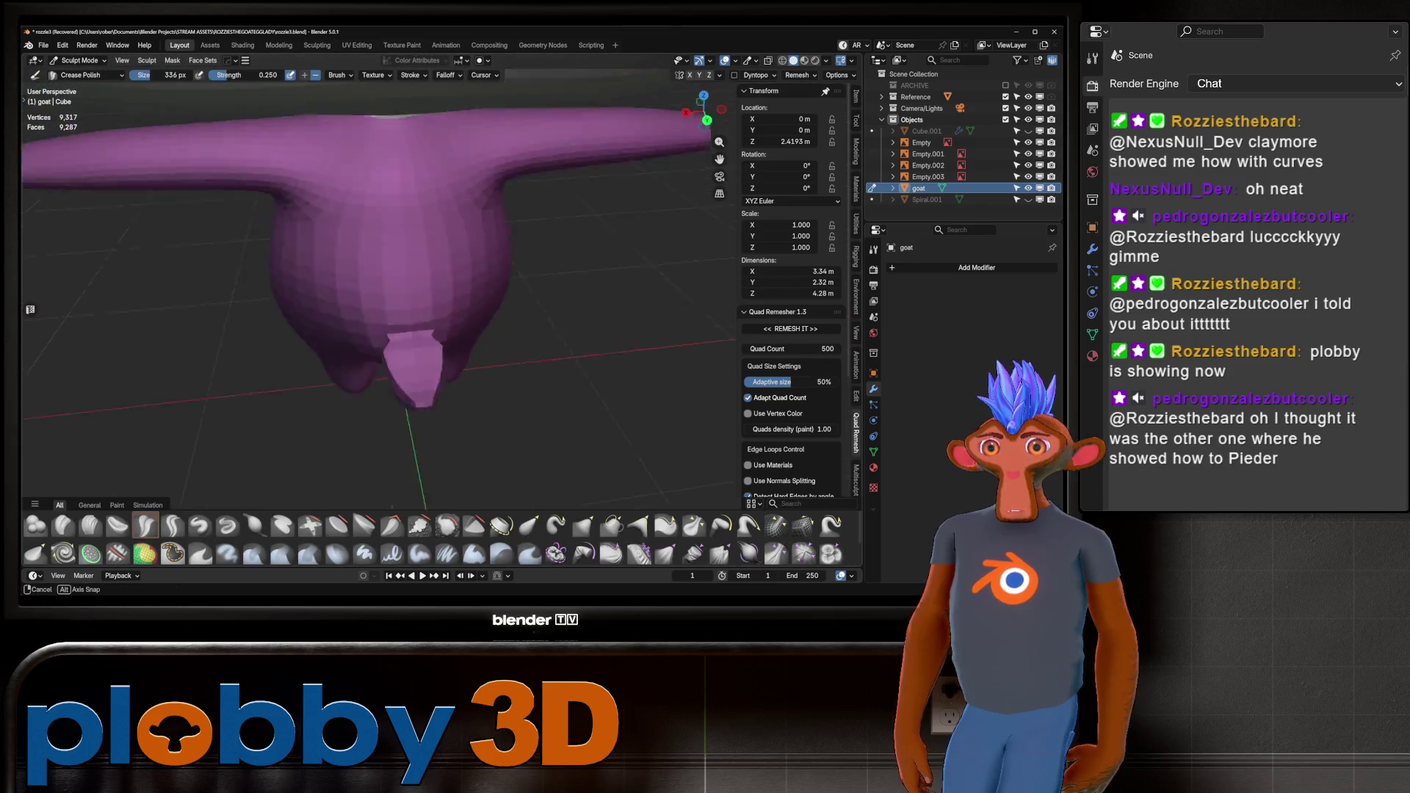
Shape the tail with the Grab brush while viewing it from several sides.
mouse_move(378, 410)
middle_mouse_down()
mouse_move(412, 367)
mouse_move(444, 266)
middle_mouse_up()
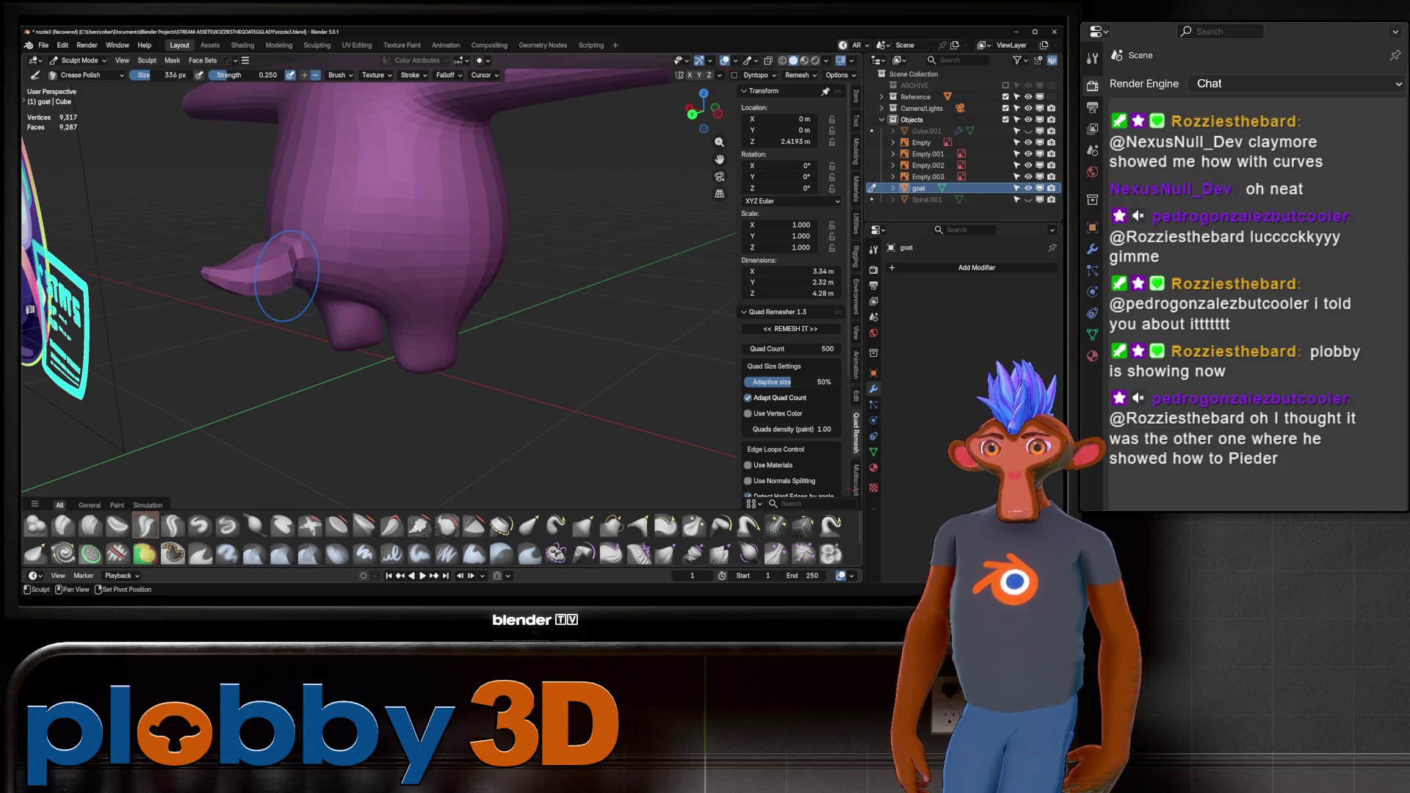
mouse_move(287, 276)
middle_mouse_down()
mouse_move(283, 261)
mouse_move(372, 320)
middle_mouse_up()
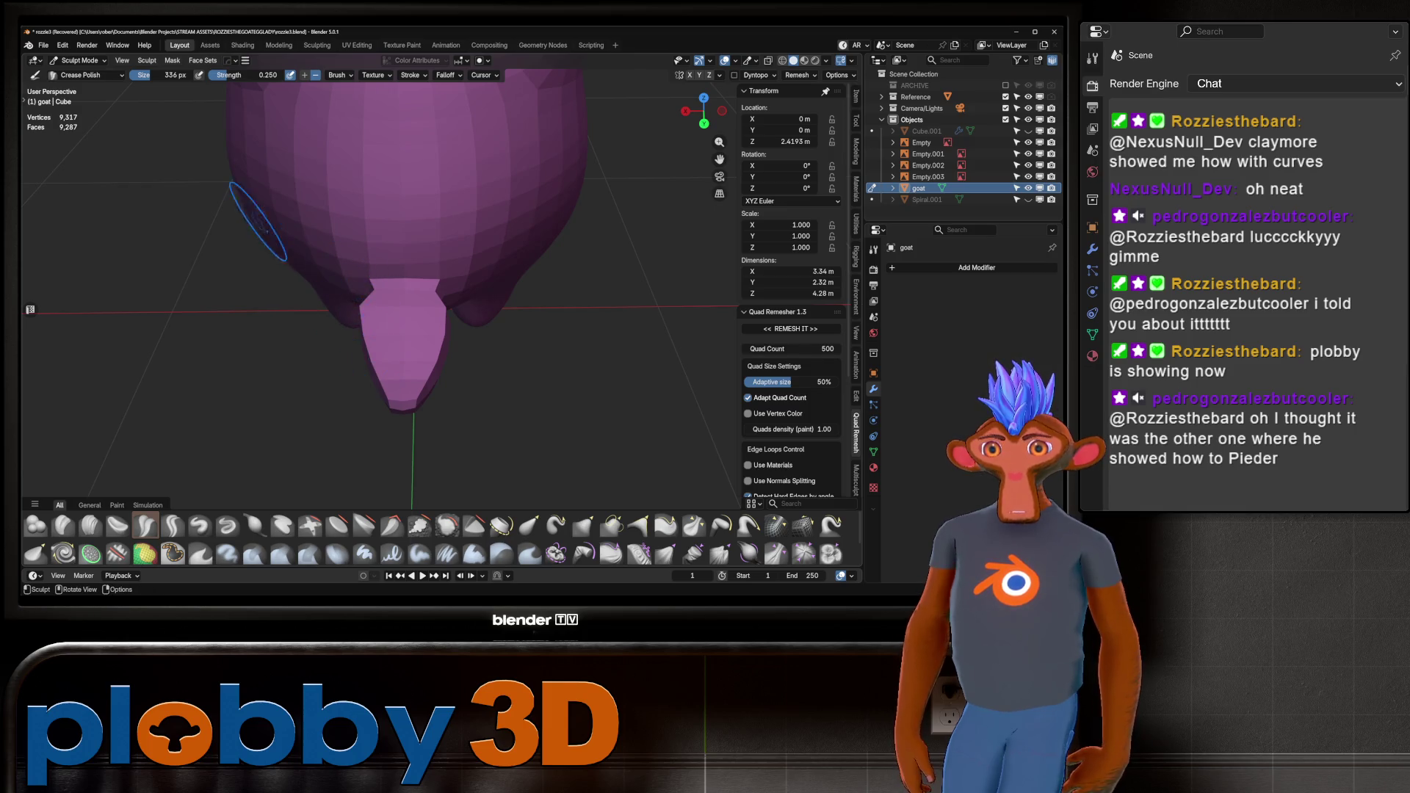
mouse_move(257, 220)
middle_mouse_down()
mouse_move(342, 287)
mouse_move(333, 346)
mouse_move(351, 327)
mouse_move(345, 363)
middle_mouse_up()
key("g")
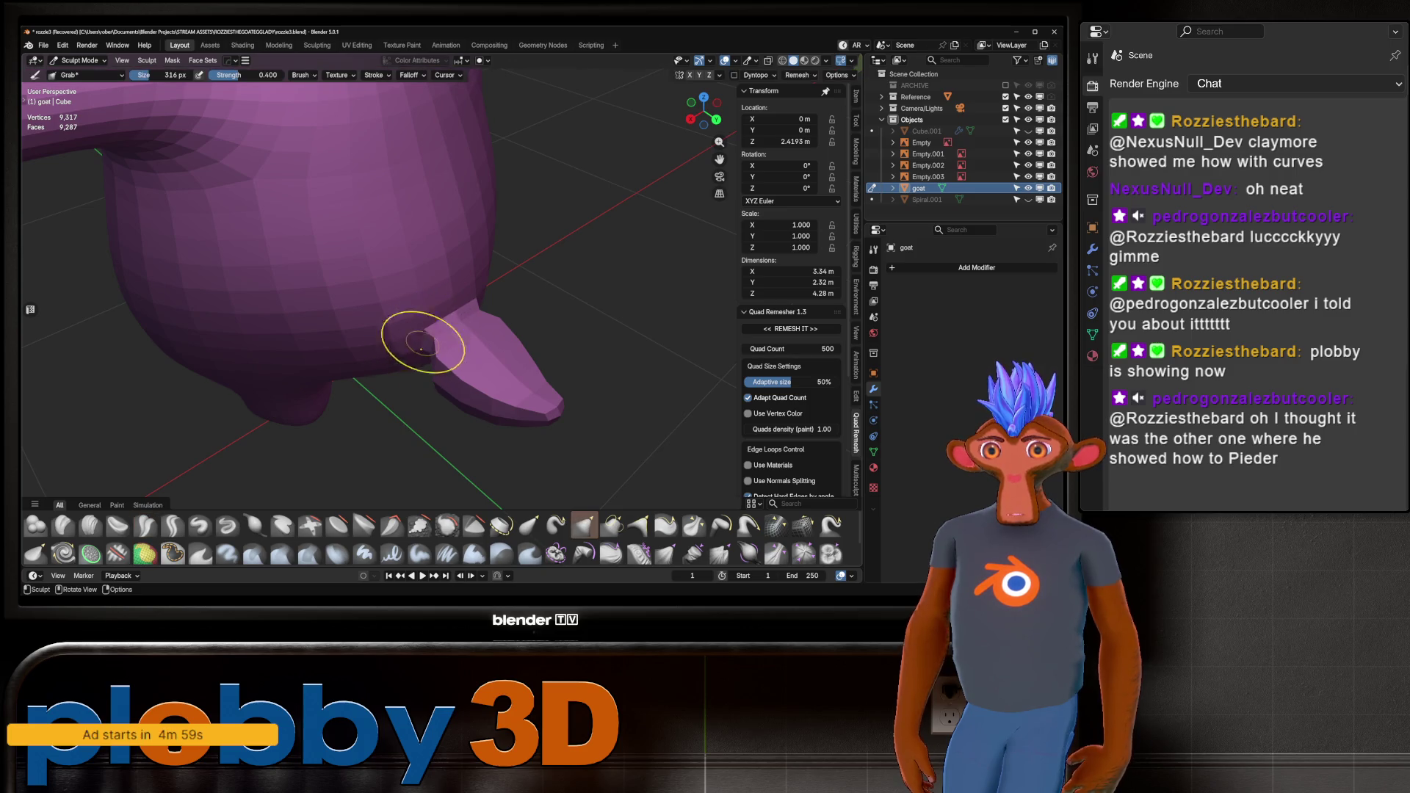
middle_click_drag(412, 343, 420, 343)
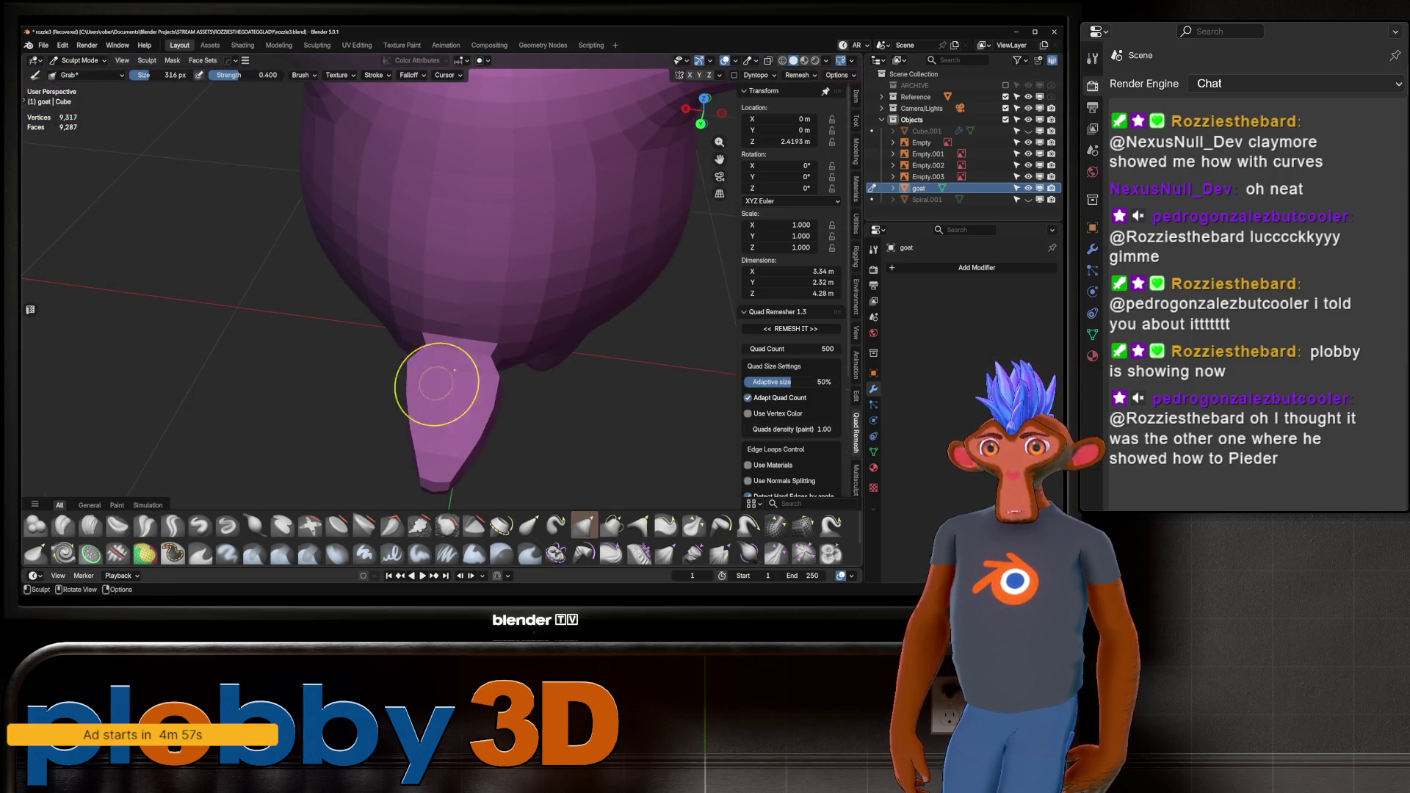
middle_click_drag(536, 284, 503, 267)
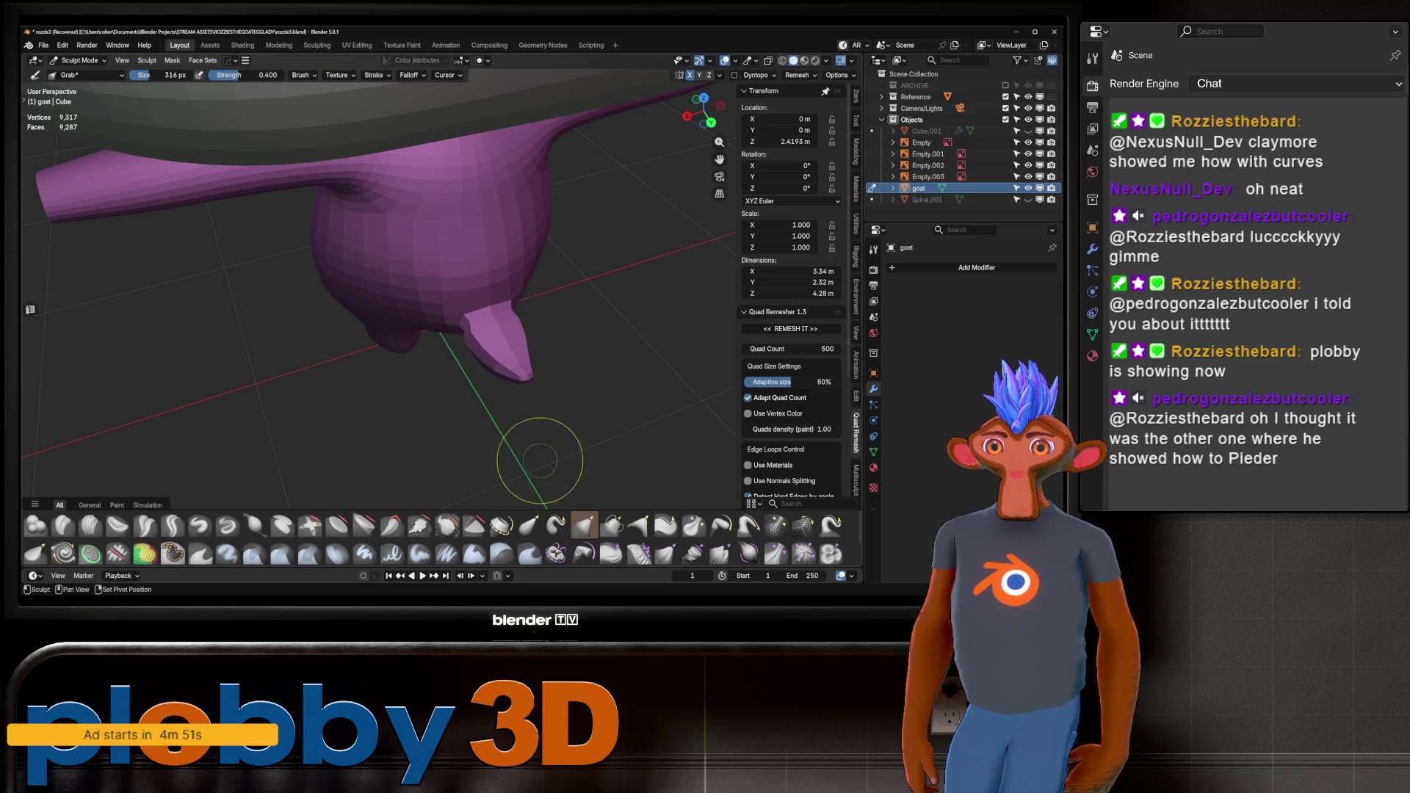
mouse_move(504, 472)
middle_mouse_down("alt")
mouse_move(582, 299)
mouse_move(514, 365)
mouse_move(511, 391)
middle_mouse_up("alt")
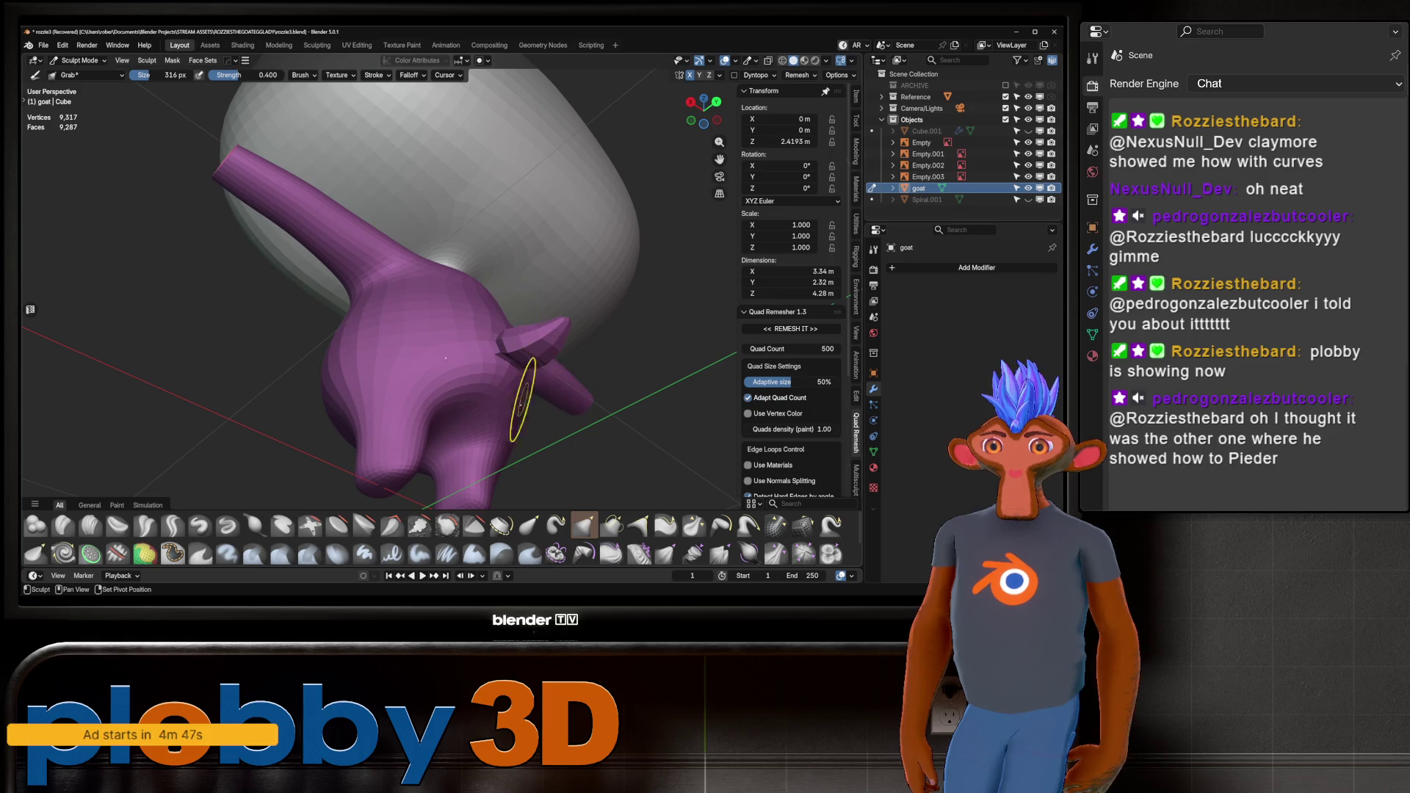
mouse_move(597, 394)
middle_mouse_down()
mouse_move(535, 484)
mouse_move(487, 377)
mouse_move(514, 397)
middle_mouse_up()
Inflate the tail with the Inflate/Deflate brush, then turn off X-ray with Alt+Z.
left_click(255, 525)
middle_click_drag(411, 426, 424, 453)
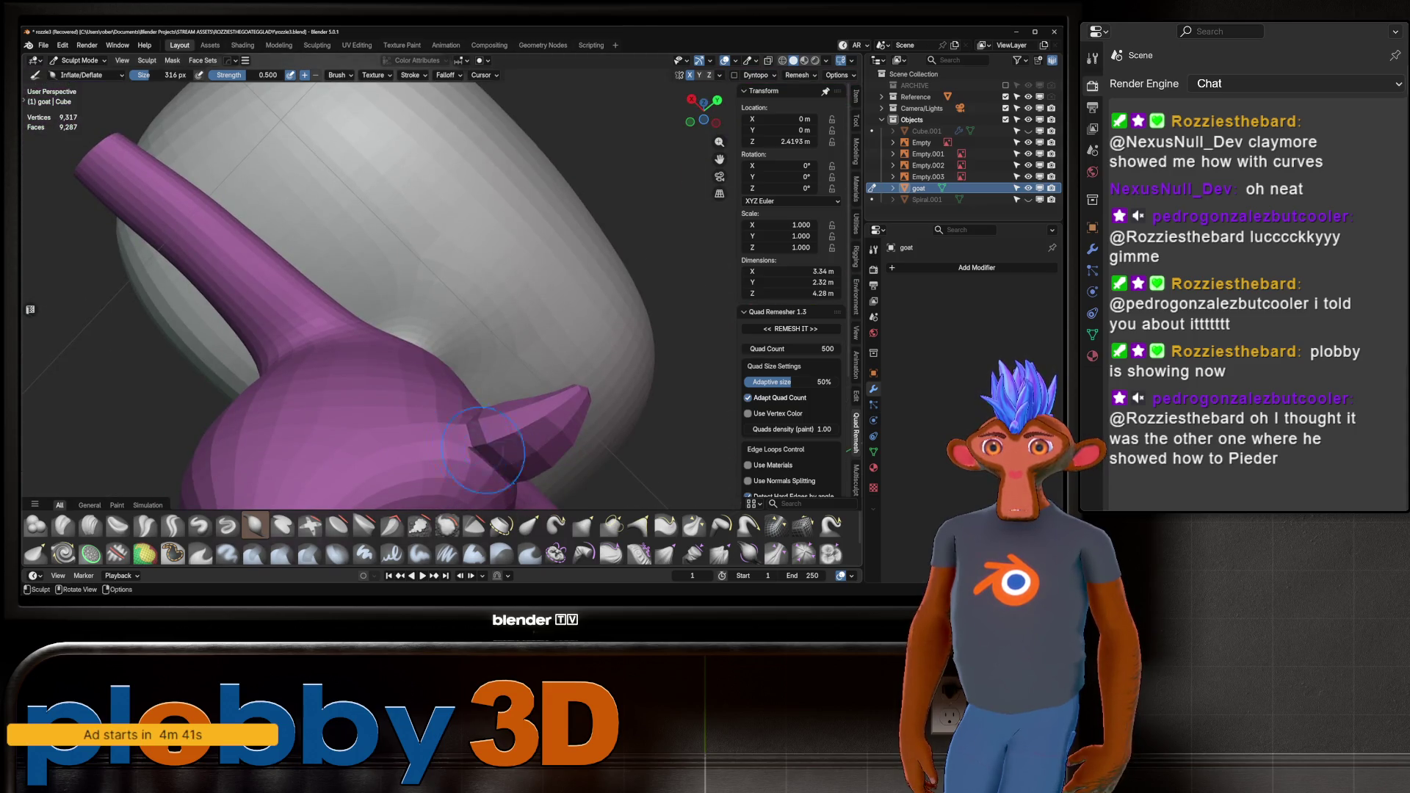
middle_click_drag(521, 484, 507, 455)
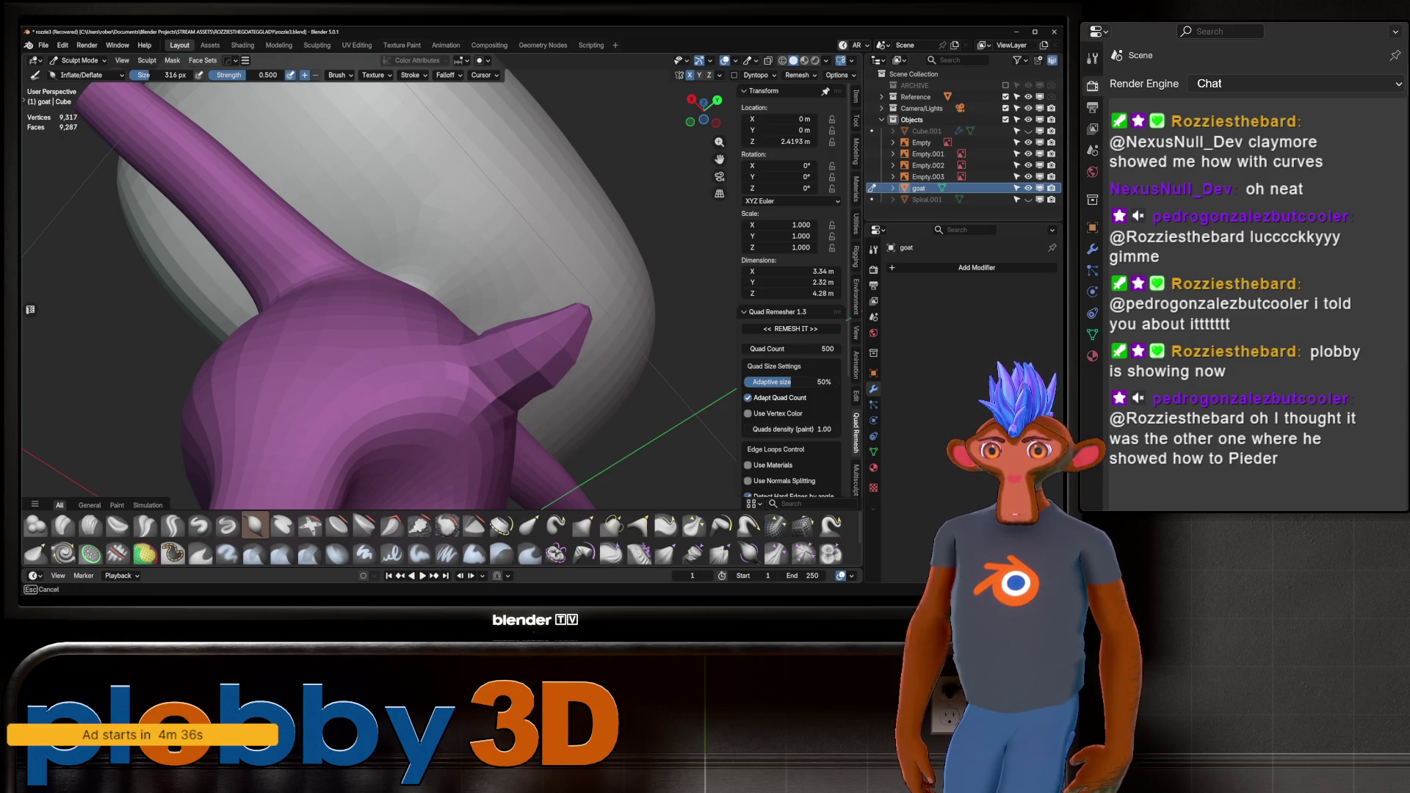
middle_click_drag(474, 412, 503, 427)
mouse_move(381, 293)
middle_mouse_down()
mouse_move(367, 308)
mouse_move(412, 279)
mouse_move(514, 308)
mouse_move(580, 364)
mouse_move(655, 308)
middle_mouse_up()
key("alt+z")
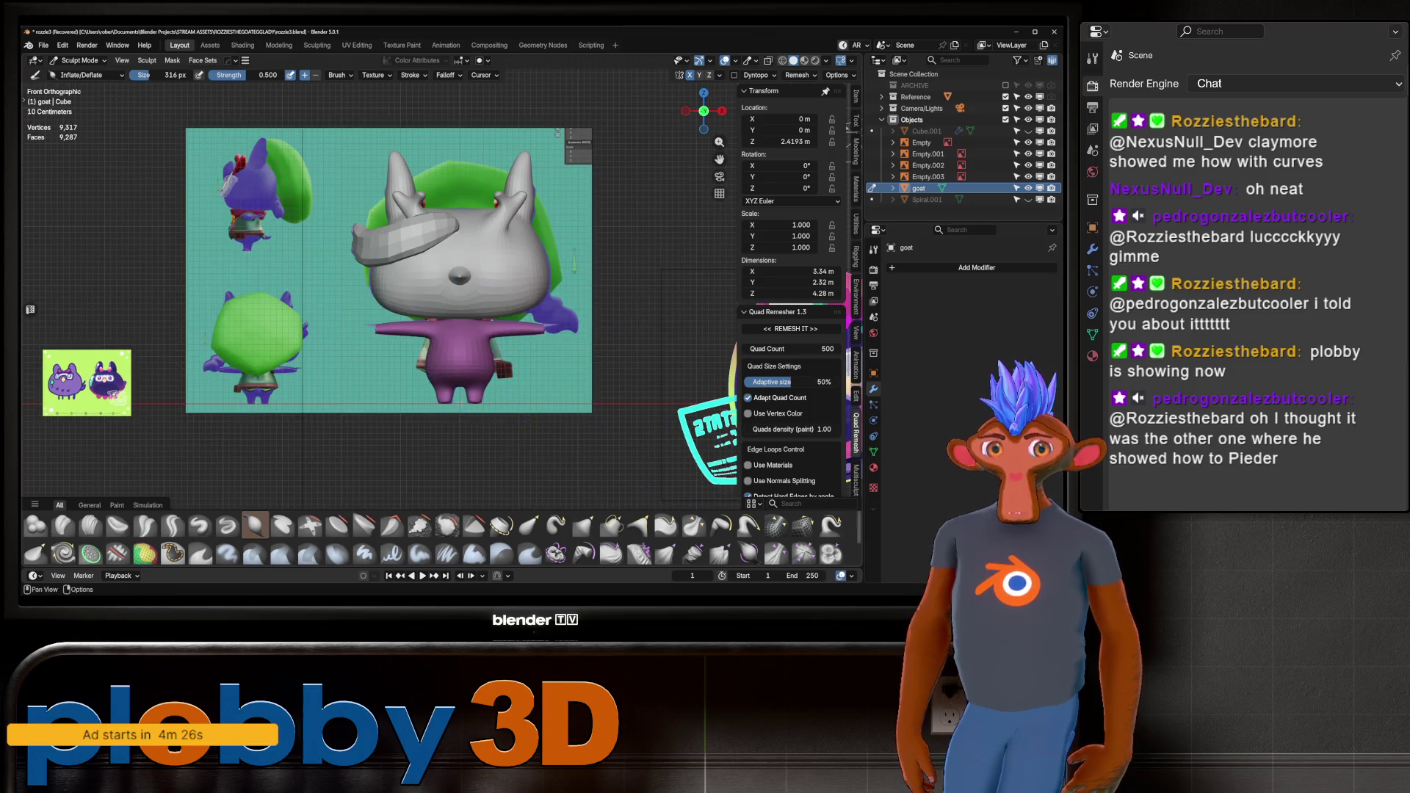